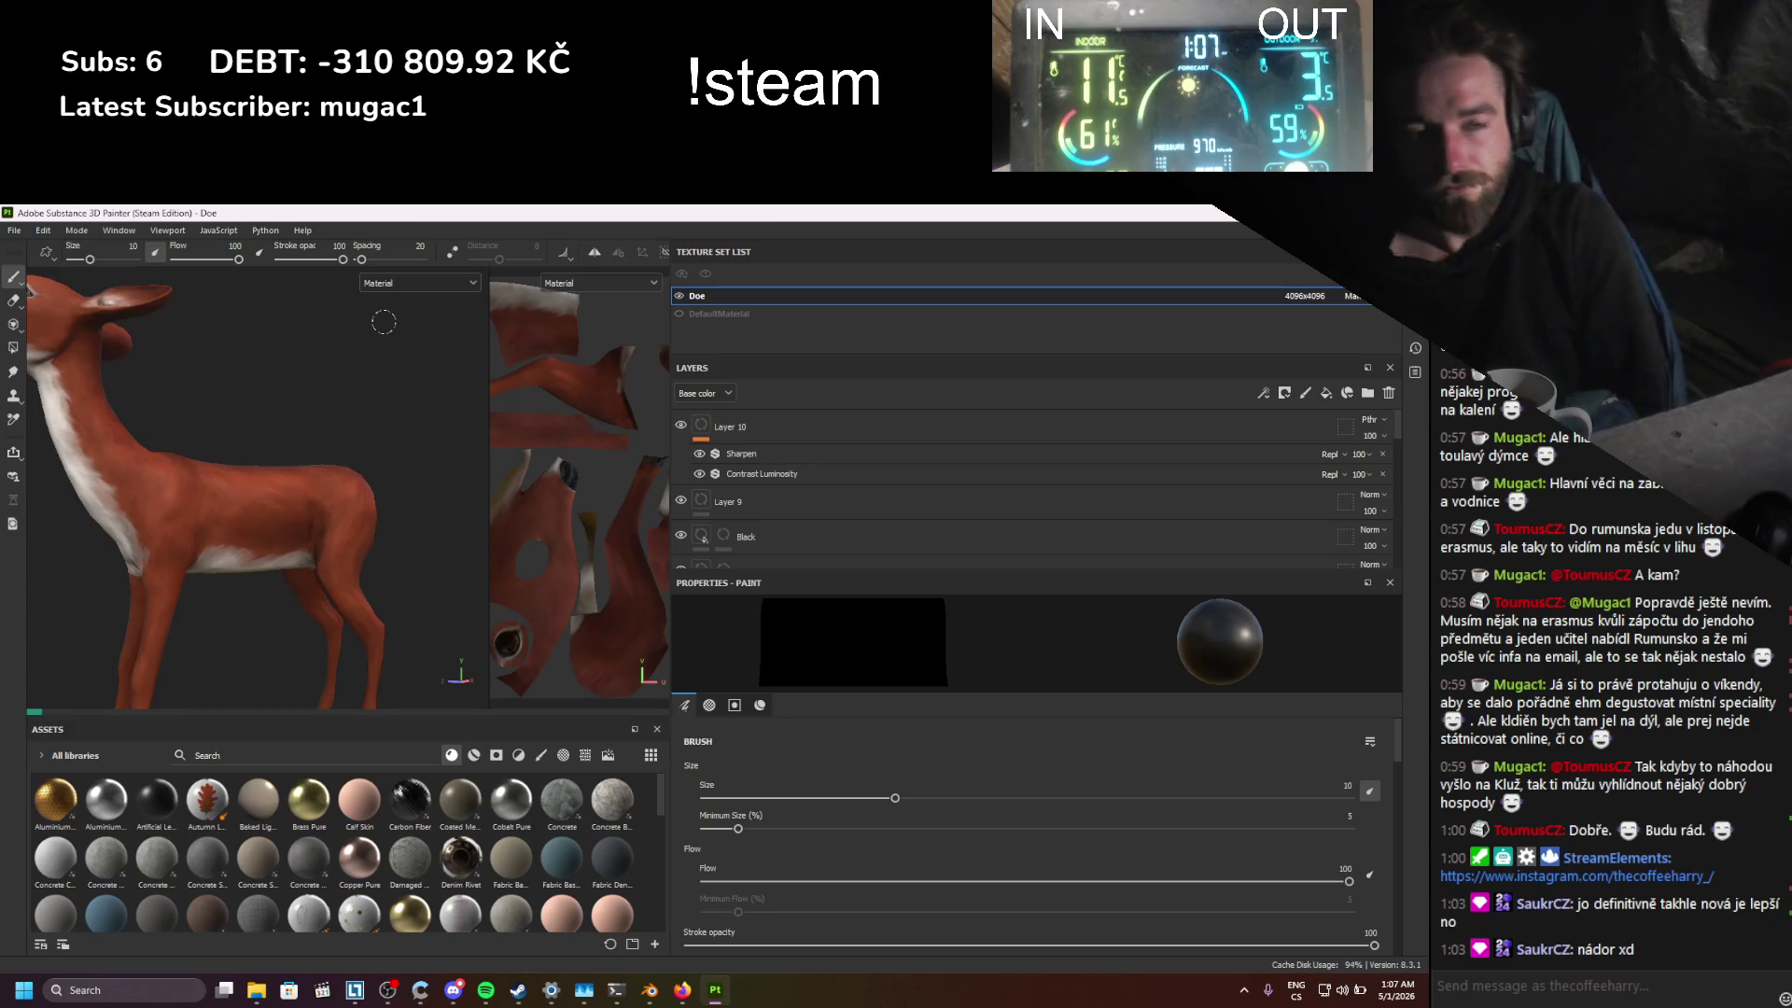
Step: Zoom and turn the viewport into a close-up of the doe's eye
{"action": "scroll", "coordinate": [63, 366], "scroll_direction": "down", "scroll_amount": 2}
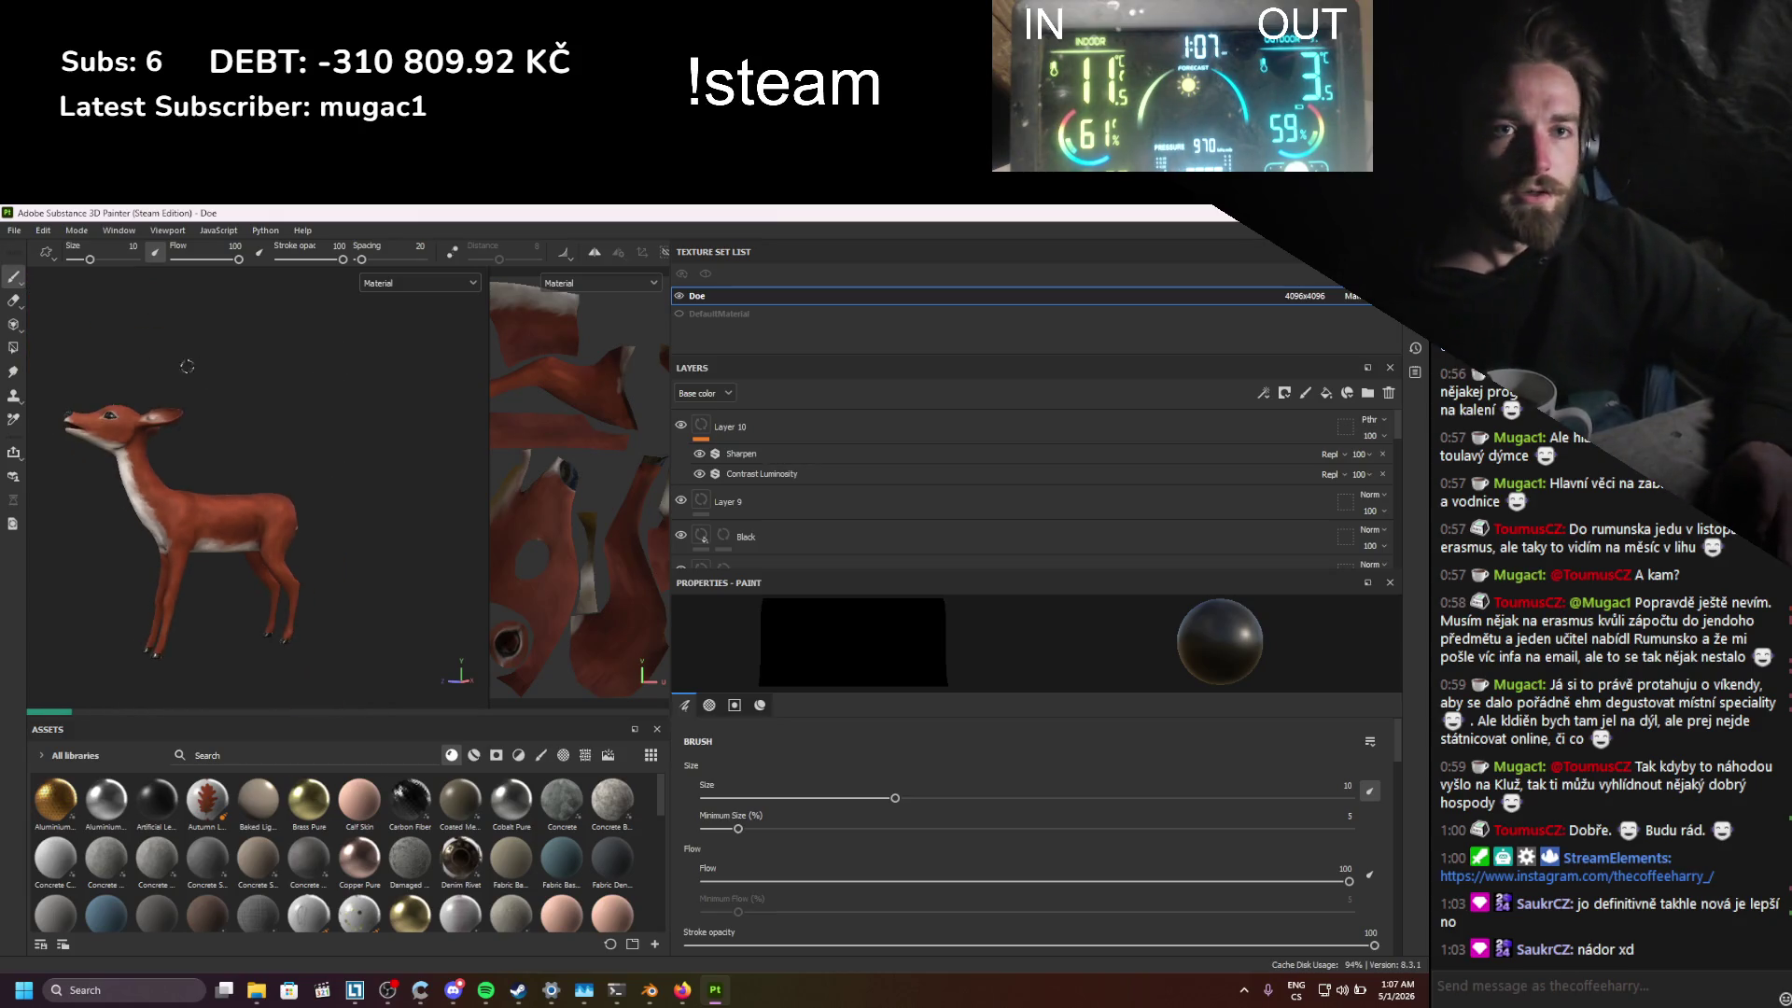
{"action": "scroll", "coordinate": [62, 366], "scroll_direction": "up", "scroll_amount": 6}
{"action": "scroll", "coordinate": [62, 366], "scroll_direction": "up", "scroll_amount": 3}
{"action": "left_click_drag", "start_coordinate": [63, 366], "coordinate": [233, 420], "text": "alt"}
{"action": "scroll", "coordinate": [263, 435], "scroll_direction": "up", "scroll_amount": 3}
{"action": "scroll", "coordinate": [264, 435], "scroll_direction": "up", "scroll_amount": 2}
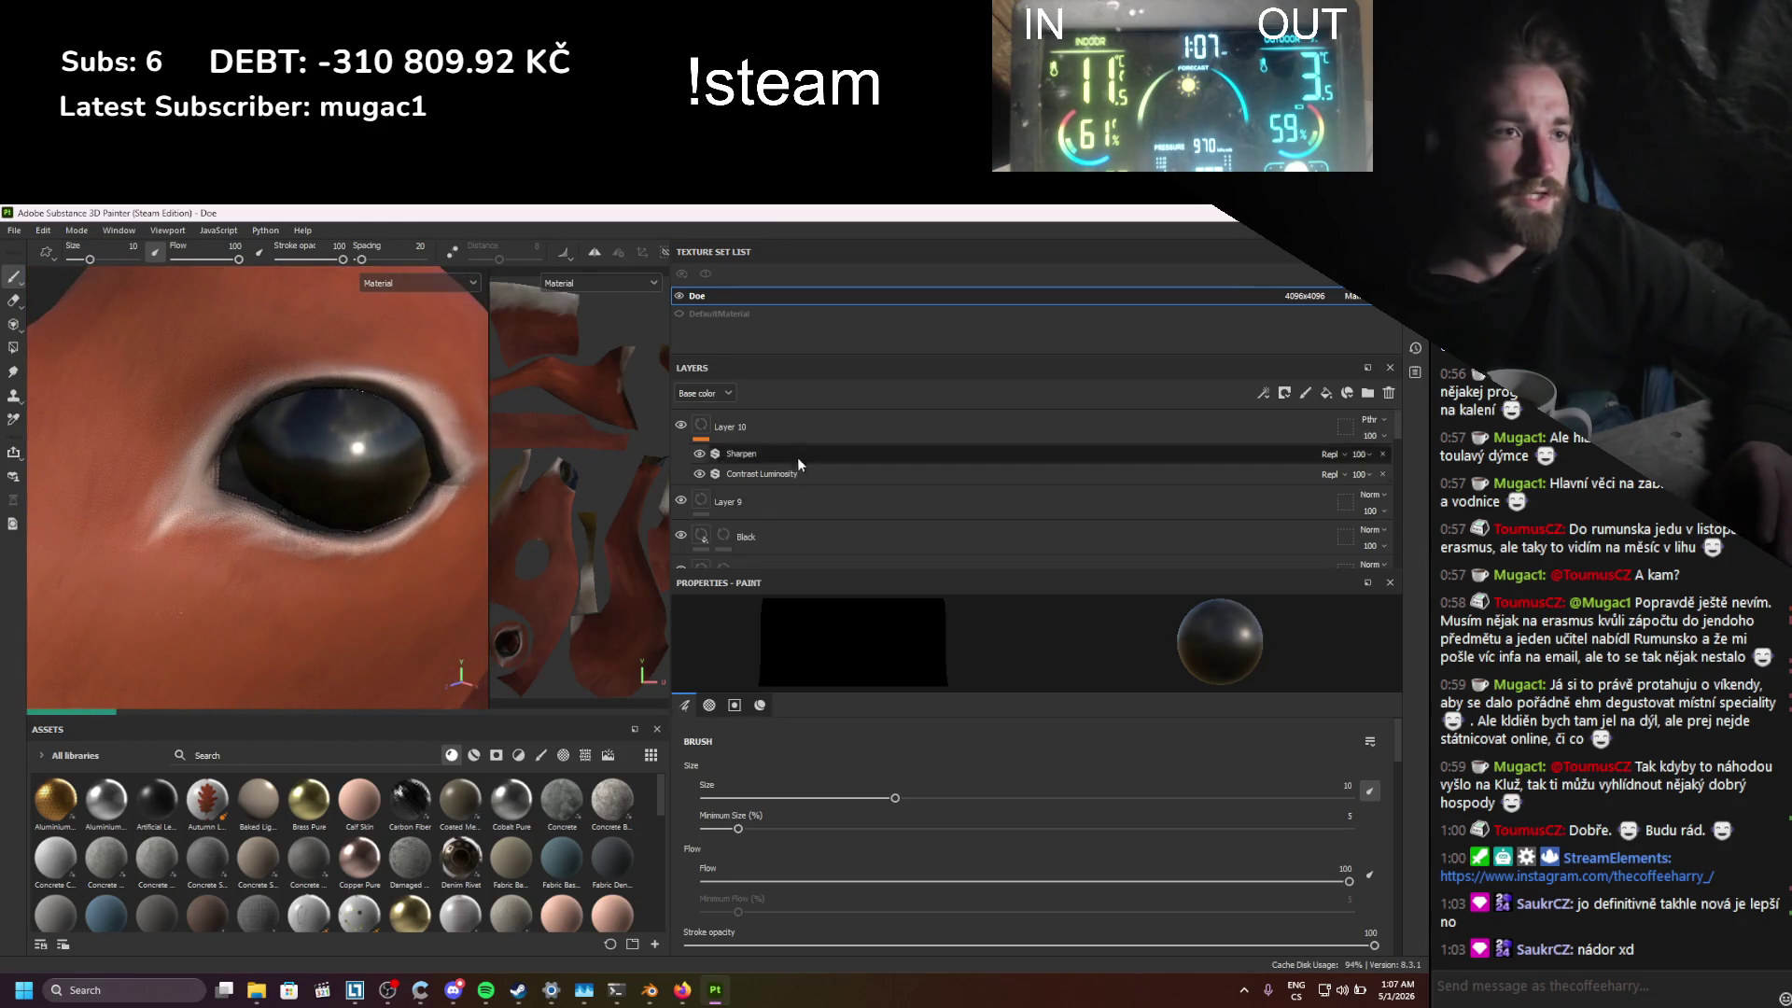
{"action": "scroll", "coordinate": [746, 448], "scroll_direction": "down", "scroll_amount": 1}
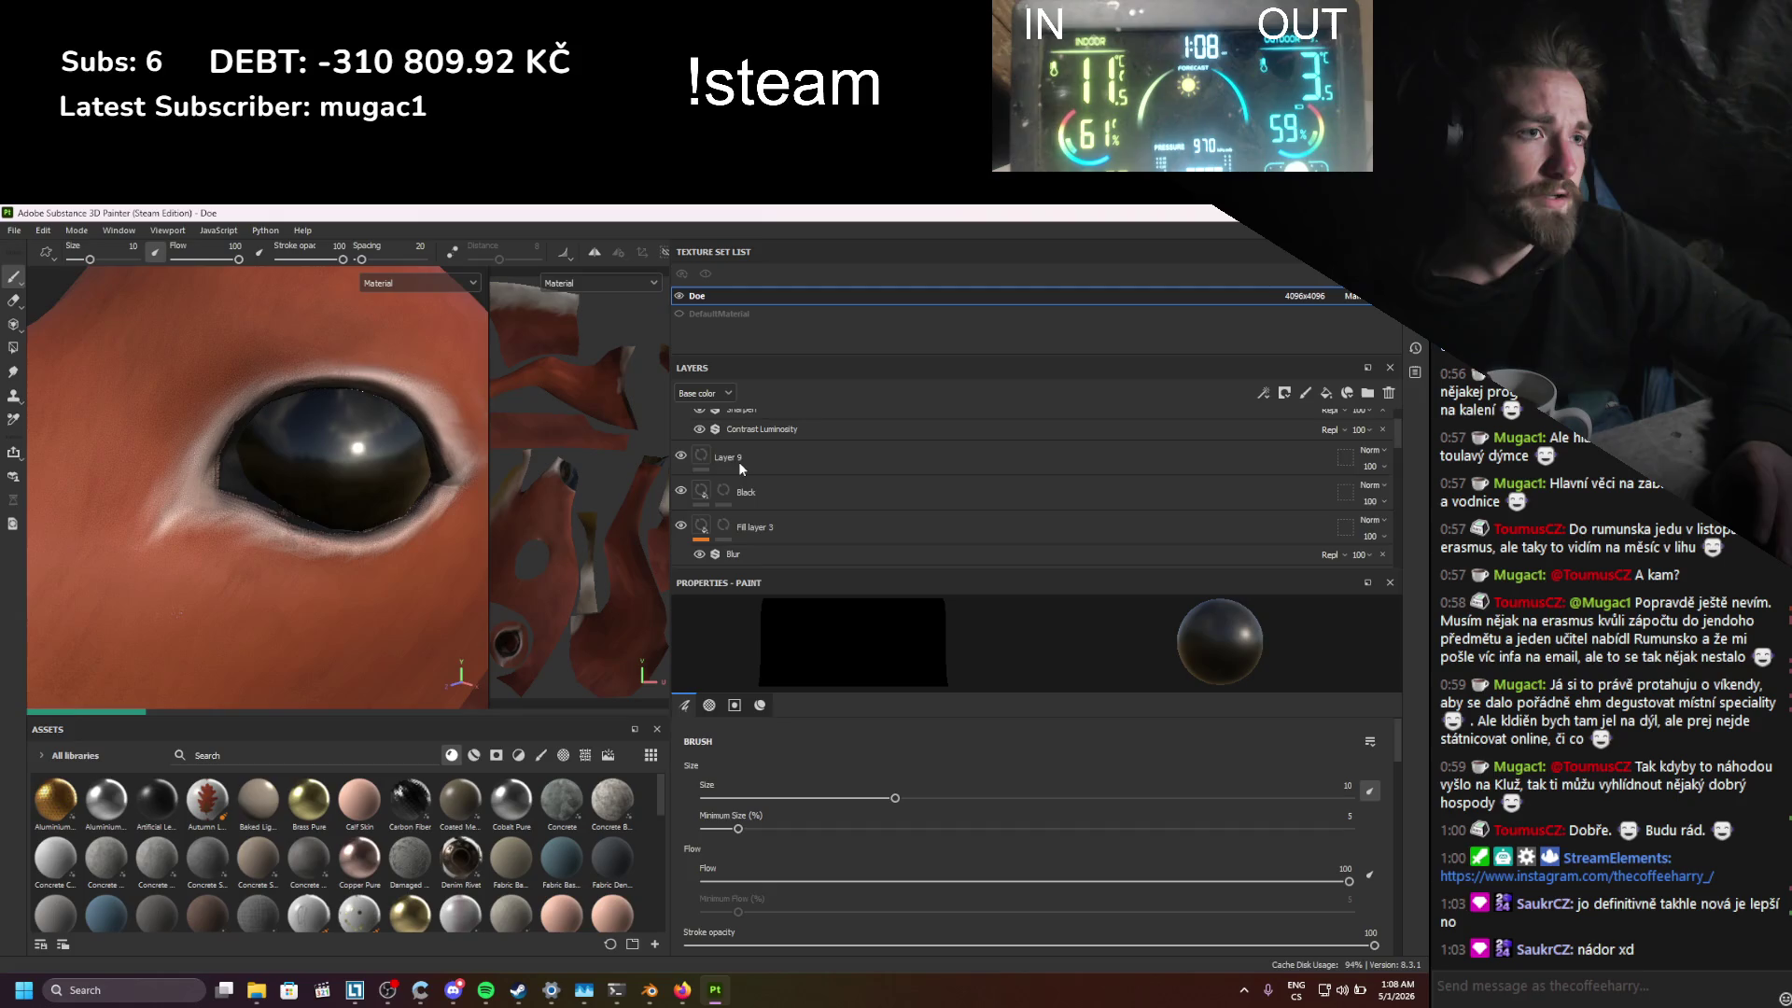
Step: Select Layer 9 and scroll the Paint properties down to the alpha settings
{"action": "left_click", "coordinate": [706, 462]}
{"action": "scroll", "coordinate": [792, 495], "scroll_direction": "up", "scroll_amount": 2}
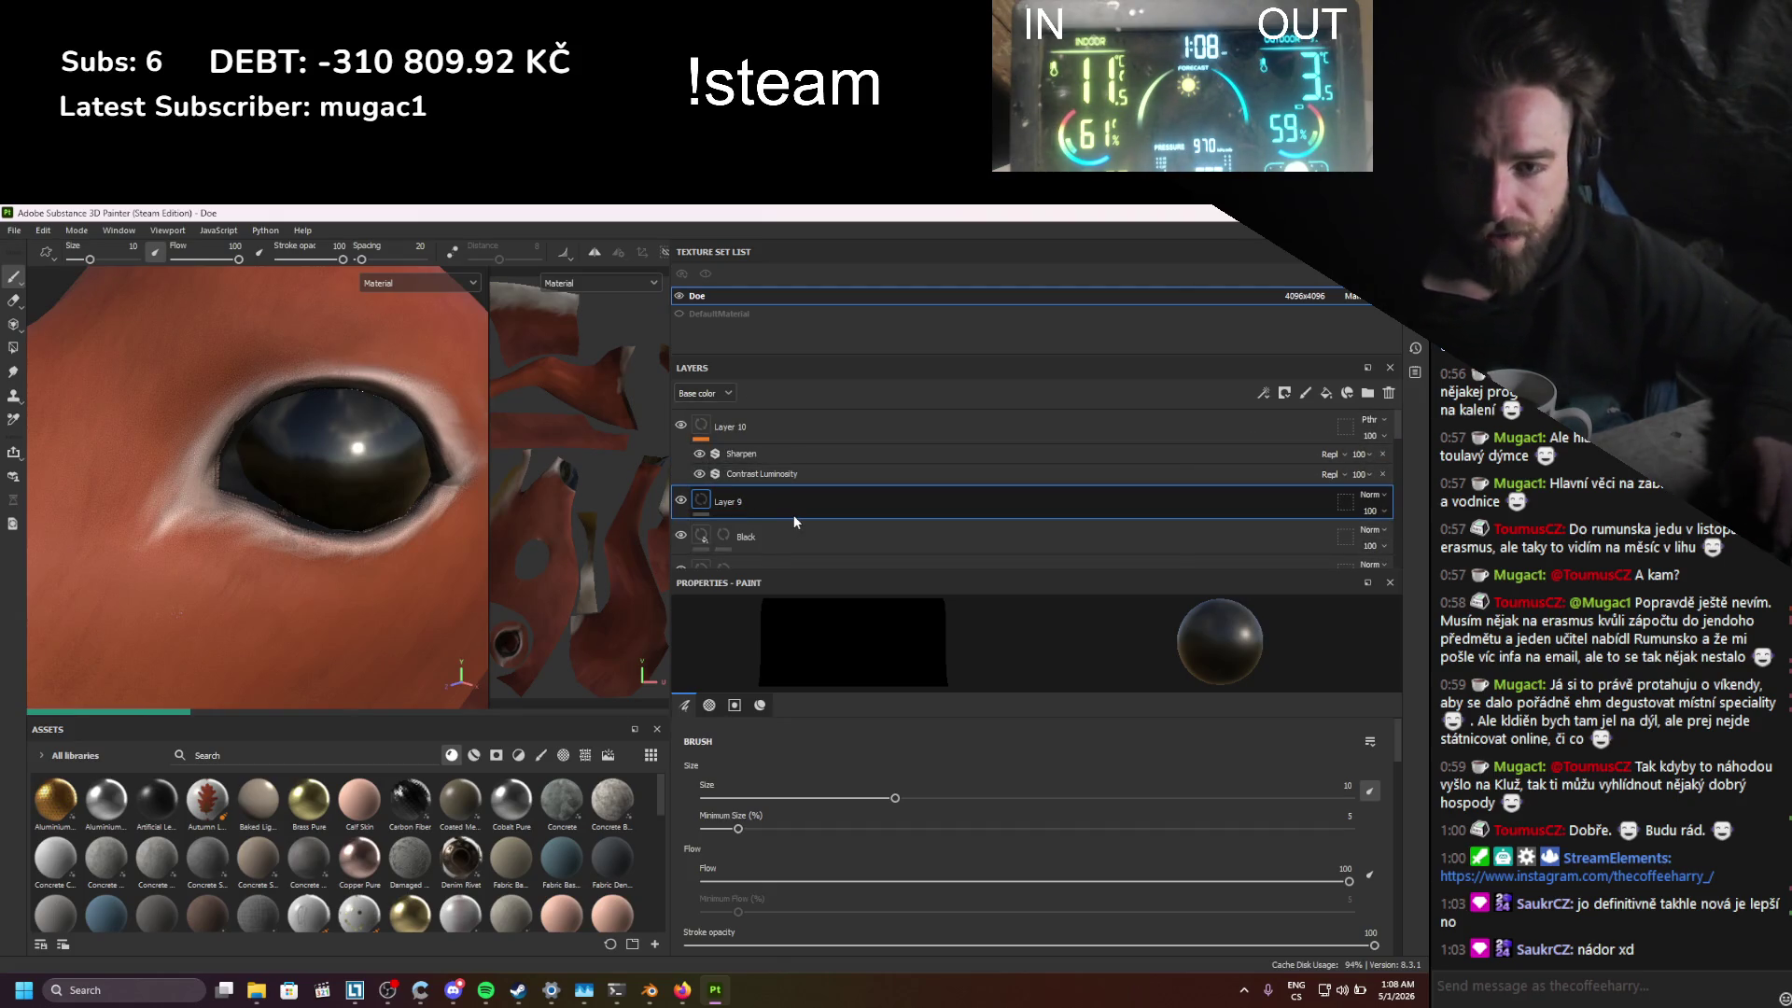
{"action": "scroll", "coordinate": [798, 788], "scroll_direction": "down", "scroll_amount": 10}
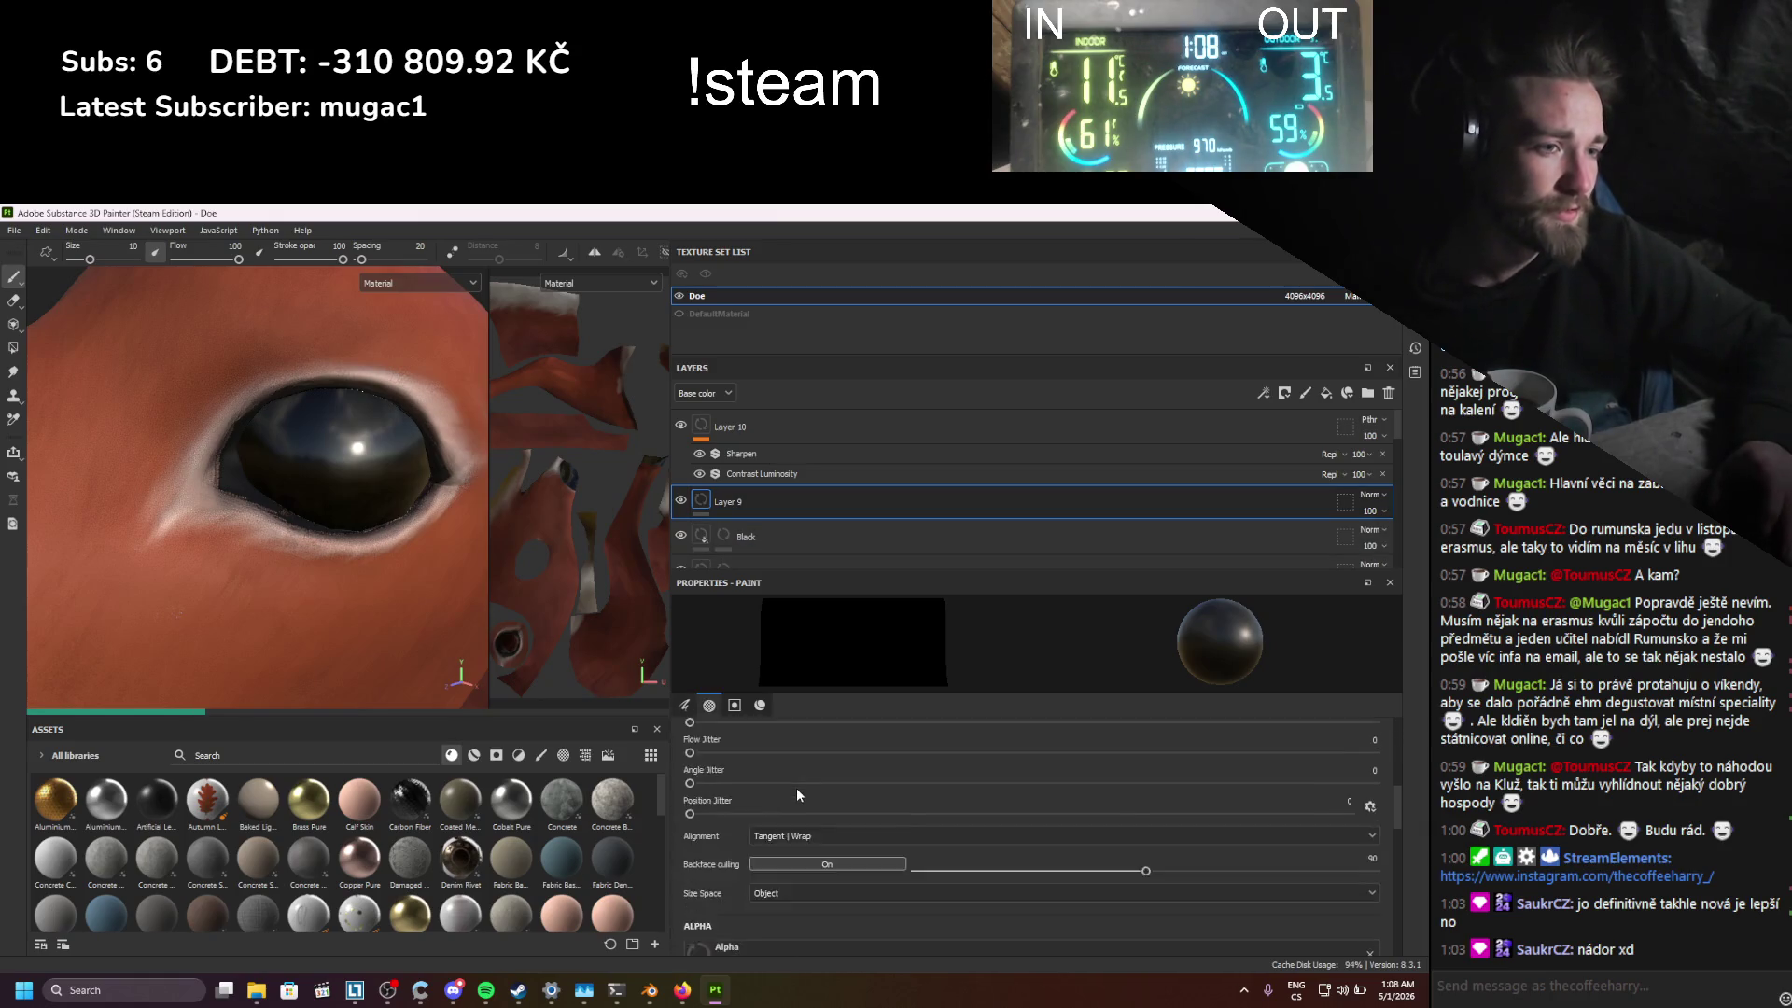
{"action": "scroll", "coordinate": [797, 789], "scroll_direction": "down", "scroll_amount": 1}
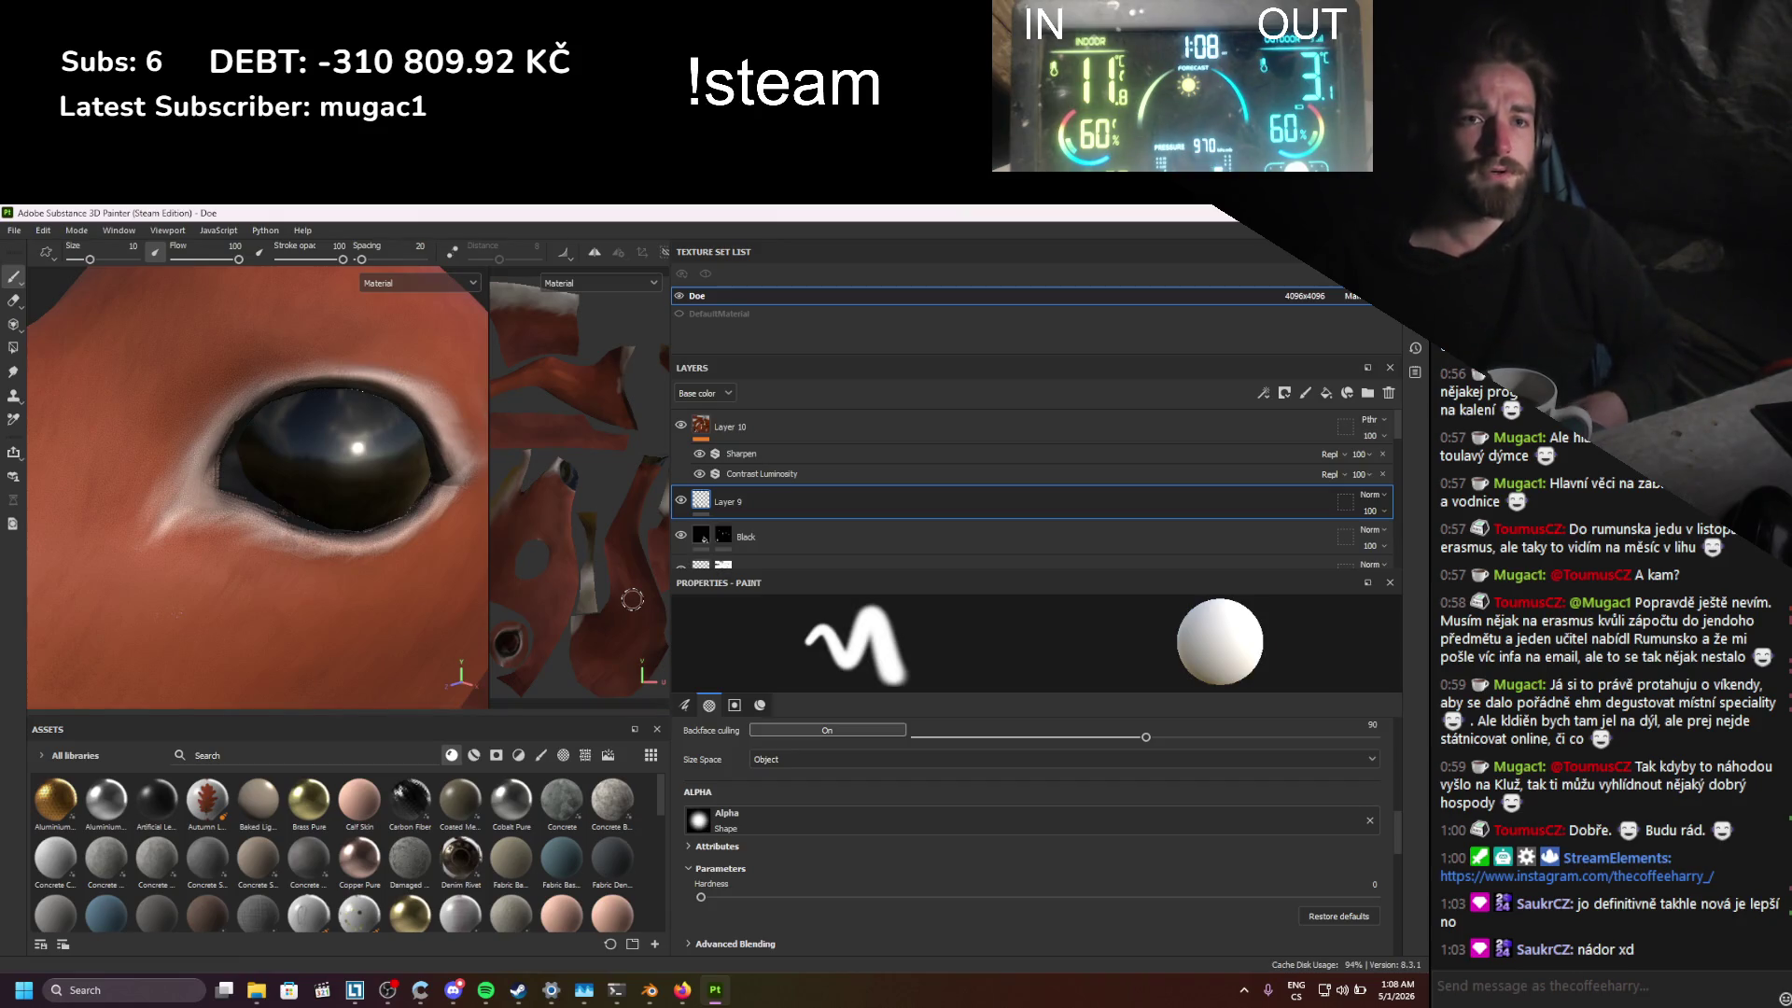
Step: Select Fill layer 3 and hide the Invert effect on Fill layer 2
{"action": "scroll", "coordinate": [705, 489], "scroll_direction": "down", "scroll_amount": 2}
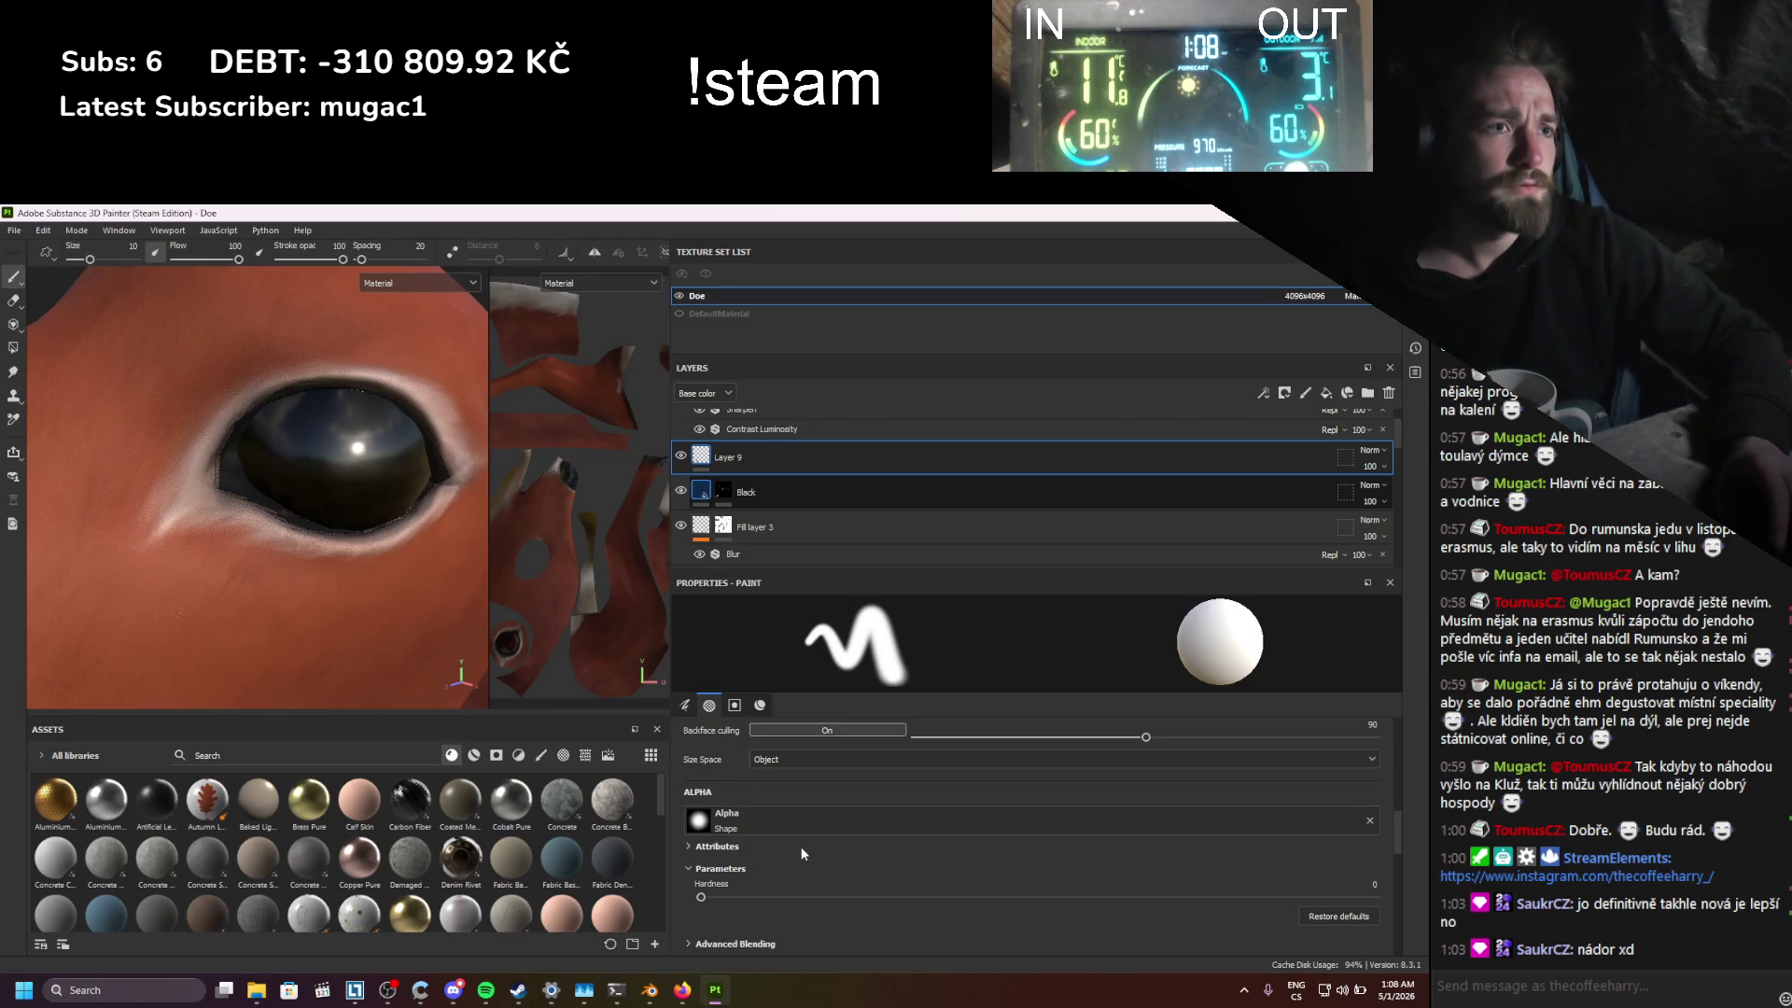
{"action": "key", "text": "Down"}
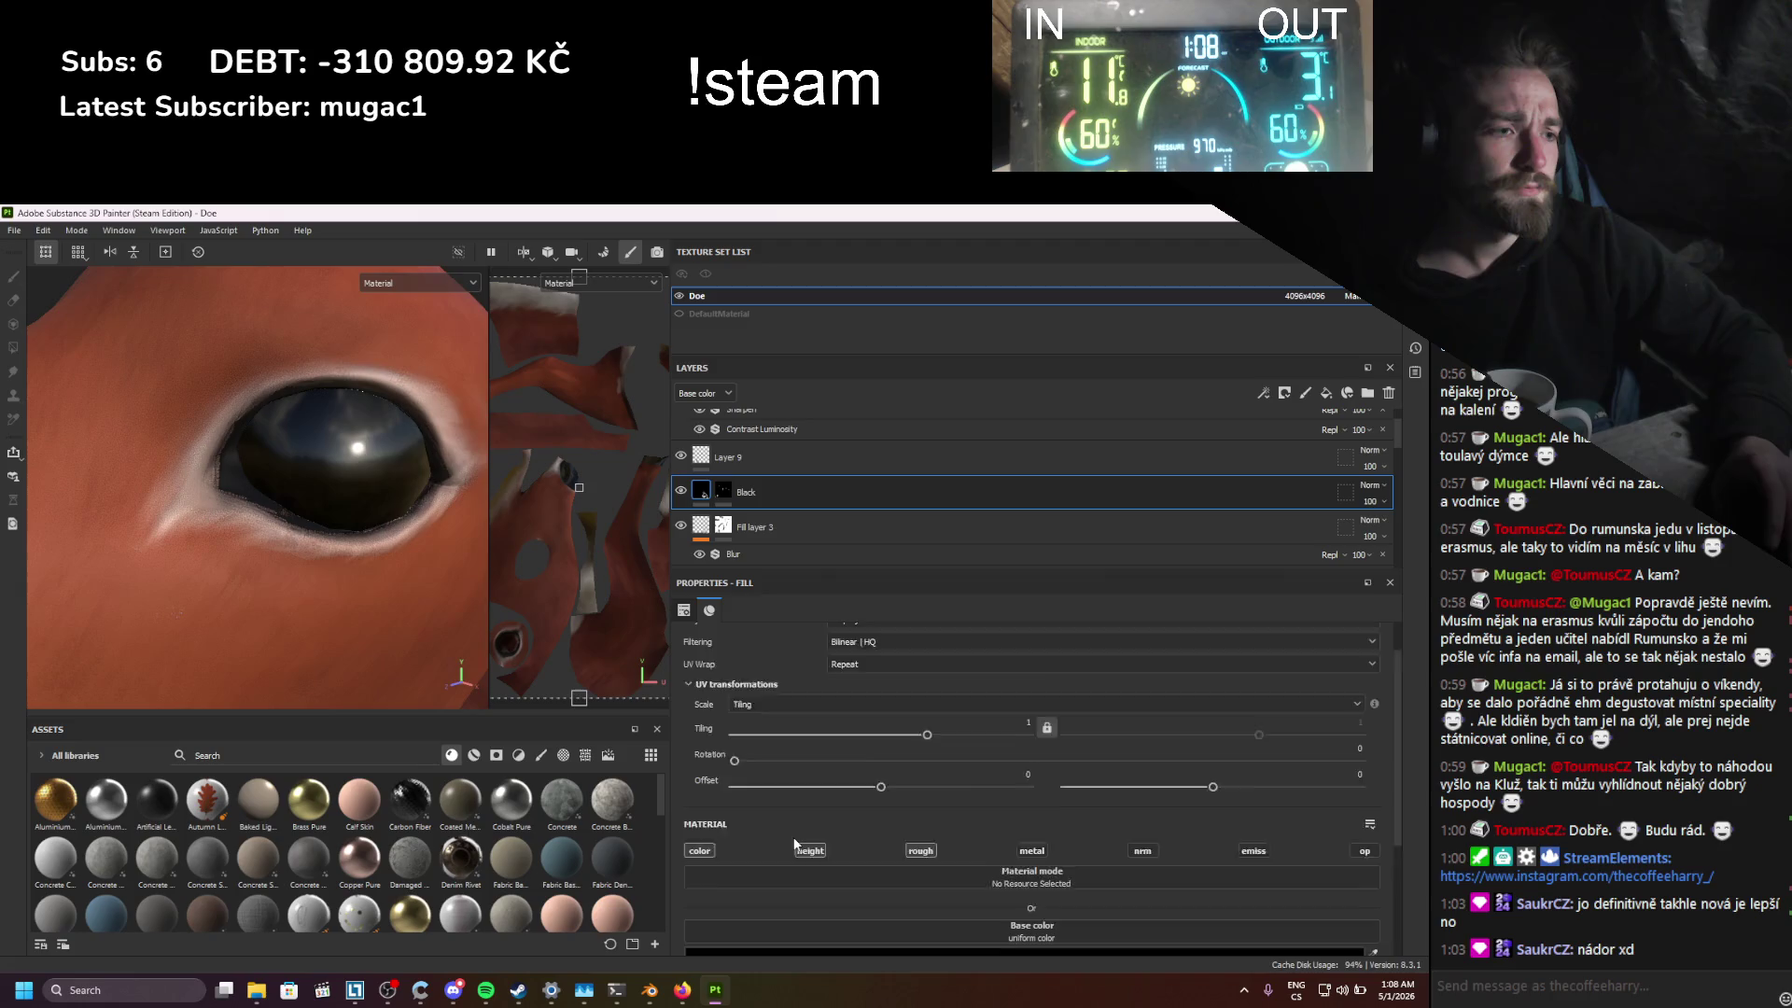
{"action": "scroll", "coordinate": [794, 843], "scroll_direction": "down", "scroll_amount": 2}
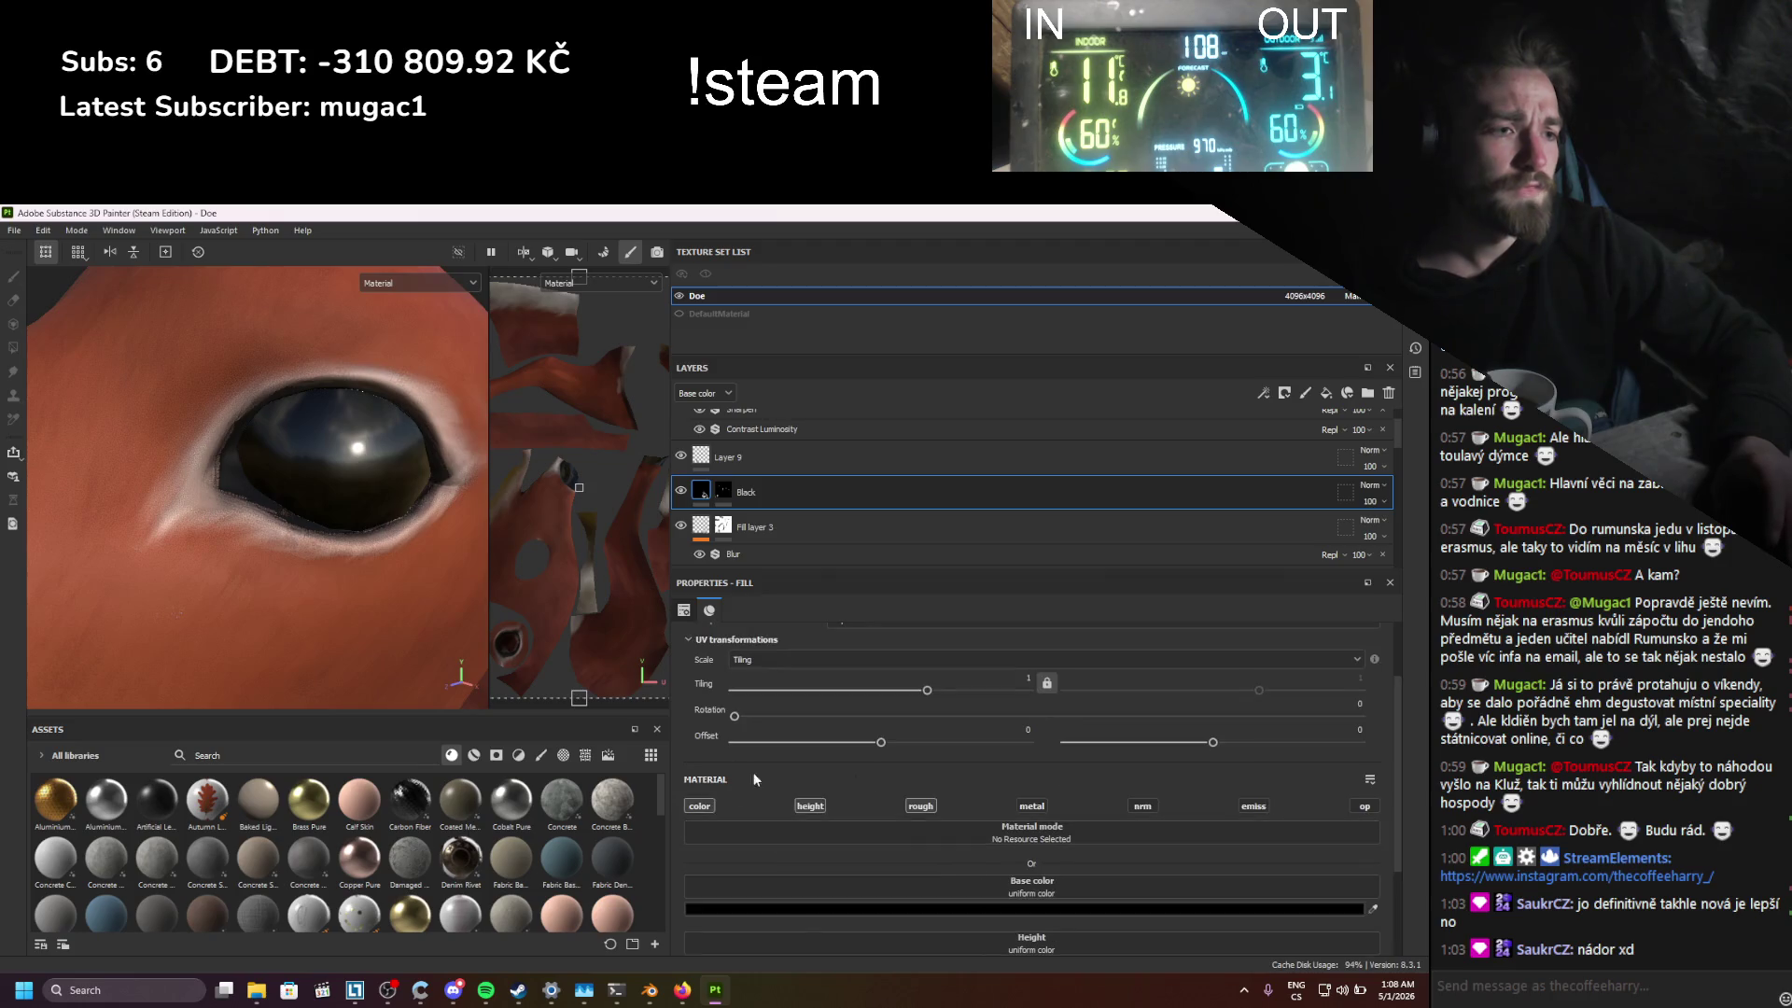
{"action": "left_click", "coordinate": [700, 458]}
{"action": "scroll", "coordinate": [793, 752], "scroll_direction": "down", "scroll_amount": 3}
{"action": "scroll", "coordinate": [756, 523], "scroll_direction": "down", "scroll_amount": 2}
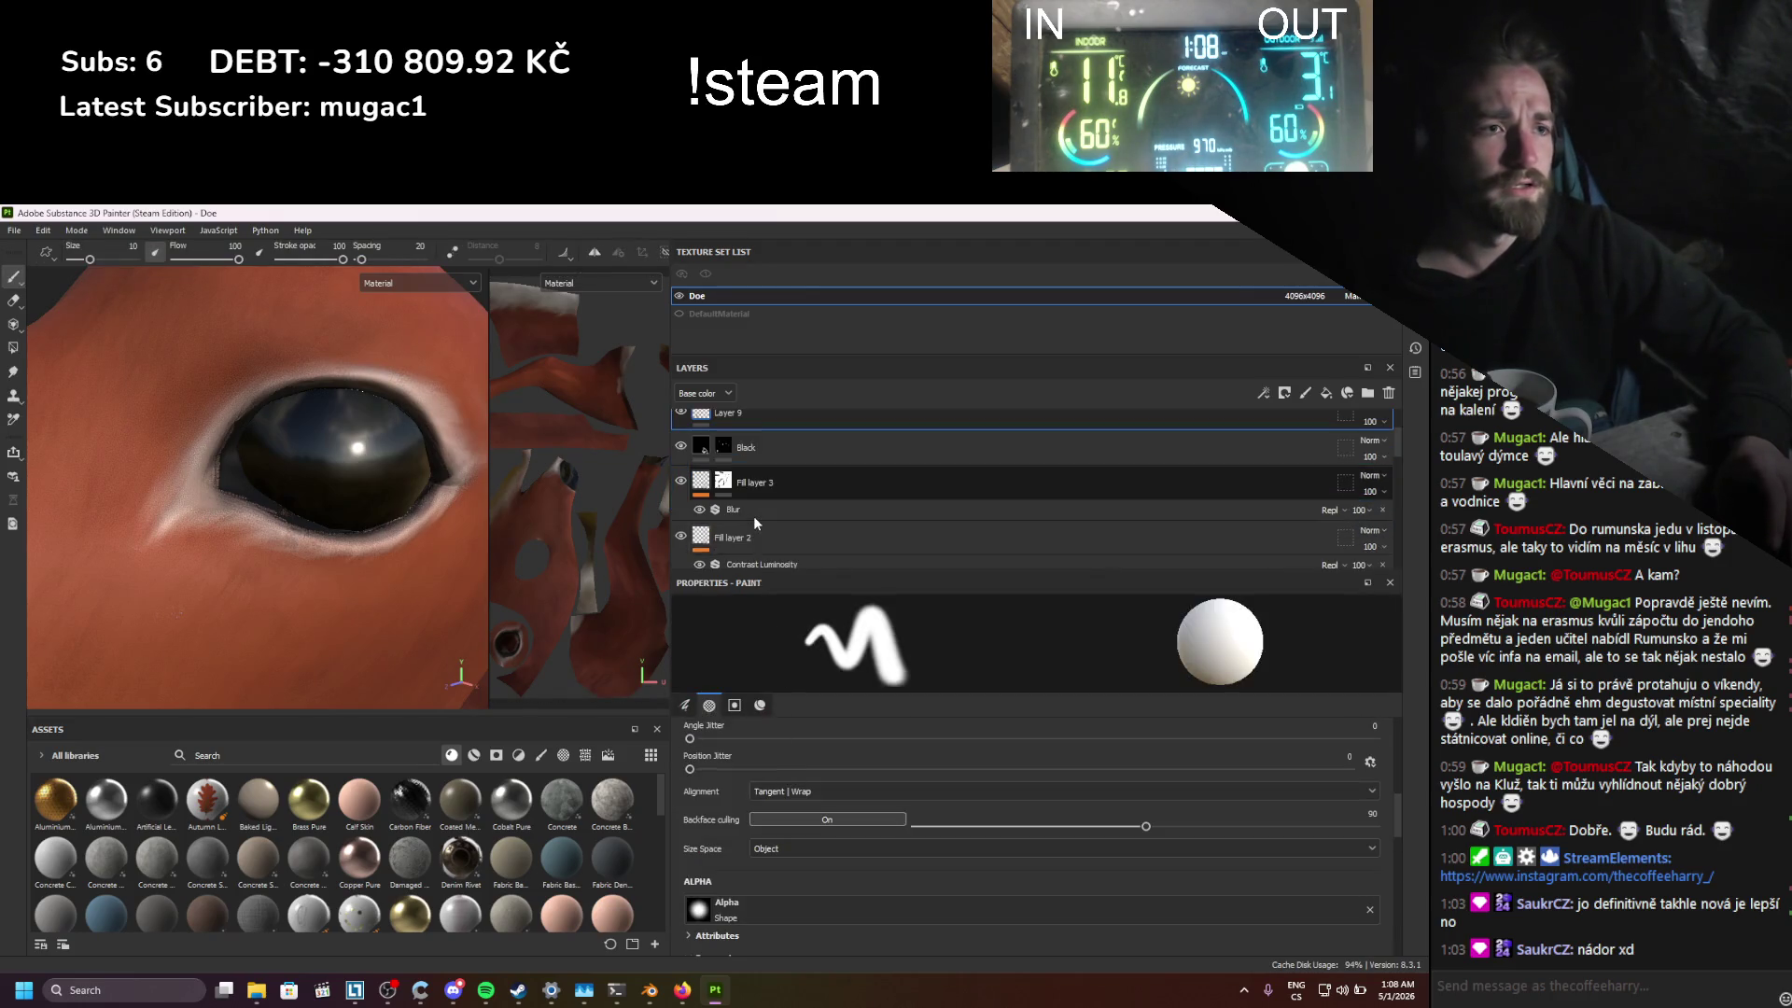
{"action": "scroll", "coordinate": [756, 522], "scroll_direction": "down", "scroll_amount": 1}
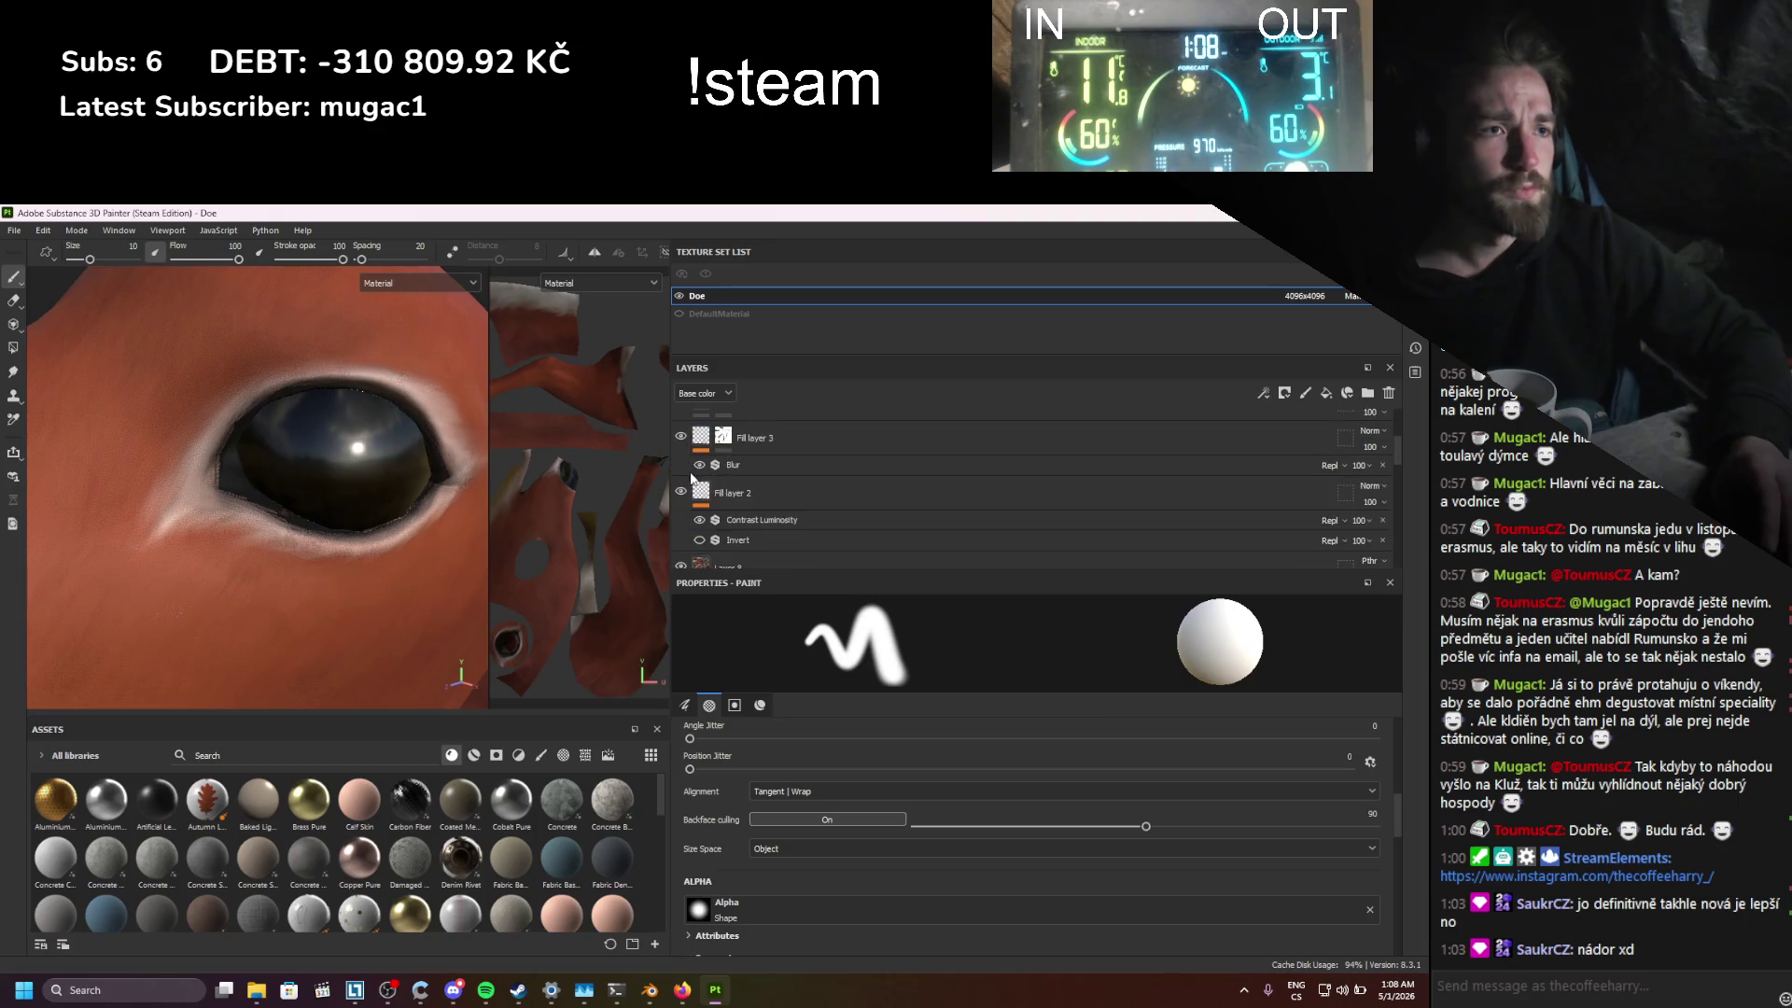
{"action": "left_click", "coordinate": [701, 439]}
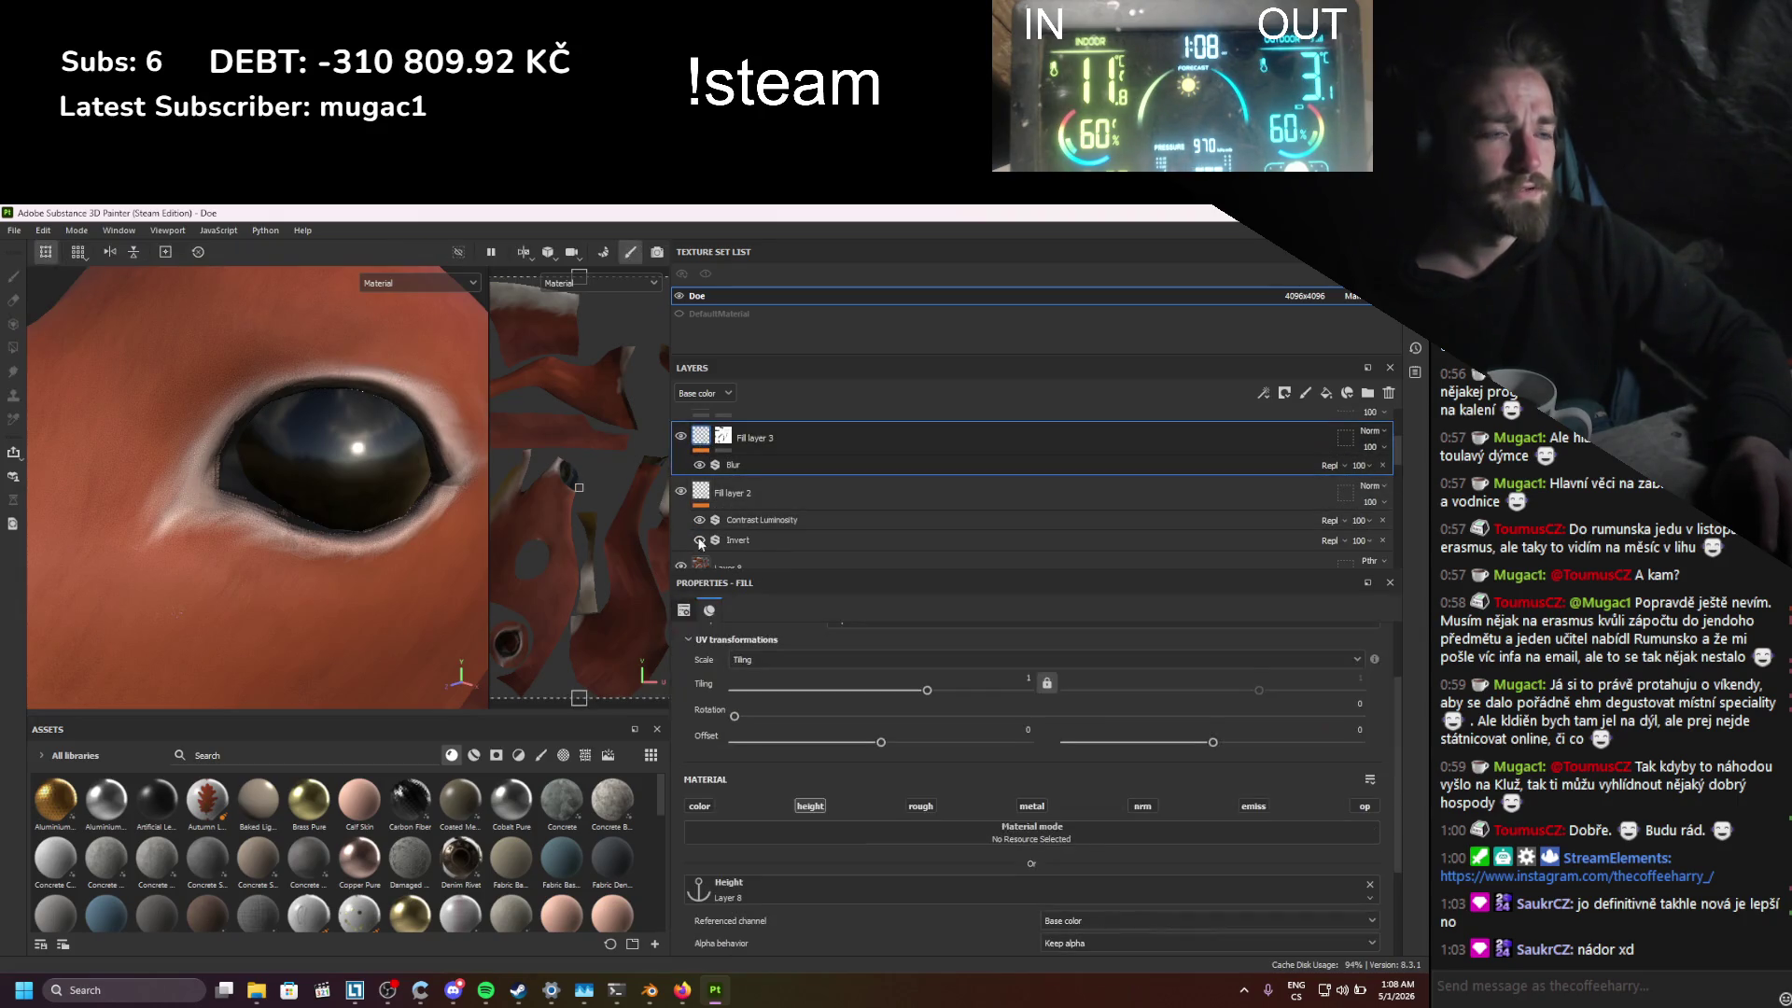
{"action": "left_click", "coordinate": [700, 542]}
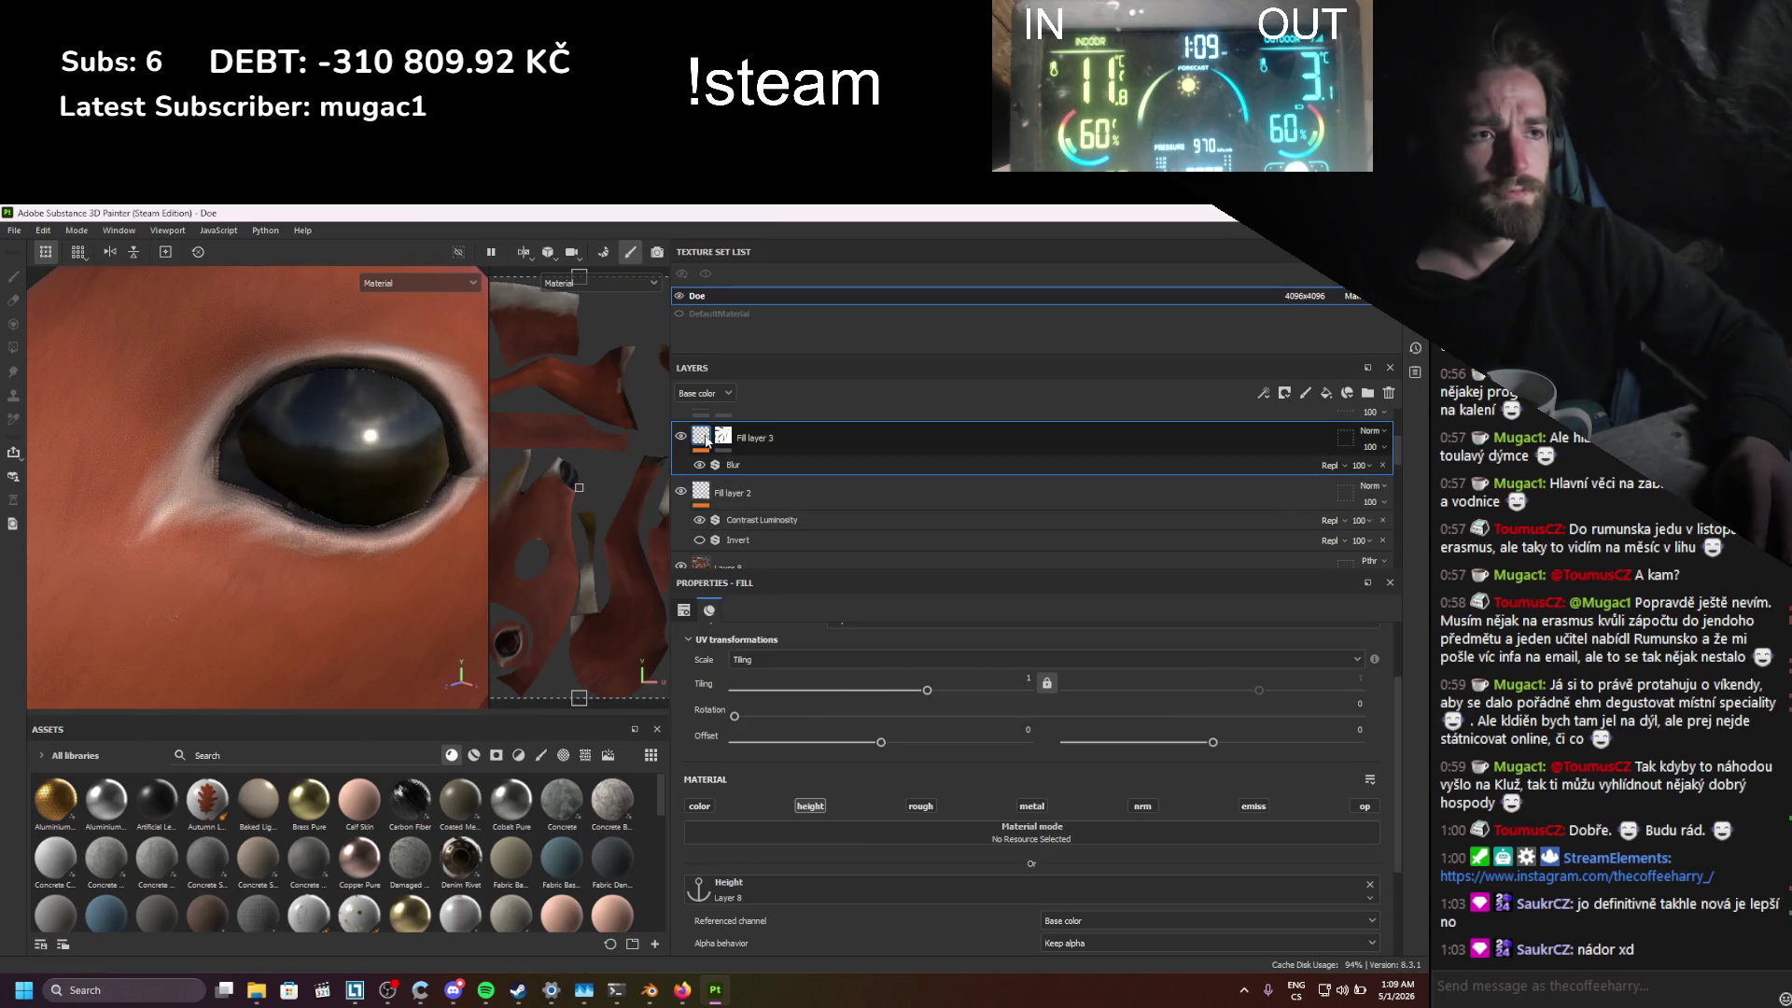
Step: Set Fill layer 3's Blur Intensity to 0.15 and make its mask active
{"action": "left_click", "coordinate": [734, 465]}
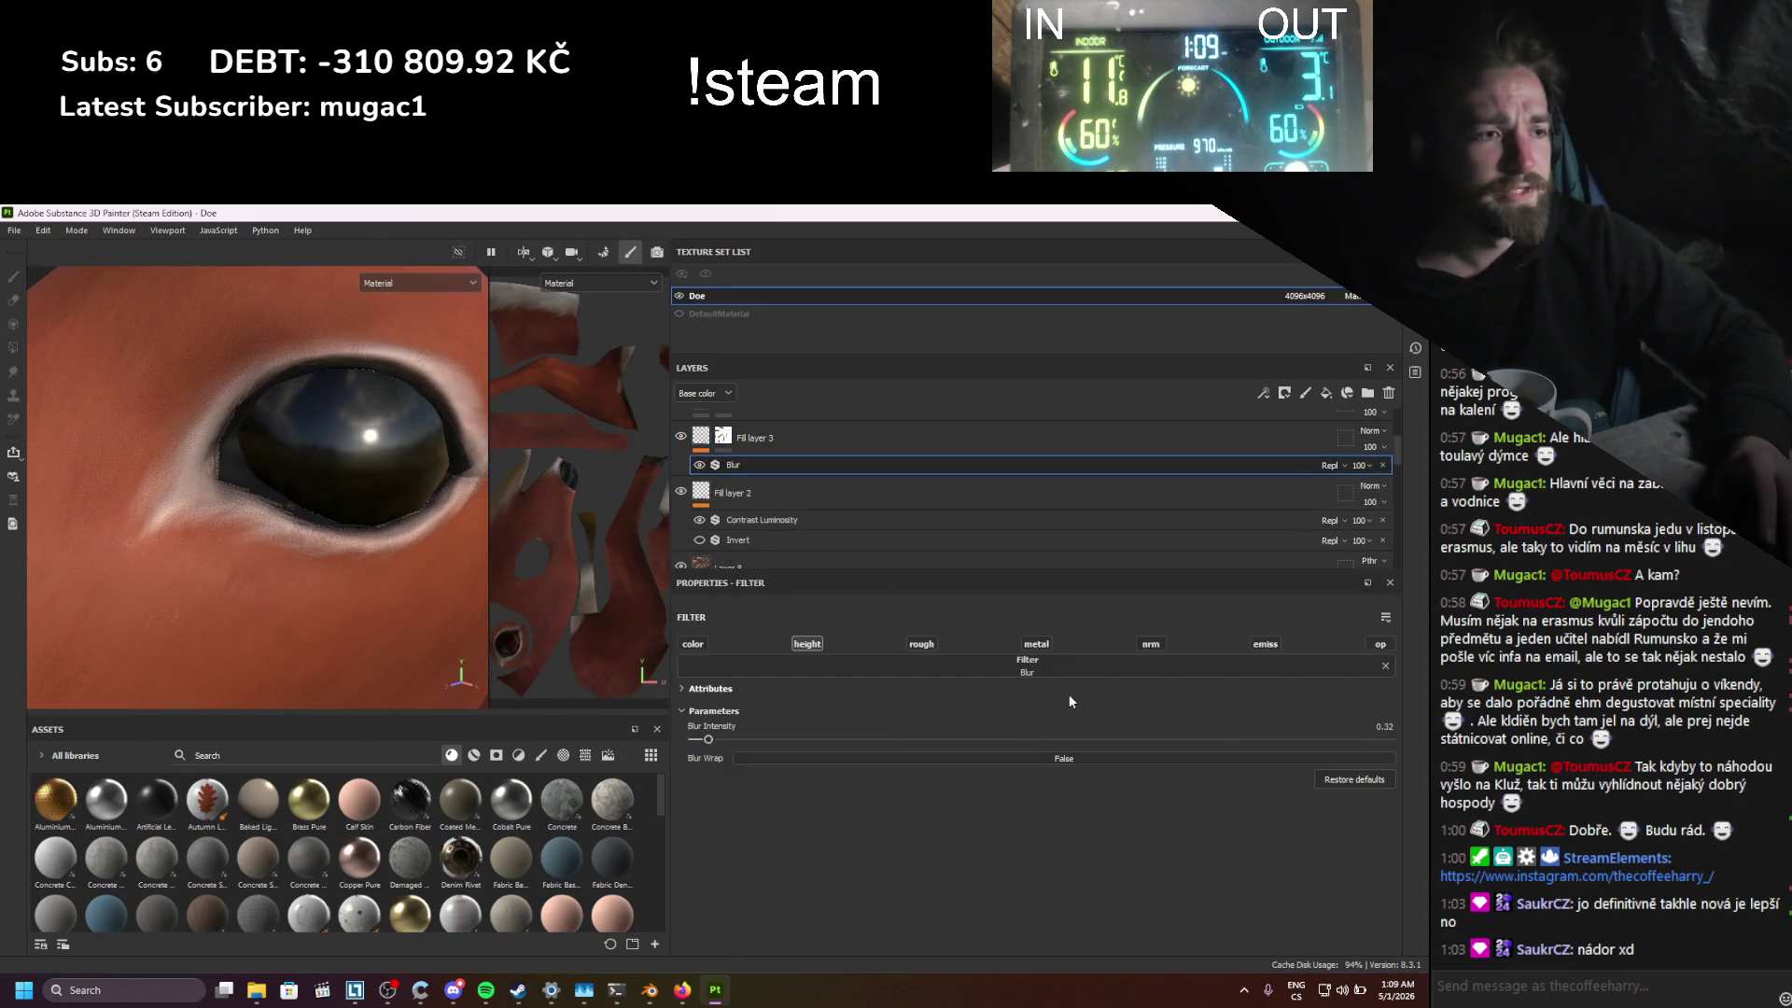
{"action": "left_click", "coordinate": [1384, 726]}
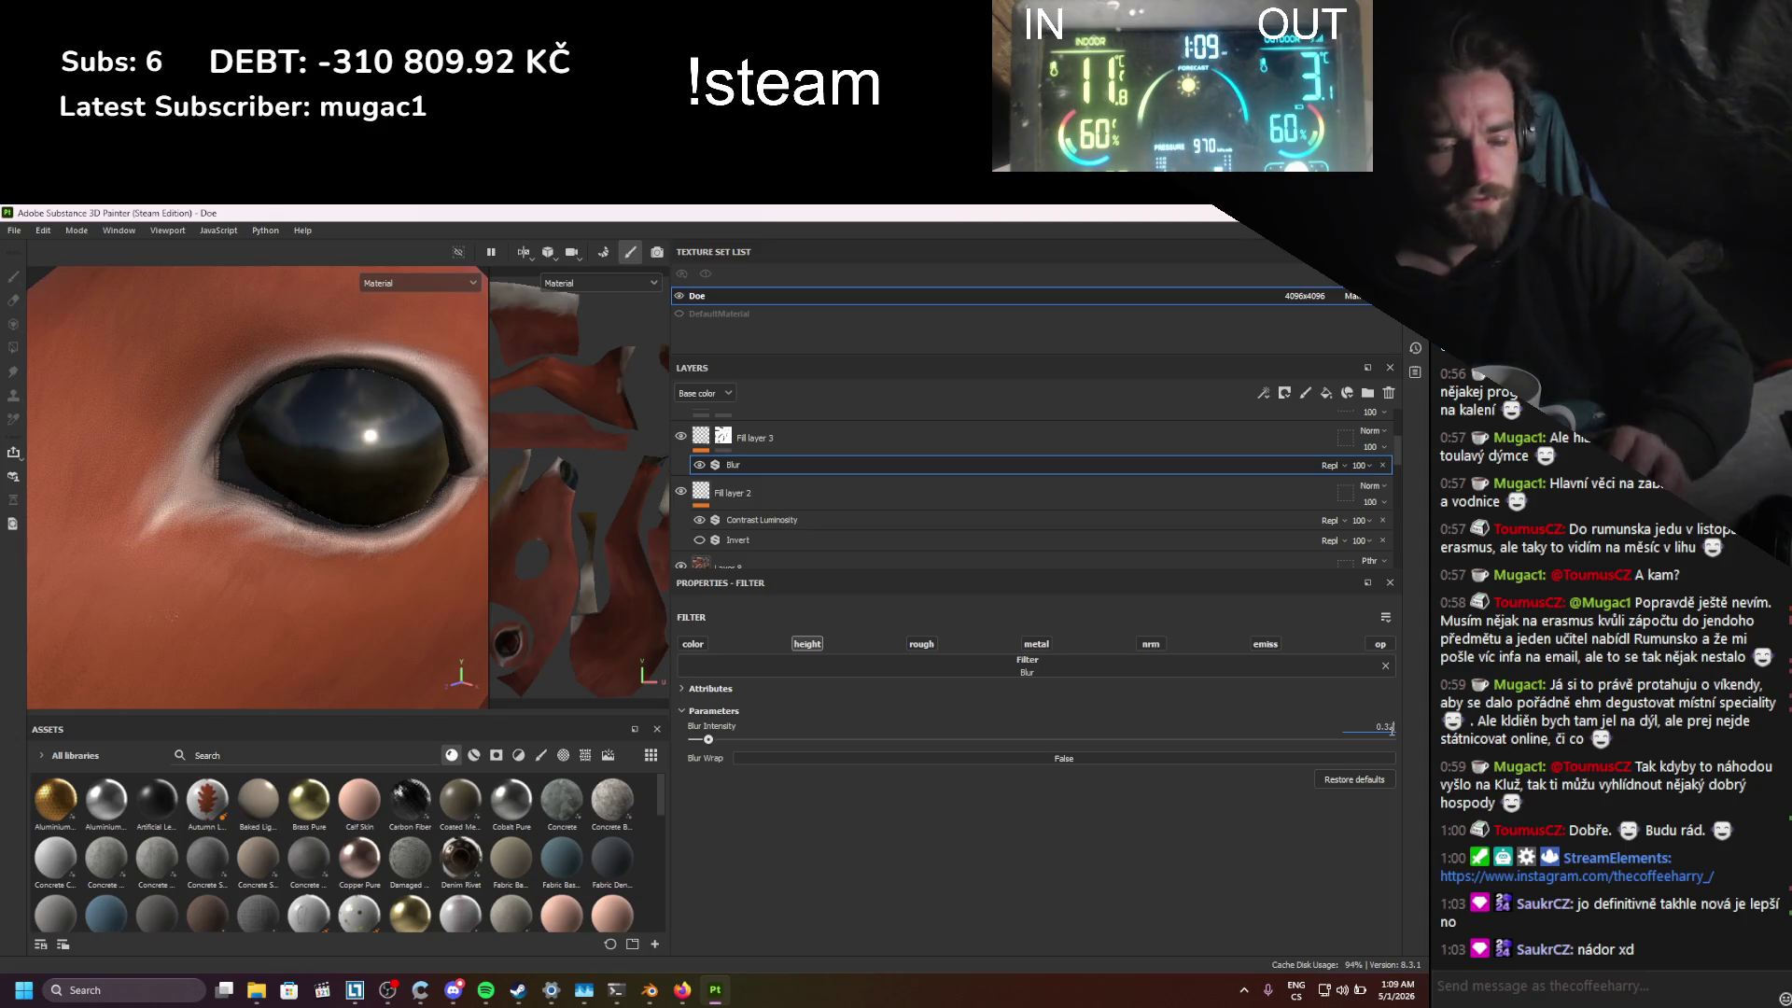
{"action": "left_click", "coordinate": [1381, 731]}
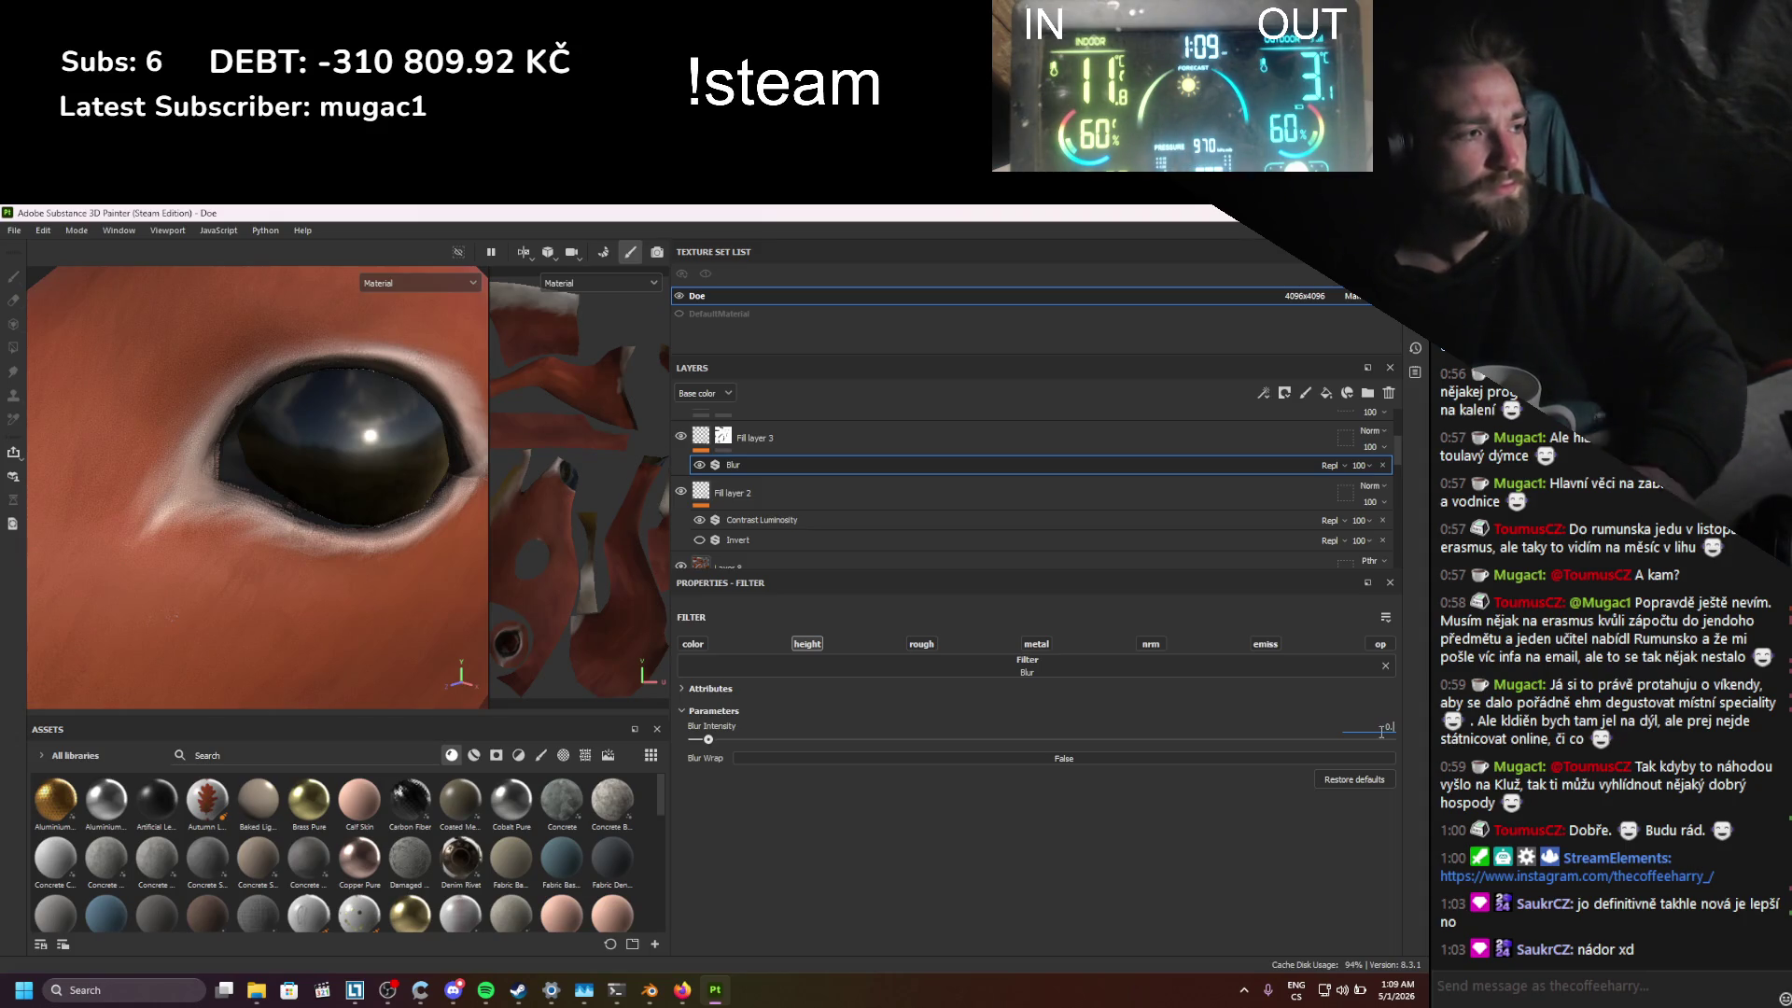
{"action": "type", "text": "0.15"}
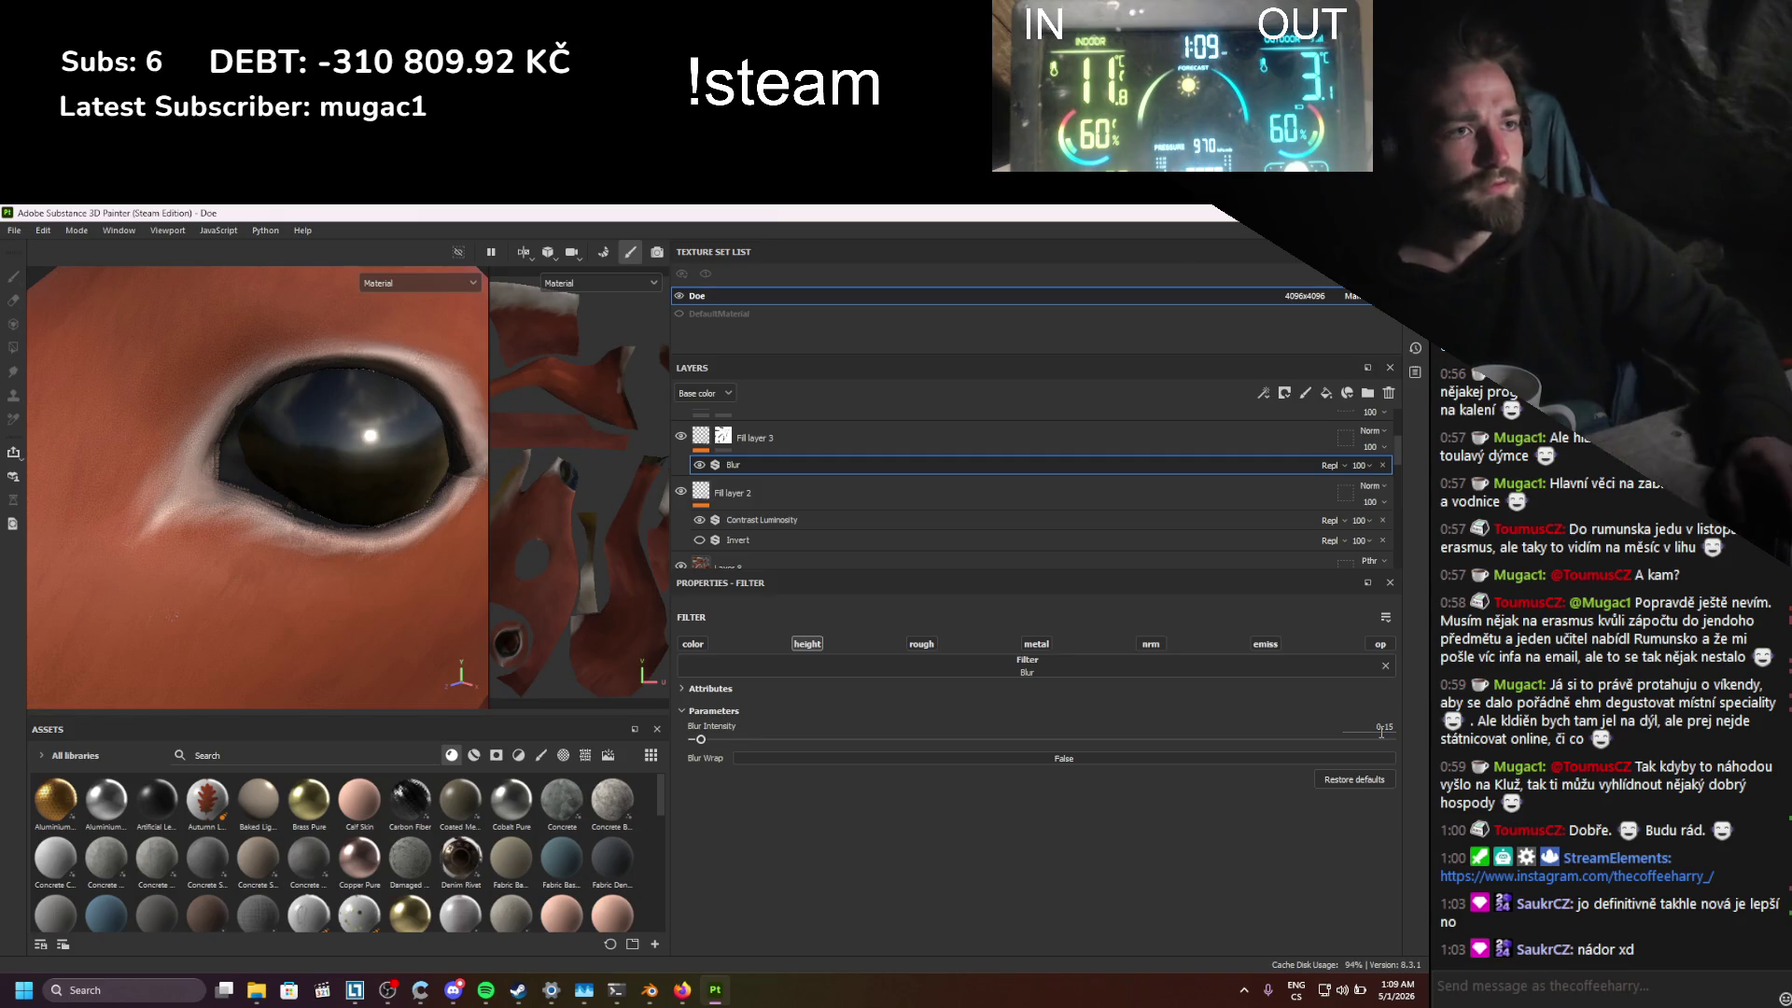
{"action": "left_click", "coordinate": [1382, 465]}
Step: Orbit around the eye and set the brush to size 2.03 with flow 100
{"action": "scroll", "coordinate": [891, 782], "scroll_direction": "down", "scroll_amount": 10}
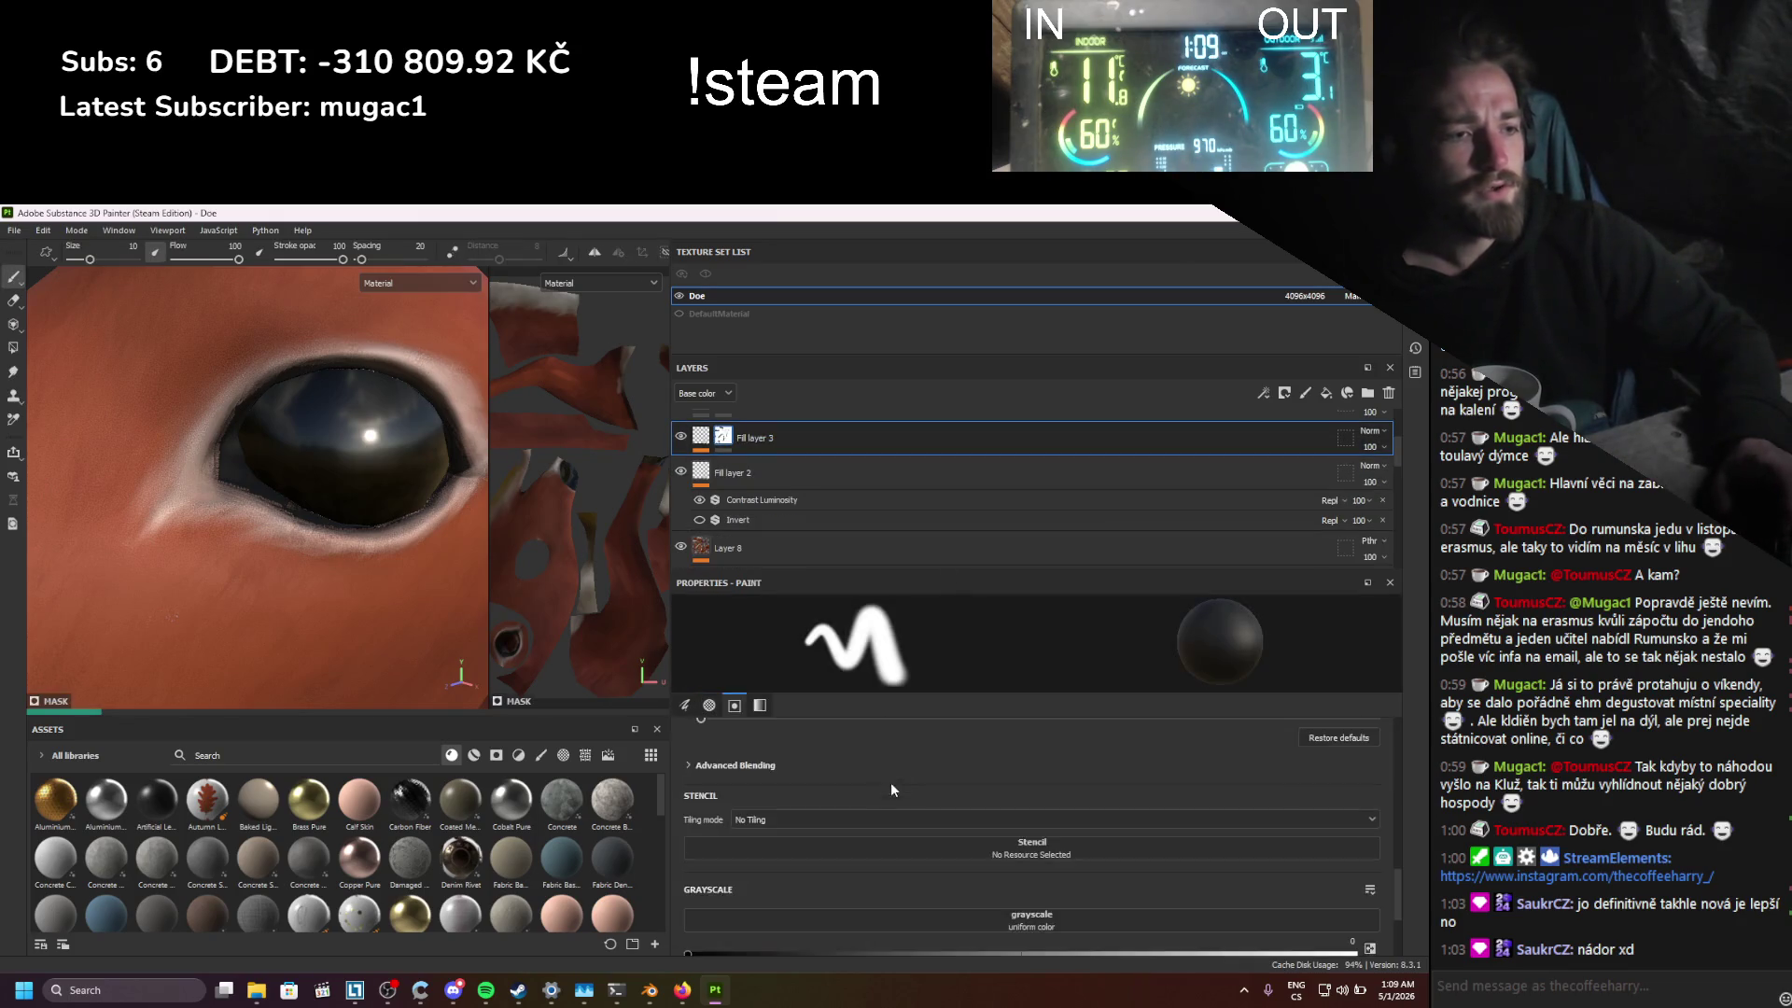
{"action": "scroll", "coordinate": [243, 510], "scroll_direction": "up", "scroll_amount": 2}
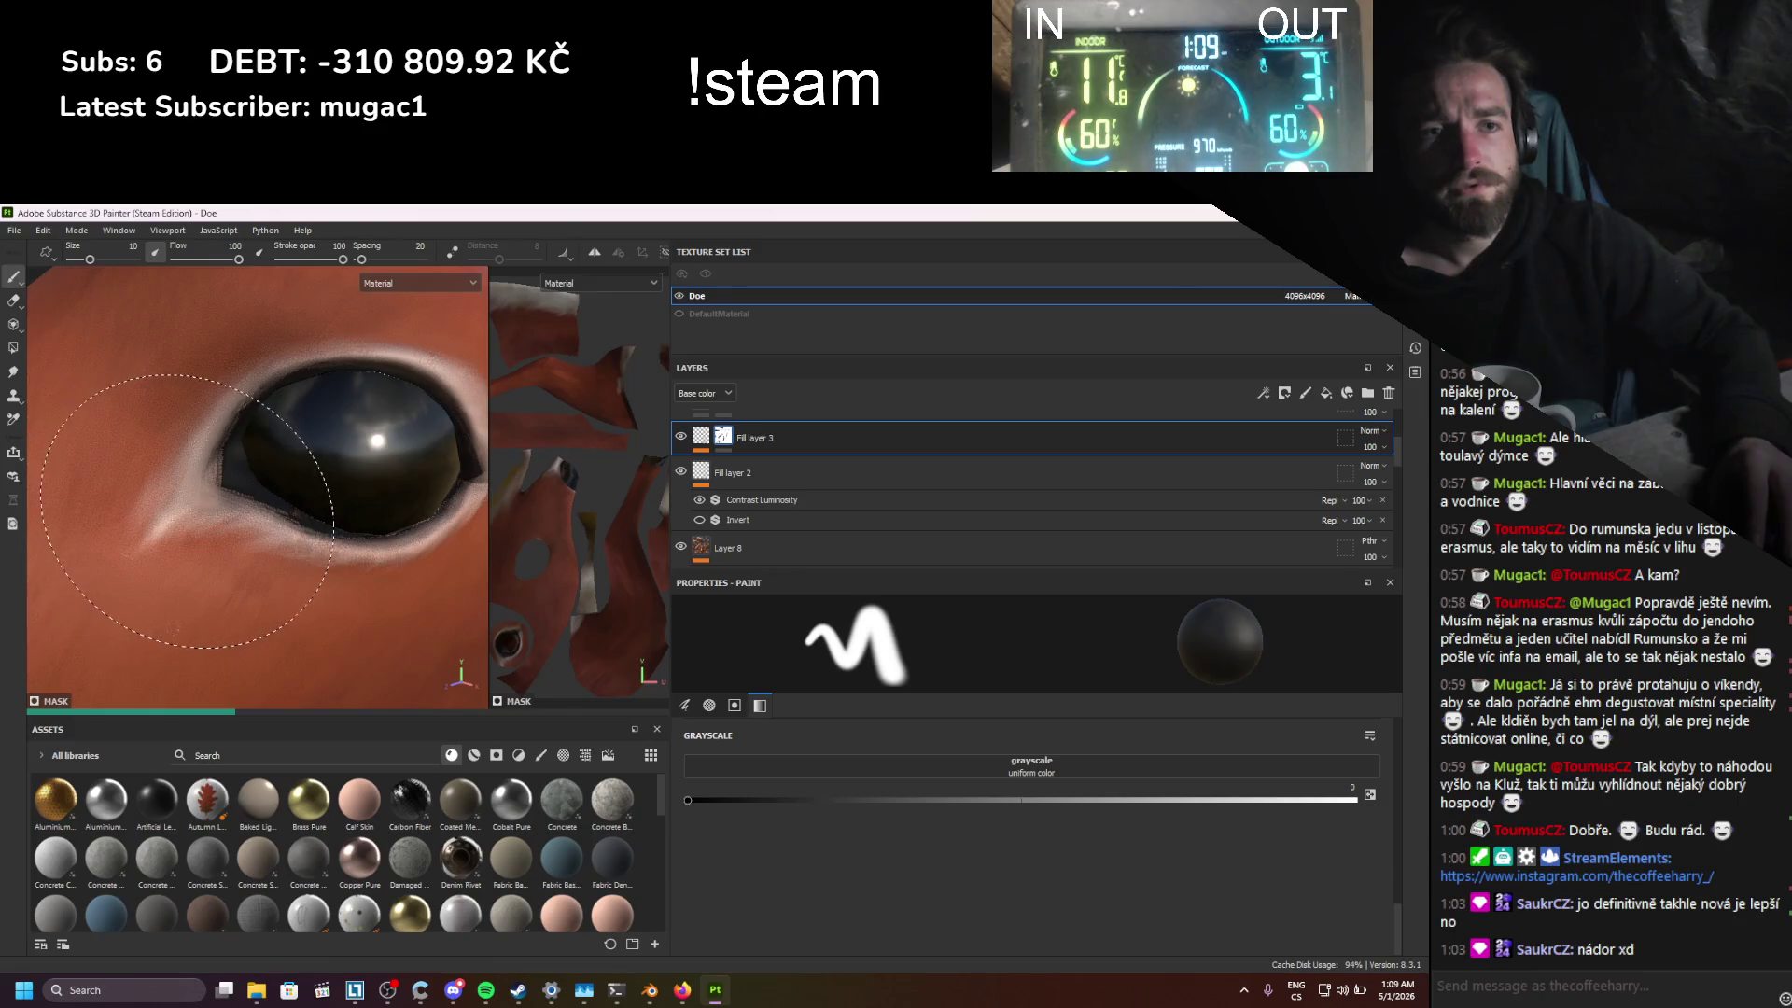
{"action": "left_click_drag", "start_coordinate": [235, 655], "coordinate": [224, 587], "text": "alt"}
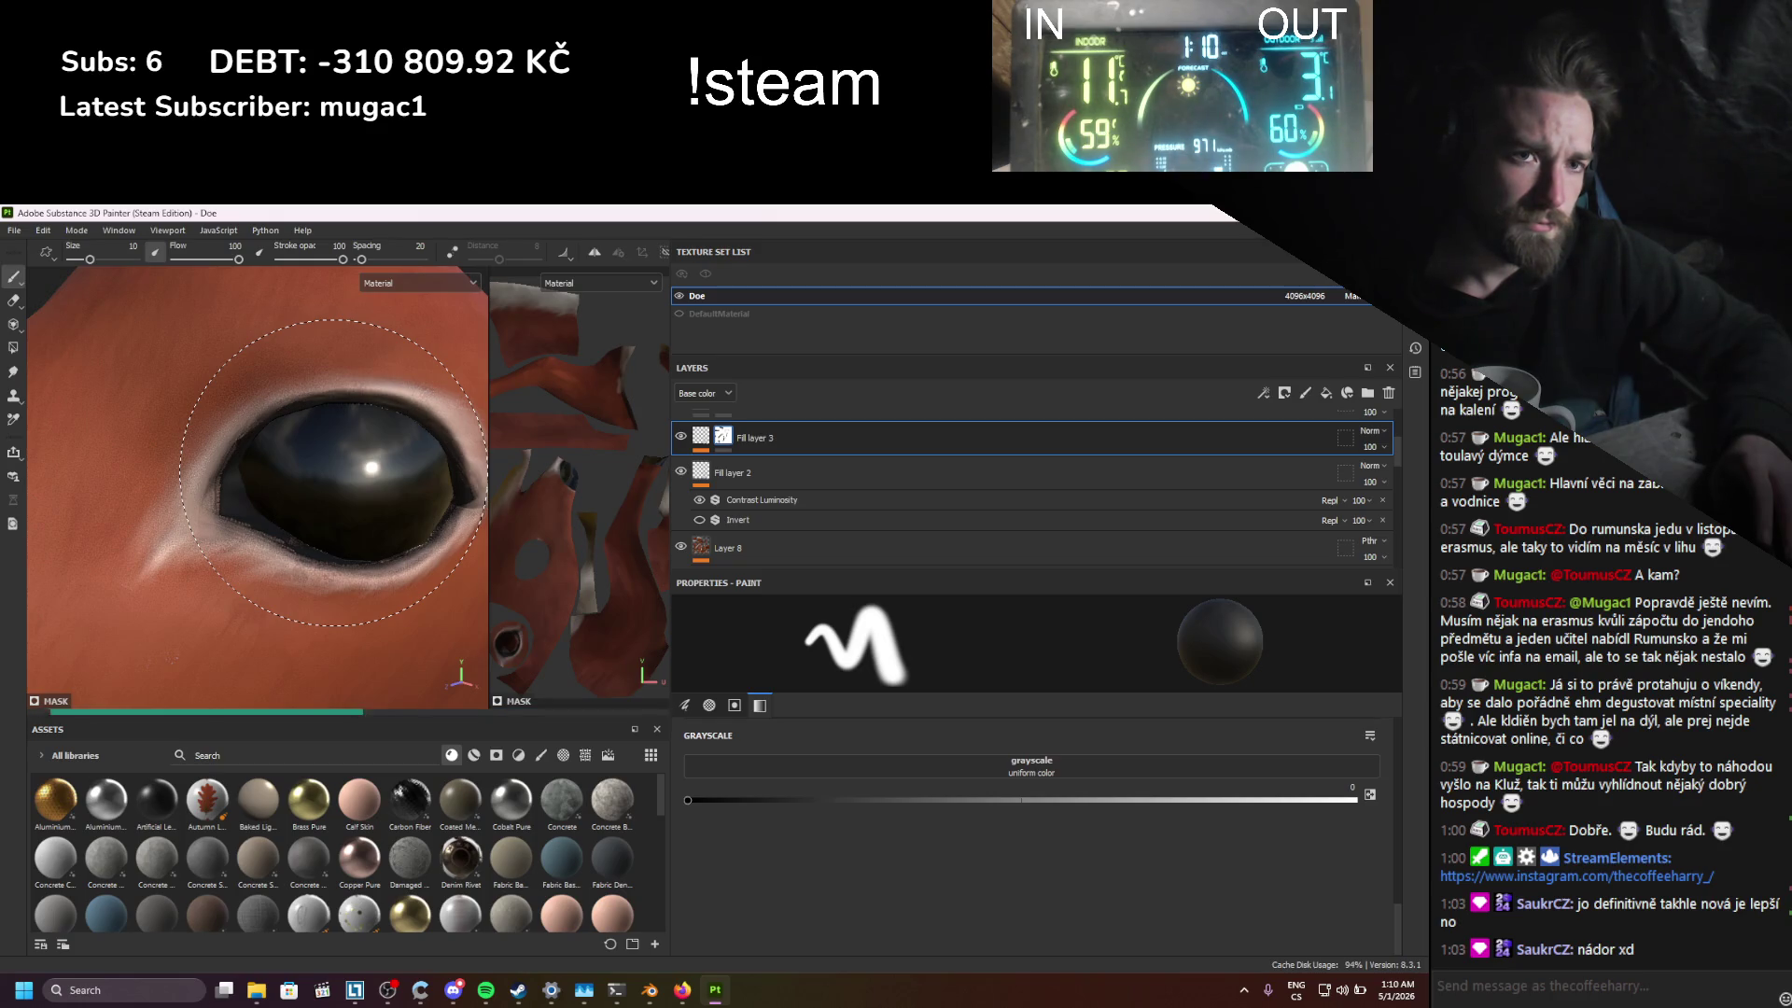
{"action": "left_click_drag", "start_coordinate": [333, 473], "coordinate": [171, 559], "text": "alt"}
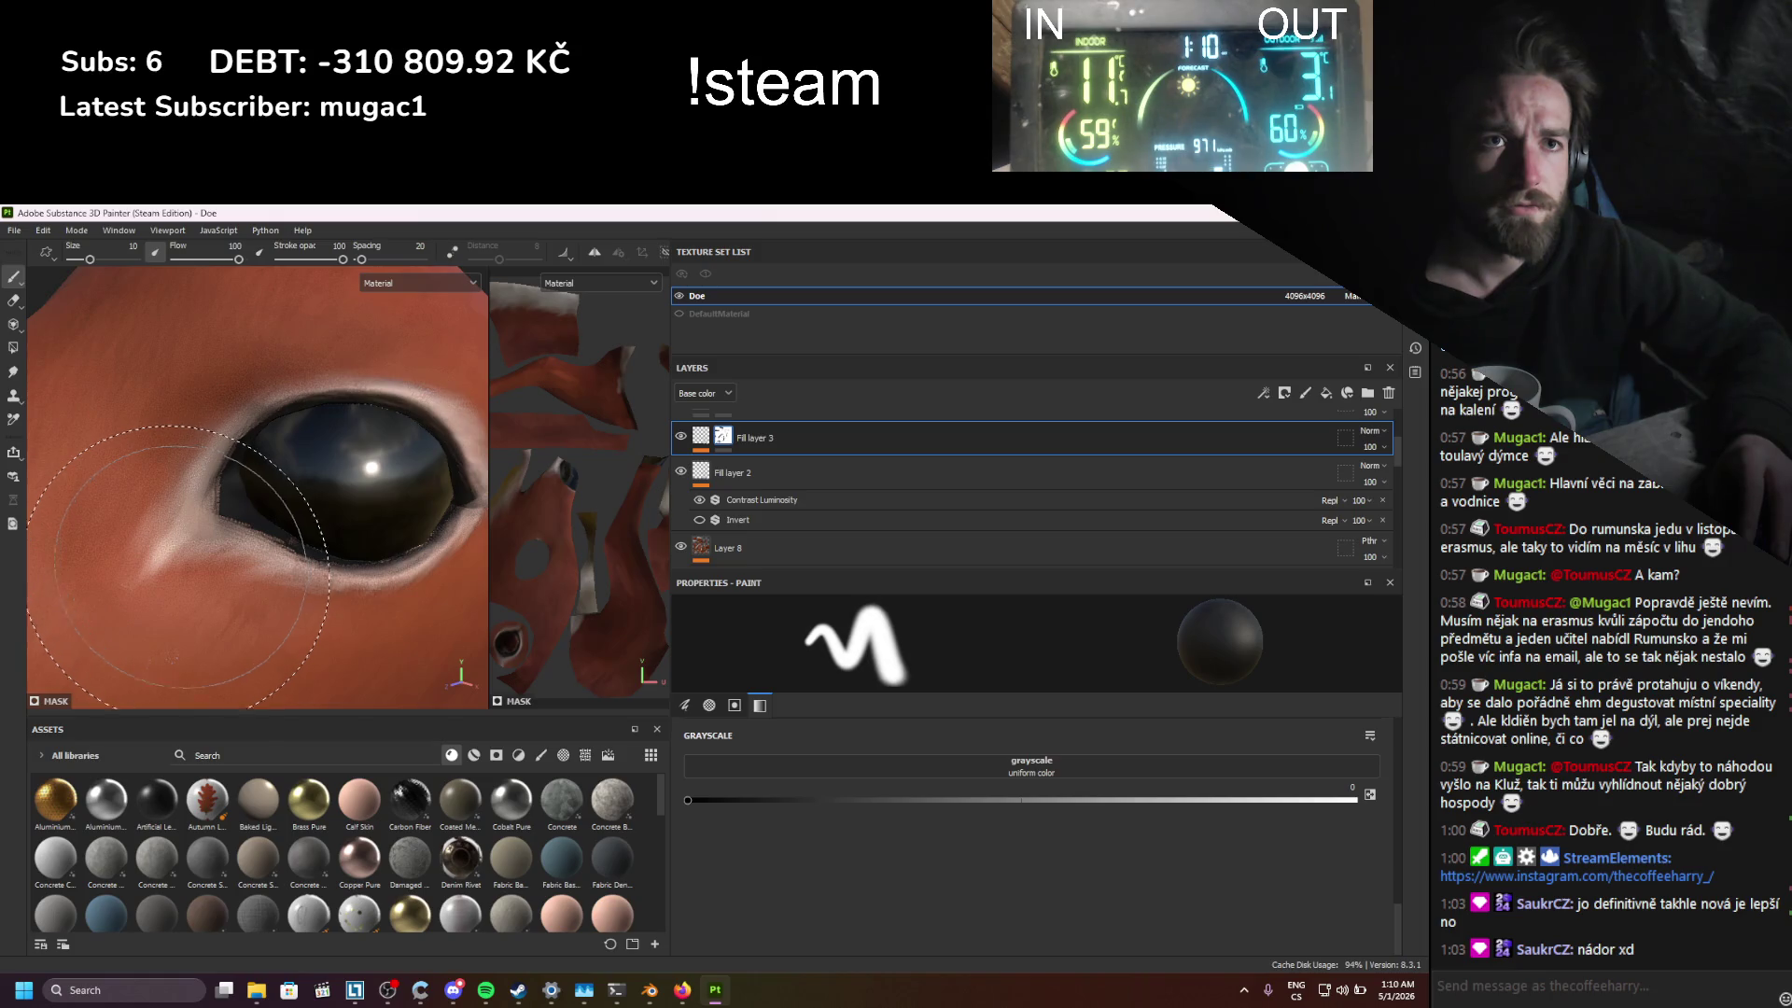
{"action": "mouse_move", "coordinate": [180, 565]}
{"action": "right_mouse_down", "text": "ctrl"}
{"action": "mouse_move", "coordinate": [260, 575]}
{"action": "mouse_move", "coordinate": [233, 577]}
{"action": "right_mouse_up", "text": "ctrl"}
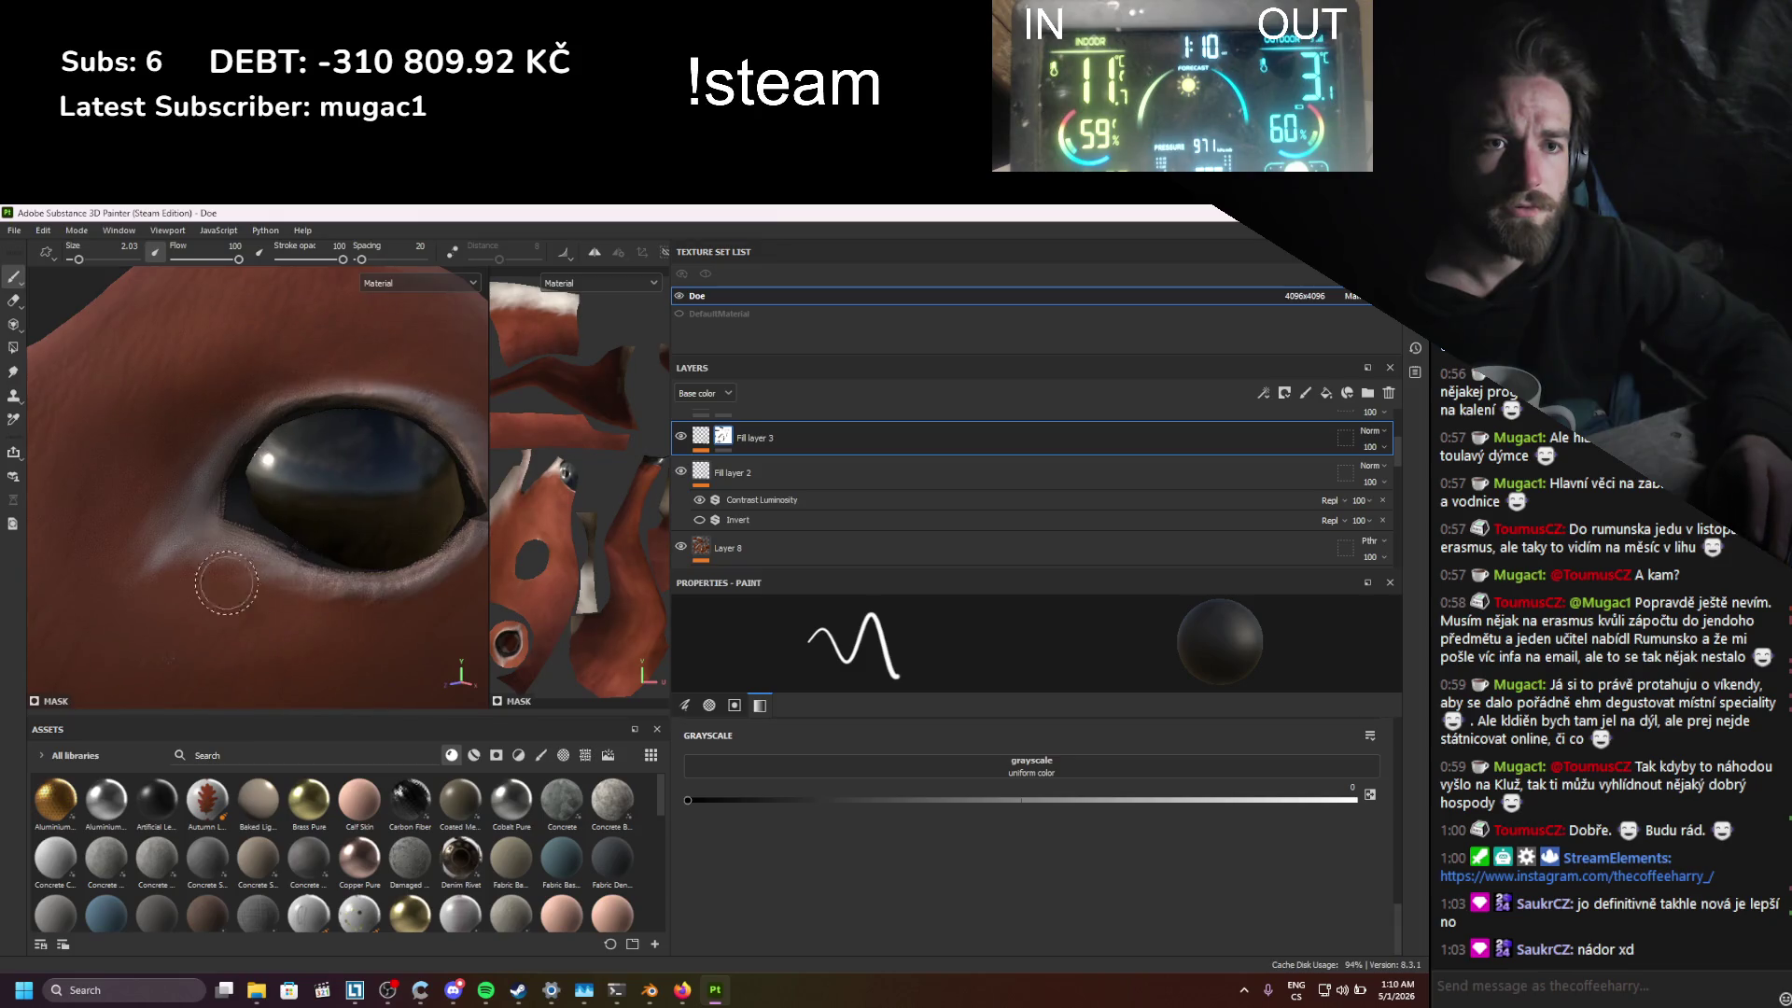
Step: Frame the whole doe and set brush flow to 47 and stroke opacity to 45
{"action": "key", "text": "f"}
{"action": "scroll", "coordinate": [192, 351], "scroll_direction": "up", "scroll_amount": 10}
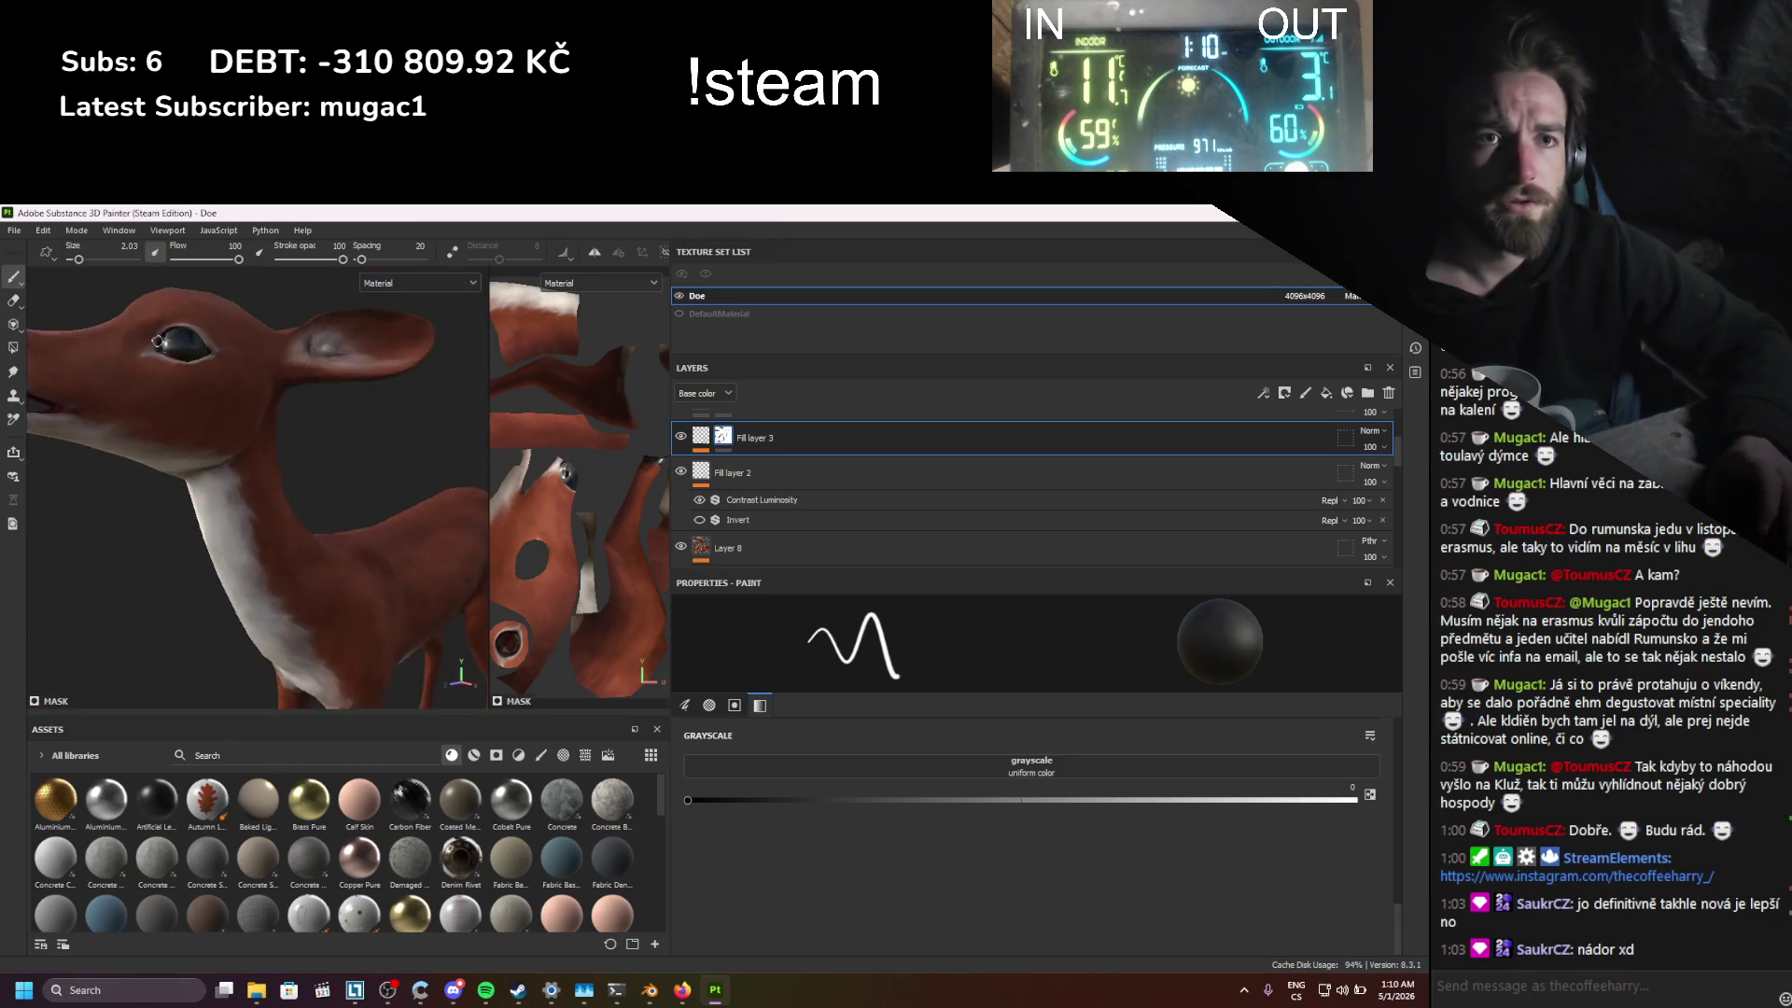
{"action": "scroll", "coordinate": [191, 351], "scroll_direction": "up", "scroll_amount": 5}
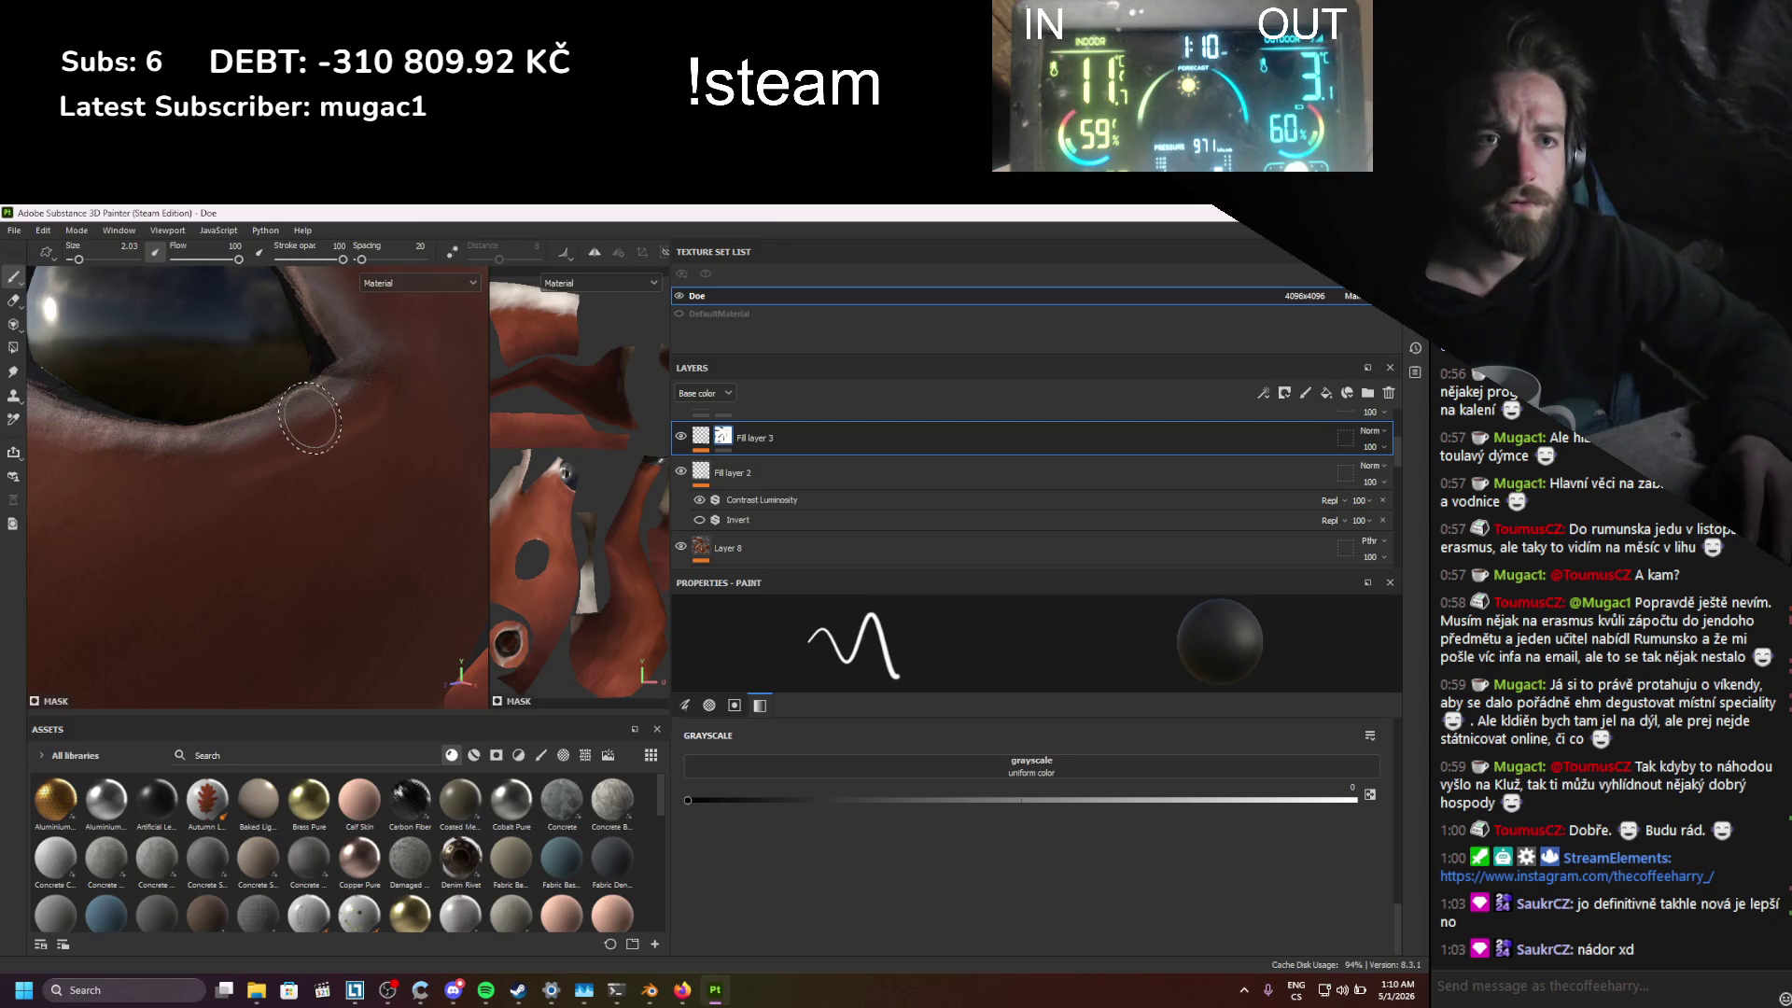
{"action": "scroll", "coordinate": [319, 392], "scroll_direction": "down", "scroll_amount": 3}
{"action": "scroll", "coordinate": [319, 392], "scroll_direction": "down", "scroll_amount": 3}
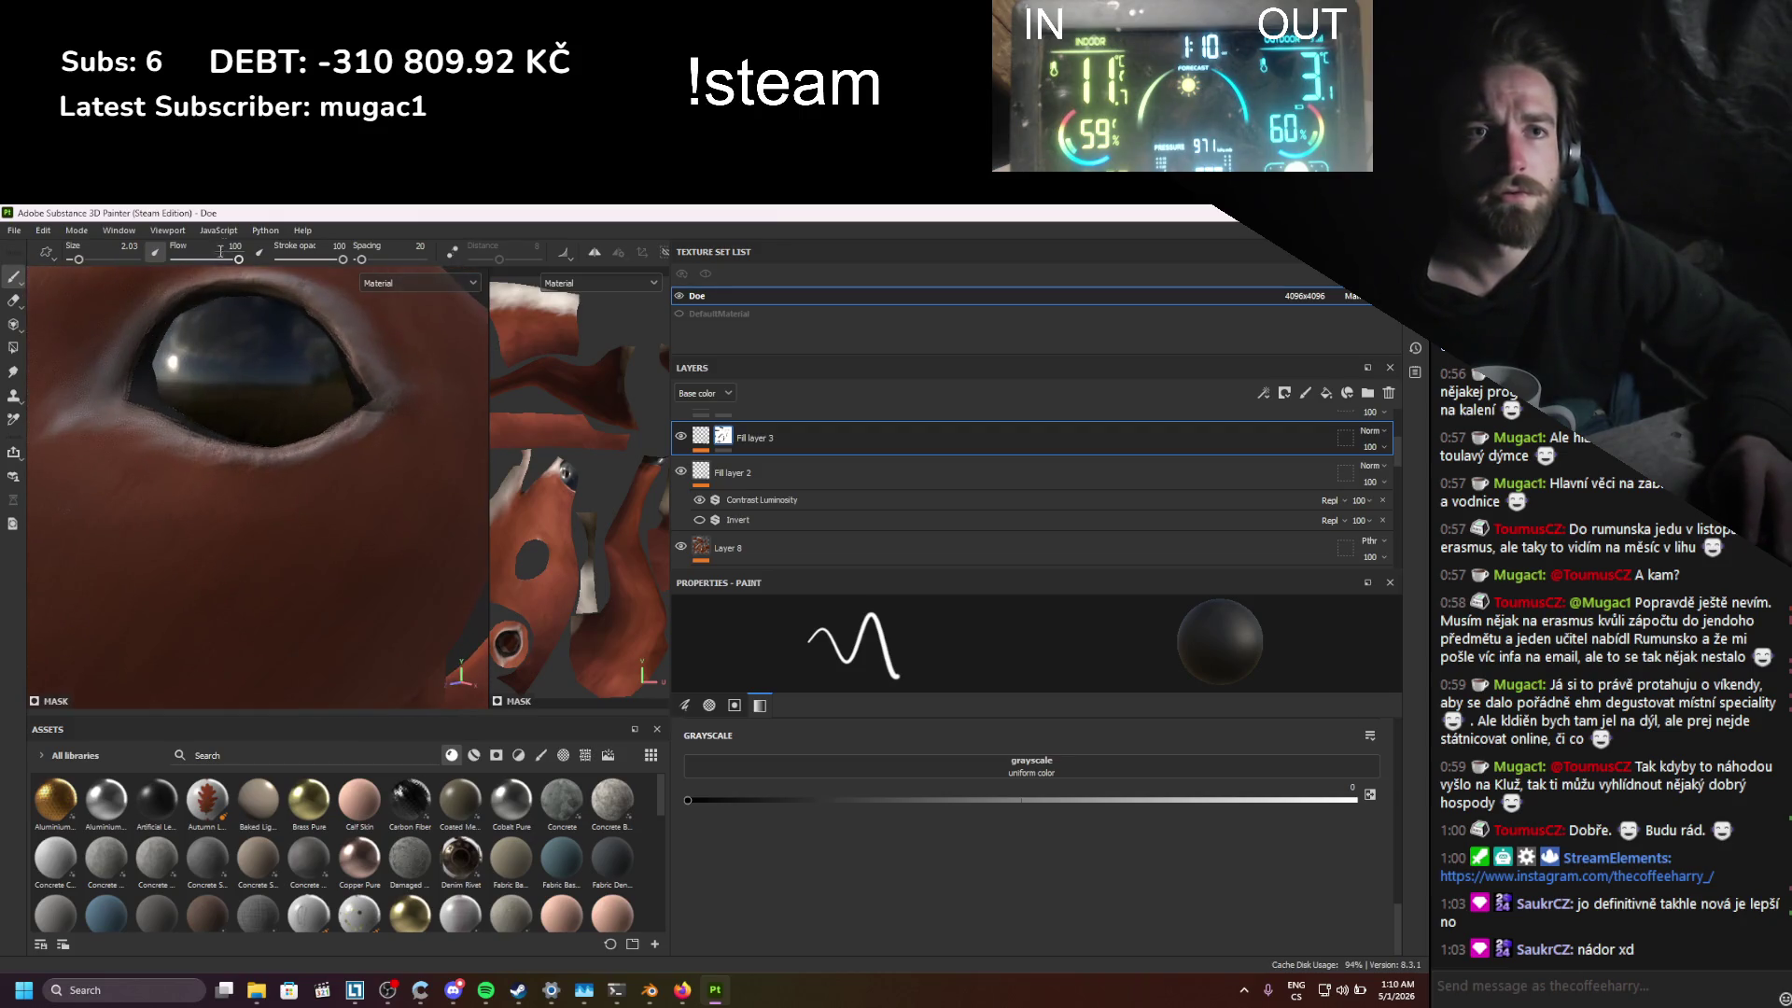
{"action": "left_click_drag", "start_coordinate": [238, 259], "coordinate": [205, 259]}
{"action": "left_click", "coordinate": [307, 259]}
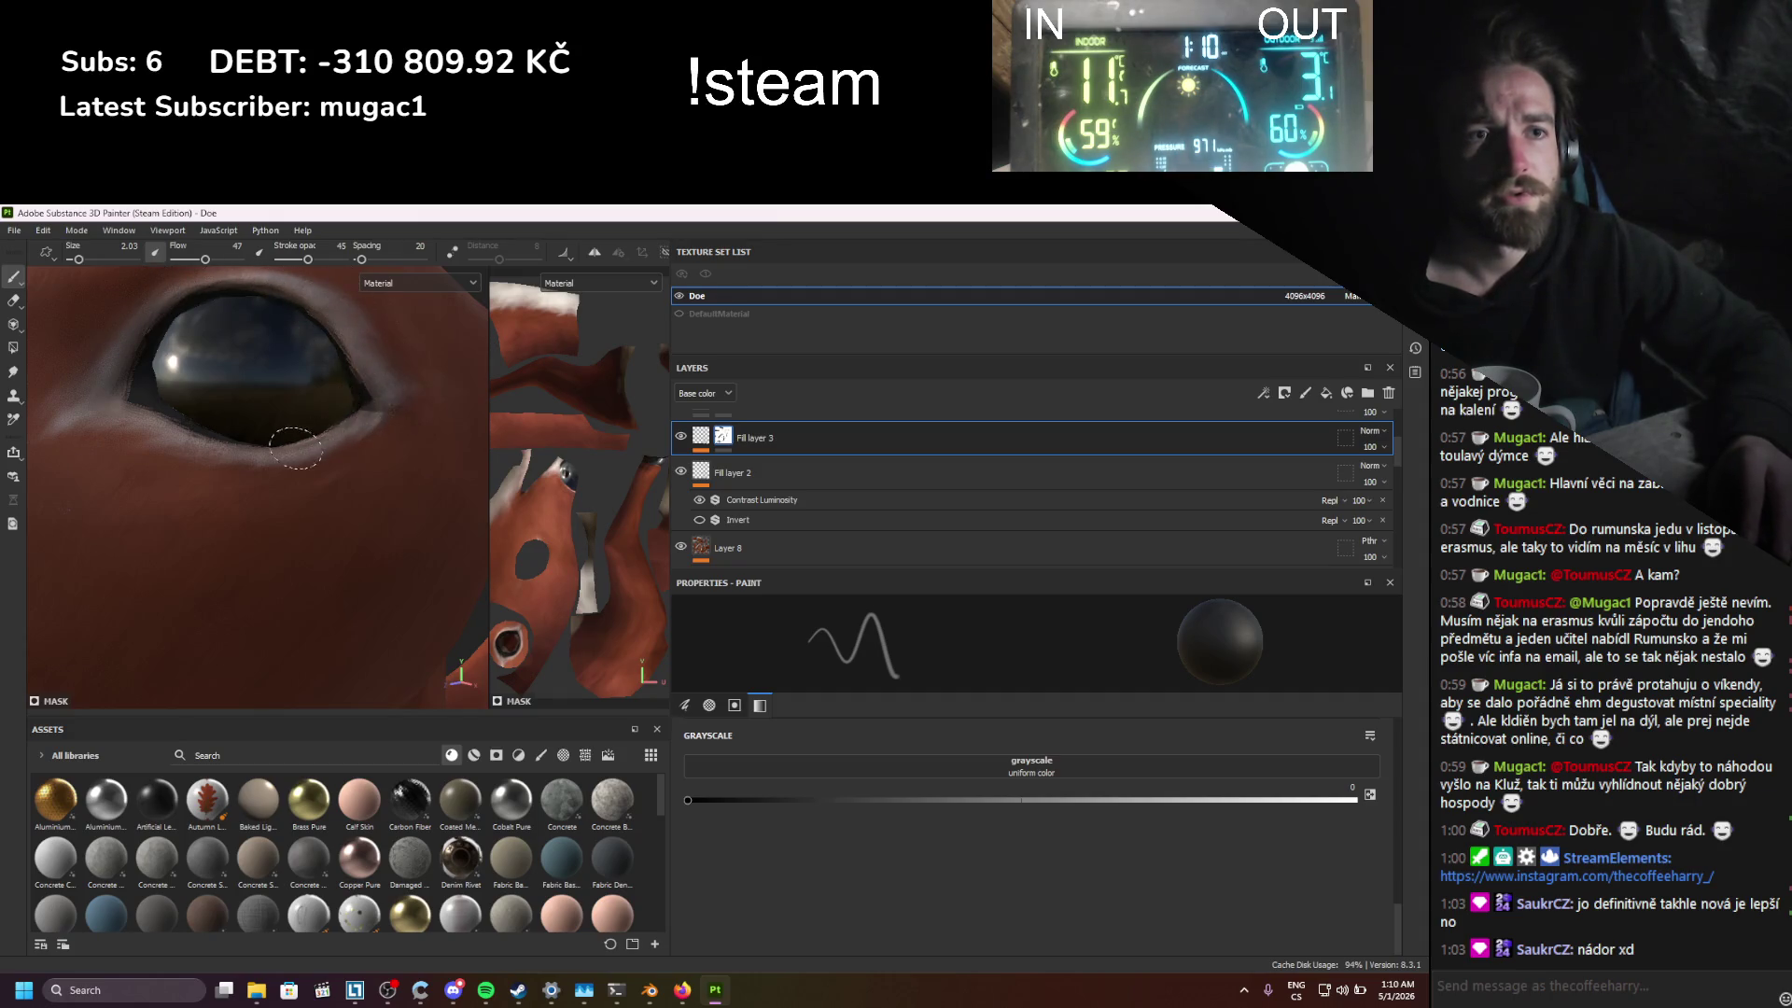
Step: Enlarge the brush to size 4.18 while orbiting around the eye and inner ear
{"action": "scroll", "coordinate": [345, 406], "scroll_direction": "up", "scroll_amount": 3}
{"action": "mouse_move", "coordinate": [344, 406]}
{"action": "left_mouse_down", "text": "alt"}
{"action": "mouse_move", "coordinate": [380, 484]}
{"action": "mouse_move", "coordinate": [142, 501]}
{"action": "mouse_move", "coordinate": [182, 527]}
{"action": "mouse_move", "coordinate": [175, 543]}
{"action": "mouse_move", "coordinate": [156, 533]}
{"action": "mouse_move", "coordinate": [173, 516]}
{"action": "left_mouse_up", "text": "alt"}
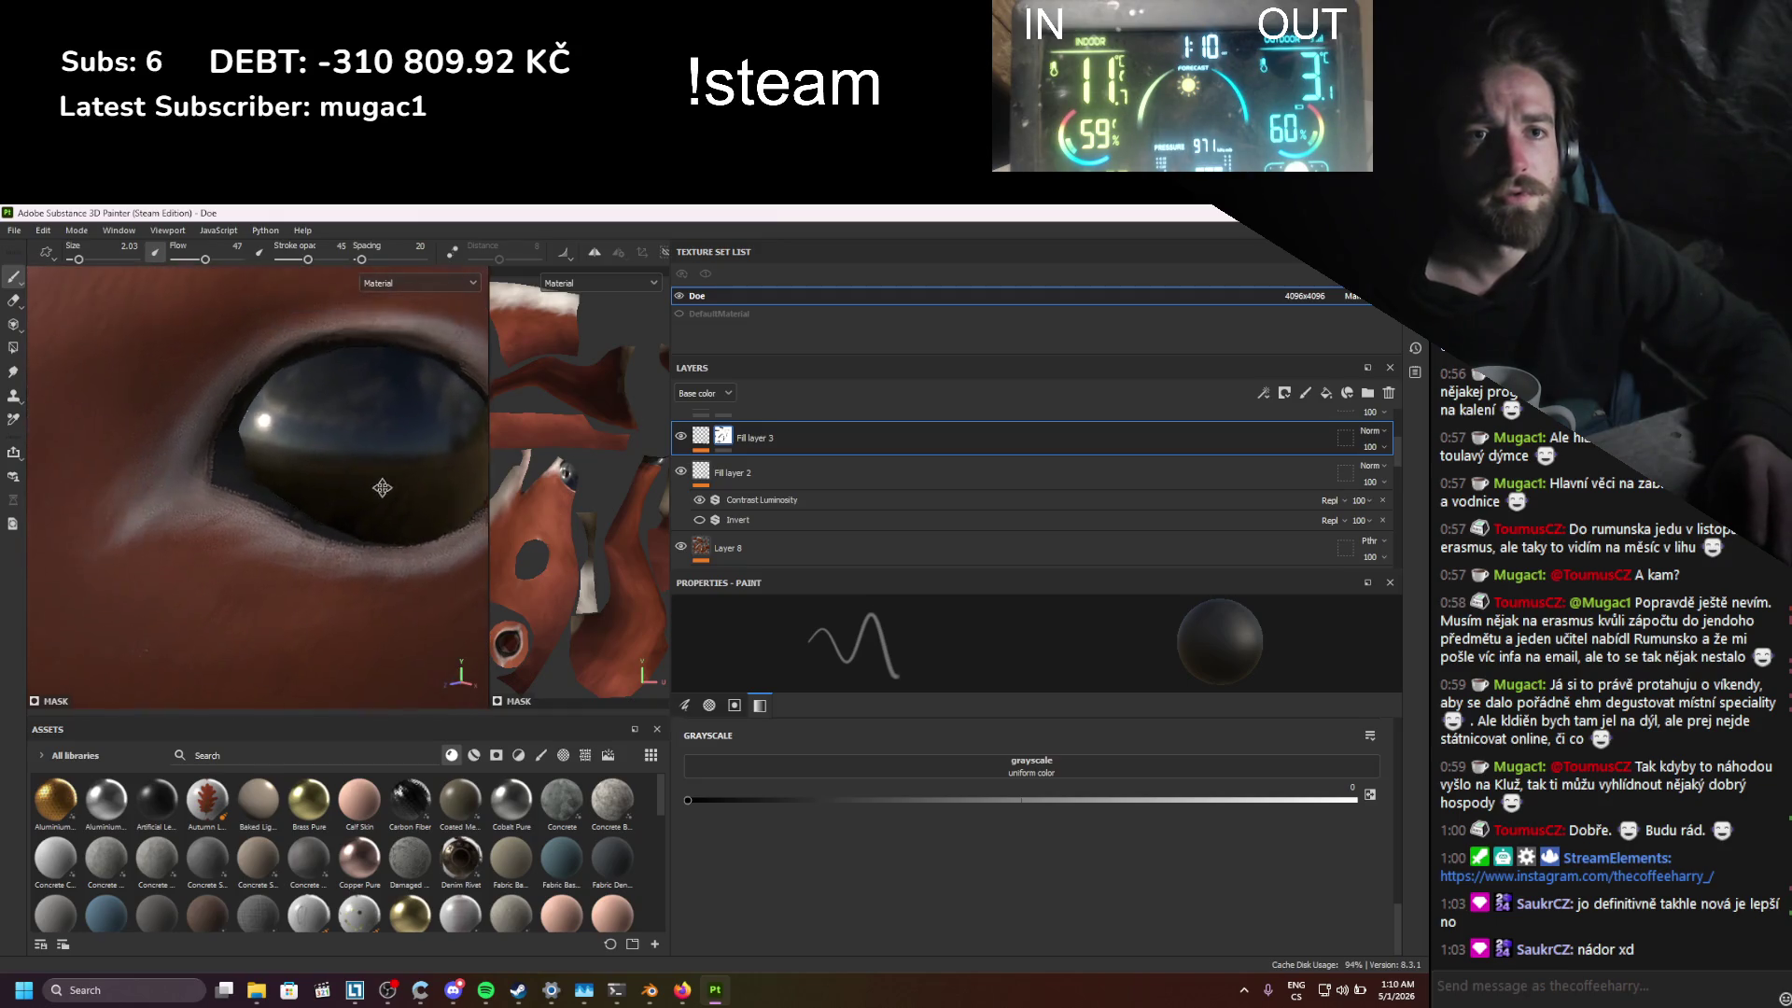
{"action": "scroll", "coordinate": [175, 542], "scroll_direction": "down", "scroll_amount": 6}
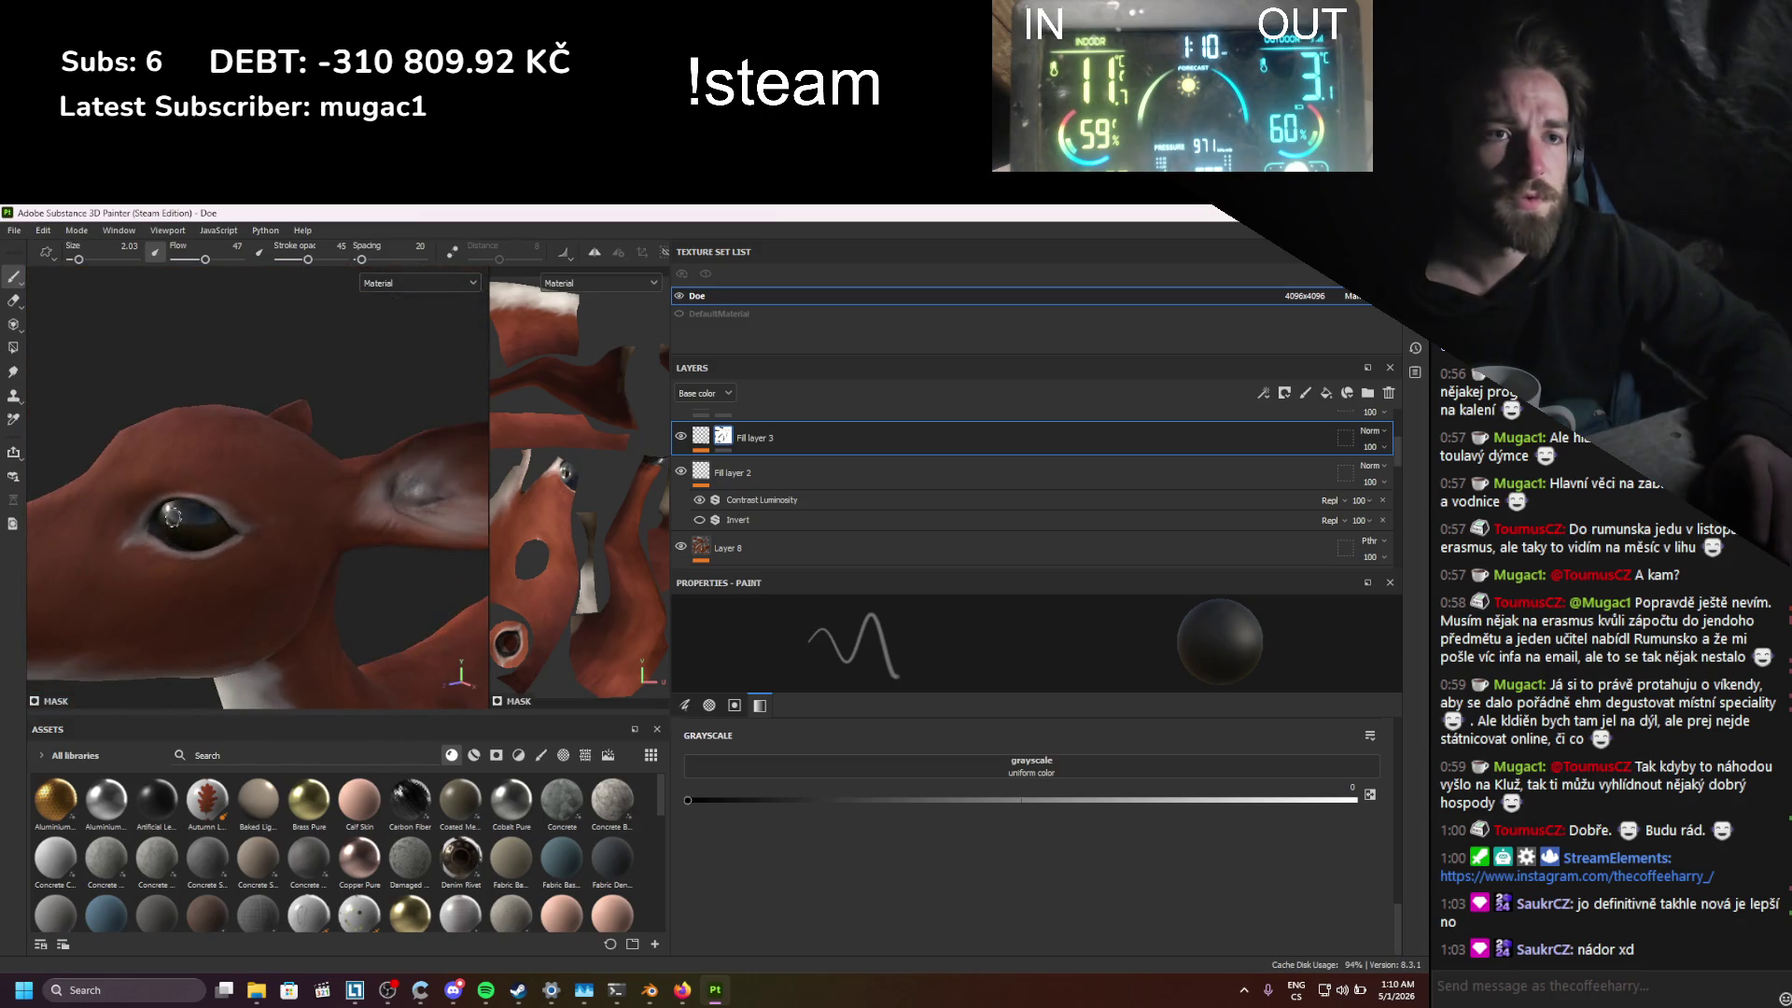
{"action": "scroll", "coordinate": [199, 346], "scroll_direction": "up", "scroll_amount": 8}
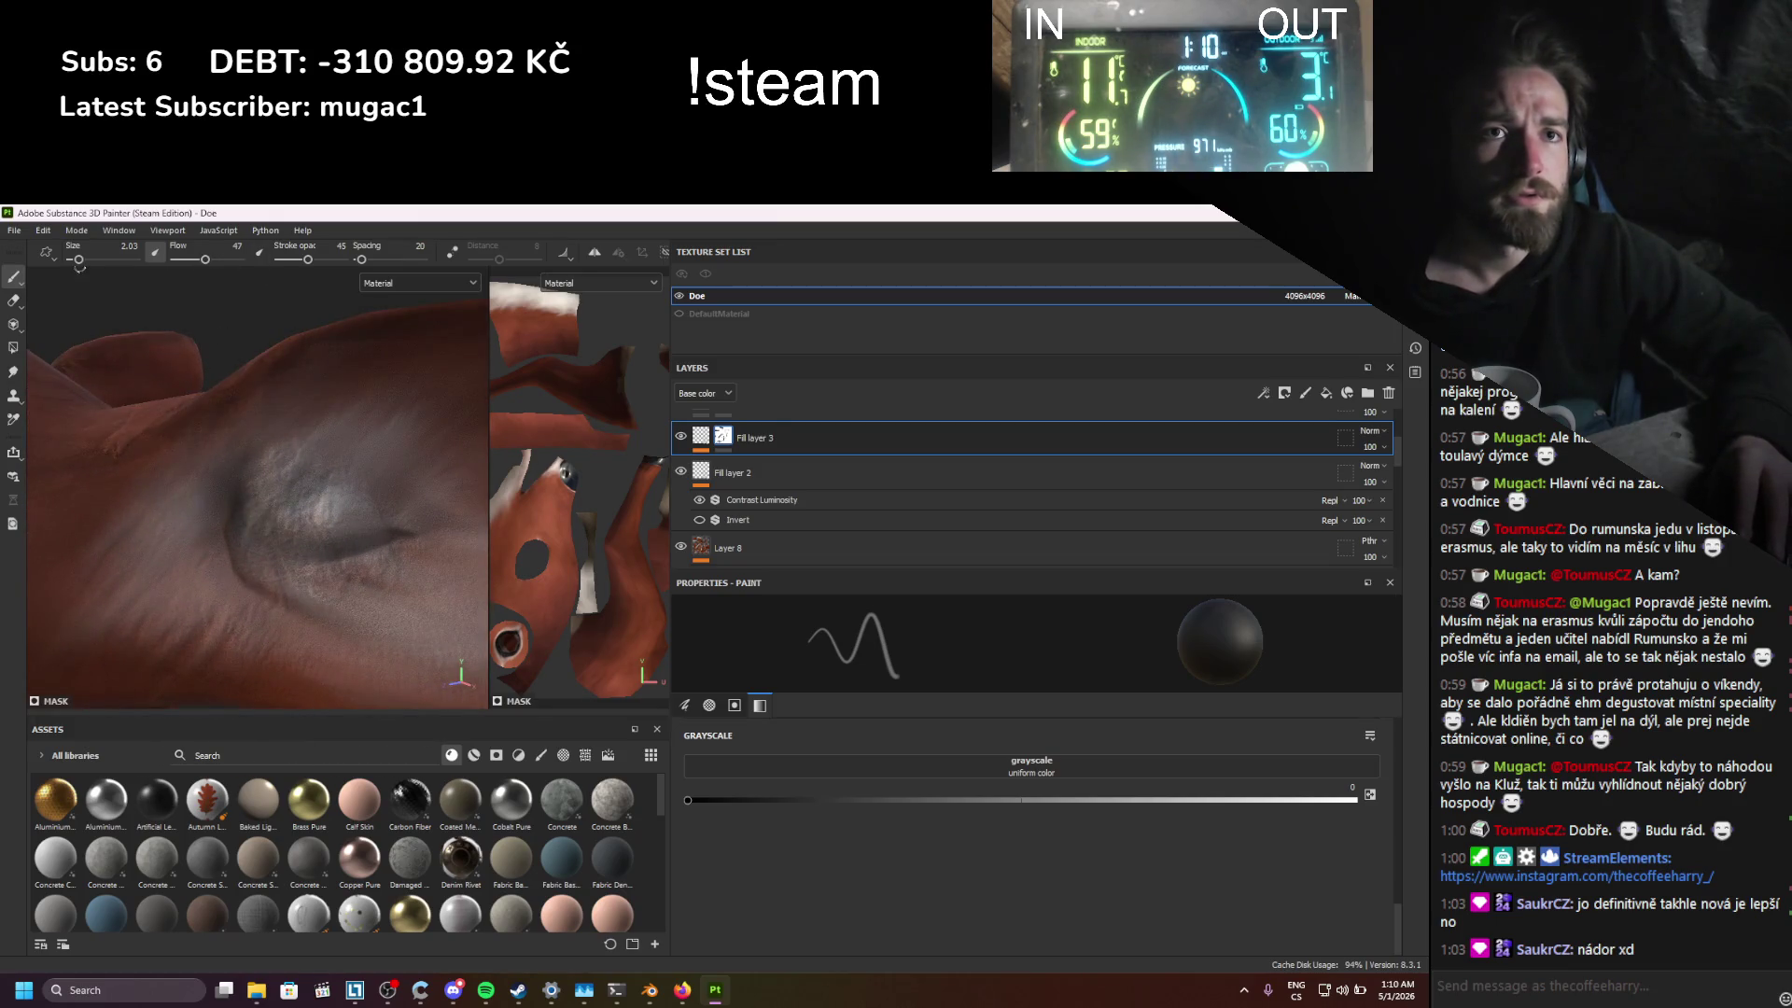
{"action": "left_click_drag", "start_coordinate": [79, 259], "coordinate": [83, 260]}
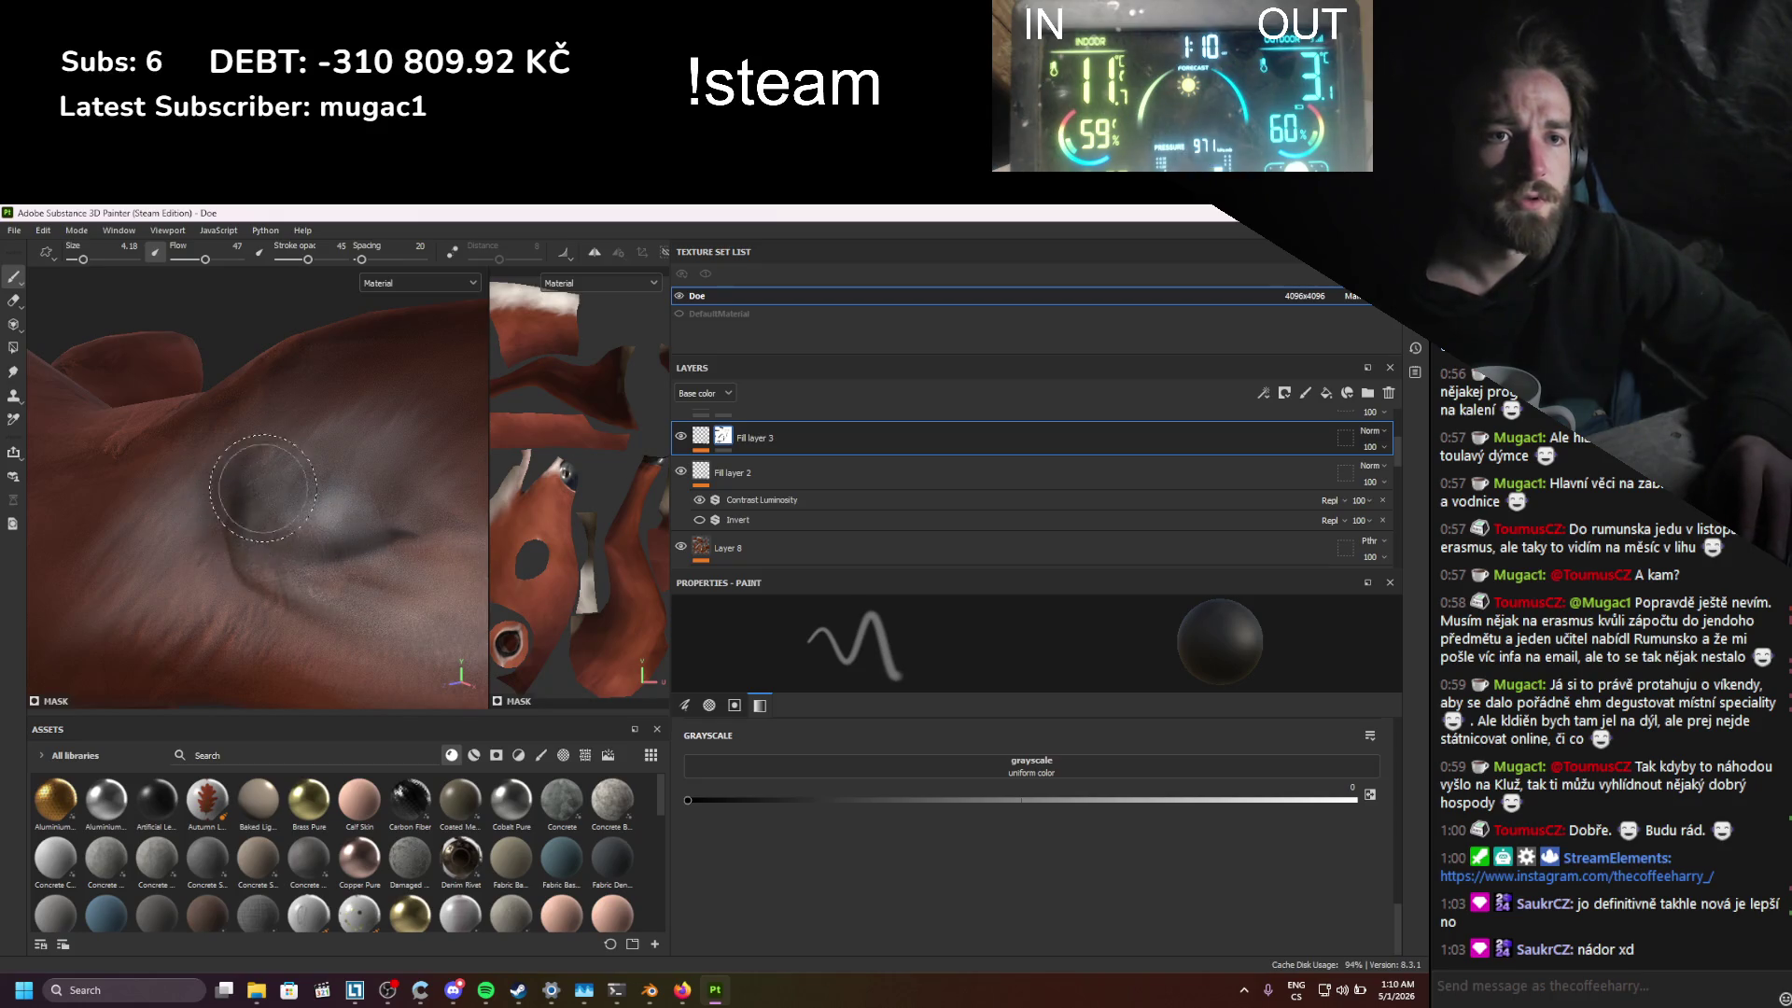
{"action": "mouse_move", "coordinate": [358, 552]}
{"action": "left_mouse_down", "text": "alt"}
{"action": "mouse_move", "coordinate": [302, 538]}
{"action": "mouse_move", "coordinate": [354, 439]}
{"action": "mouse_move", "coordinate": [411, 392]}
{"action": "left_mouse_up", "text": "alt"}
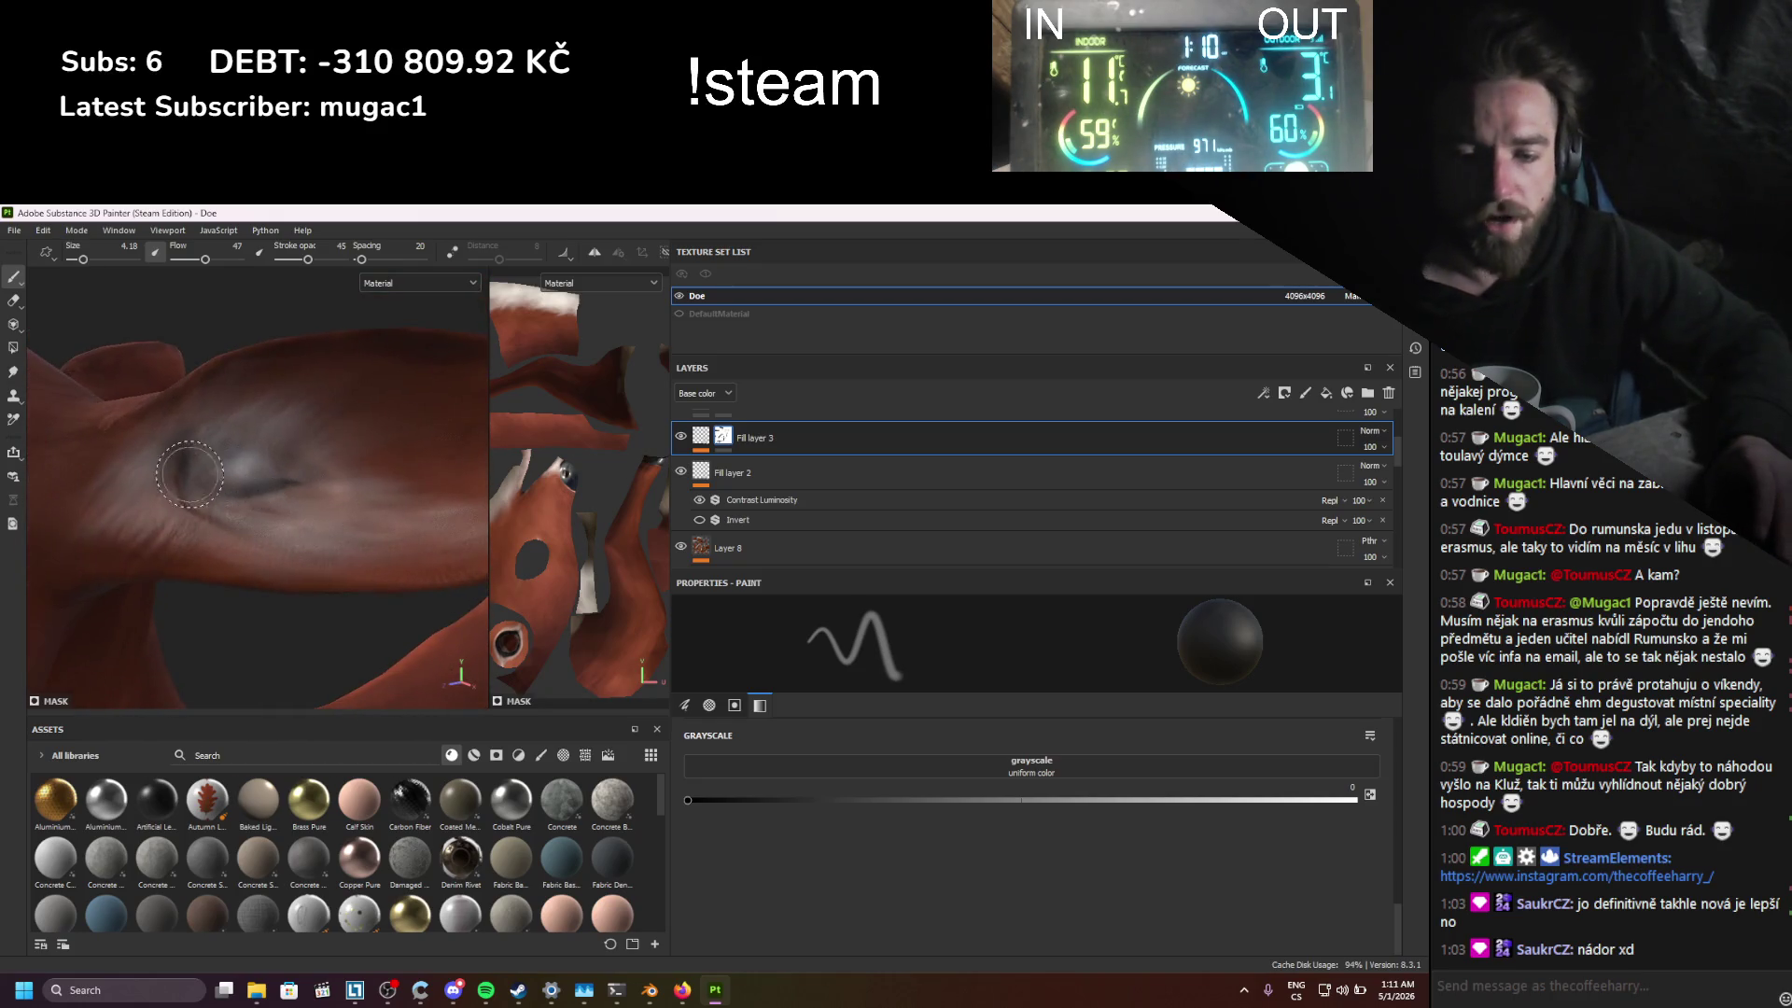
Step: Export the seven Doe texture maps as 4096×4096 8-bit PNG files
{"action": "left_click", "coordinate": [15, 231]}
{"action": "left_click", "coordinate": [76, 448]}
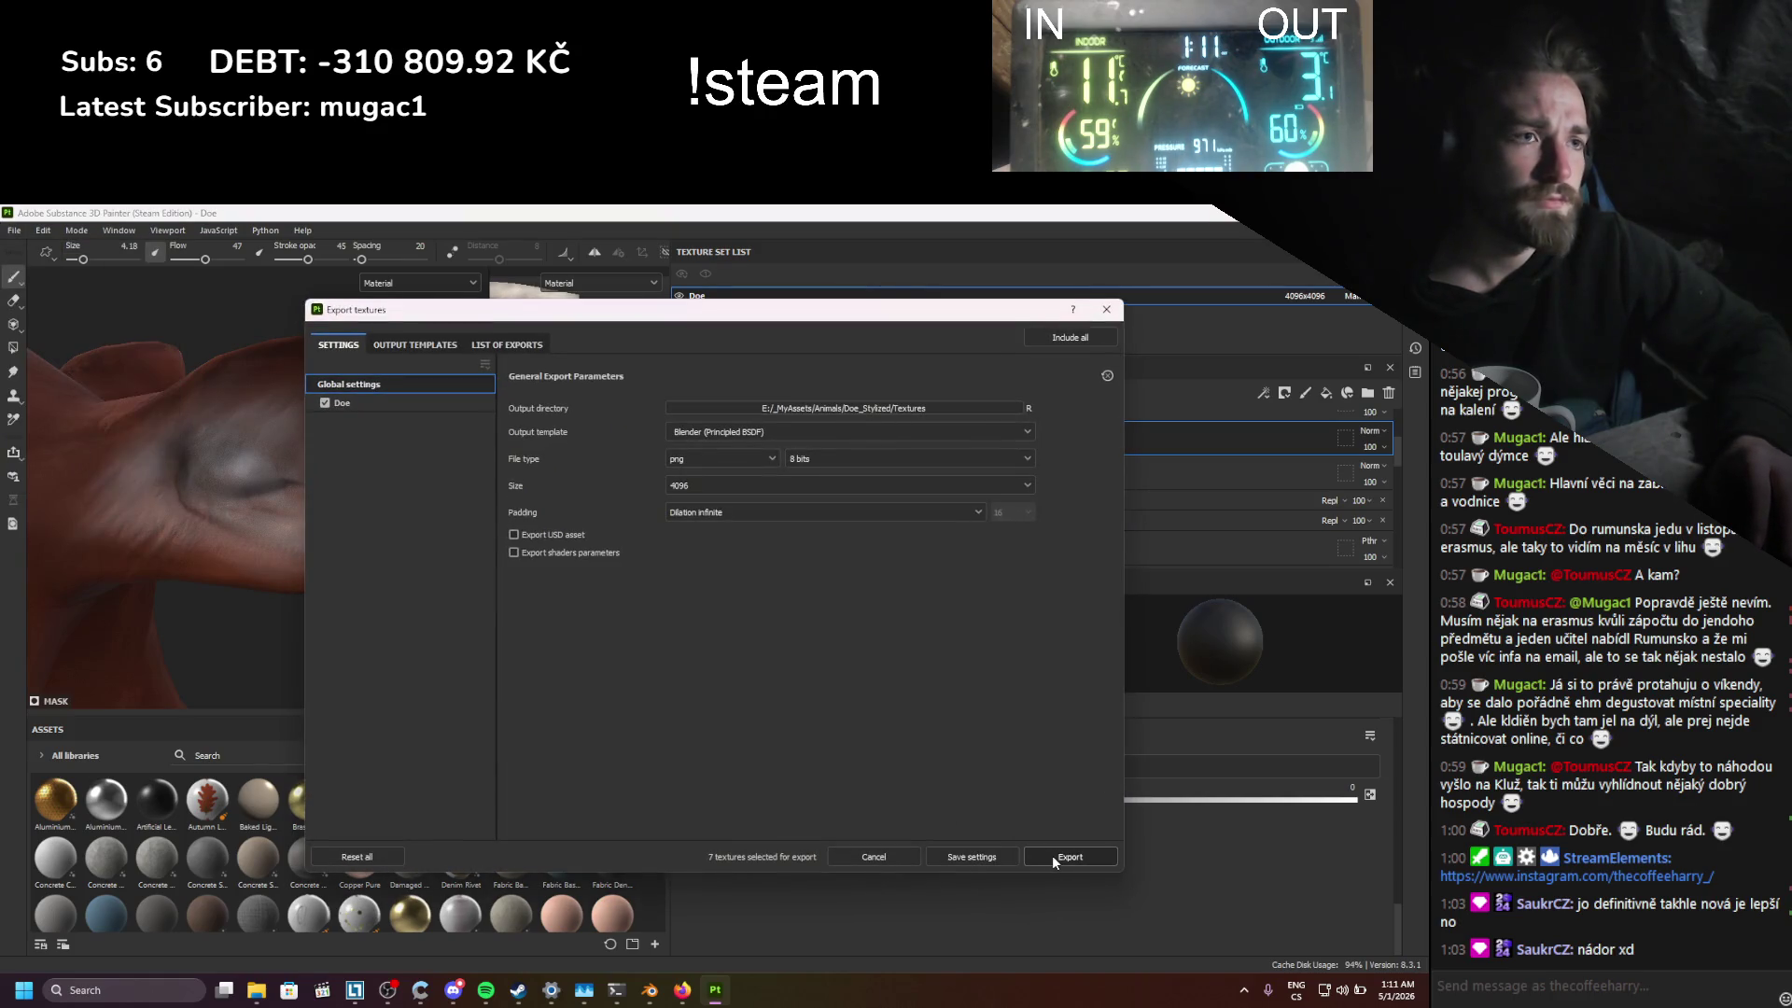
{"action": "left_click", "coordinate": [1053, 856]}
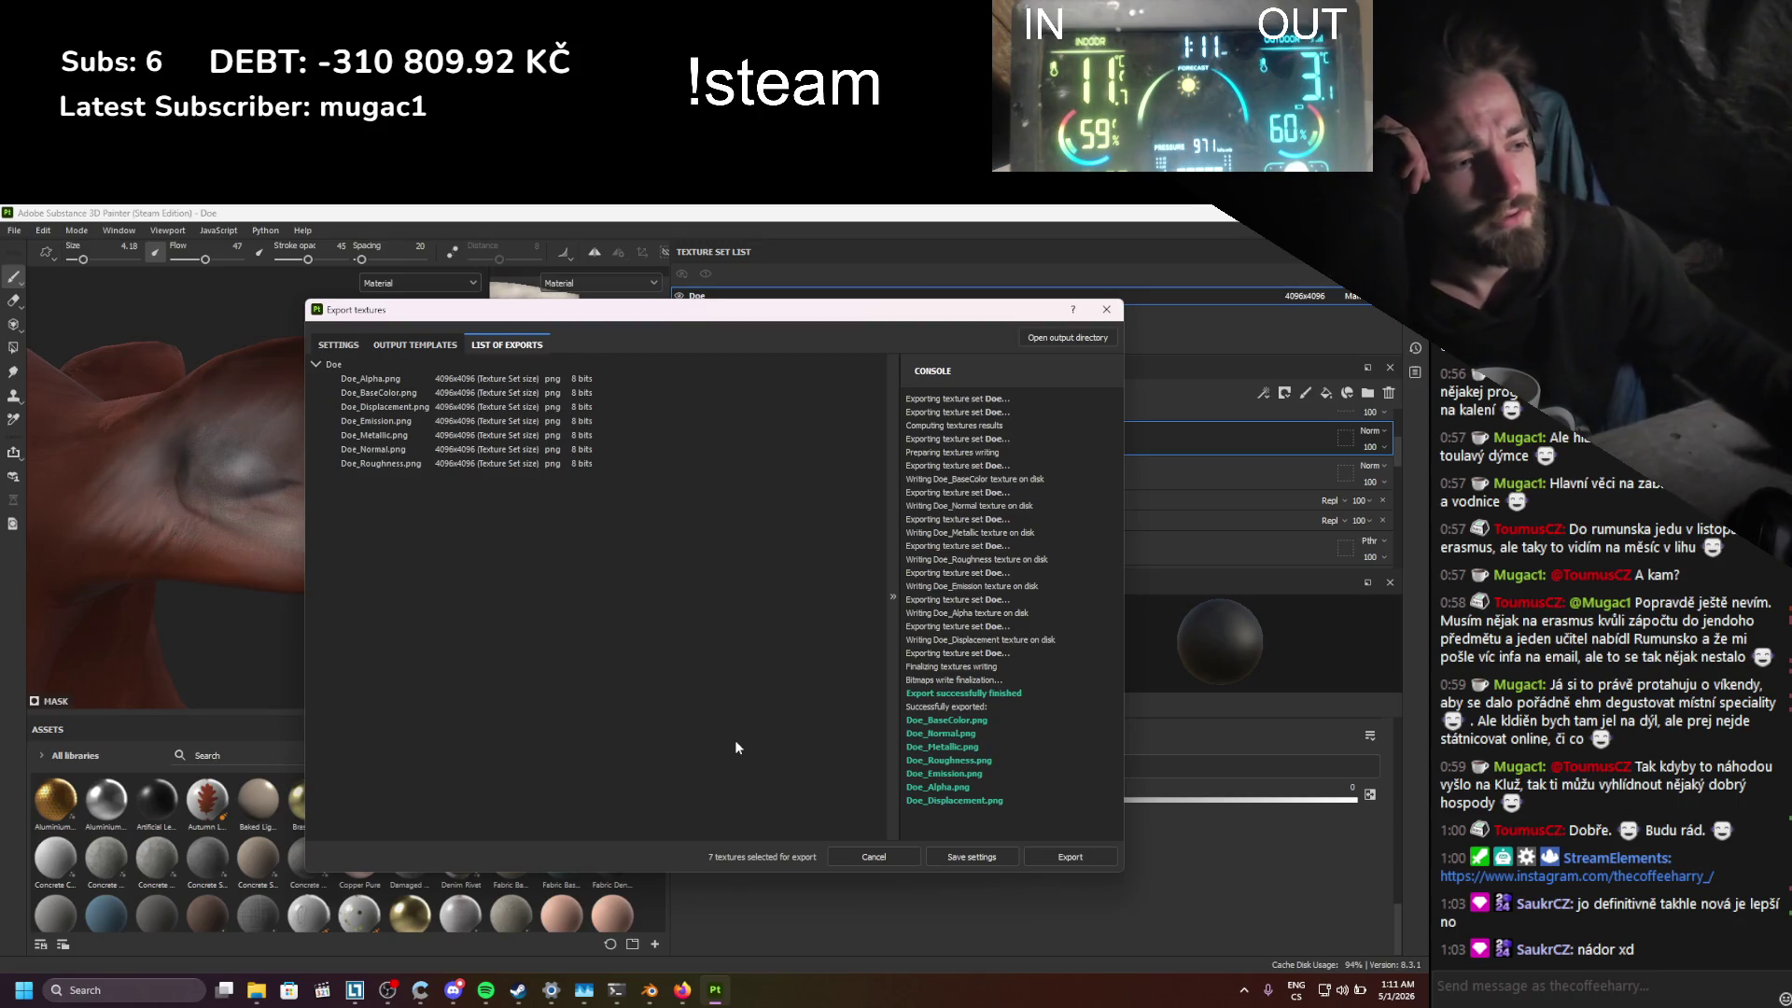
Step: Close the export window and save the modified Painter project
{"action": "left_click", "coordinate": [1106, 309]}
{"action": "key", "text": "ctrl+s"}
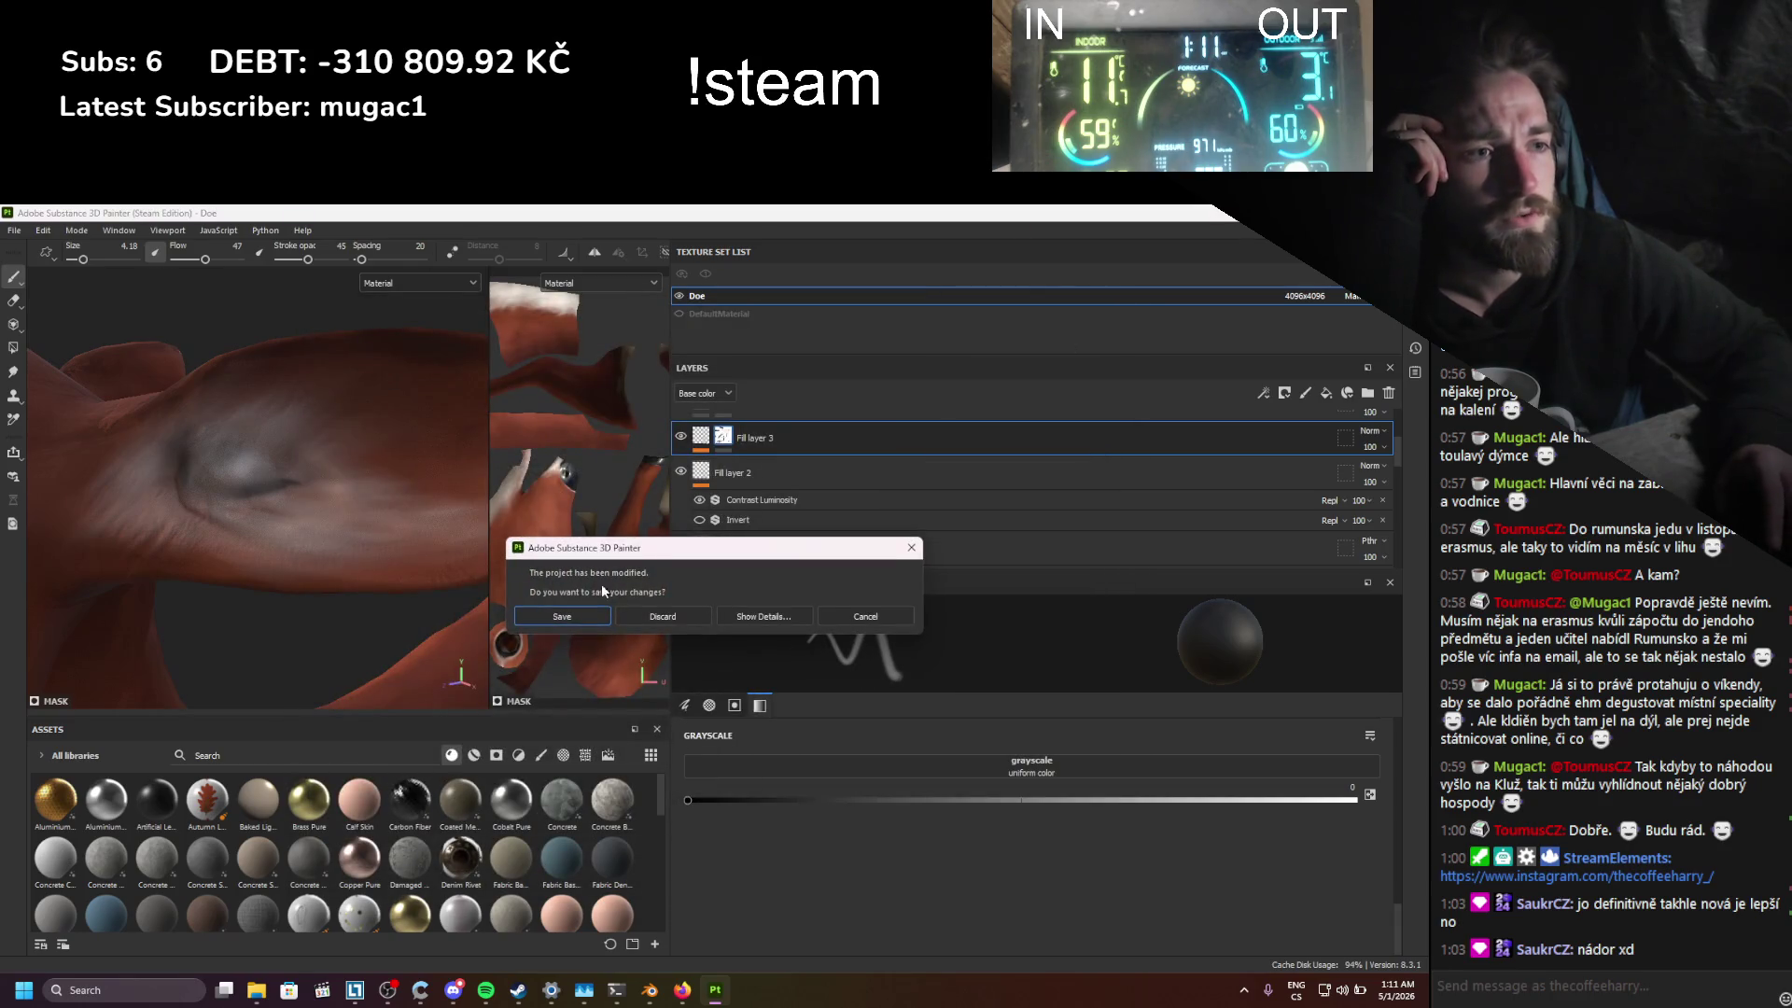
{"action": "left_click", "coordinate": [570, 608]}
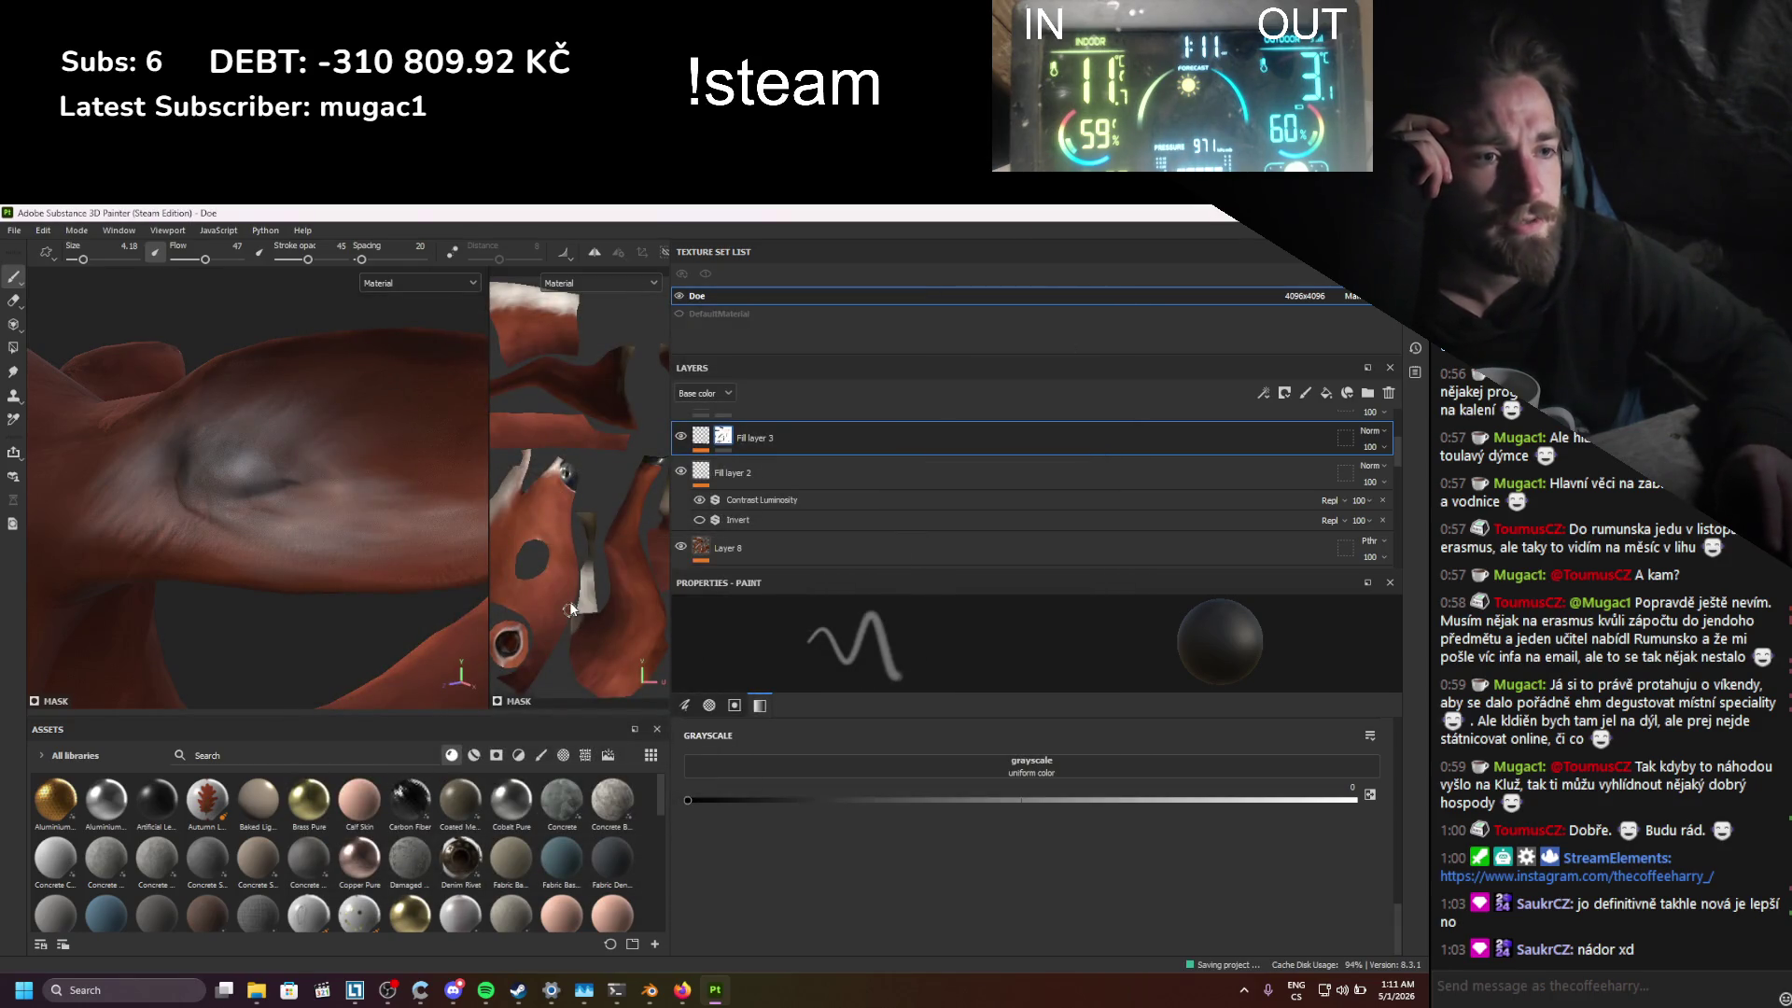
Step: In Blender, check the doe's head in rendered shading, return to solid, and save
{"action": "left_click", "coordinate": [649, 989]}
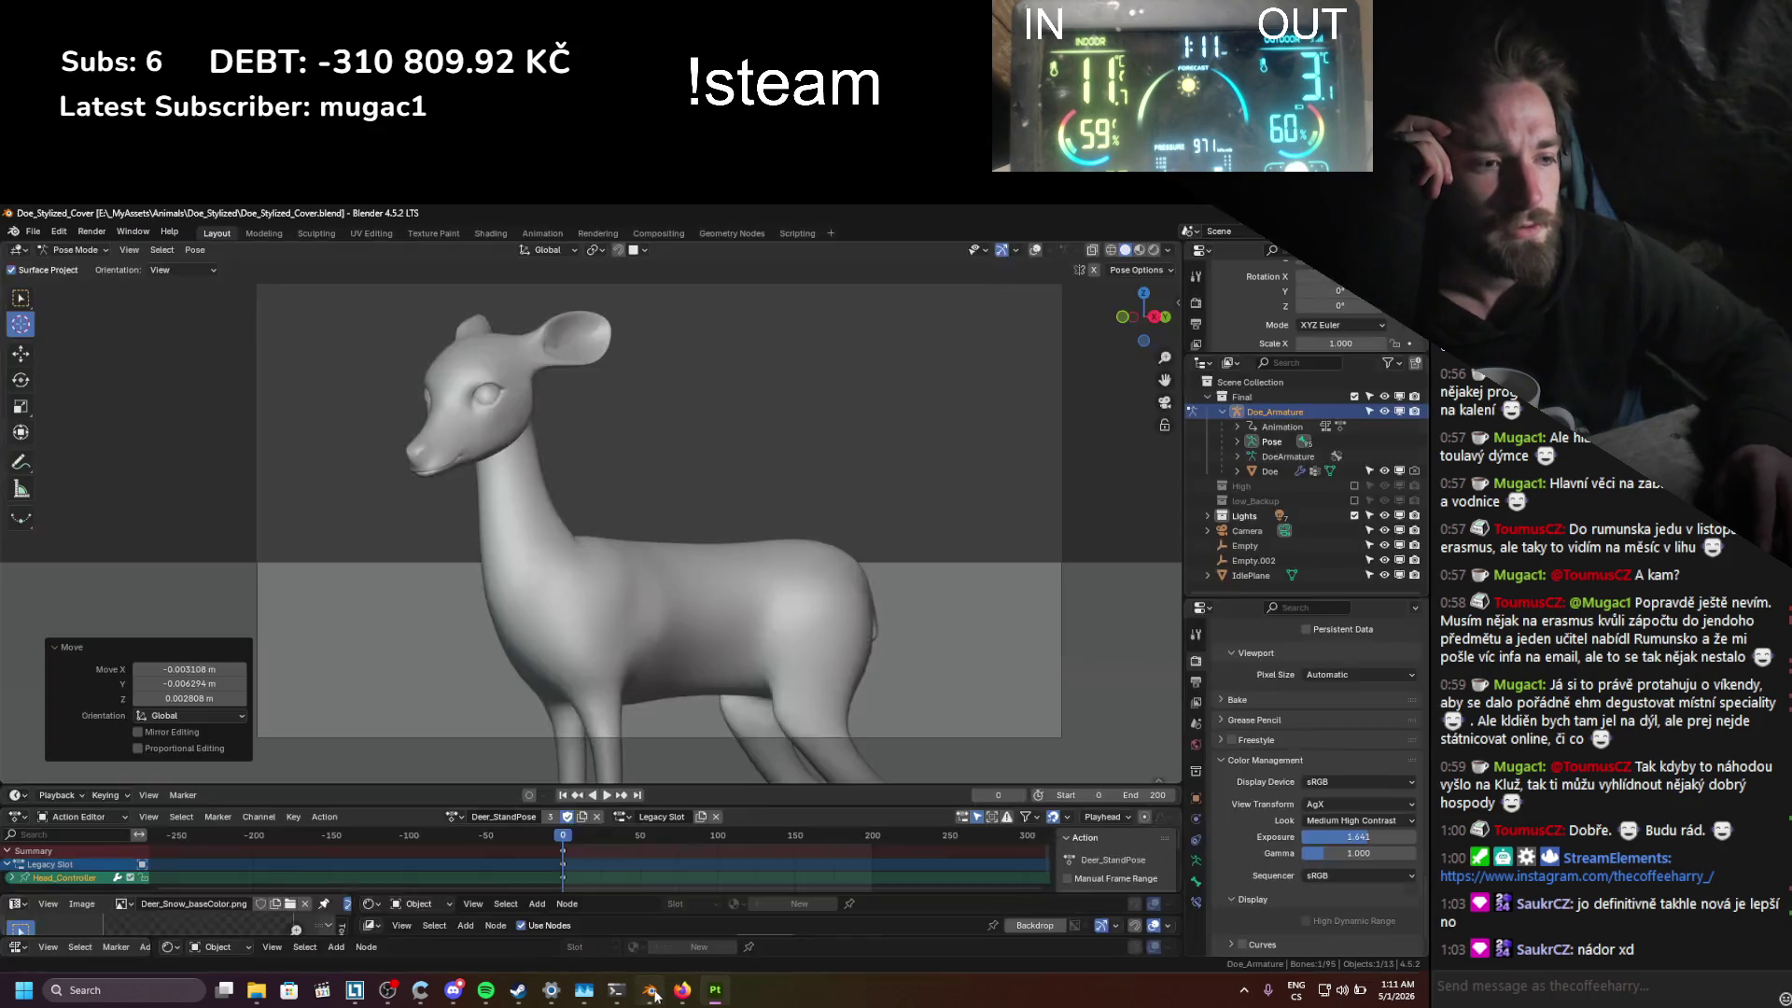
{"action": "left_click", "coordinate": [1153, 249]}
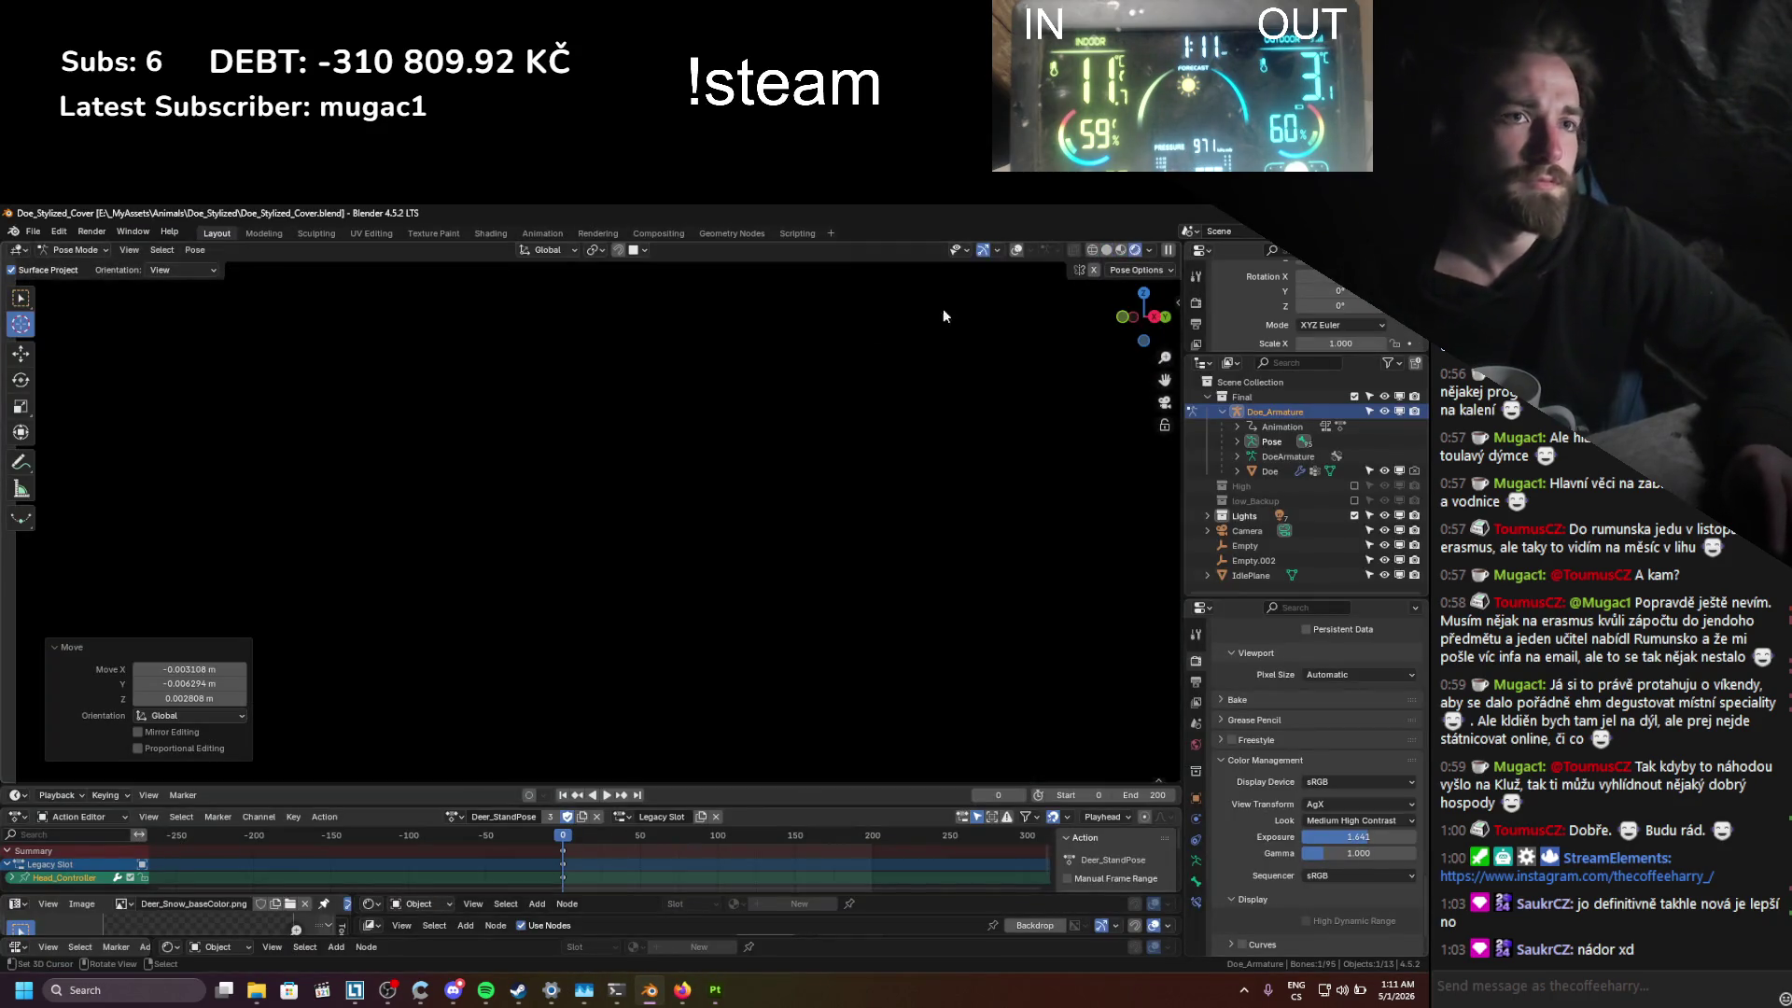
{"action": "scroll", "coordinate": [734, 625], "scroll_direction": "up", "scroll_amount": 2}
{"action": "scroll", "coordinate": [556, 524], "scroll_direction": "up", "scroll_amount": 3}
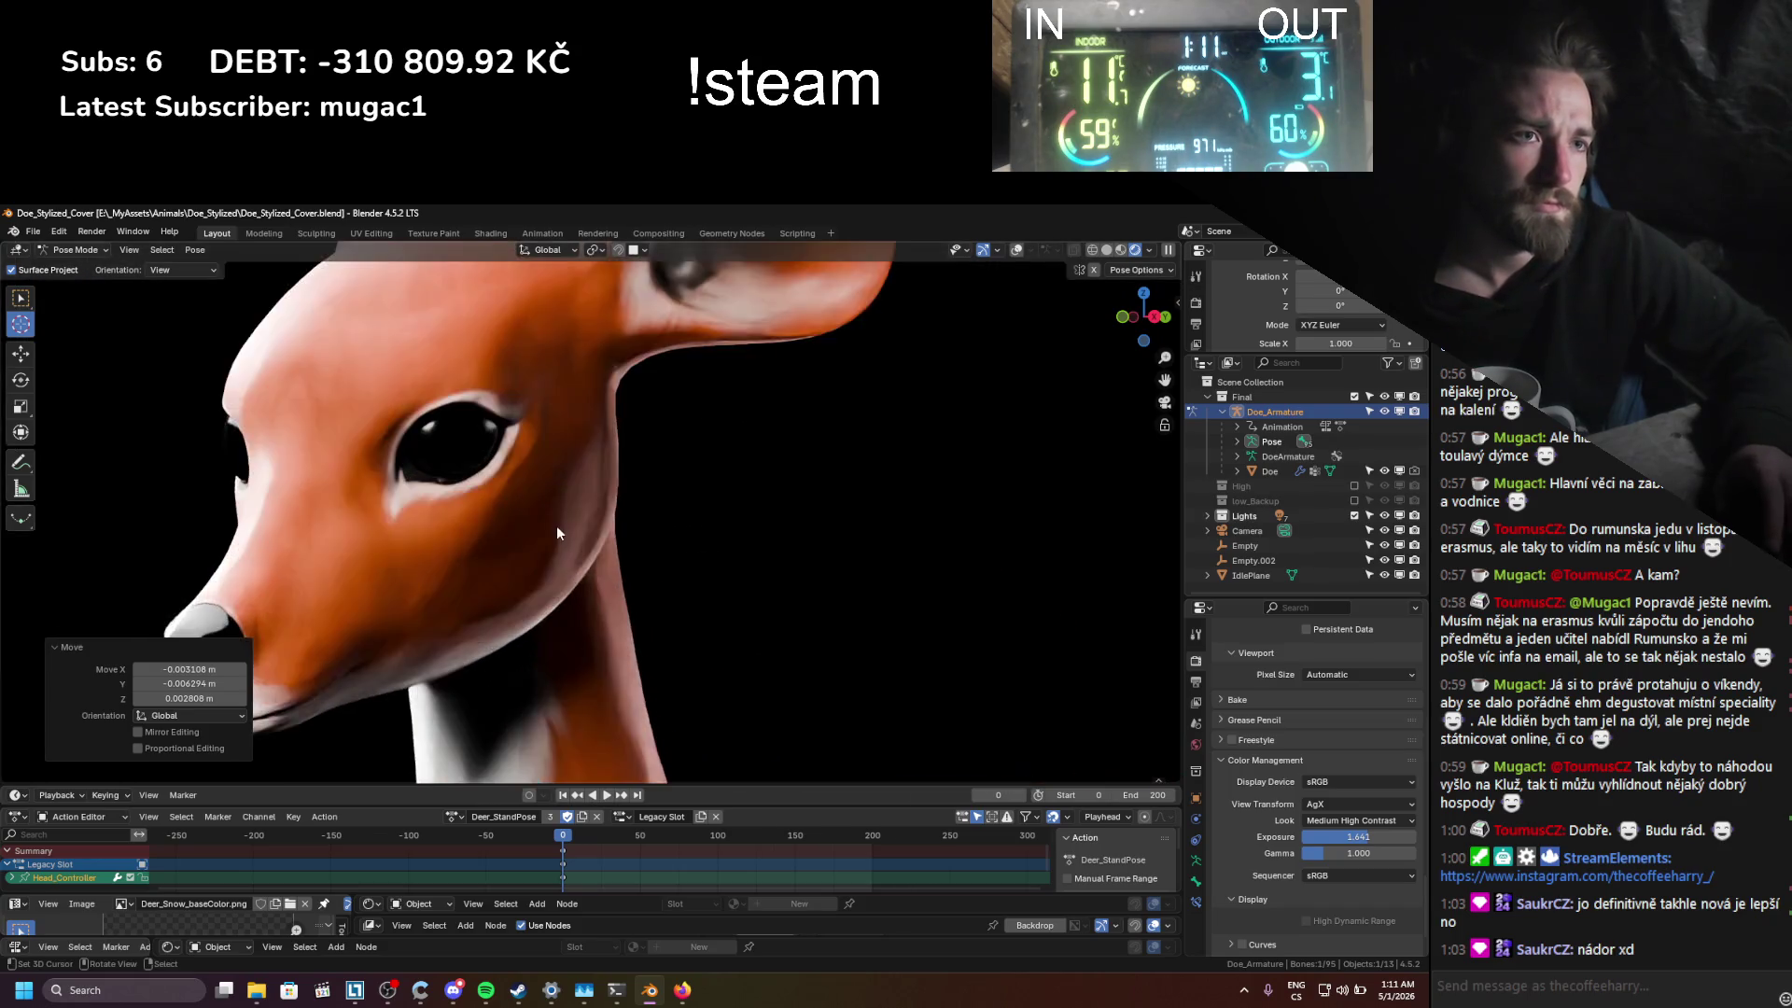
{"action": "middle_click_drag", "start_coordinate": [556, 524], "coordinate": [487, 496], "text": "shift"}
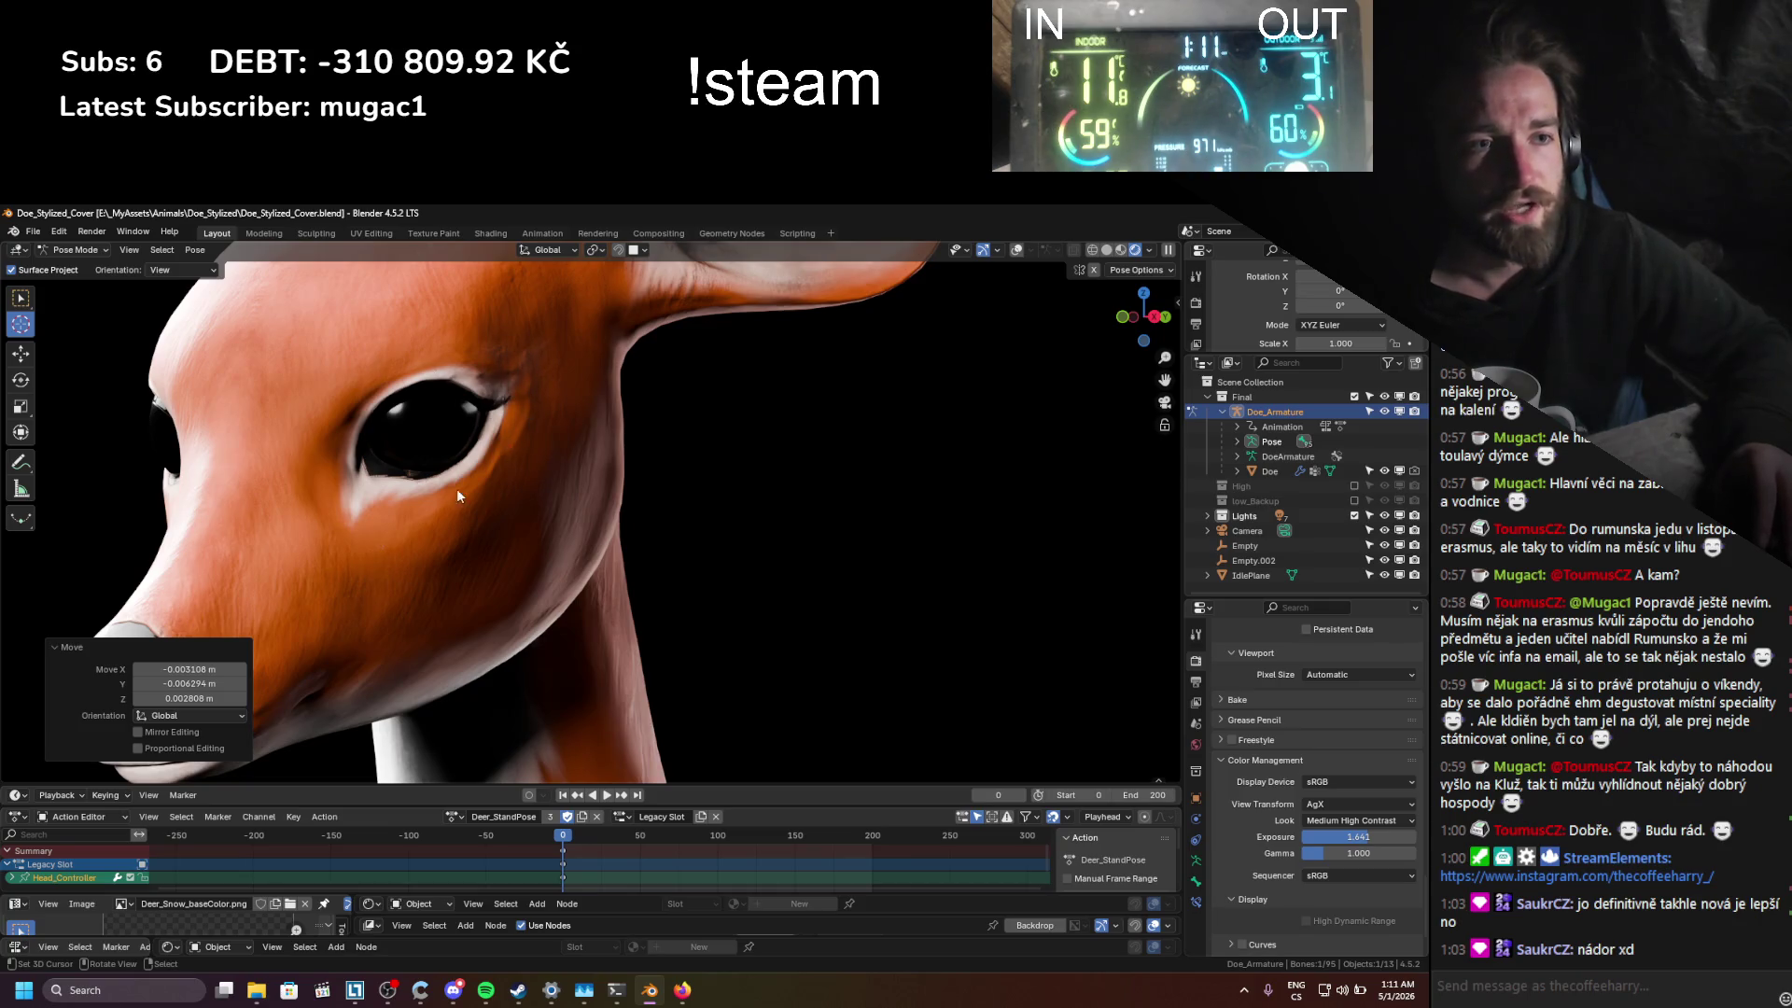
{"action": "scroll", "coordinate": [384, 569], "scroll_direction": "down", "scroll_amount": 5}
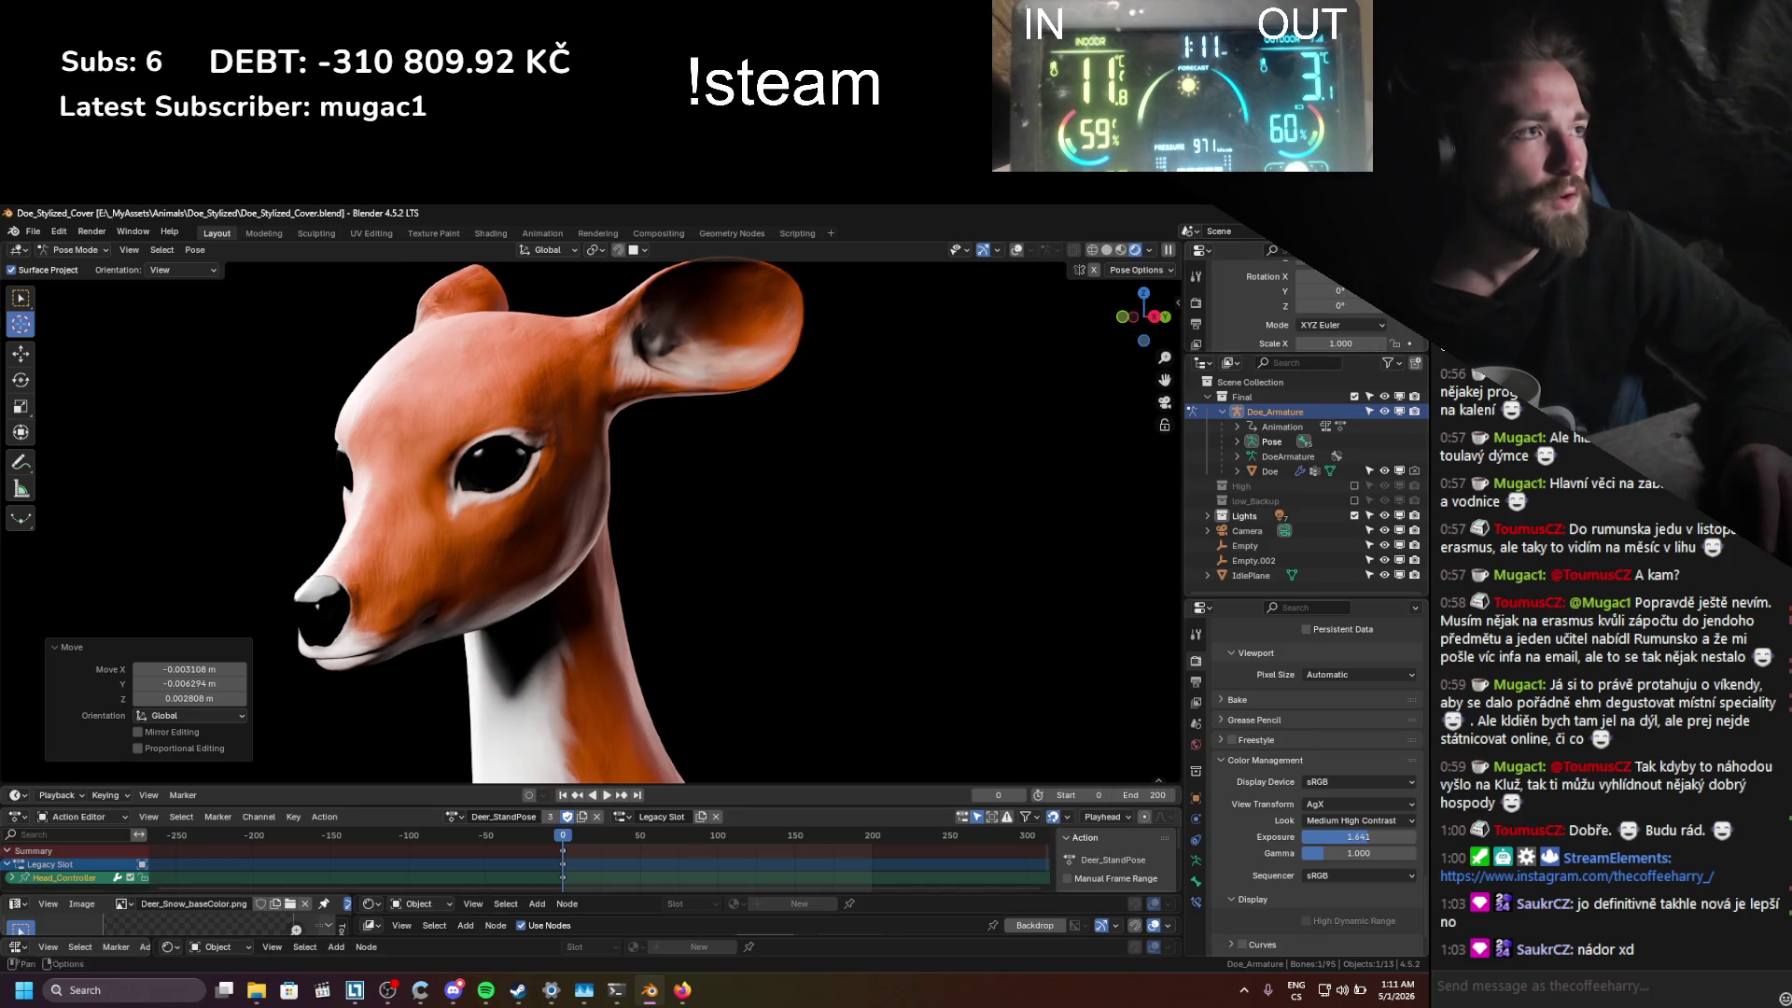
{"action": "left_click", "coordinate": [1111, 250]}
{"action": "key", "text": "ctrl+s"}
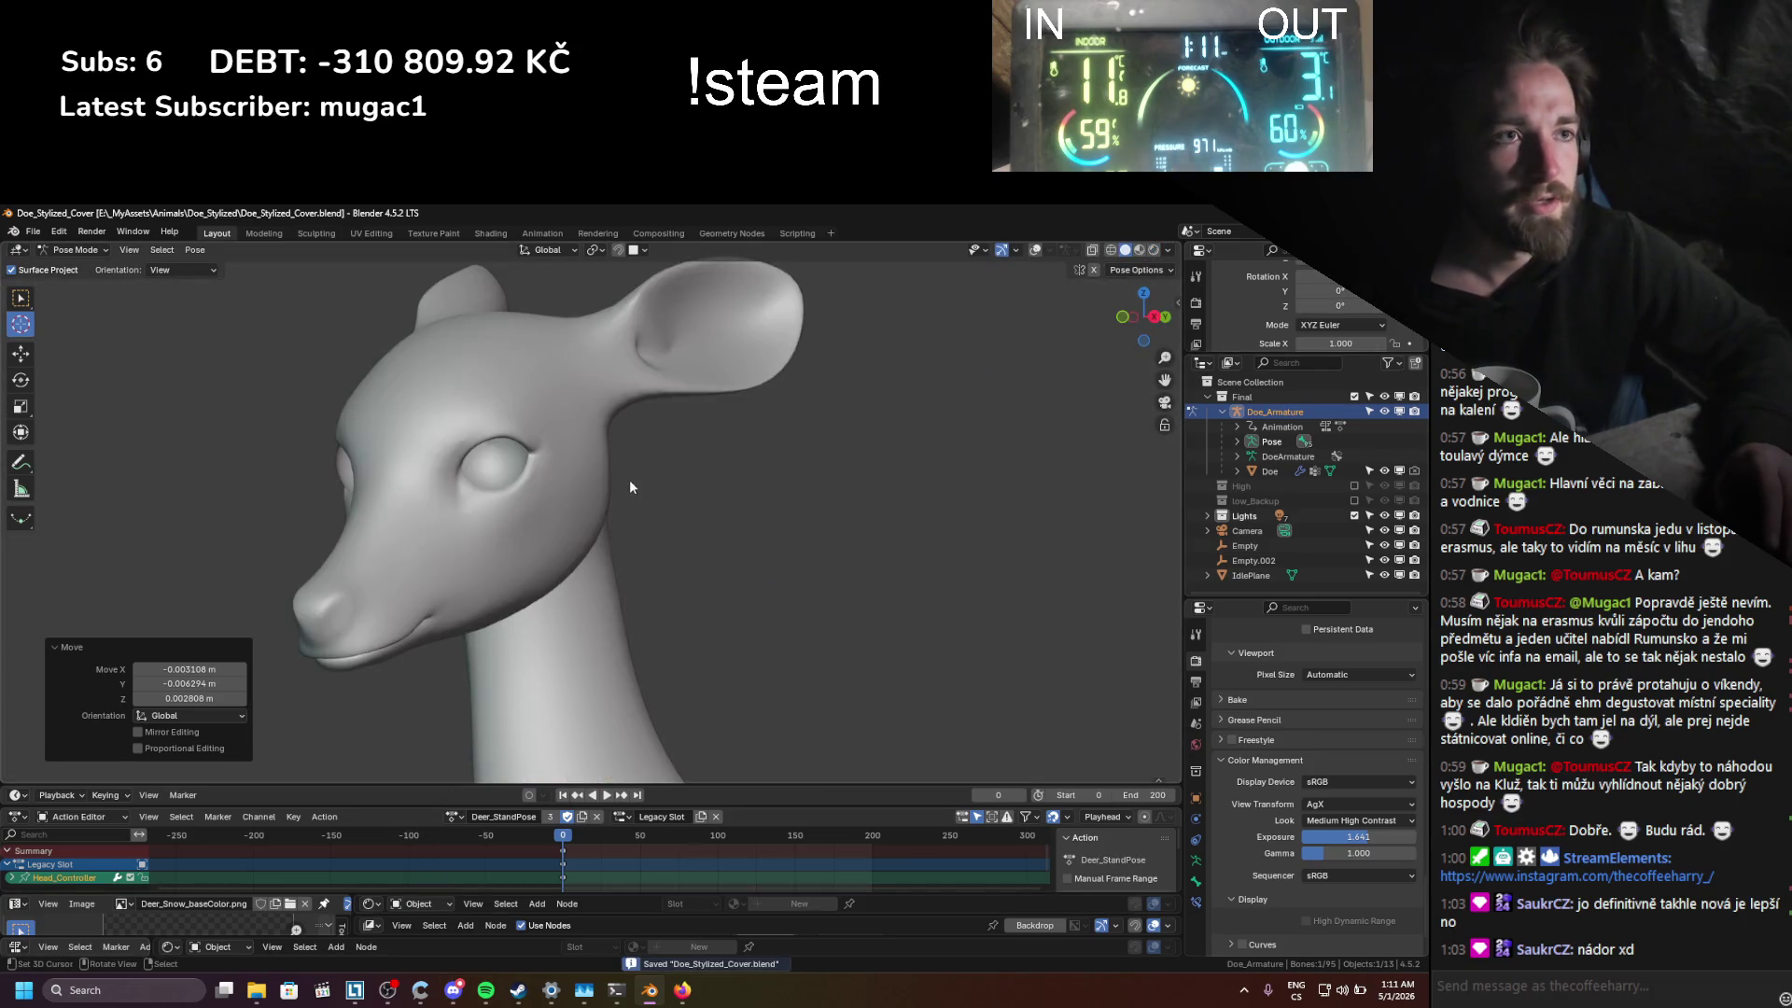
Step: Deselect all bones, toggle overlays, and erase part of the blue annotation stroke
{"action": "left_click", "coordinate": [1034, 251]}
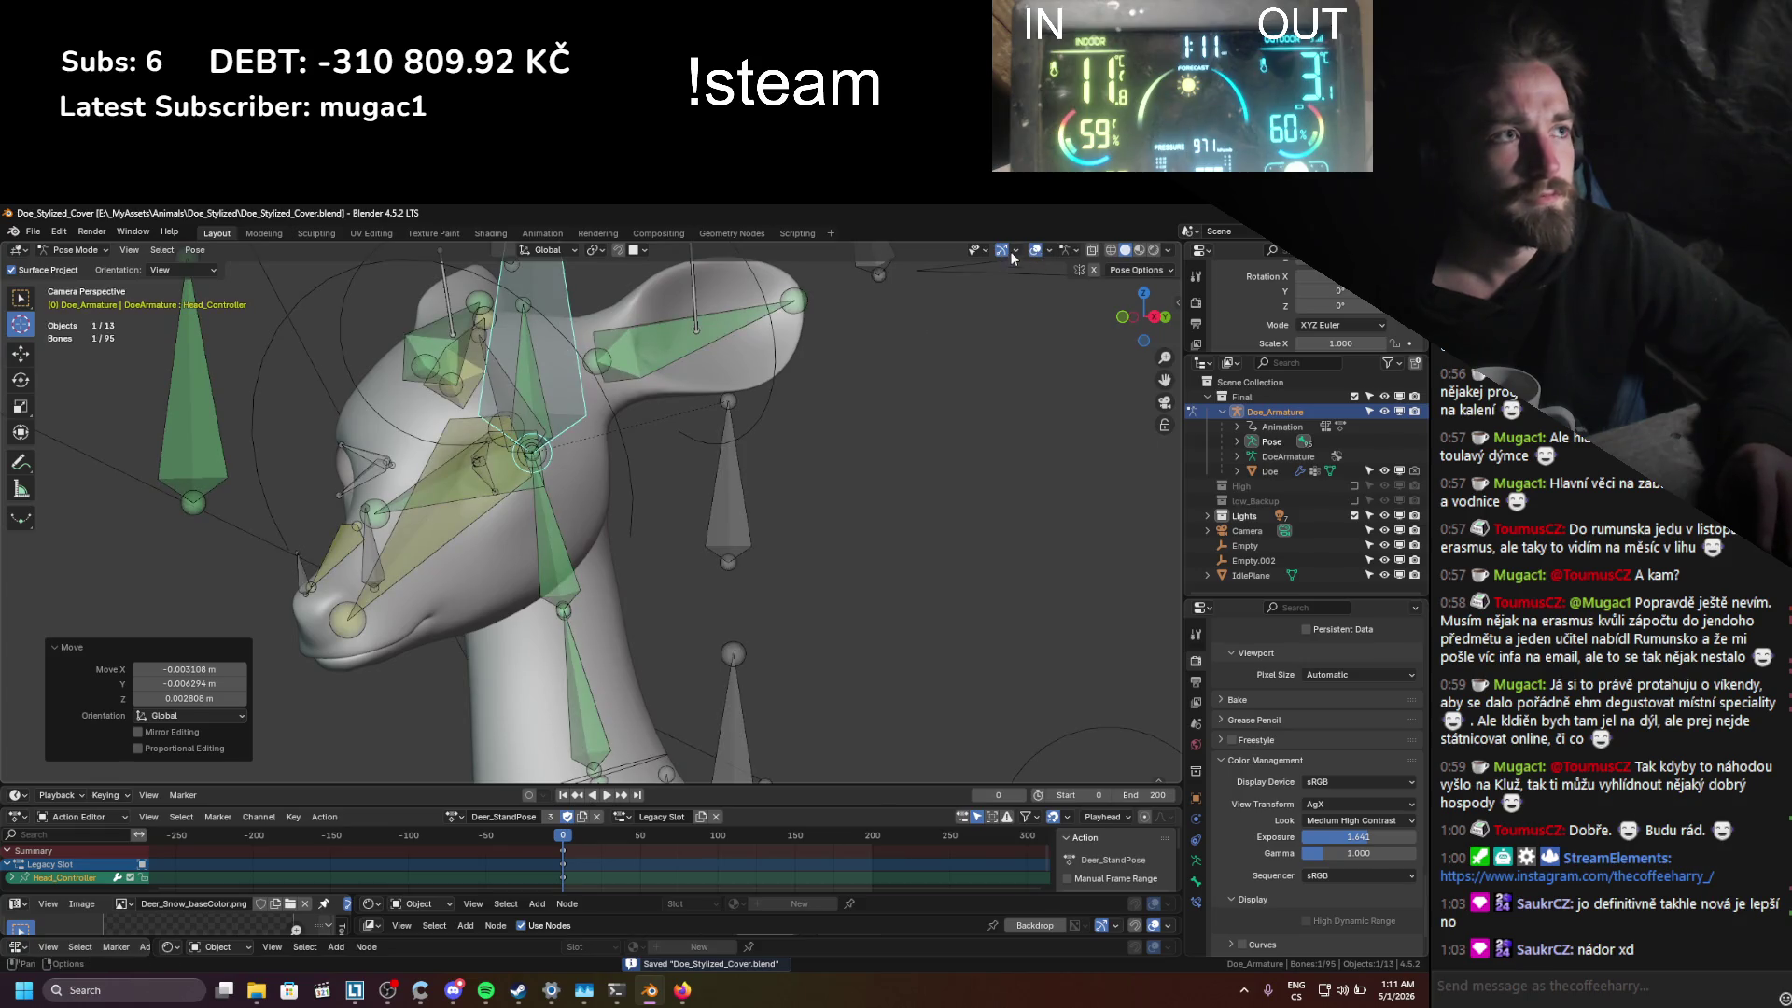
{"action": "key", "text": "shift+alt+z"}
{"action": "key", "text": "alt+a"}
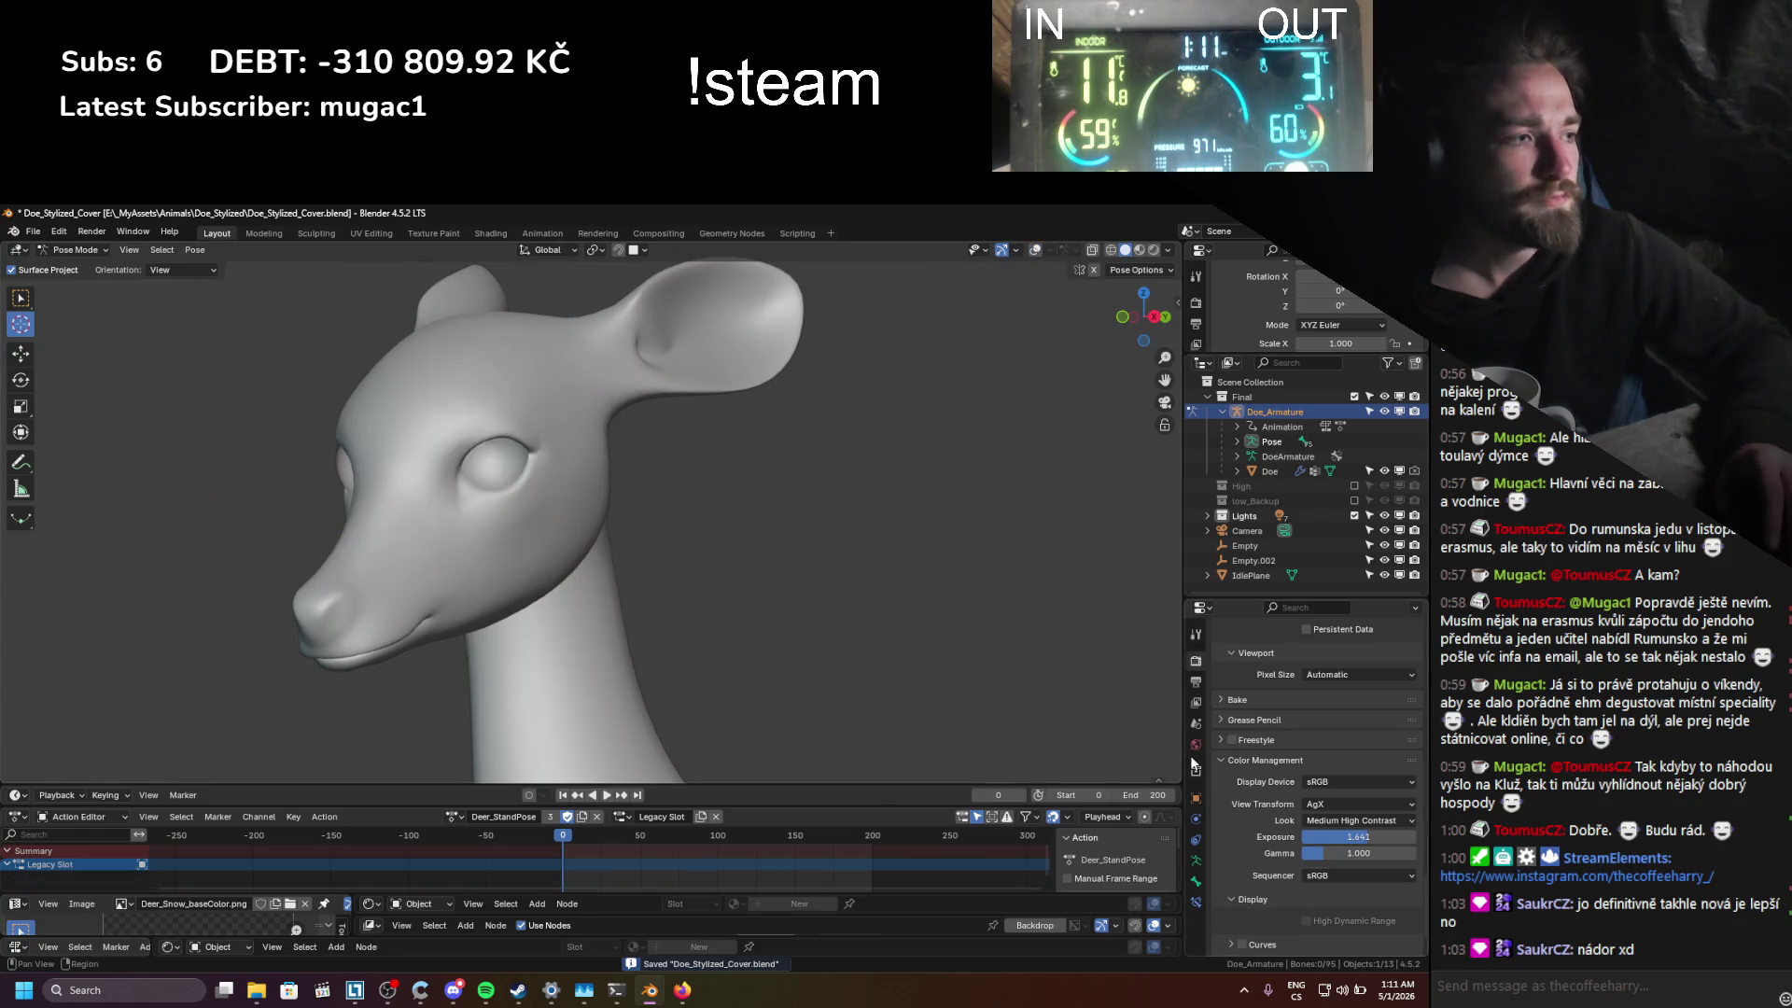
{"action": "left_click", "coordinate": [1197, 883]}
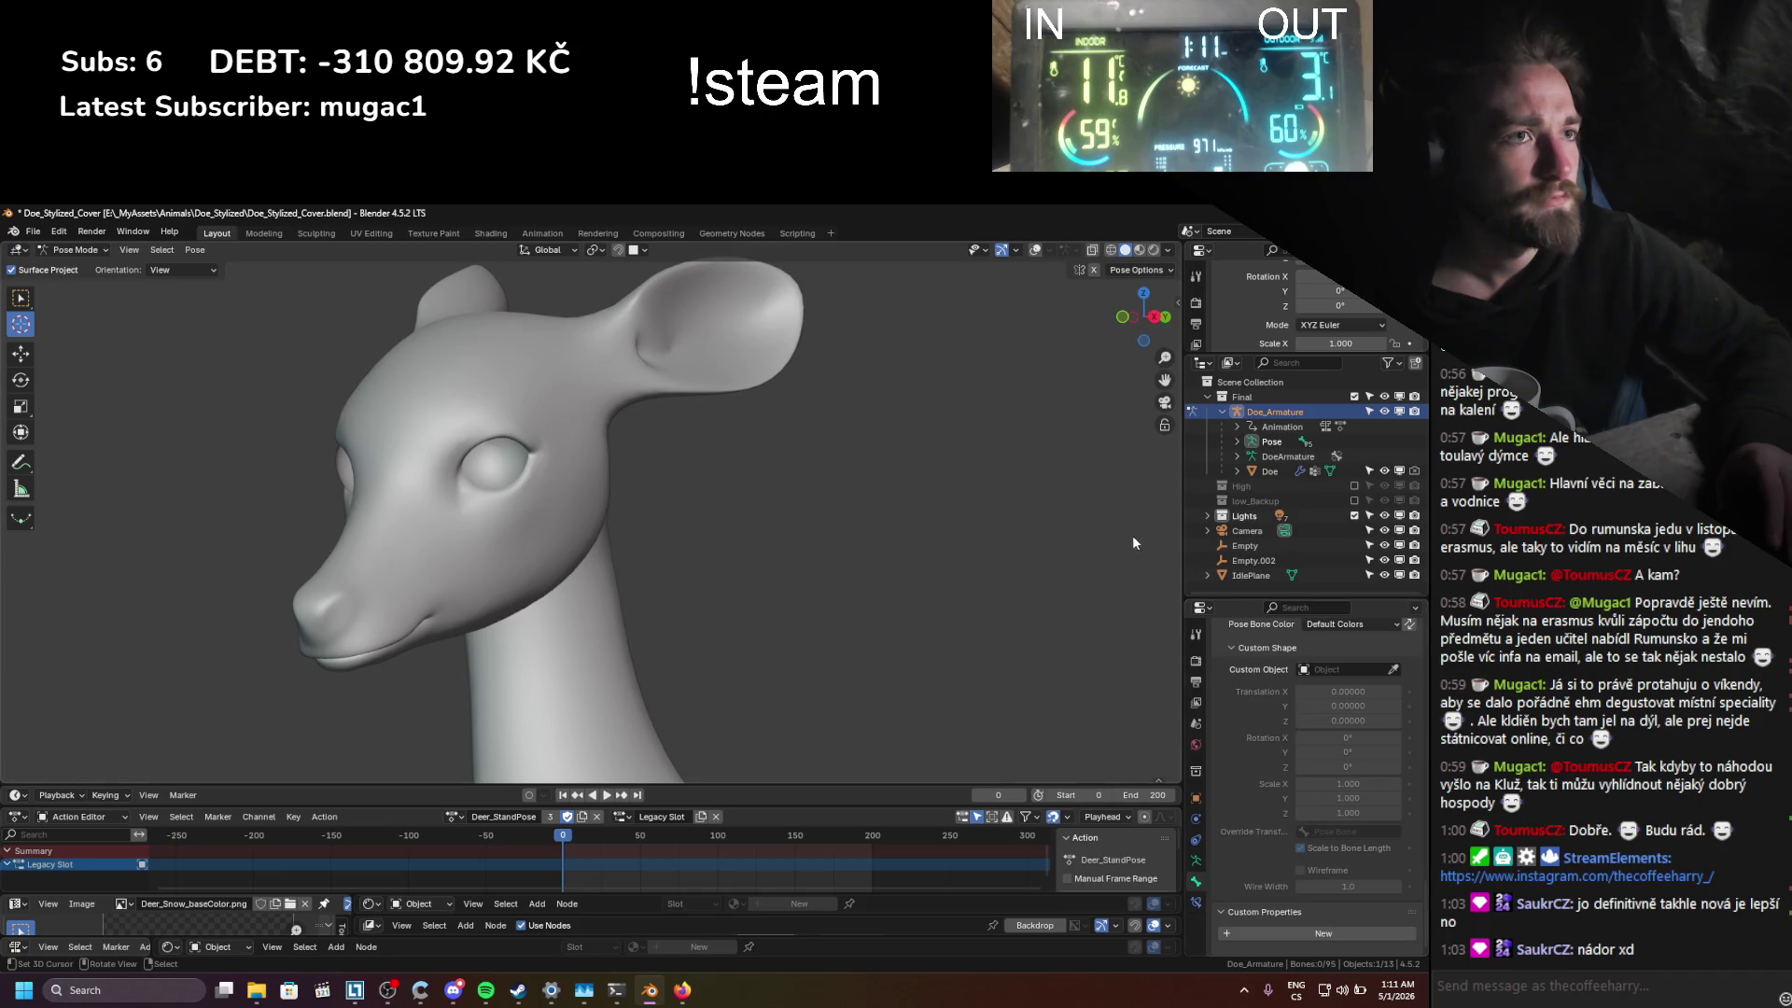
{"action": "scroll", "coordinate": [1240, 756], "scroll_direction": "up", "scroll_amount": 5}
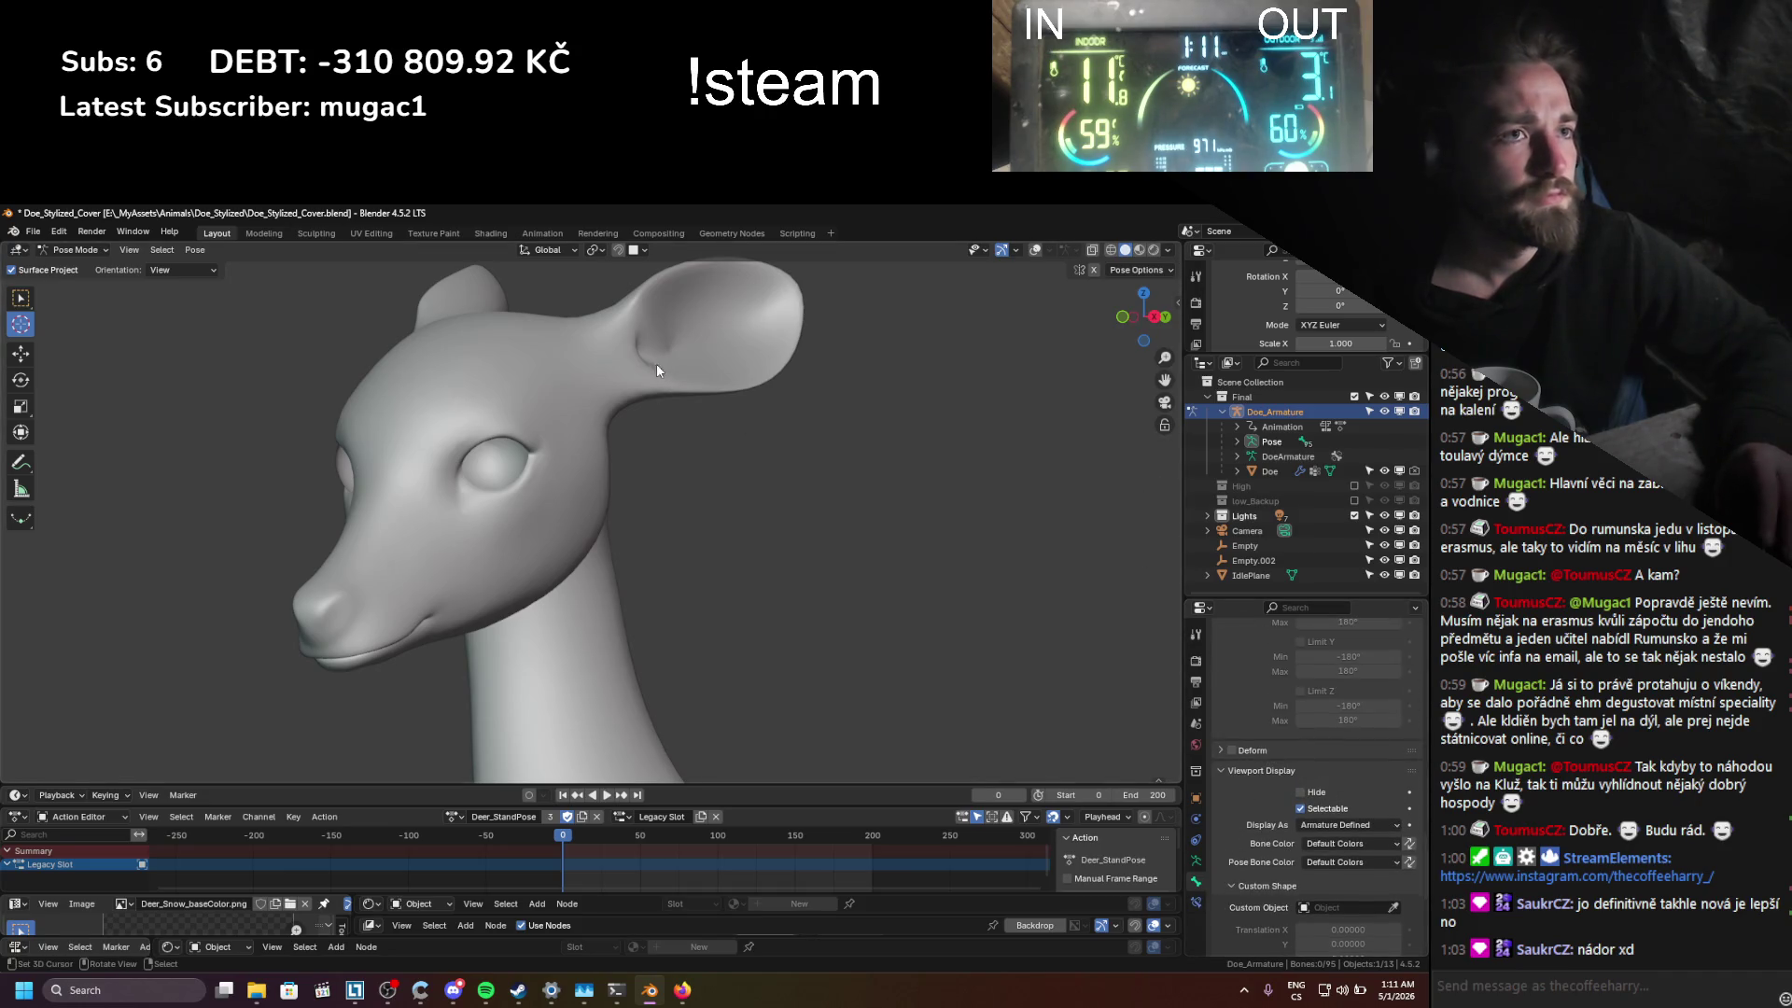
{"action": "left_click", "coordinate": [1036, 250]}
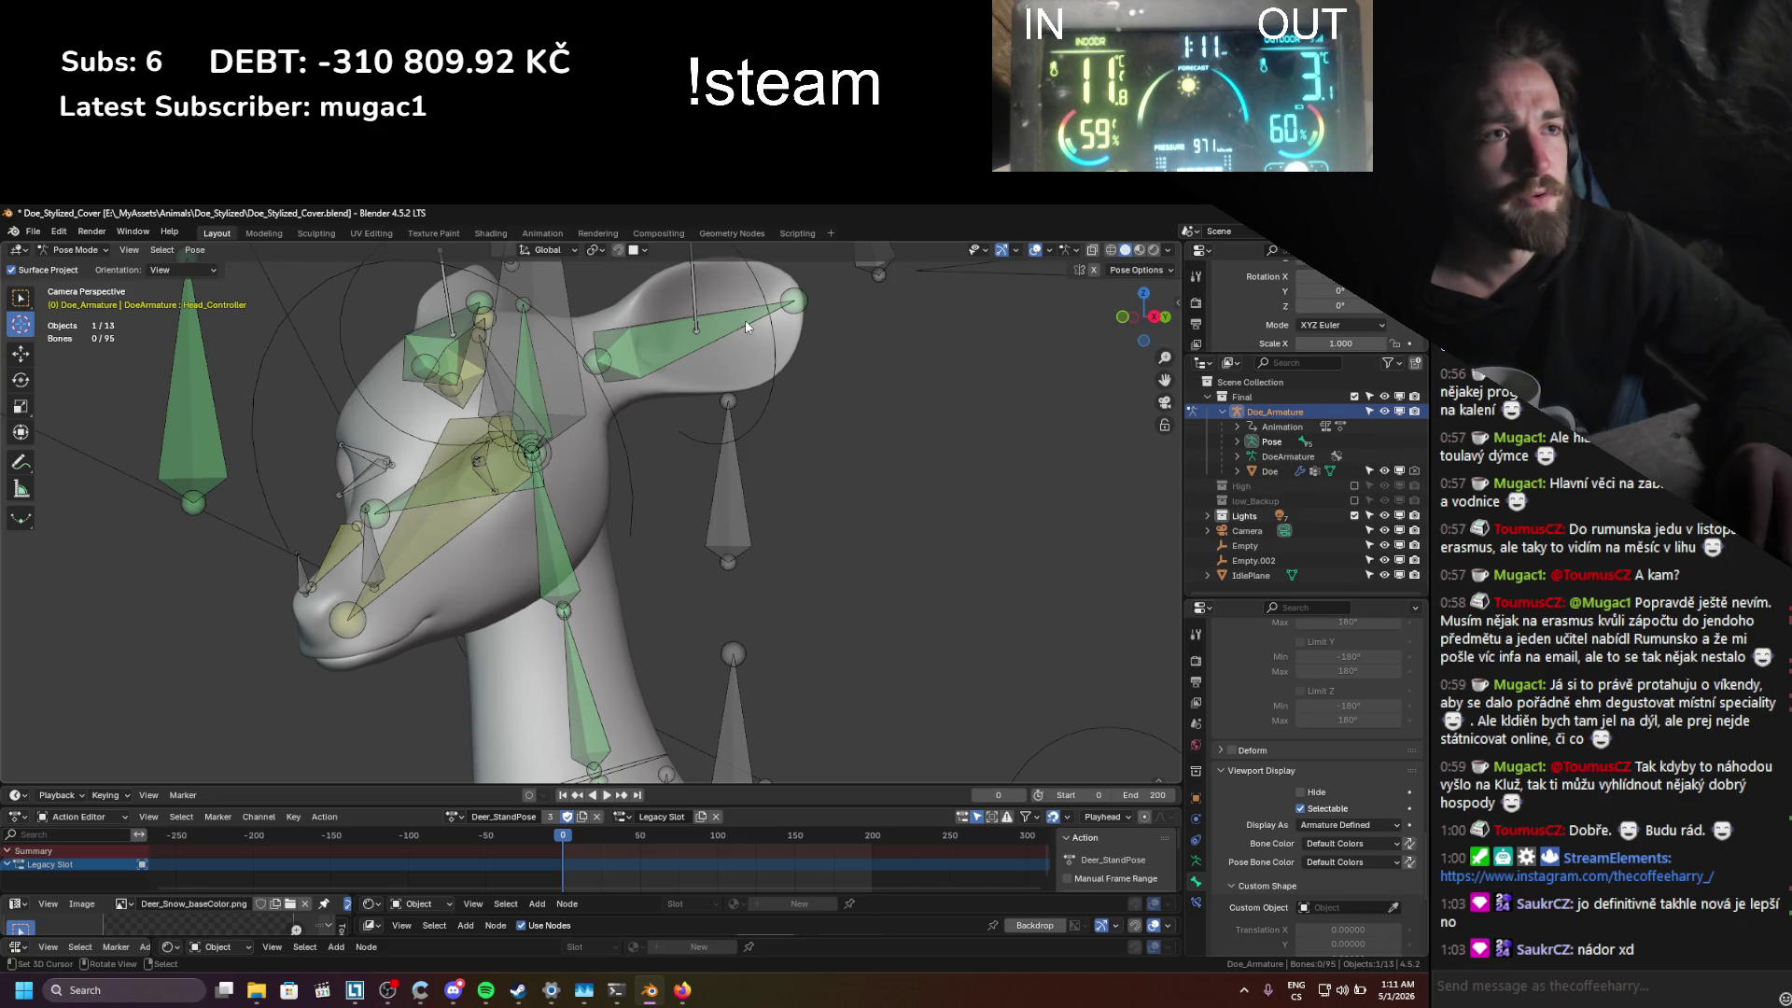
{"action": "key", "text": "shift+alt+z"}
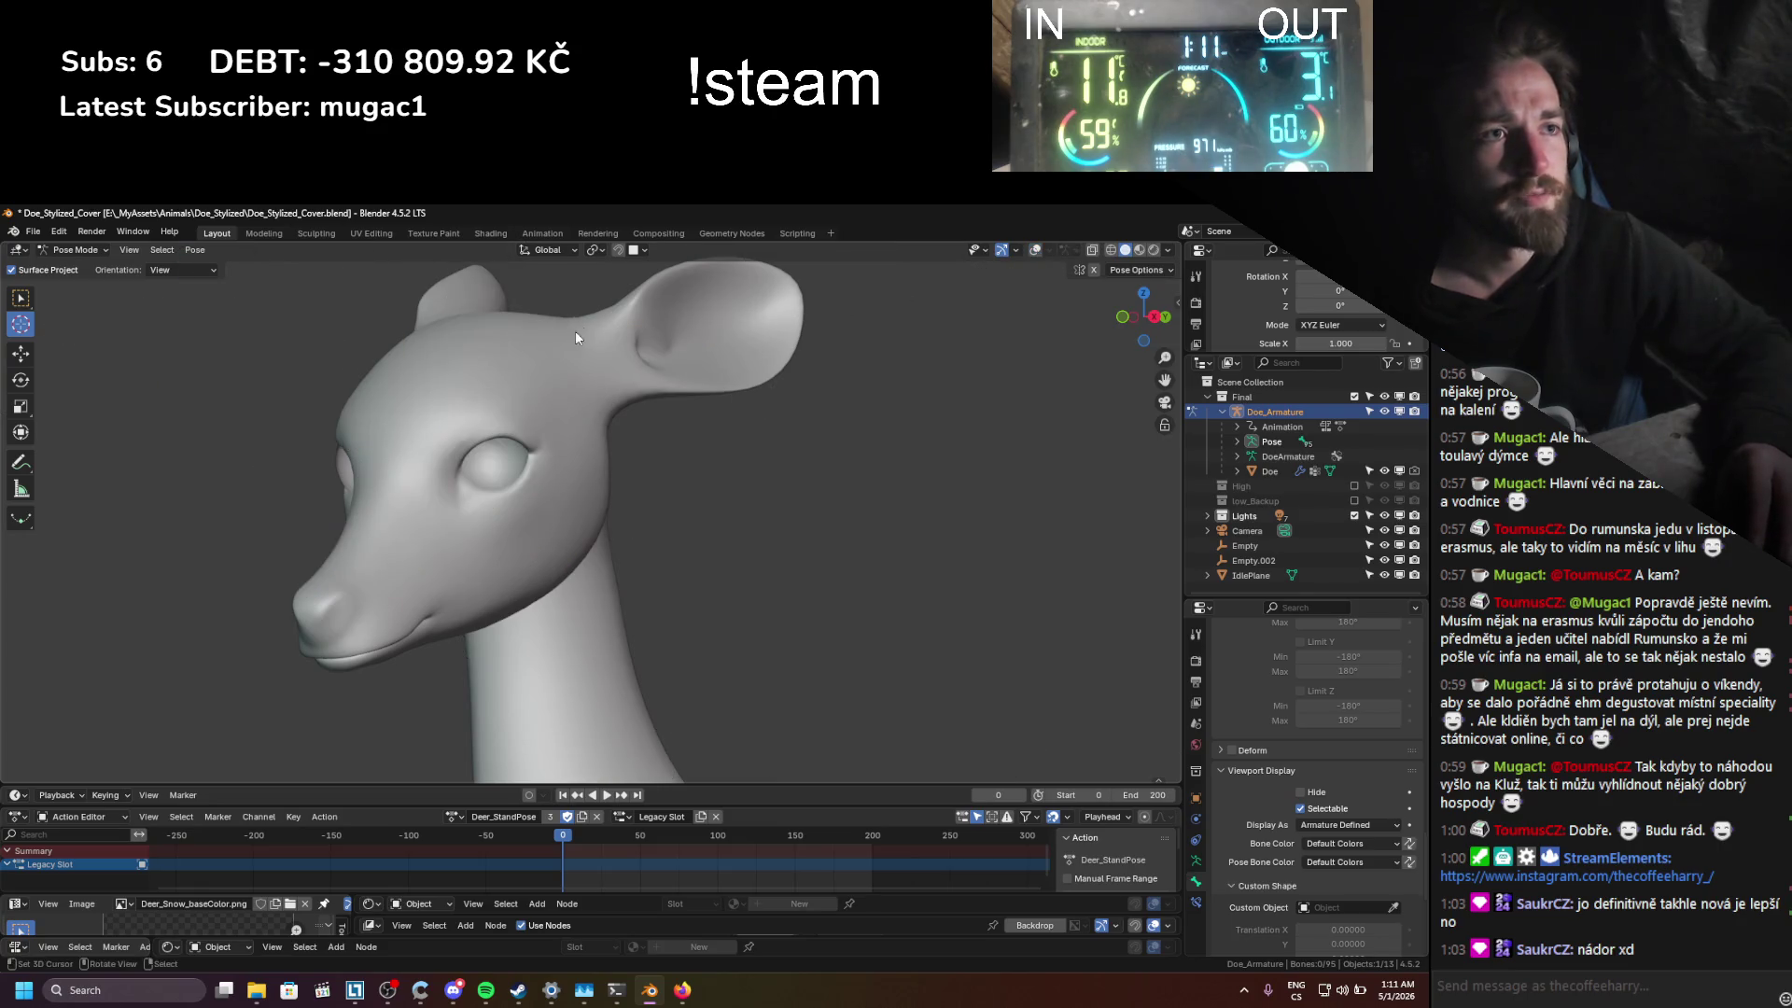
{"action": "key", "text": "shift+alt+z"}
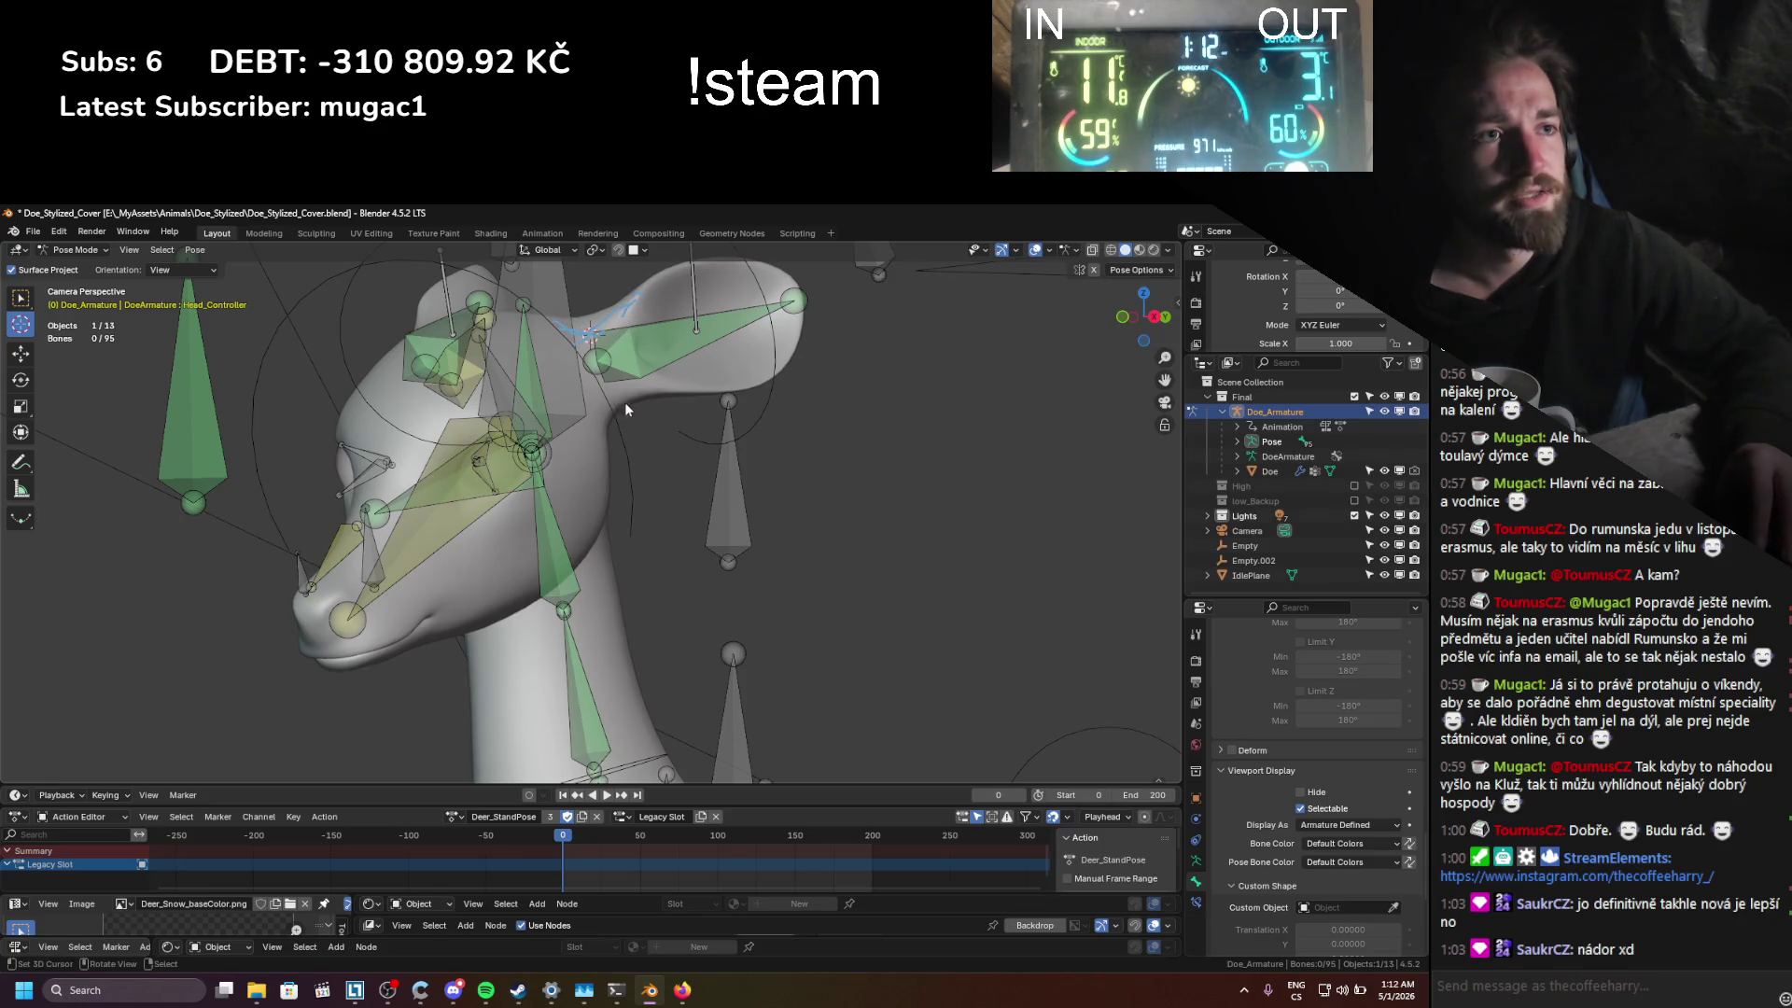
{"action": "mouse_move", "coordinate": [699, 392]}
{"action": "right_mouse_down"}
{"action": "mouse_move", "coordinate": [530, 370]}
{"action": "mouse_move", "coordinate": [603, 425]}
{"action": "right_mouse_up"}
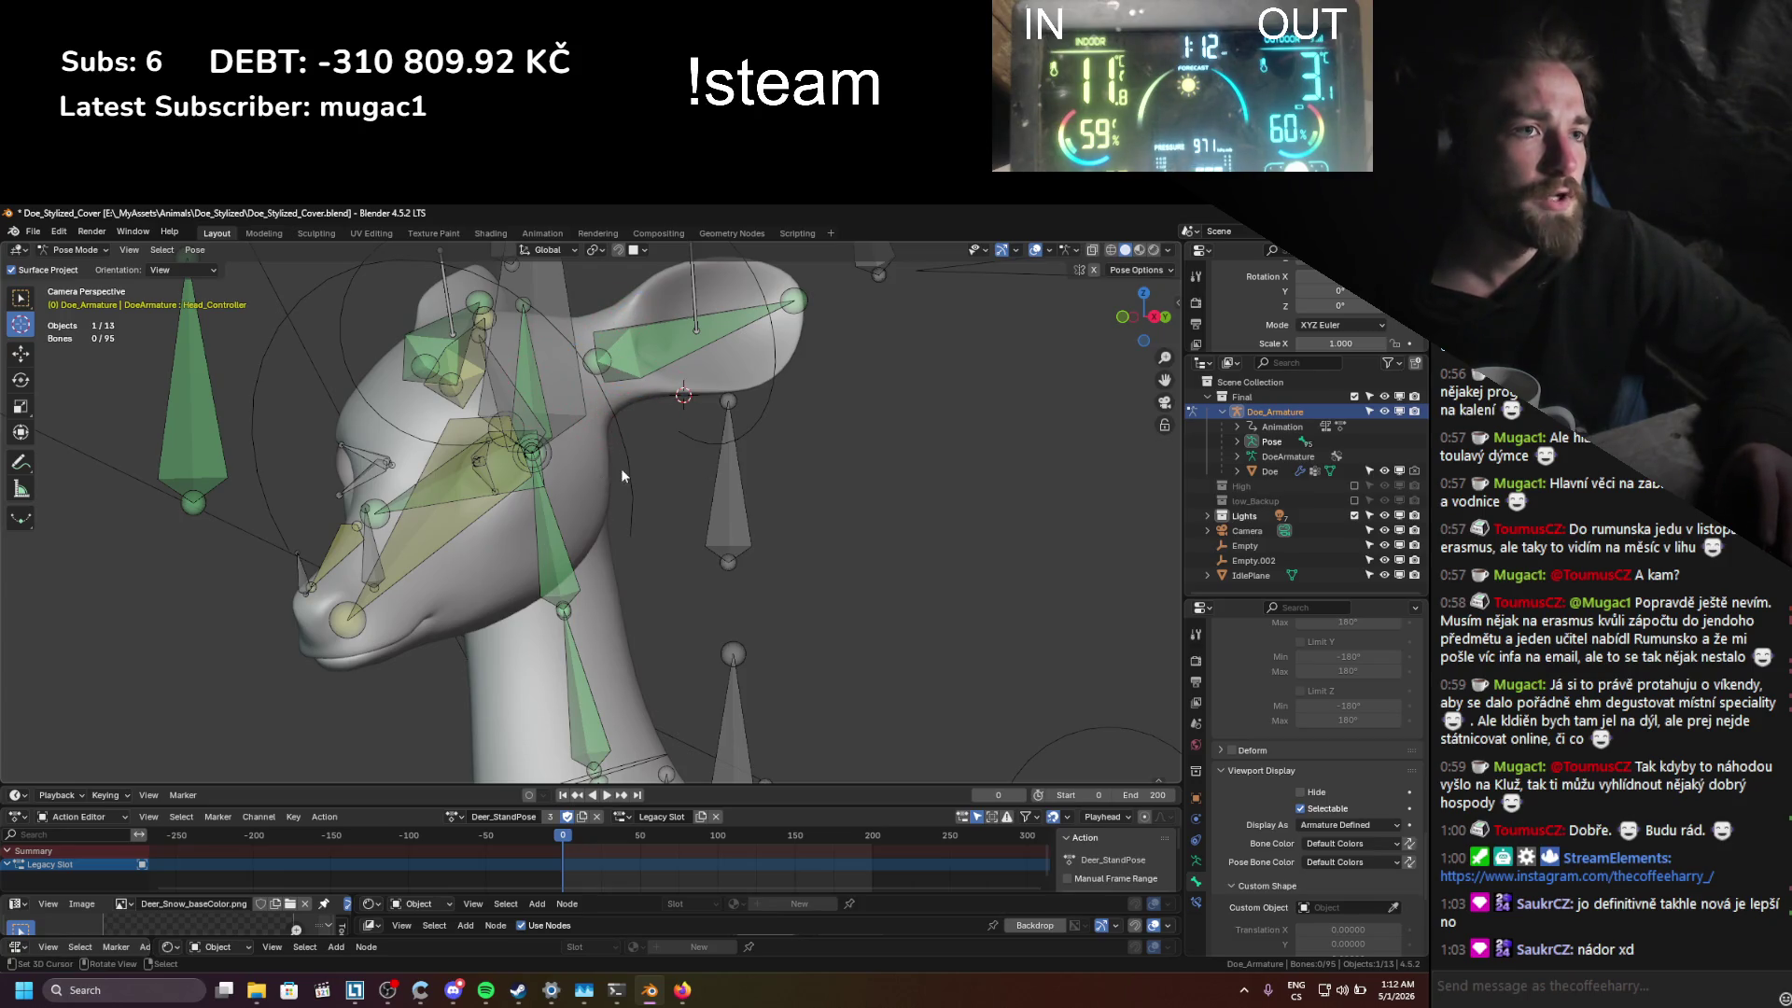
Step: Switch to object mode, select the Doe mesh, and review its modifiers
{"action": "key", "text": "ctrl+Tab"}
{"action": "left_click", "coordinate": [596, 467]}
{"action": "left_click", "coordinate": [1197, 821]}
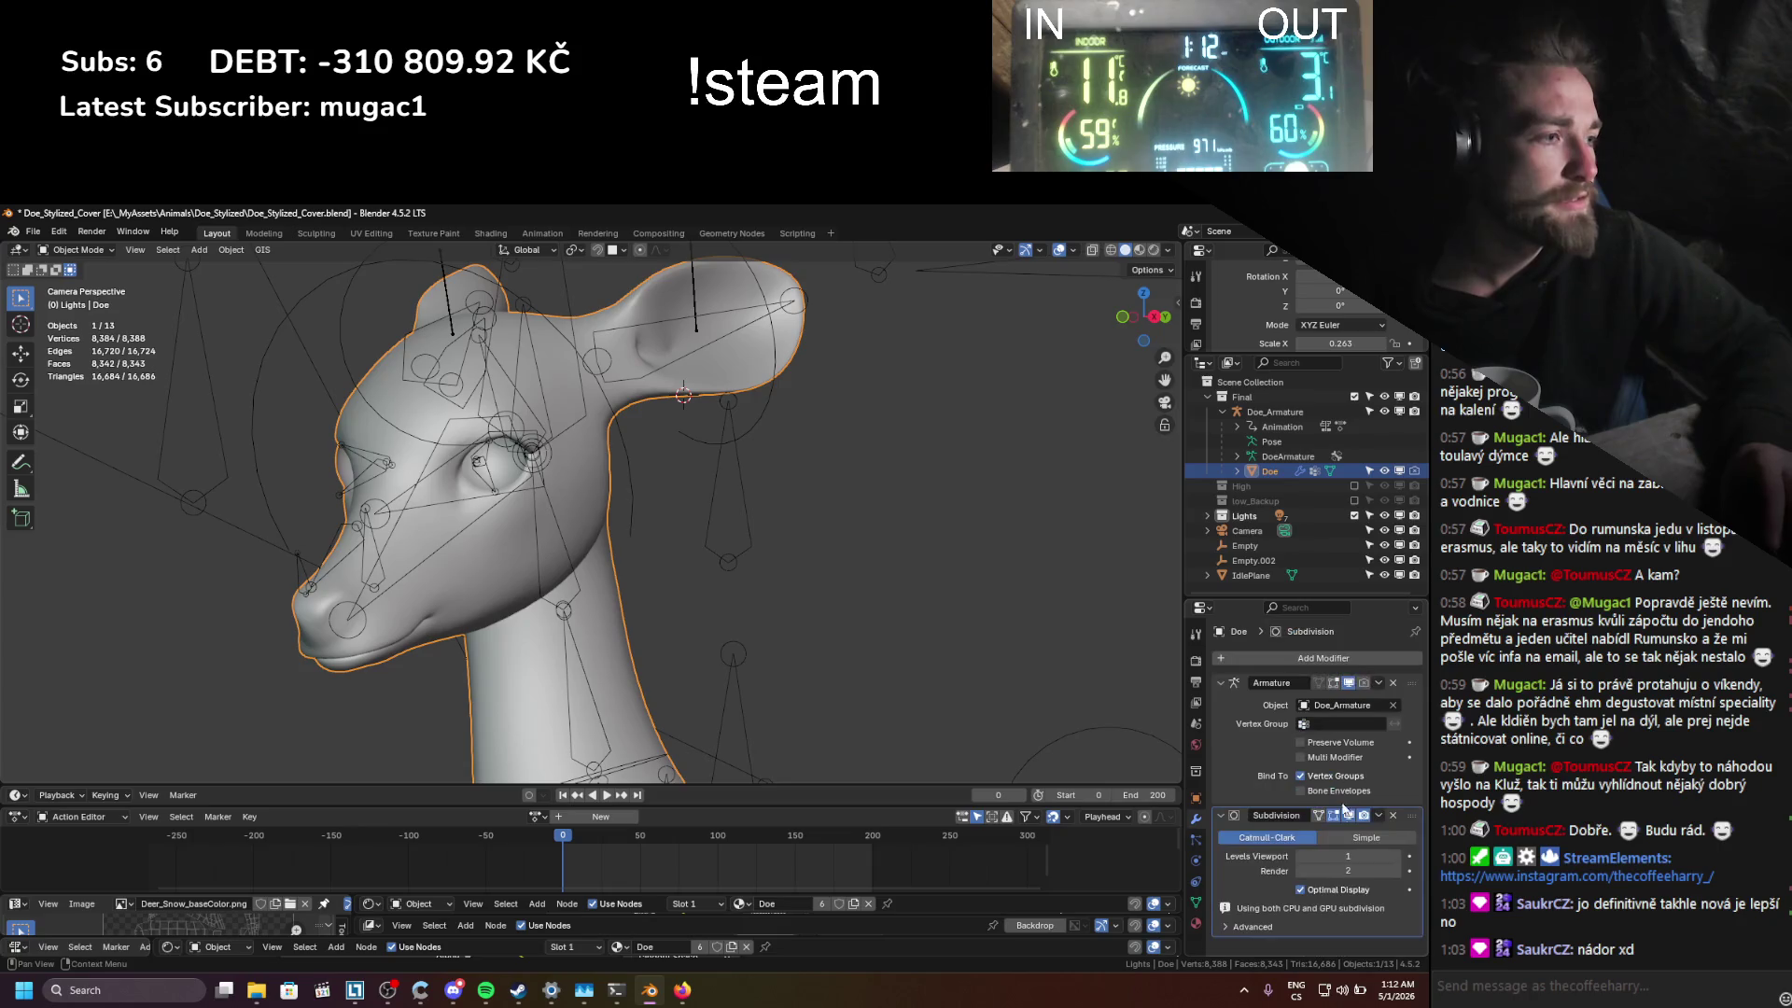
{"action": "key", "text": "ctrl+Tab"}
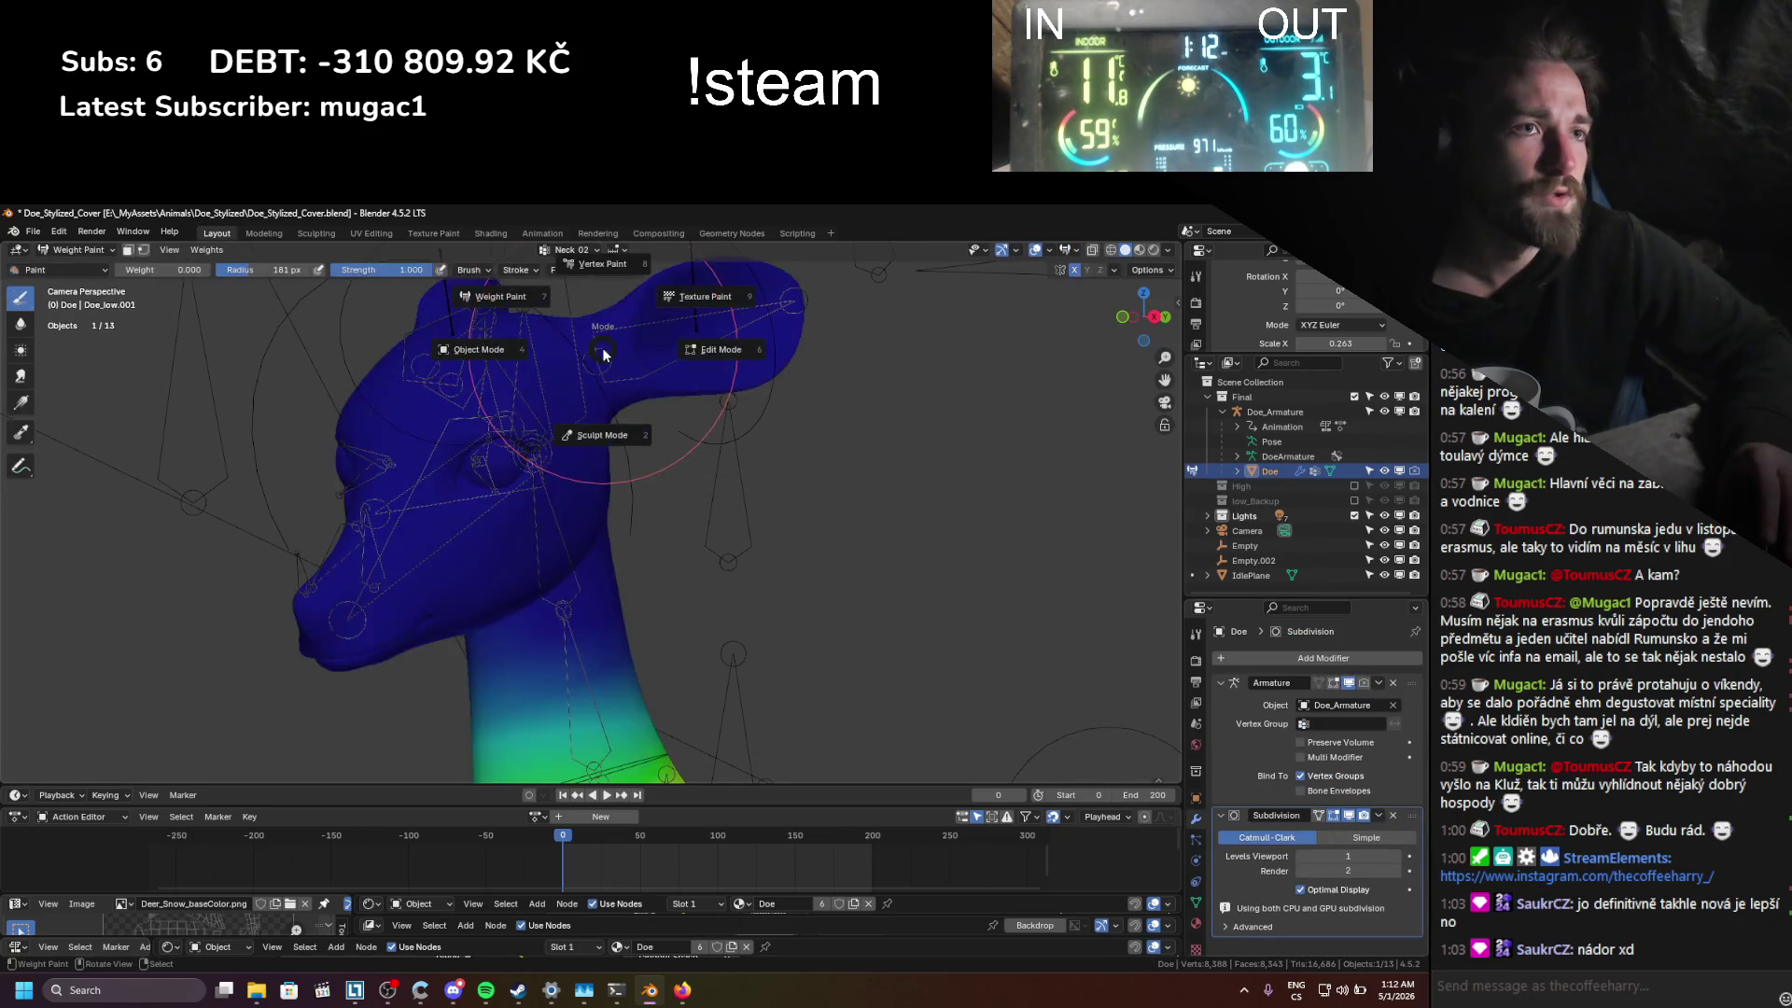
{"action": "left_click", "coordinate": [80, 249]}
Step: Try moving the armature's Ear_IK.L bone in pose mode, cancel, and return to object mode
{"action": "left_click", "coordinate": [84, 290]}
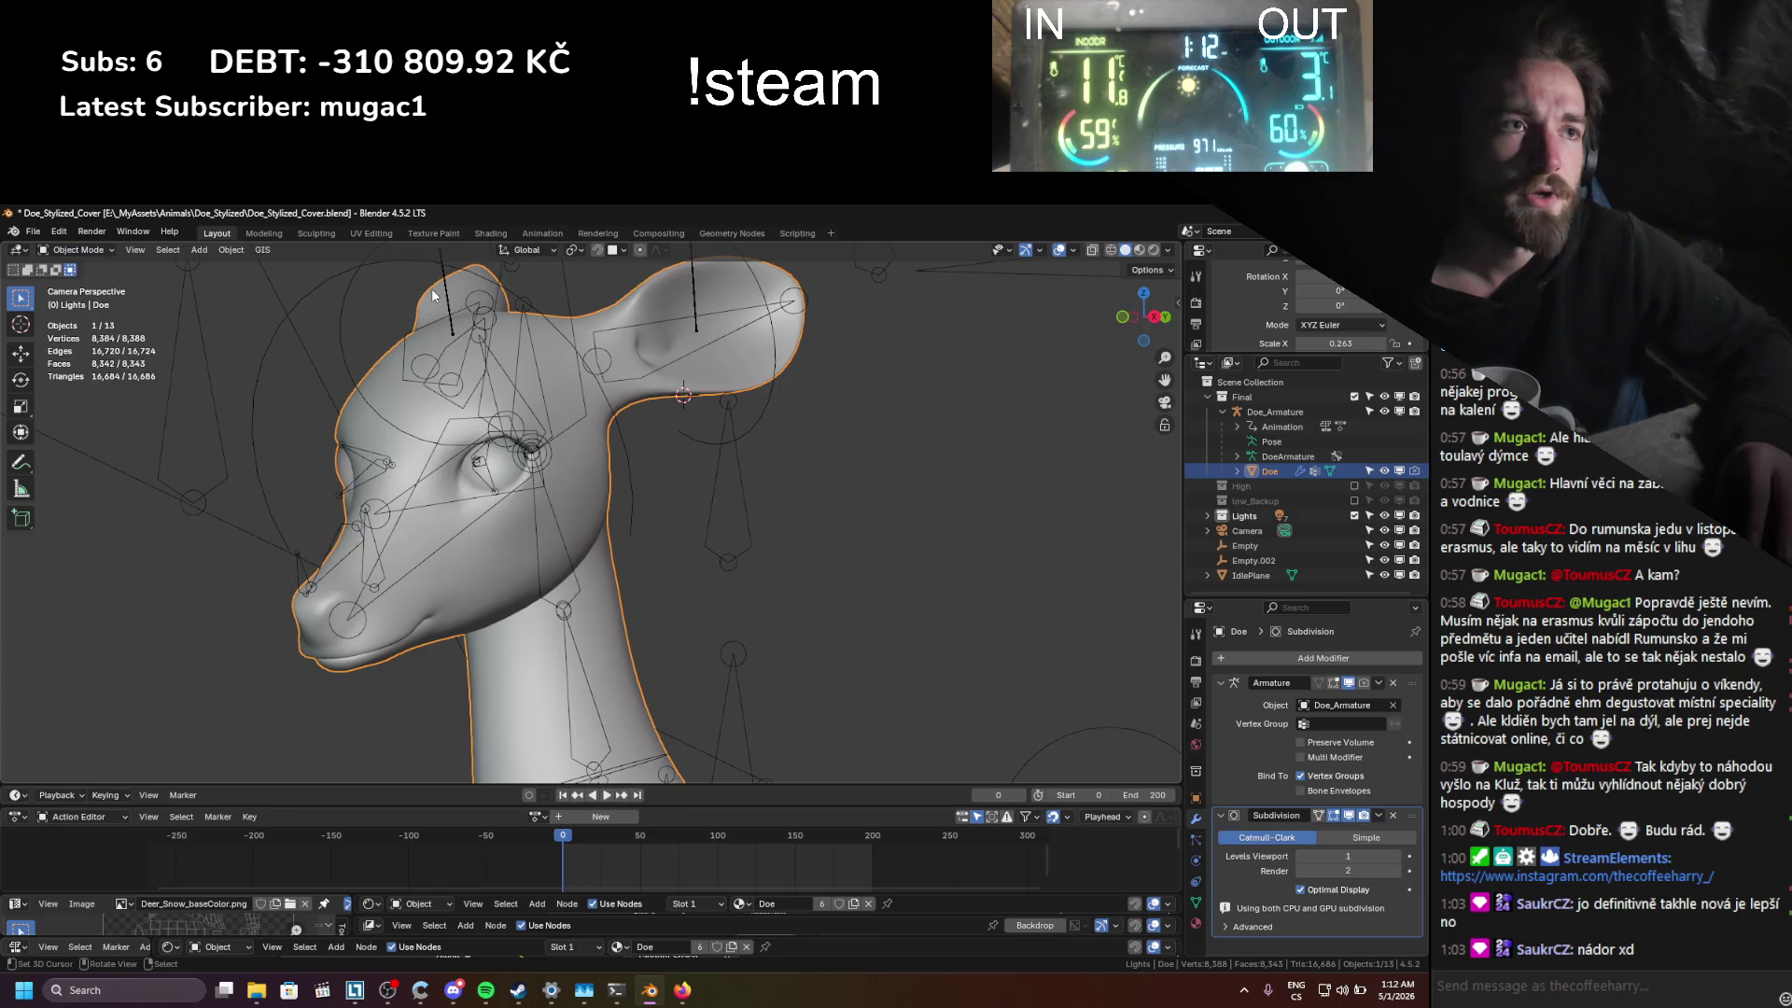
{"action": "left_click", "coordinate": [663, 318]}
{"action": "key", "text": "ctrl+Tab"}
{"action": "scroll", "coordinate": [808, 294], "scroll_direction": "down", "scroll_amount": 2}
{"action": "left_click", "coordinate": [784, 301]}
{"action": "key", "text": "g"}
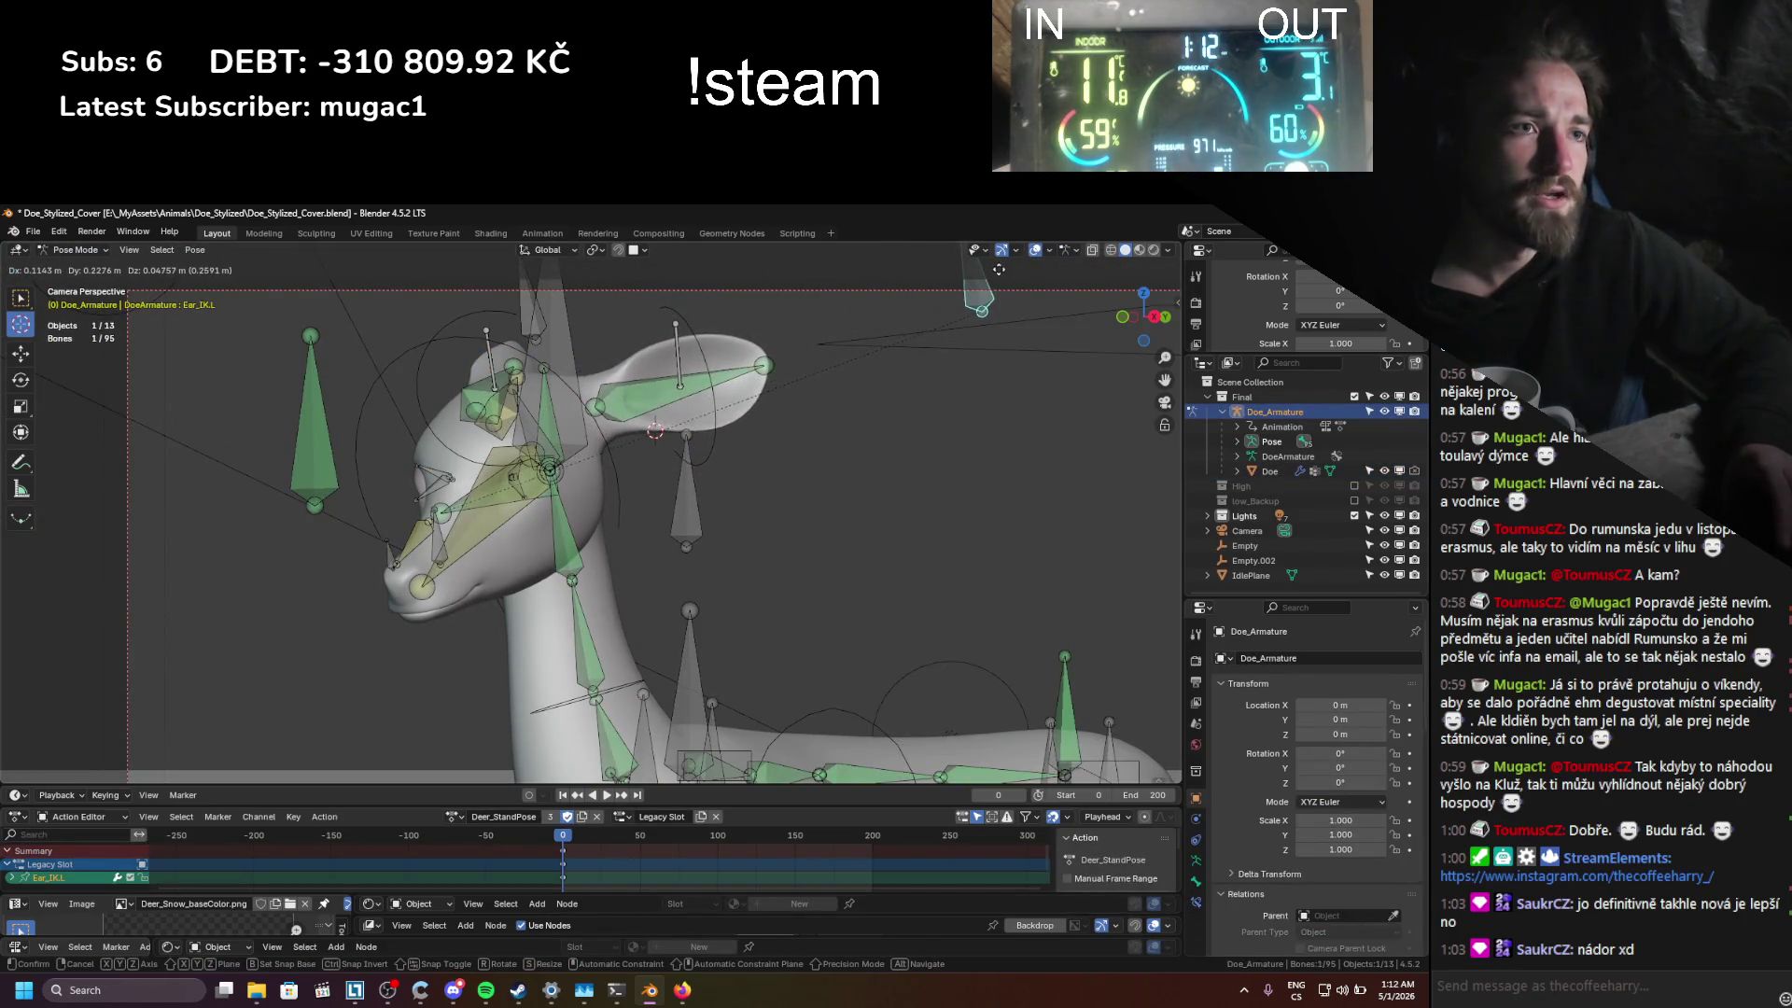
{"action": "right_click", "coordinate": [604, 334]}
{"action": "key", "text": "ctrl+Tab"}
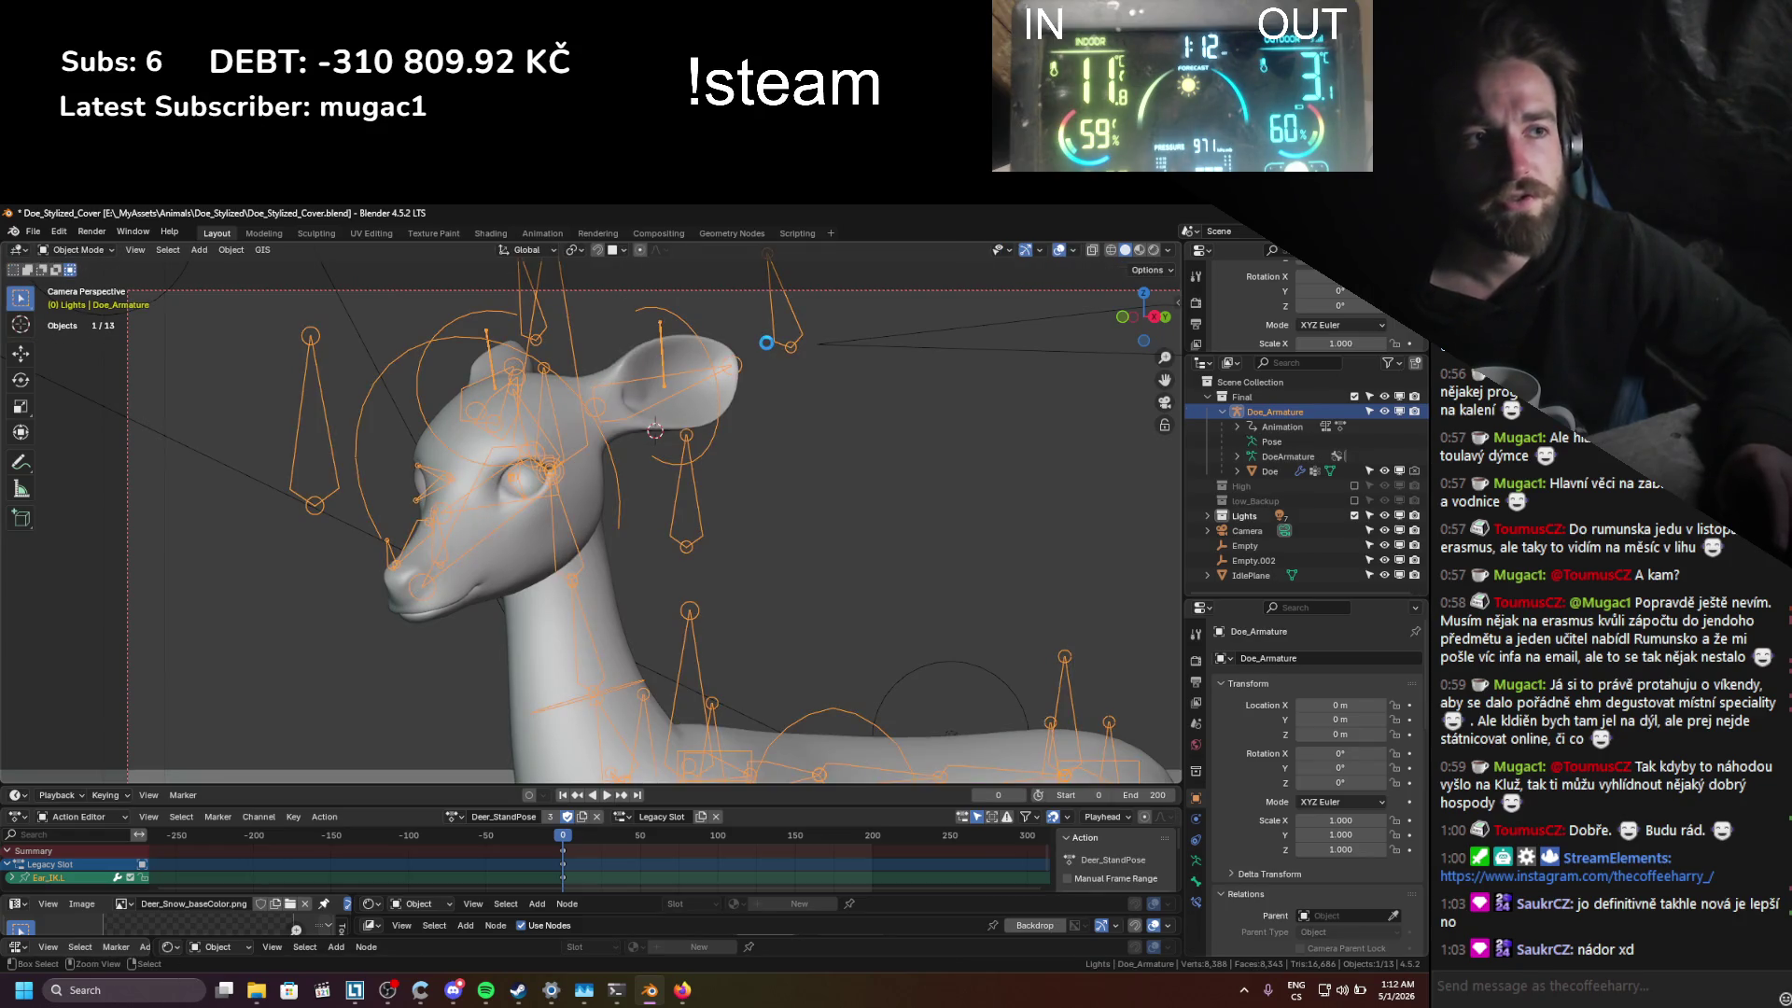
{"action": "scroll", "coordinate": [692, 411], "scroll_direction": "down", "scroll_amount": 2}
Step: Relaunch Substance 3D Painter from Steam and reopen the Doe project from Recent projects
{"action": "key", "text": "alt+Tab"}
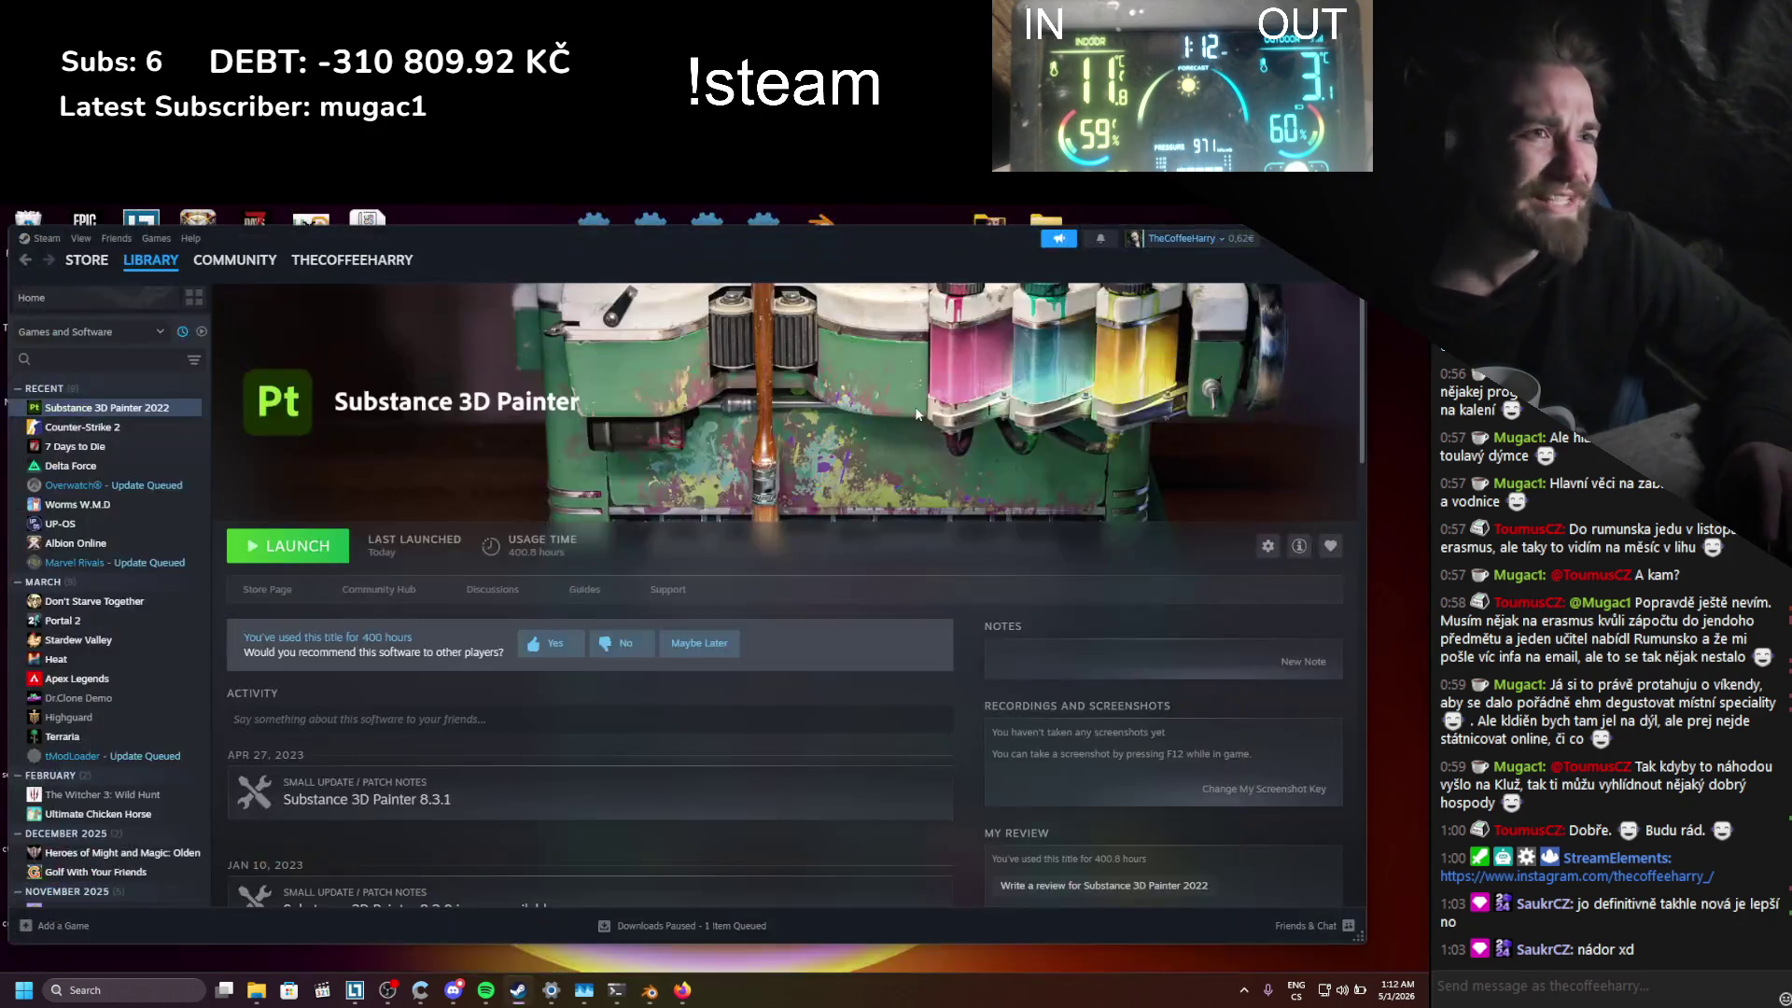
{"action": "left_click", "coordinate": [270, 548]}
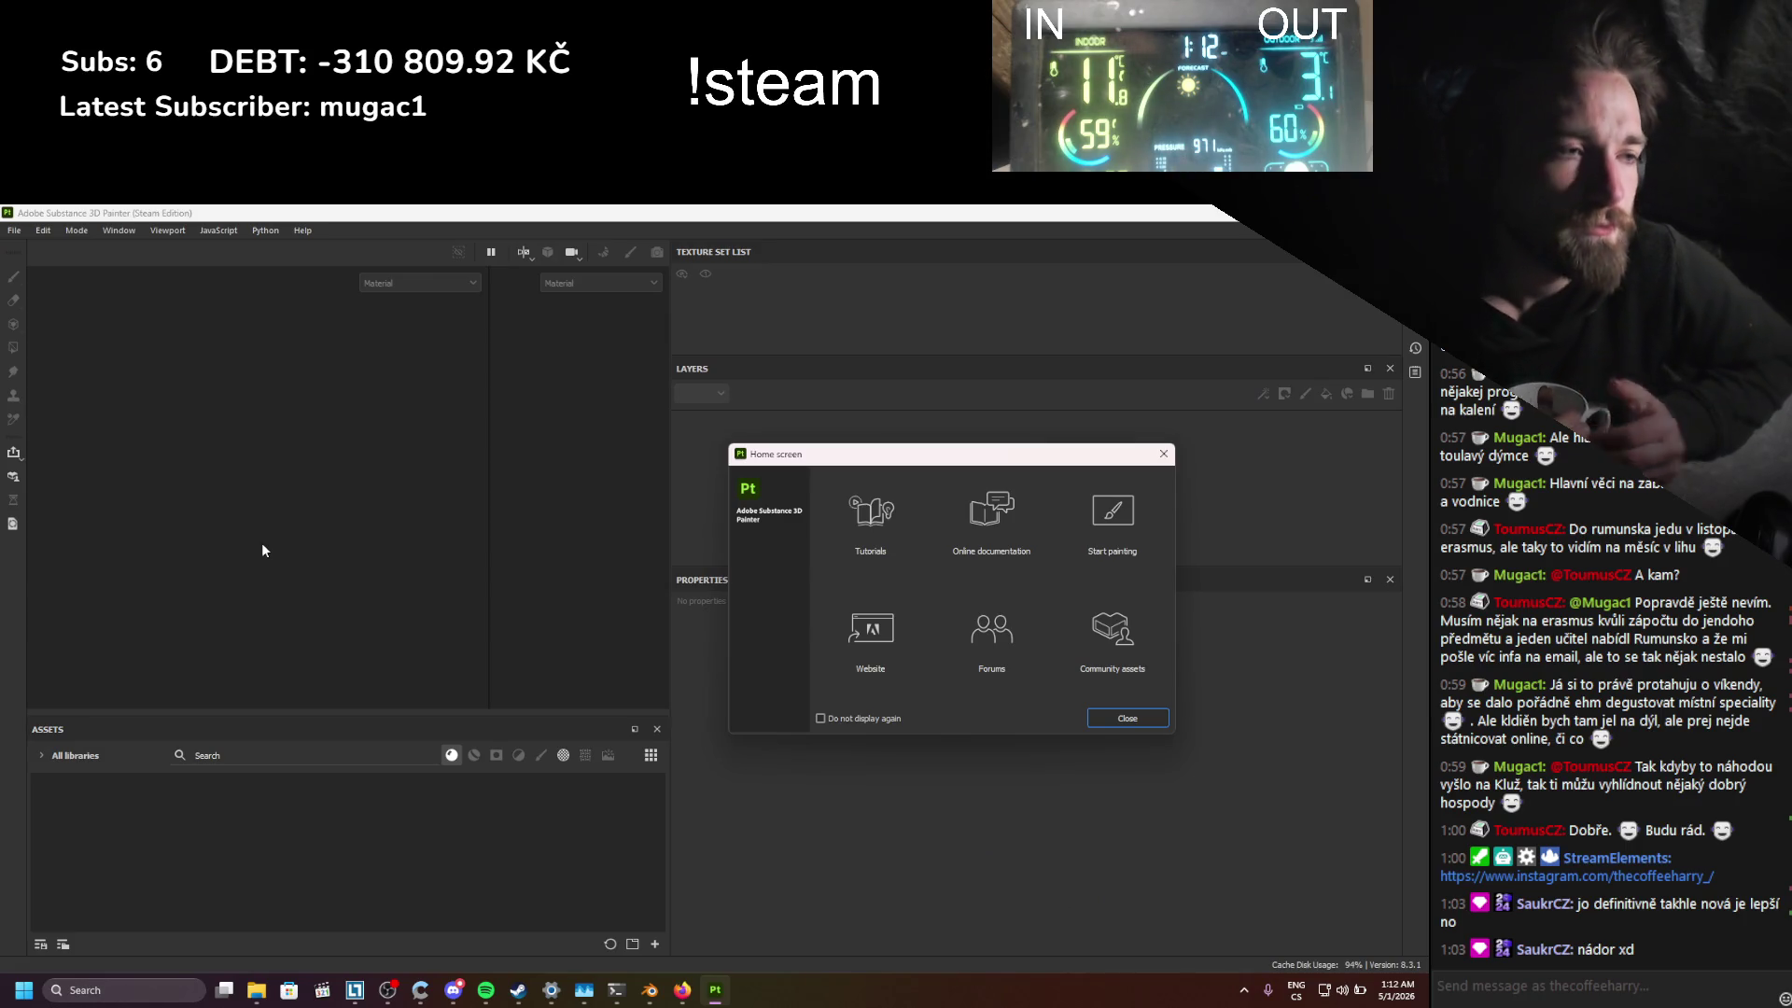
{"action": "left_click", "coordinate": [1128, 718]}
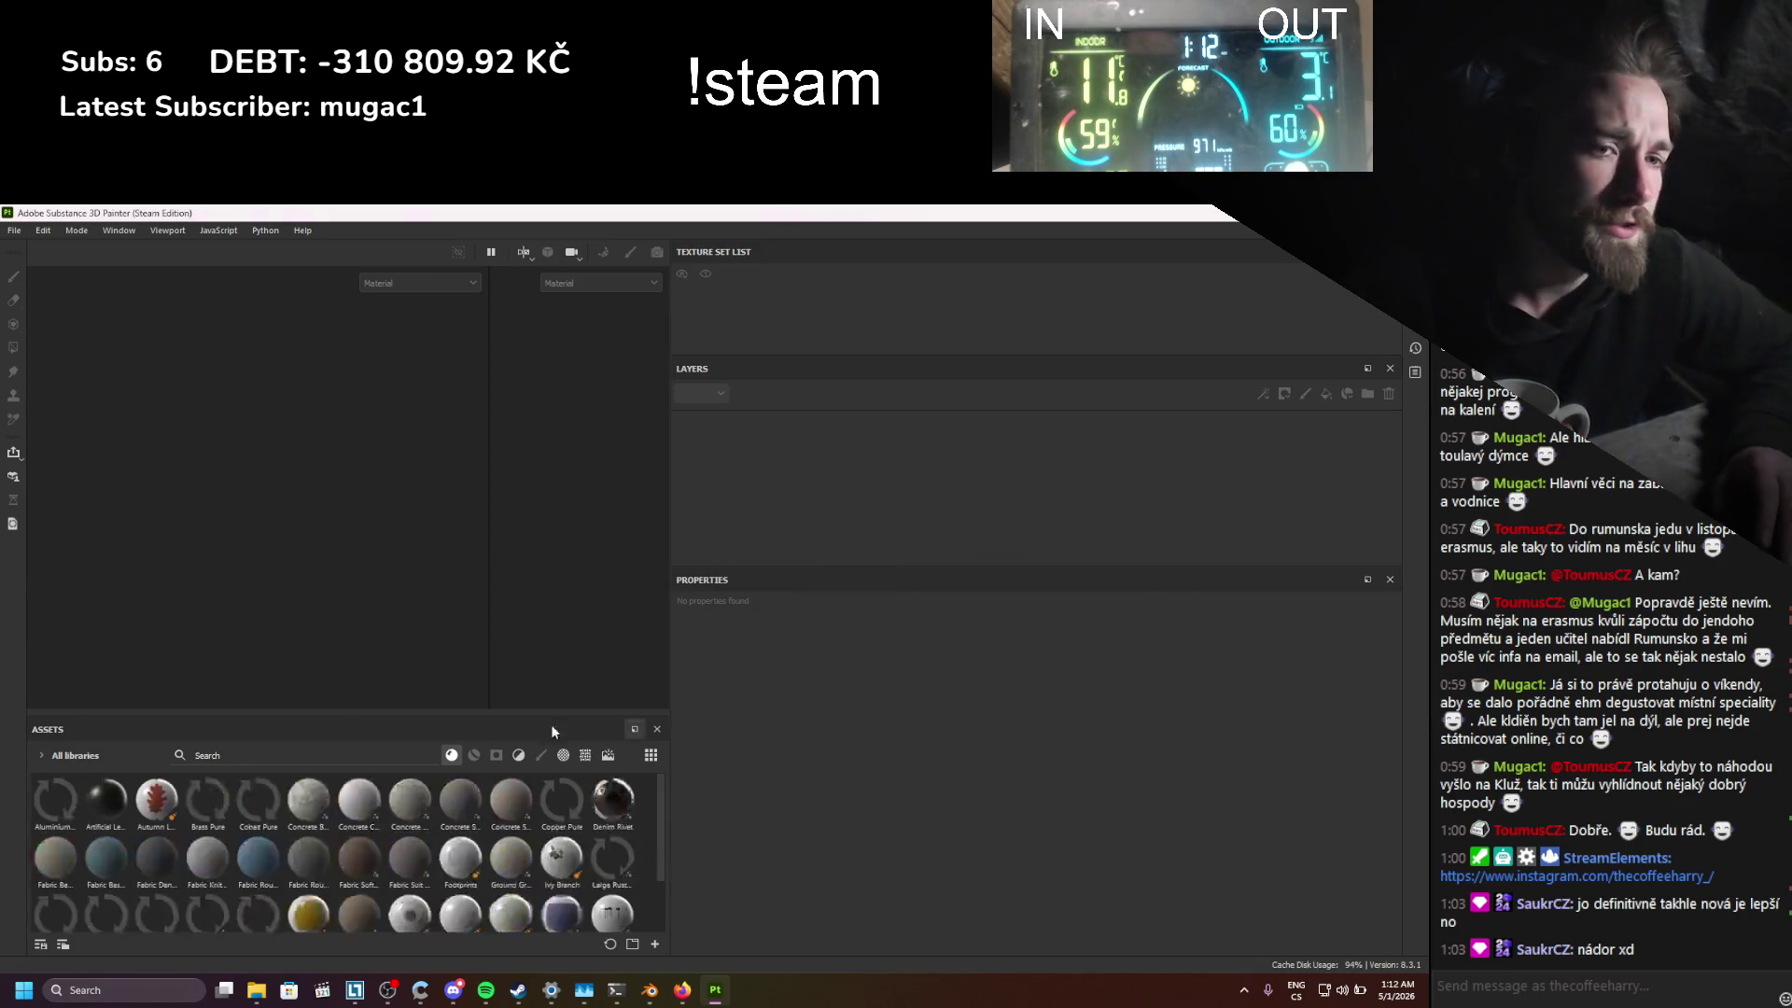
{"action": "left_click", "coordinate": [14, 233]}
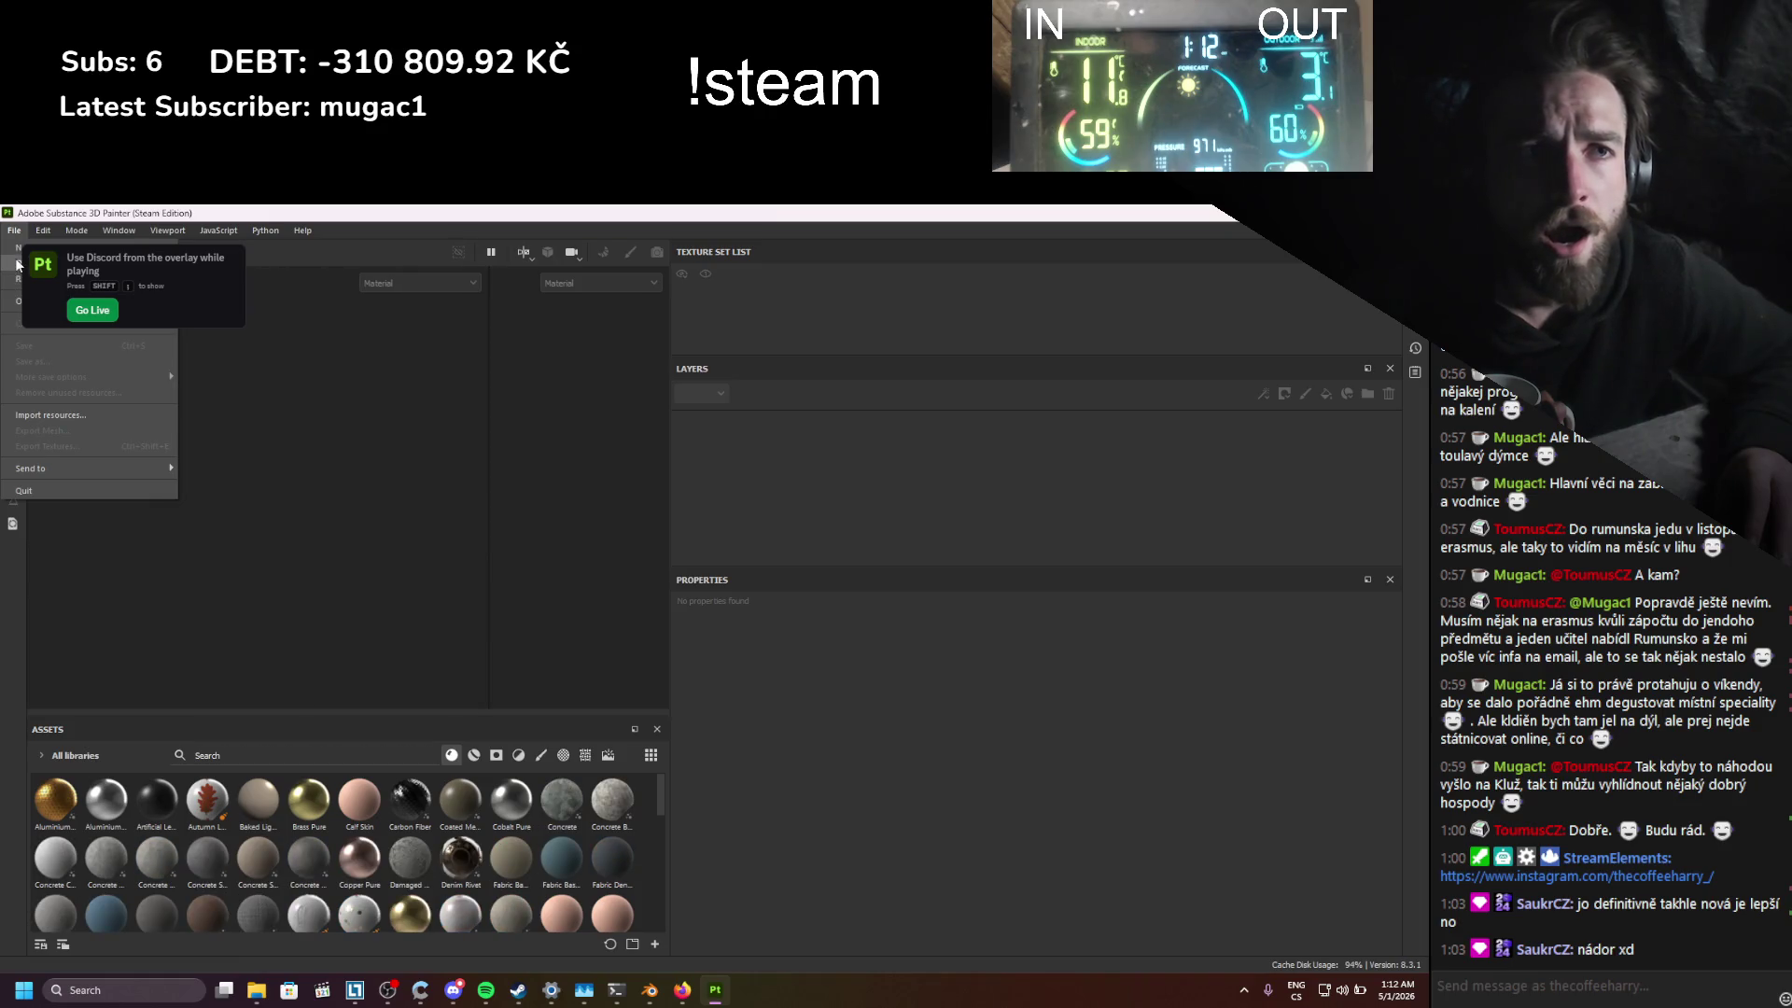
{"action": "mouse_move", "coordinate": [19, 279]}
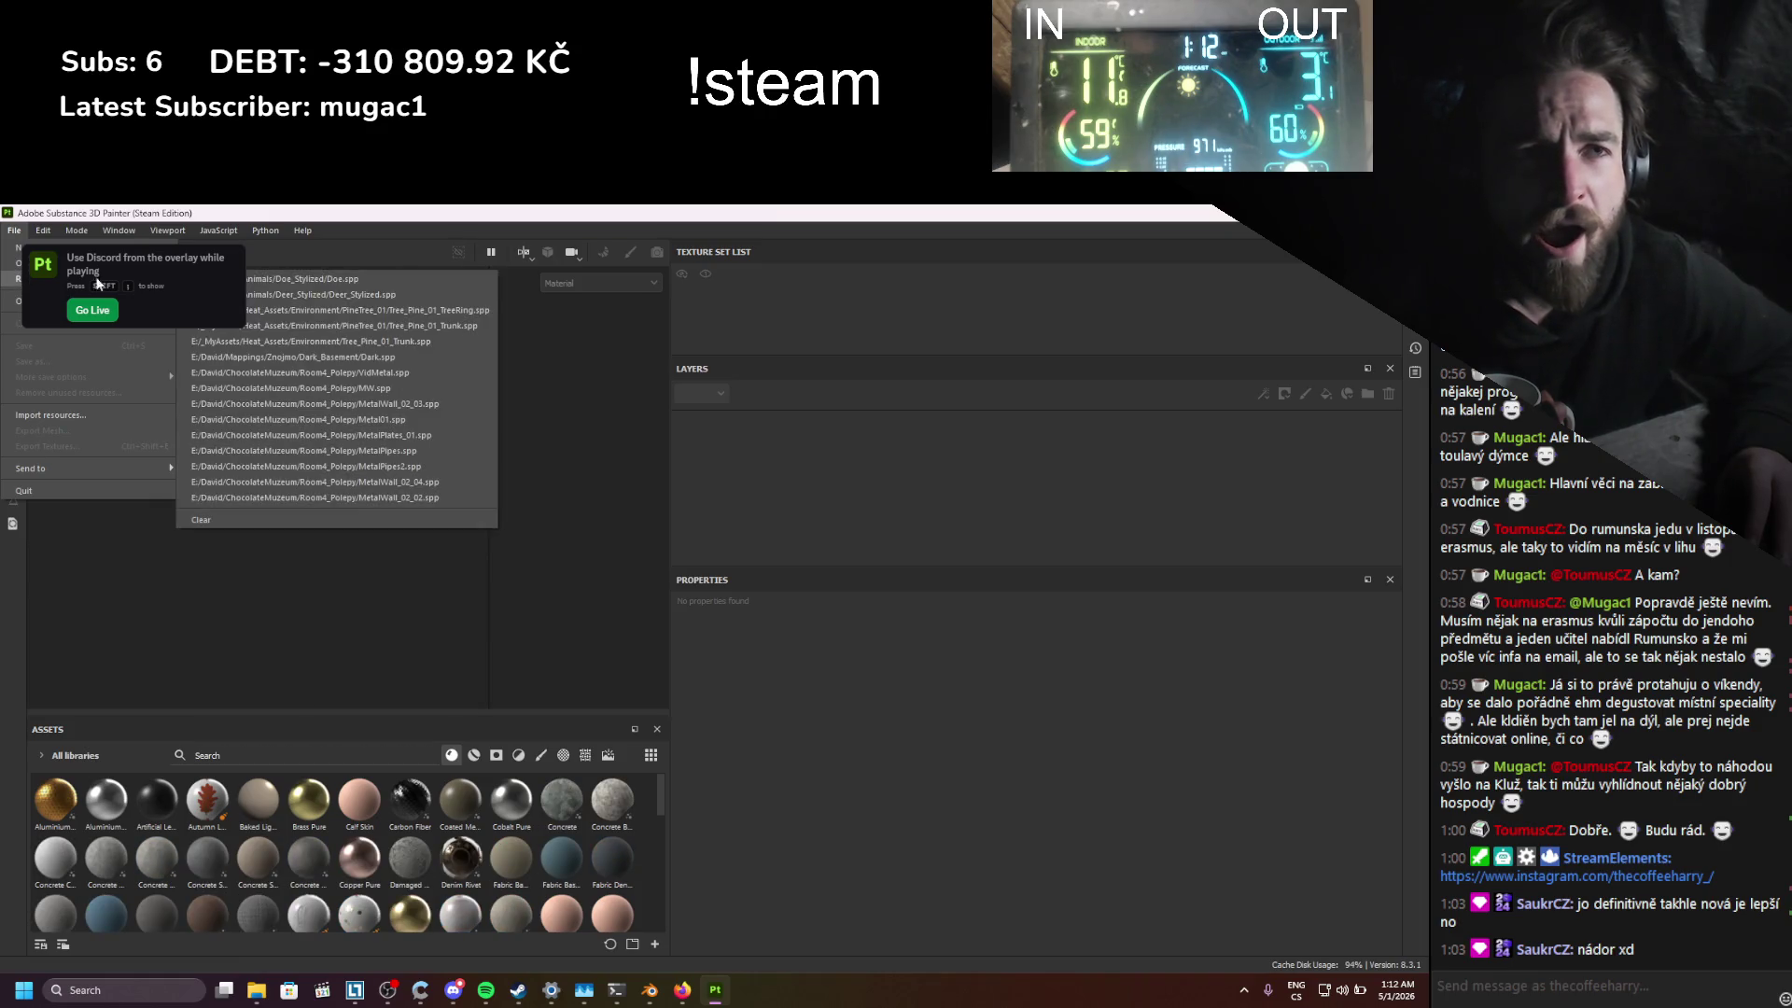
{"action": "left_click", "coordinate": [334, 279]}
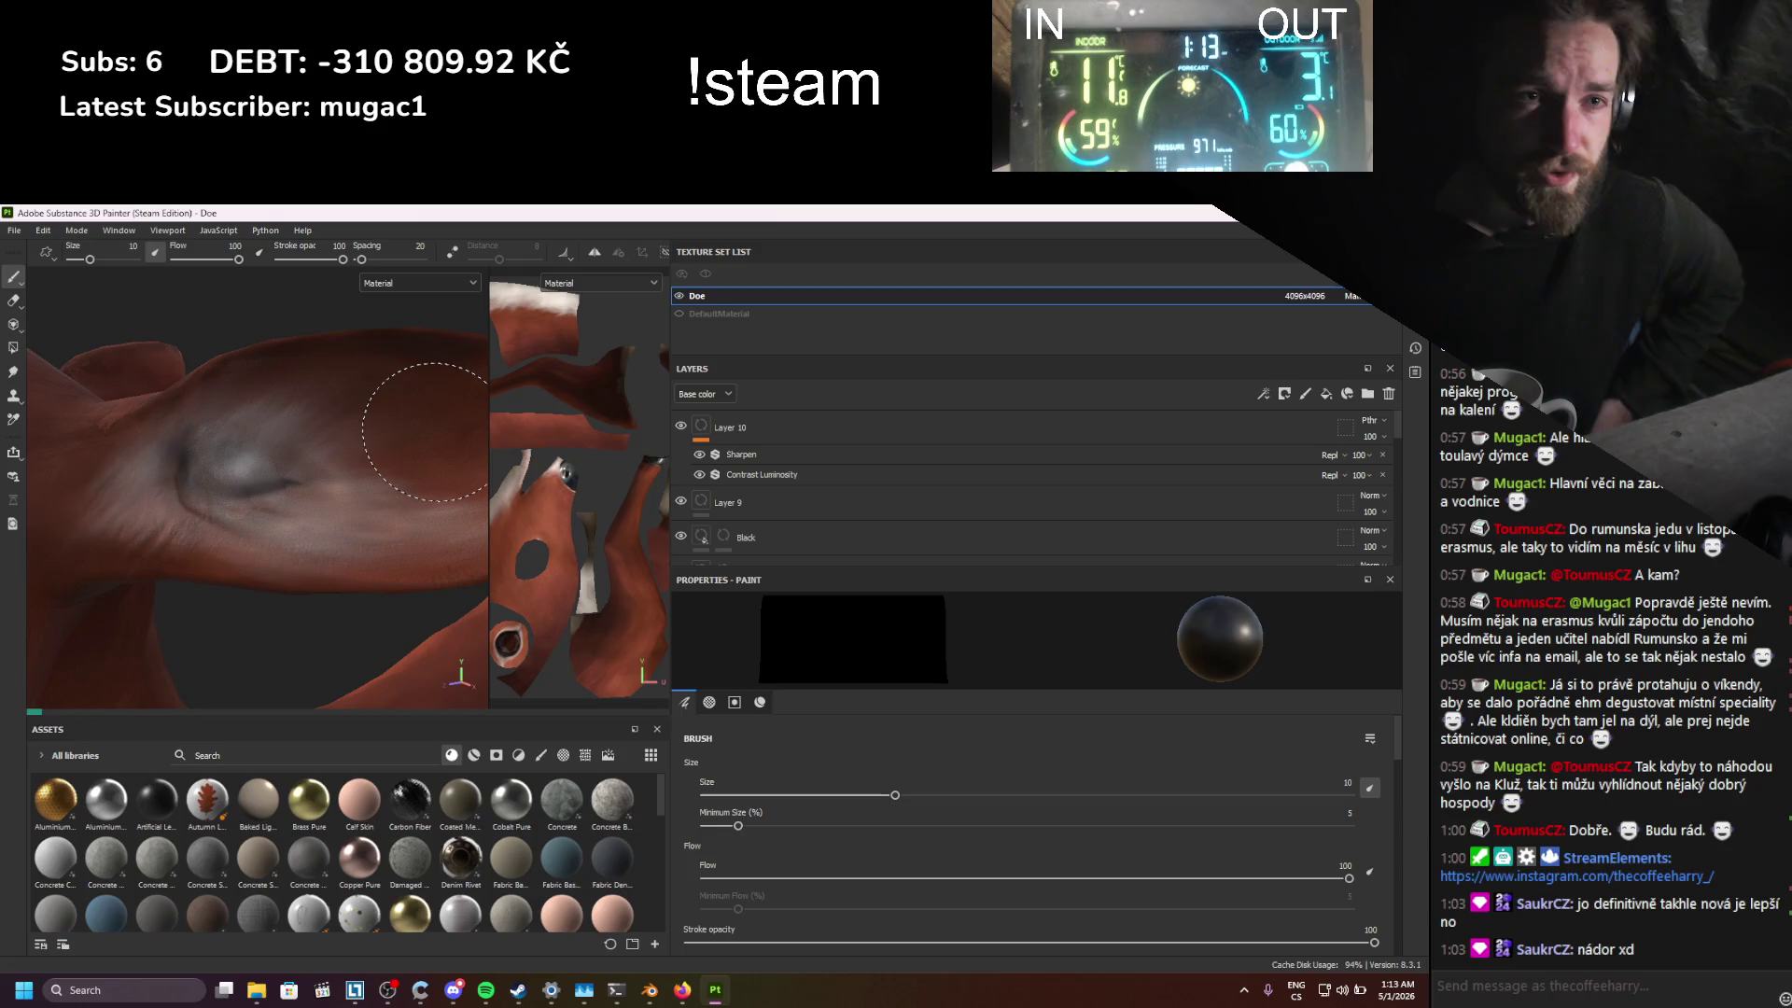
Step: Frame the deer's eye and open the viewport channel dropdown showing Material
{"action": "left_click_drag", "start_coordinate": [425, 432], "coordinate": [332, 456], "text": "alt"}
{"action": "scroll", "coordinate": [300, 473], "scroll_direction": "up", "scroll_amount": 4}
{"action": "left_click", "coordinate": [376, 280]}
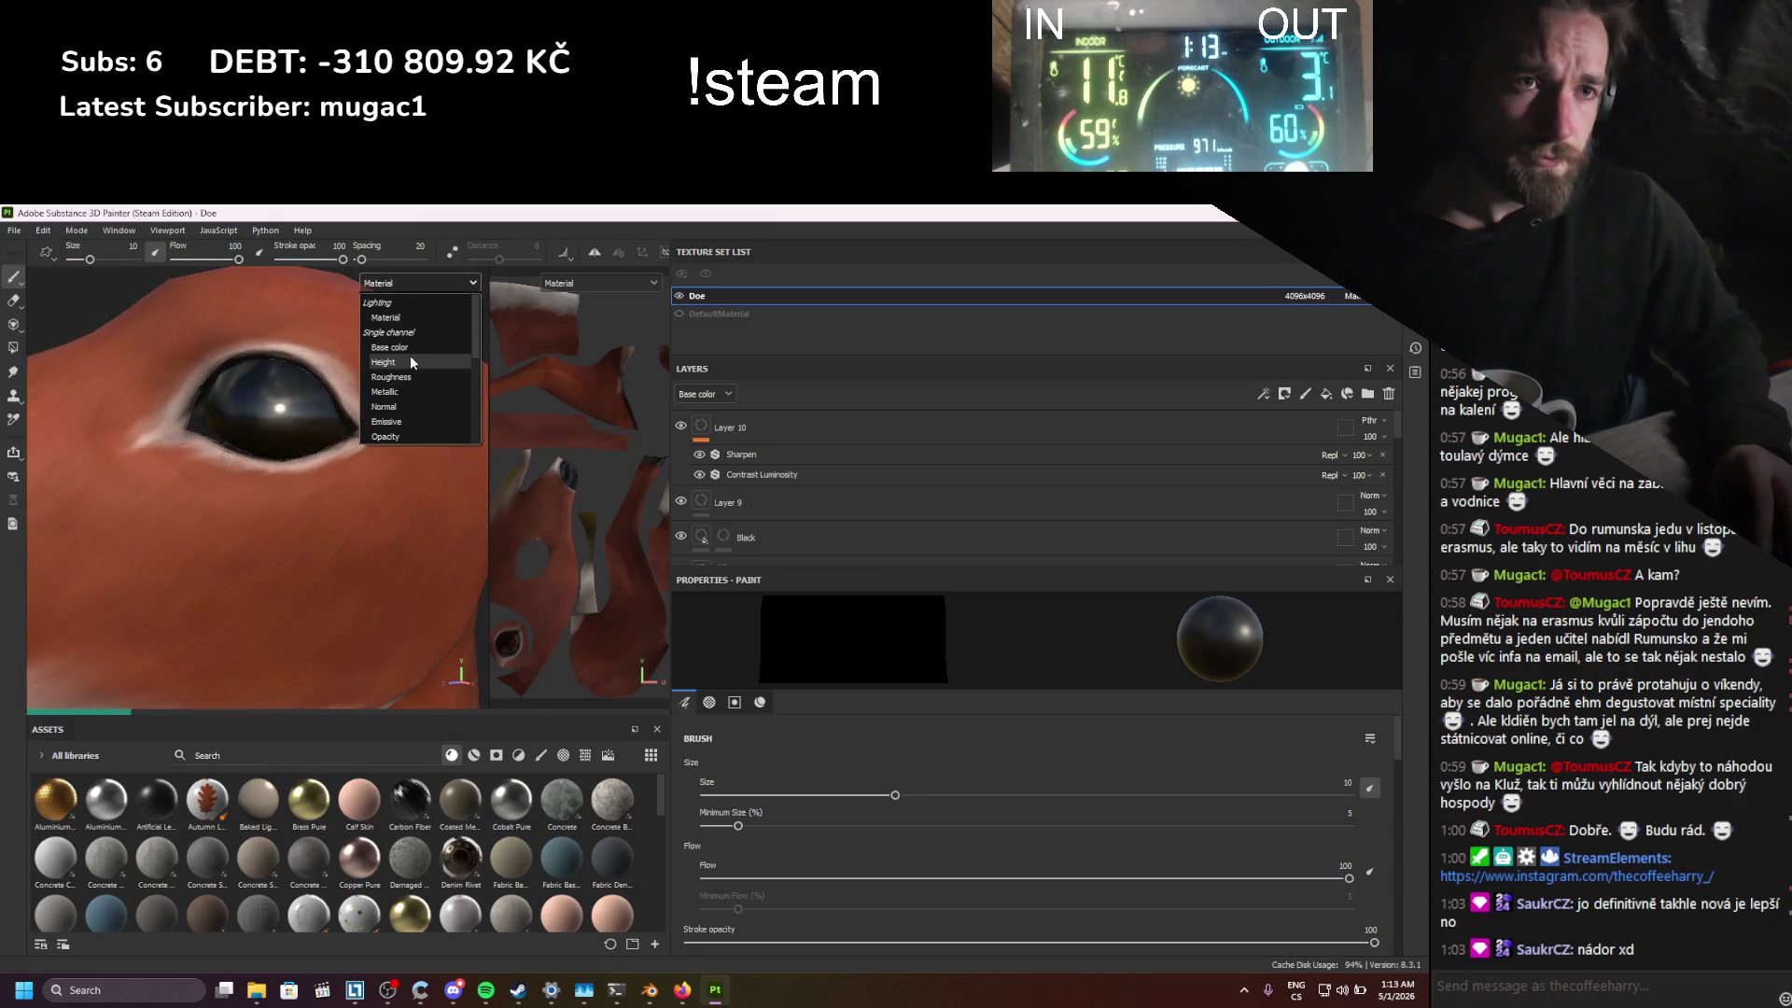
Step: Display the Height channel in the viewports and make the Black layer's mask active
{"action": "left_click", "coordinate": [382, 352]}
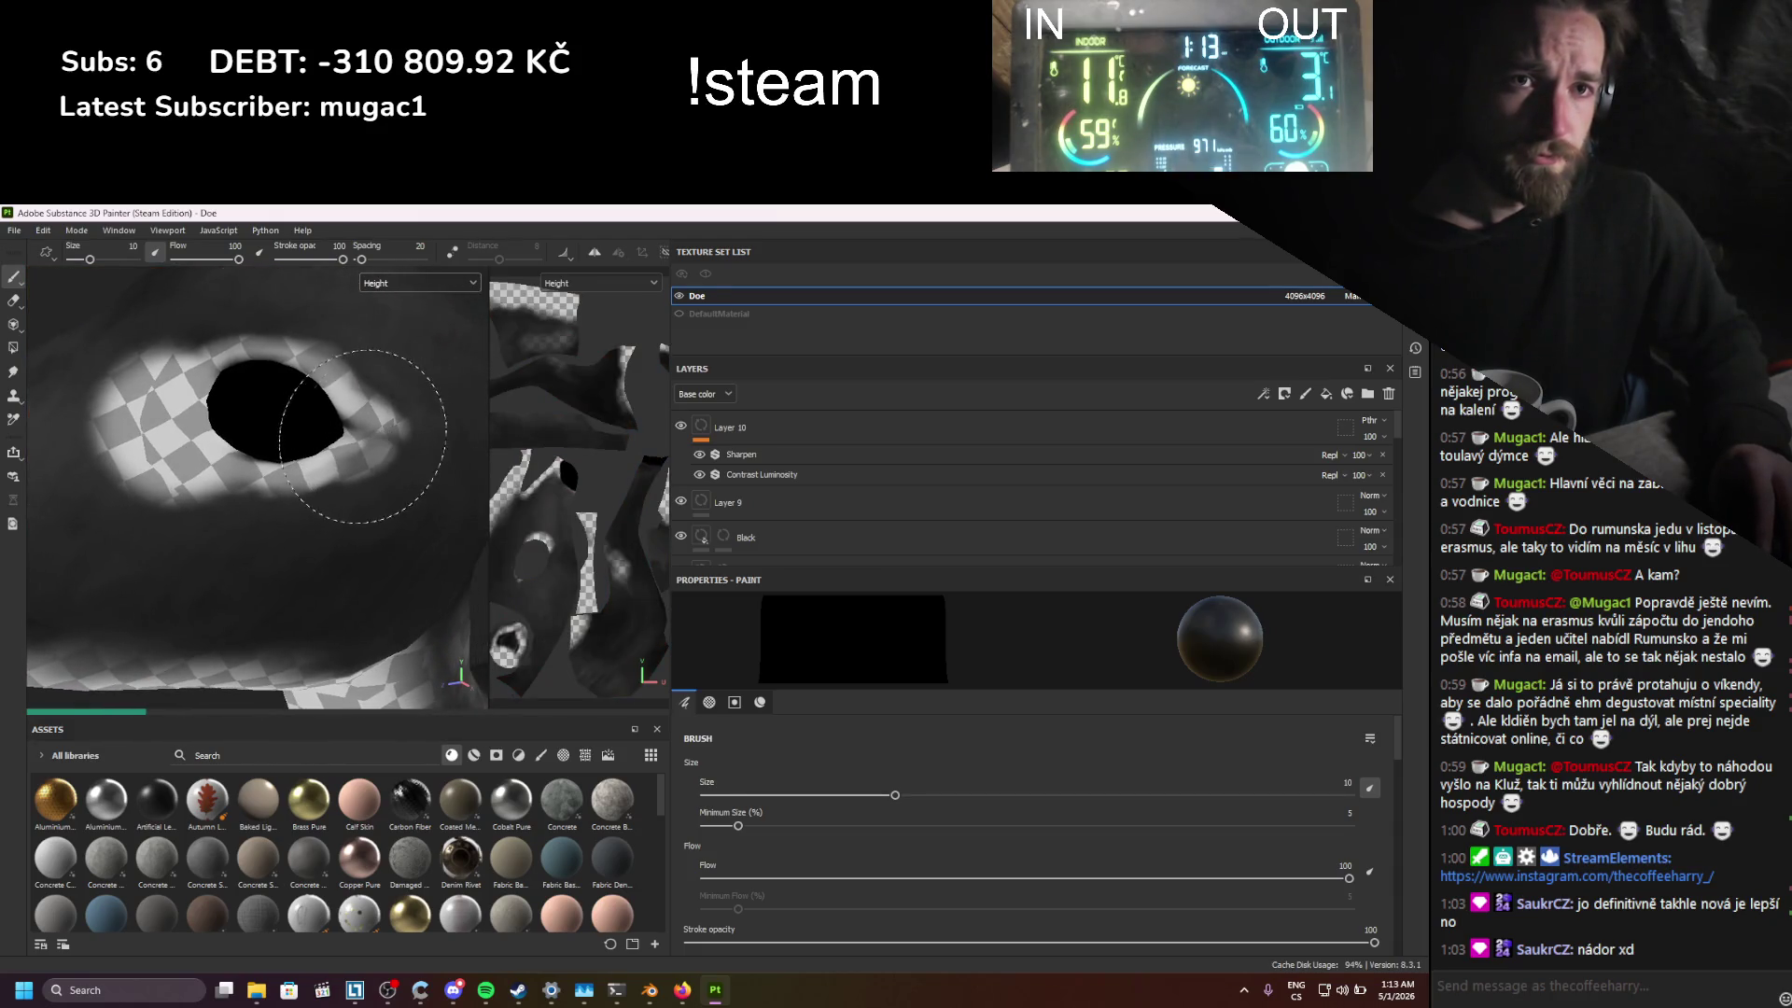
{"action": "scroll", "coordinate": [802, 489], "scroll_direction": "down", "scroll_amount": 2}
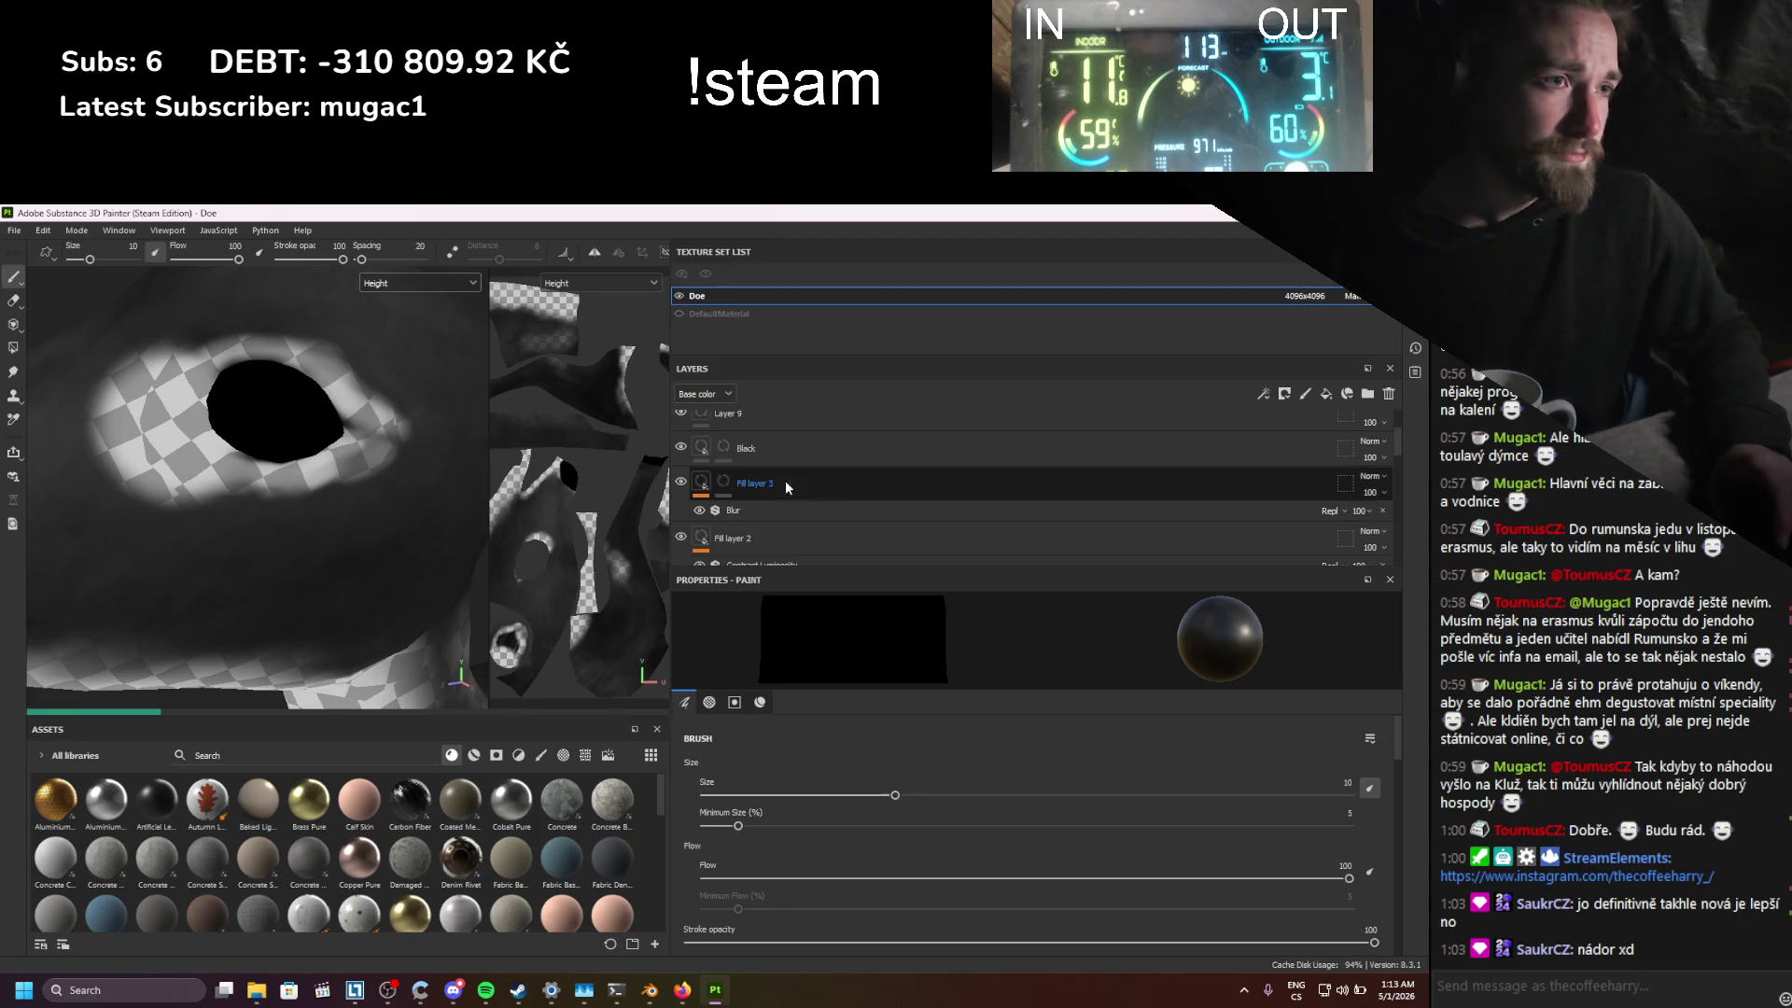
{"action": "left_click", "coordinate": [724, 448]}
{"action": "mouse_move", "coordinate": [725, 448]}
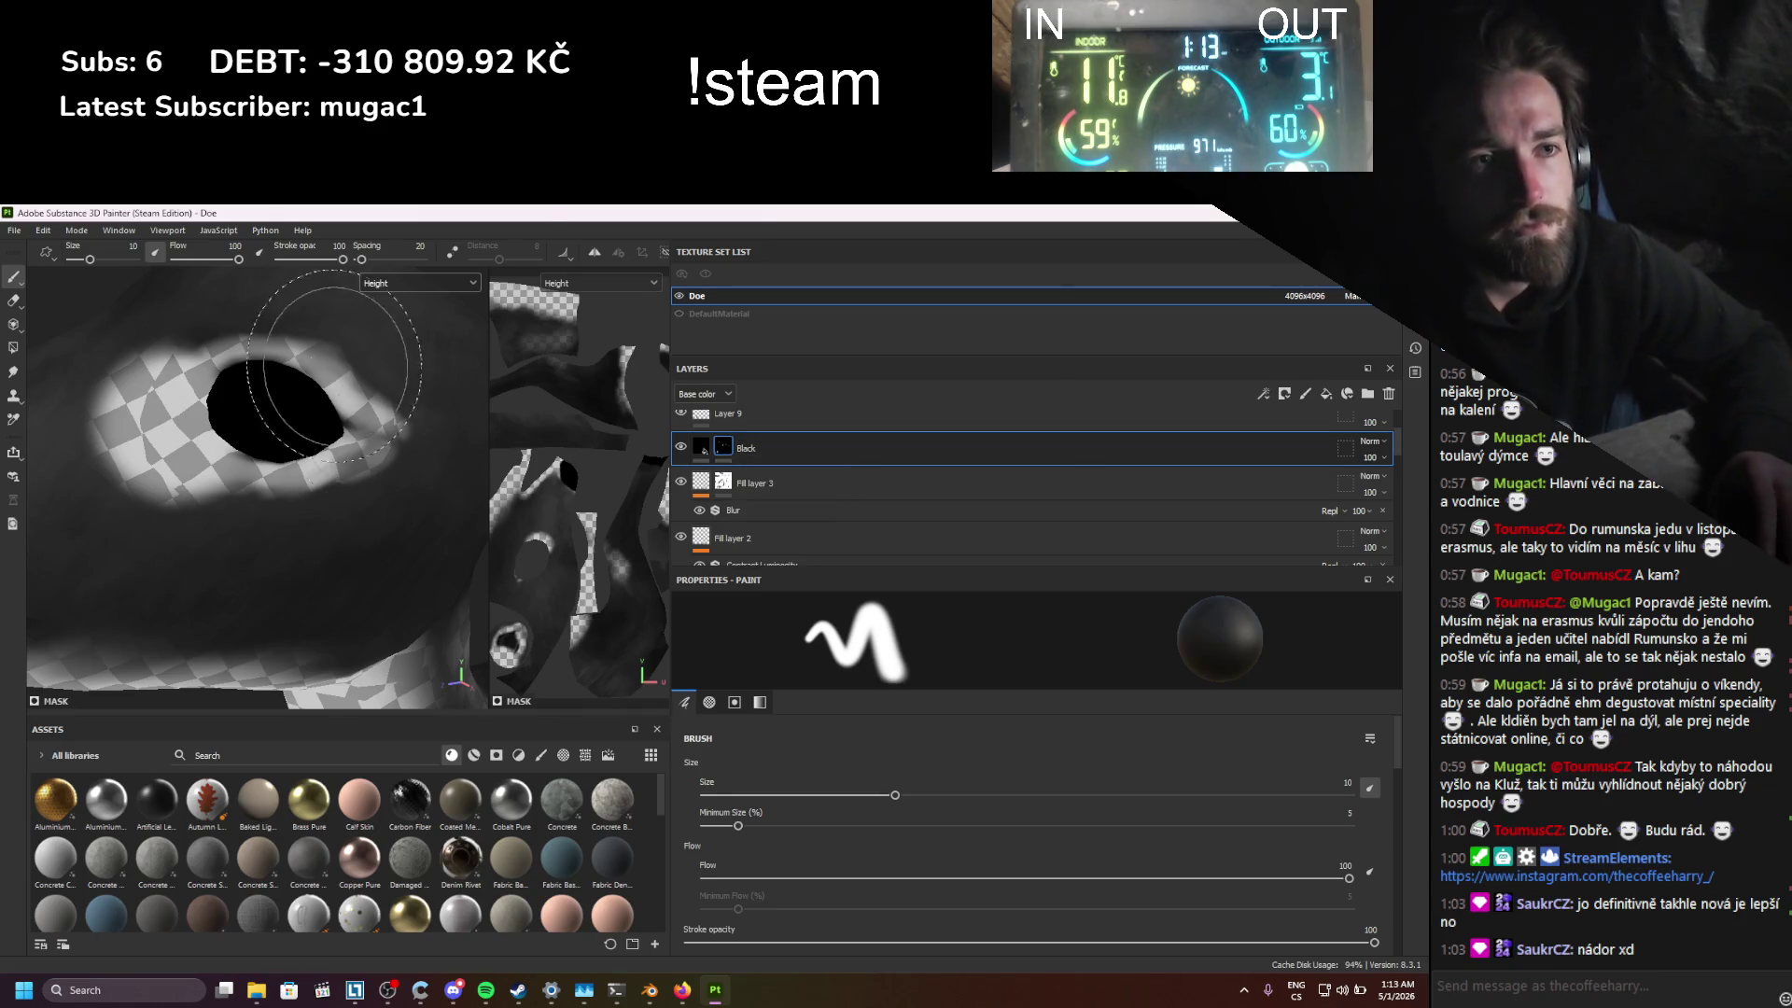
Step: Lower the brush stroke opacity to 13 and flow to 22 for soft painting
{"action": "scroll", "coordinate": [789, 821], "scroll_direction": "down", "scroll_amount": 5}
{"action": "scroll", "coordinate": [799, 816], "scroll_direction": "down", "scroll_amount": 1}
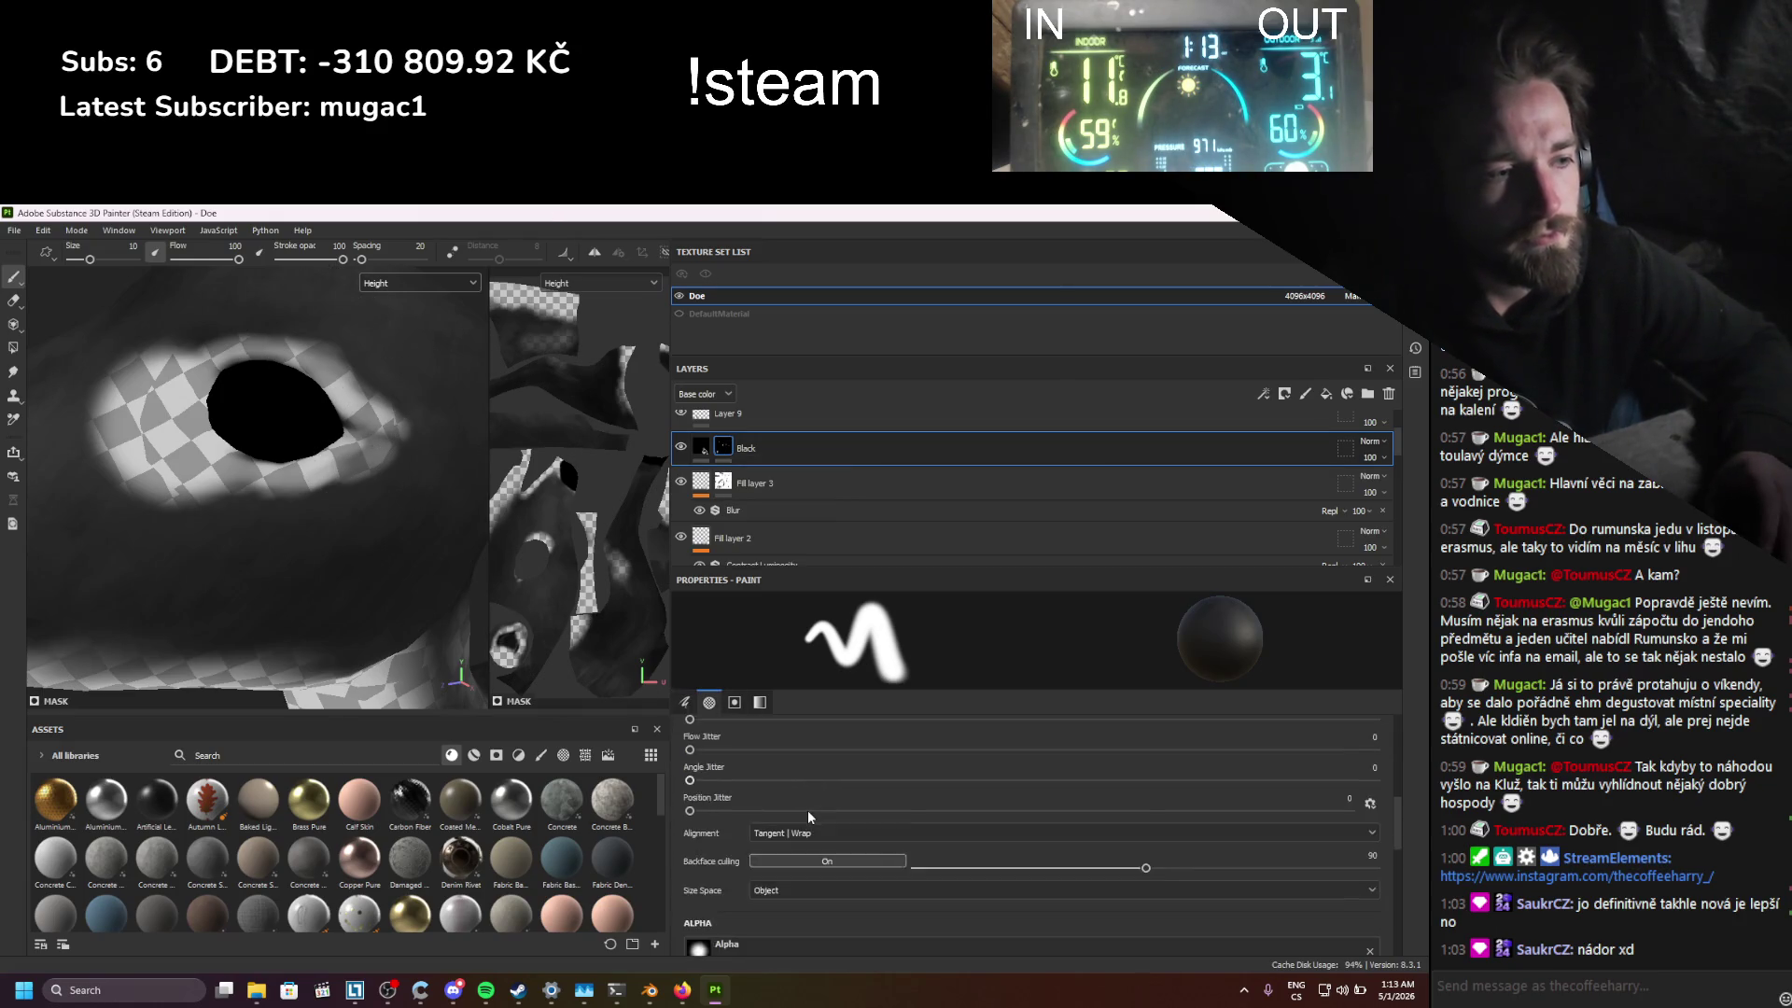
{"action": "scroll", "coordinate": [843, 816], "scroll_direction": "up", "scroll_amount": 2}
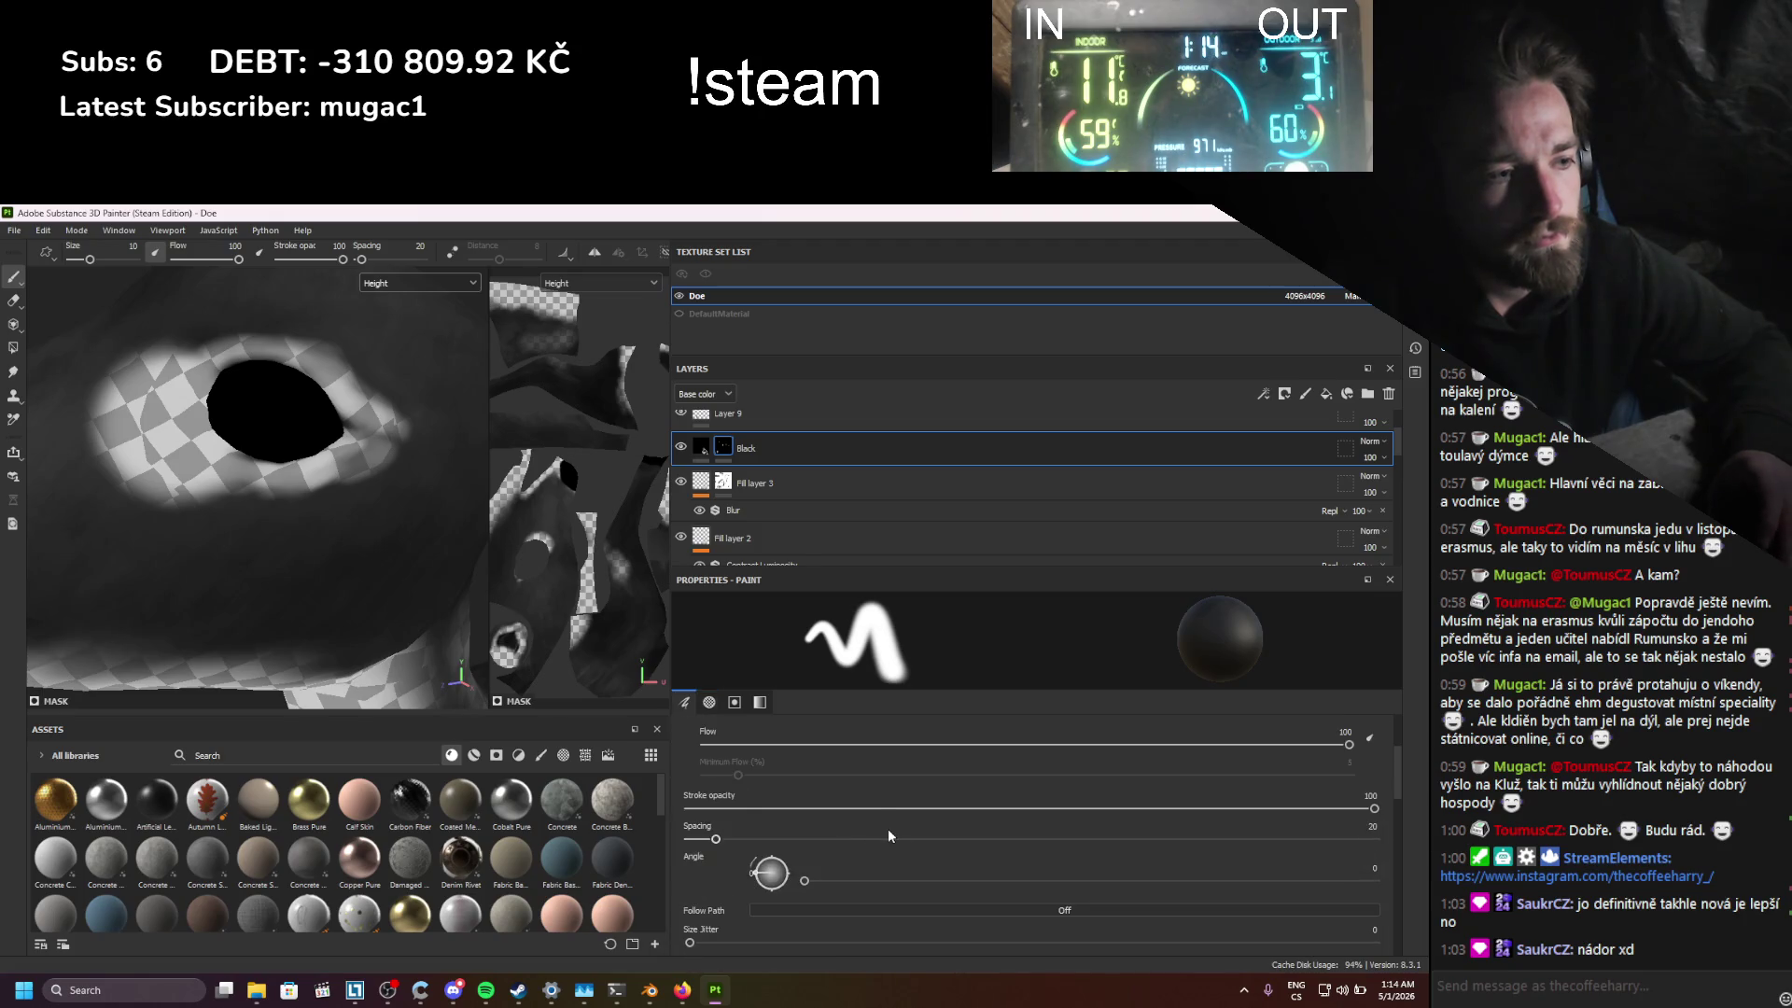
{"action": "scroll", "coordinate": [878, 835], "scroll_direction": "down", "scroll_amount": 5}
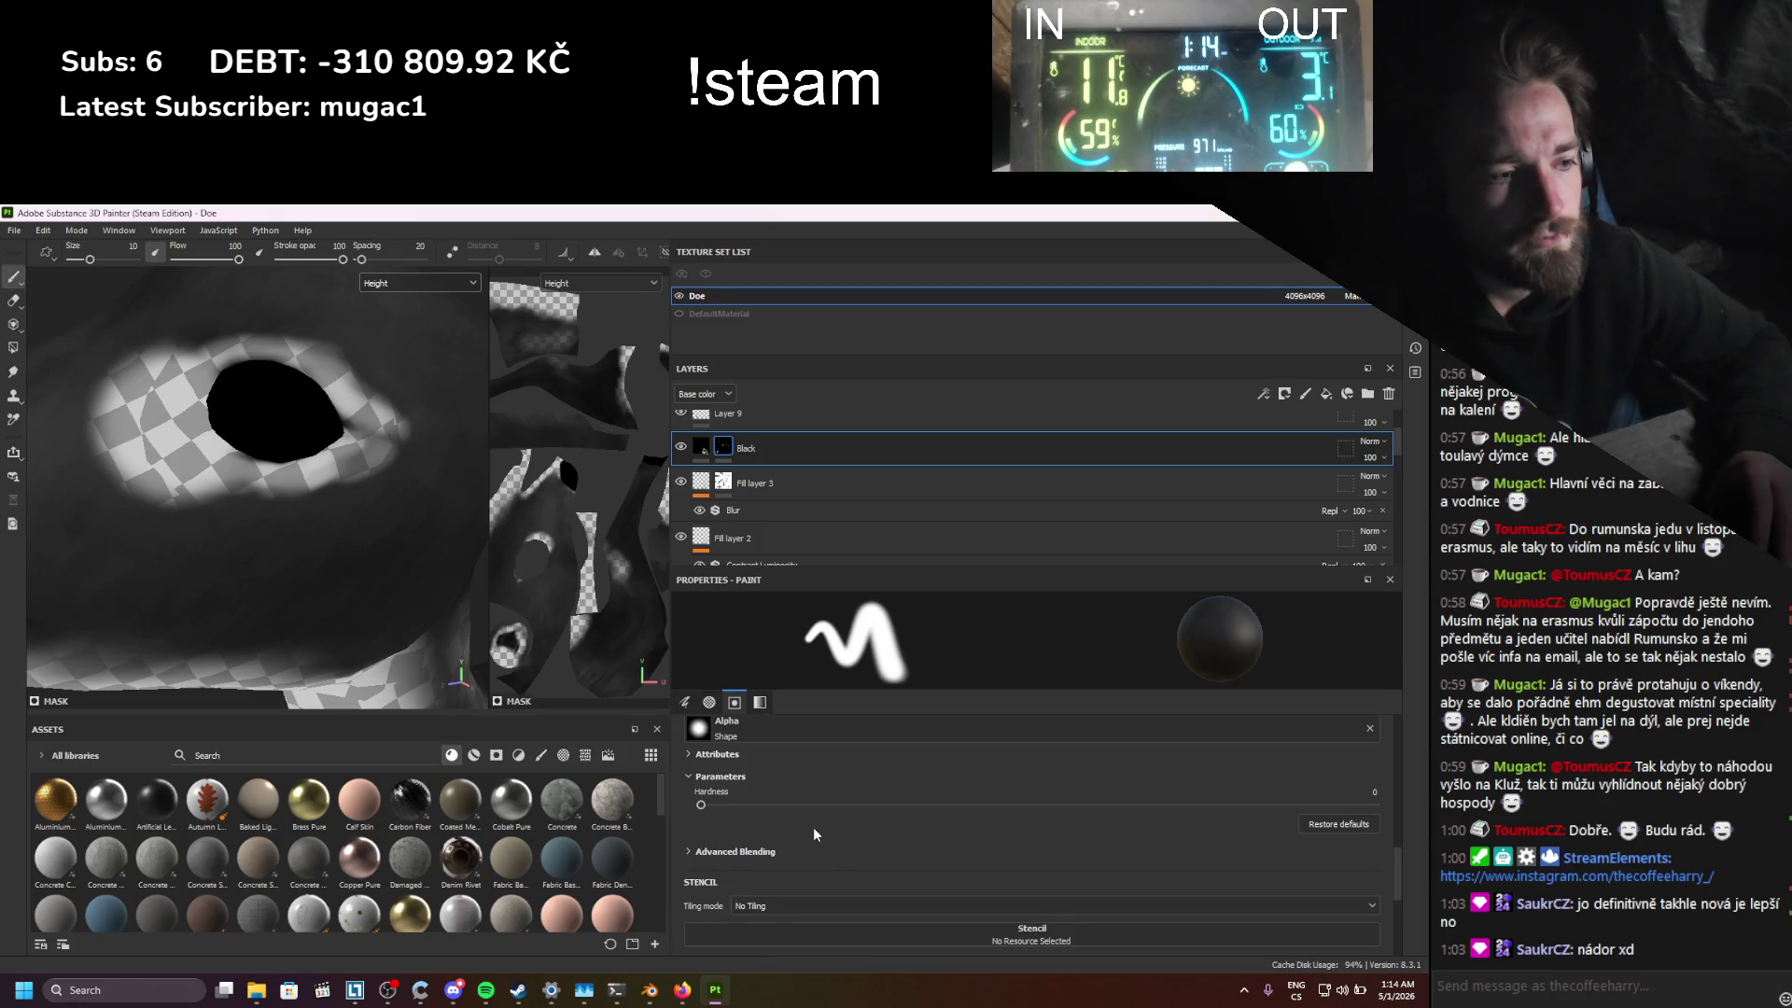
{"action": "left_click", "coordinate": [287, 259]}
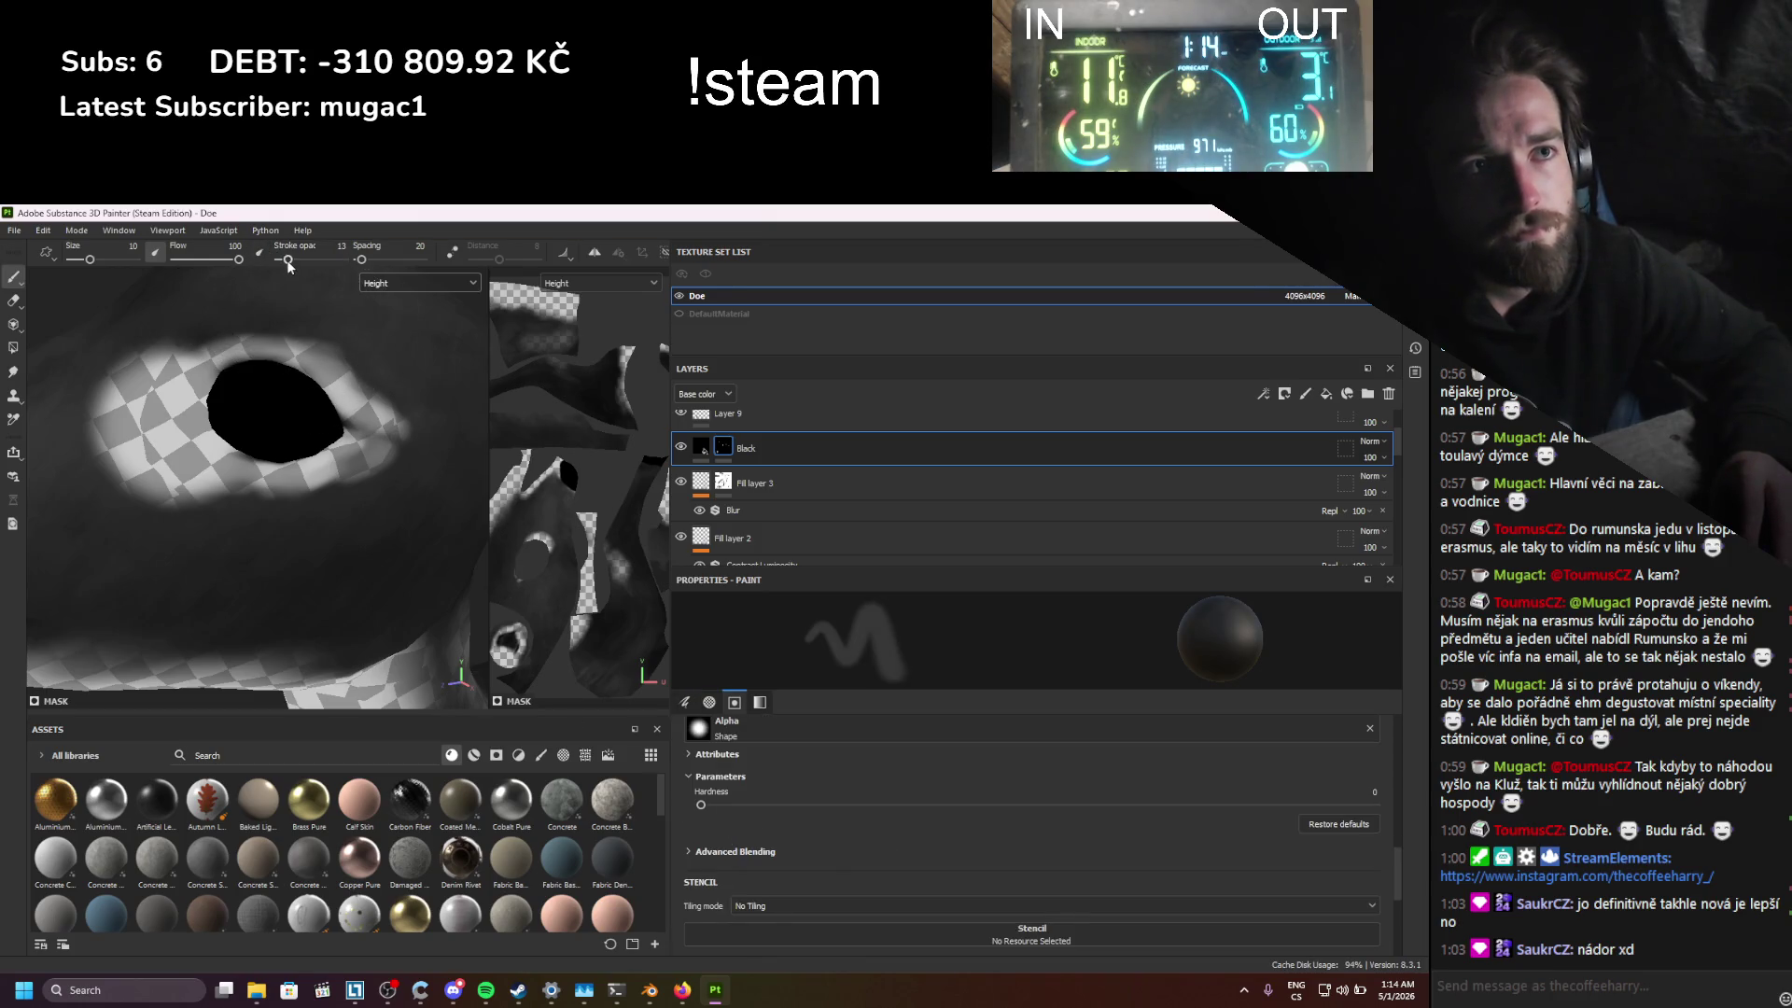
{"action": "left_click", "coordinate": [199, 260]}
{"action": "left_click_drag", "start_coordinate": [198, 265], "coordinate": [190, 263]}
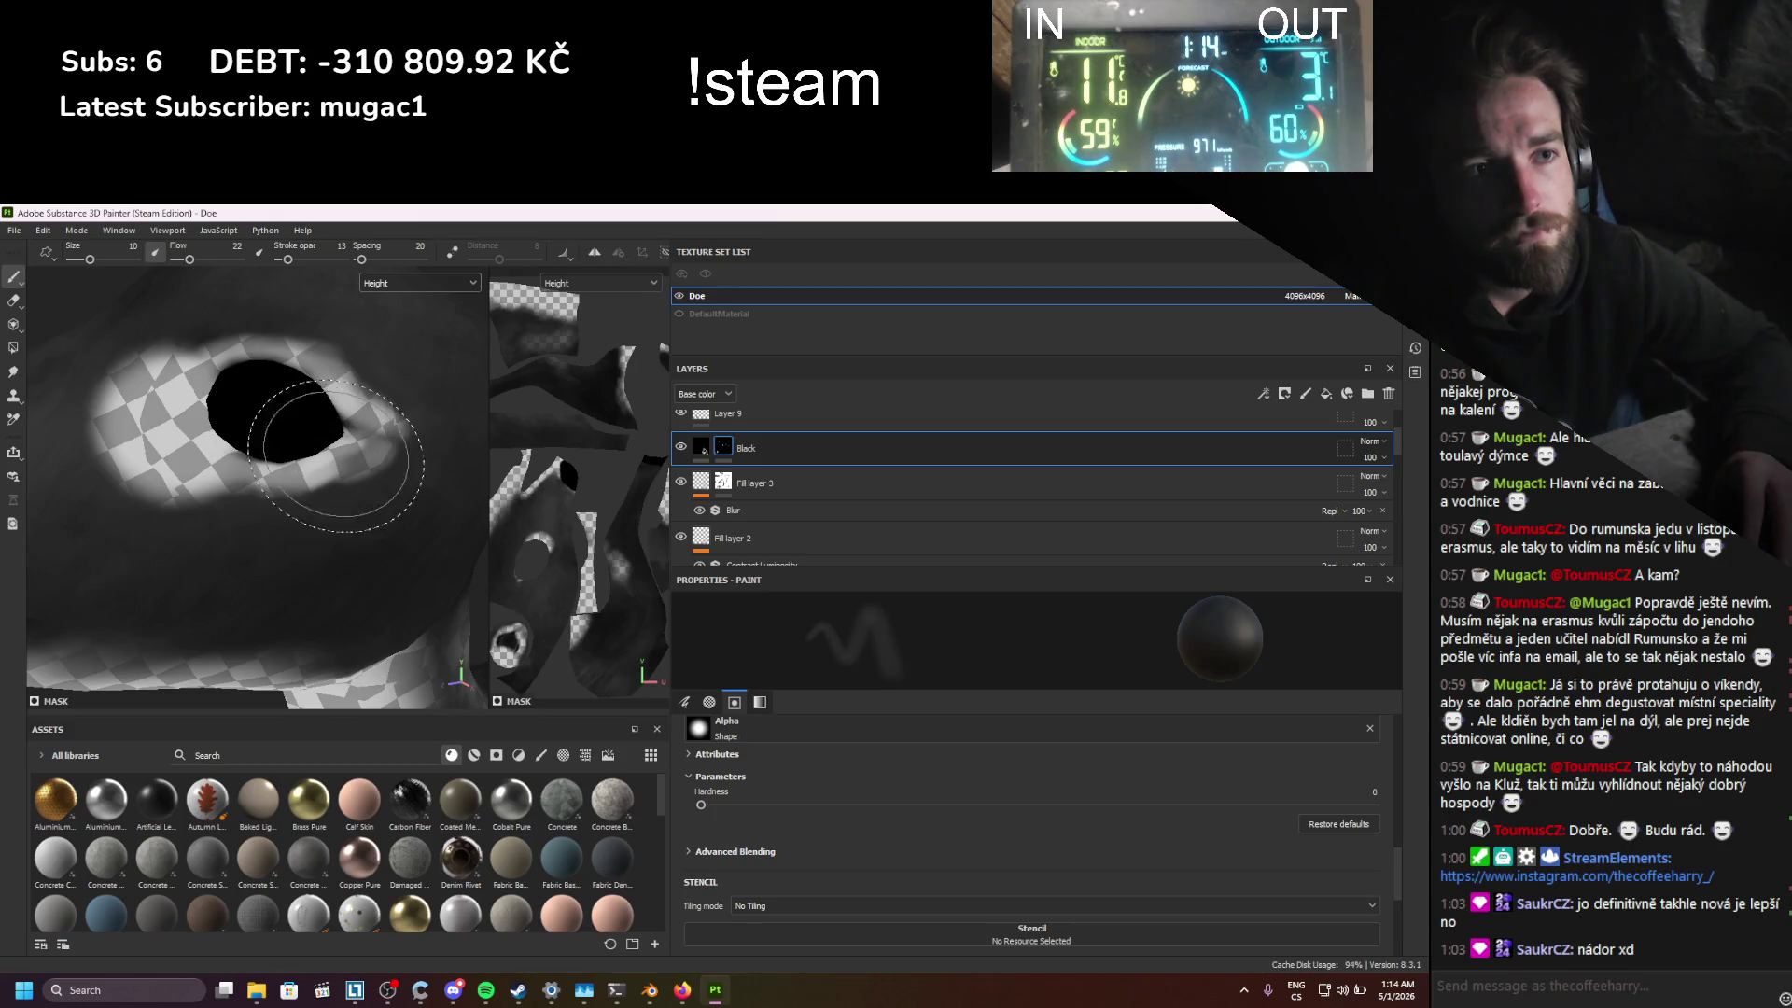
{"action": "scroll", "coordinate": [891, 887], "scroll_direction": "down", "scroll_amount": 3}
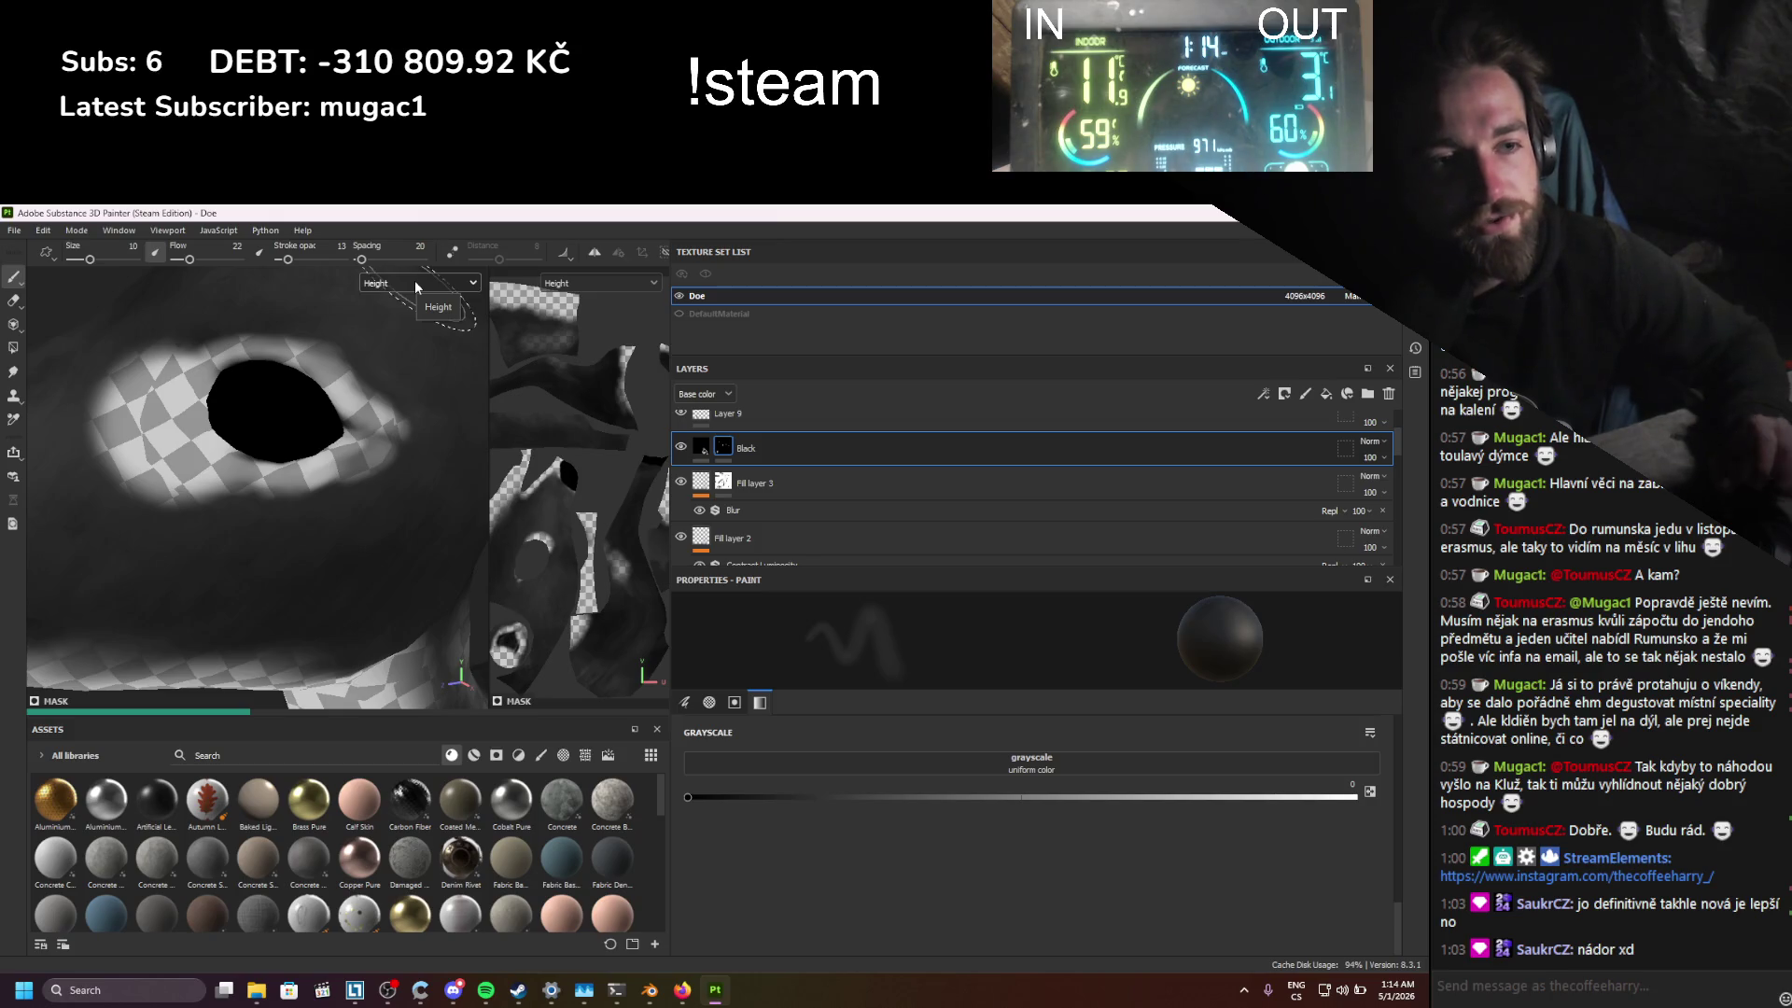
Step: Shrink the brush to size 3.53 and raise stroke opacity to 48 for work around the eye
{"action": "left_click_drag", "start_coordinate": [280, 392], "coordinate": [257, 513], "text": "alt"}
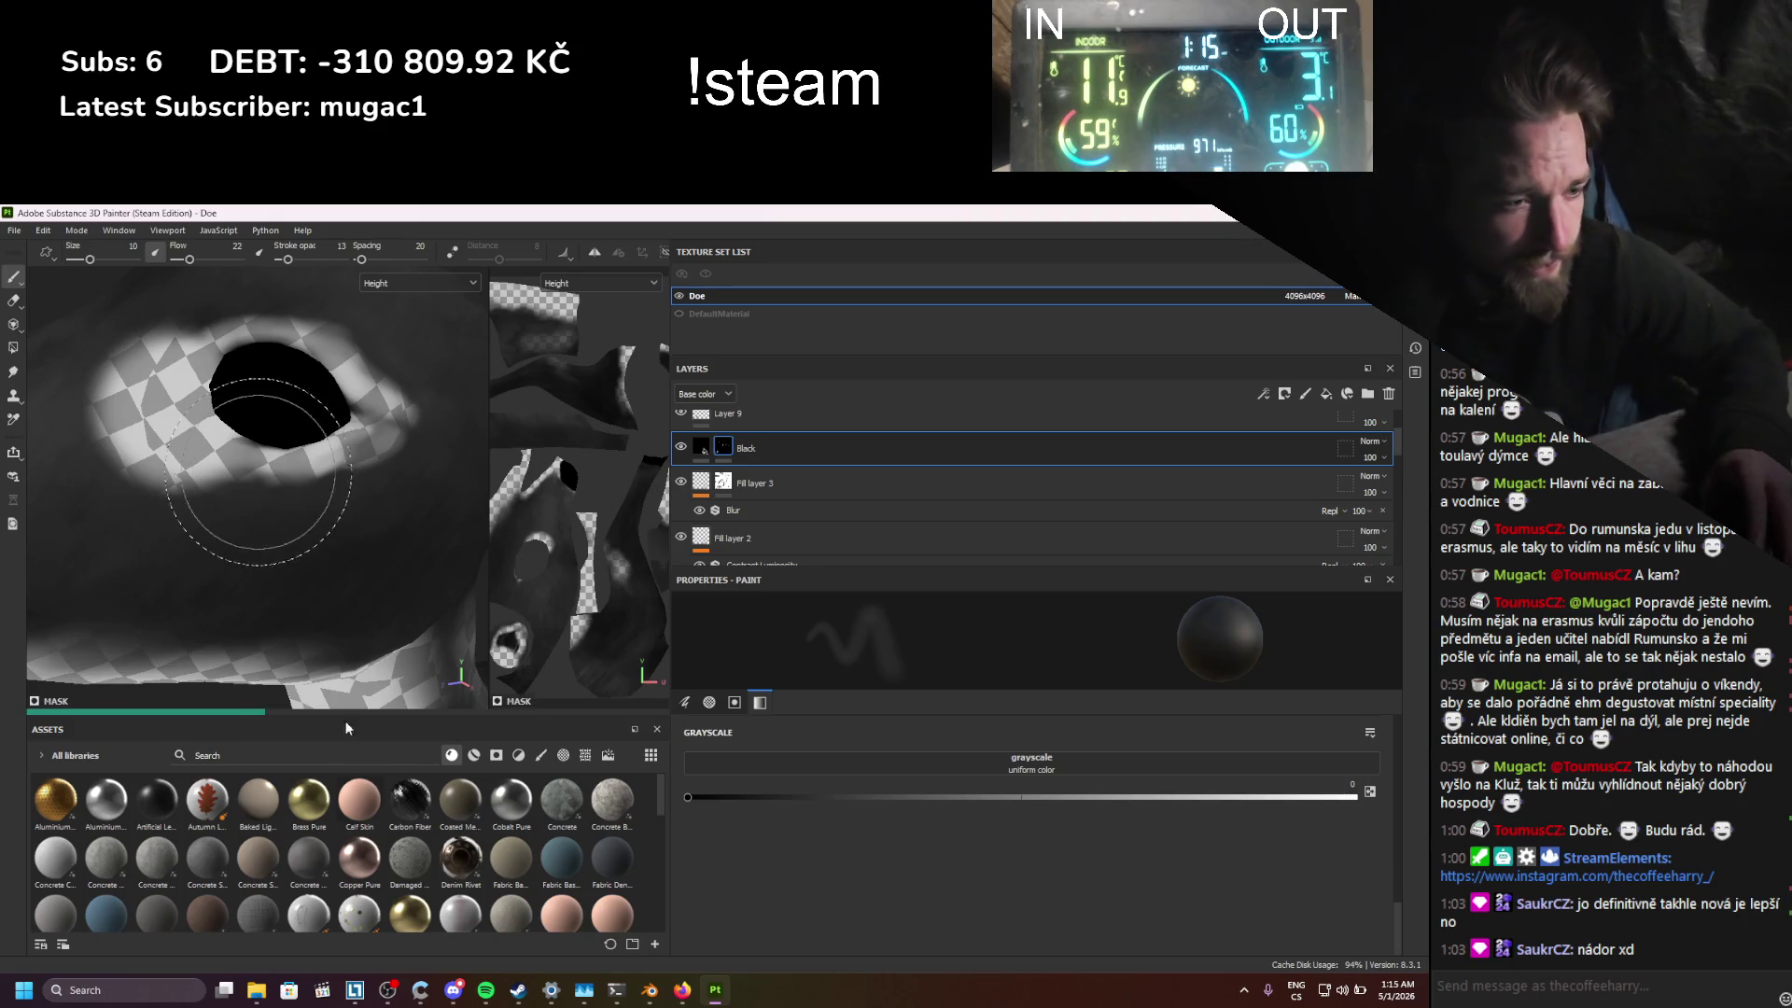
{"action": "left_click", "coordinate": [653, 992]}
{"action": "left_click", "coordinate": [653, 992]}
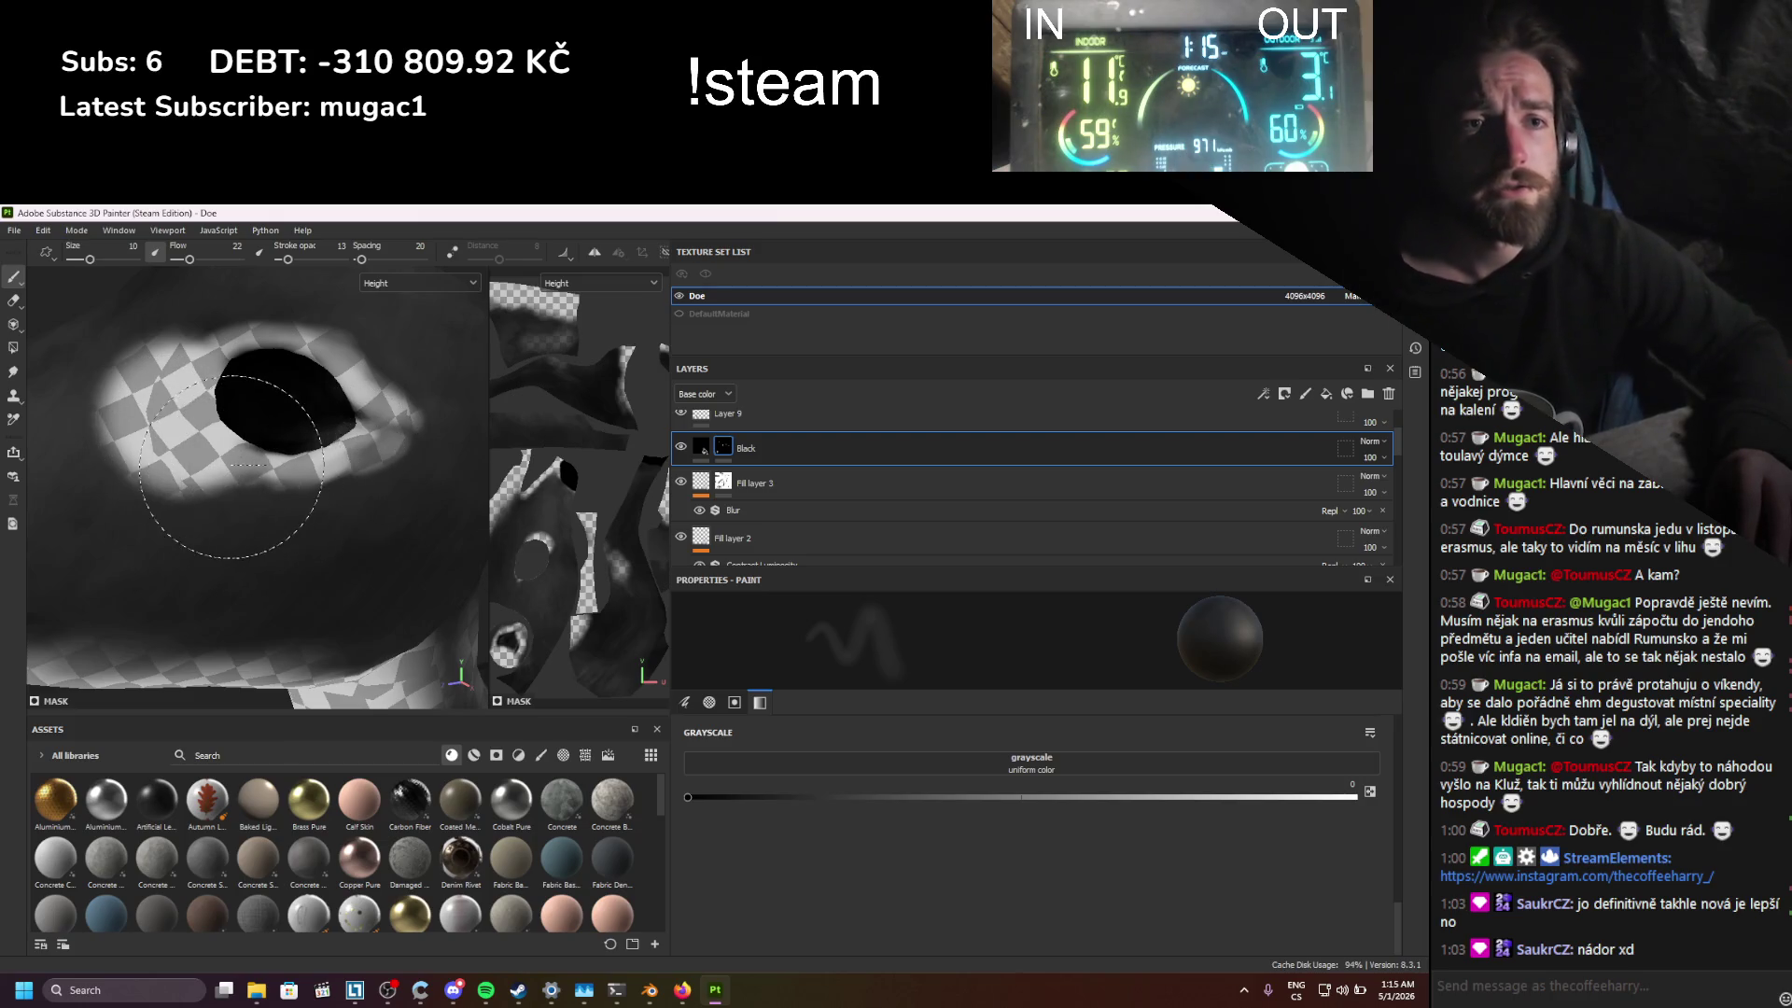
{"action": "right_click_drag", "start_coordinate": [264, 475], "coordinate": [260, 474], "text": "ctrl"}
{"action": "left_click_drag", "start_coordinate": [264, 474], "coordinate": [258, 474], "text": "ctrl"}
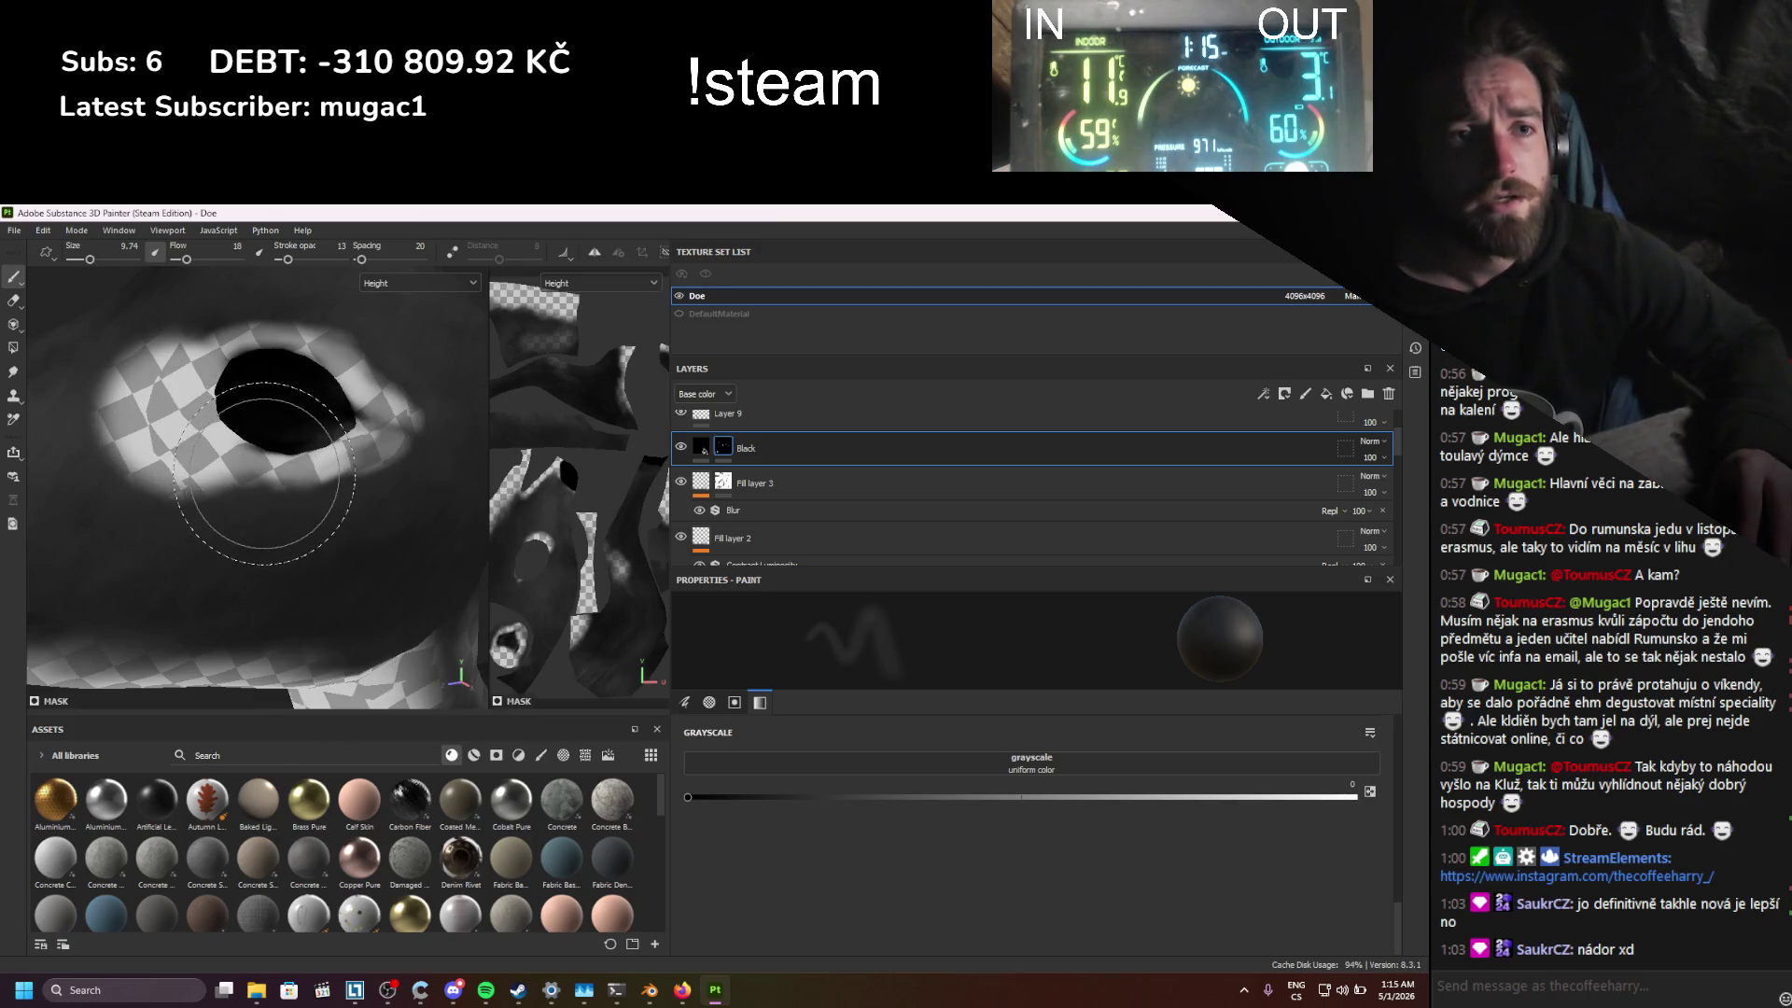
{"action": "right_click_drag", "start_coordinate": [264, 474], "coordinate": [240, 470], "text": "ctrl"}
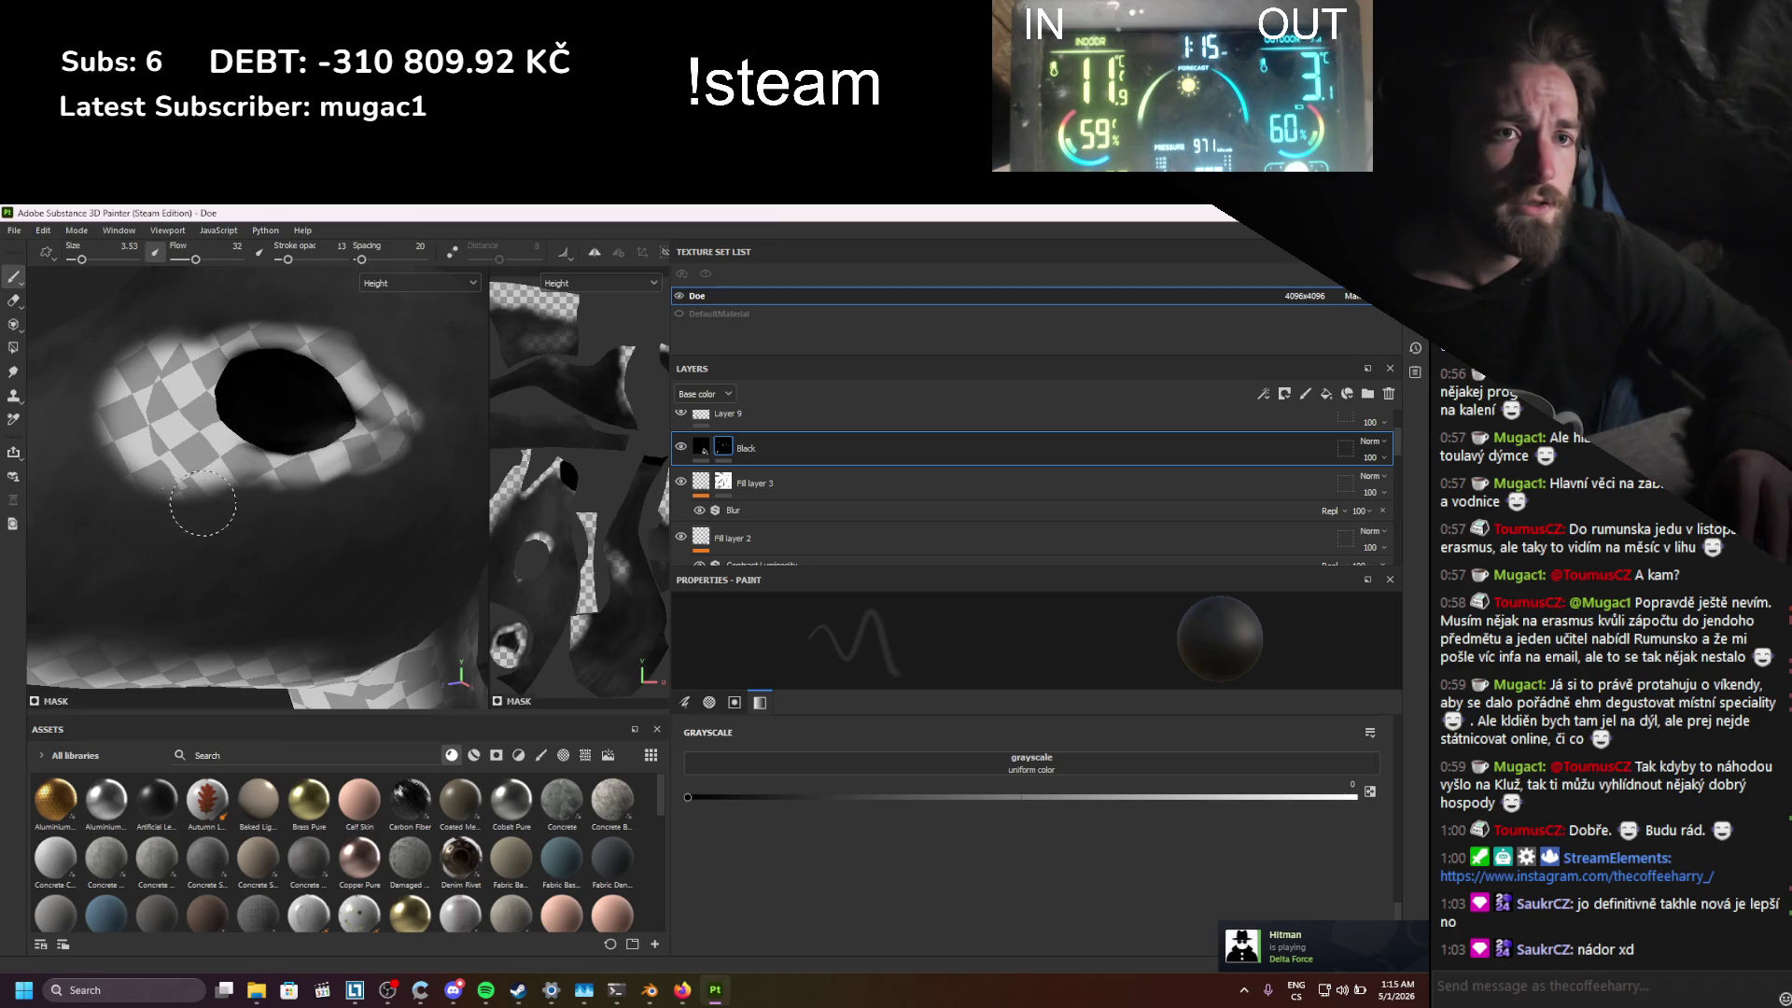
{"action": "left_click_drag", "start_coordinate": [287, 258], "coordinate": [310, 258]}
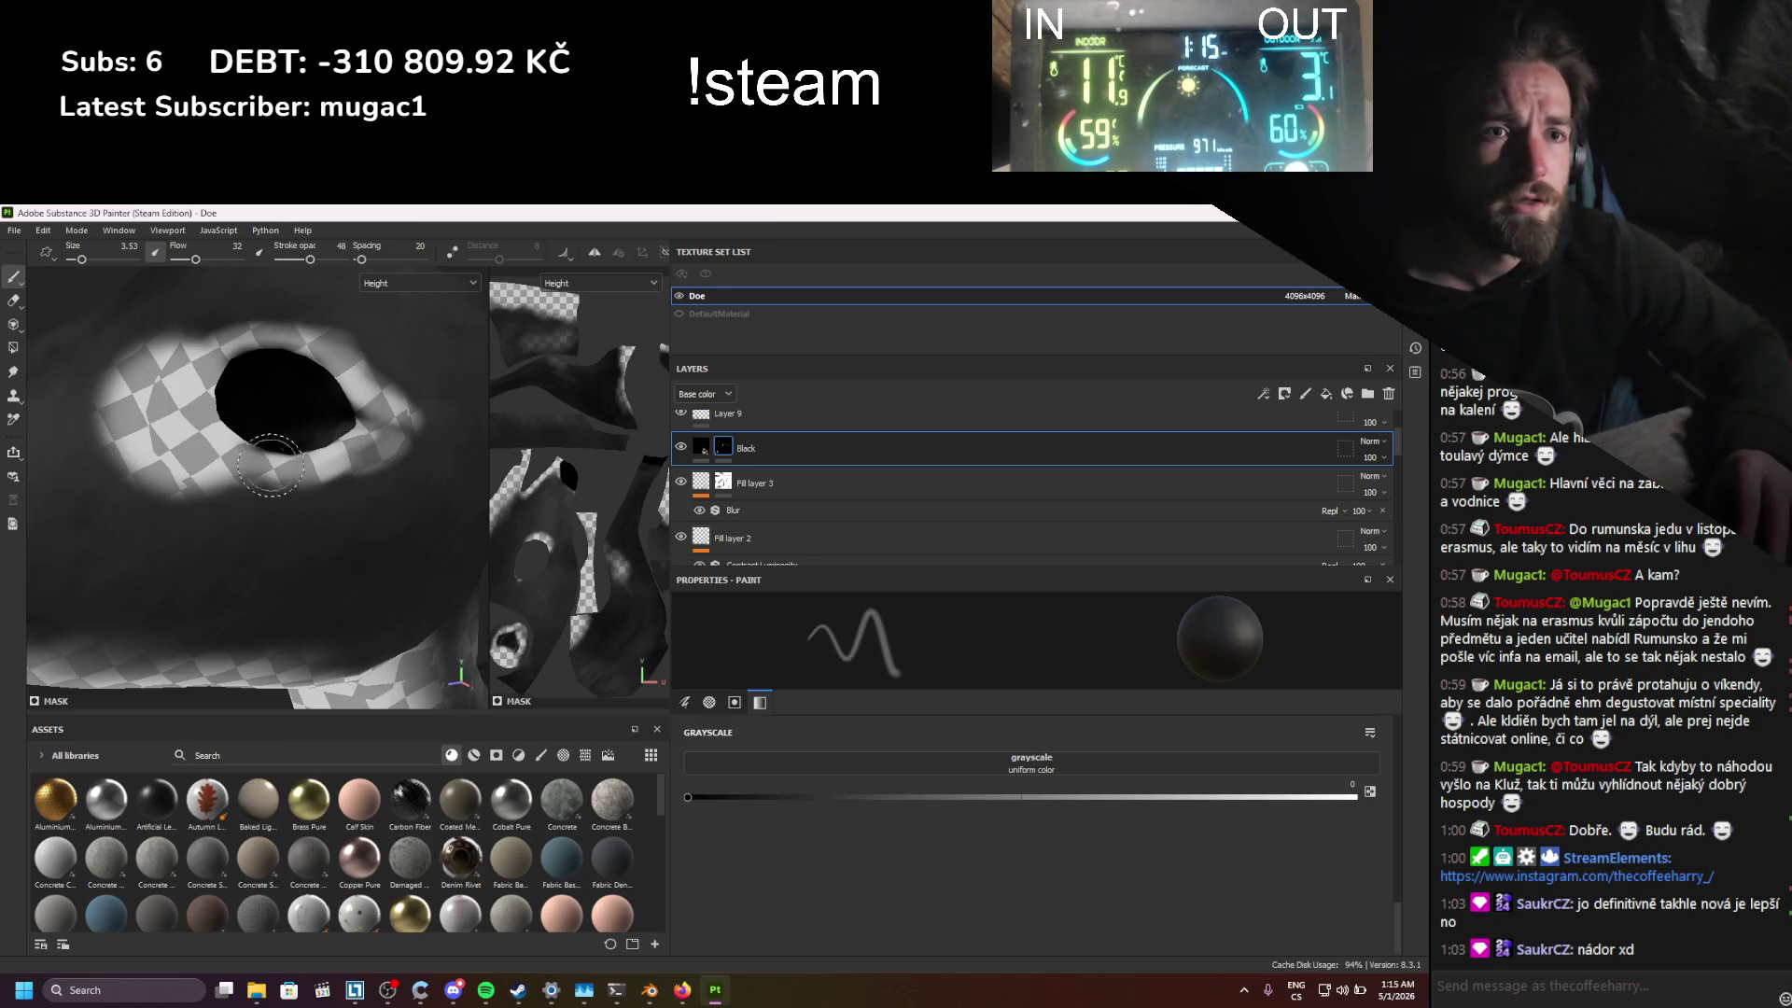
{"action": "scroll", "coordinate": [387, 439], "scroll_direction": "up", "scroll_amount": 3}
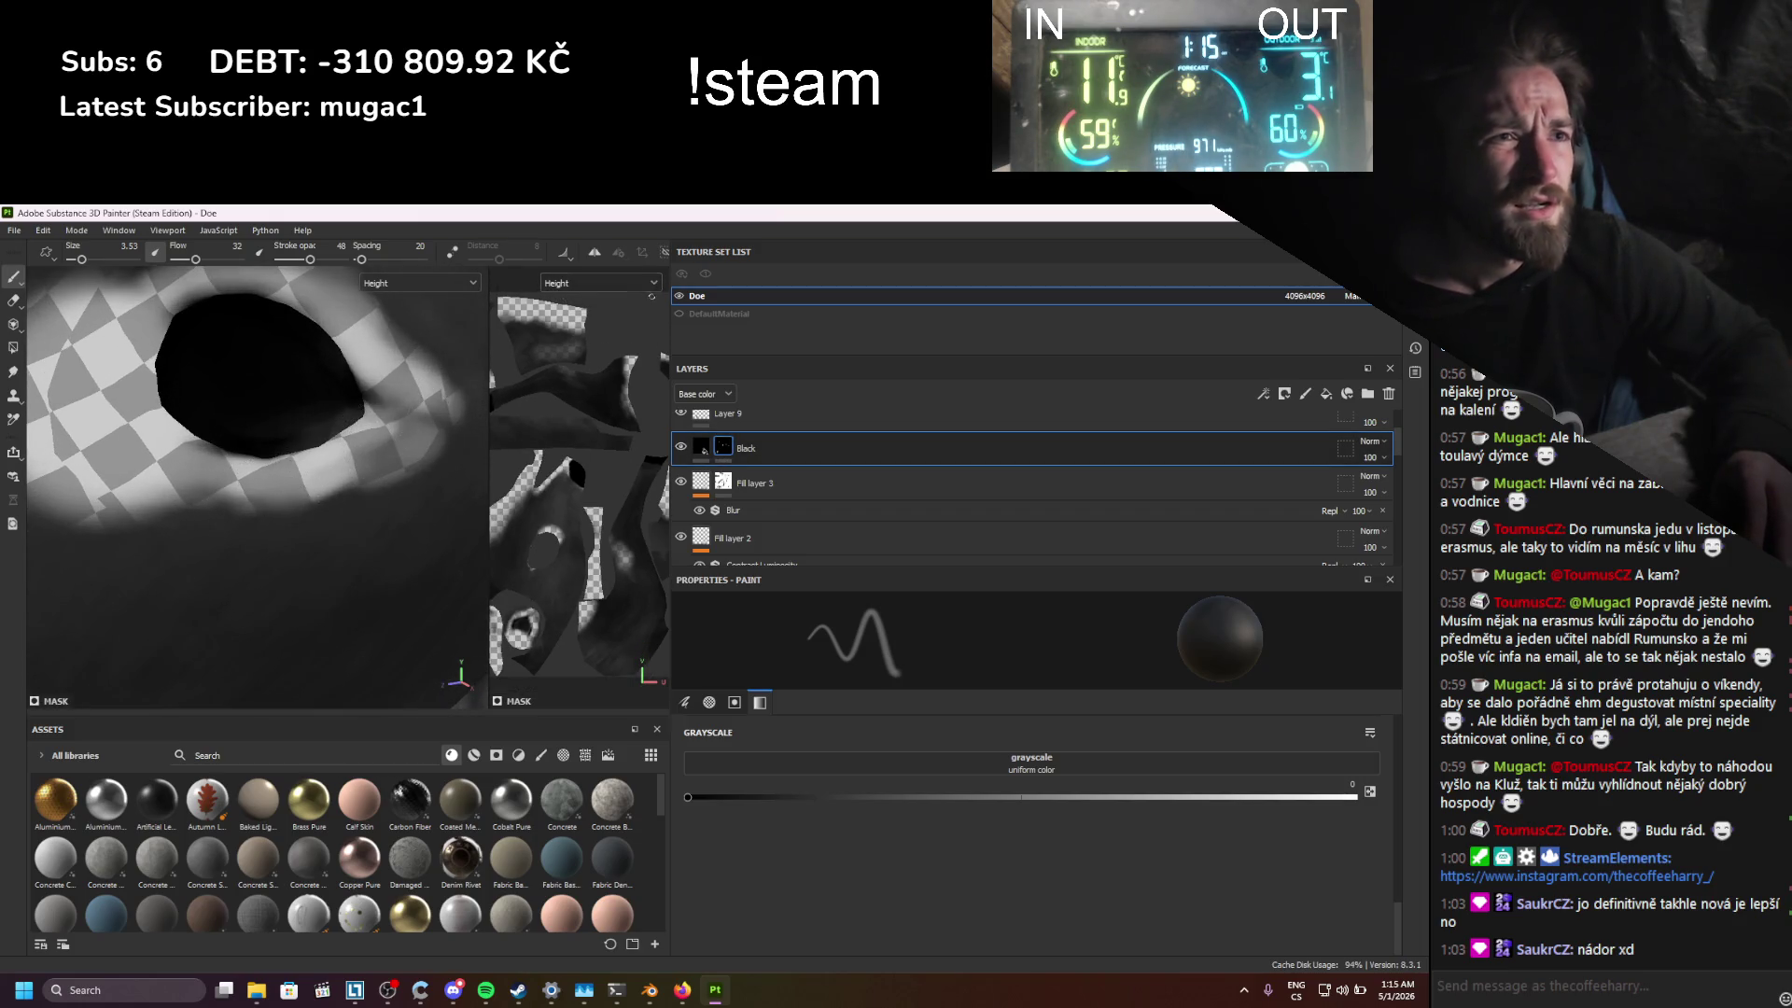
Step: Switch both viewports' display channel to Mask
{"action": "left_click", "coordinate": [465, 286]}
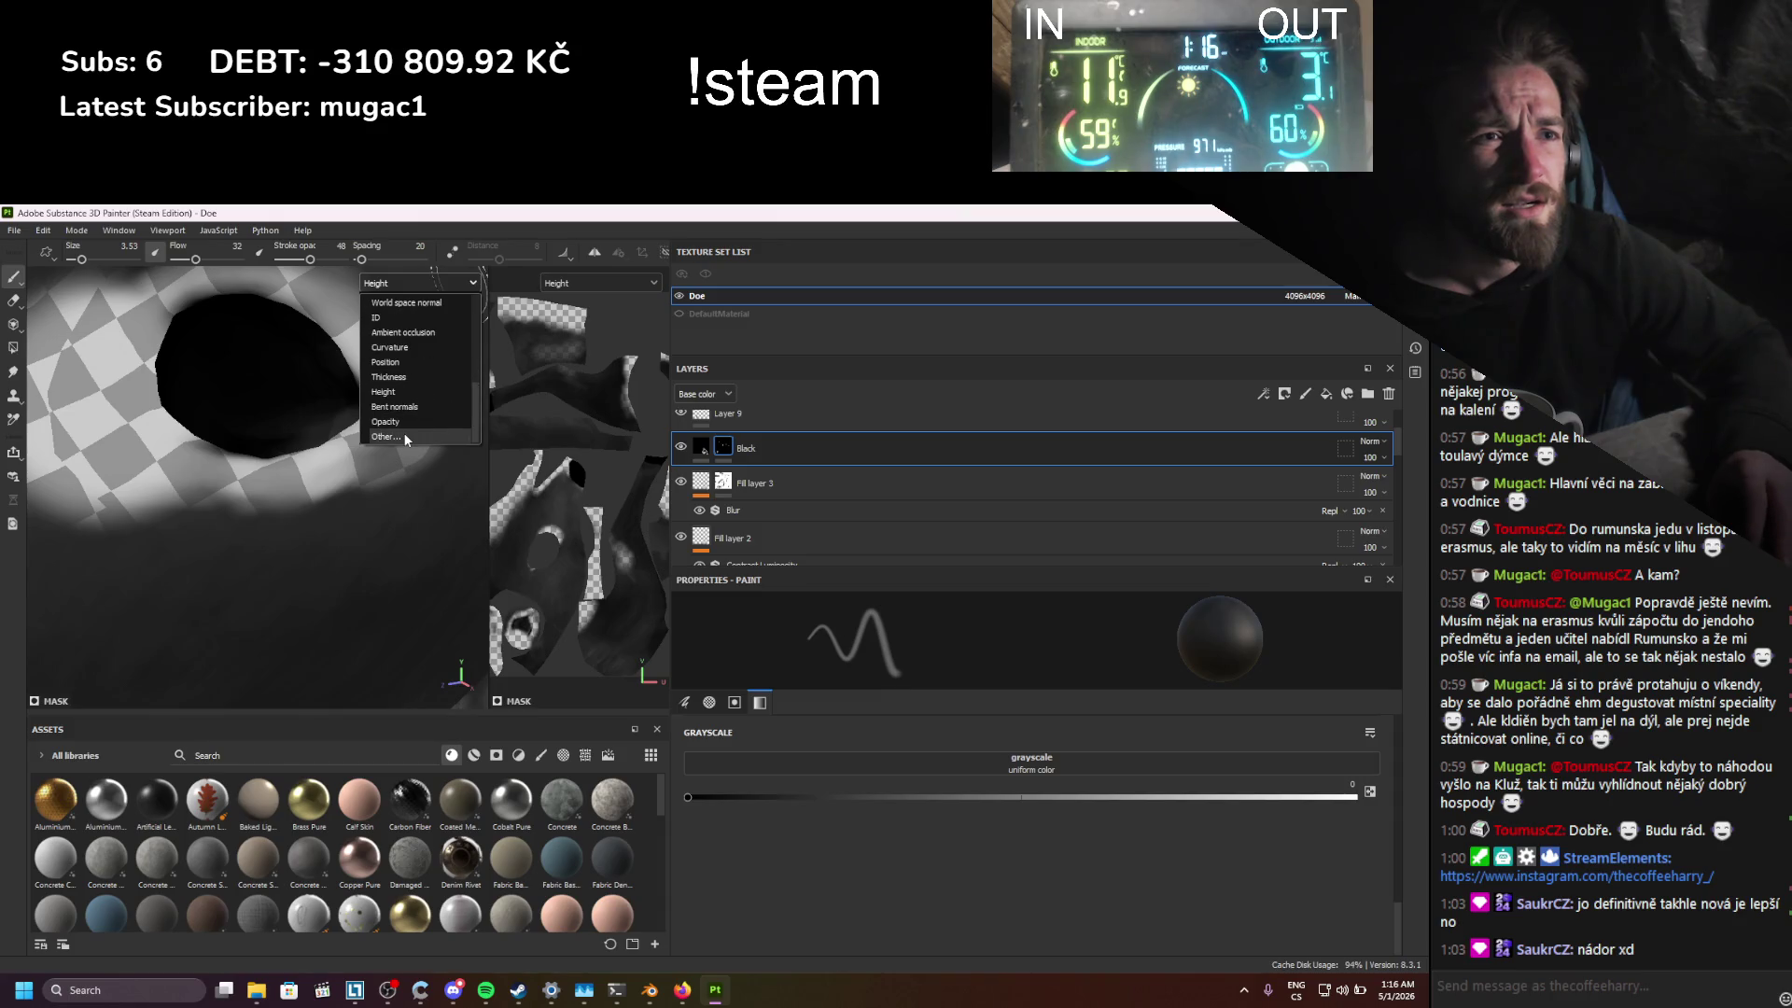
{"action": "scroll", "coordinate": [405, 369], "scroll_direction": "up", "scroll_amount": 5}
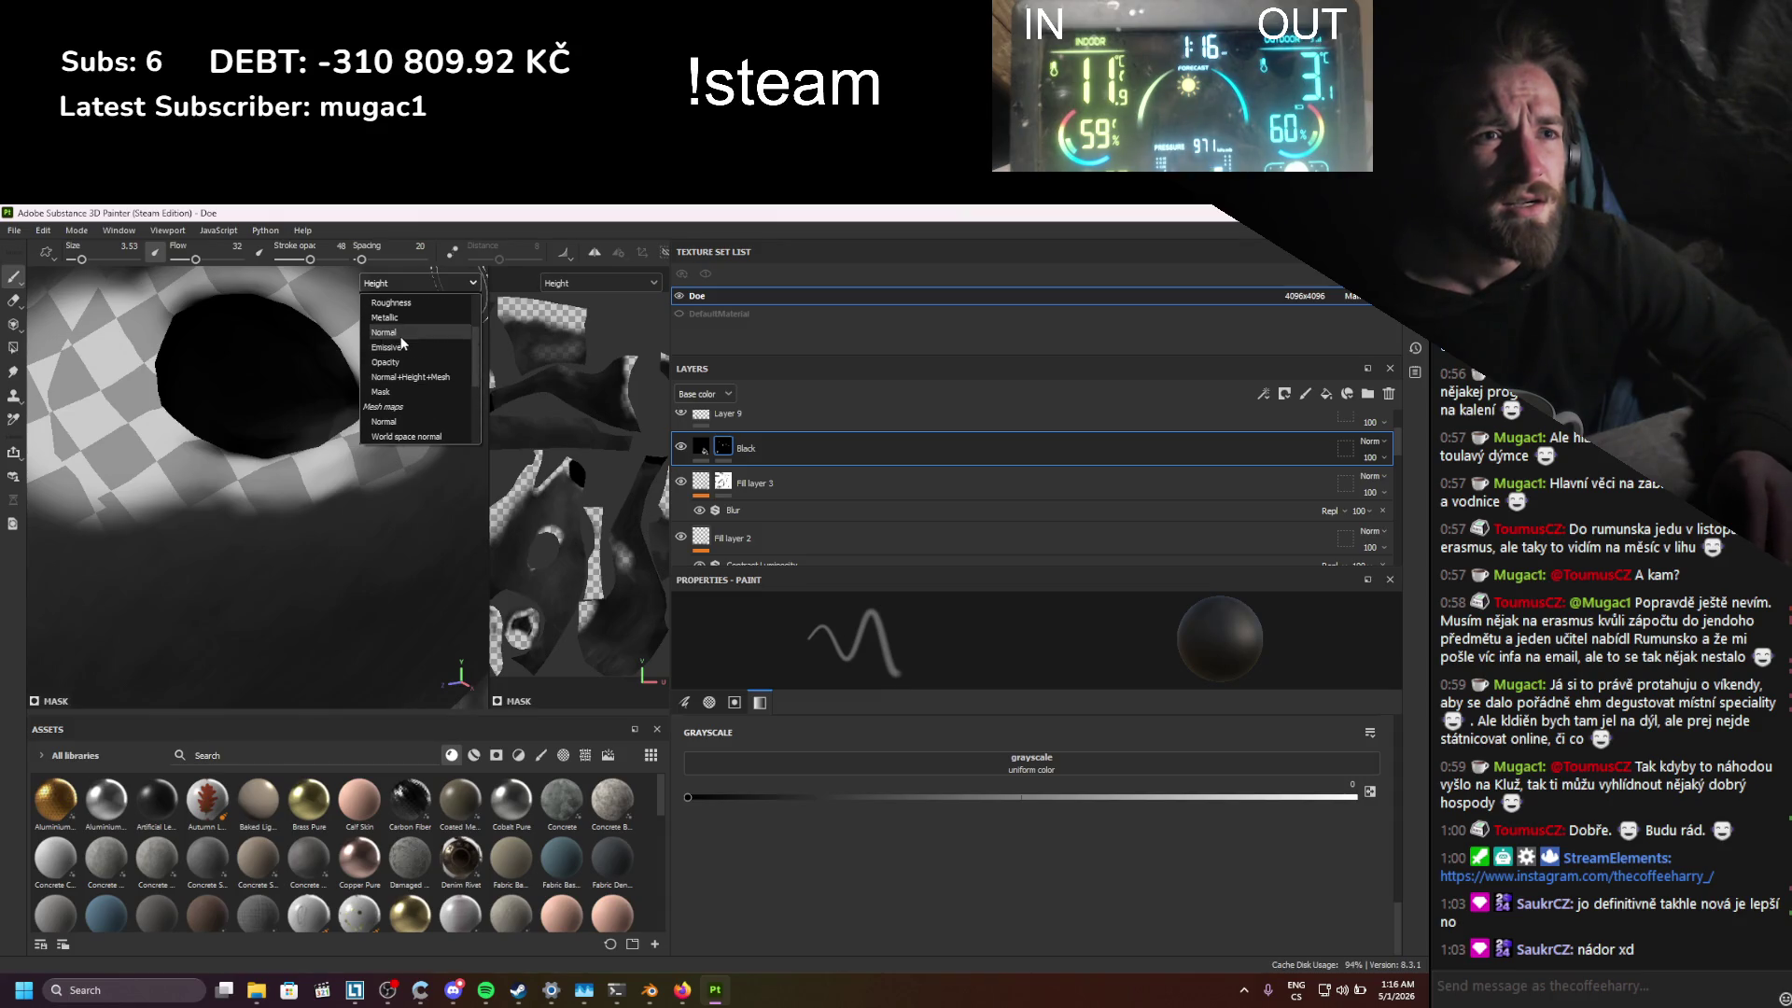
{"action": "scroll", "coordinate": [403, 344], "scroll_direction": "down", "scroll_amount": 2}
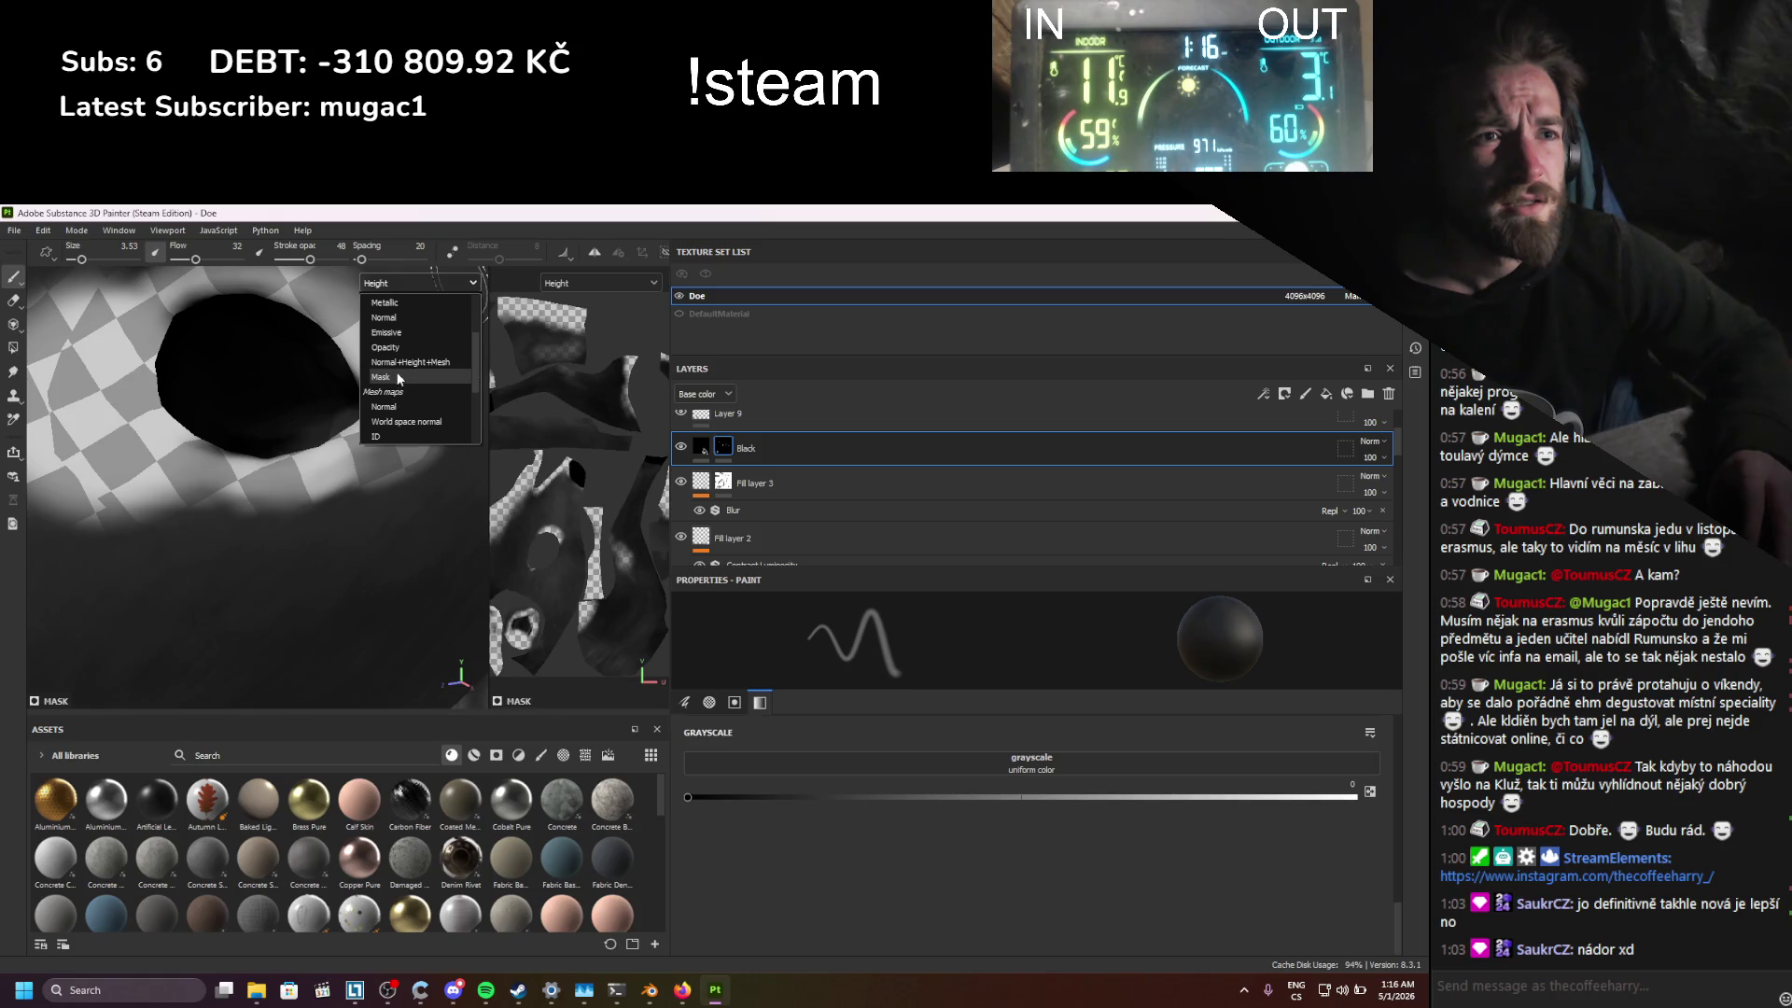
{"action": "left_click", "coordinate": [400, 377]}
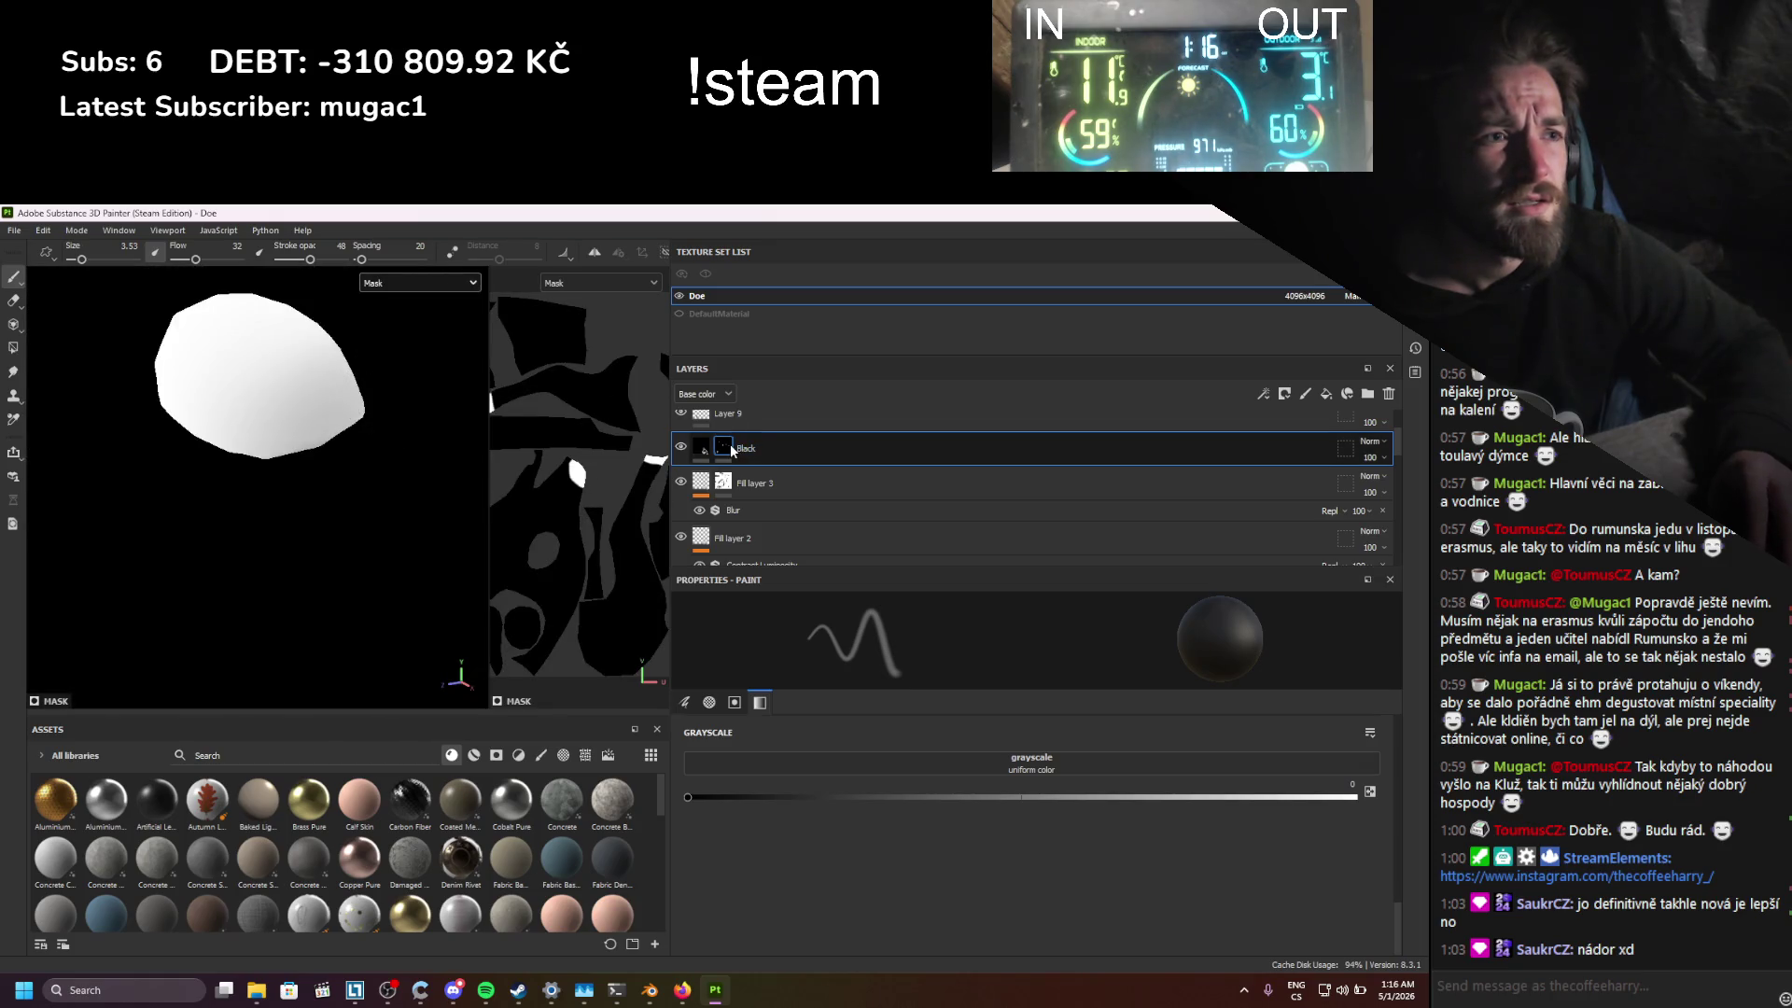
Step: Select Fill layer 3's mask and switch to the Paint tool
{"action": "scroll", "coordinate": [731, 453], "scroll_direction": "up", "scroll_amount": 2}
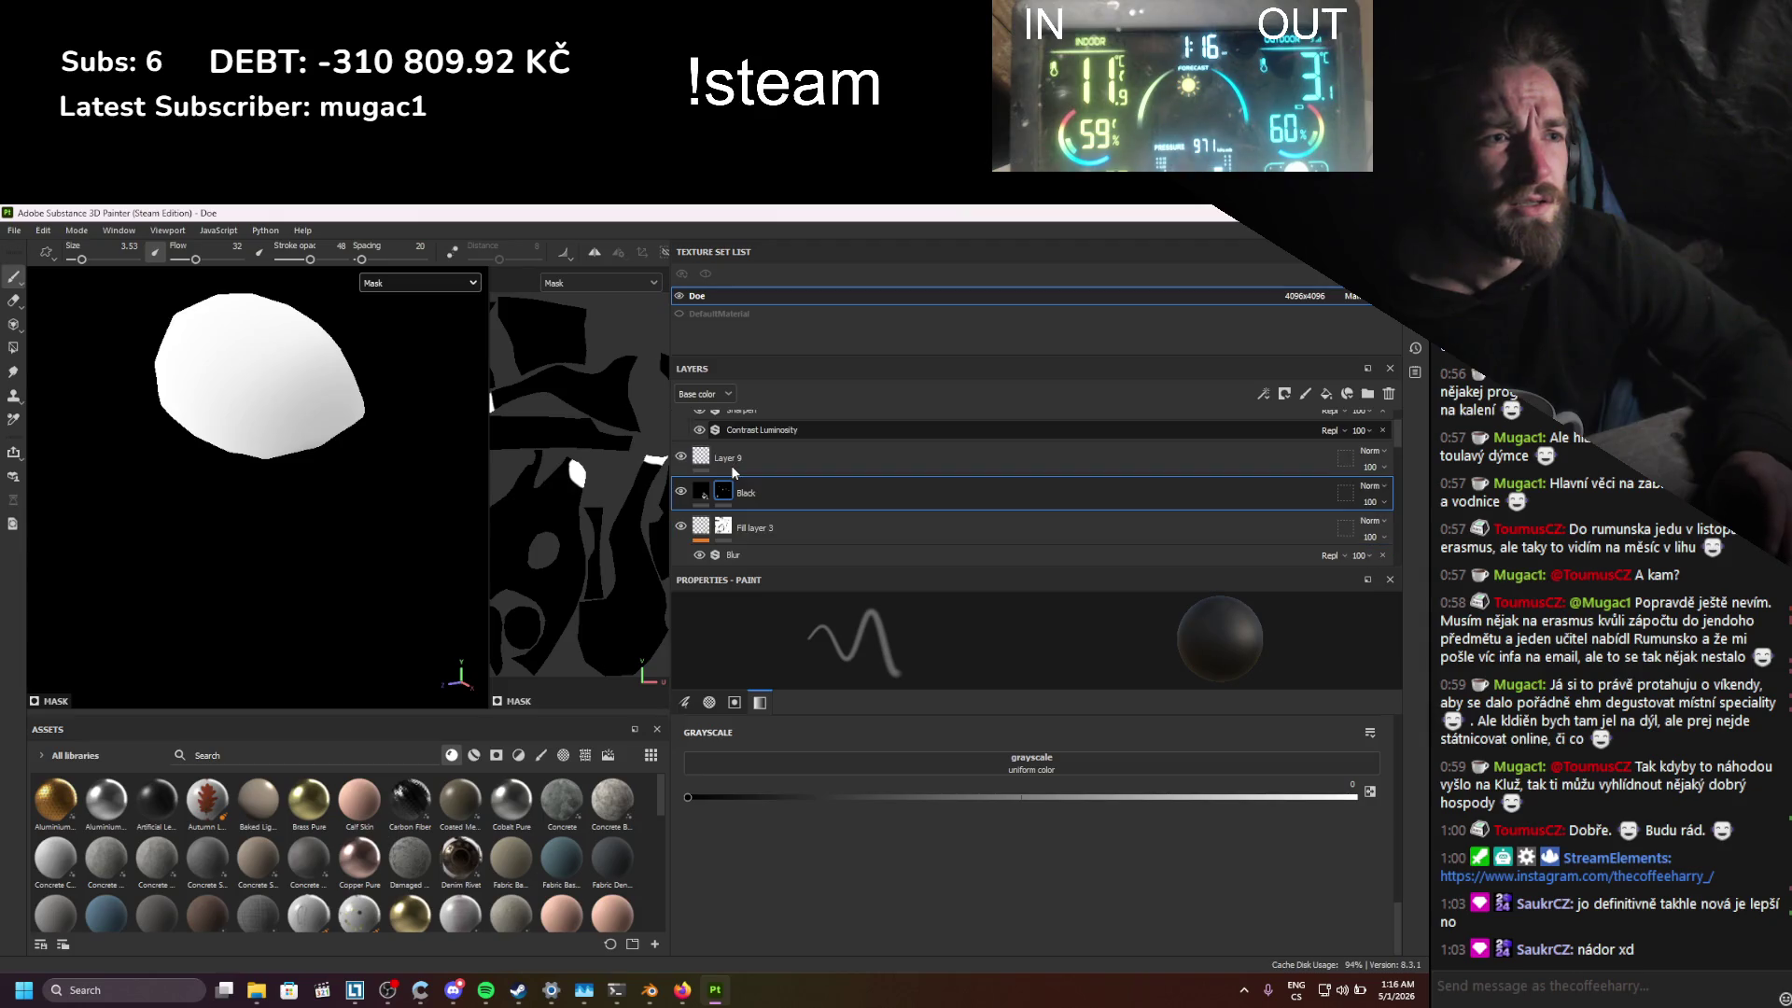
{"action": "left_click", "coordinate": [701, 491]}
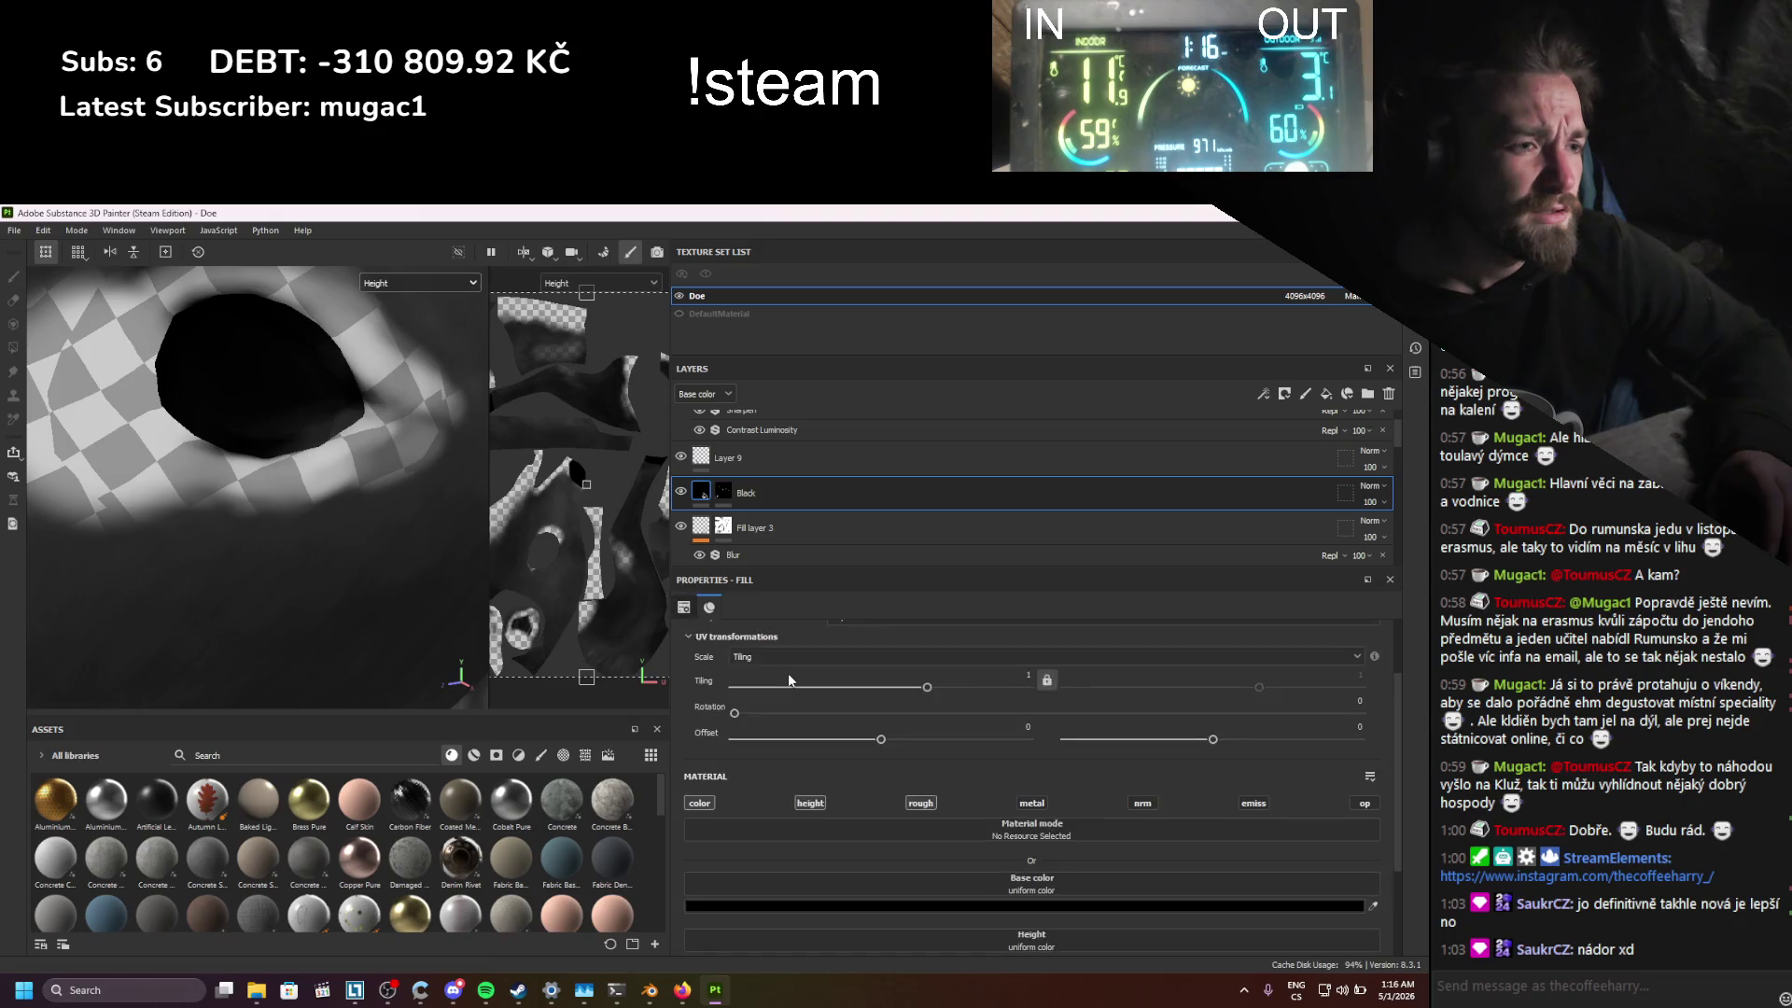
{"action": "scroll", "coordinate": [787, 674], "scroll_direction": "down", "scroll_amount": 2}
{"action": "scroll", "coordinate": [788, 681], "scroll_direction": "down", "scroll_amount": 3}
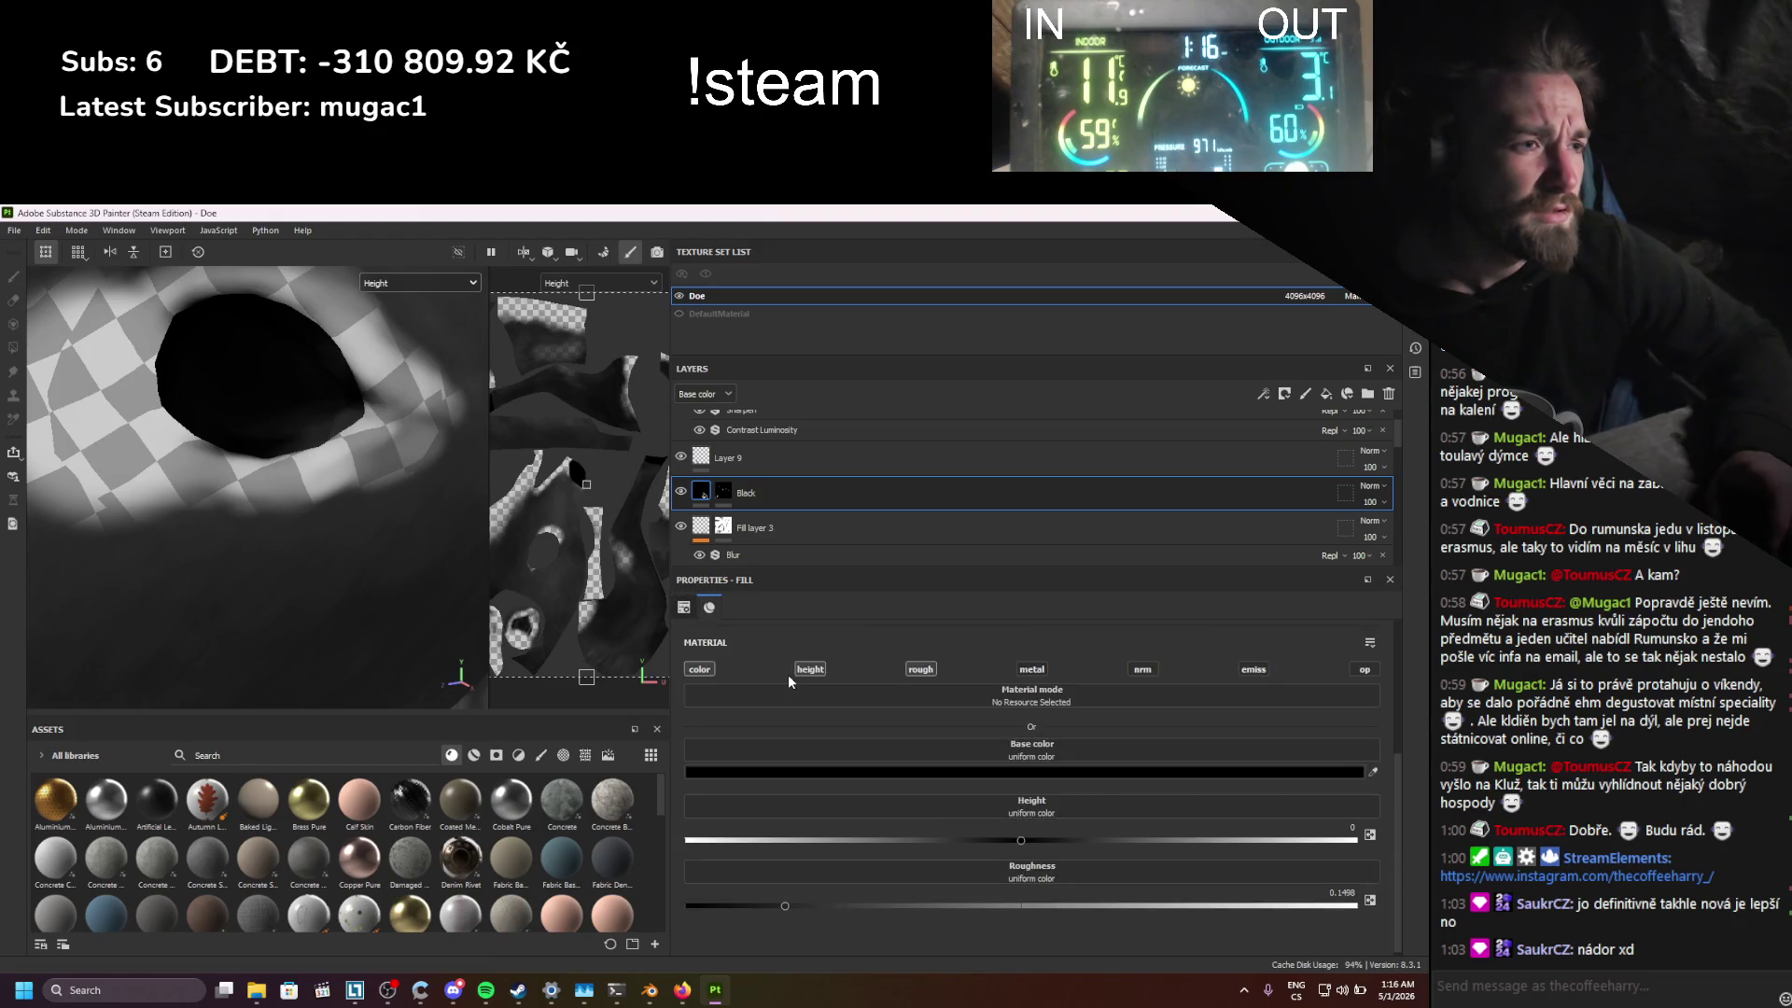
{"action": "scroll", "coordinate": [705, 525], "scroll_direction": "down", "scroll_amount": 1}
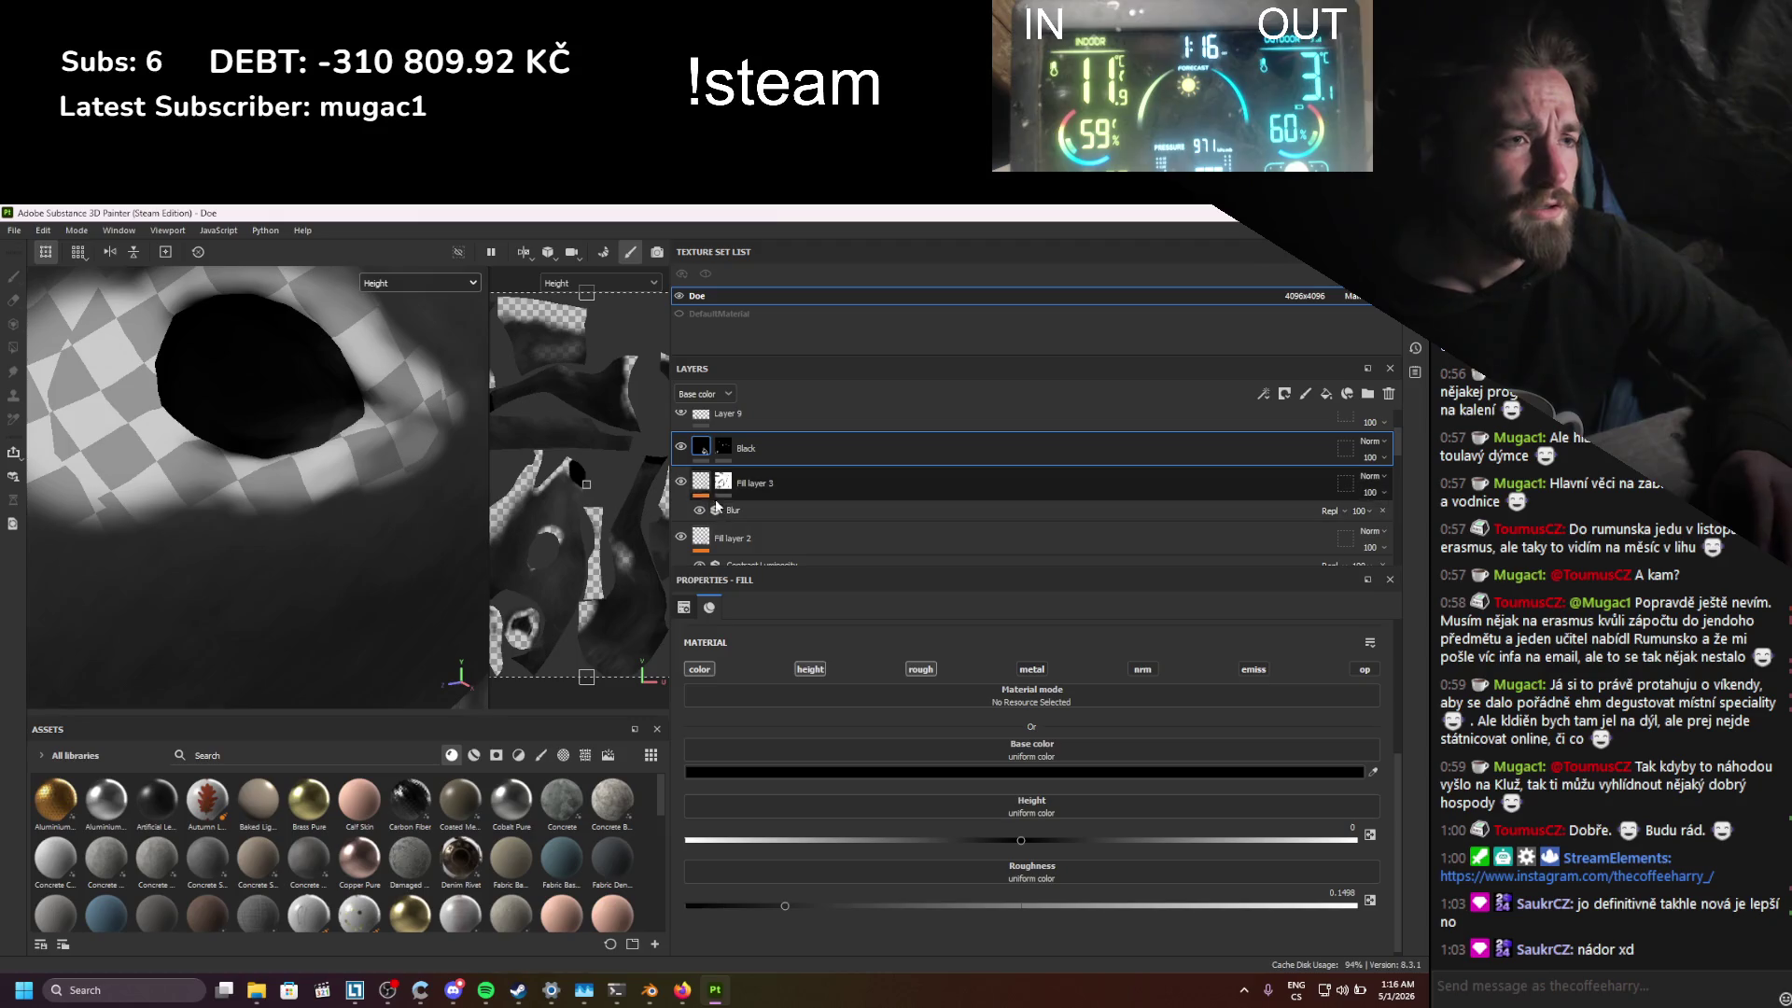
{"action": "left_click", "coordinate": [724, 490]}
{"action": "key", "text": "1"}
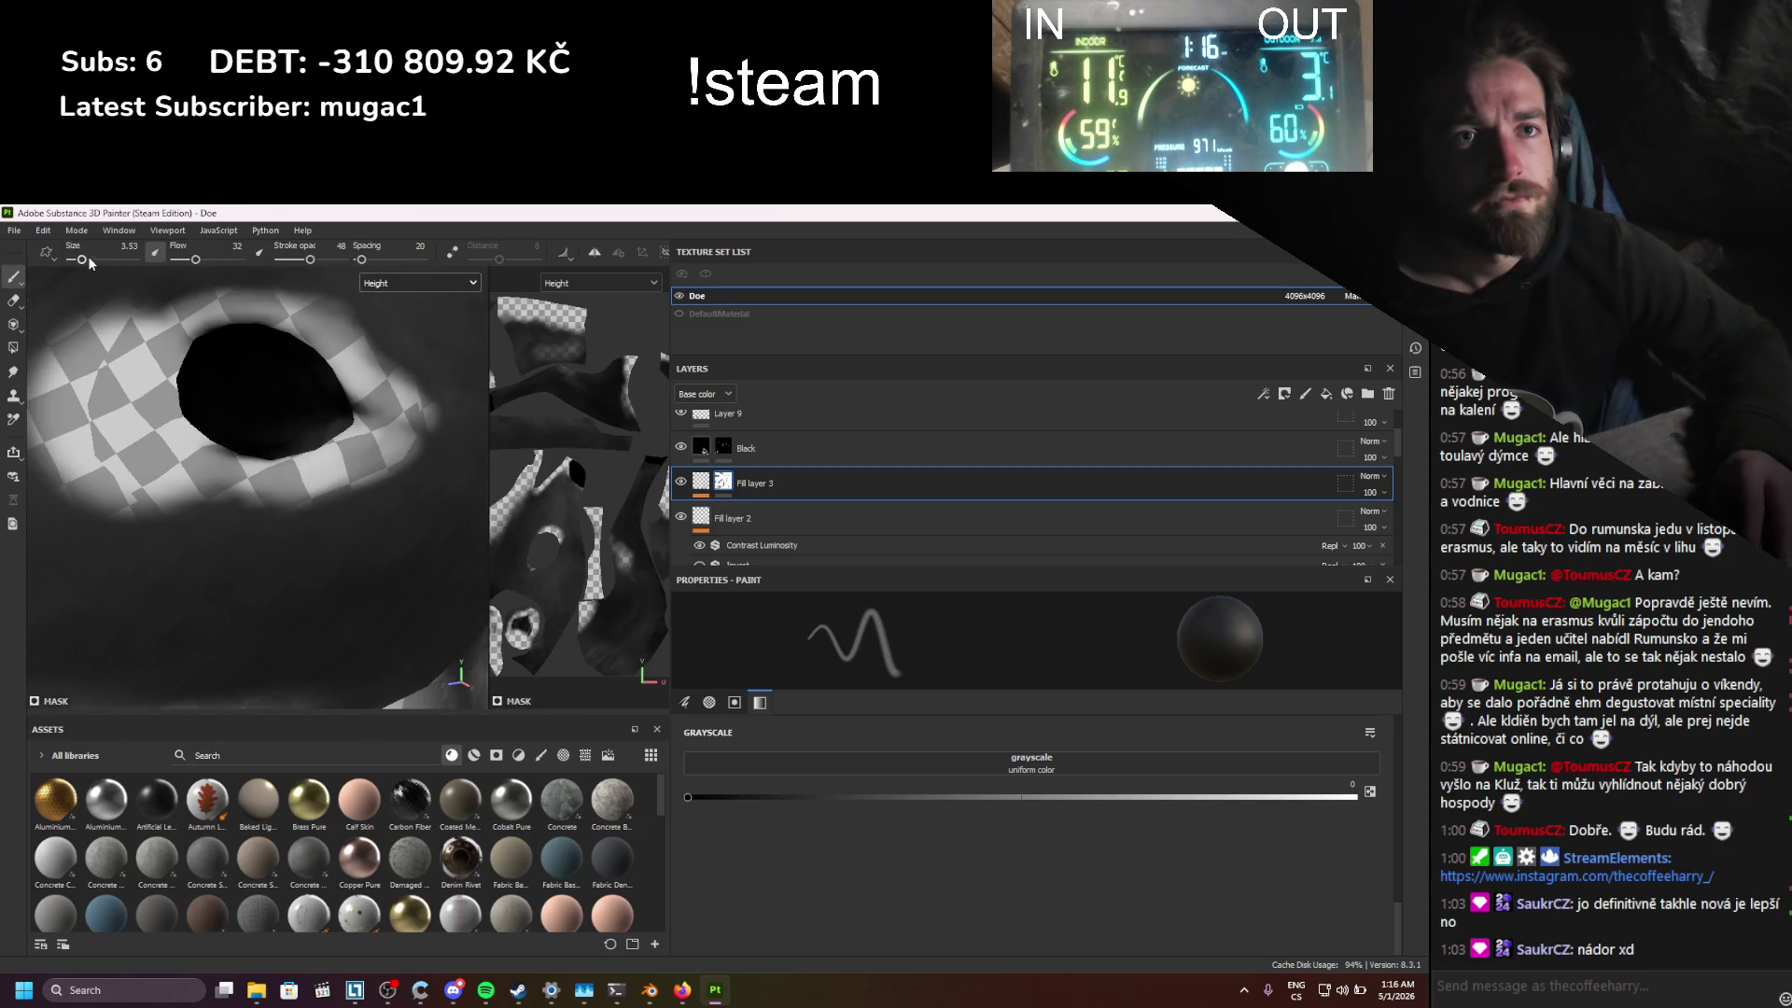
Step: Set the brush to size 8.14 with white colour and flow 29 around the eye socket
{"action": "left_click_drag", "start_coordinate": [90, 262], "coordinate": [184, 260]}
{"action": "left_click_drag", "start_coordinate": [309, 260], "coordinate": [294, 259]}
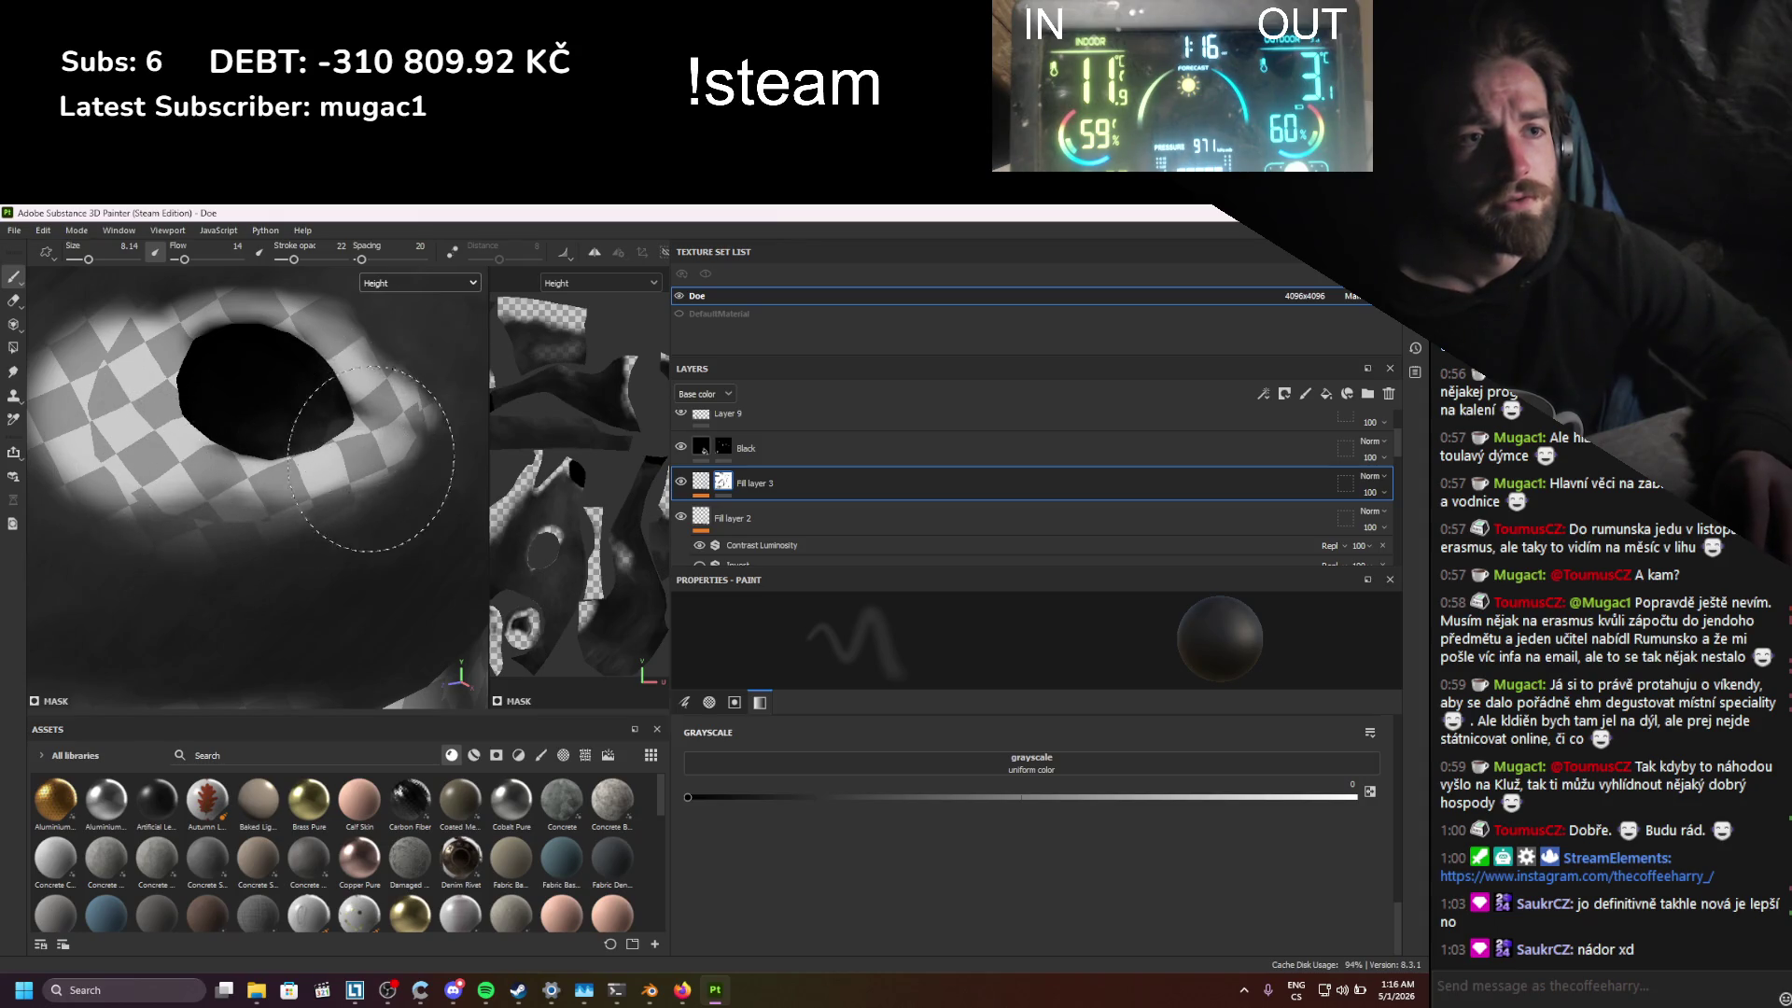
{"action": "scroll", "coordinate": [345, 460], "scroll_direction": "down", "scroll_amount": 2}
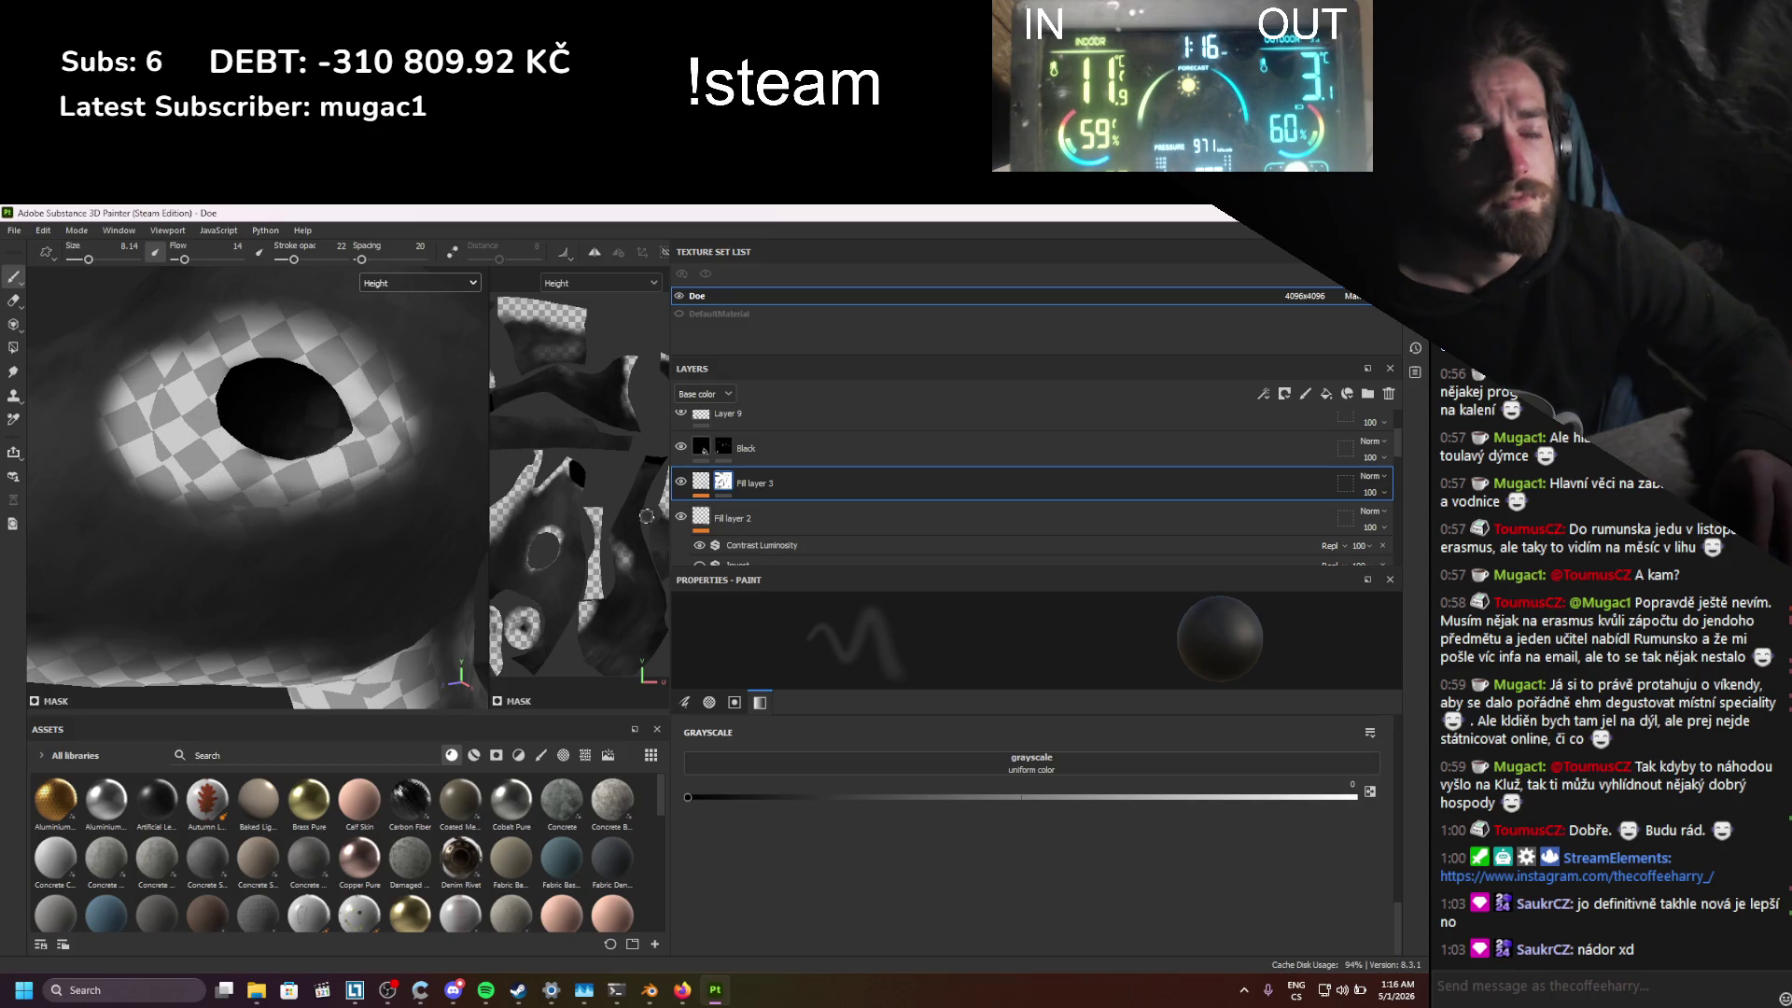
{"action": "left_click", "coordinate": [1354, 797]}
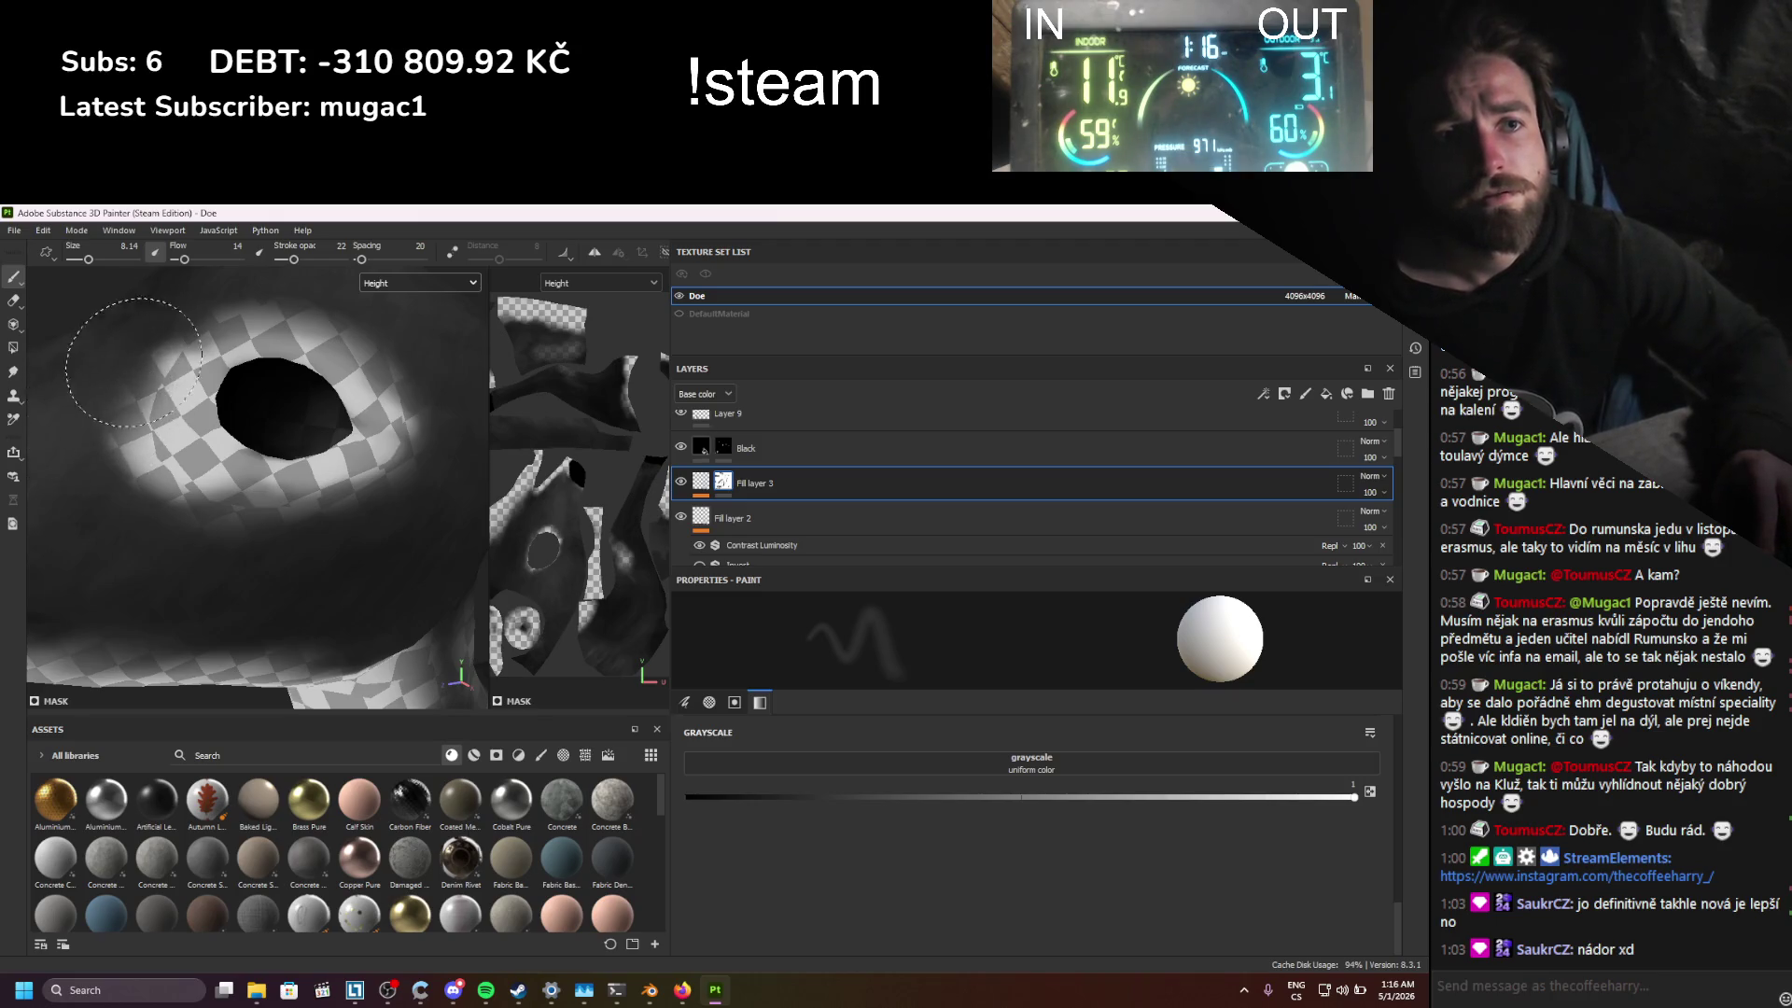
{"action": "left_click_drag", "start_coordinate": [100, 401], "coordinate": [112, 454], "text": "alt"}
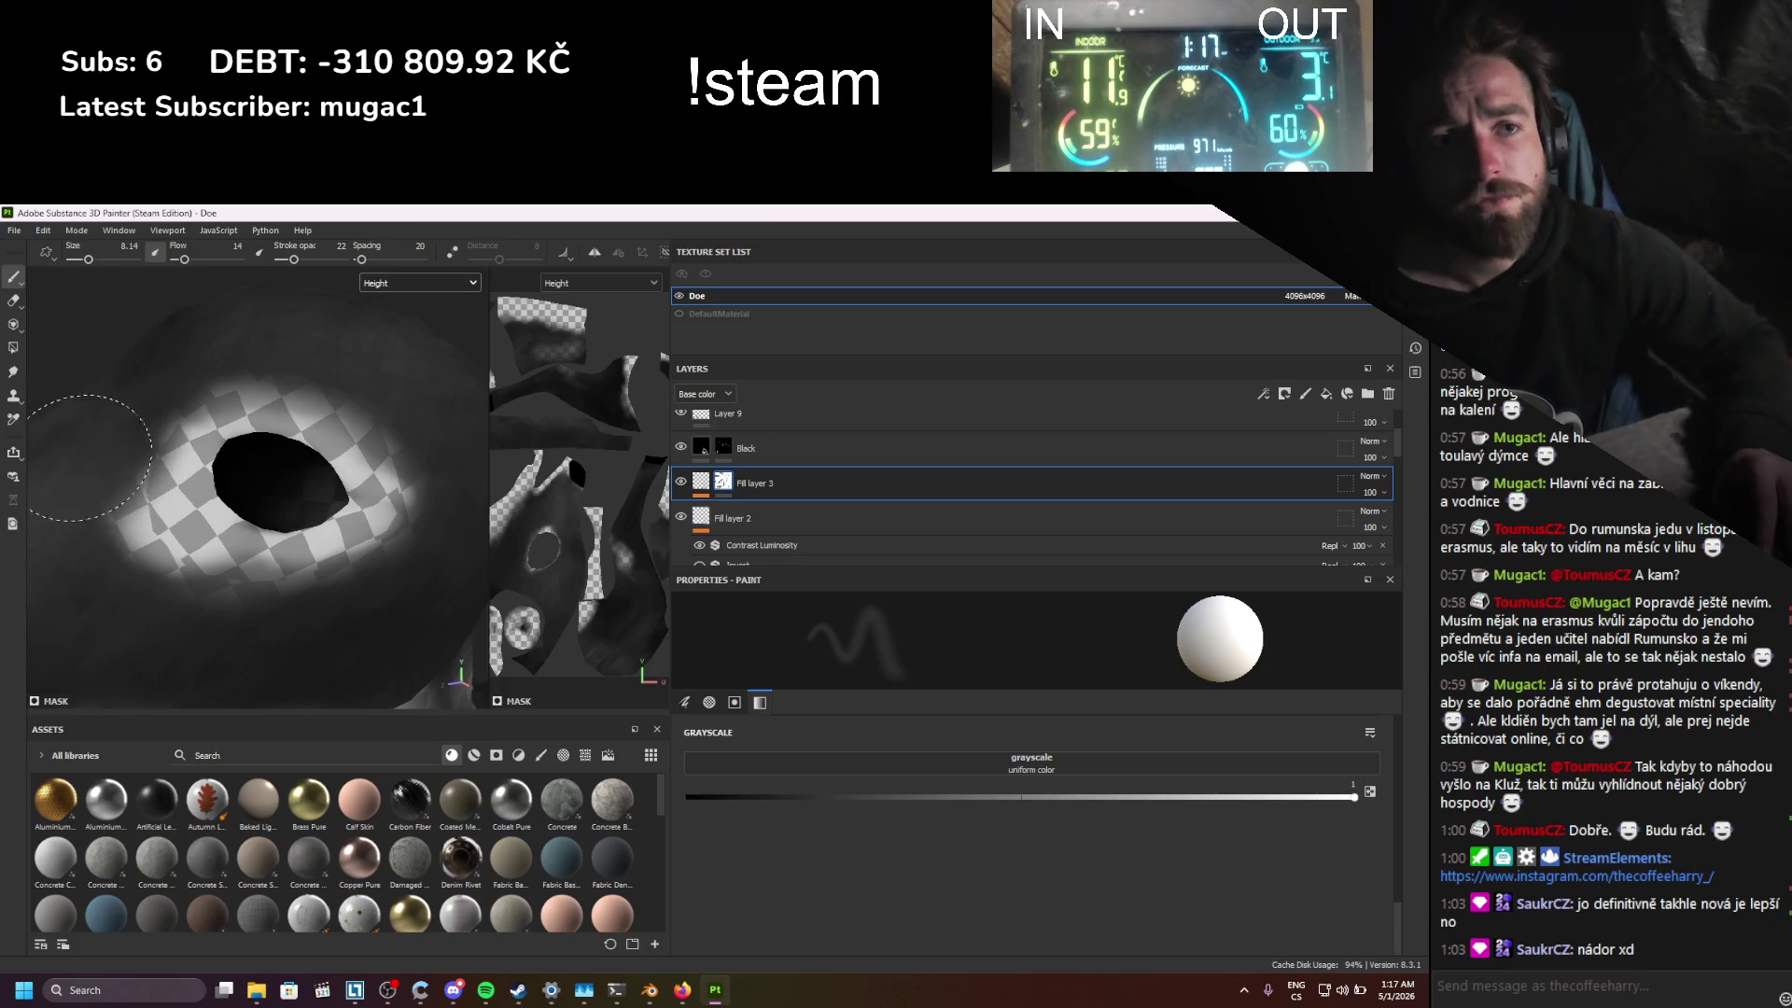
{"action": "left_click_drag", "start_coordinate": [184, 258], "coordinate": [193, 259]}
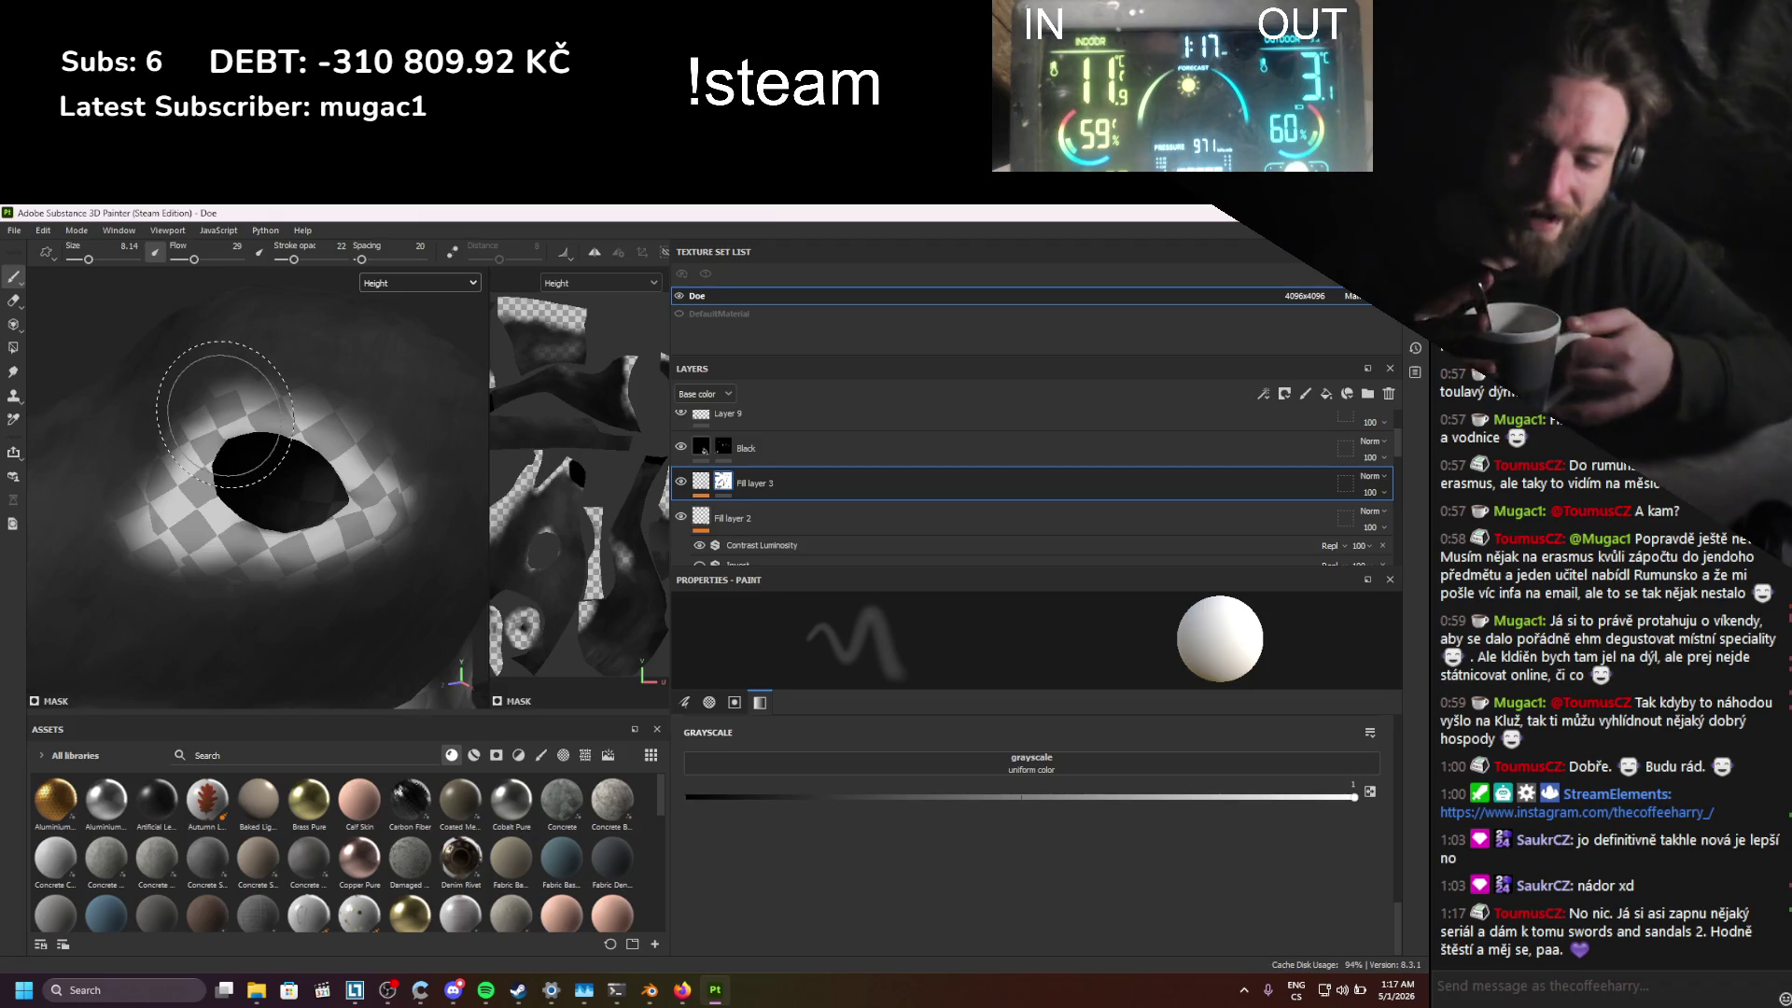
{"action": "left_click_drag", "start_coordinate": [224, 415], "coordinate": [245, 466], "text": "alt"}
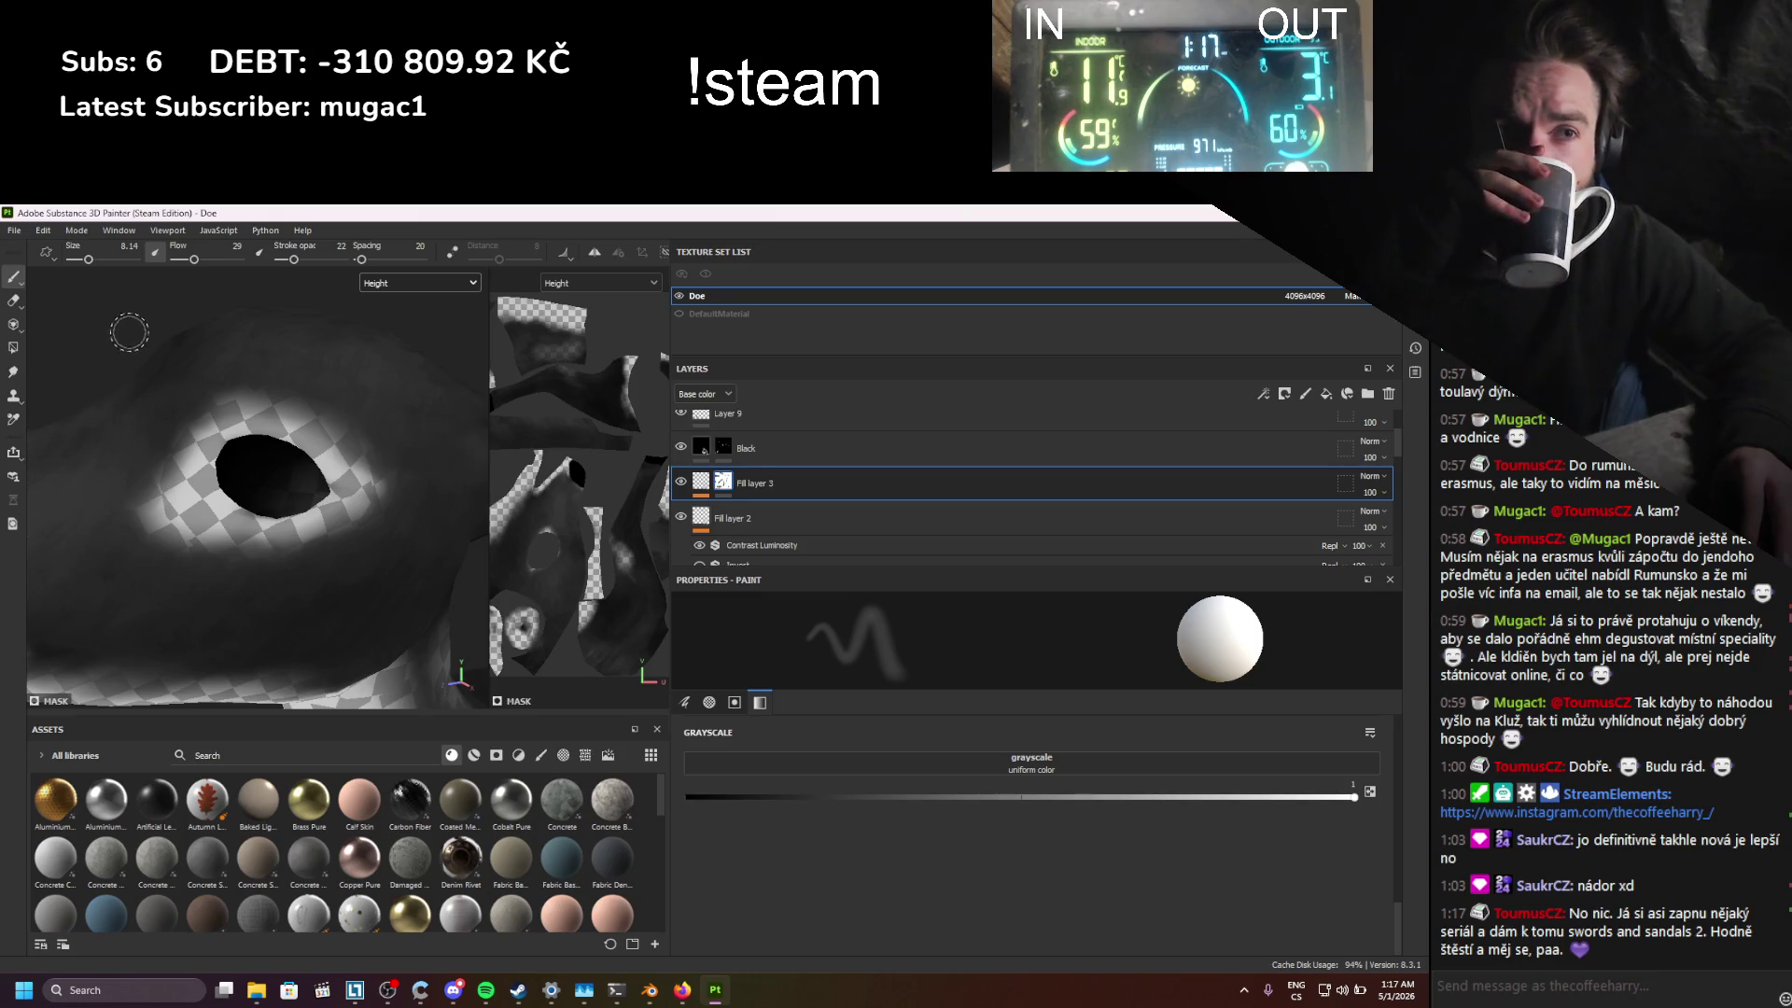
{"action": "scroll", "coordinate": [322, 452], "scroll_direction": "up", "scroll_amount": 5}
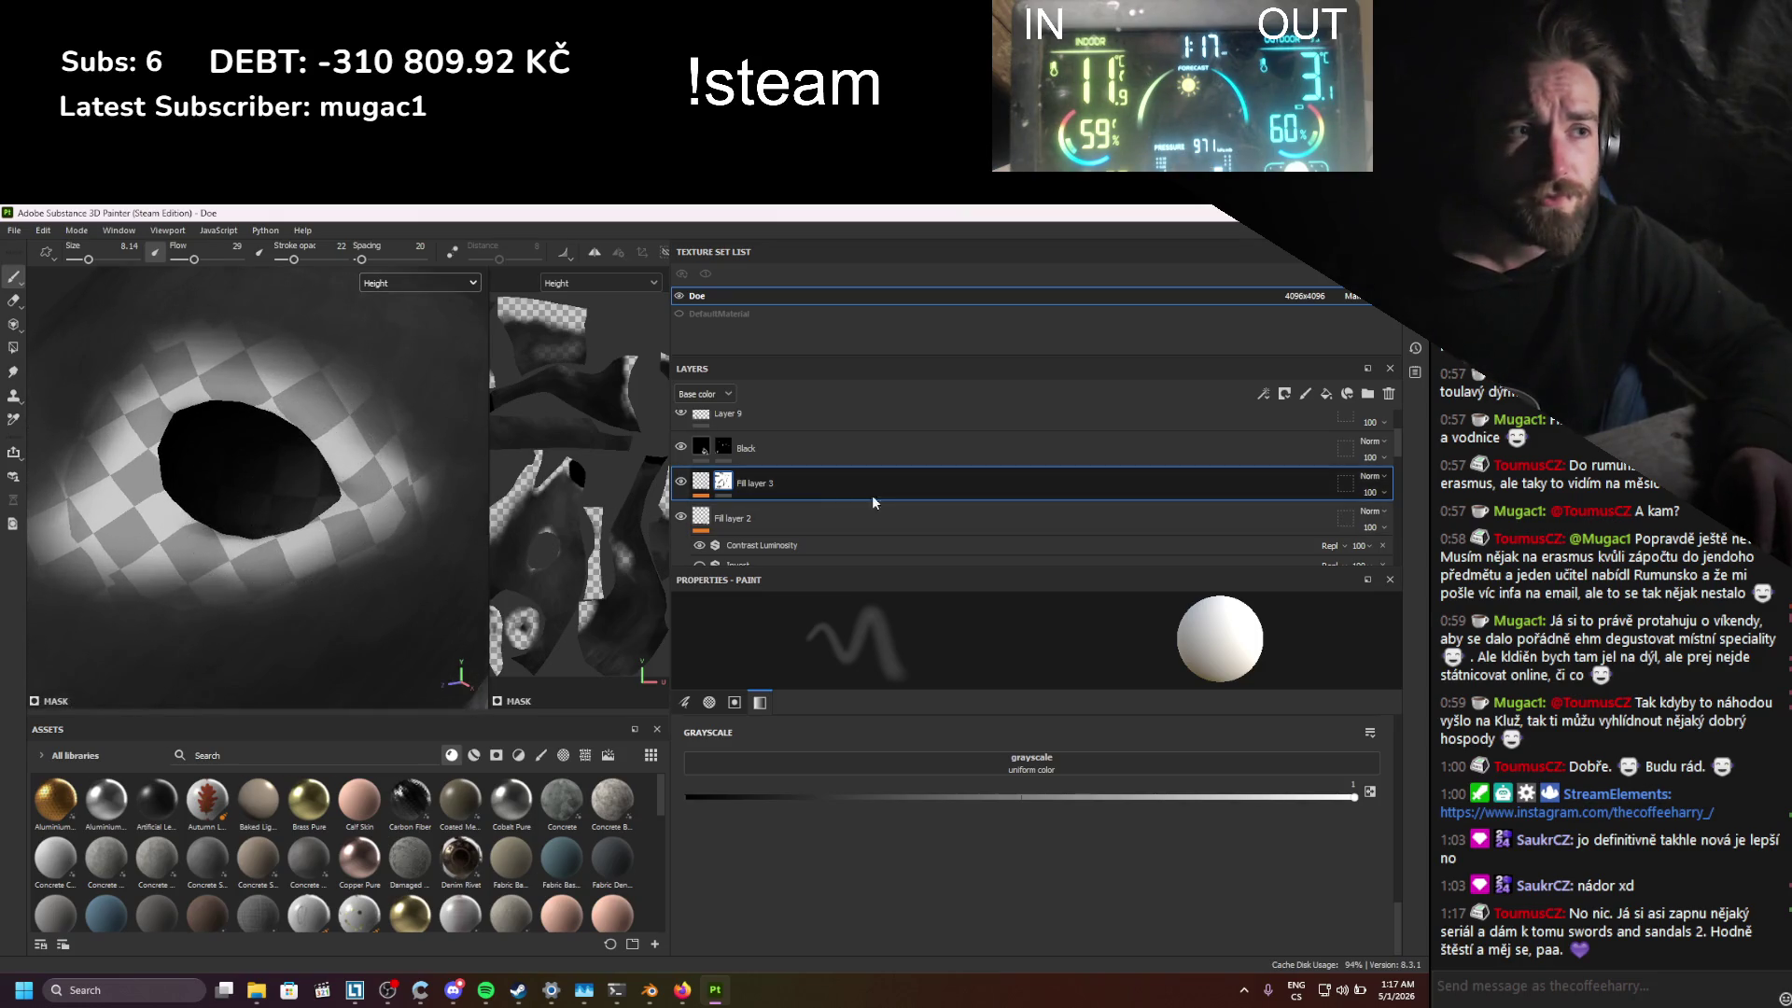
Step: Fill the eye opening on the Black layer's mask using Polygon Fill in object mode
{"action": "left_click", "coordinate": [728, 452]}
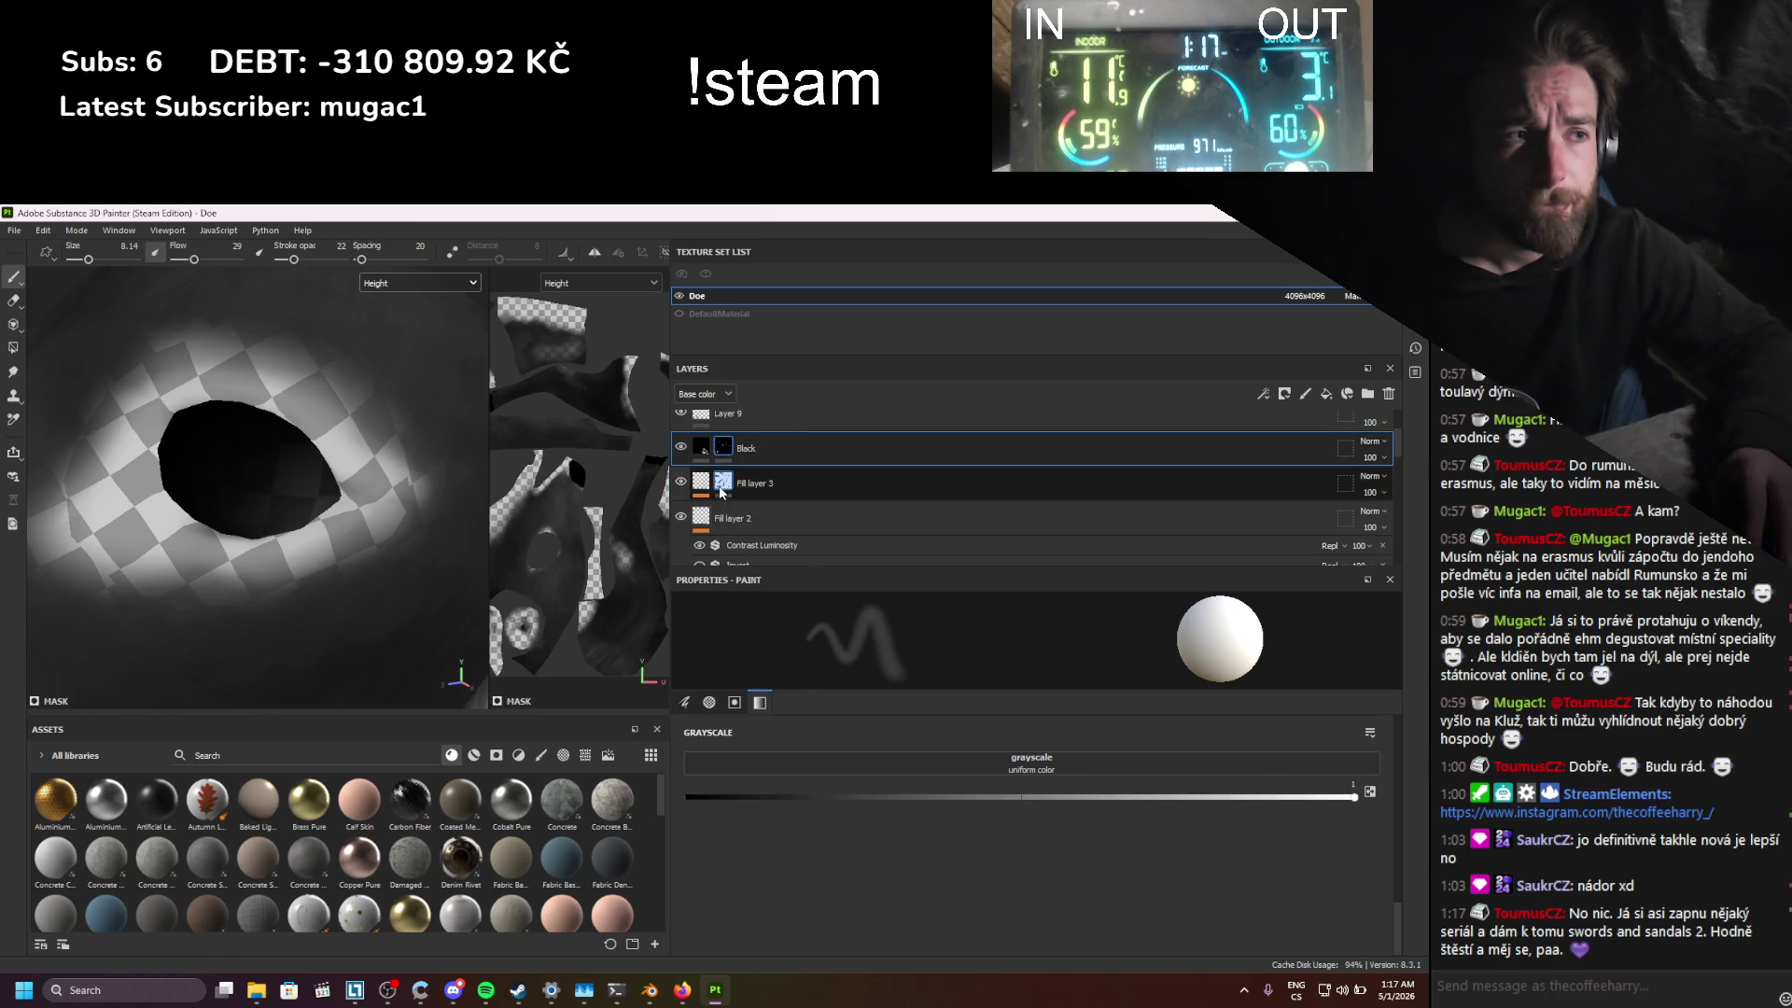
{"action": "left_click", "coordinate": [722, 490]}
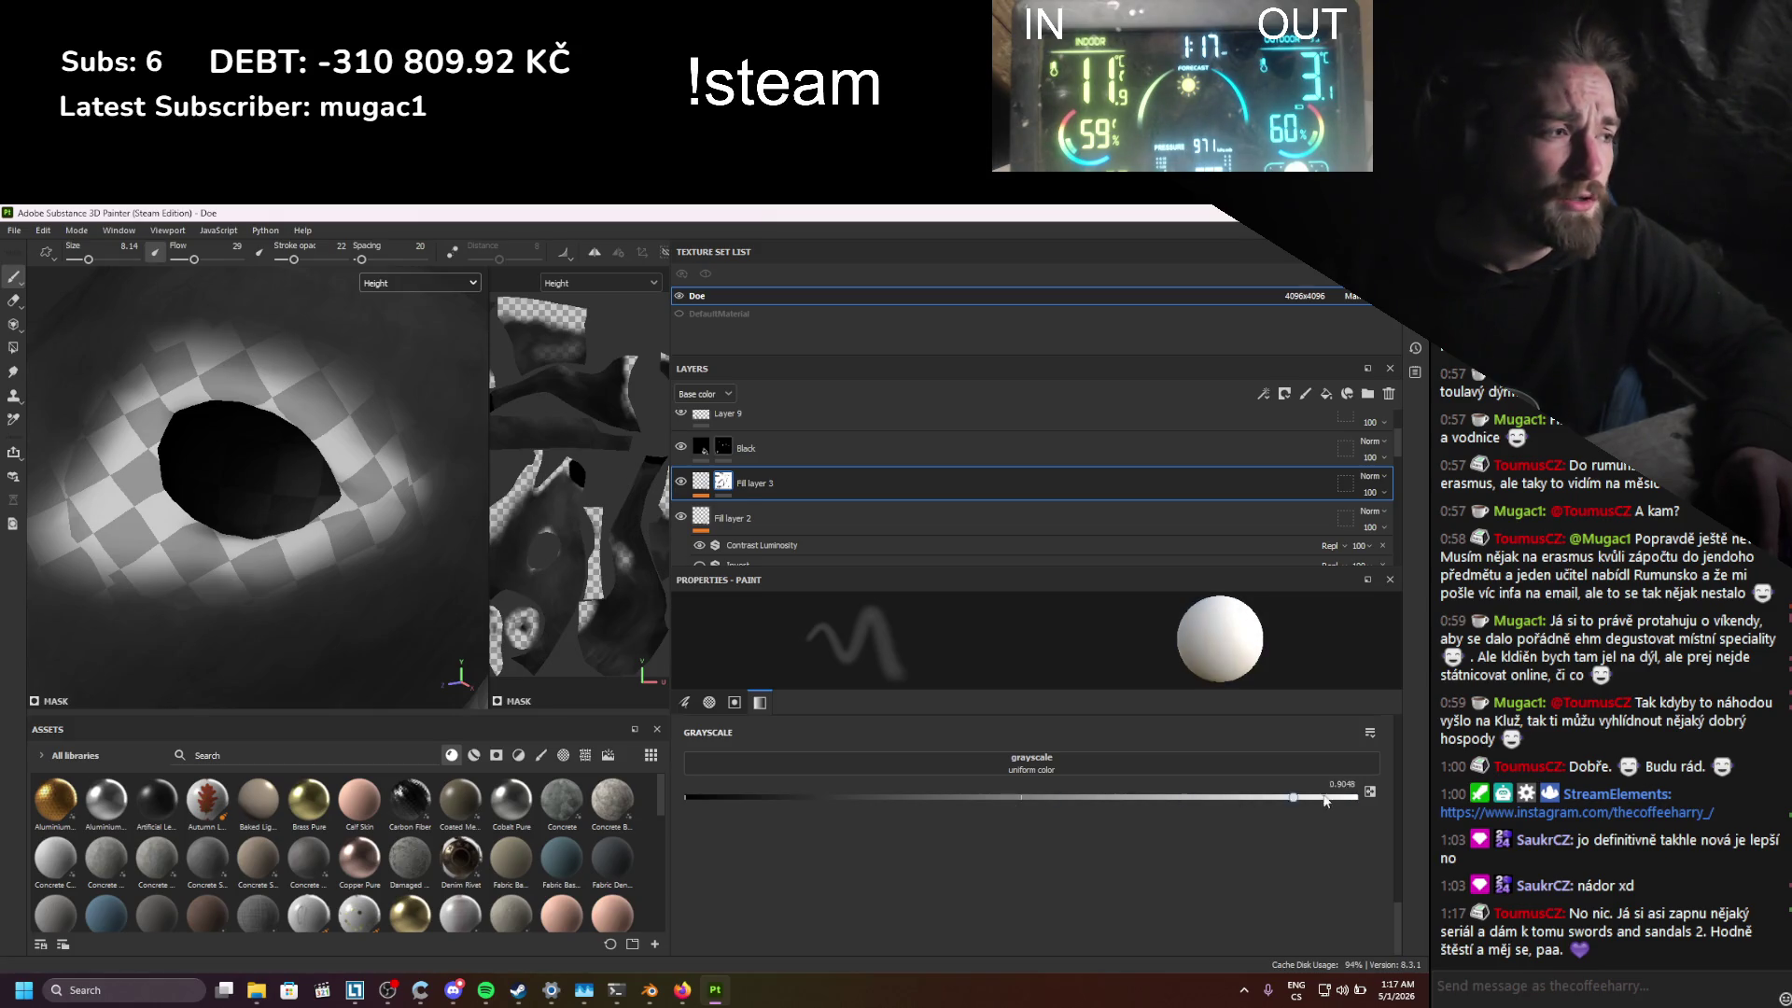
{"action": "key", "text": "Up"}
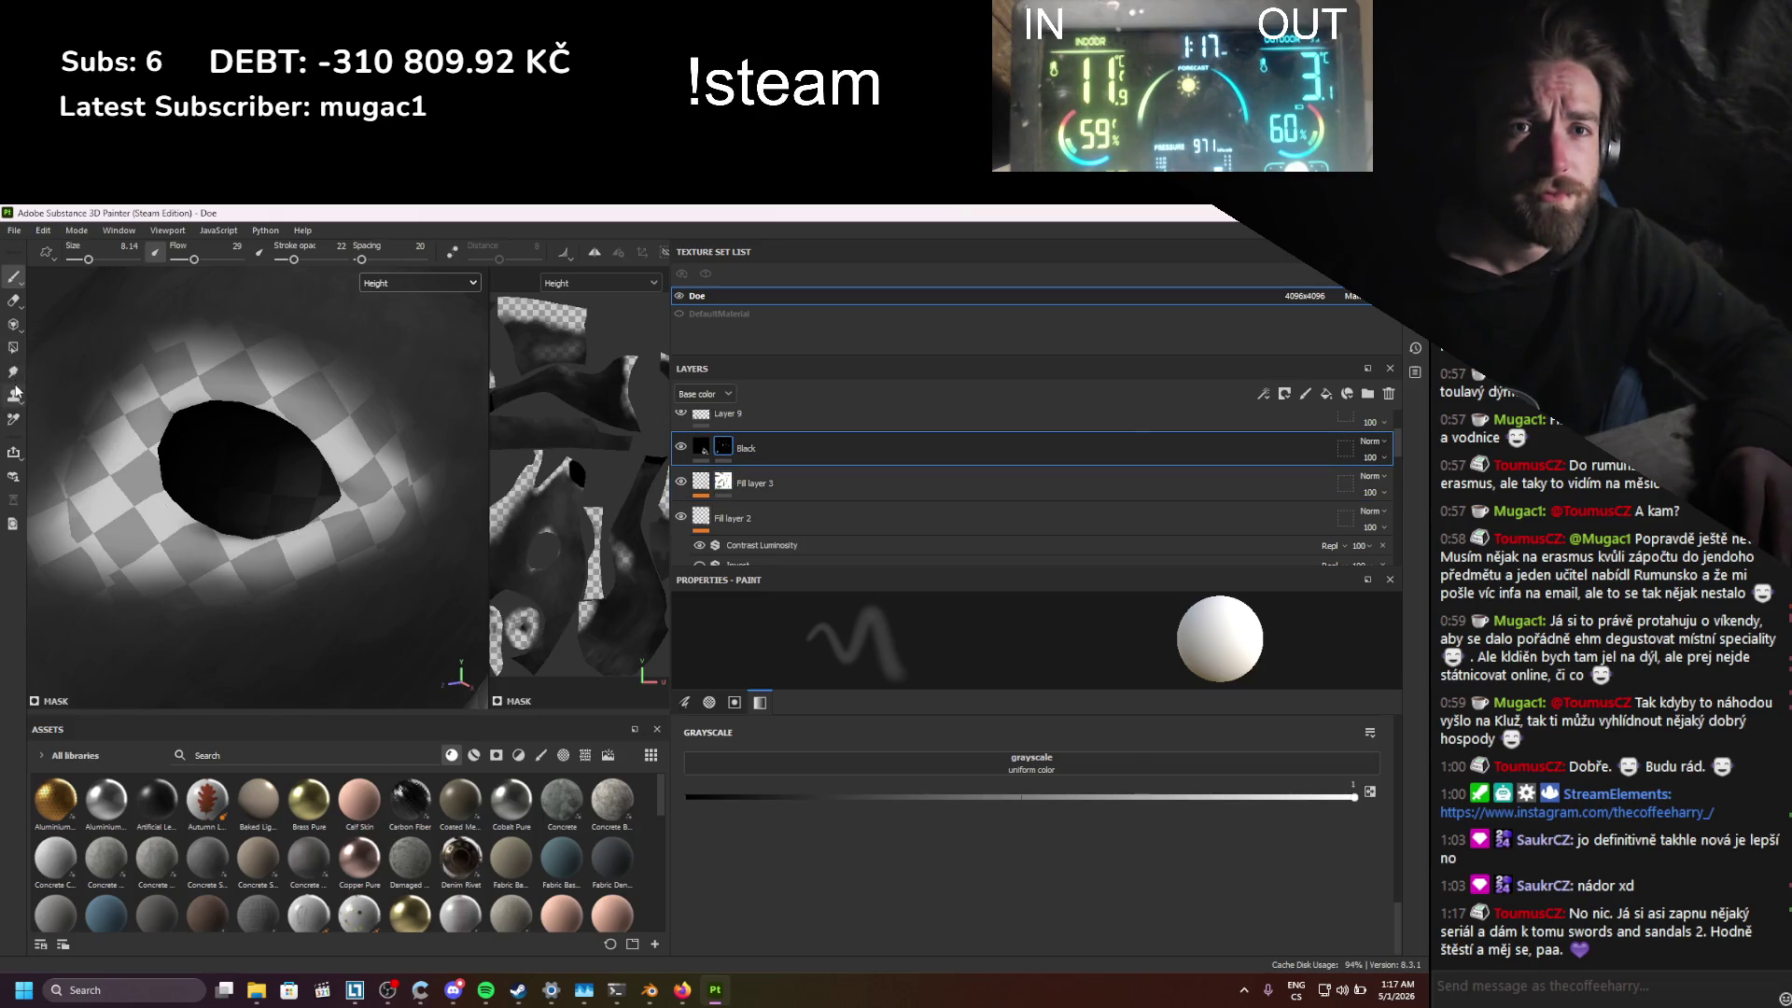
{"action": "left_click", "coordinate": [13, 348]}
{"action": "left_click", "coordinate": [775, 607]}
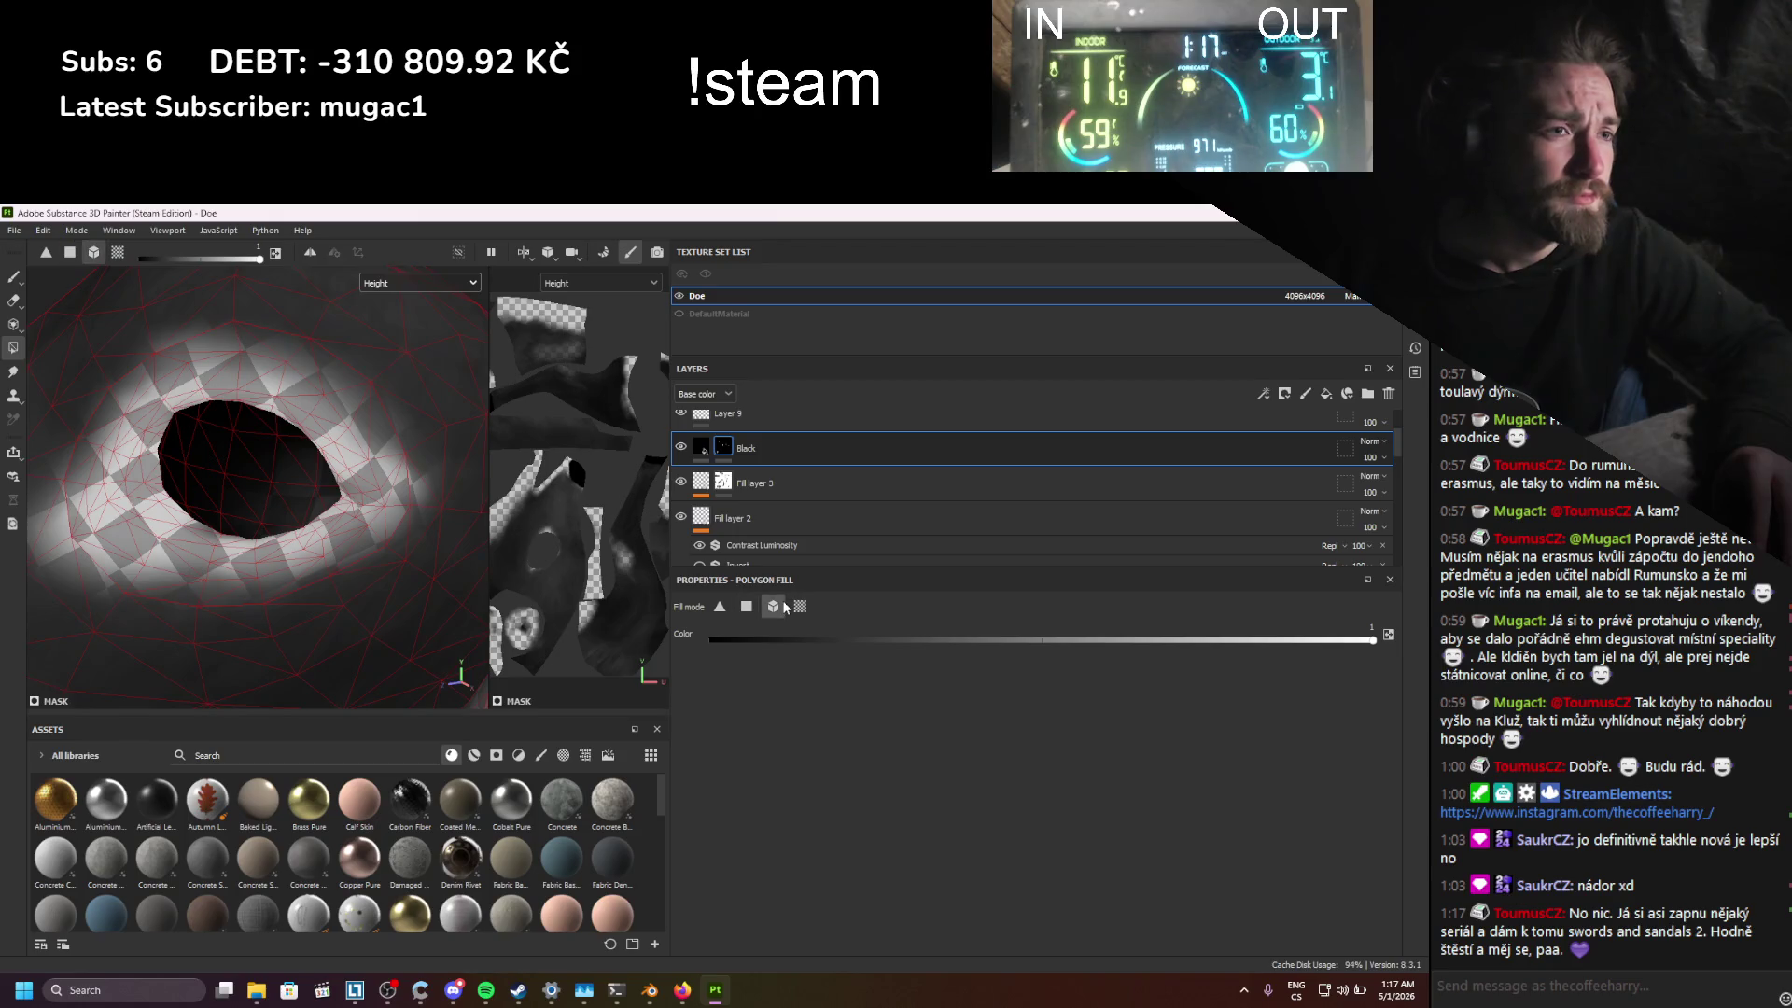
{"action": "left_click", "coordinate": [297, 491]}
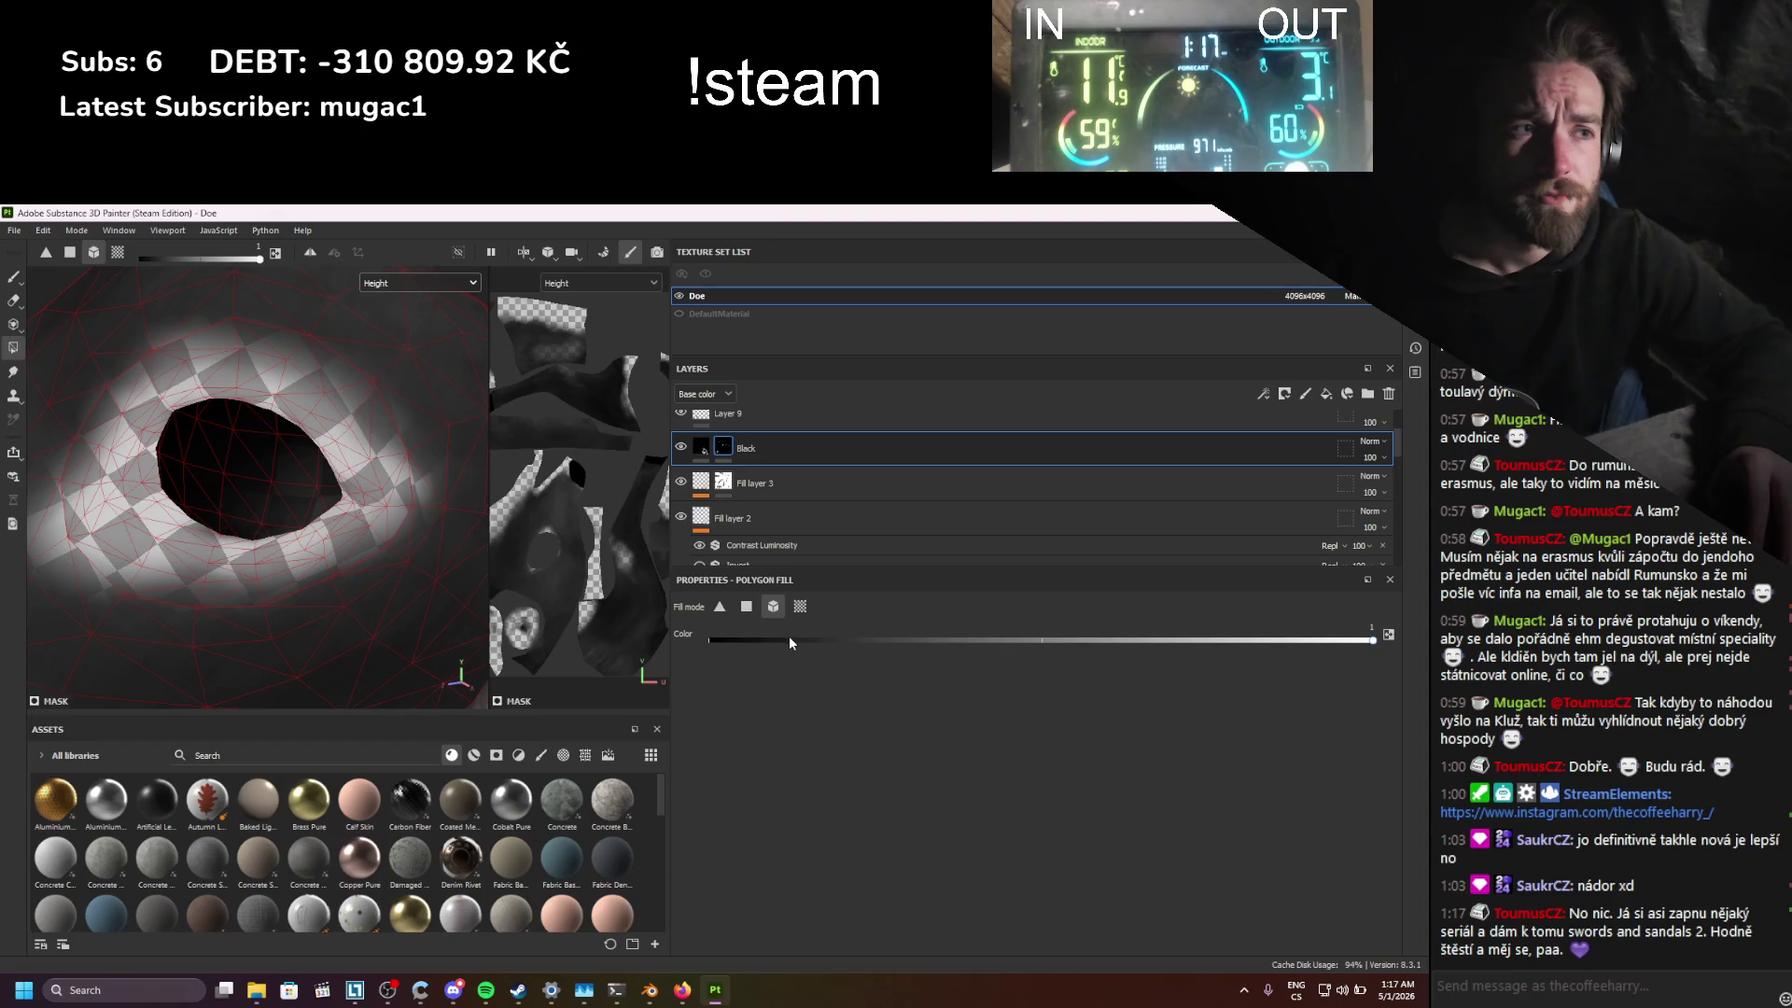
{"action": "left_click_drag", "start_coordinate": [788, 639], "coordinate": [777, 640]}
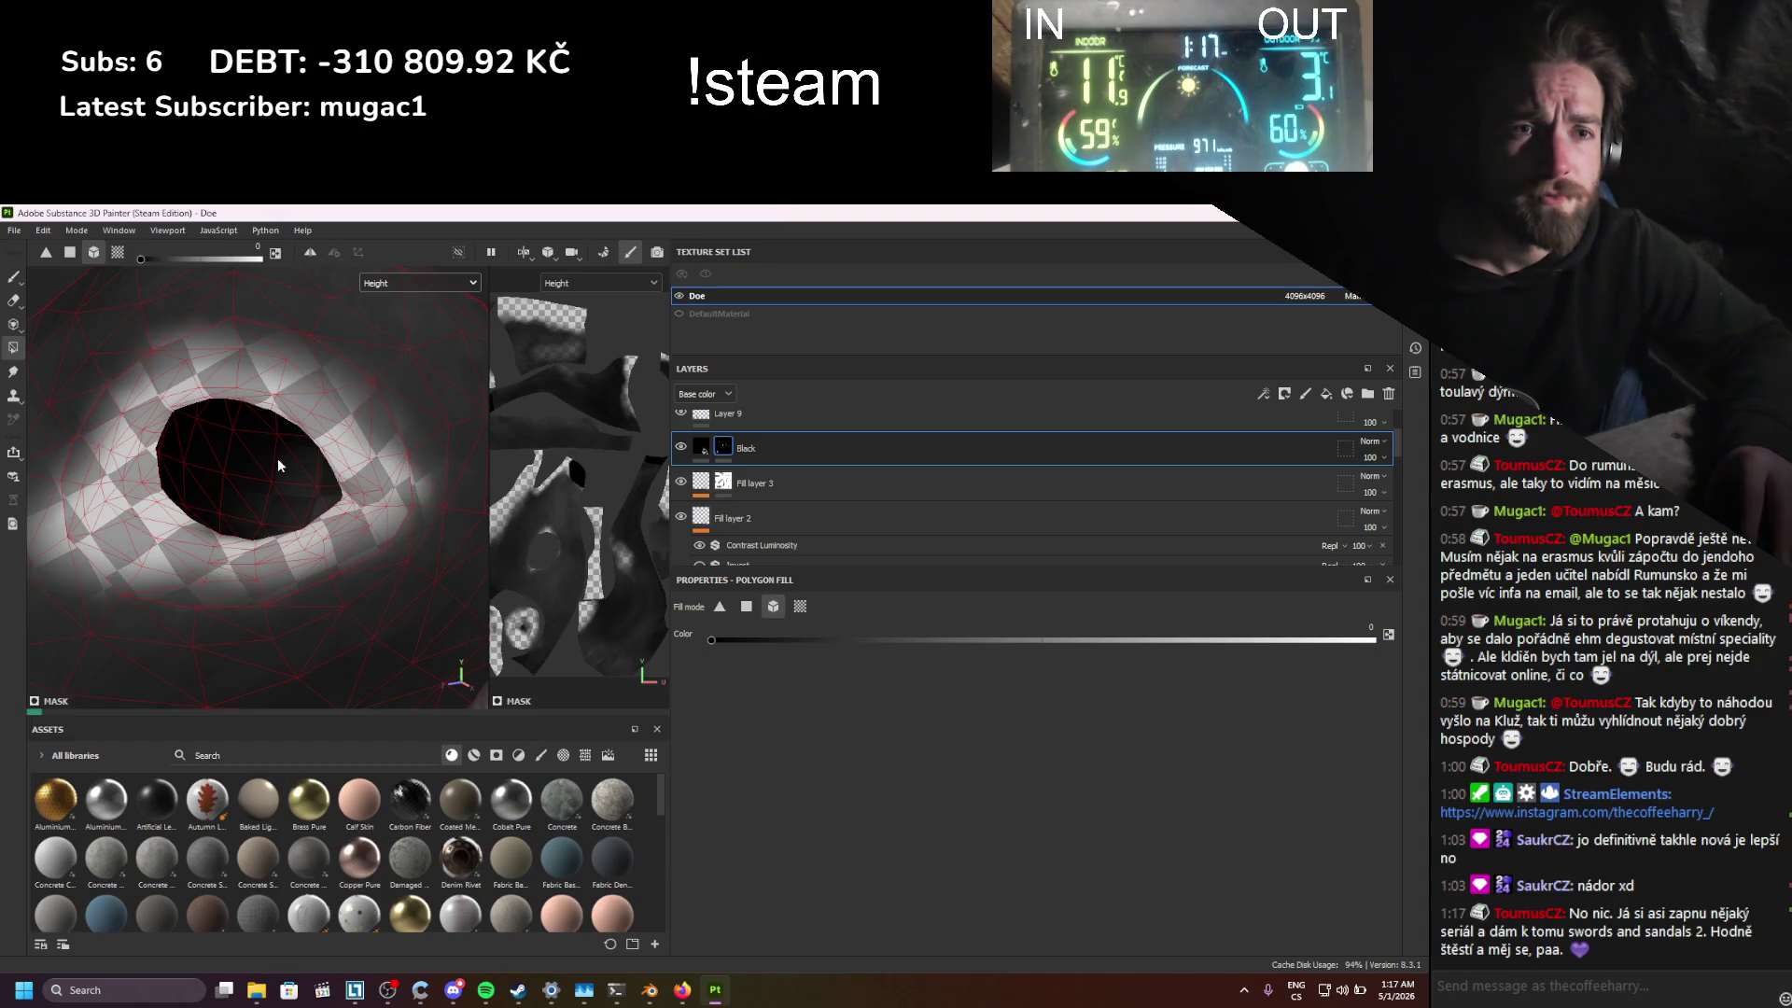
{"action": "left_click_drag", "start_coordinate": [375, 504], "coordinate": [373, 504], "text": "alt"}
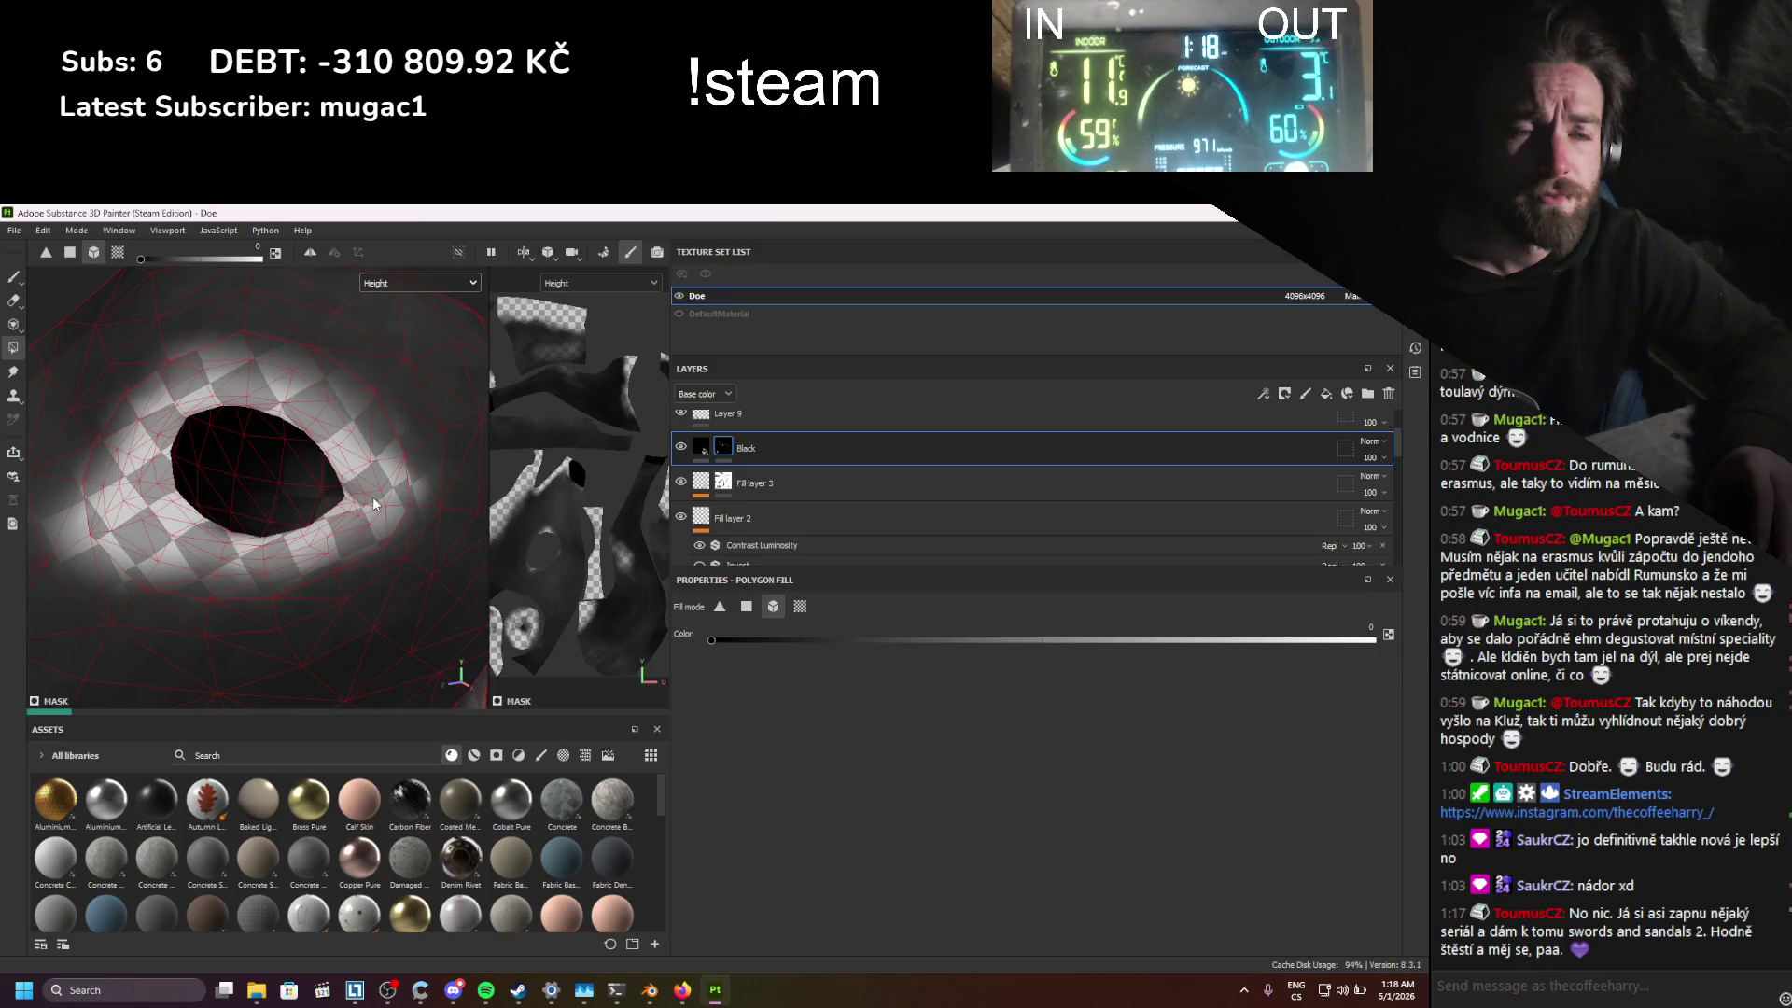
{"action": "key", "text": "ctrl+z"}
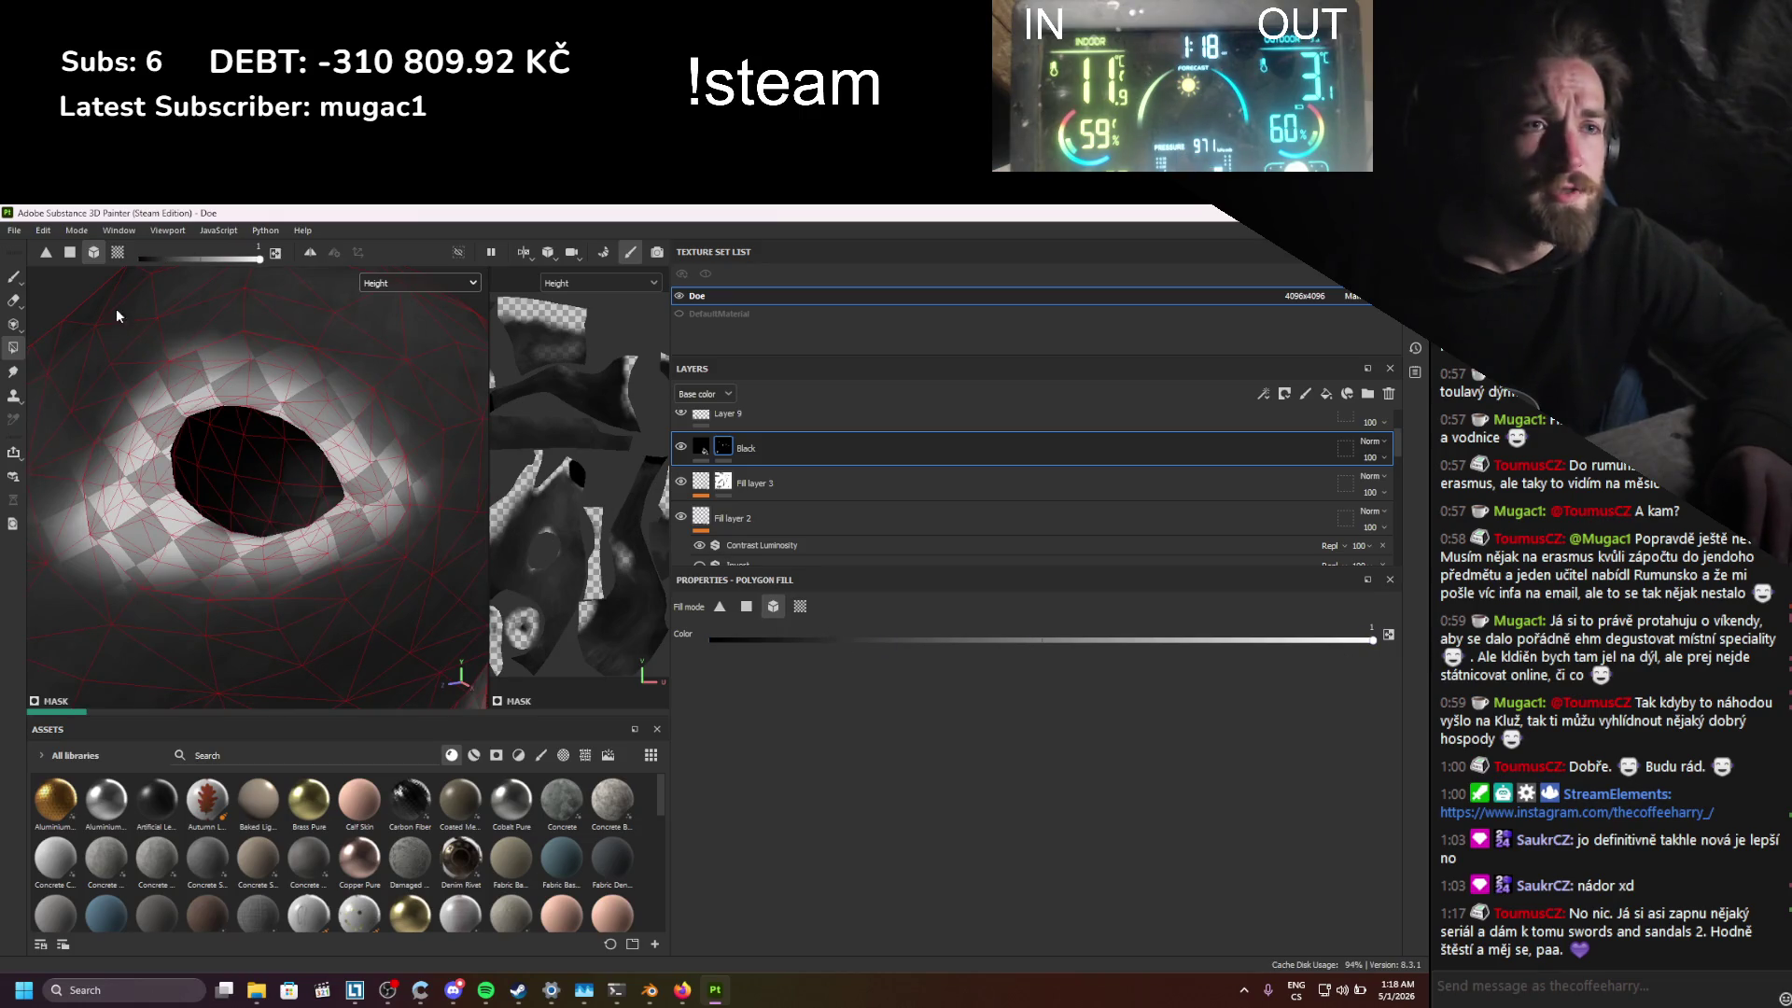
Step: Return to the Paint brush and bring up the viewport channel list
{"action": "key", "text": "1"}
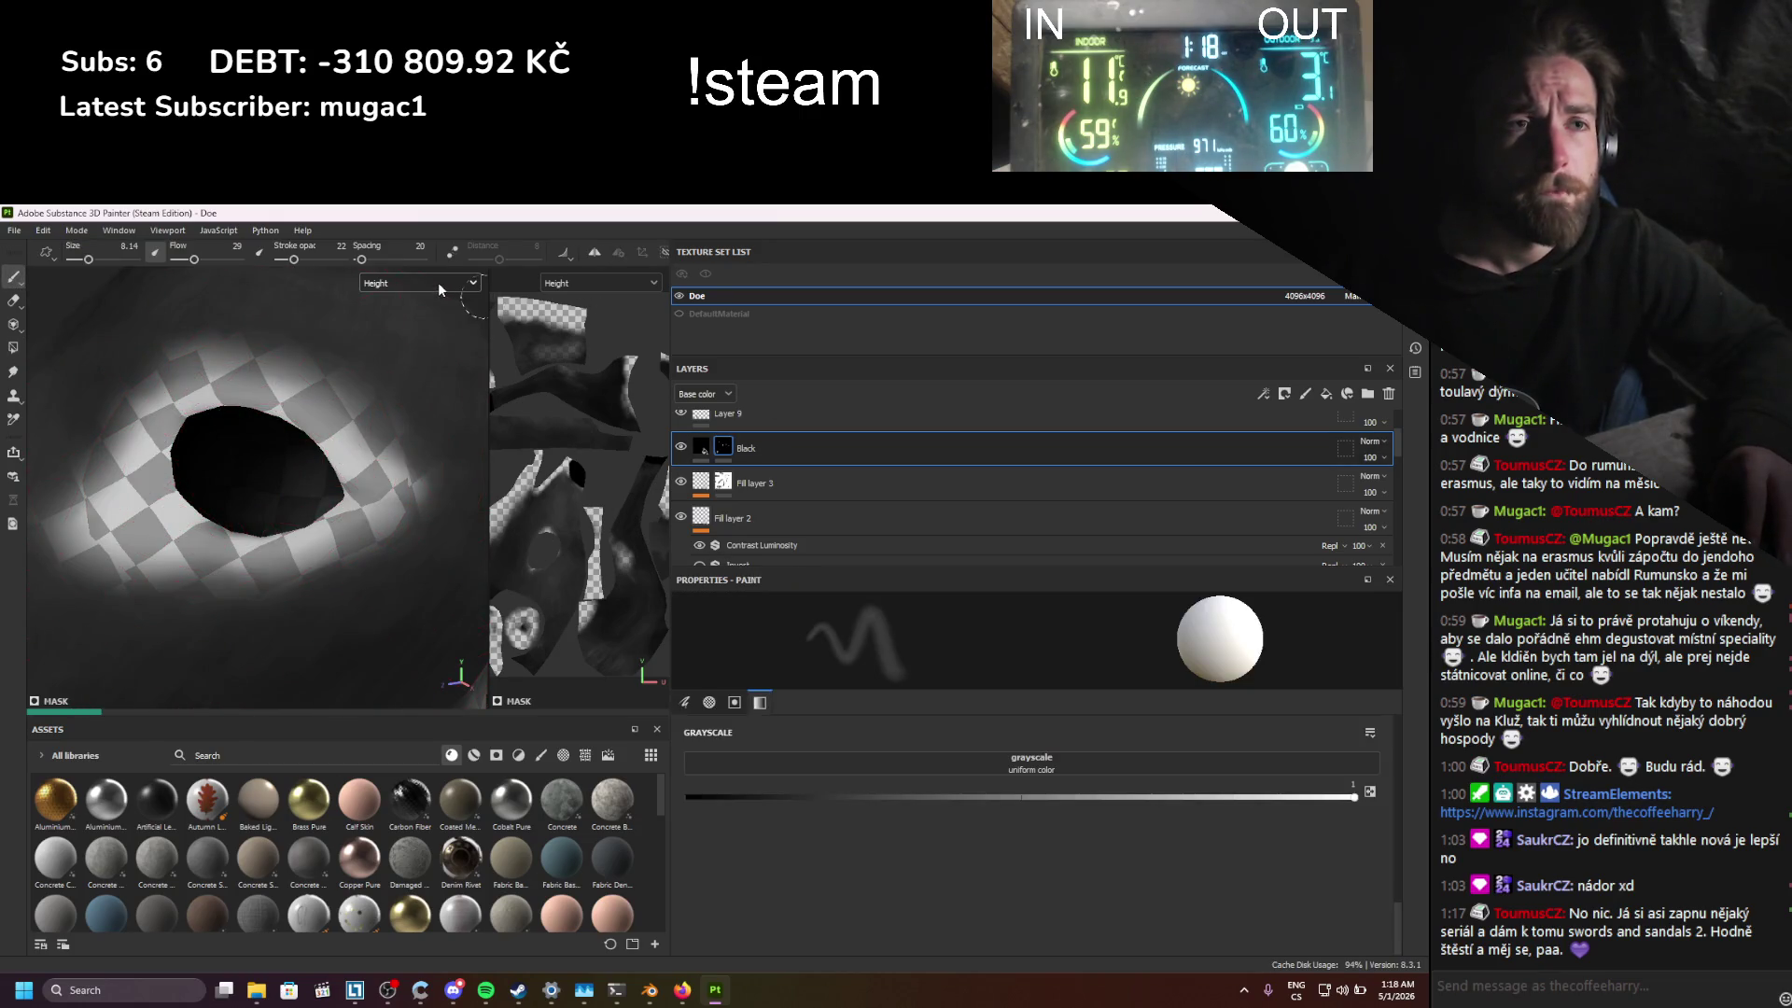
{"action": "key", "text": "4"}
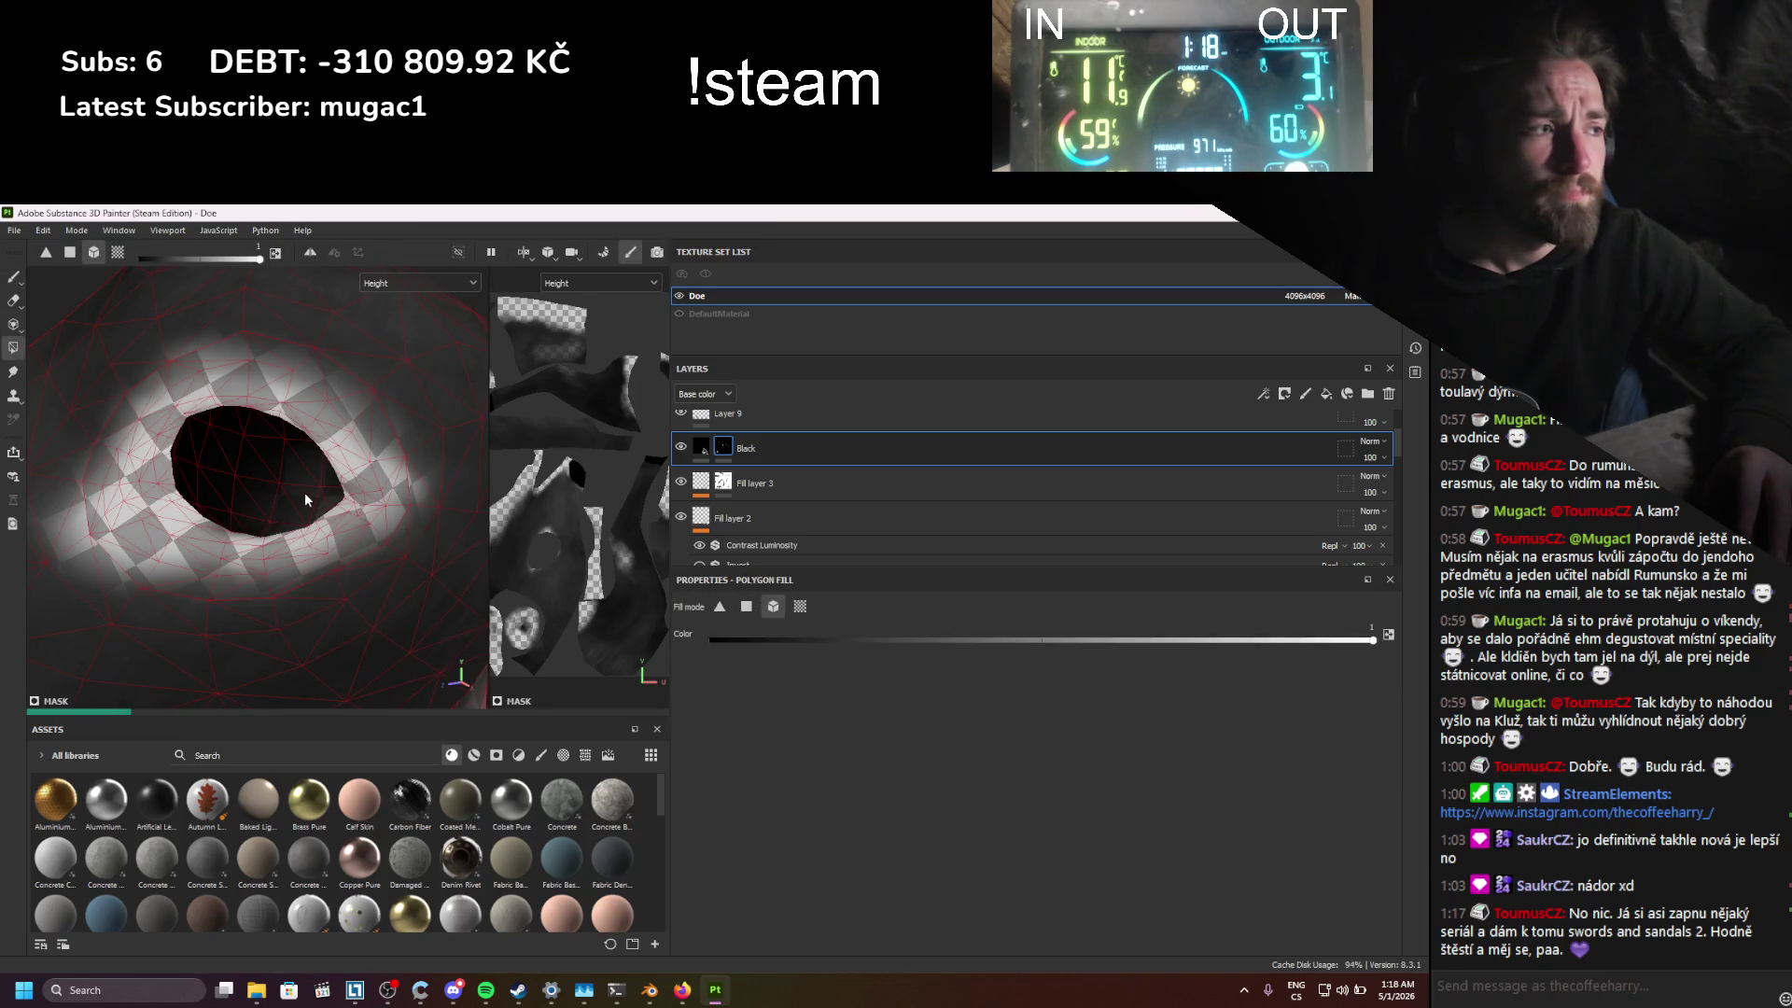
{"action": "key", "text": "1"}
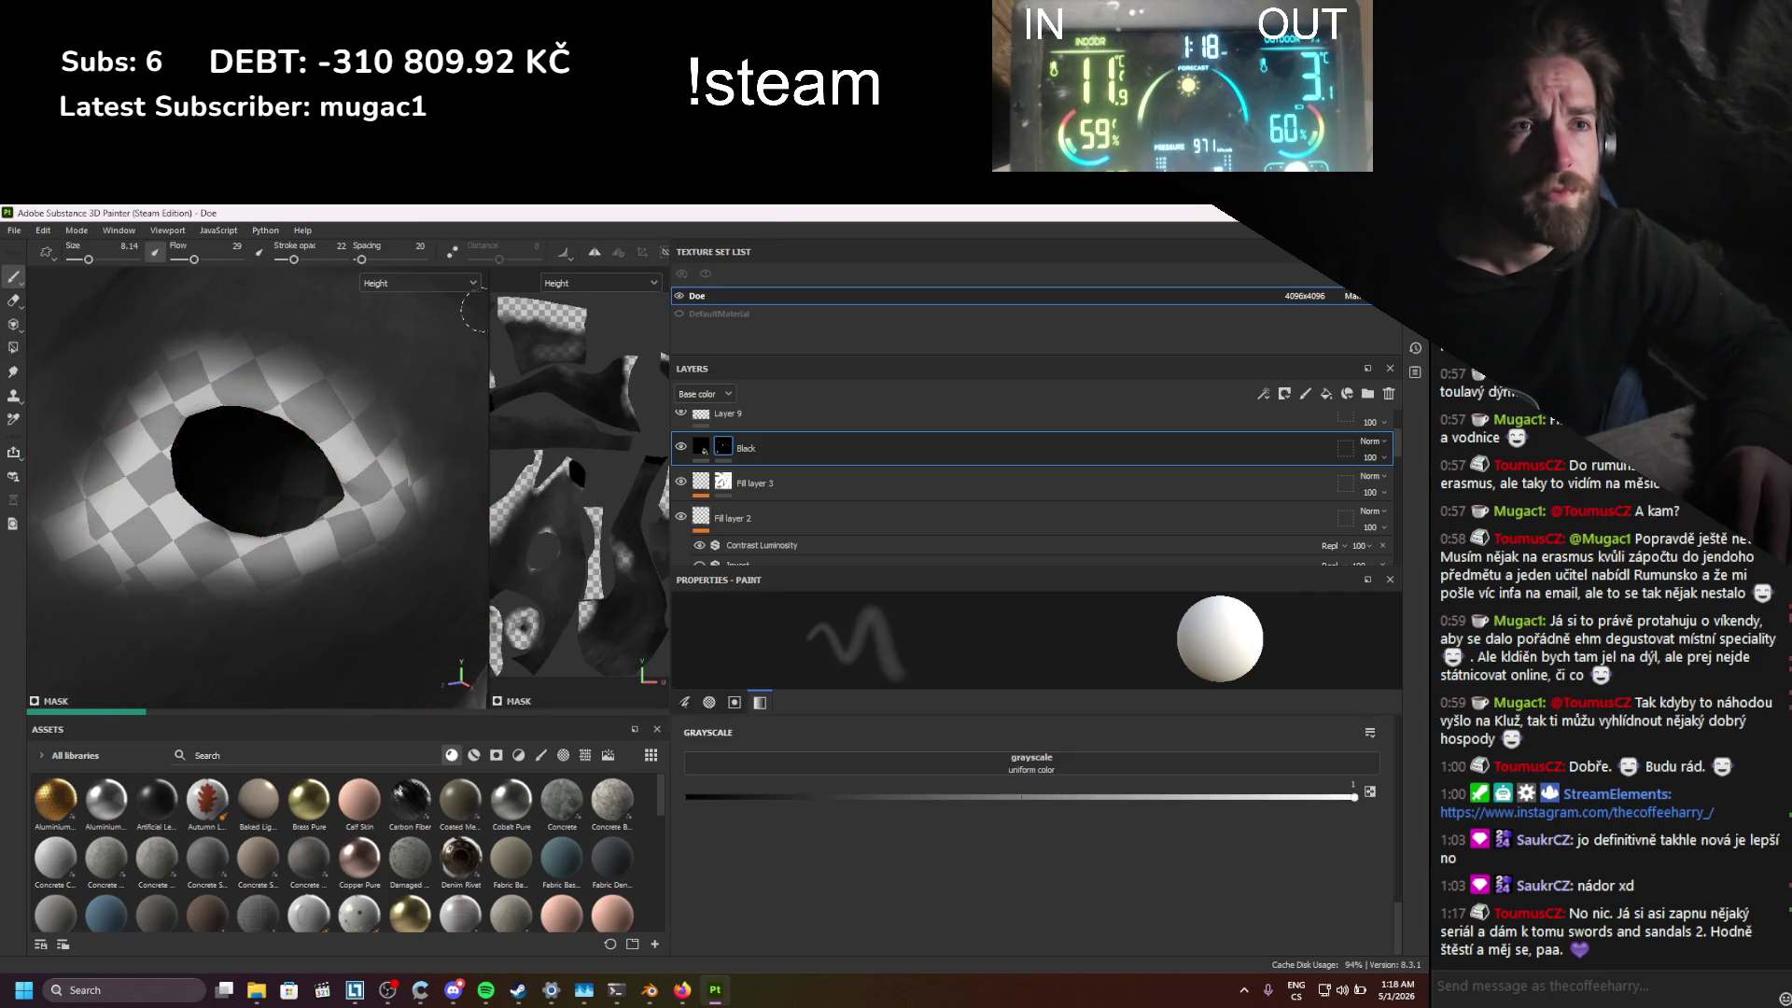
{"action": "left_click", "coordinate": [439, 285]}
{"action": "scroll", "coordinate": [403, 313], "scroll_direction": "up", "scroll_amount": 2}
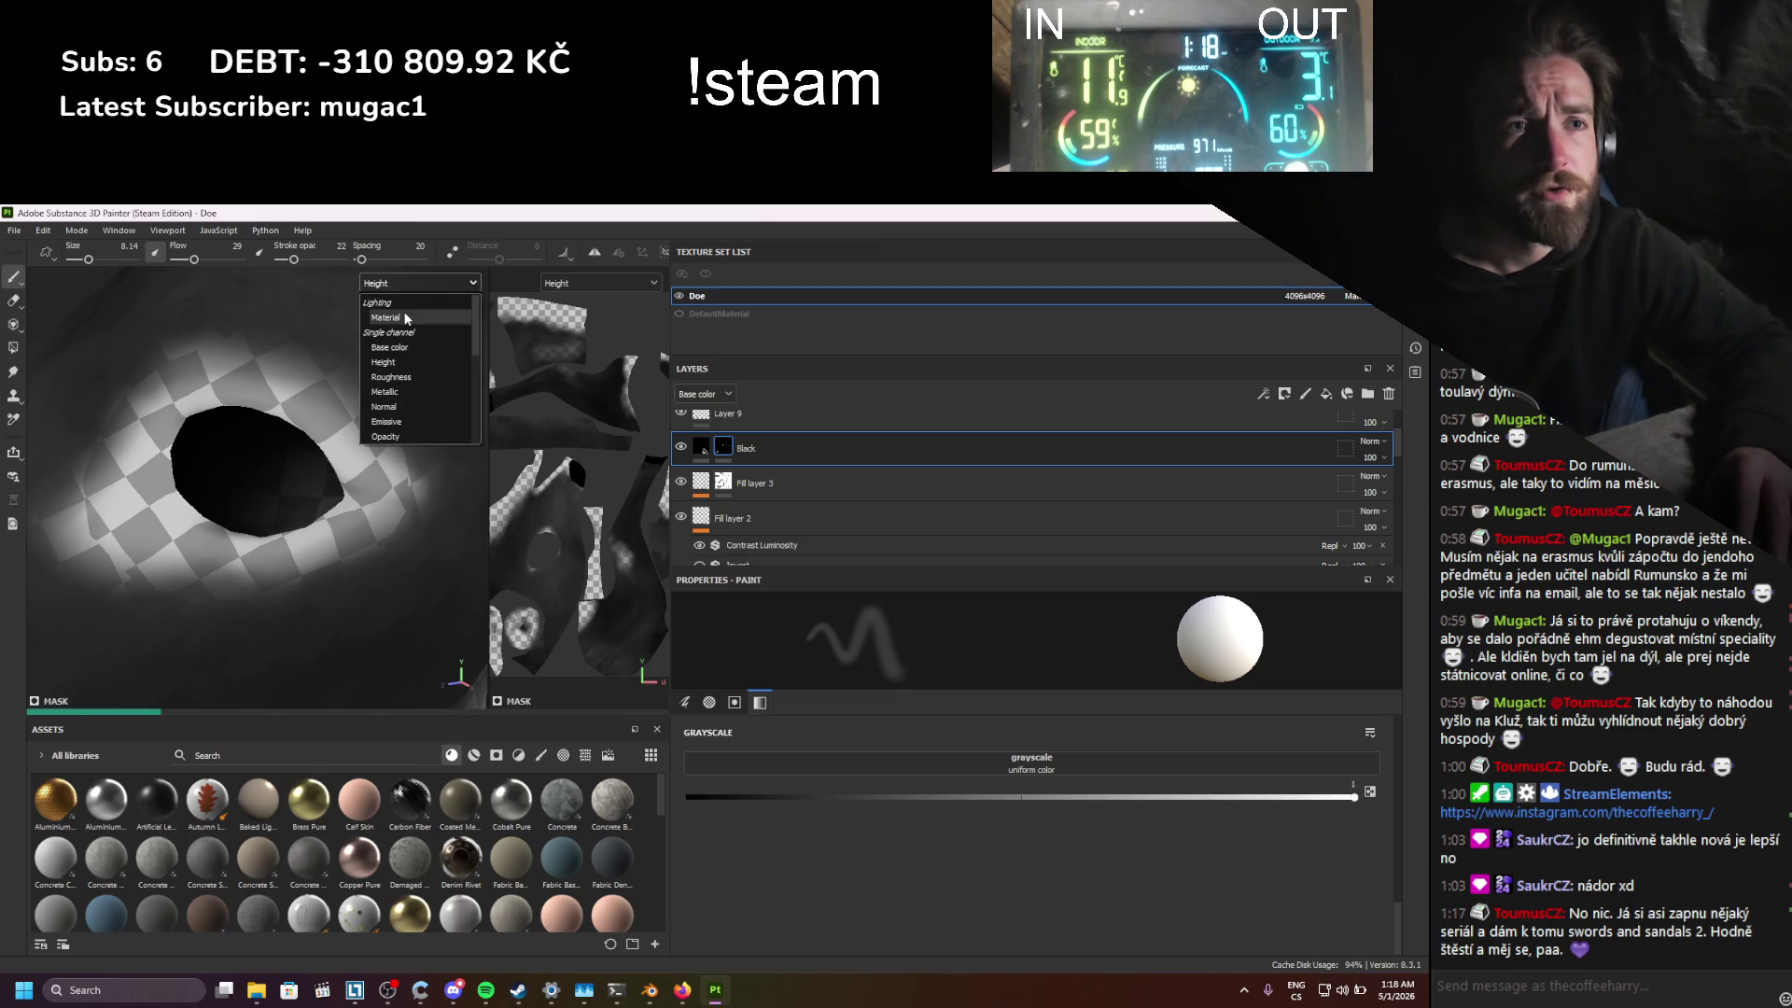
Step: Show the Material channel and orbit around the doe's head to inspect the glossy dark eye
{"action": "left_click", "coordinate": [405, 318]}
{"action": "scroll", "coordinate": [347, 381], "scroll_direction": "down", "scroll_amount": 3}
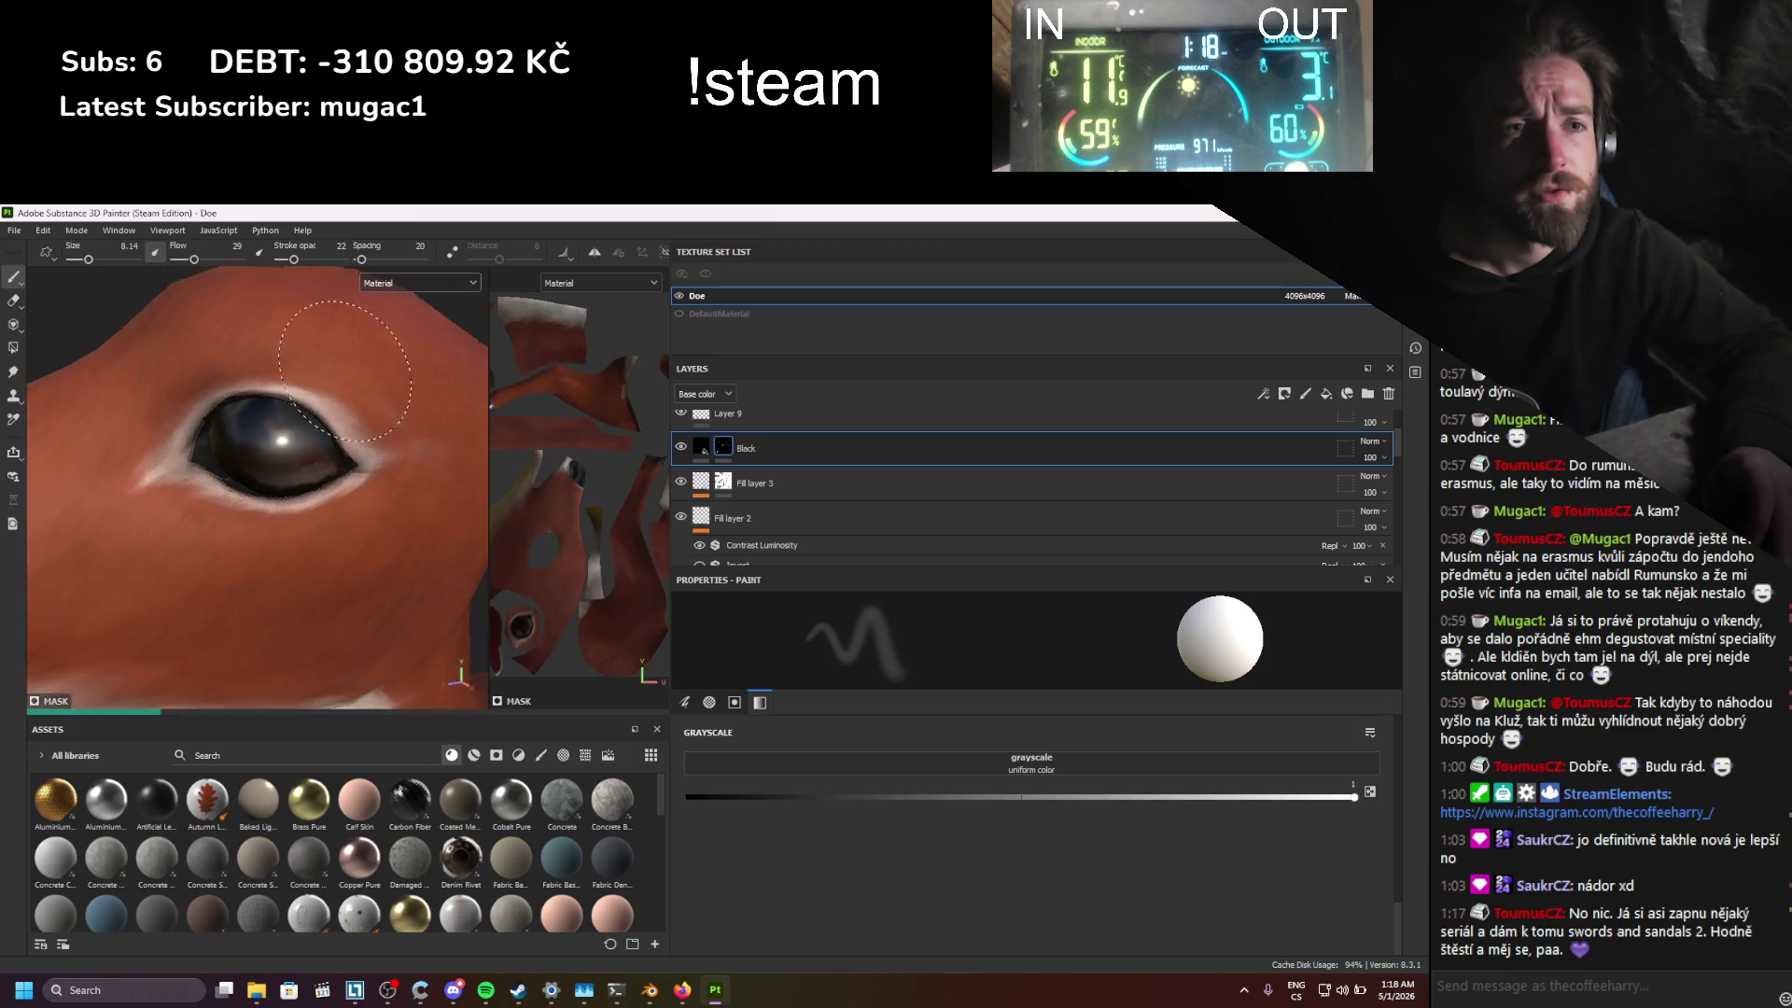
{"action": "left_click_drag", "start_coordinate": [347, 380], "coordinate": [316, 408], "text": "alt"}
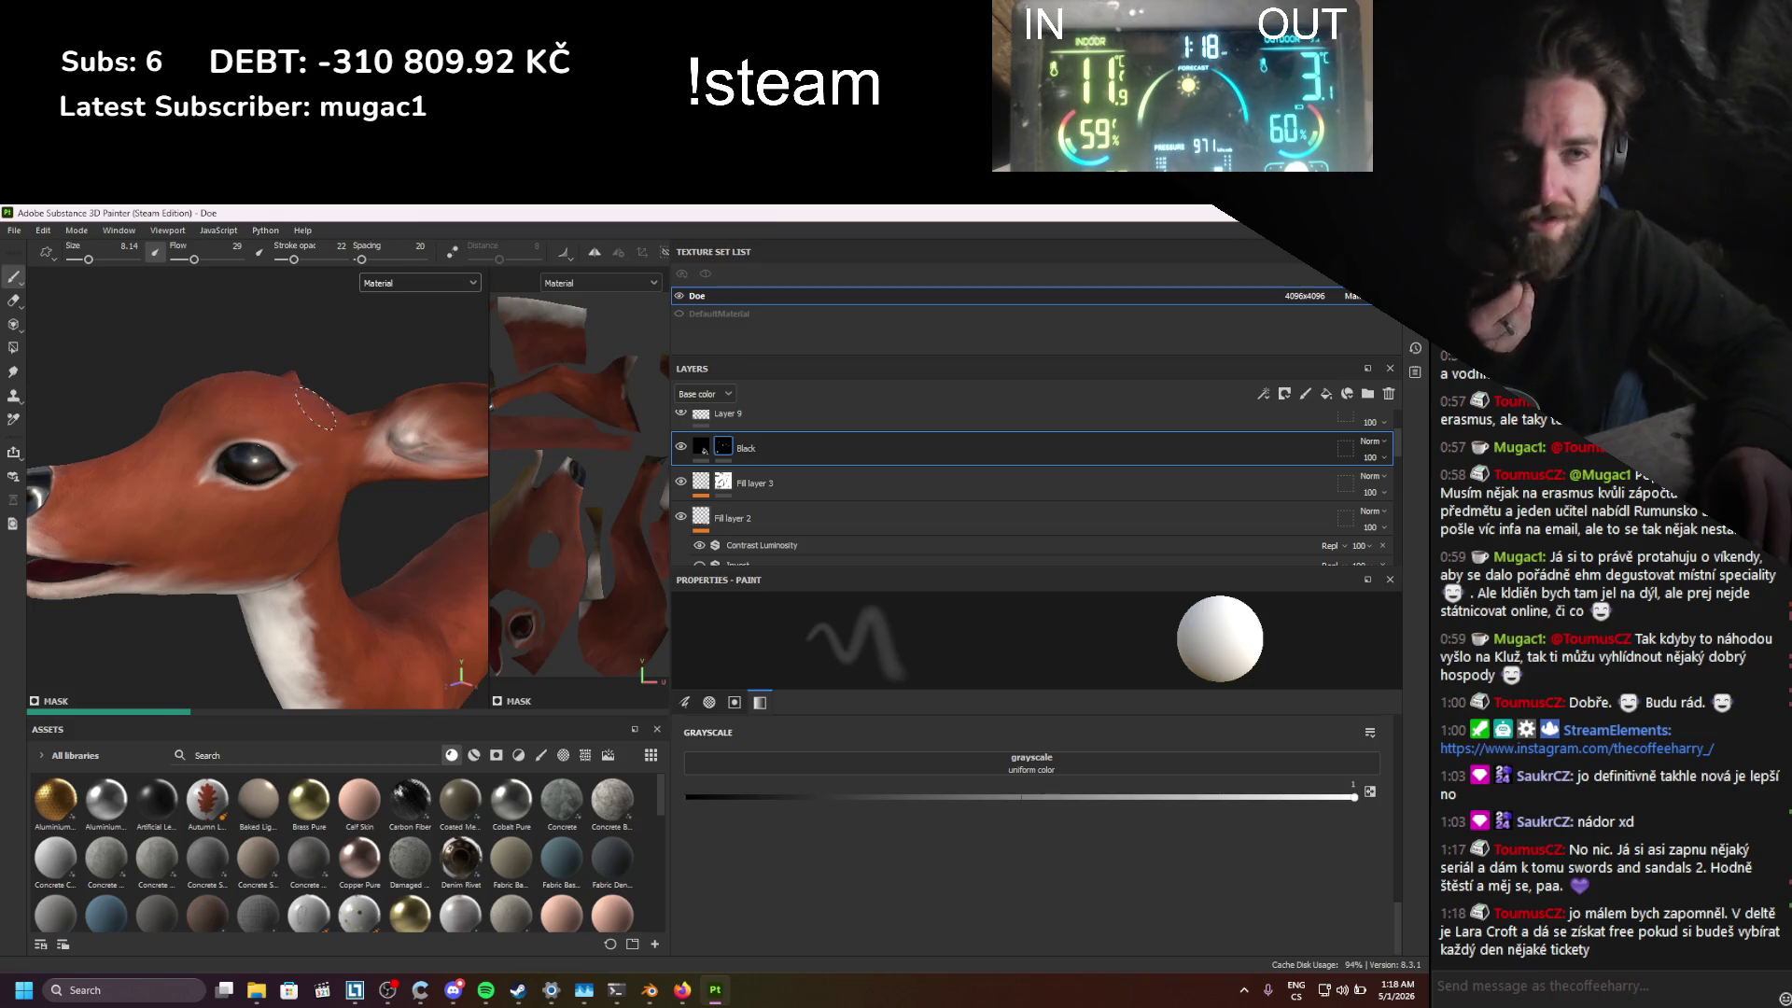
{"action": "scroll", "coordinate": [315, 408], "scroll_direction": "up", "scroll_amount": 5}
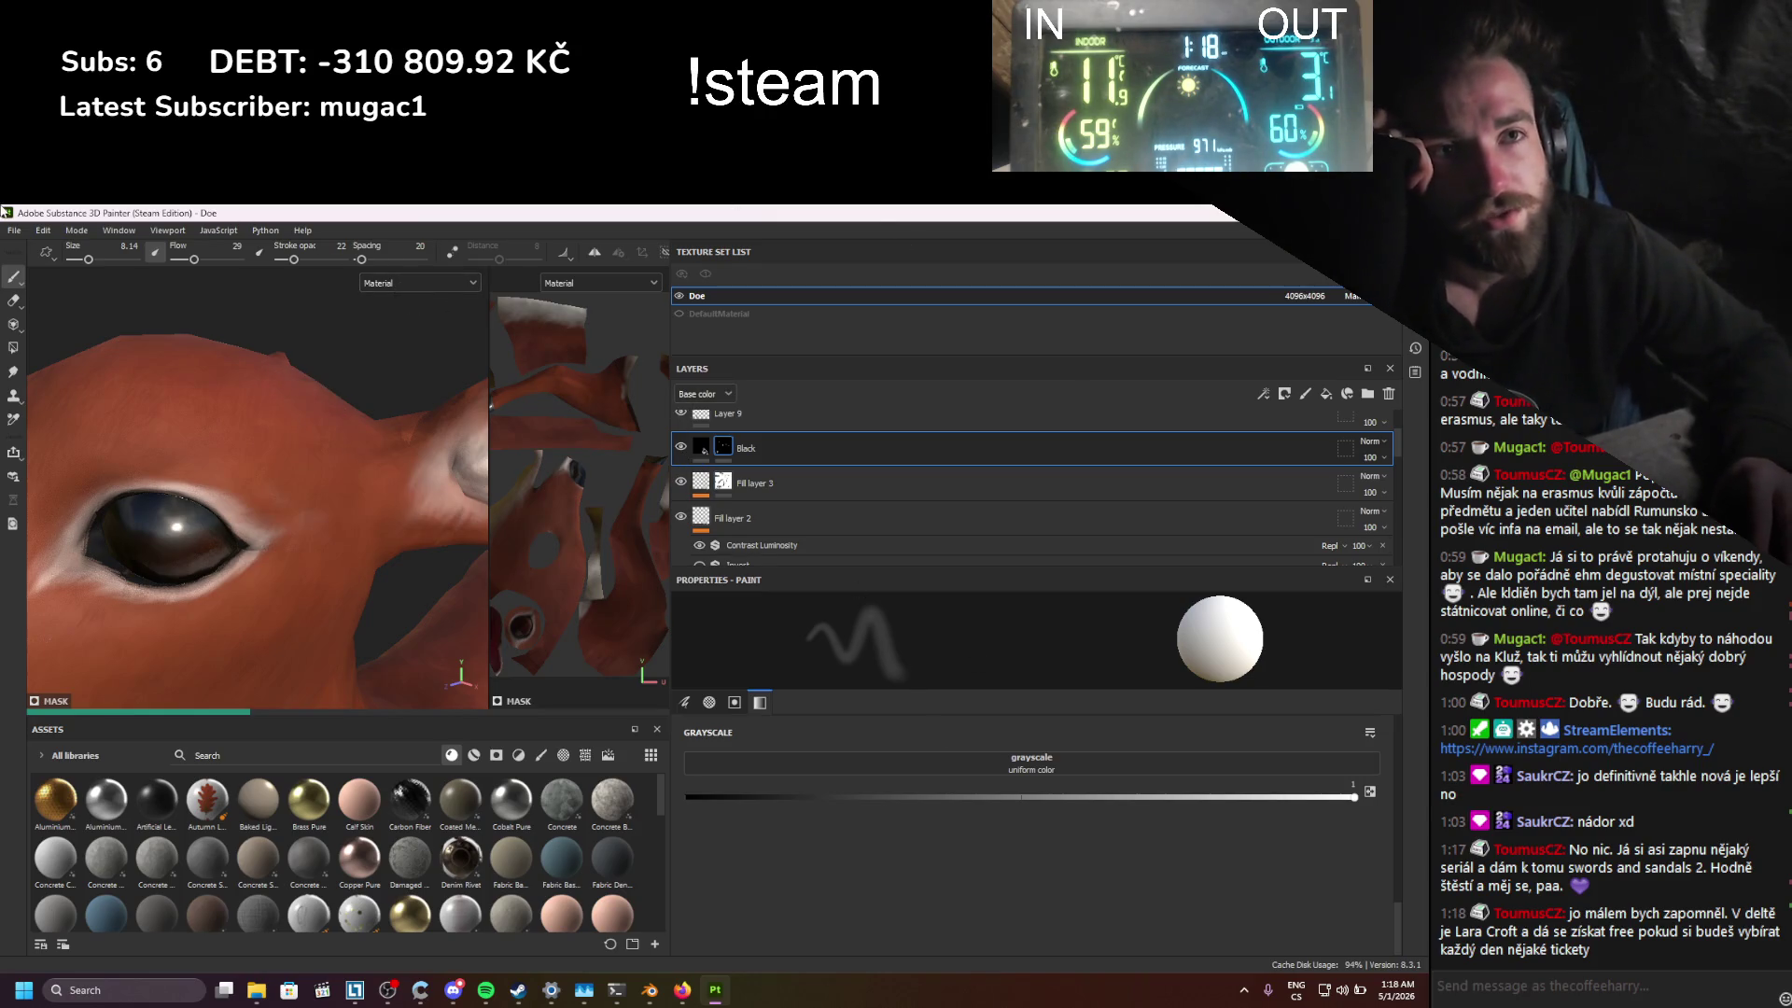
{"action": "left_click", "coordinate": [14, 231]}
Step: Export the seven Doe PNG maps at 4096 with the Blender (Principled BSDF) template, then close the export window
{"action": "key", "text": "Escape"}
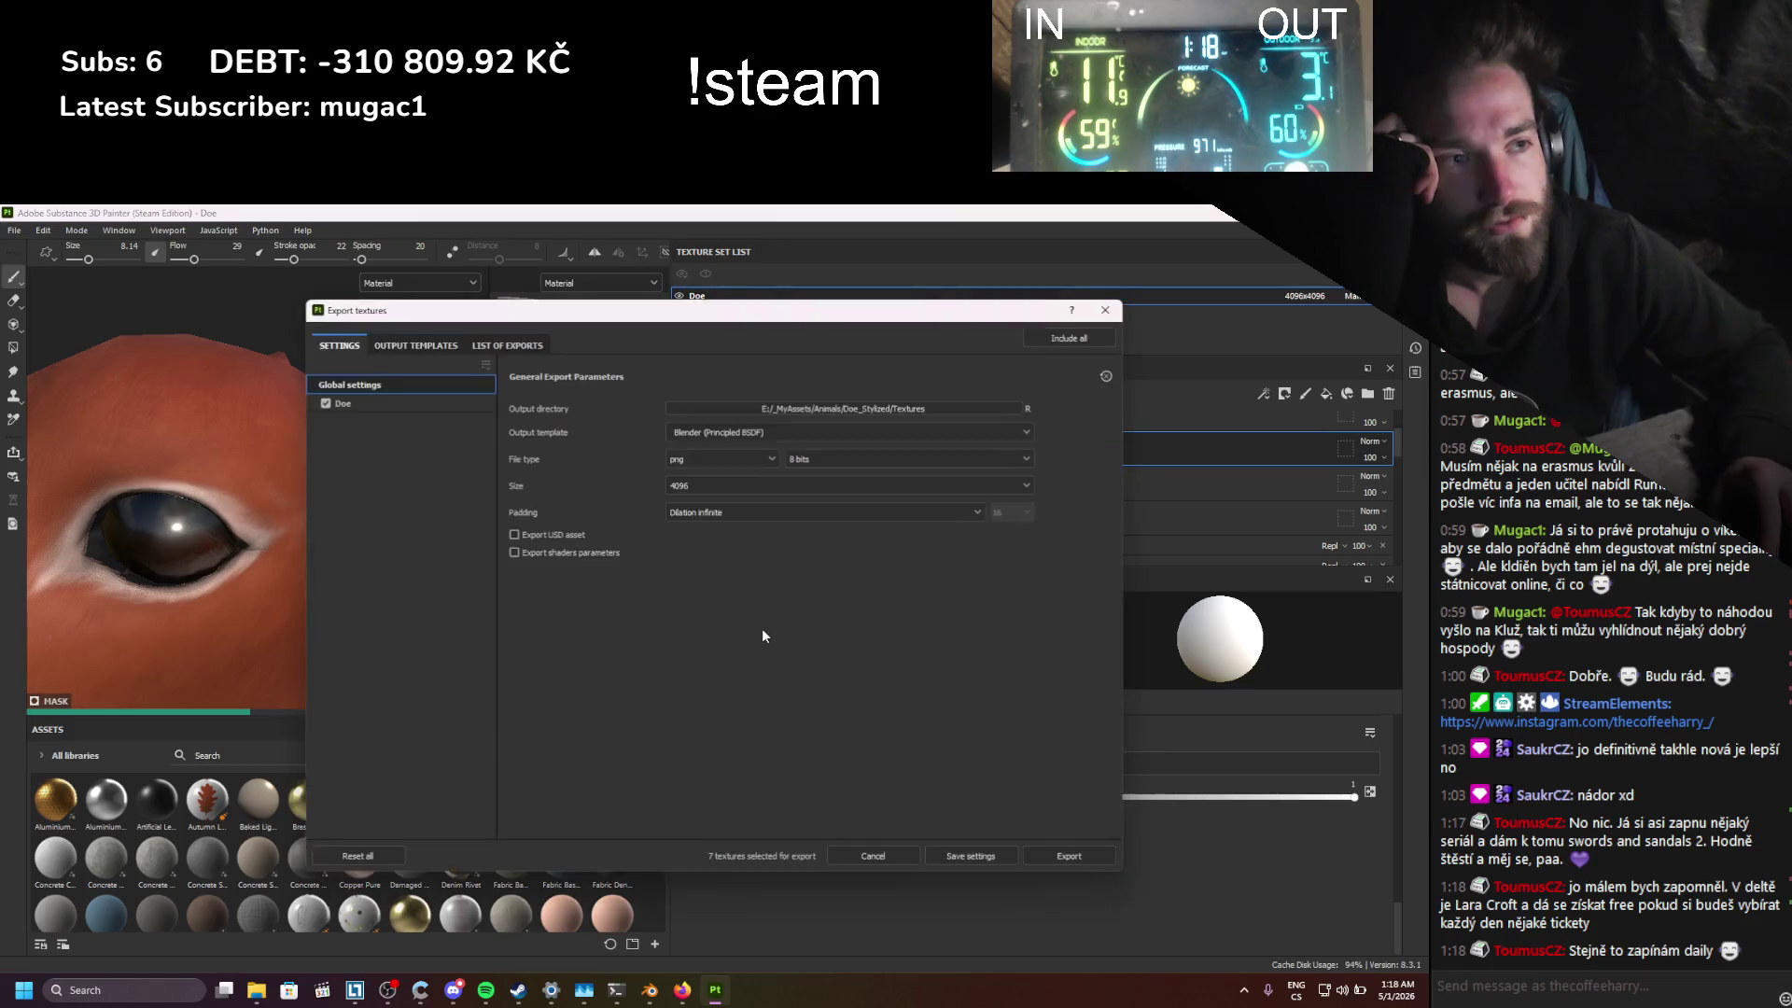
{"action": "left_click", "coordinate": [1070, 858]}
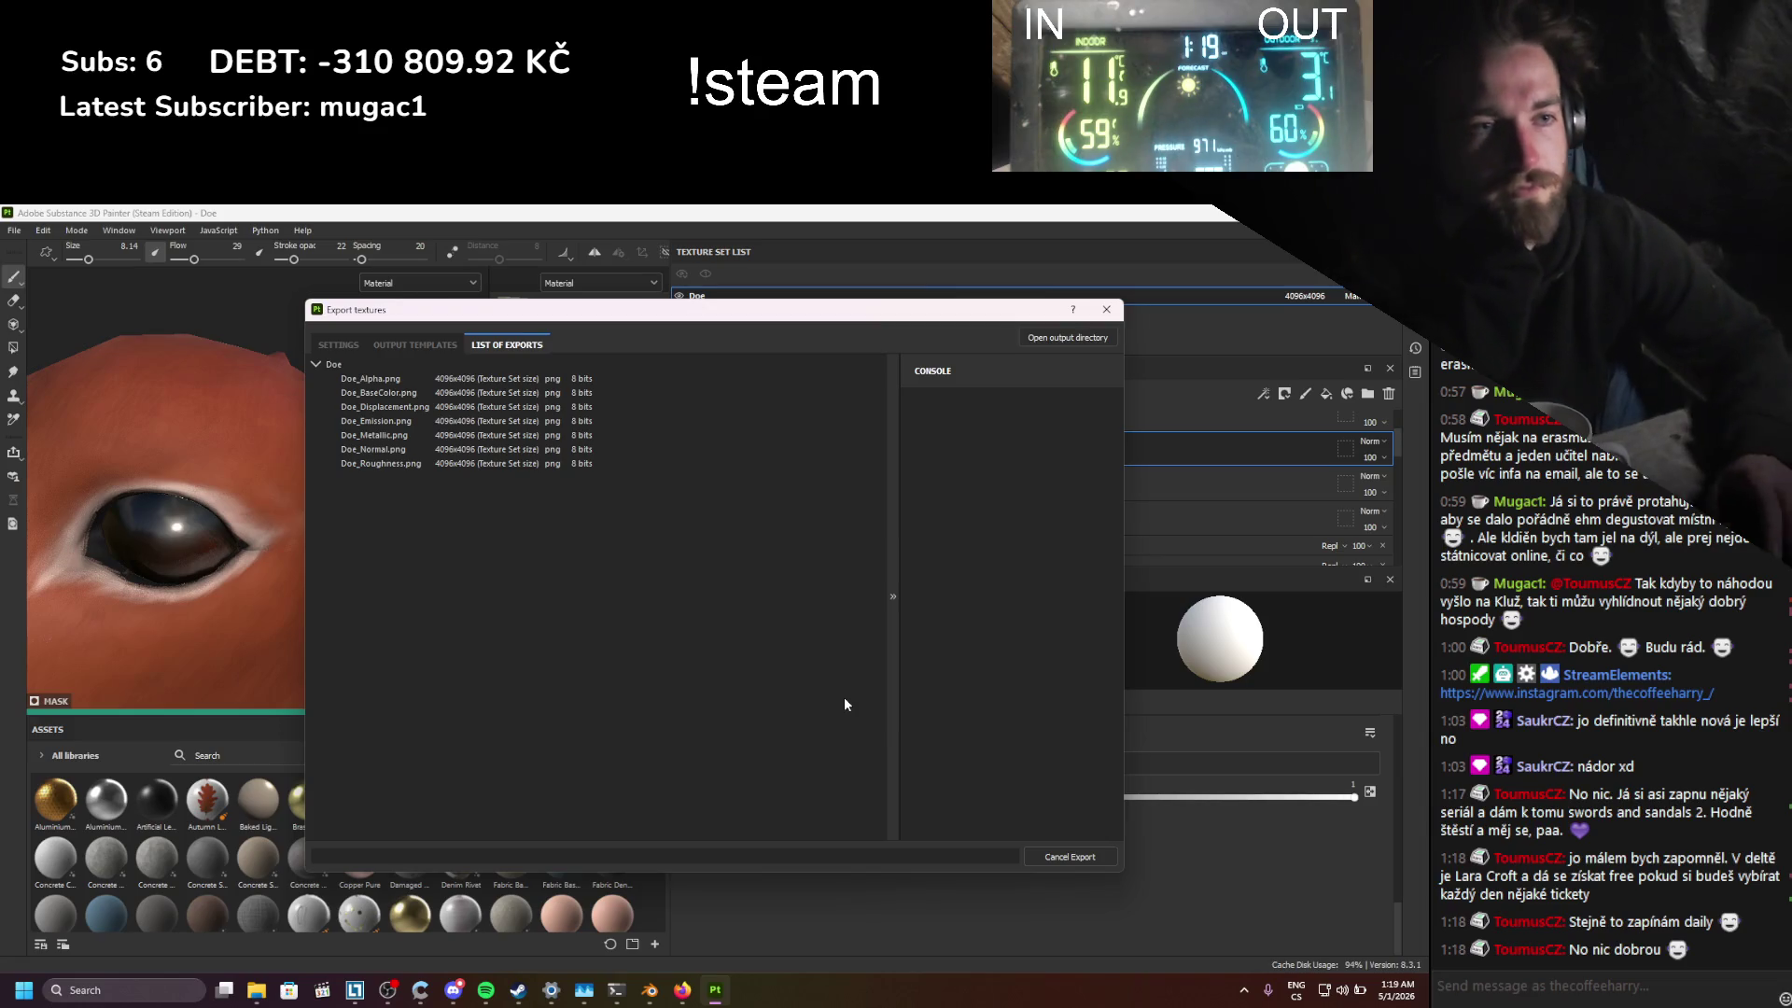
{"action": "left_click_drag", "start_coordinate": [668, 322], "coordinate": [909, 317]}
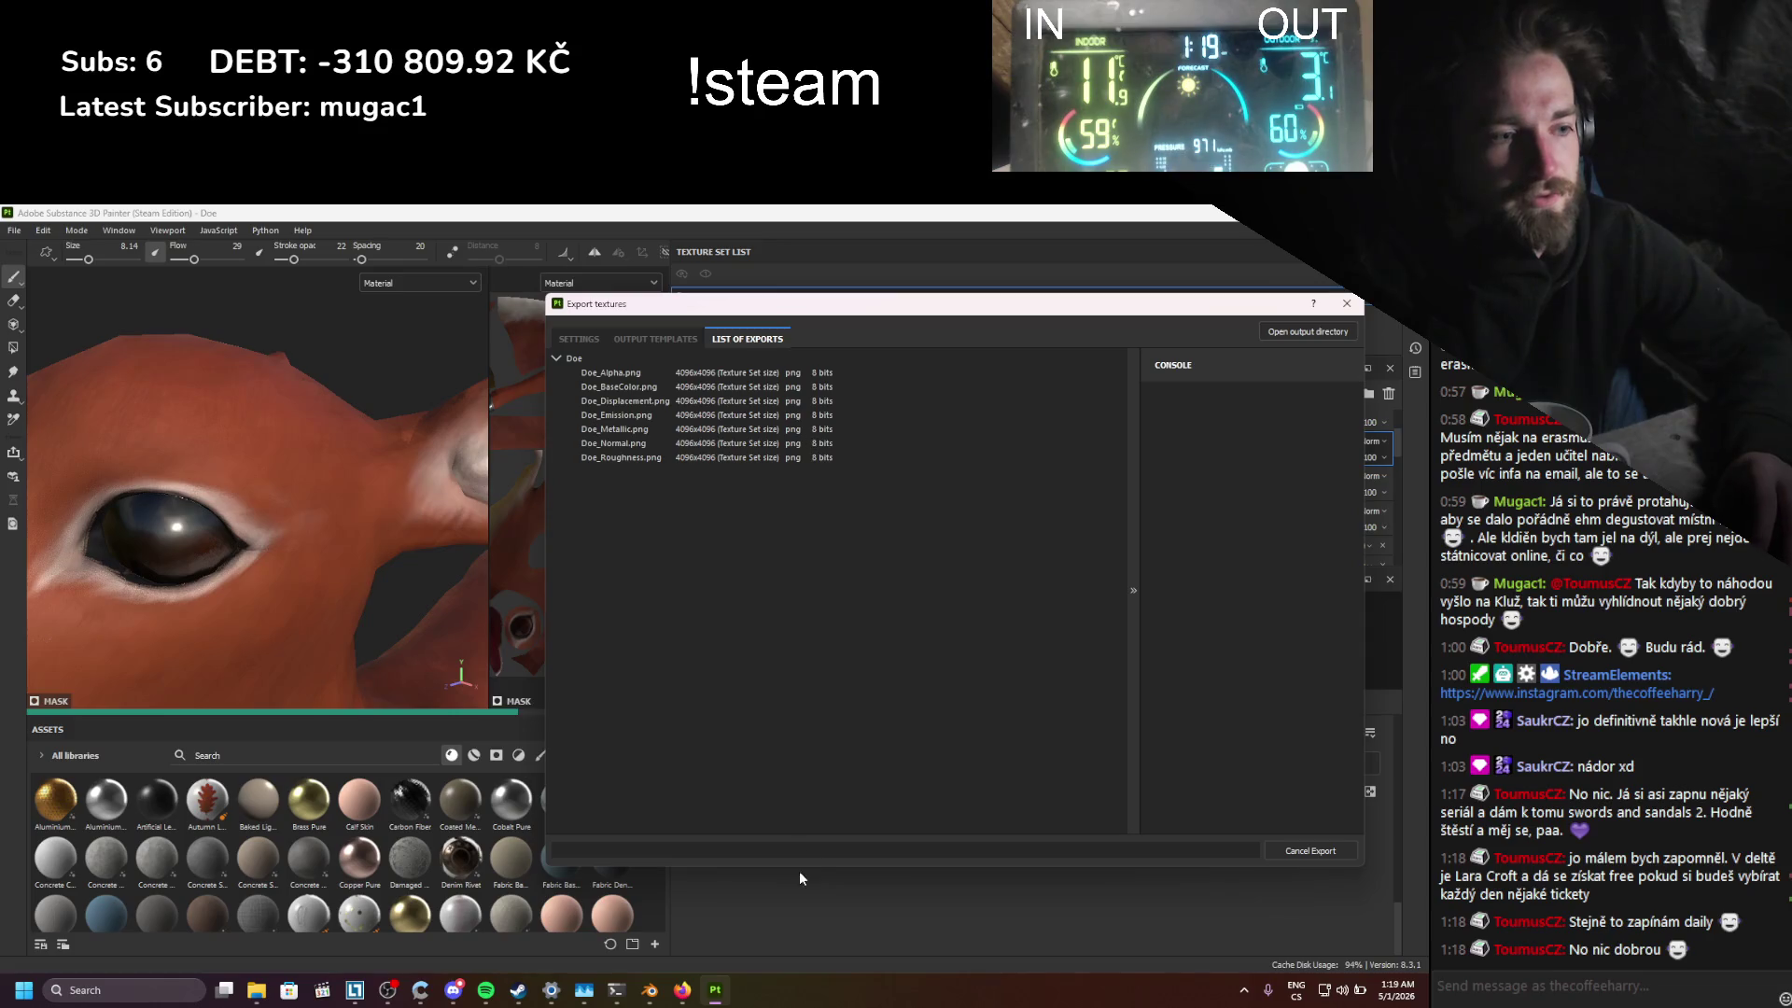
{"action": "left_click_drag", "start_coordinate": [797, 865], "coordinate": [793, 618]}
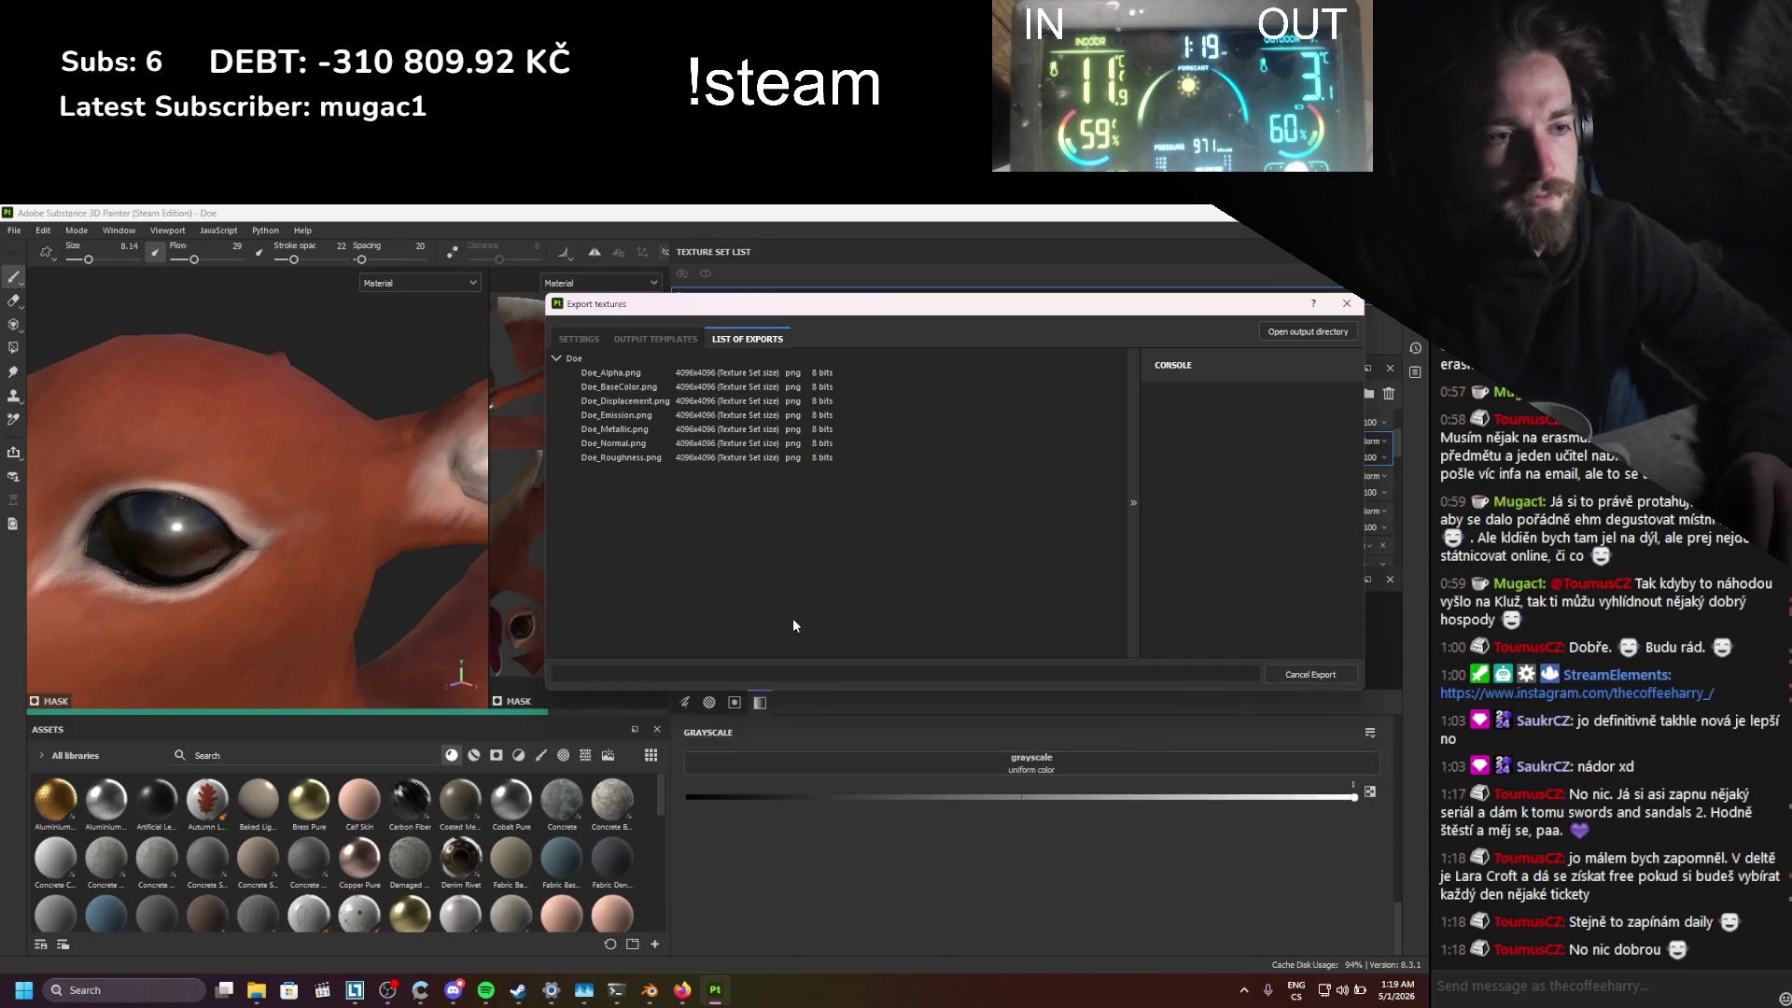
{"action": "left_click_drag", "start_coordinate": [921, 311], "coordinate": [403, 322]}
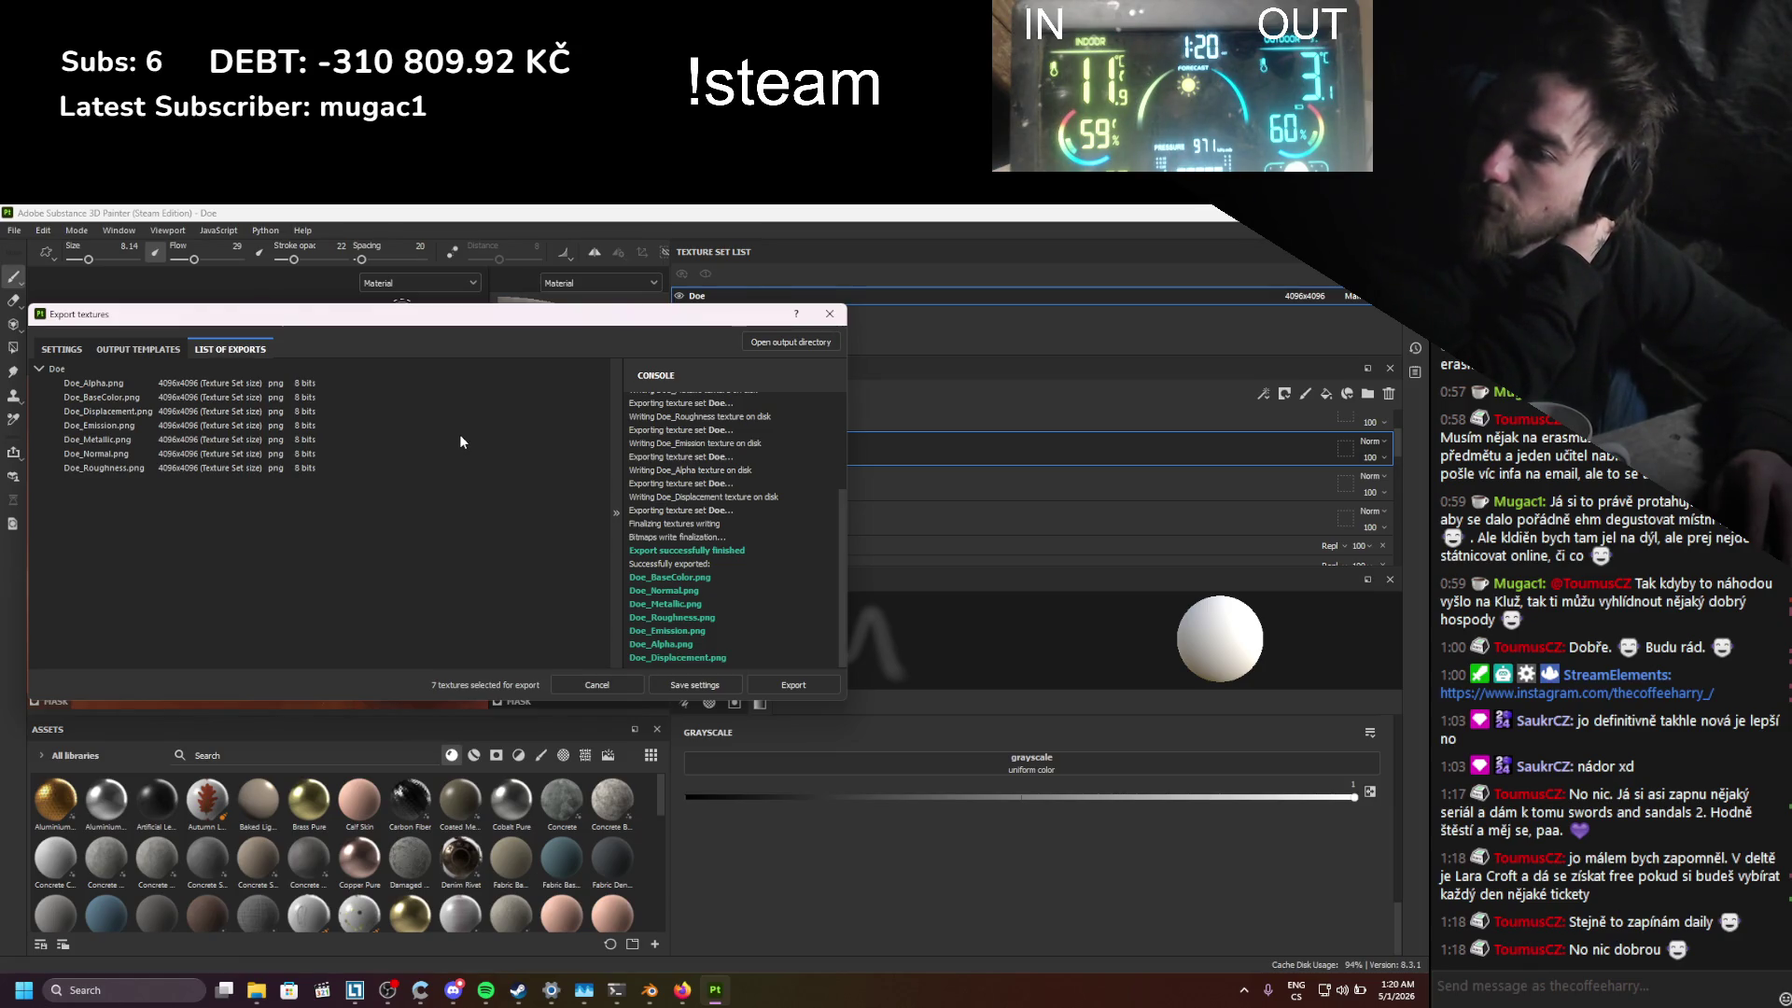
{"action": "left_click", "coordinate": [828, 314]}
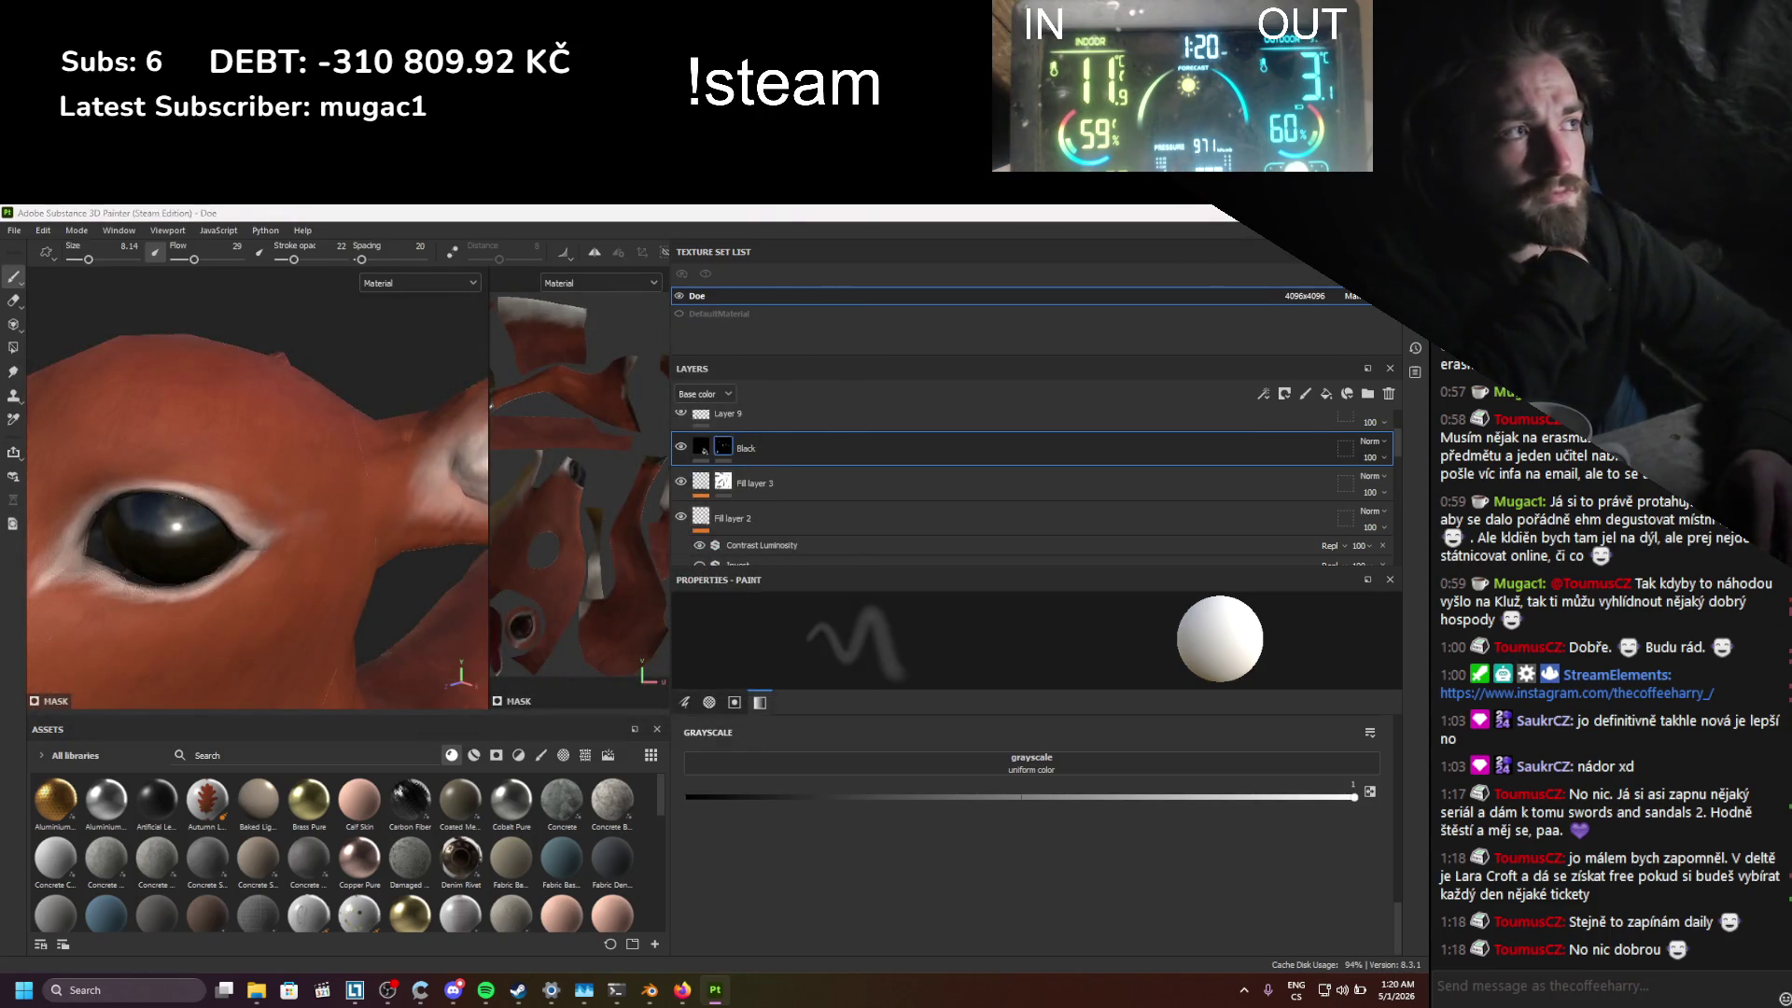
{"action": "key", "text": "alt+Tab"}
{"action": "key", "text": "alt+Tab"}
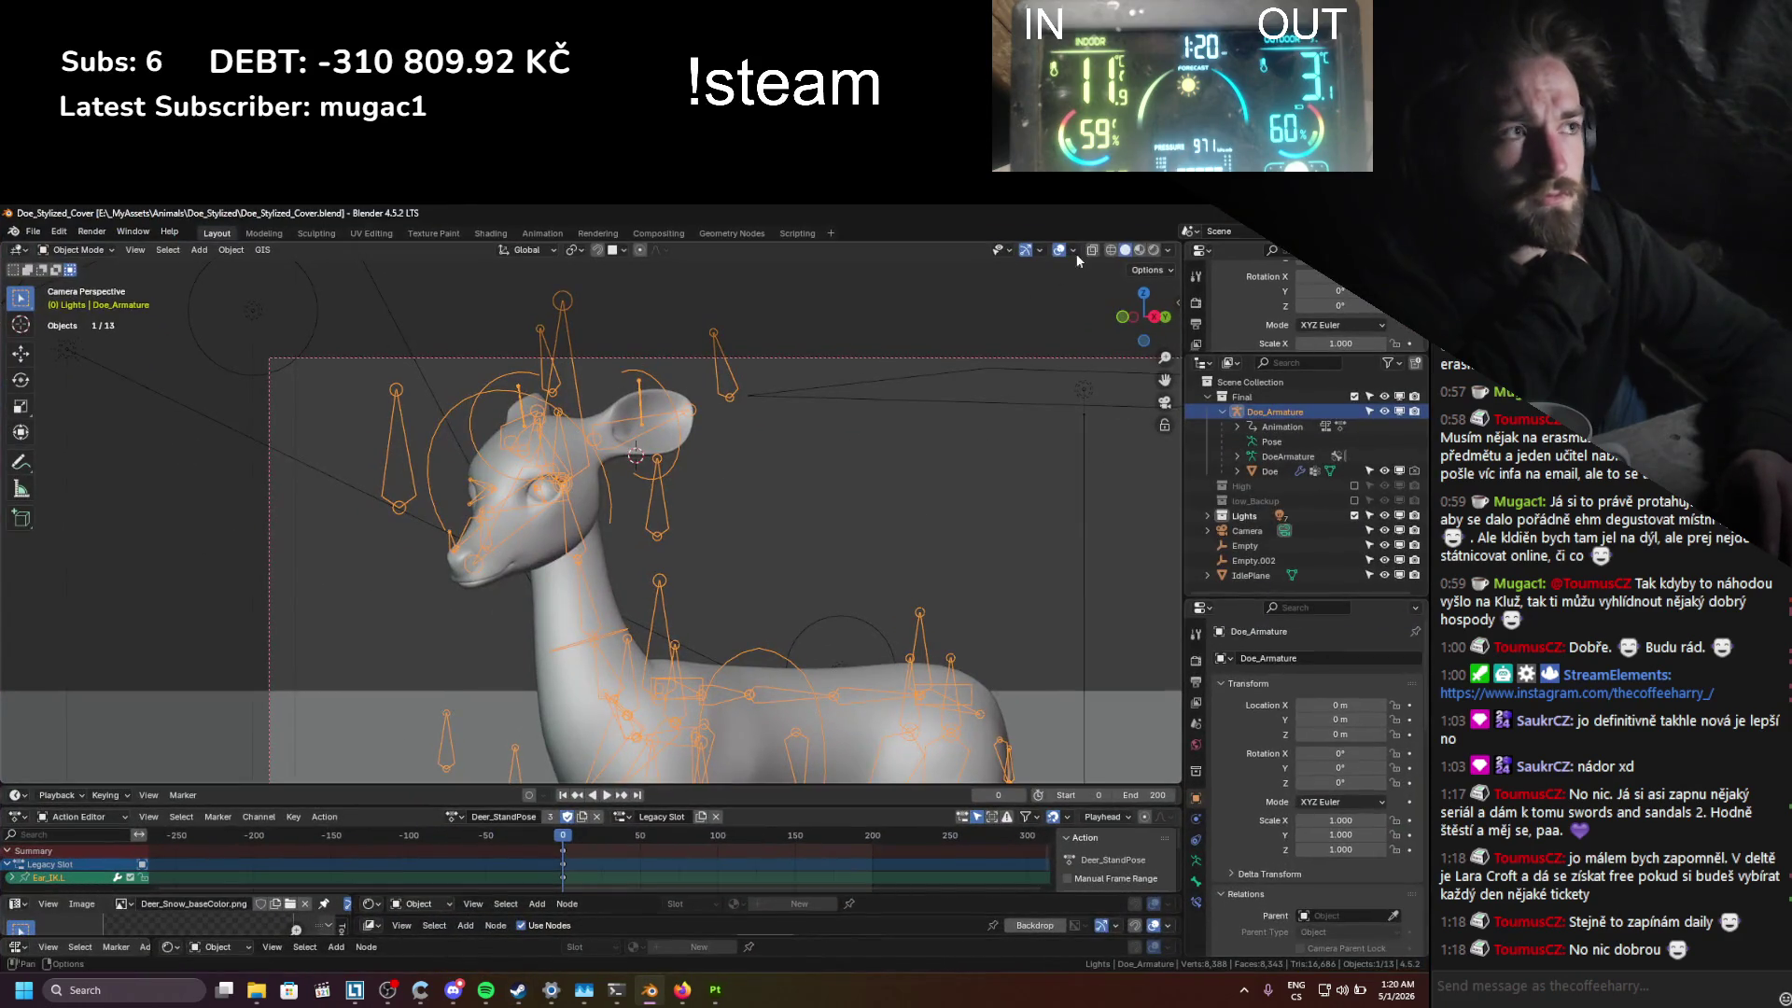
Step: Switch the viewport to Rendered shading and toggle overlays to check the textured doe
{"action": "left_click", "coordinate": [1153, 251]}
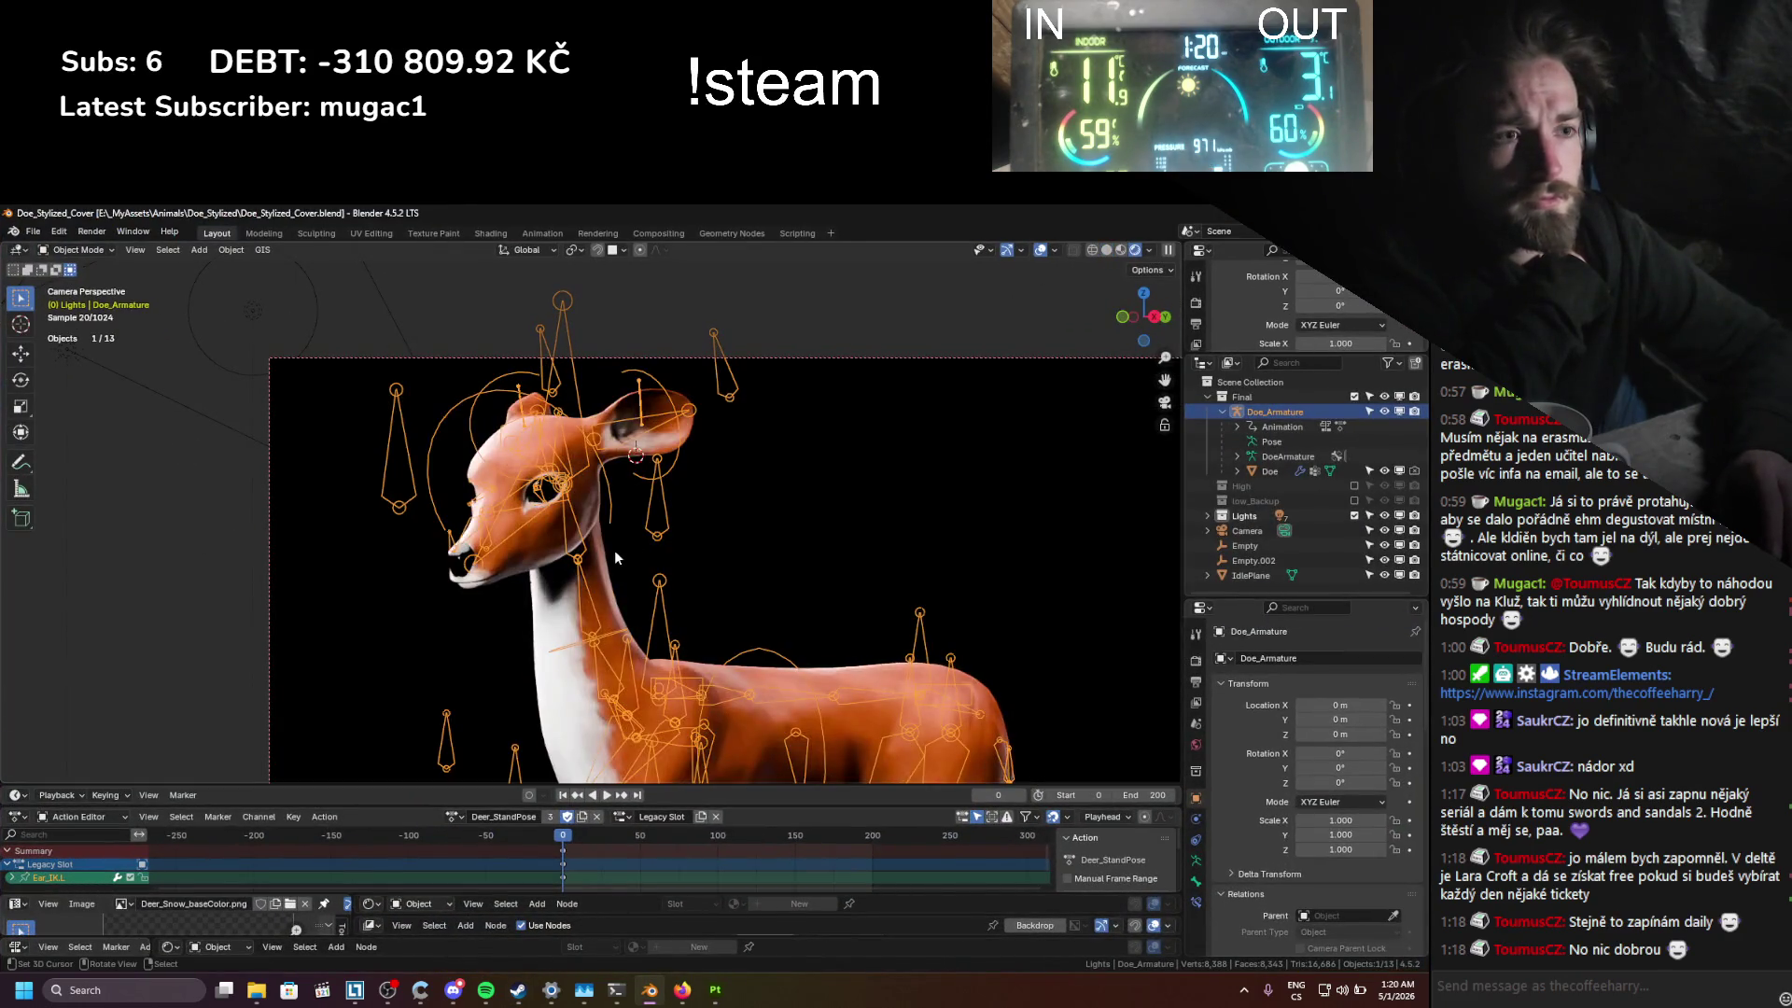
{"action": "scroll", "coordinate": [629, 548], "scroll_direction": "down", "scroll_amount": 1}
{"action": "left_click", "coordinate": [1039, 250]}
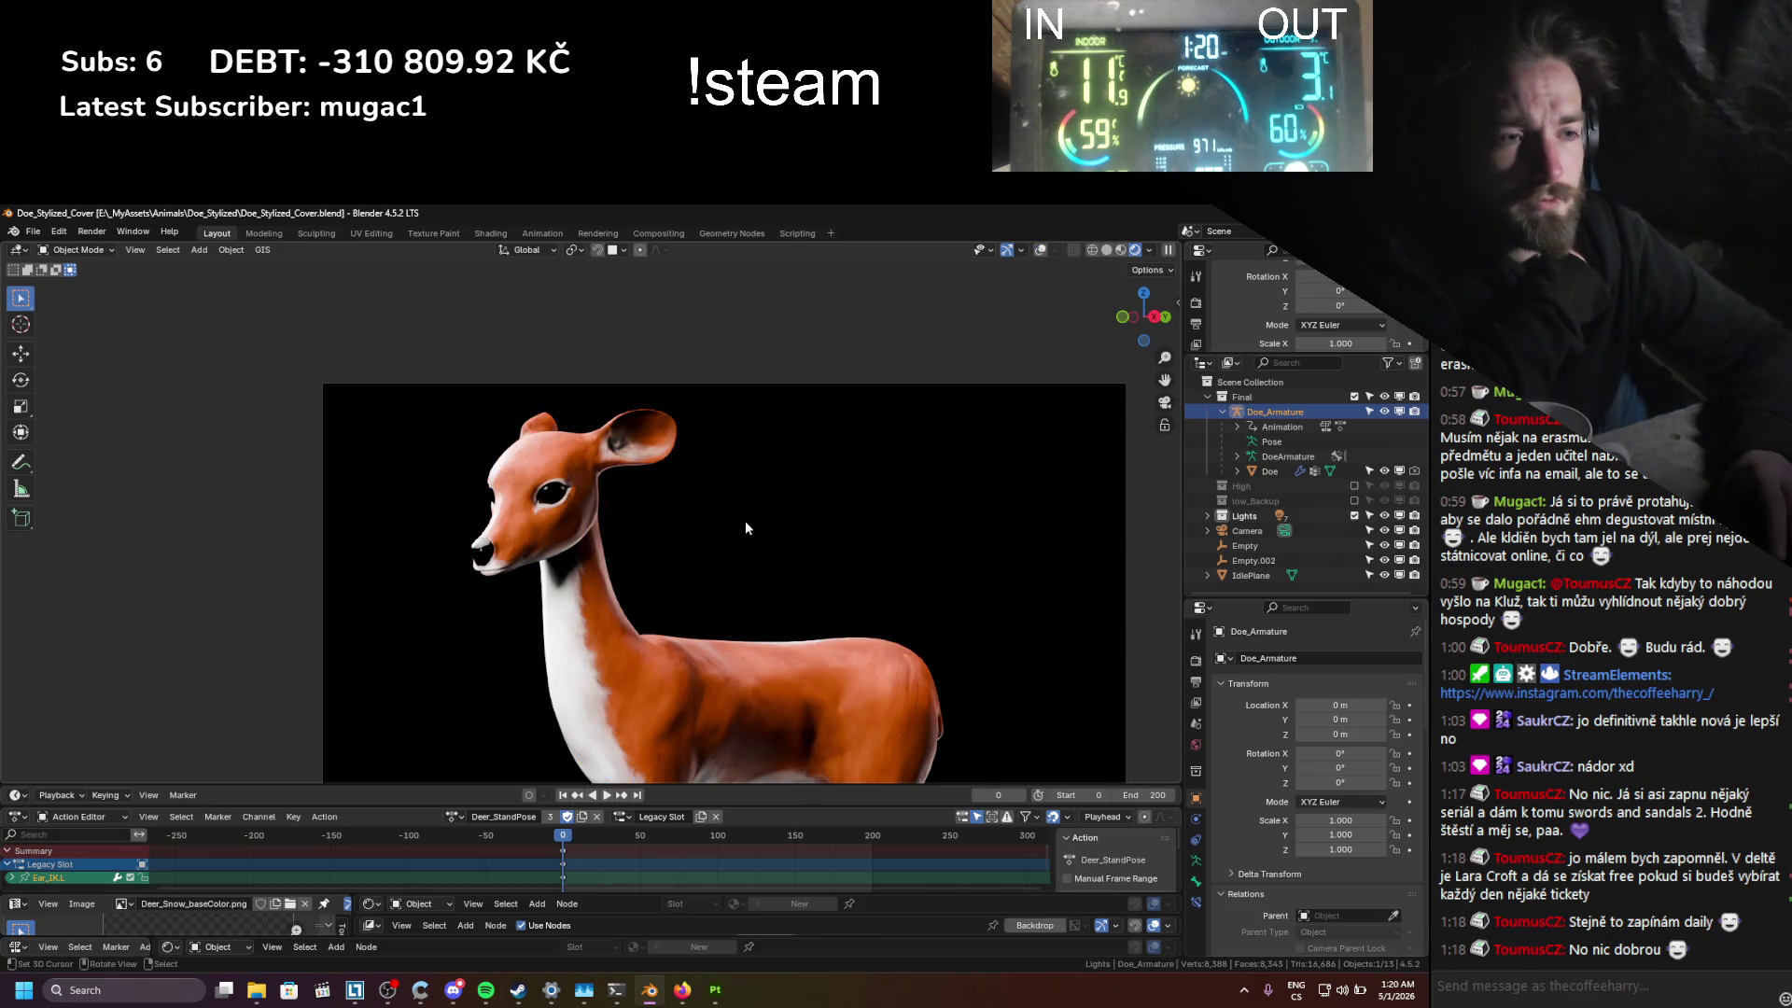
{"action": "scroll", "coordinate": [737, 532], "scroll_direction": "down", "scroll_amount": 2}
{"action": "scroll", "coordinate": [672, 580], "scroll_direction": "up", "scroll_amount": 4}
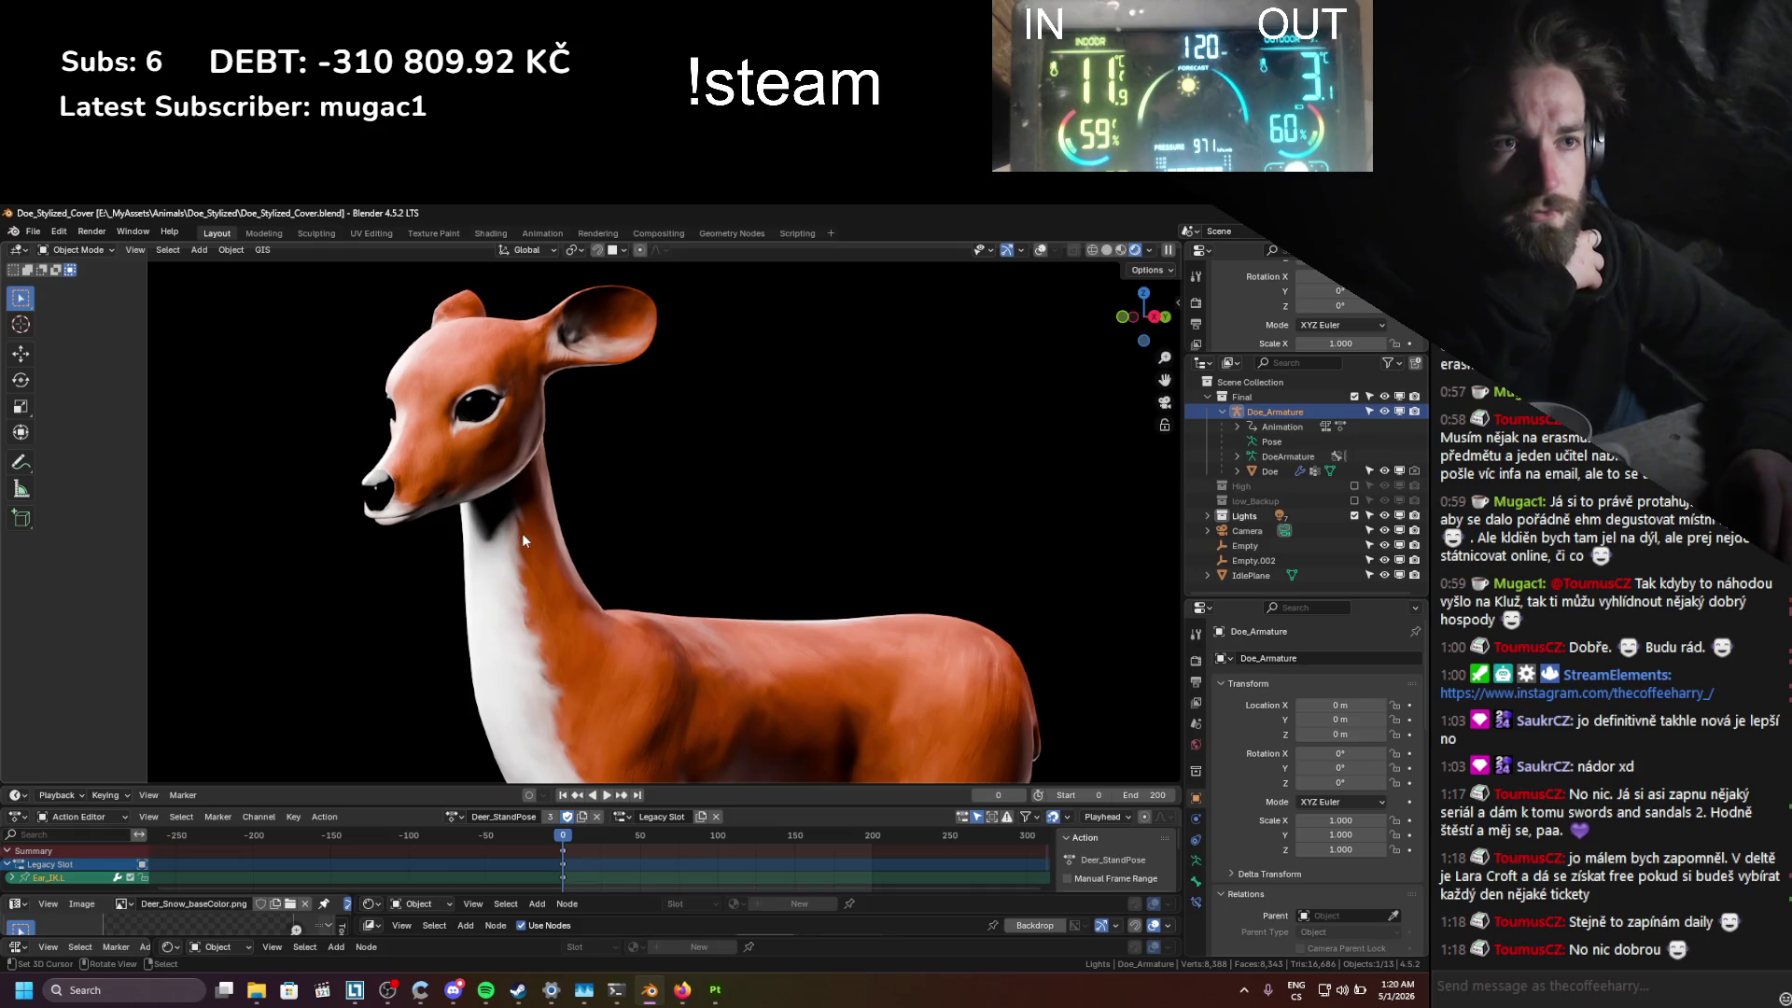
{"action": "scroll", "coordinate": [522, 534], "scroll_direction": "up", "scroll_amount": 2}
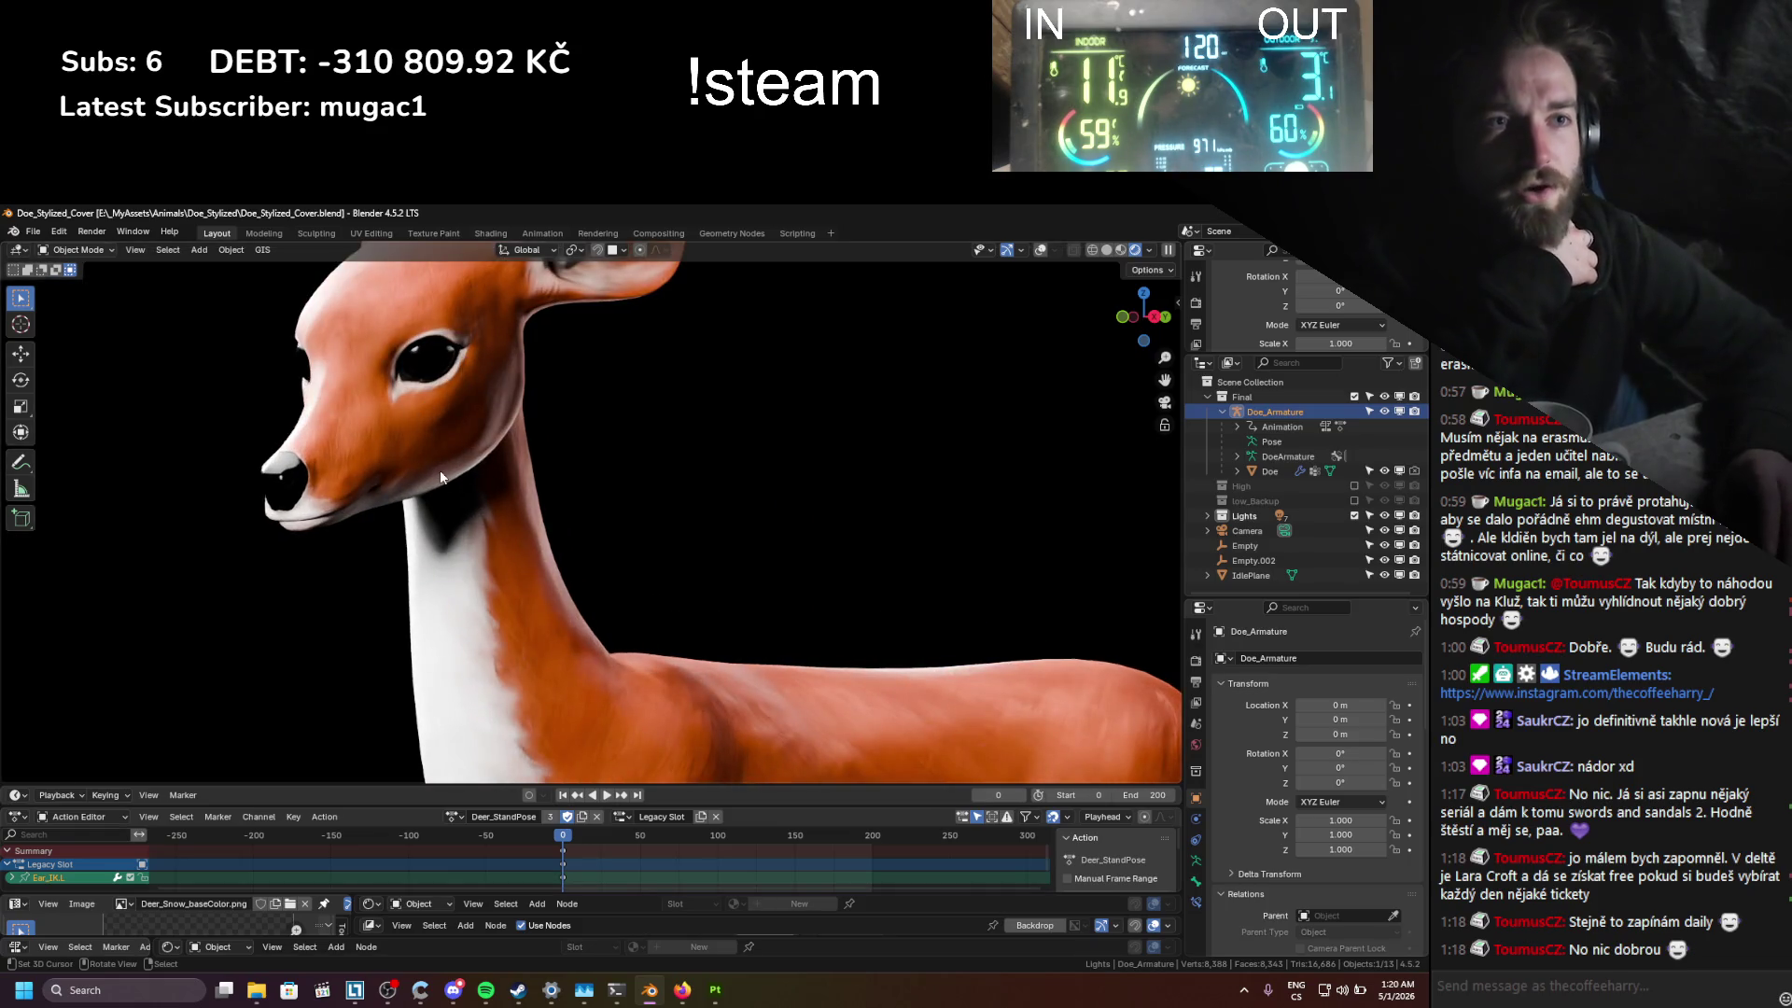
{"action": "scroll", "coordinate": [463, 523], "scroll_direction": "down", "scroll_amount": 5}
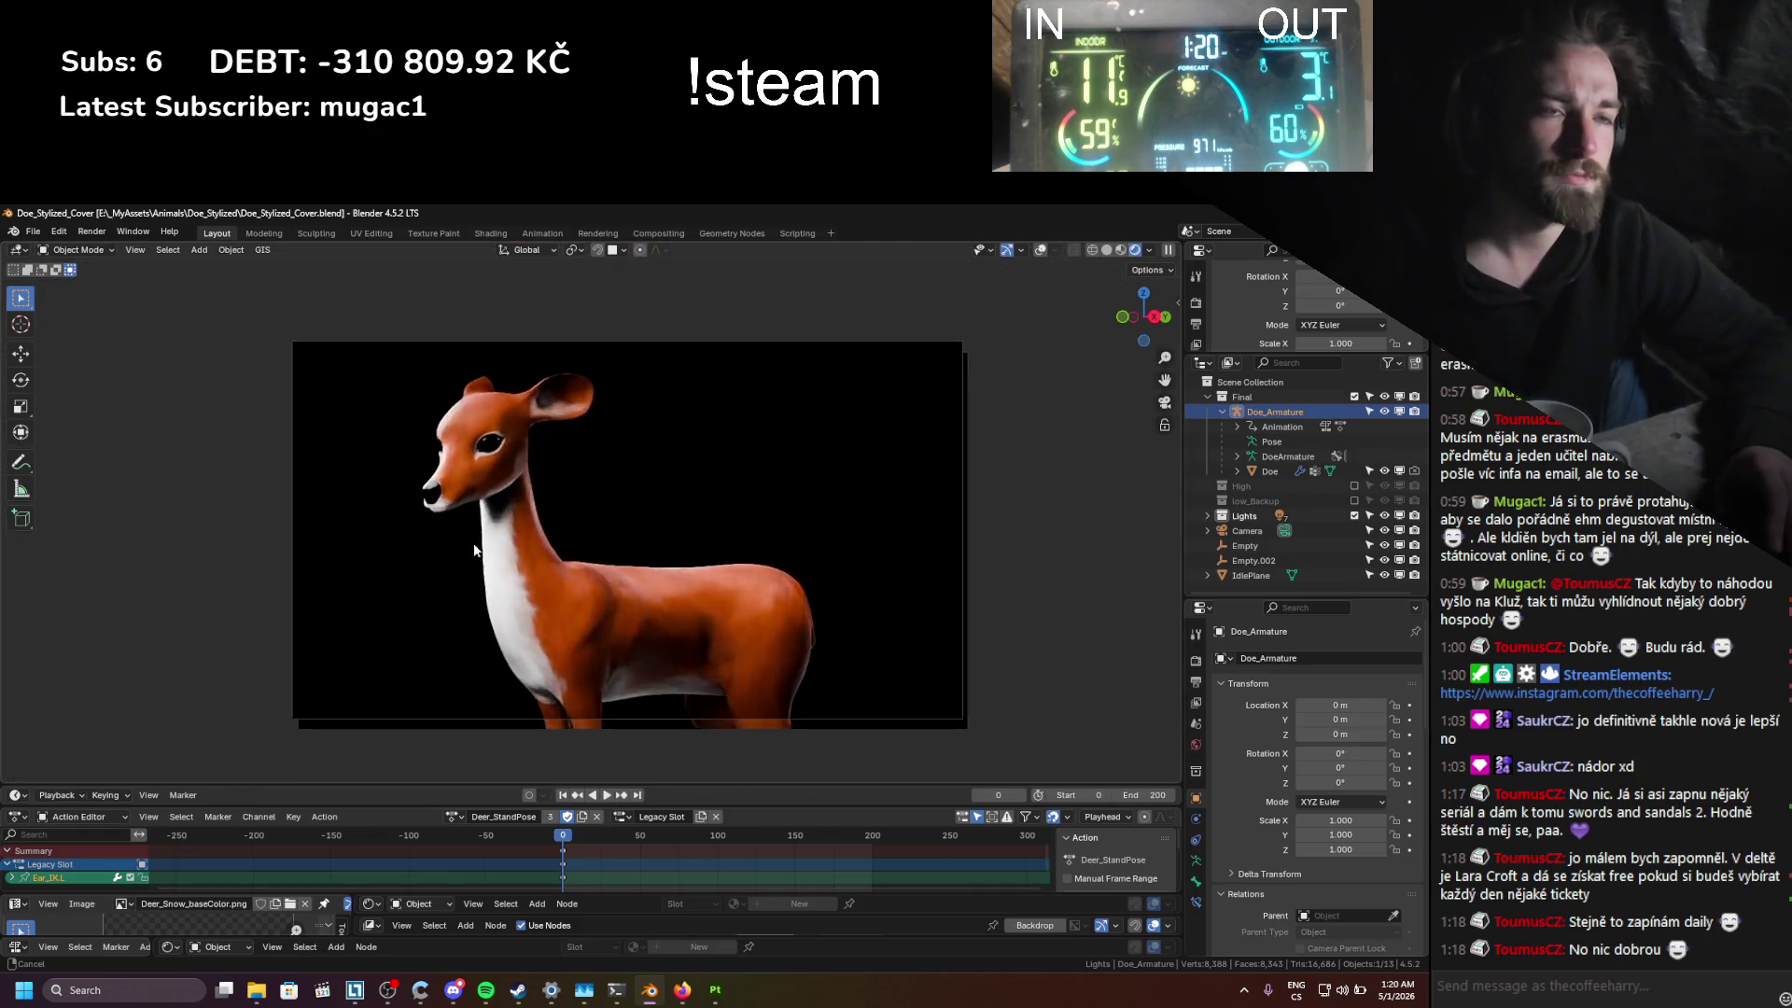
{"action": "scroll", "coordinate": [474, 551], "scroll_direction": "up", "scroll_amount": 1}
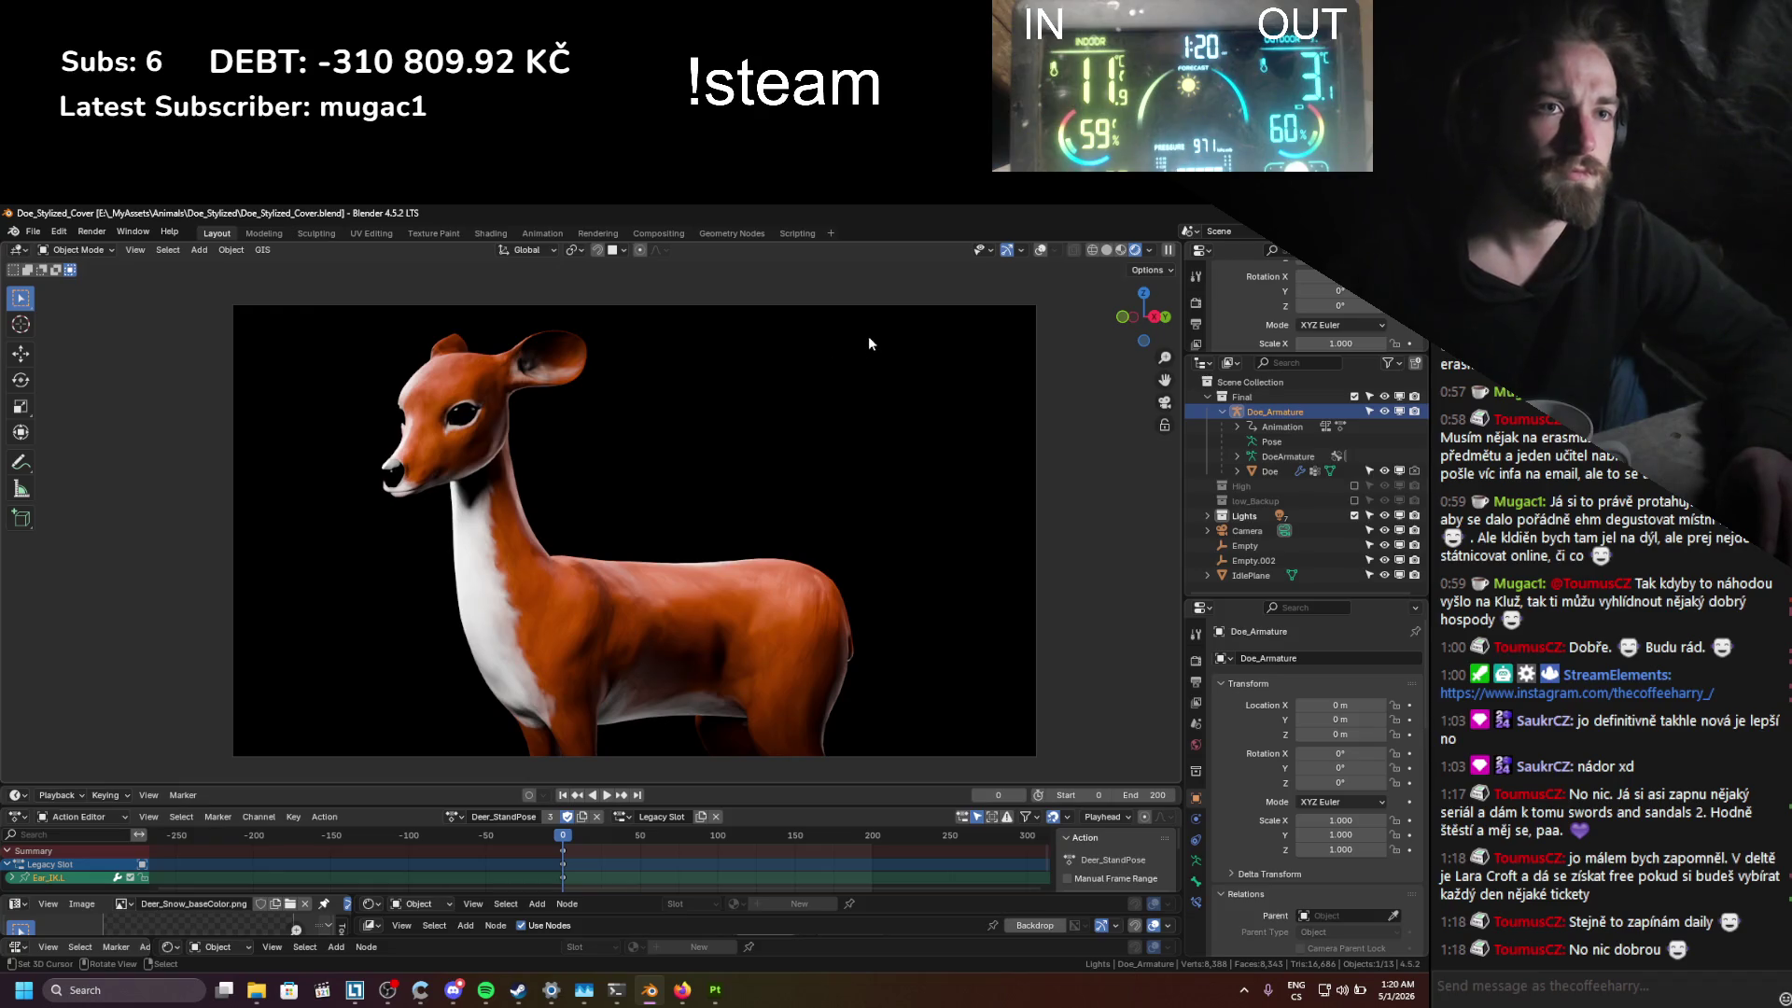
{"action": "left_click", "coordinate": [1039, 252]}
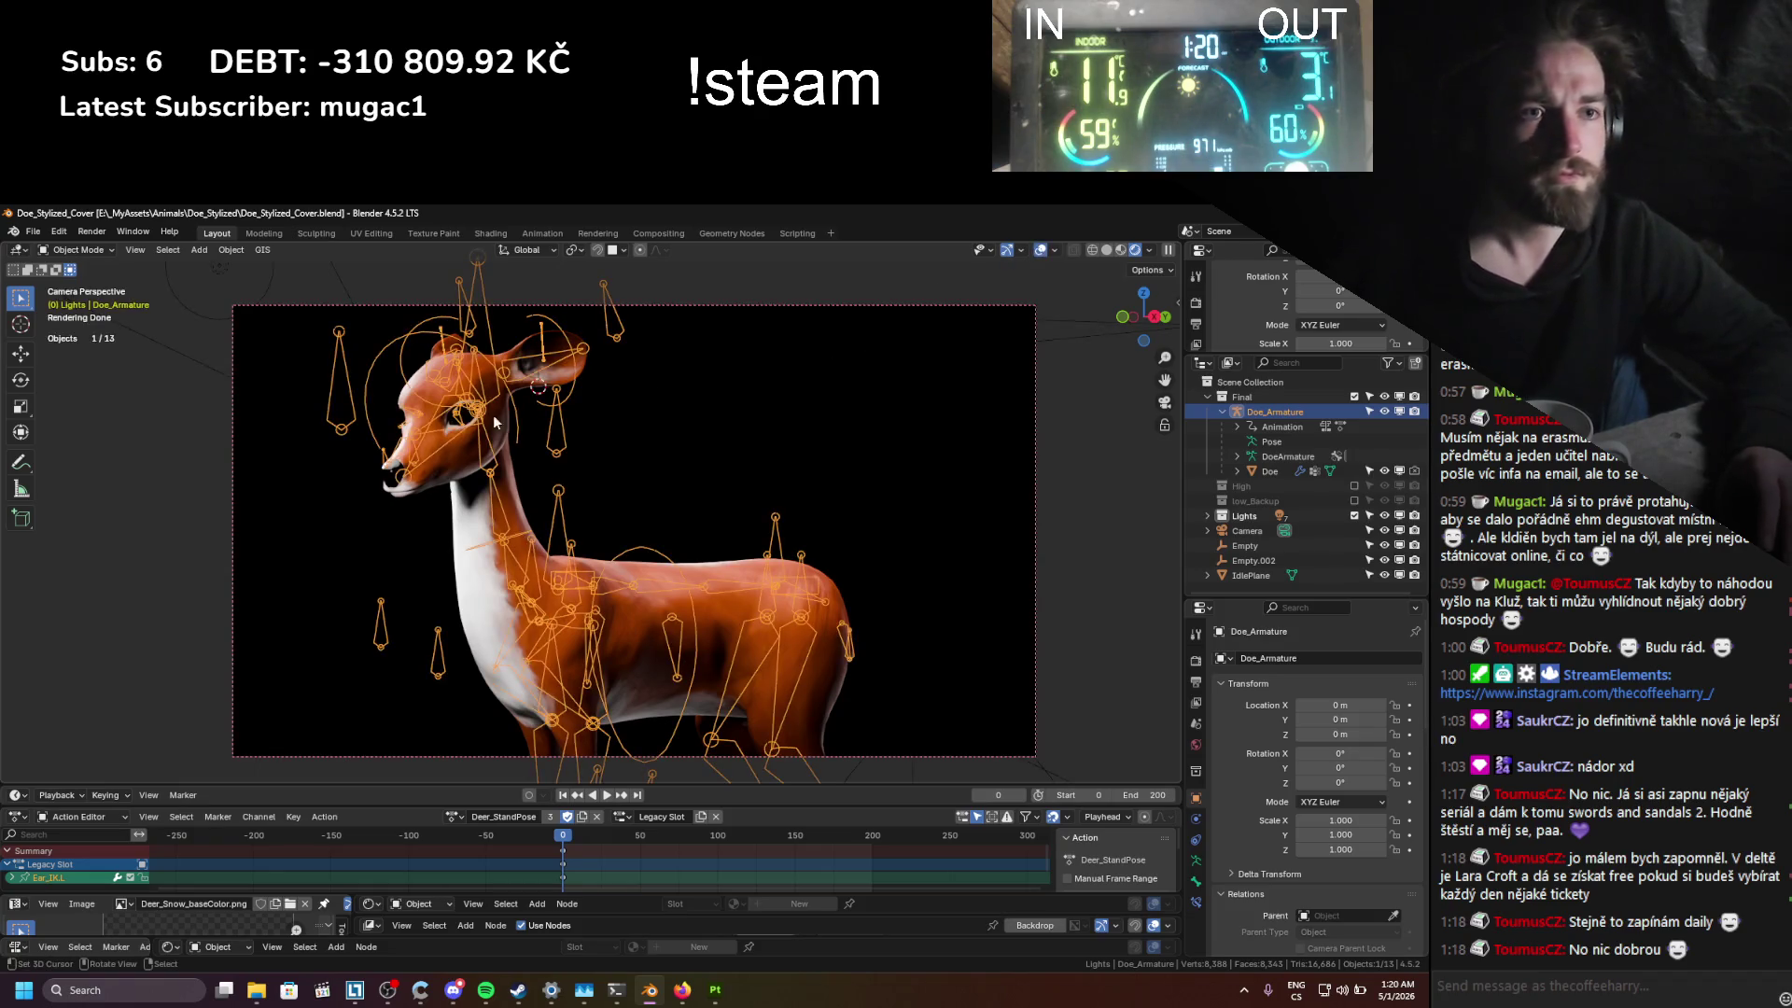
Step: Move the HeadLookAt bone in Pose Mode, hide the bones, and fit the camera frame
{"action": "key", "text": "ctrl+Tab"}
{"action": "left_click", "coordinate": [326, 392]}
{"action": "key", "text": "g"}
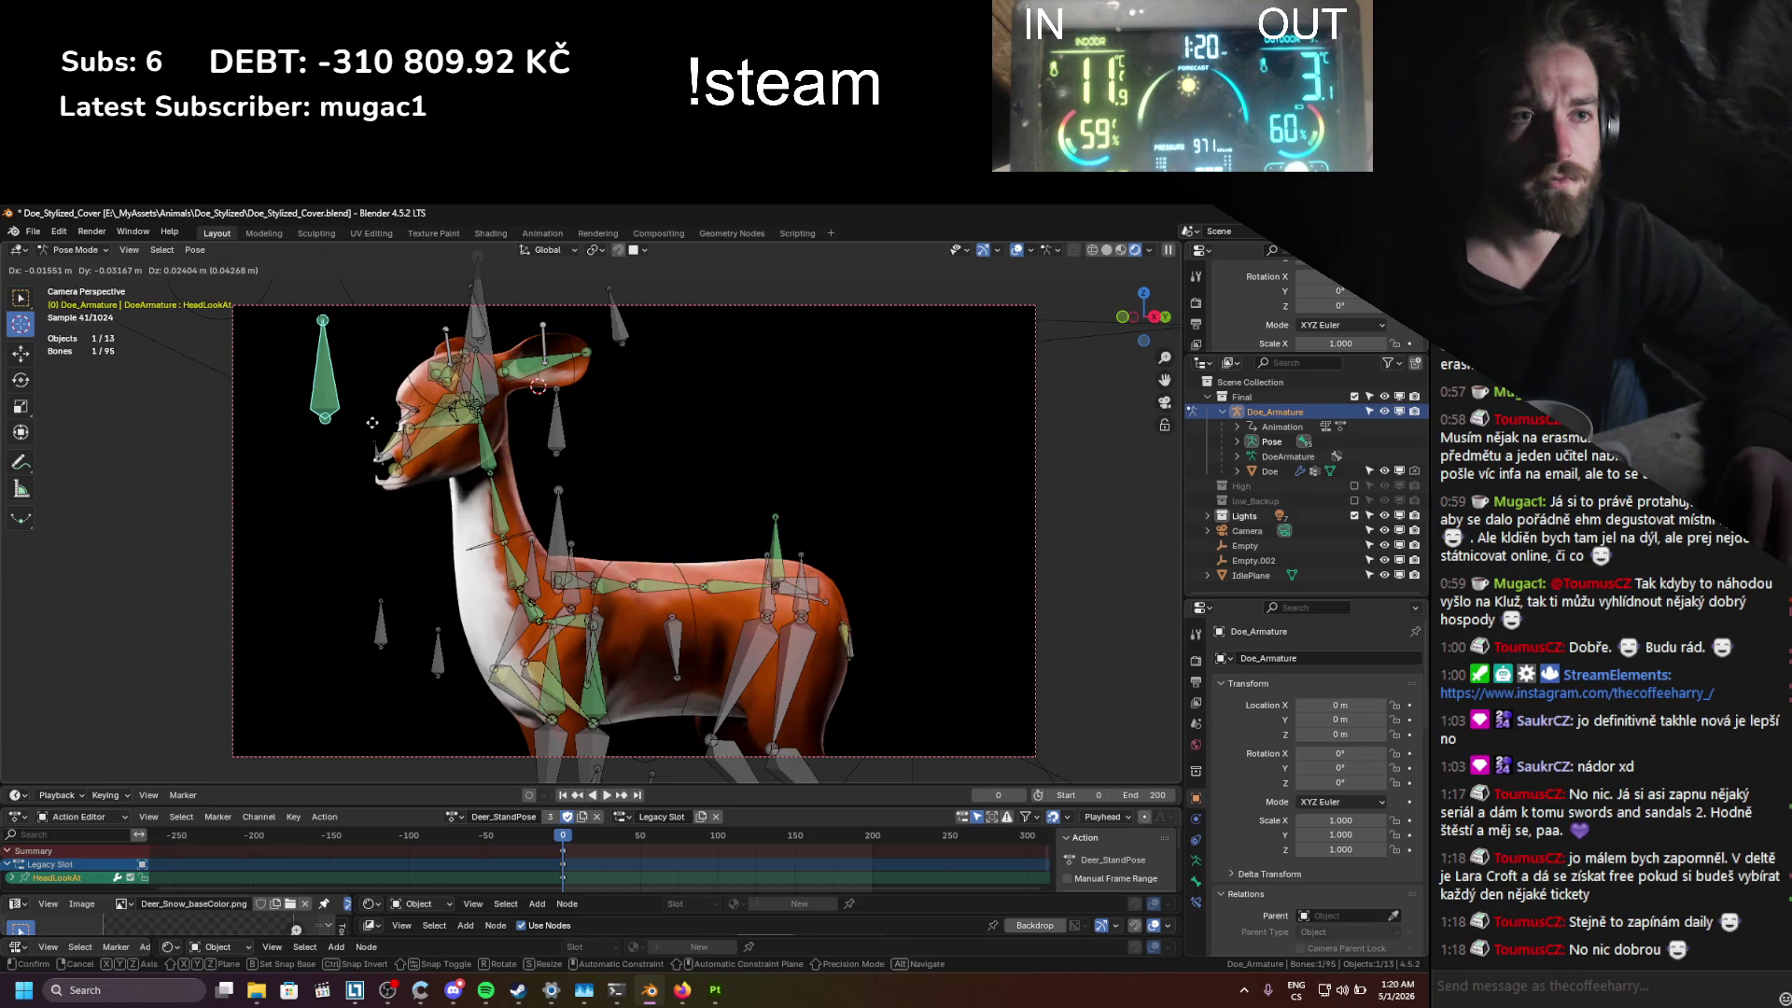
{"action": "left_click", "coordinate": [374, 423]}
{"action": "key", "text": "ctrl+Tab"}
{"action": "left_click", "coordinate": [1040, 250]}
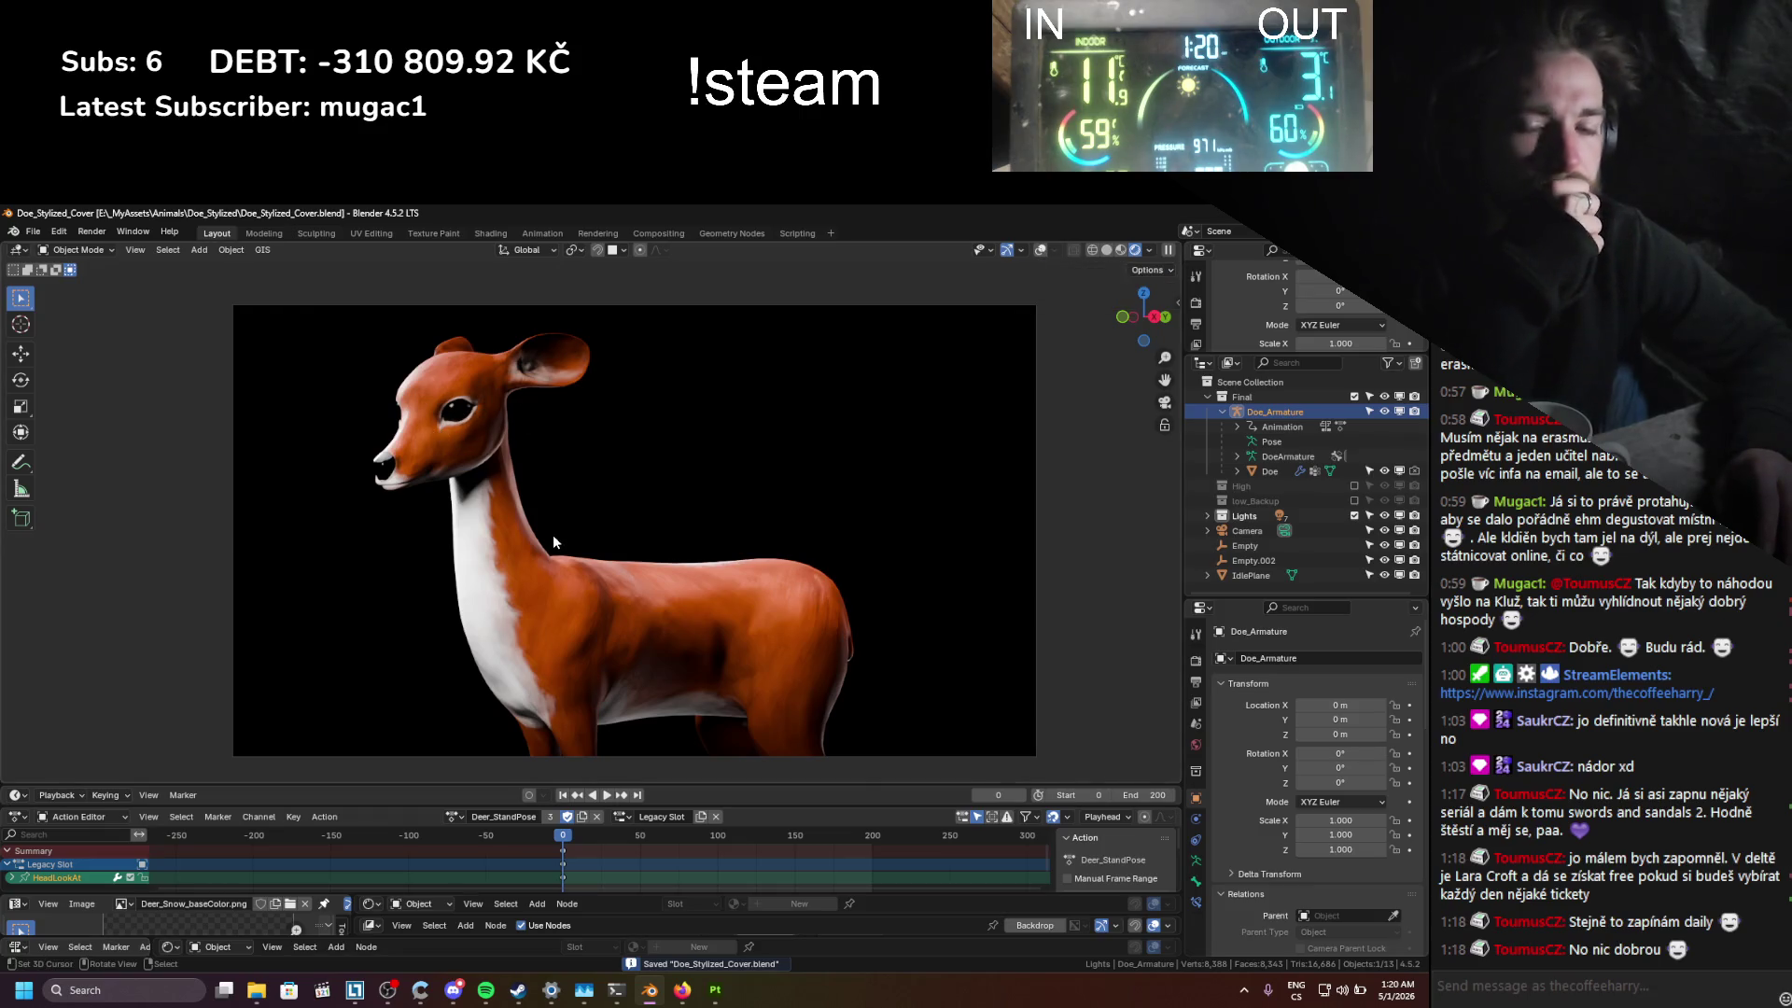
{"action": "key", "text": "Home"}
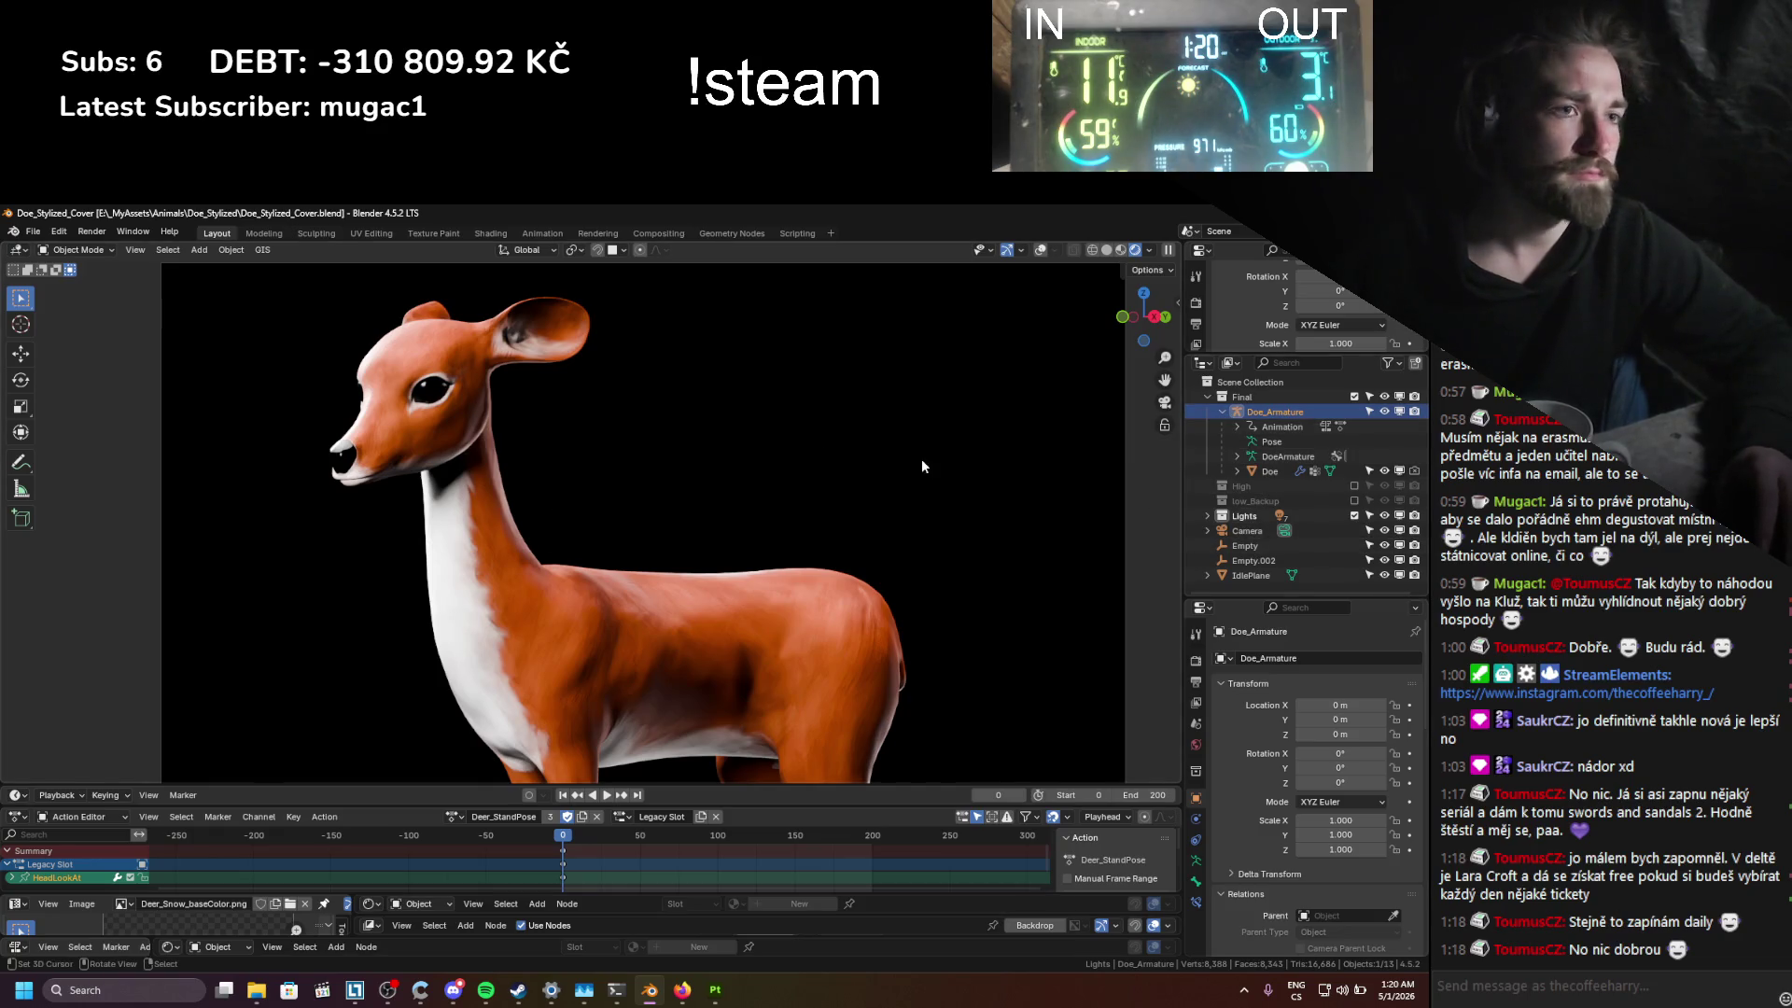
Step: Re-enable the Area.001 light, move it, and lower its exposure to about -0.69
{"action": "left_click", "coordinate": [1208, 515]}
{"action": "left_click", "coordinate": [1256, 531]}
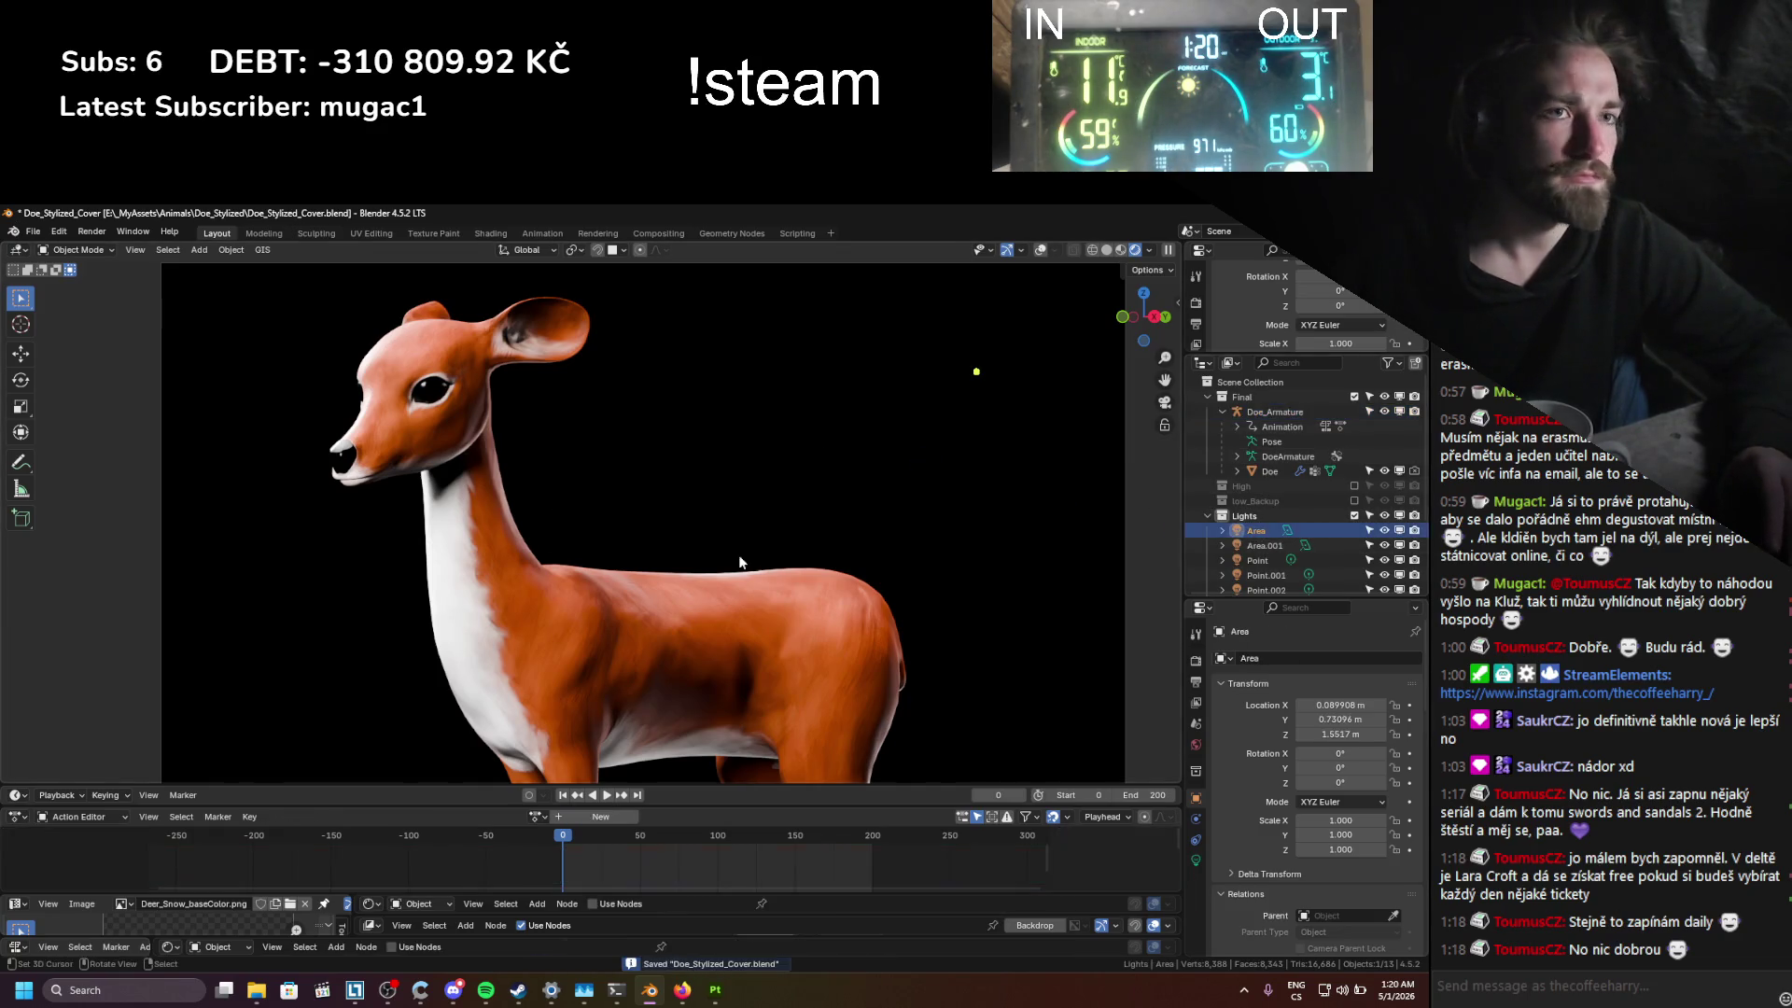
{"action": "scroll", "coordinate": [1340, 535], "scroll_direction": "down", "scroll_amount": 2}
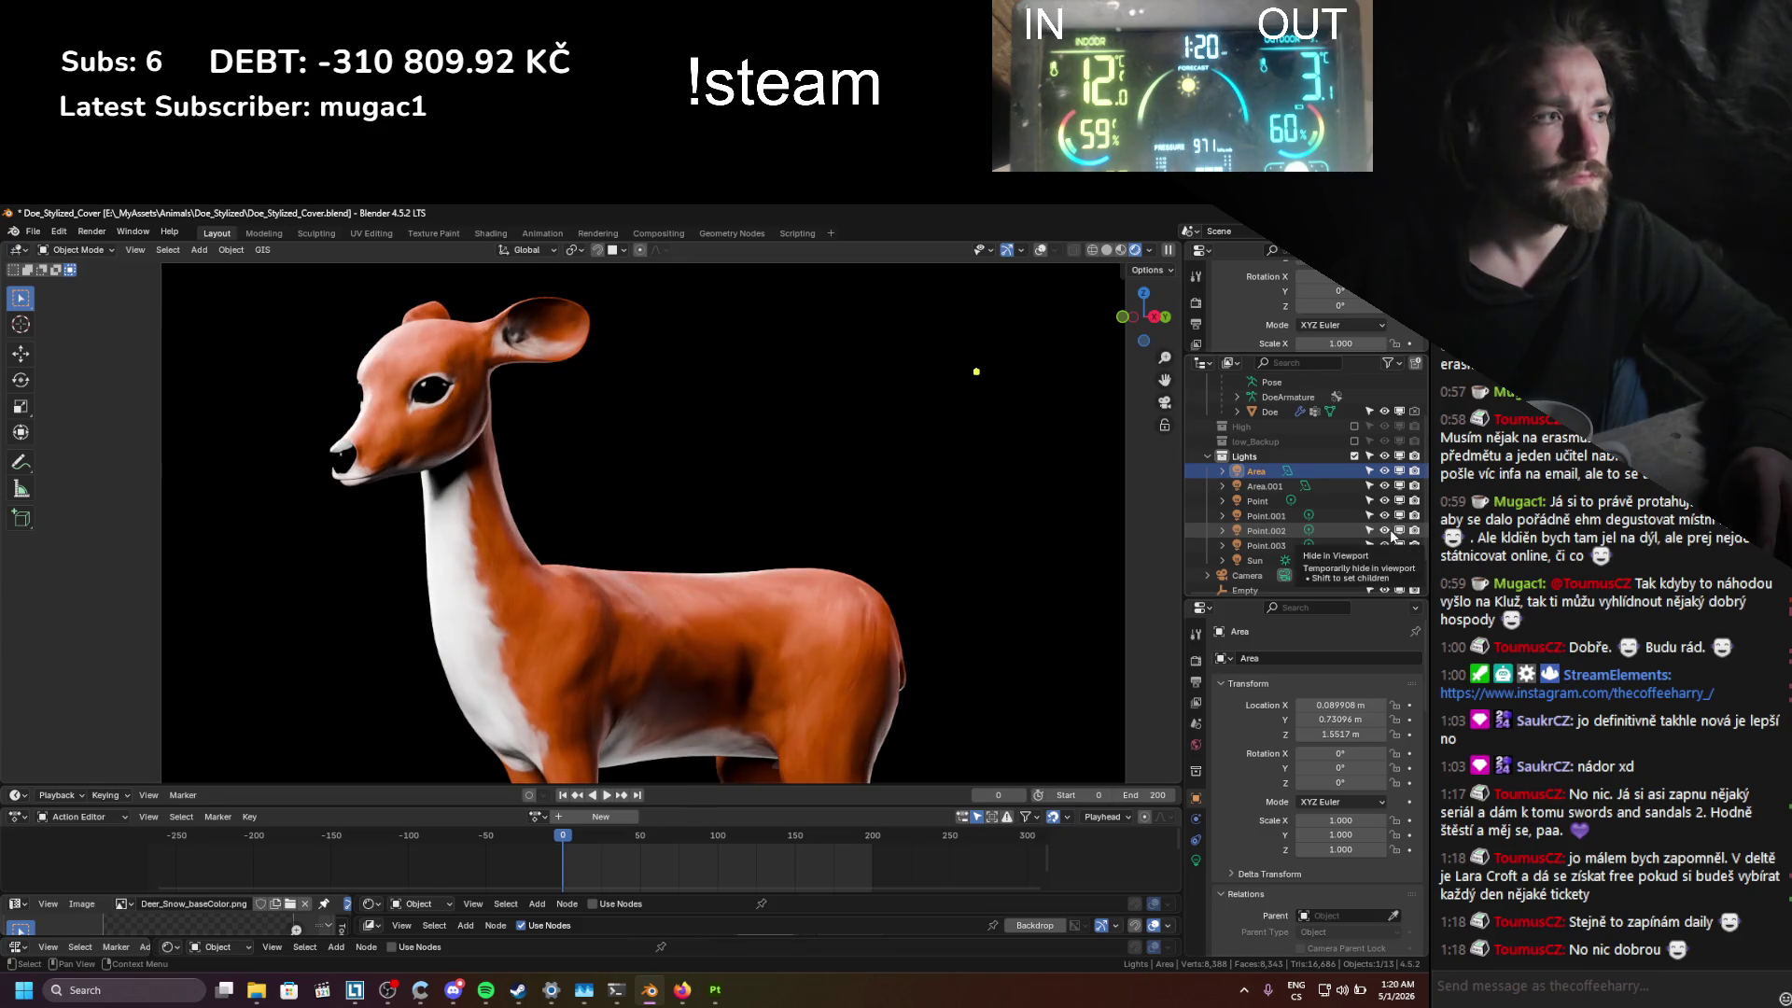
{"action": "left_click", "coordinate": [1399, 486]}
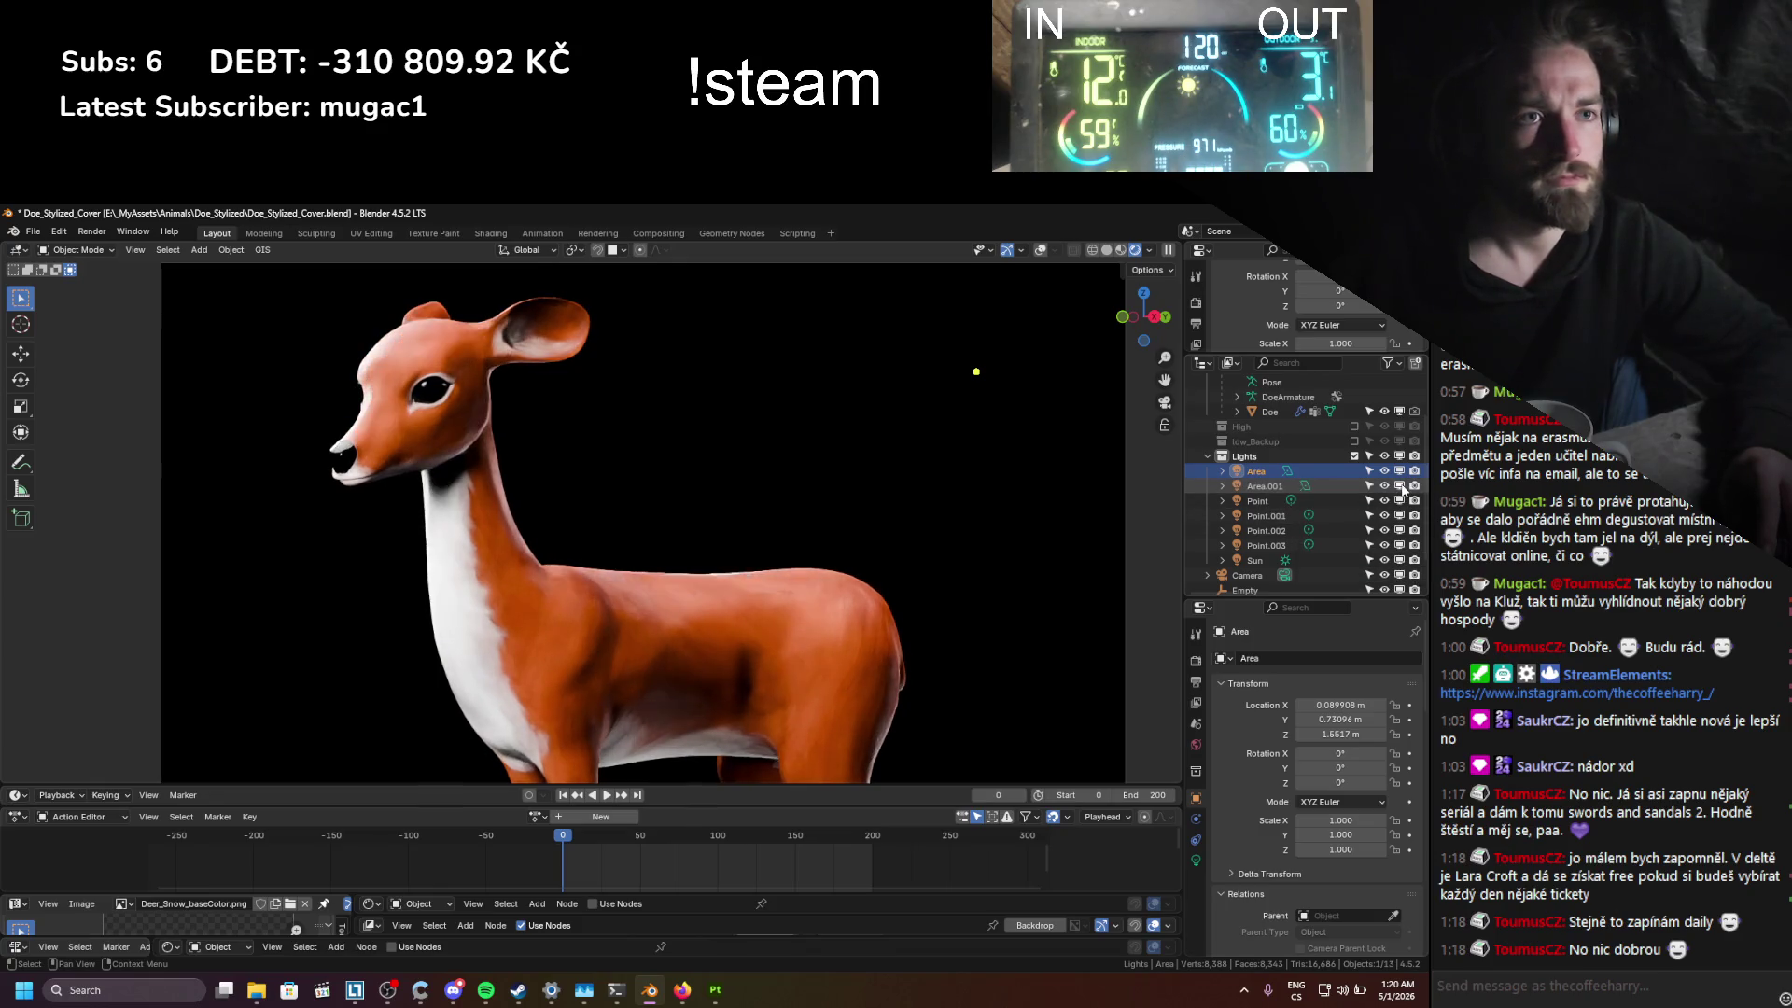
{"action": "left_click", "coordinate": [1313, 485]}
{"action": "key", "text": "g"}
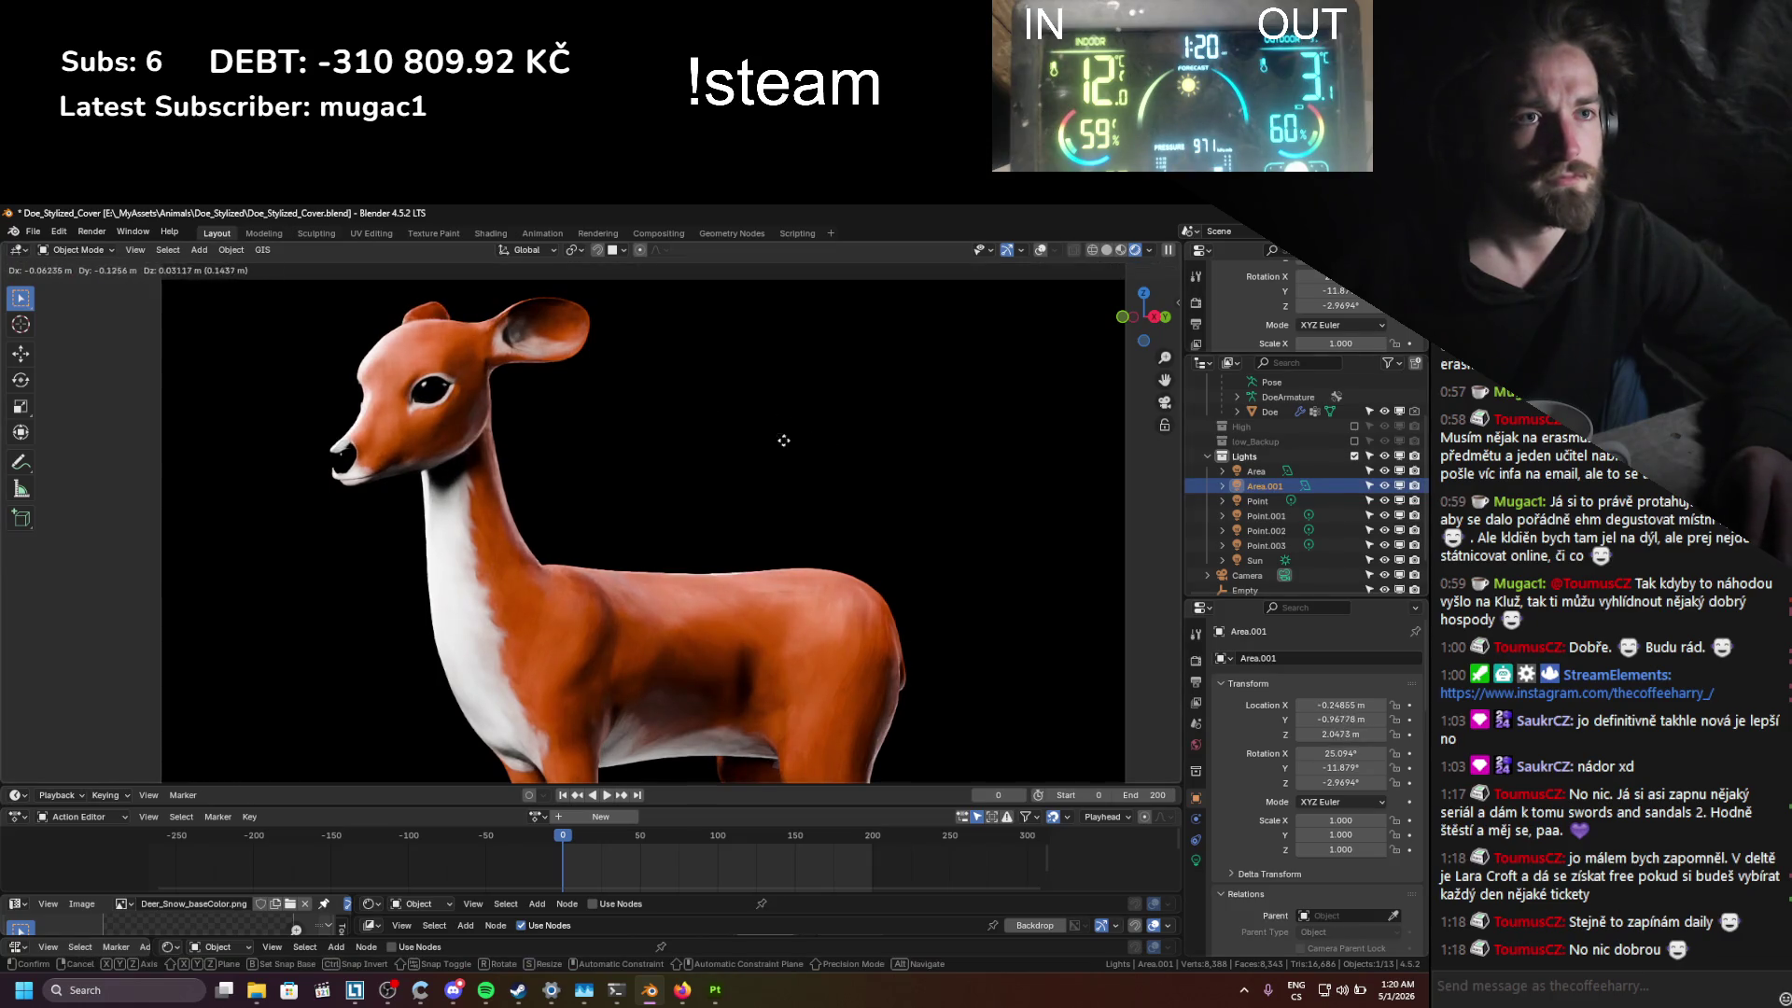
{"action": "left_click", "coordinate": [780, 439]}
{"action": "left_click", "coordinate": [1196, 860]}
{"action": "mouse_move", "coordinate": [1348, 803]}
{"action": "left_mouse_down"}
{"action": "mouse_move", "coordinate": [1326, 803]}
{"action": "mouse_move", "coordinate": [1363, 803]}
{"action": "left_mouse_up"}
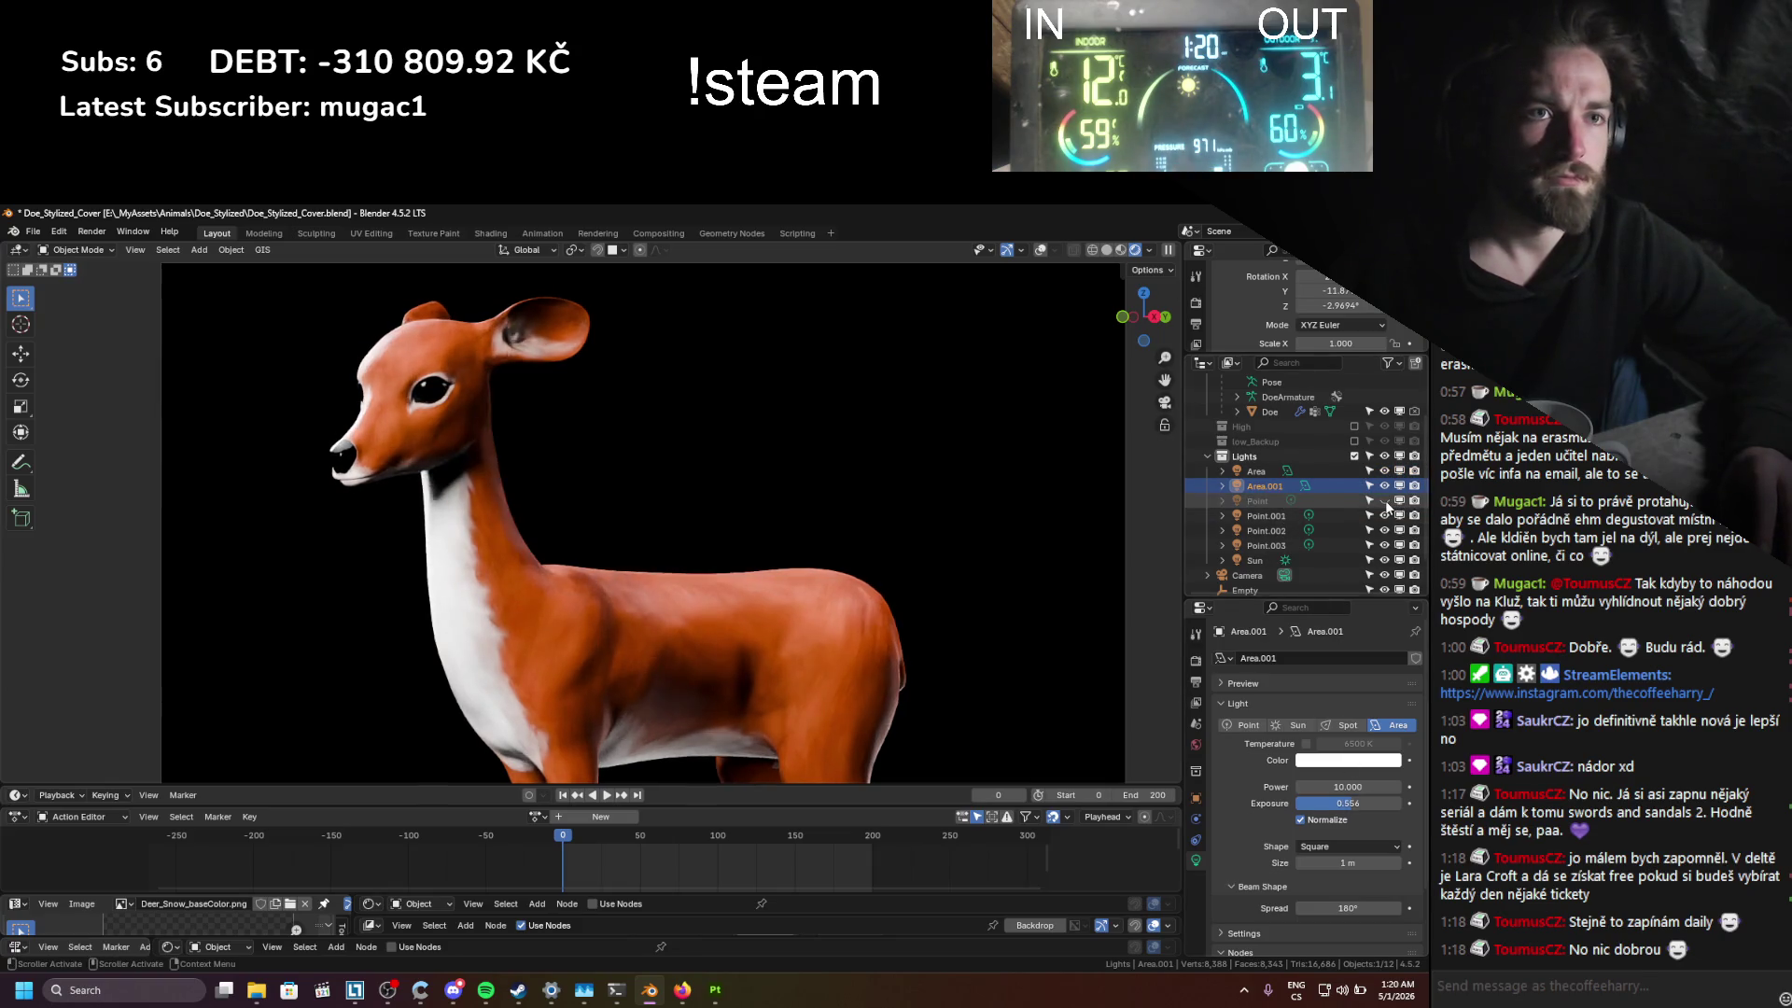
Step: Reposition the Point.001 light while viewing through the camera, then save the file
{"action": "left_click", "coordinate": [1269, 515]}
{"action": "mouse_move", "coordinate": [881, 562]}
{"action": "middle_mouse_down"}
{"action": "mouse_move", "coordinate": [928, 556]}
{"action": "mouse_move", "coordinate": [864, 549]}
{"action": "mouse_move", "coordinate": [855, 530]}
{"action": "middle_mouse_up"}
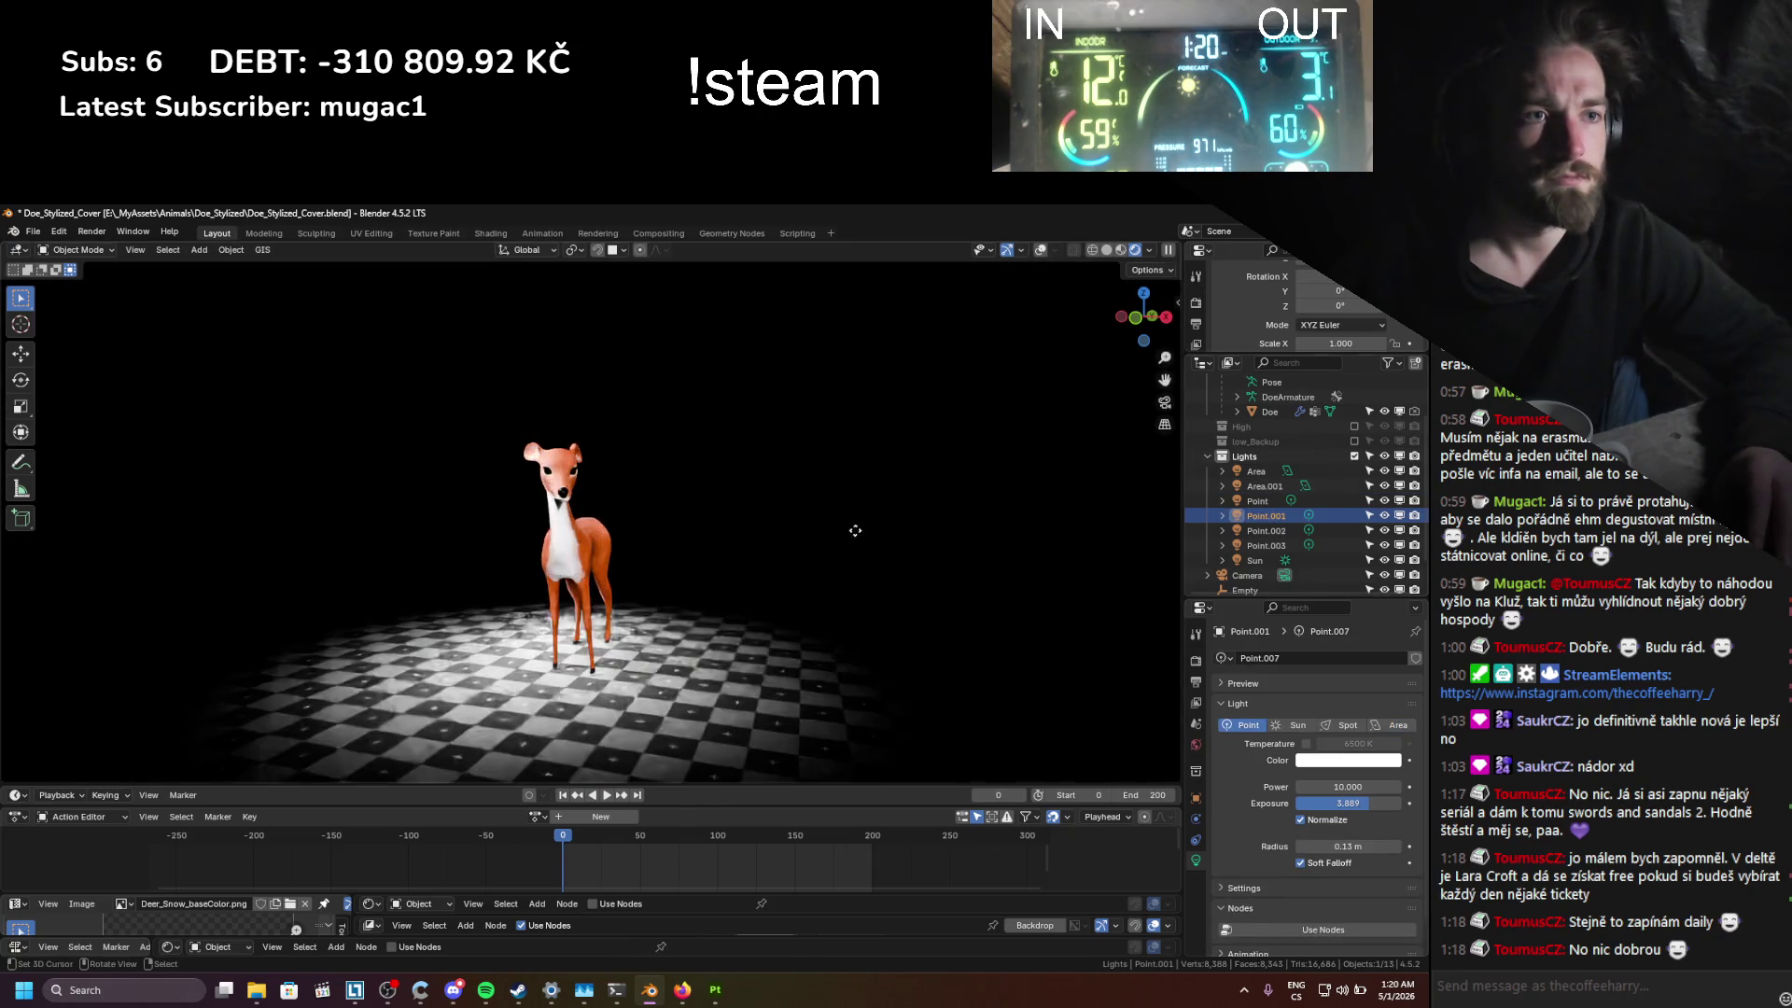
{"action": "key", "text": "g"}
{"action": "left_click", "coordinate": [845, 529]}
{"action": "key", "text": "grave"}
{"action": "left_click", "coordinate": [709, 597]}
{"action": "key", "text": "g"}
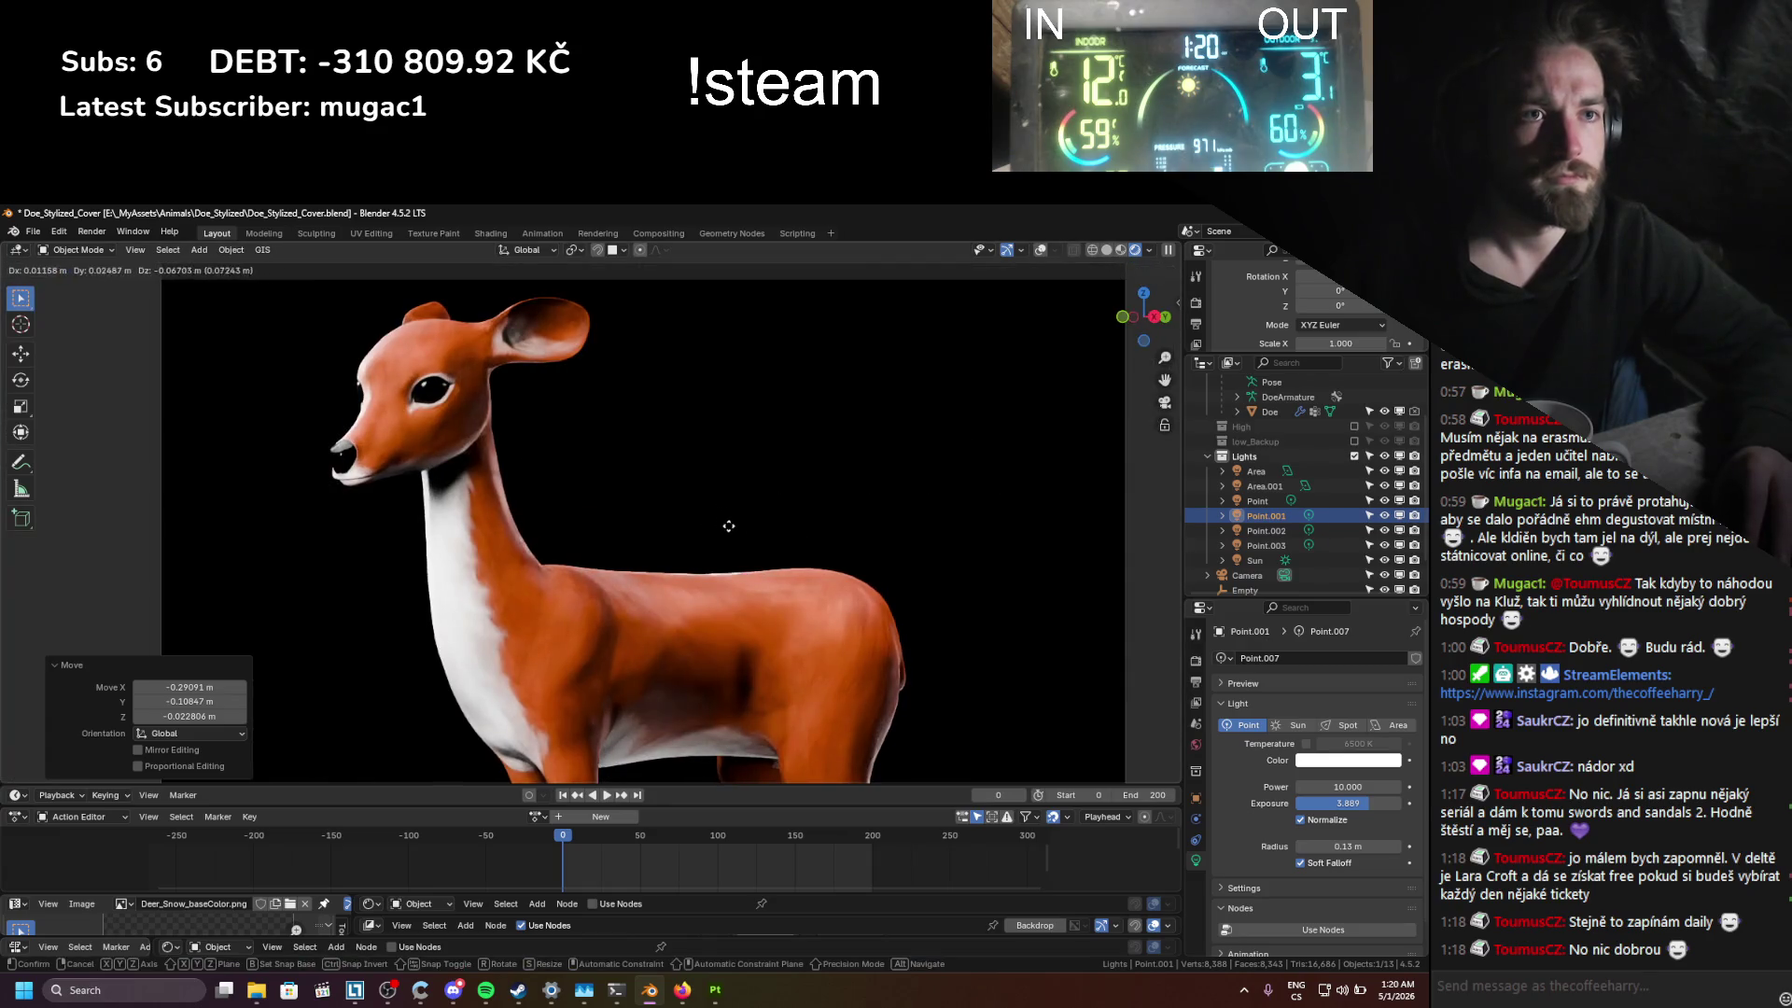
{"action": "left_click", "coordinate": [909, 528]}
{"action": "key", "text": "ctrl+s"}
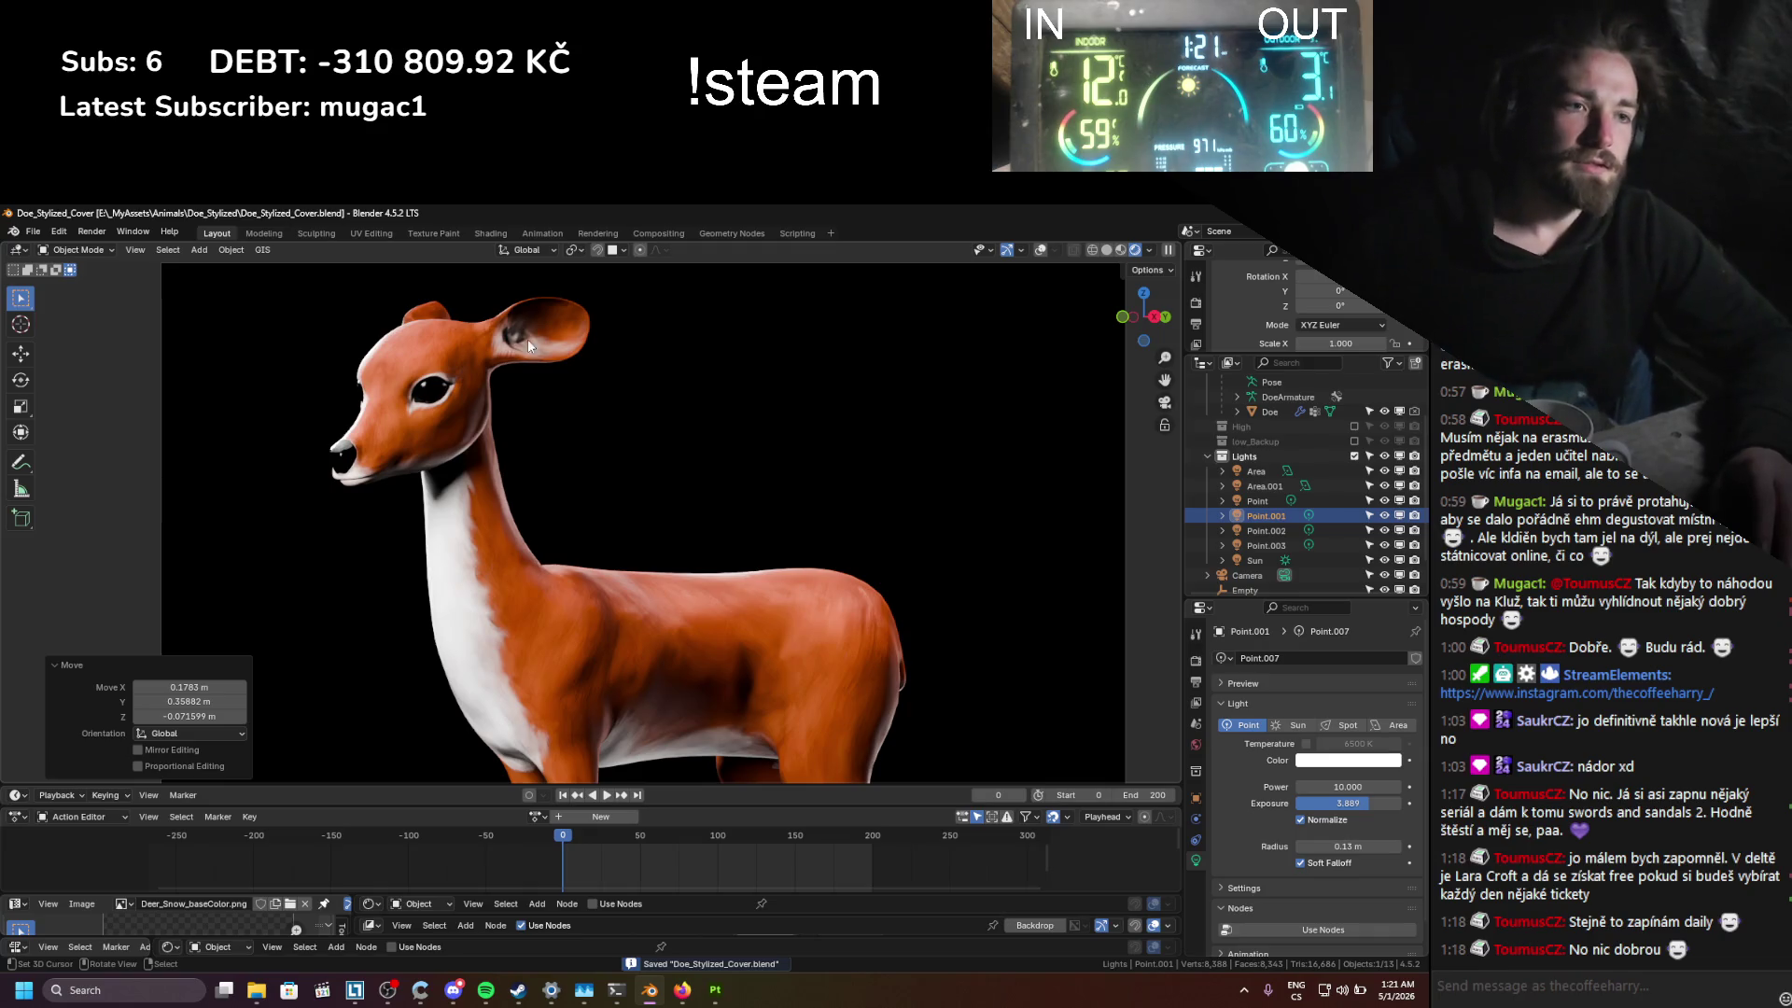
Step: Select the Doe mesh and show its material nodes in a Shader Editor below the viewport
{"action": "left_click", "coordinate": [472, 485]}
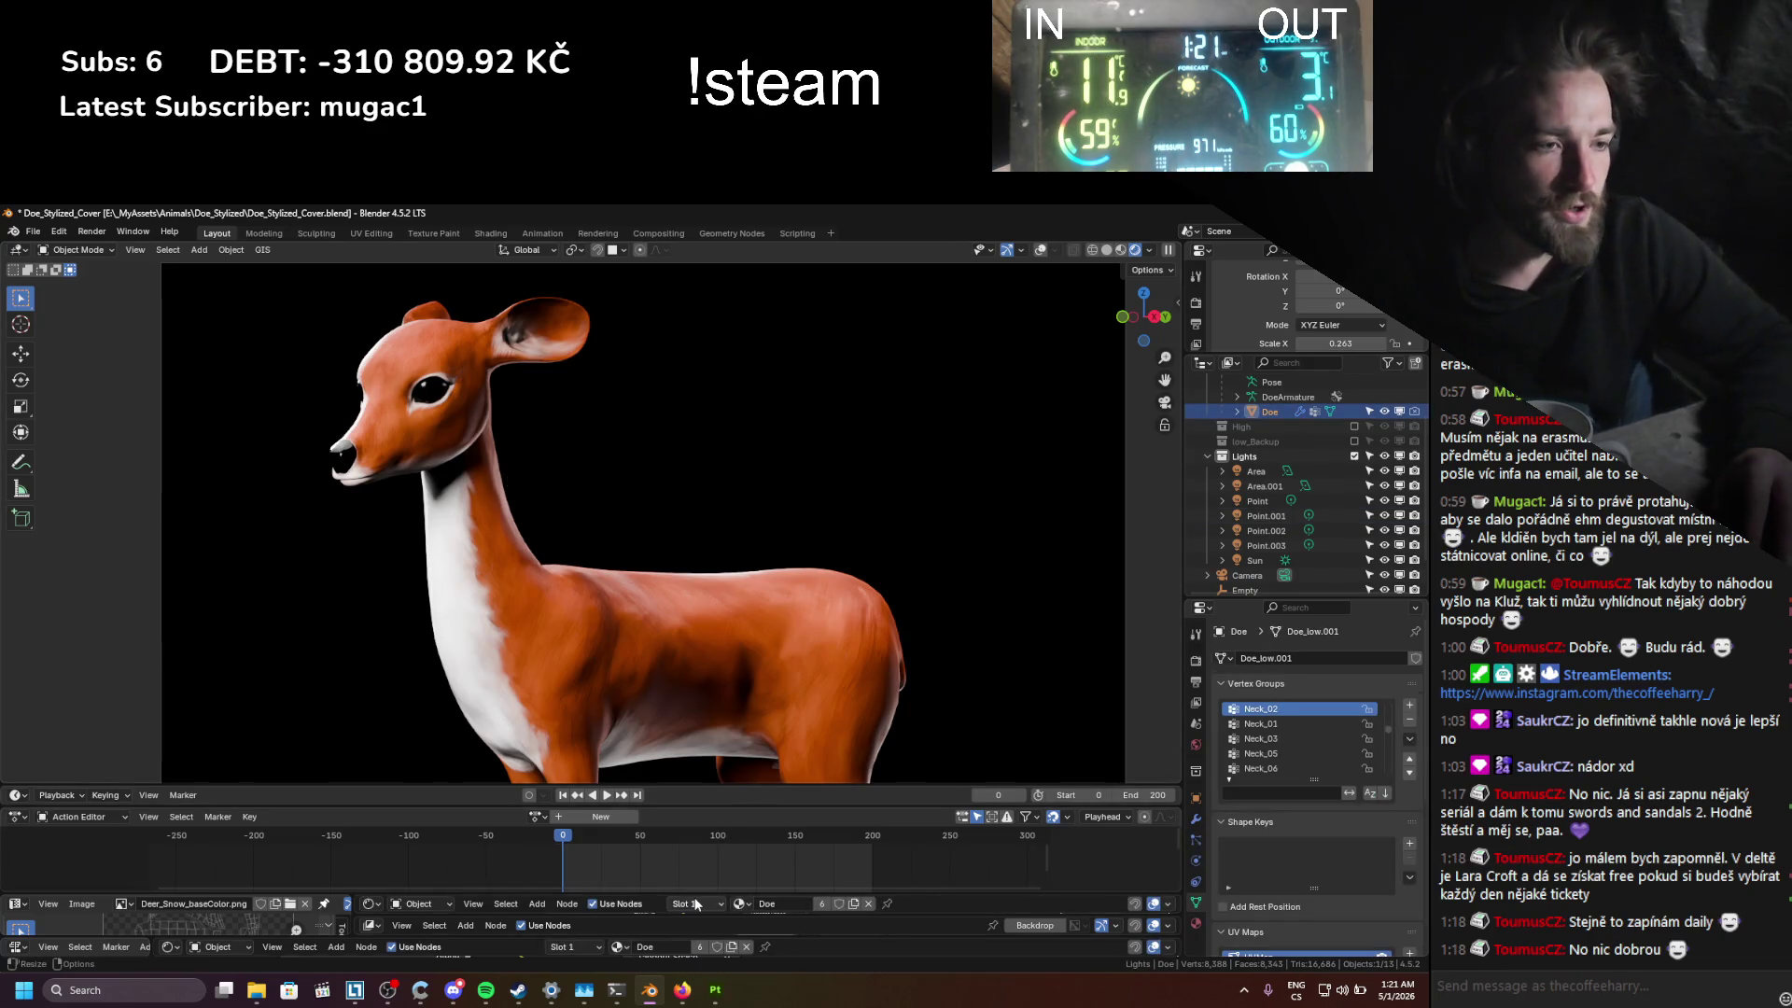
{"action": "left_click_drag", "start_coordinate": [676, 785], "coordinate": [672, 668]}
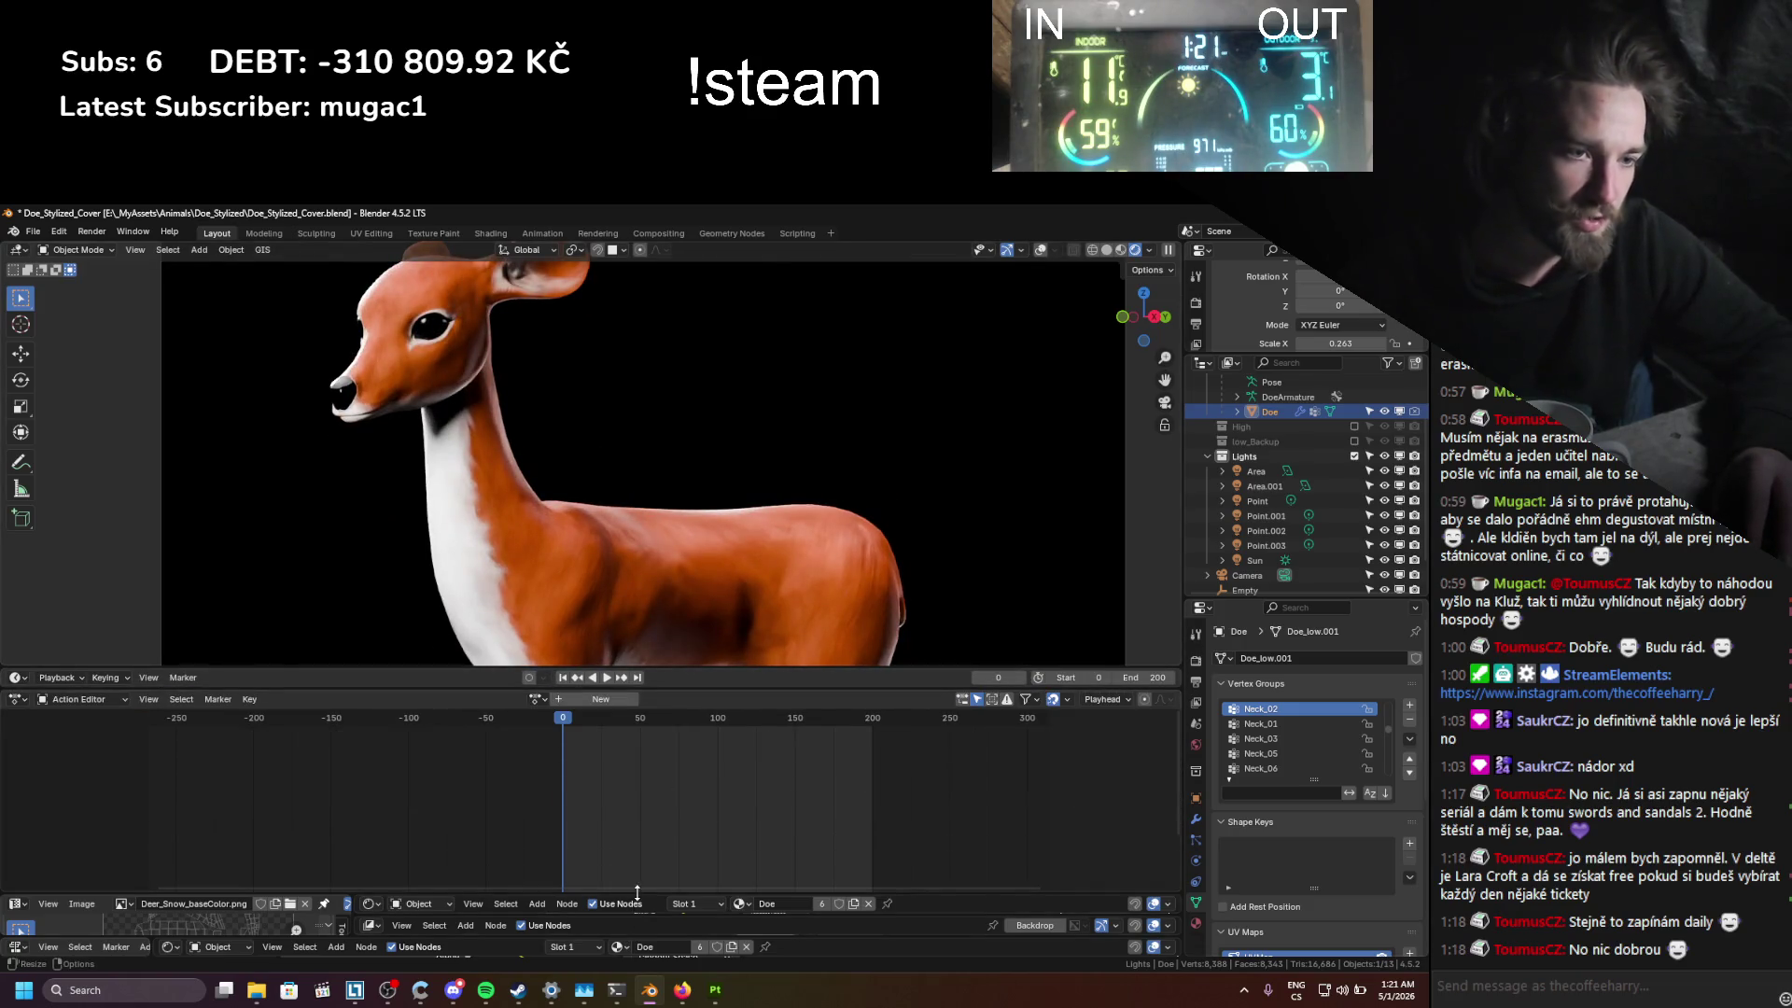
{"action": "left_click_drag", "start_coordinate": [637, 893], "coordinate": [653, 712]}
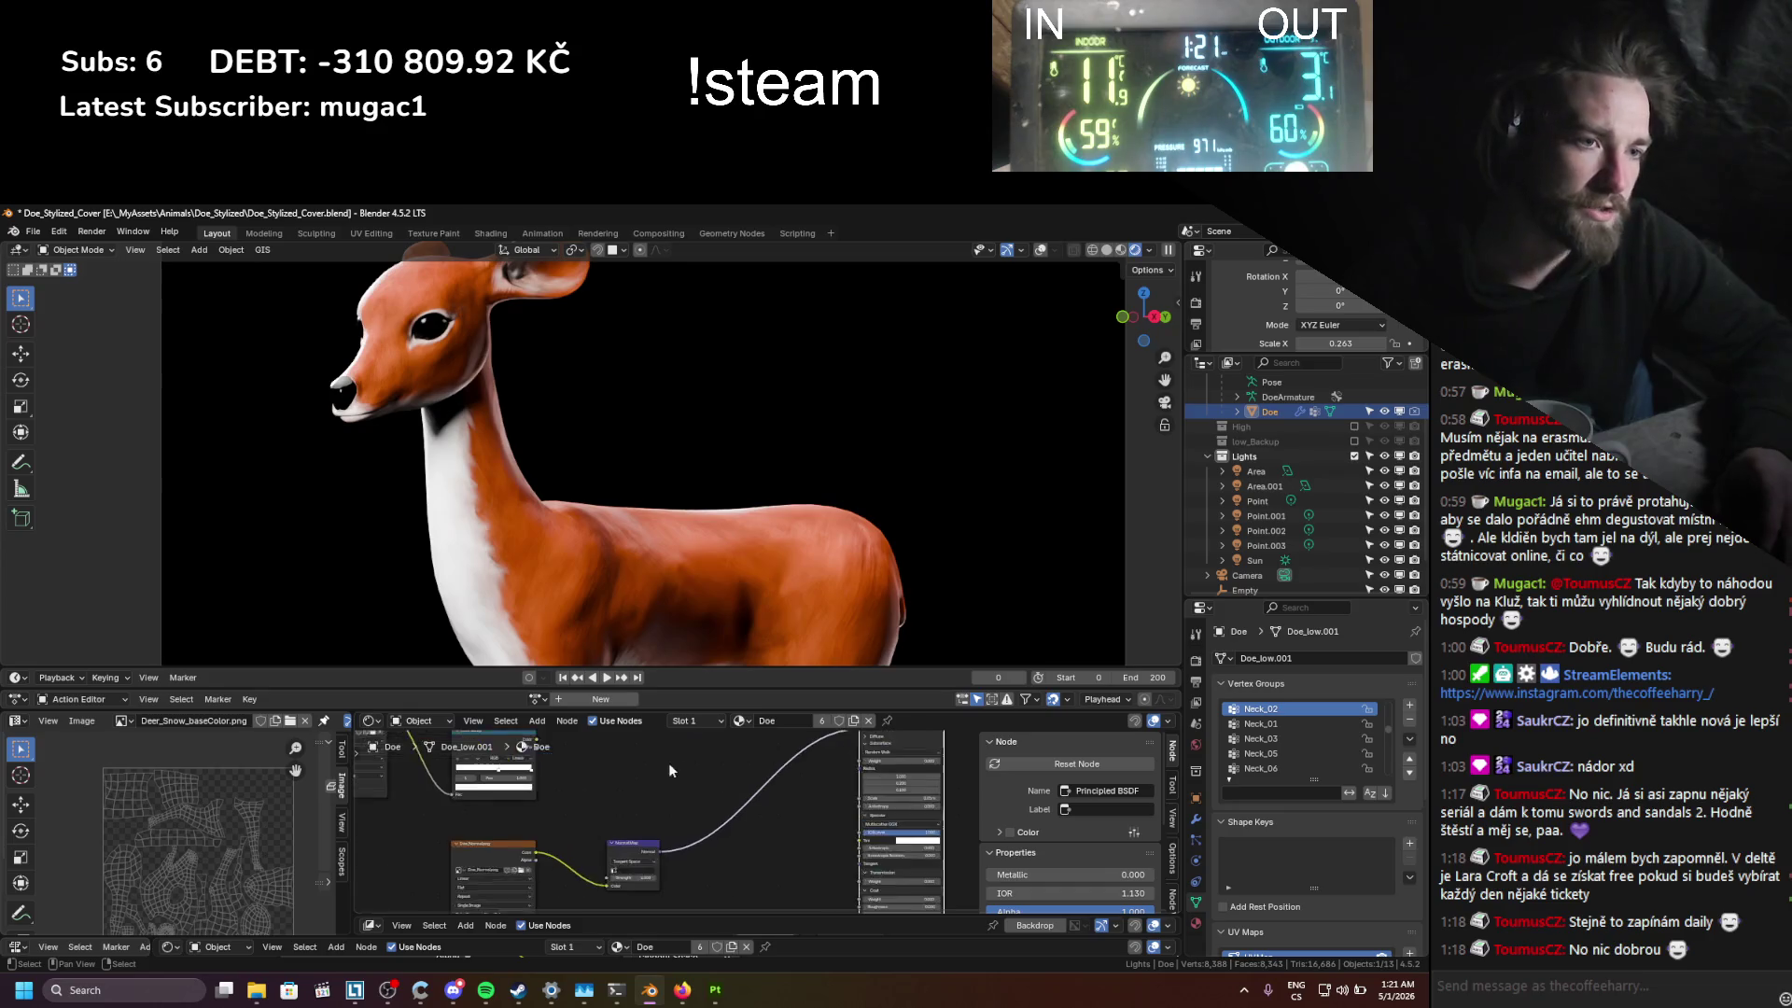
{"action": "mouse_move", "coordinate": [669, 770]}
{"action": "middle_mouse_down"}
{"action": "mouse_move", "coordinate": [597, 816]}
{"action": "mouse_move", "coordinate": [508, 817]}
{"action": "middle_mouse_up"}
Step: Link the Color Ramp to Alpha, turn its white stop black at 0.234, and save
{"action": "mouse_move", "coordinate": [491, 774]}
{"action": "left_mouse_down"}
{"action": "mouse_move", "coordinate": [825, 769]}
{"action": "mouse_move", "coordinate": [835, 751]}
{"action": "mouse_move", "coordinate": [839, 773]}
{"action": "left_mouse_up"}
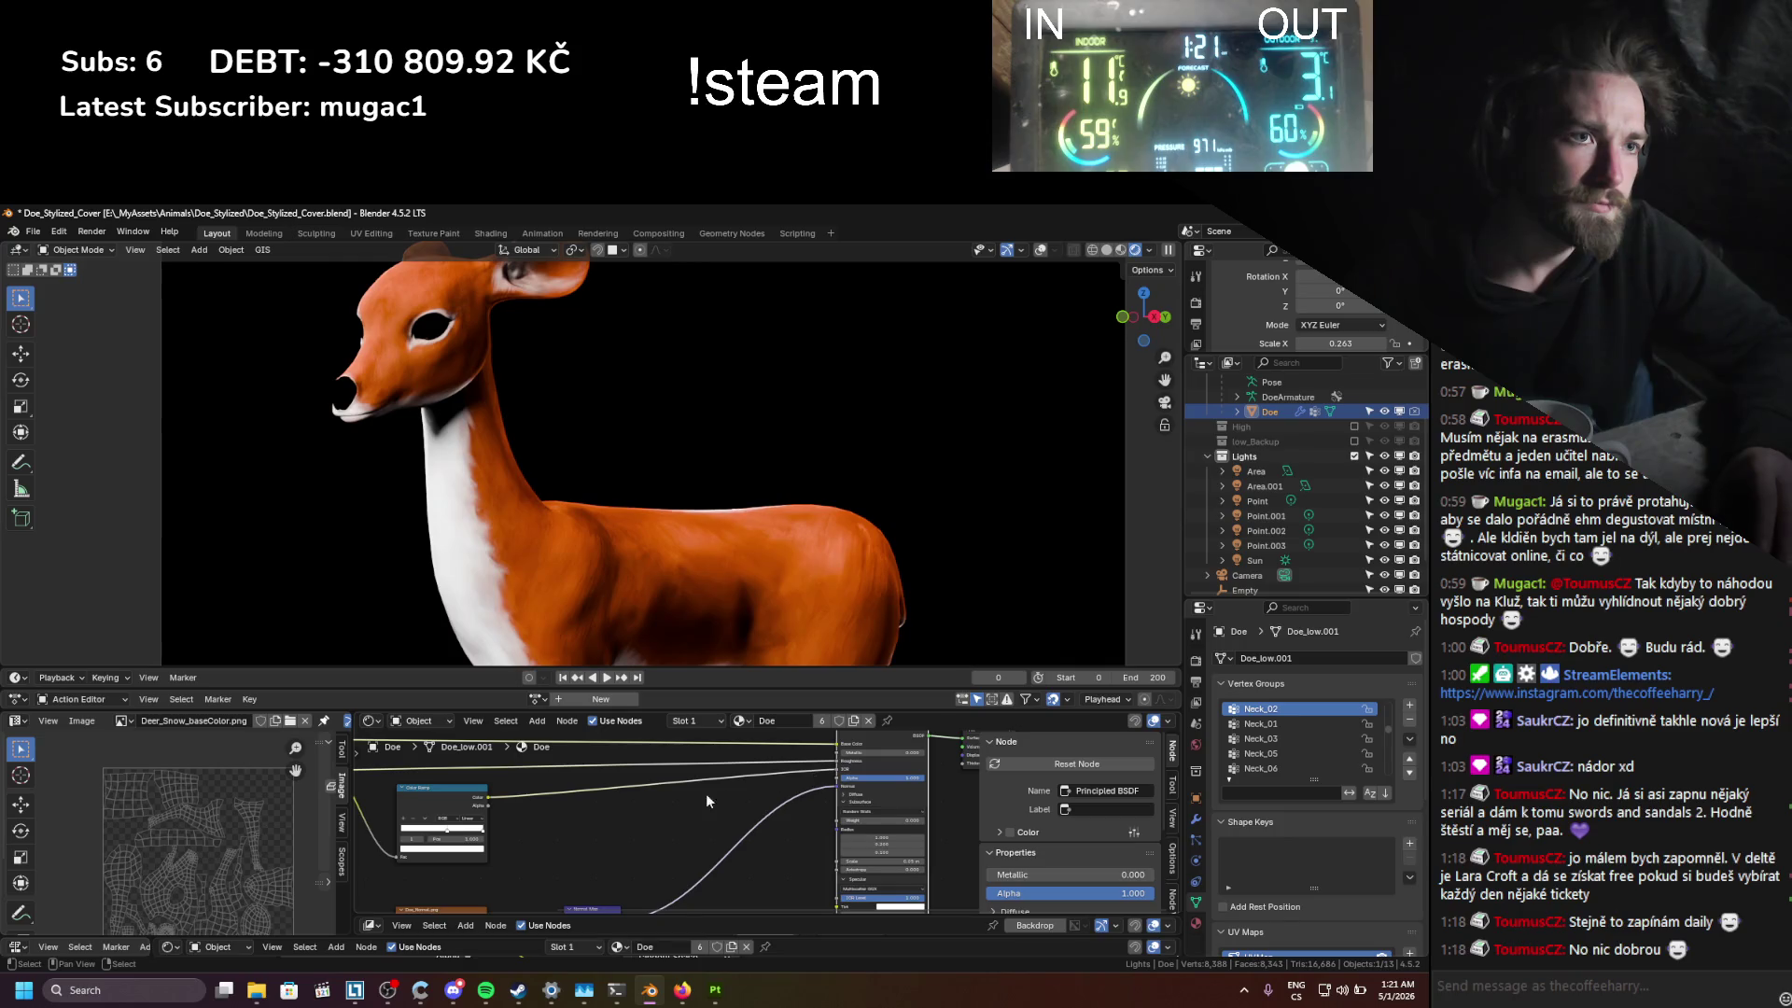
{"action": "mouse_move", "coordinate": [705, 793]}
{"action": "middle_mouse_down"}
{"action": "mouse_move", "coordinate": [870, 823]}
{"action": "mouse_move", "coordinate": [607, 874]}
{"action": "mouse_move", "coordinate": [634, 799]}
{"action": "middle_mouse_up"}
{"action": "left_click", "coordinate": [655, 798], "text": "ctrl+shift"}
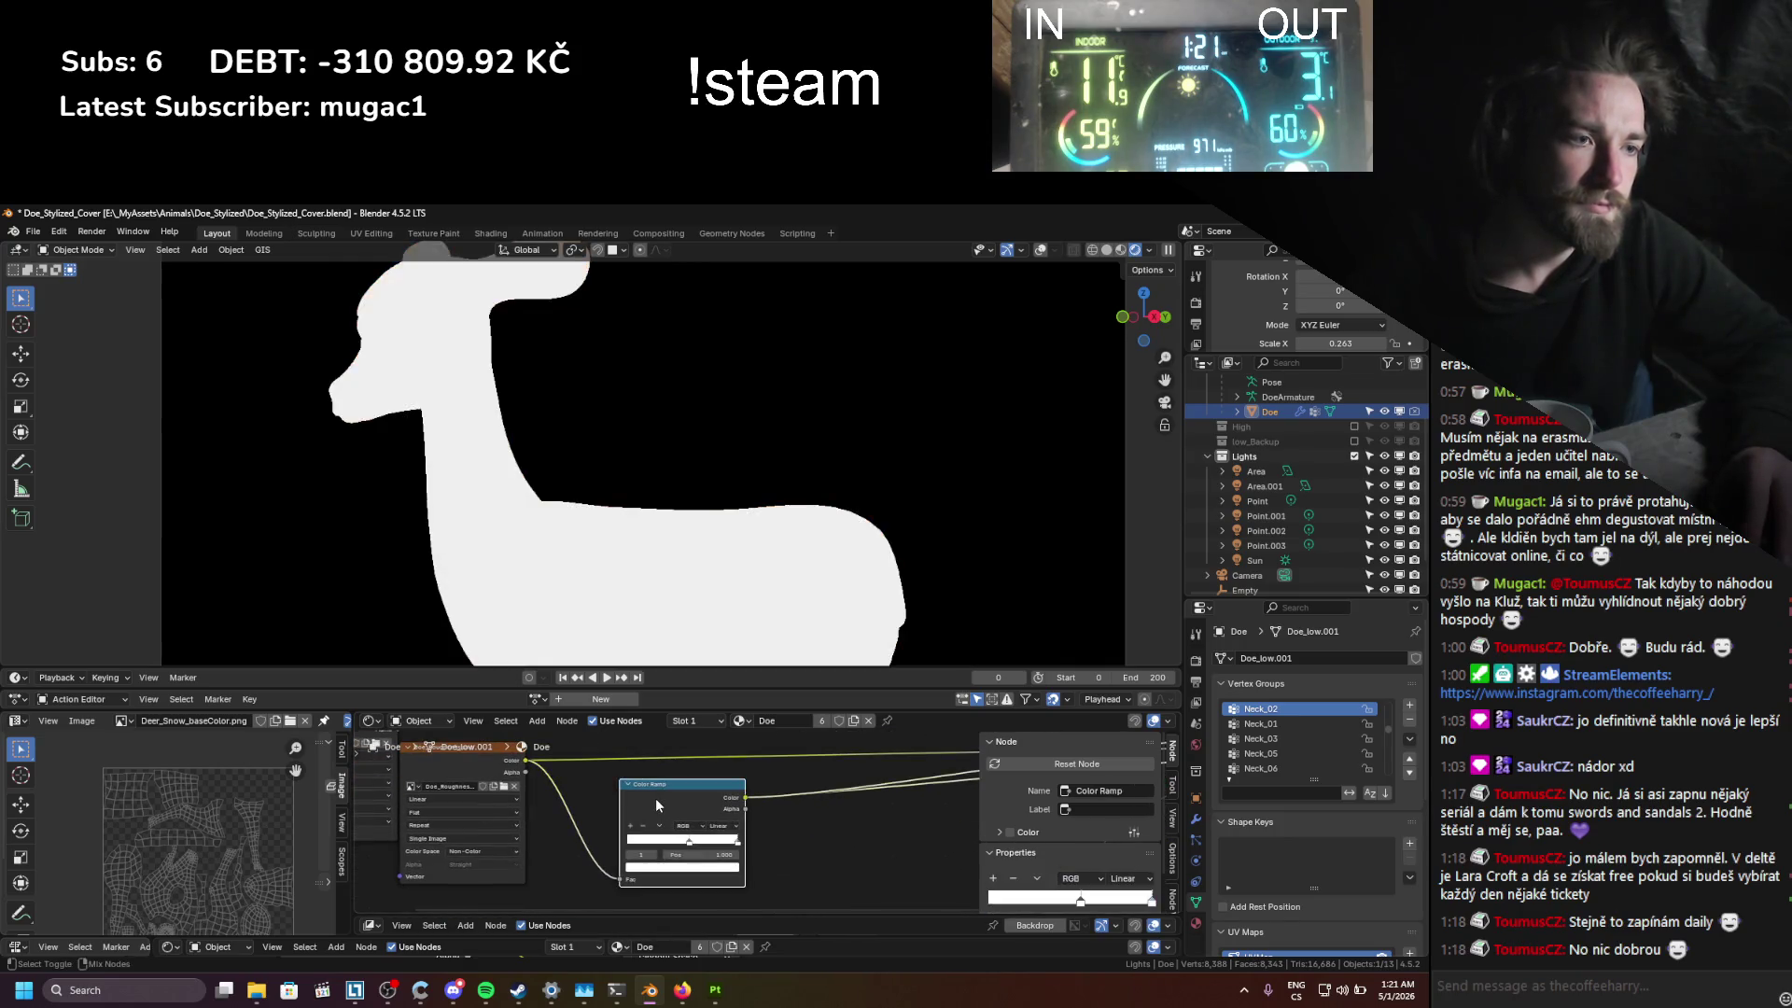
{"action": "left_click", "coordinate": [733, 867]}
{"action": "left_click_drag", "start_coordinate": [721, 748], "coordinate": [721, 778]}
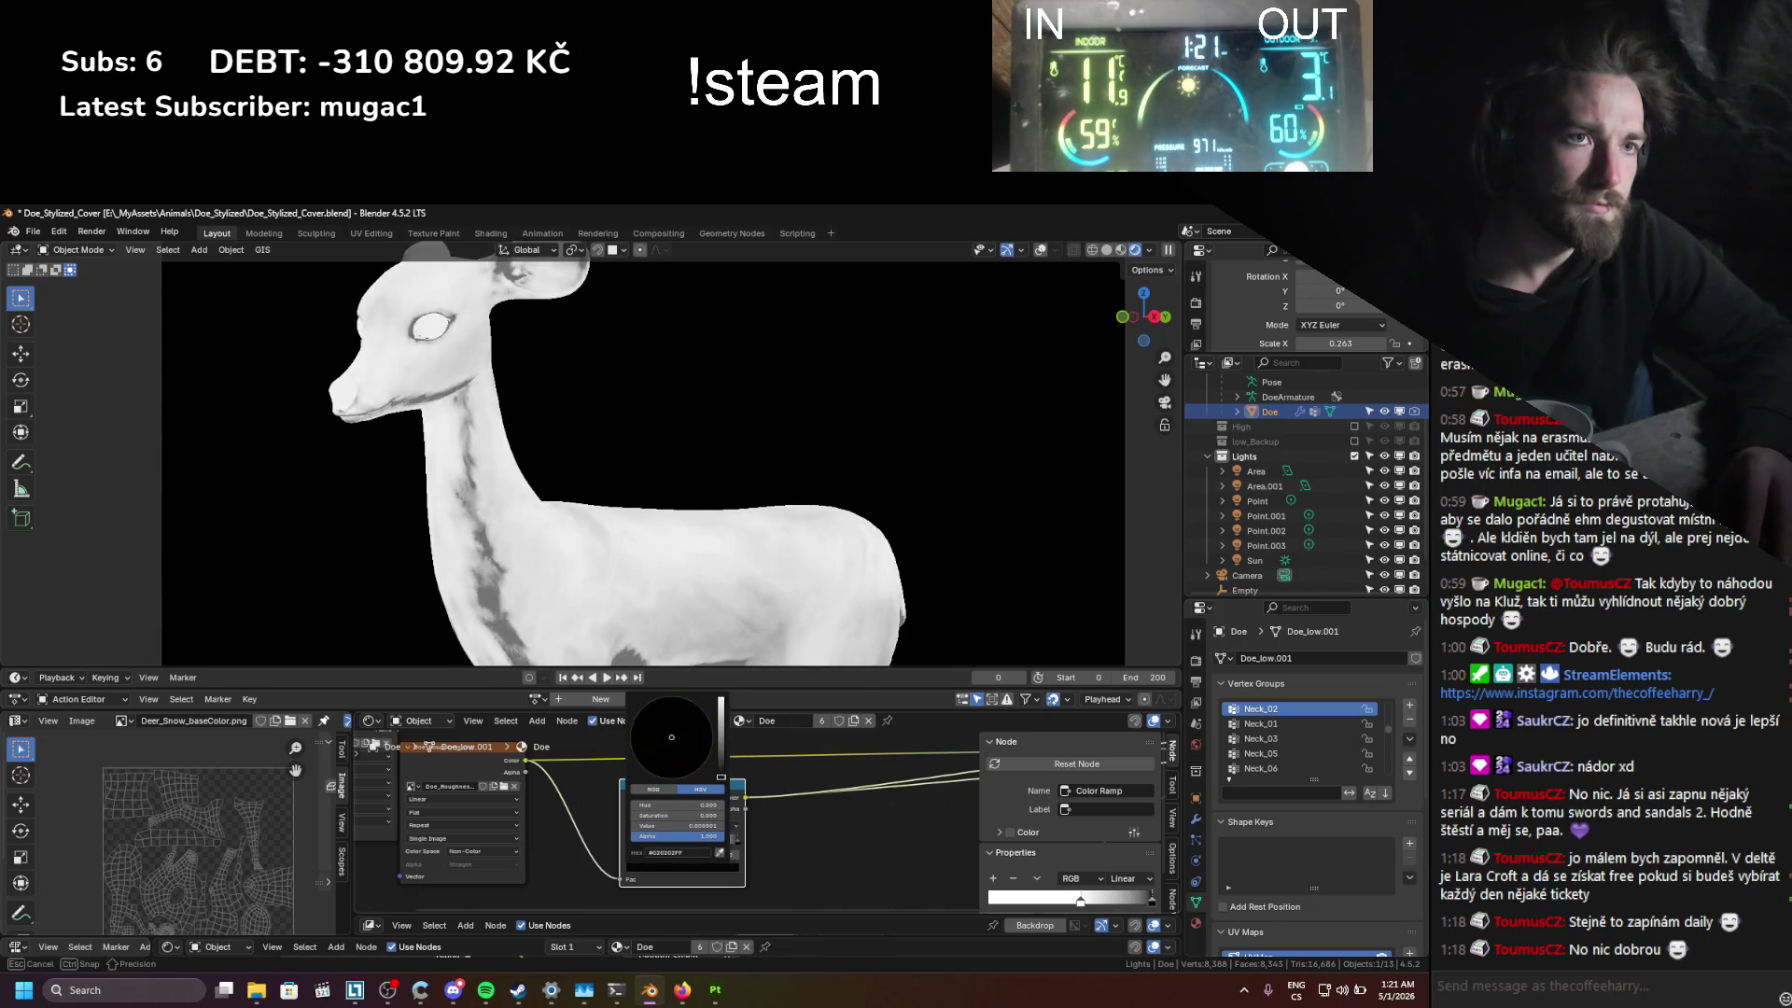
{"action": "mouse_move", "coordinate": [743, 844]}
{"action": "left_mouse_down"}
{"action": "mouse_move", "coordinate": [657, 845]}
{"action": "mouse_move", "coordinate": [739, 847]}
{"action": "left_mouse_up"}
{"action": "middle_click_drag", "start_coordinate": [733, 853], "coordinate": [474, 863]}
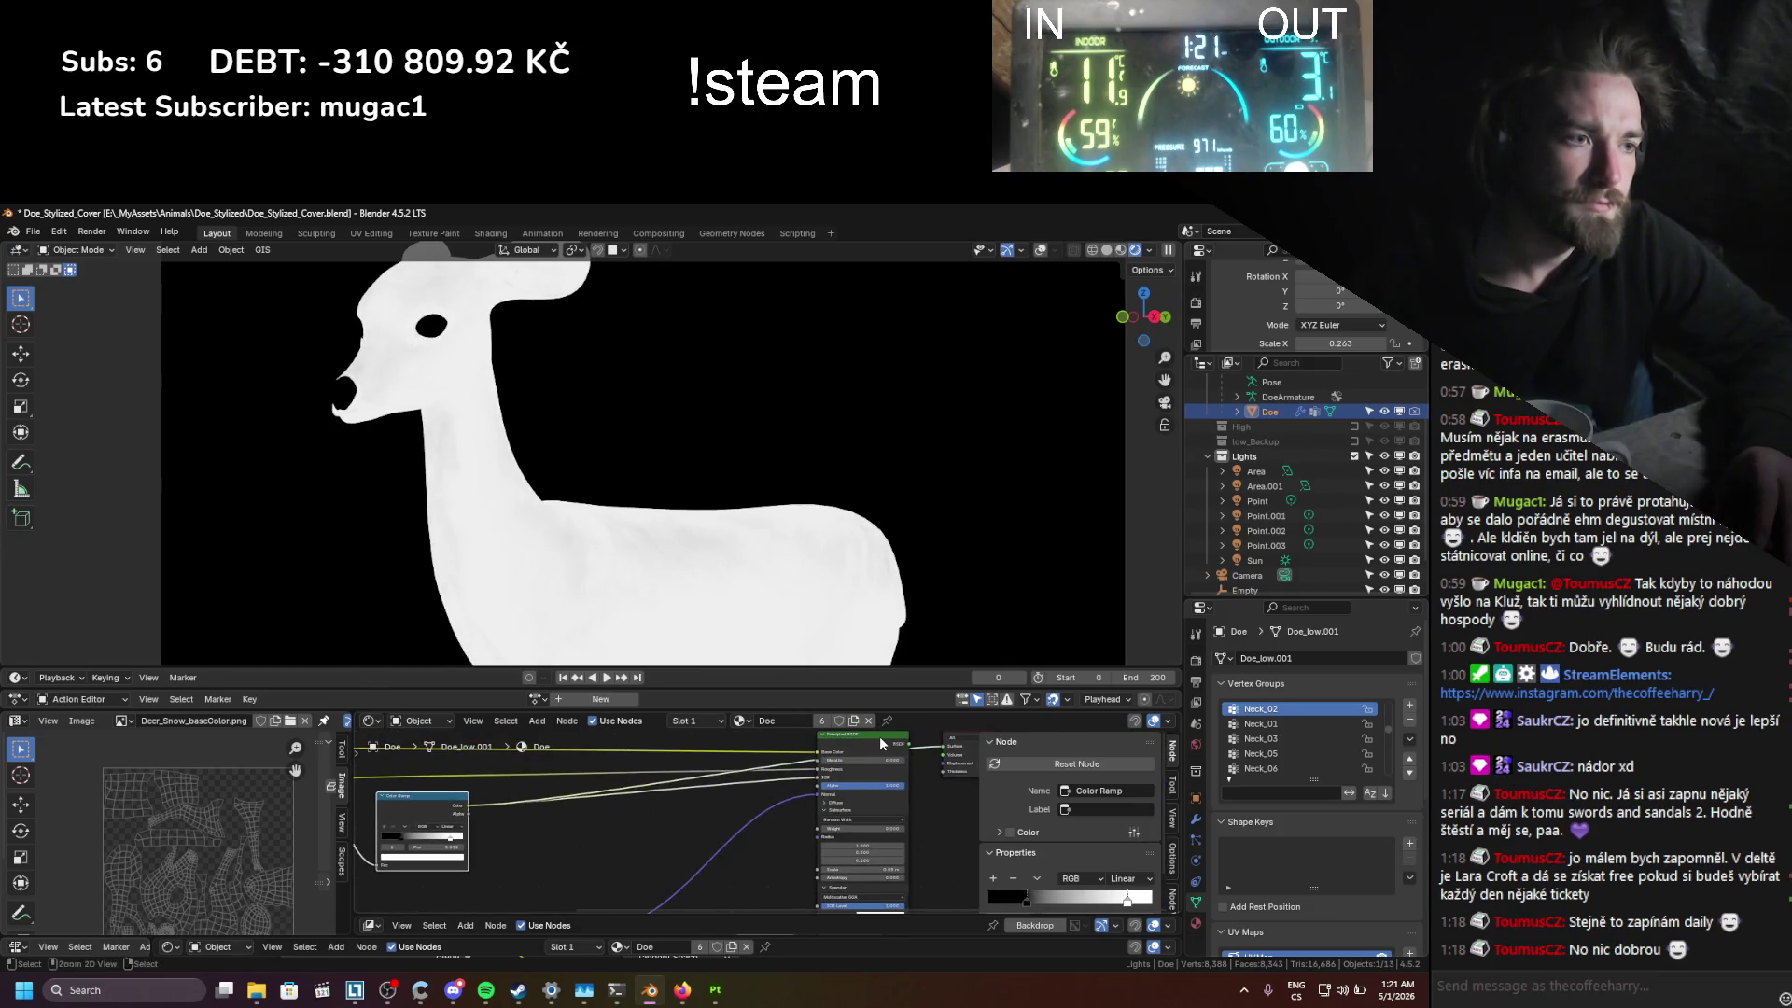
{"action": "left_click", "coordinate": [874, 736], "text": "ctrl+shift"}
{"action": "key", "text": "ctrl+s"}
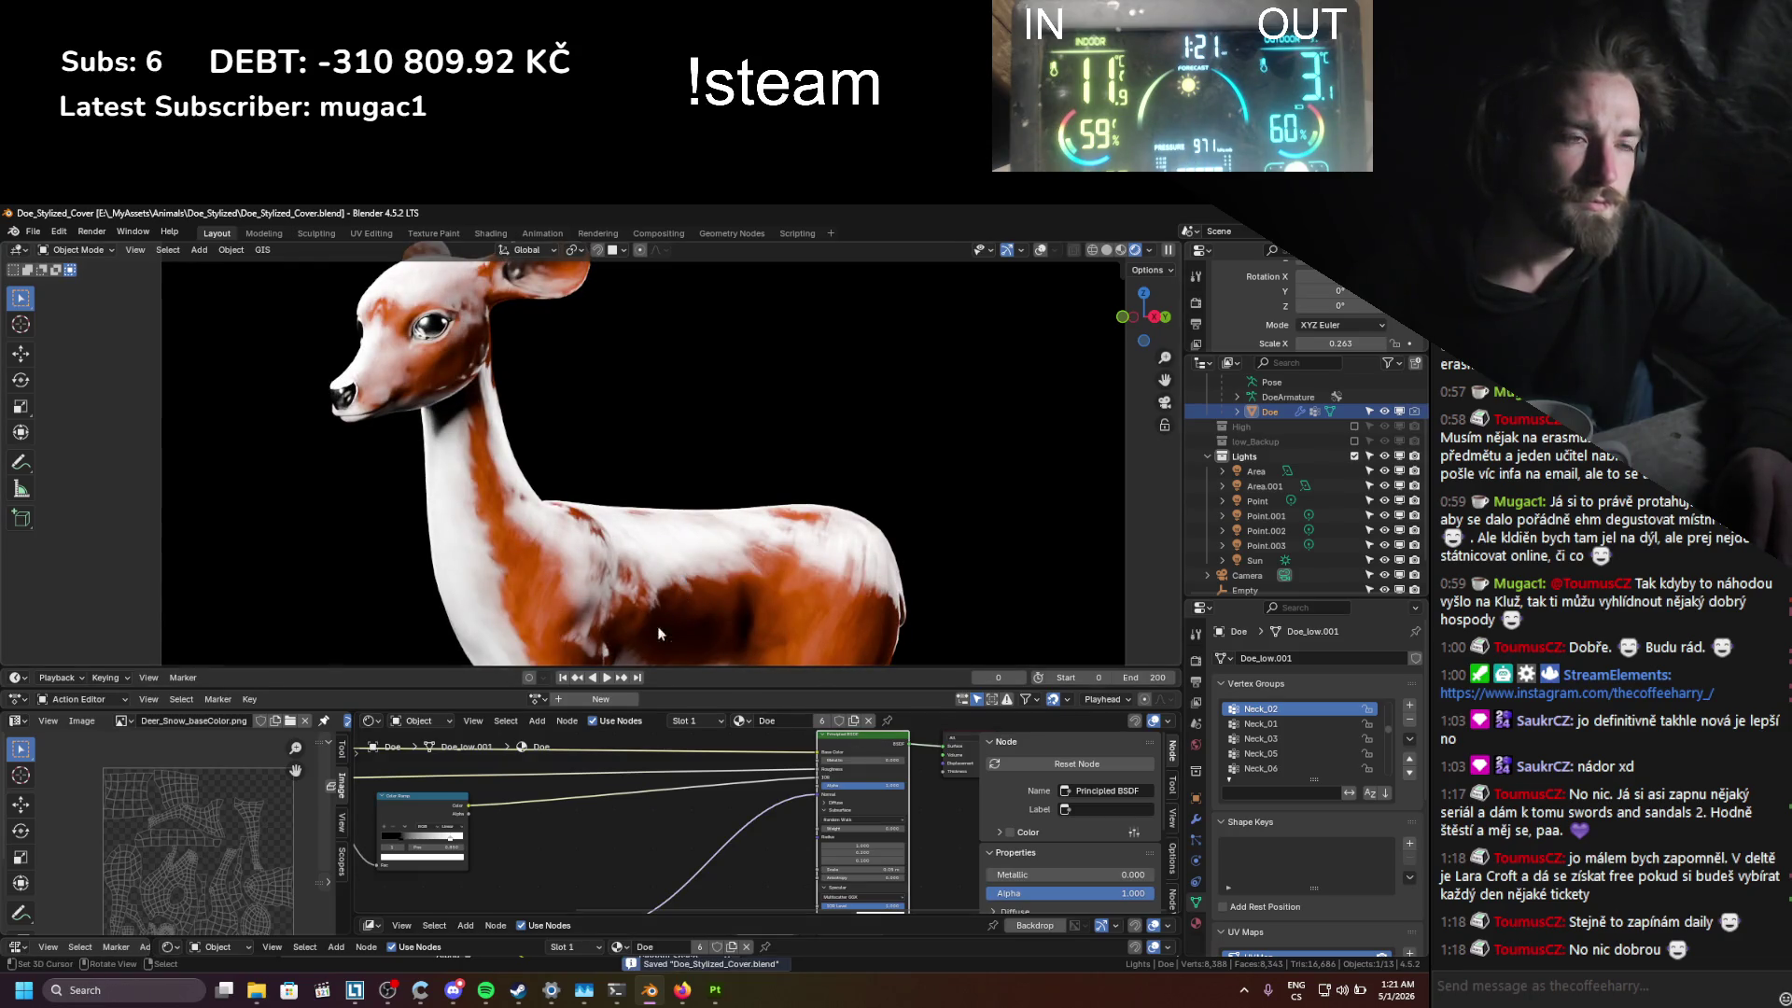
Step: Move the Color Ramp stops to 0.705 and 0.600 for a whiter chest
{"action": "scroll", "coordinate": [569, 840], "scroll_direction": "up", "scroll_amount": 1}
{"action": "middle_click_drag", "start_coordinate": [570, 834], "coordinate": [675, 851]}
{"action": "left_click_drag", "start_coordinate": [533, 849], "coordinate": [497, 859]}
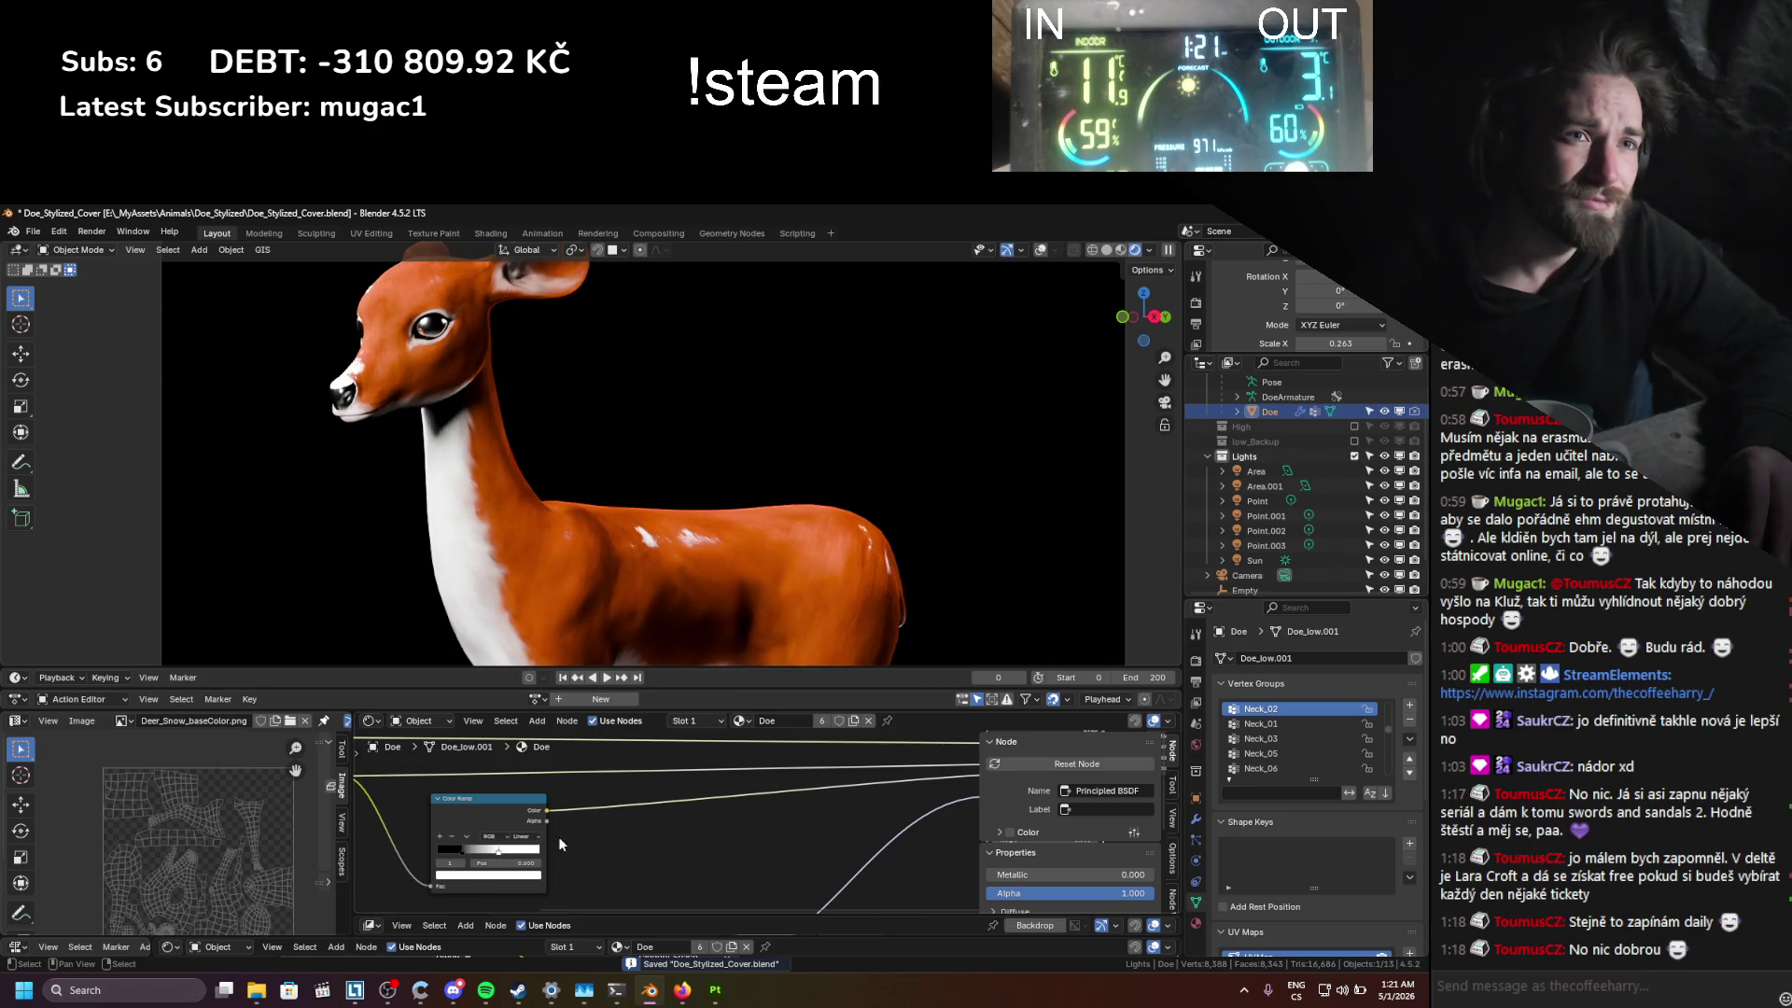
{"action": "middle_click_drag", "start_coordinate": [598, 825], "coordinate": [532, 817]}
Step: Insert a Mix node on the ramp-to-BSDF link, with colour A white and colour B near-black
{"action": "key", "text": "shift+a"}
{"action": "type", "text": "m"}
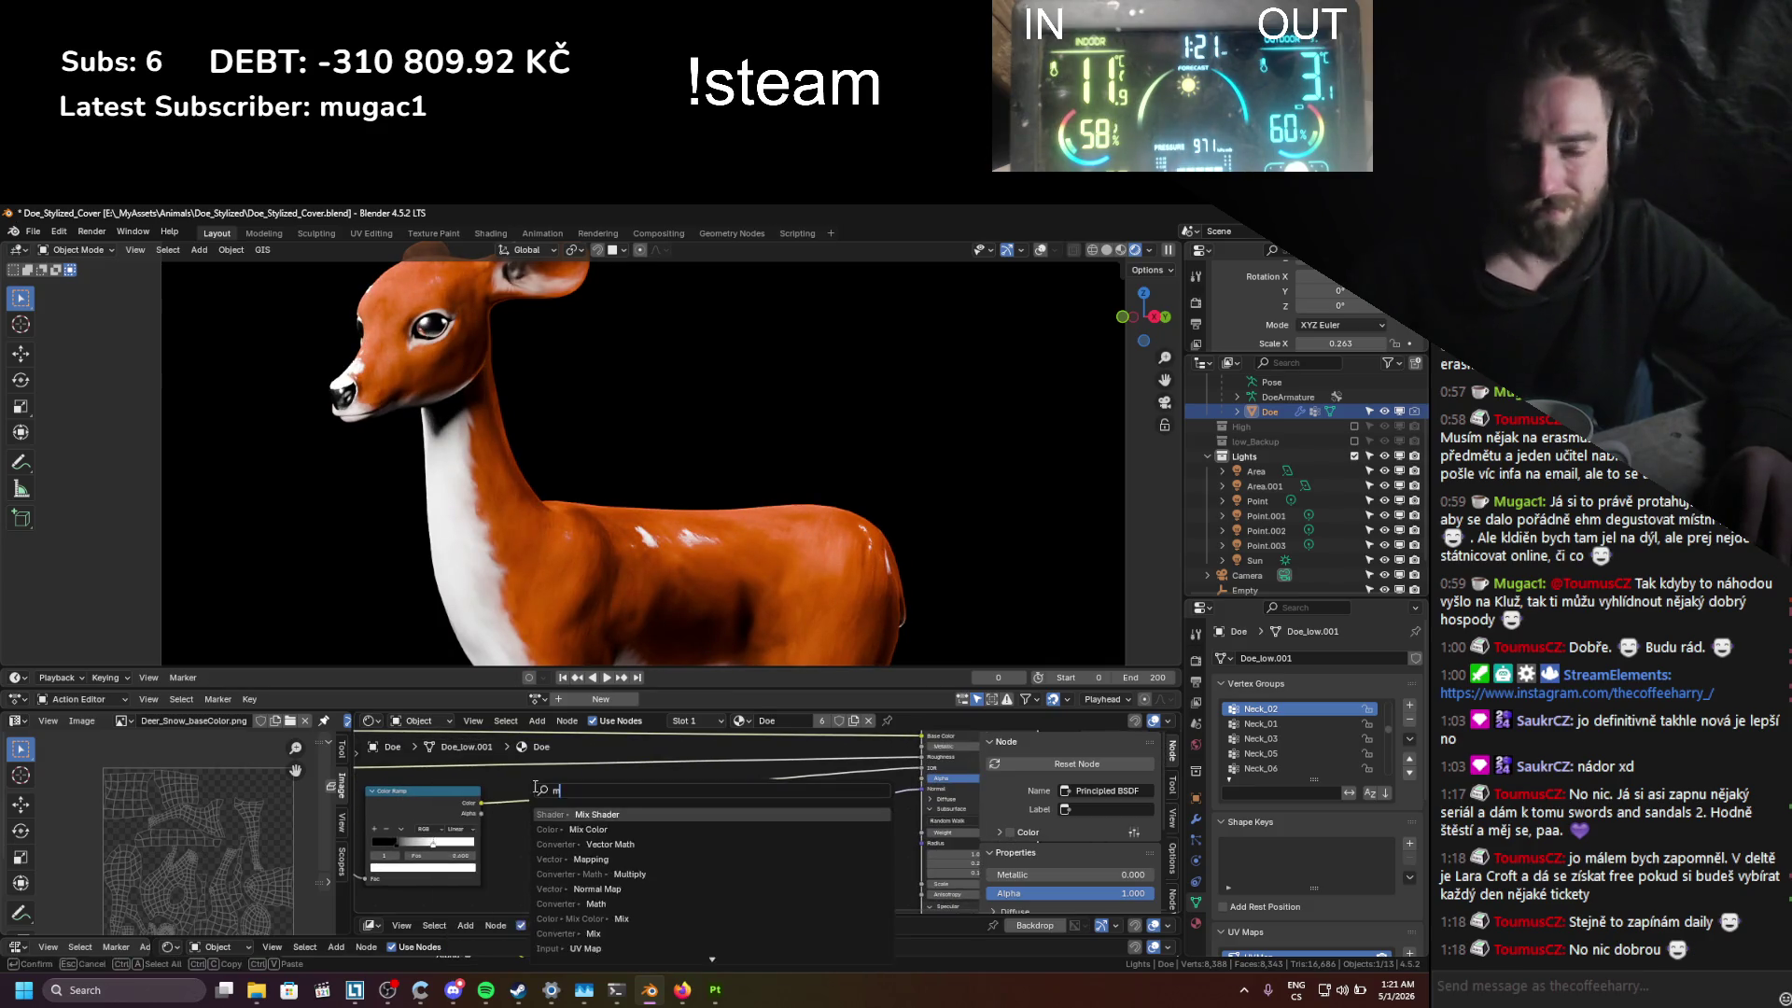
{"action": "type", "text": "ix"}
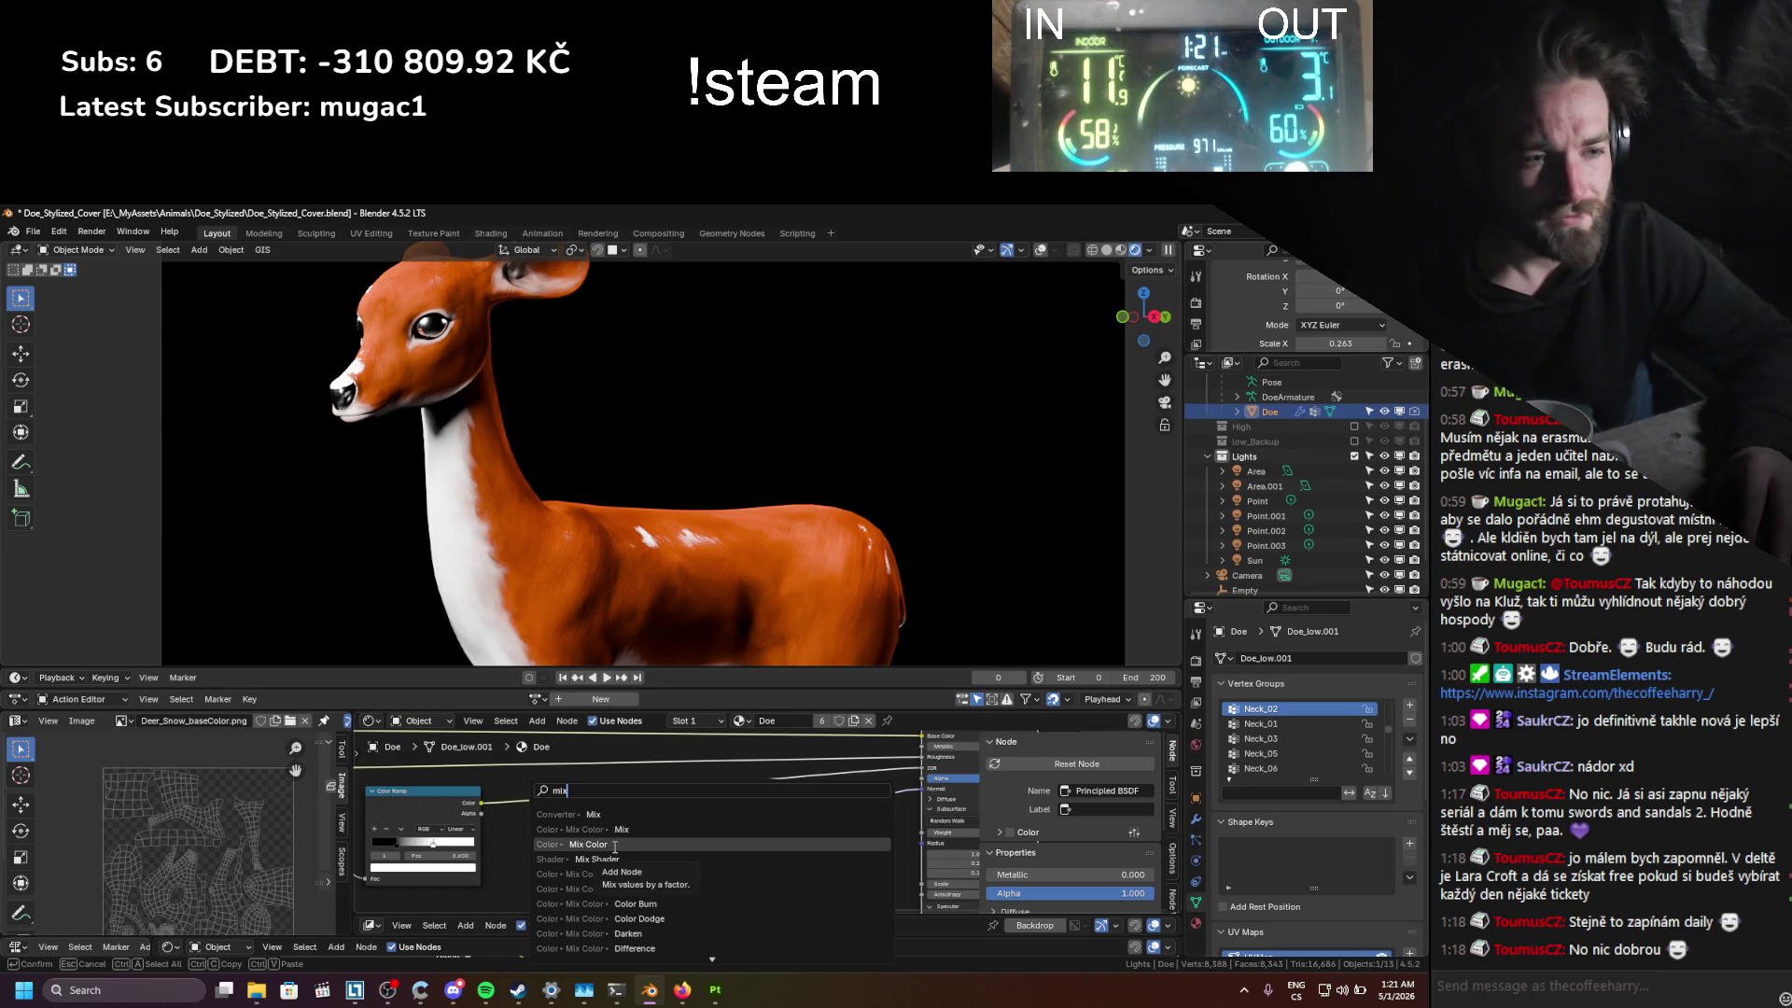
{"action": "left_click", "coordinate": [616, 844]}
{"action": "left_click", "coordinate": [620, 826]}
{"action": "left_click_drag", "start_coordinate": [595, 883], "coordinate": [596, 878]}
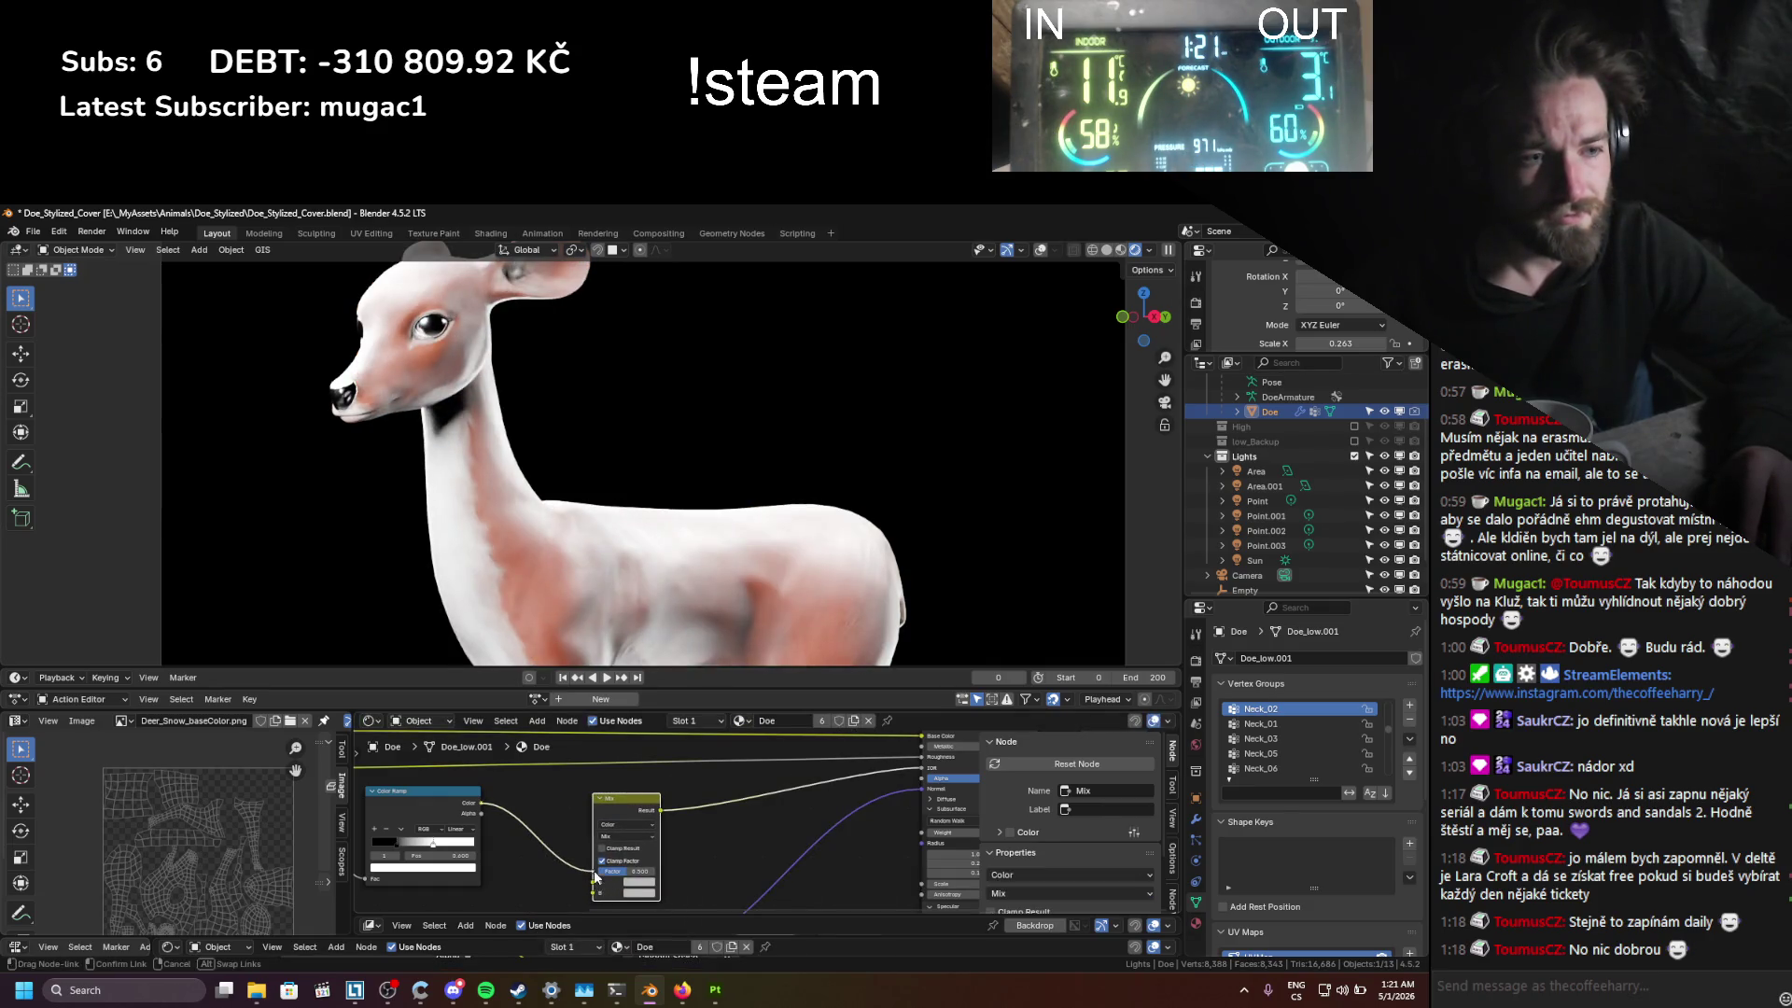
{"action": "left_click", "coordinate": [643, 881]}
{"action": "left_click_drag", "start_coordinate": [711, 751], "coordinate": [711, 727]}
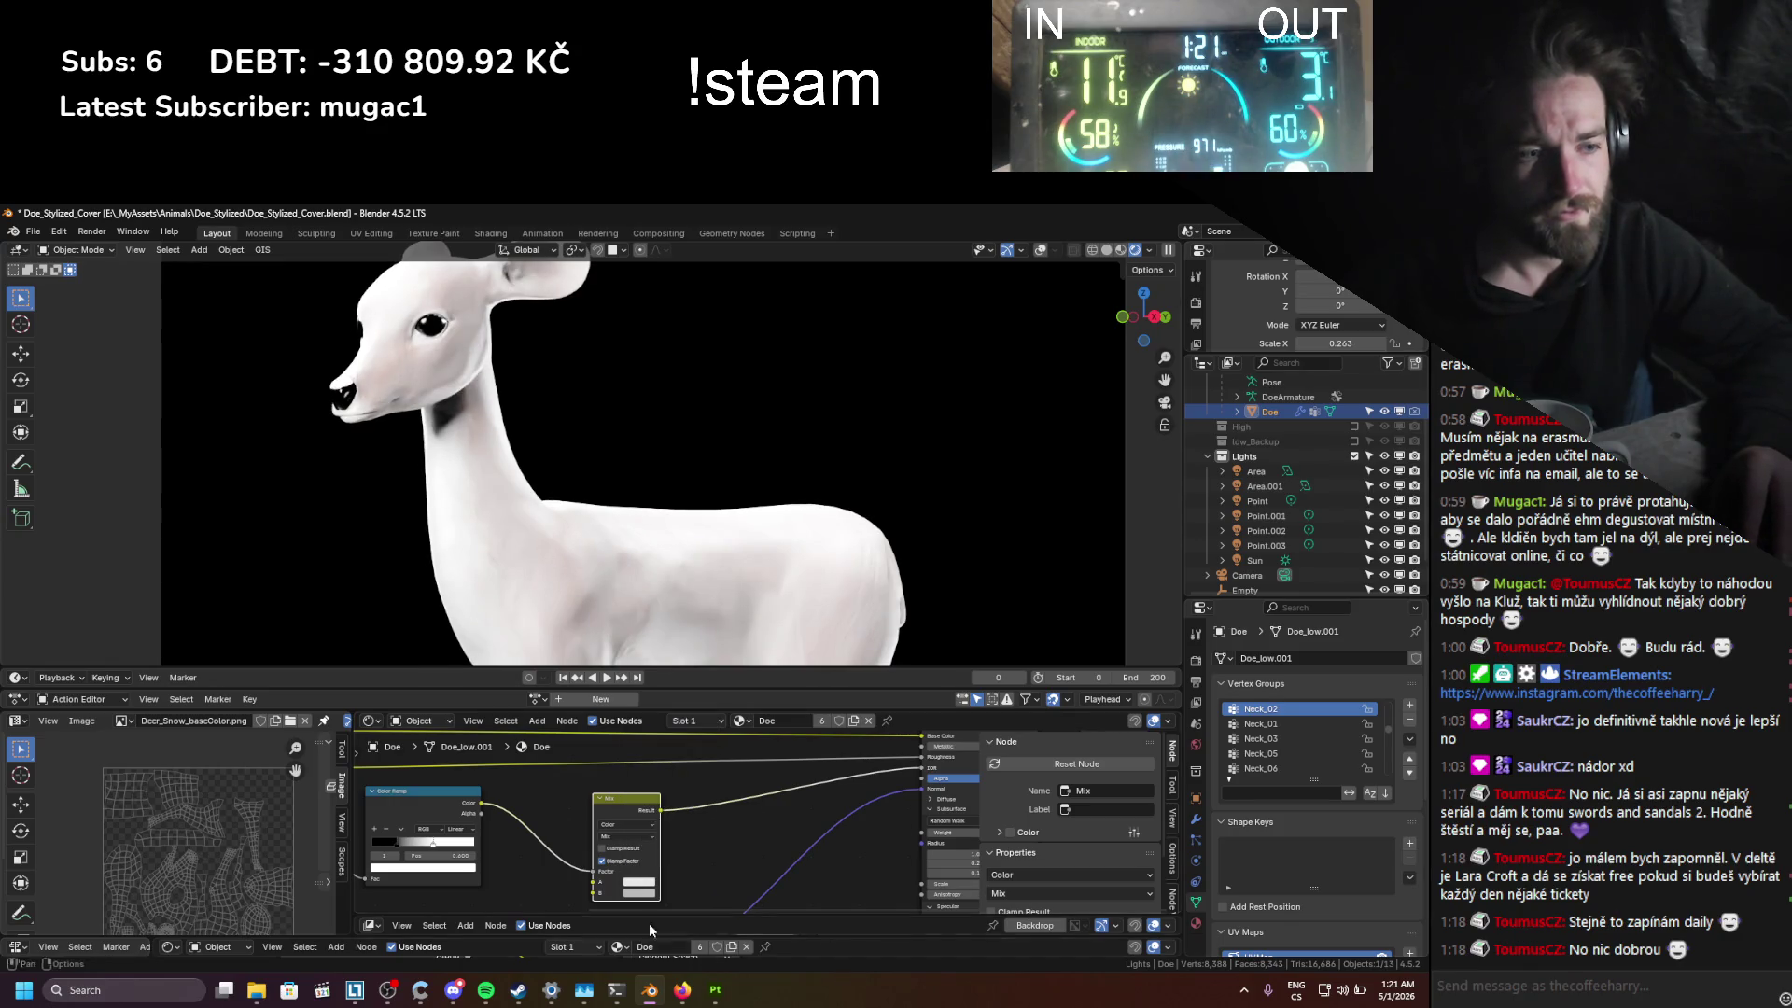
{"action": "left_click", "coordinate": [629, 896]}
{"action": "mouse_move", "coordinate": [711, 738]}
{"action": "left_mouse_down"}
{"action": "mouse_move", "coordinate": [712, 809]}
{"action": "mouse_move", "coordinate": [711, 736]}
{"action": "left_mouse_up"}
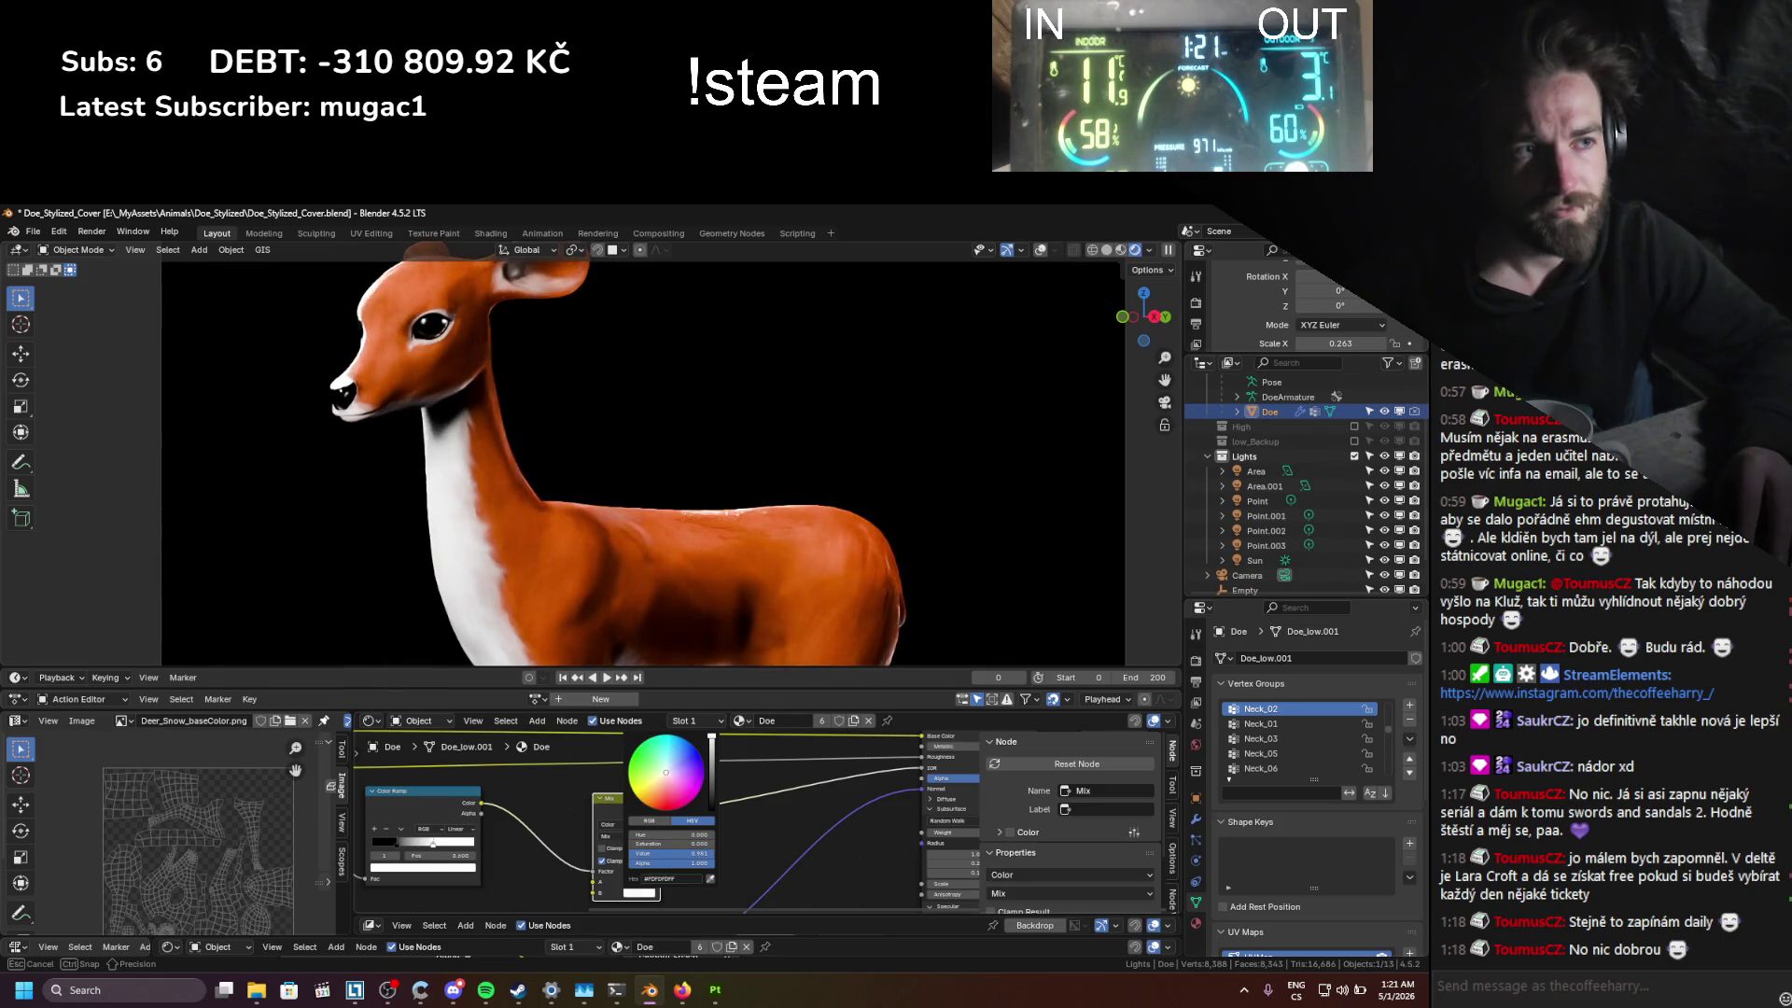
{"action": "left_click_drag", "start_coordinate": [711, 737], "coordinate": [712, 736]}
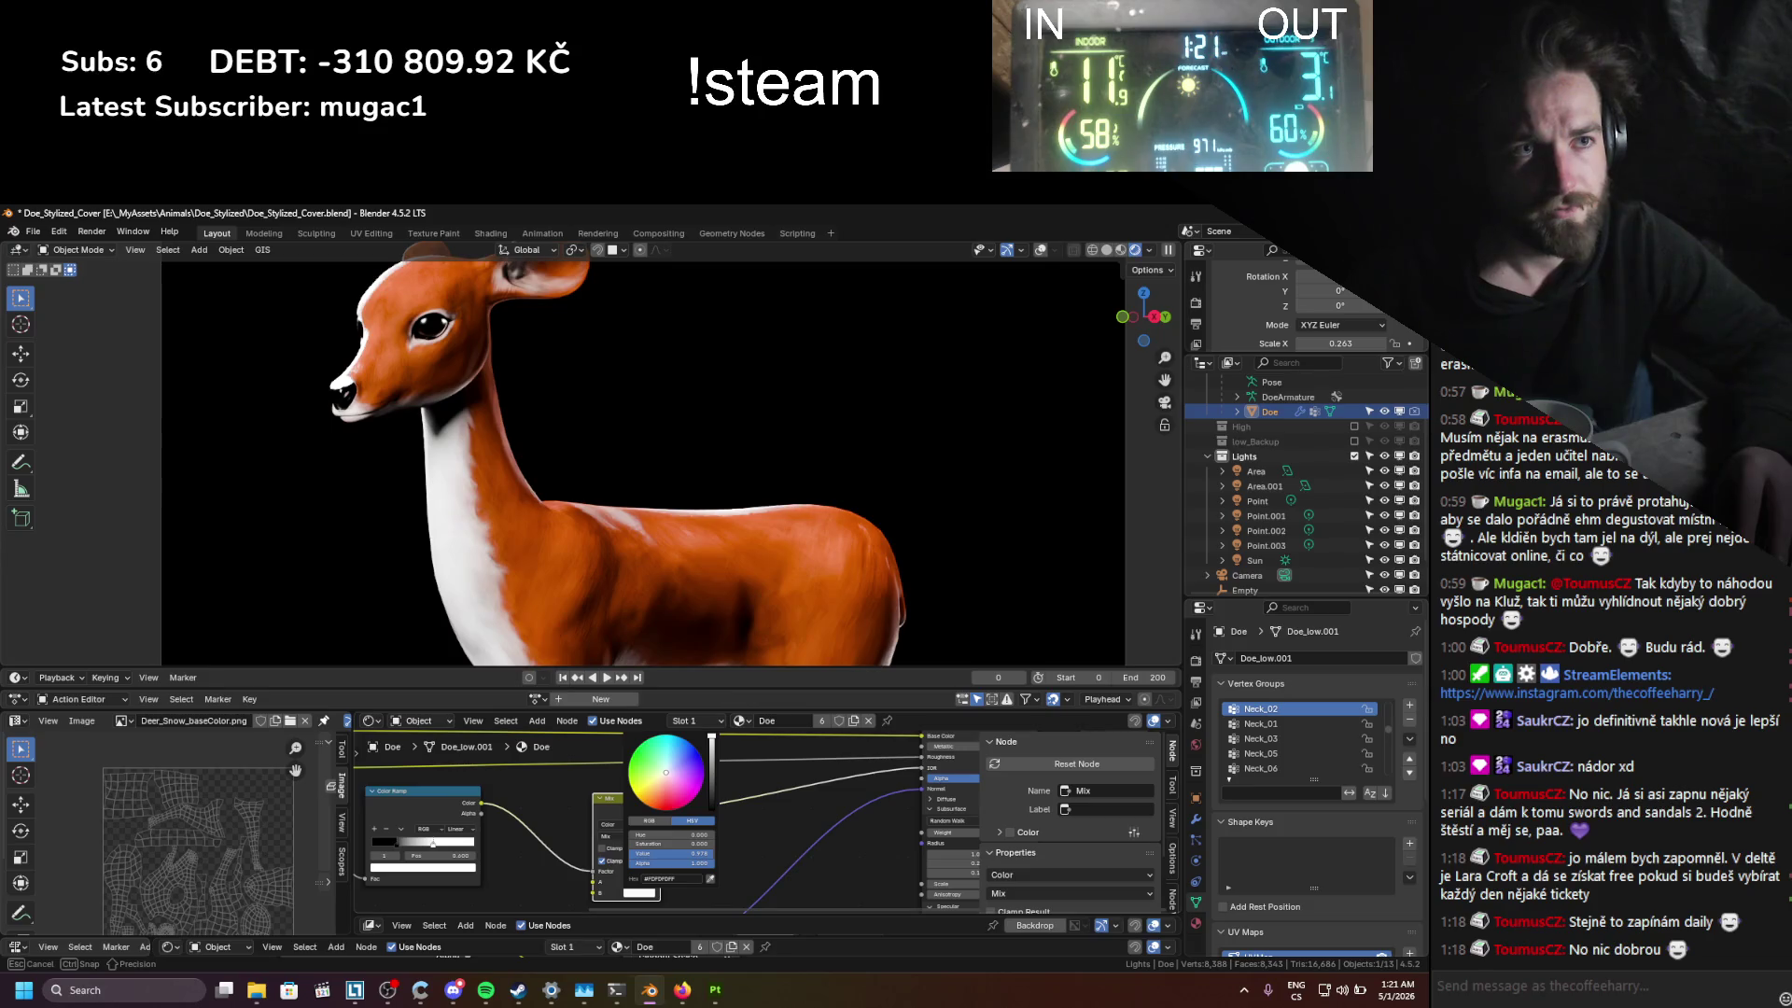
{"action": "left_click_drag", "start_coordinate": [711, 738], "coordinate": [711, 736]}
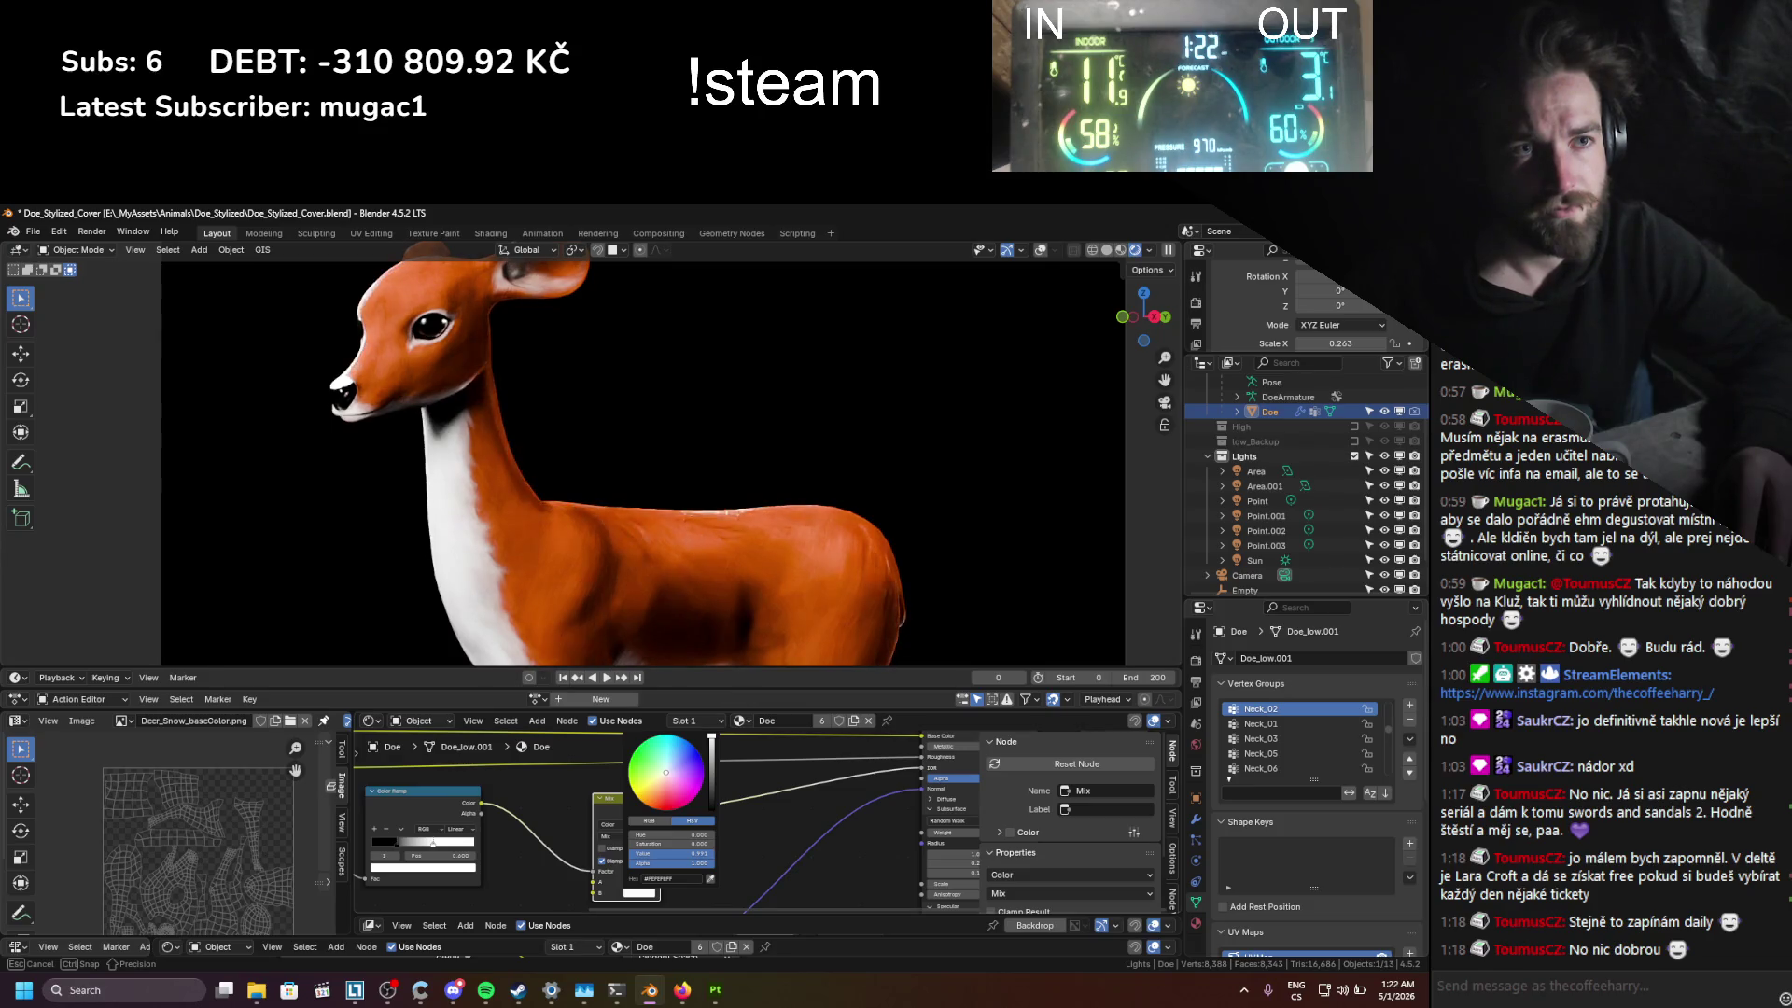
Step: Save, then move the Point light and widen its radius to 0.35 m
{"action": "scroll", "coordinate": [696, 522], "scroll_direction": "down", "scroll_amount": 3}
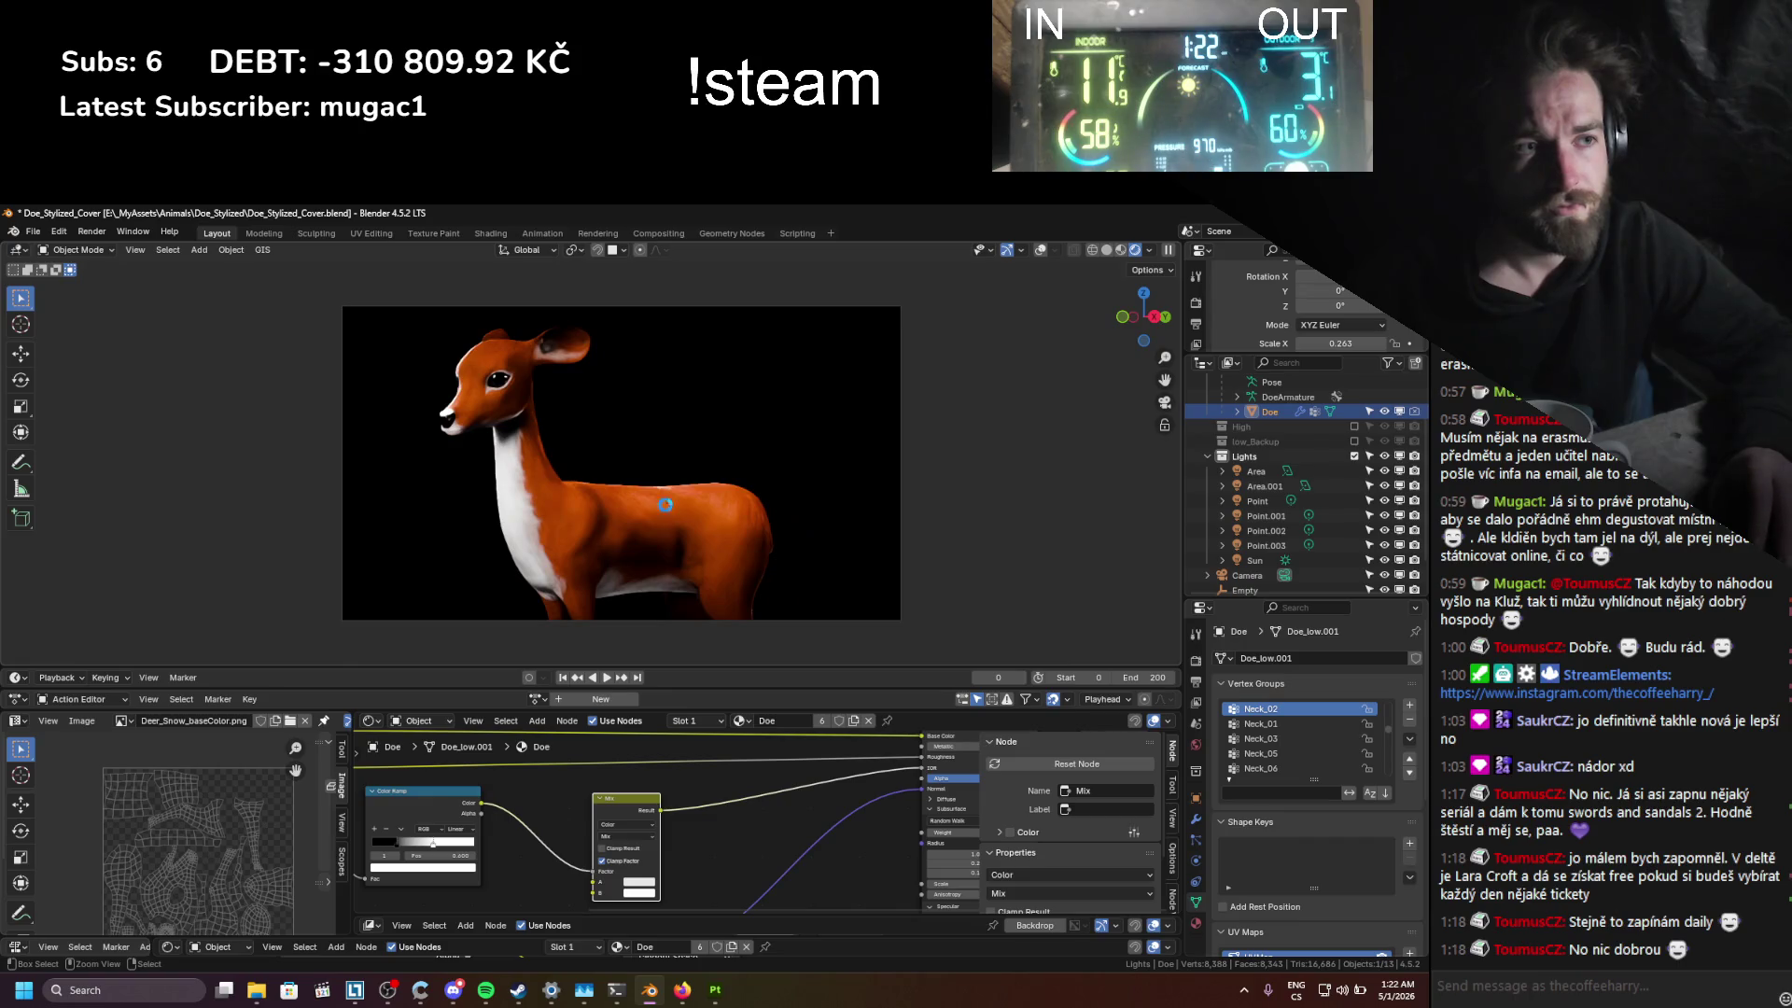
{"action": "key", "text": "ctrl+s"}
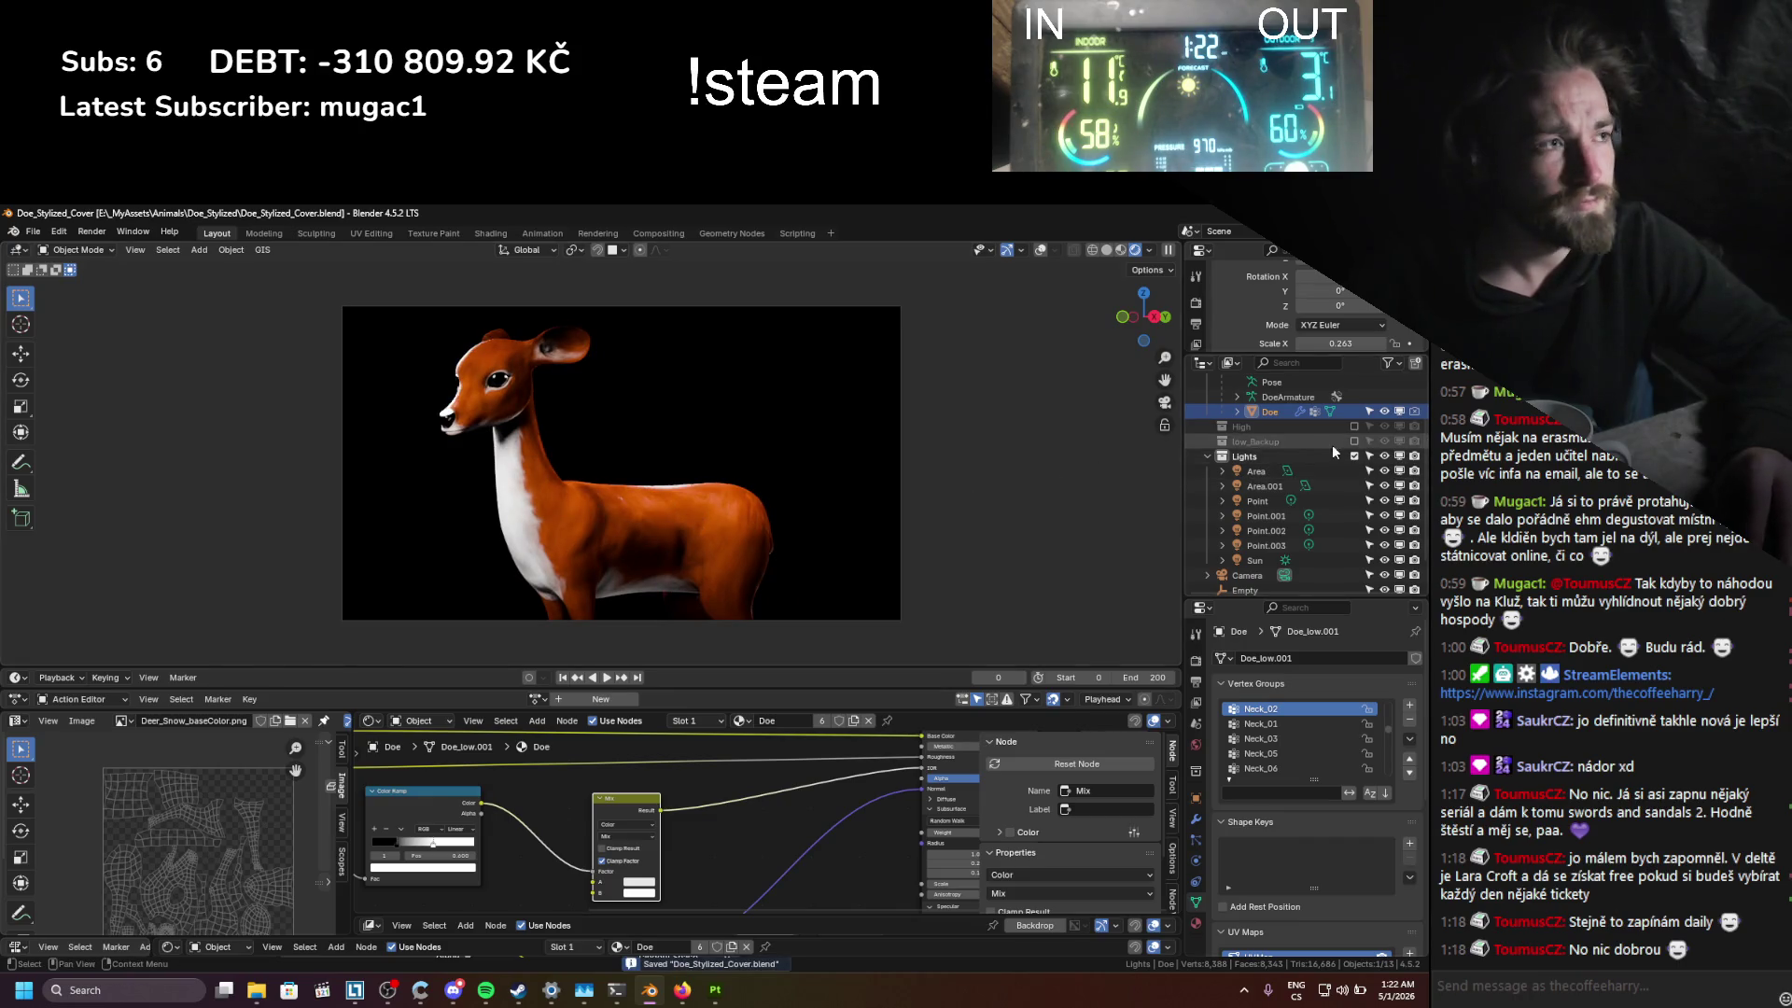
{"action": "left_click", "coordinate": [1258, 501]}
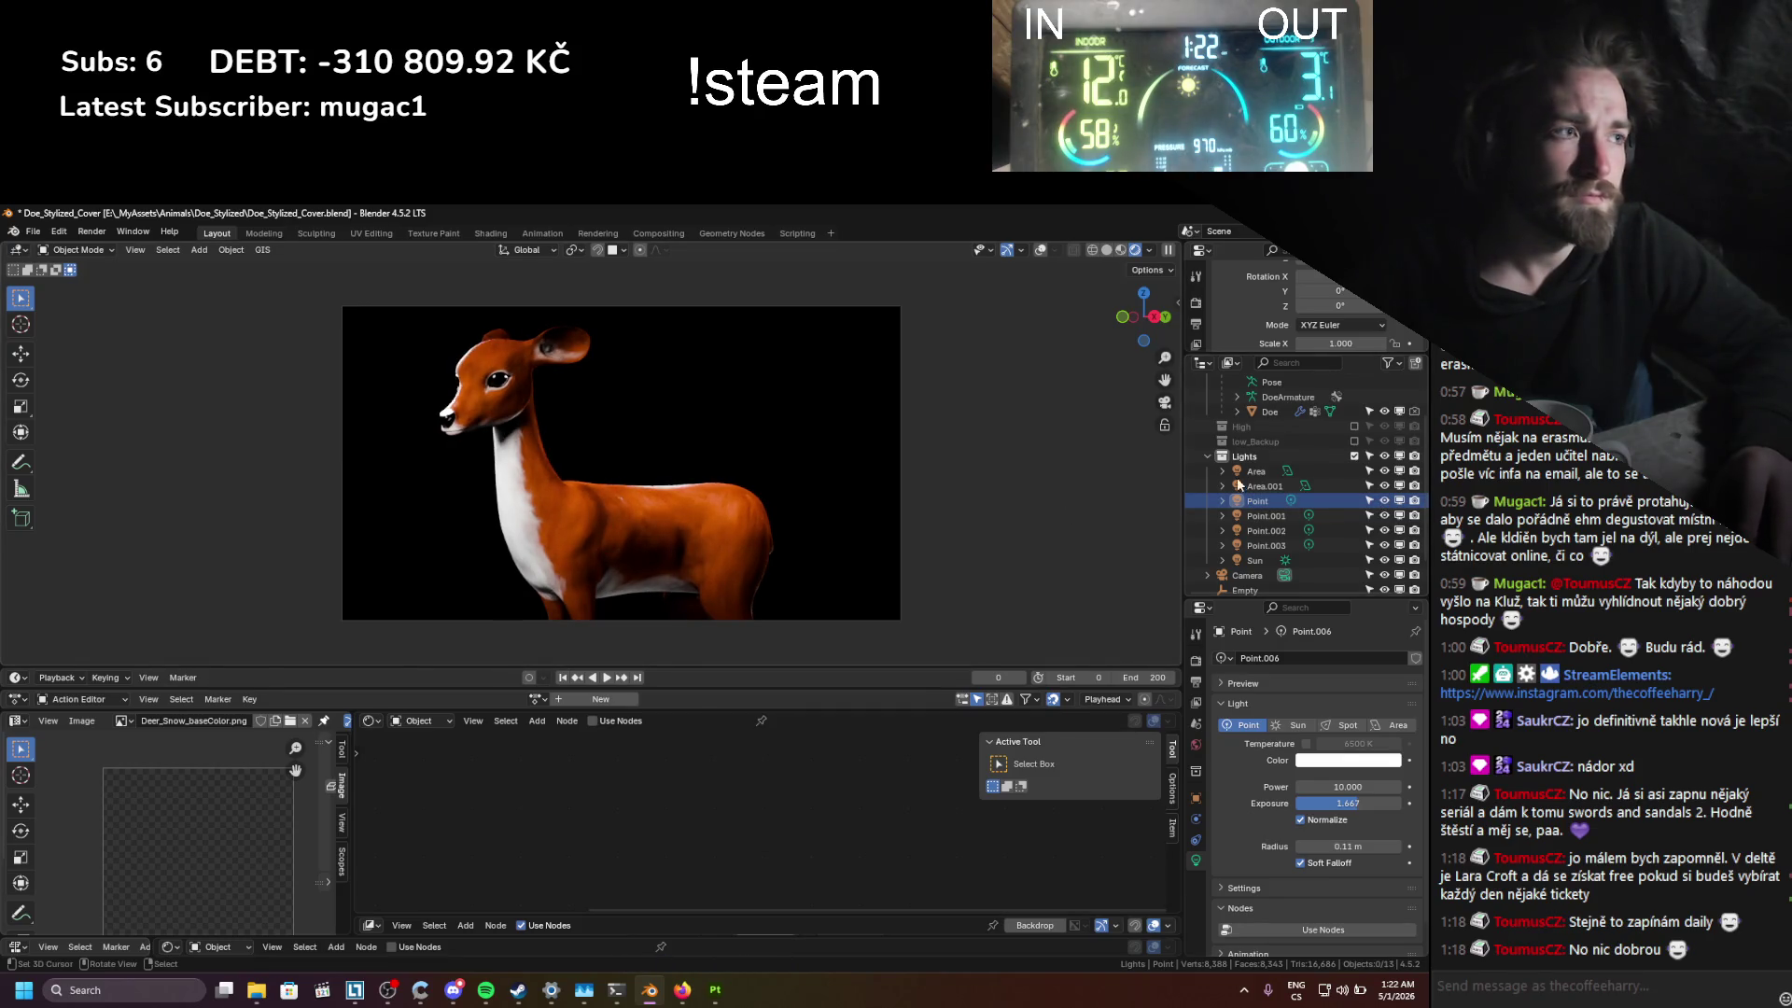
{"action": "left_click", "coordinate": [1258, 501]}
{"action": "key", "text": "g"}
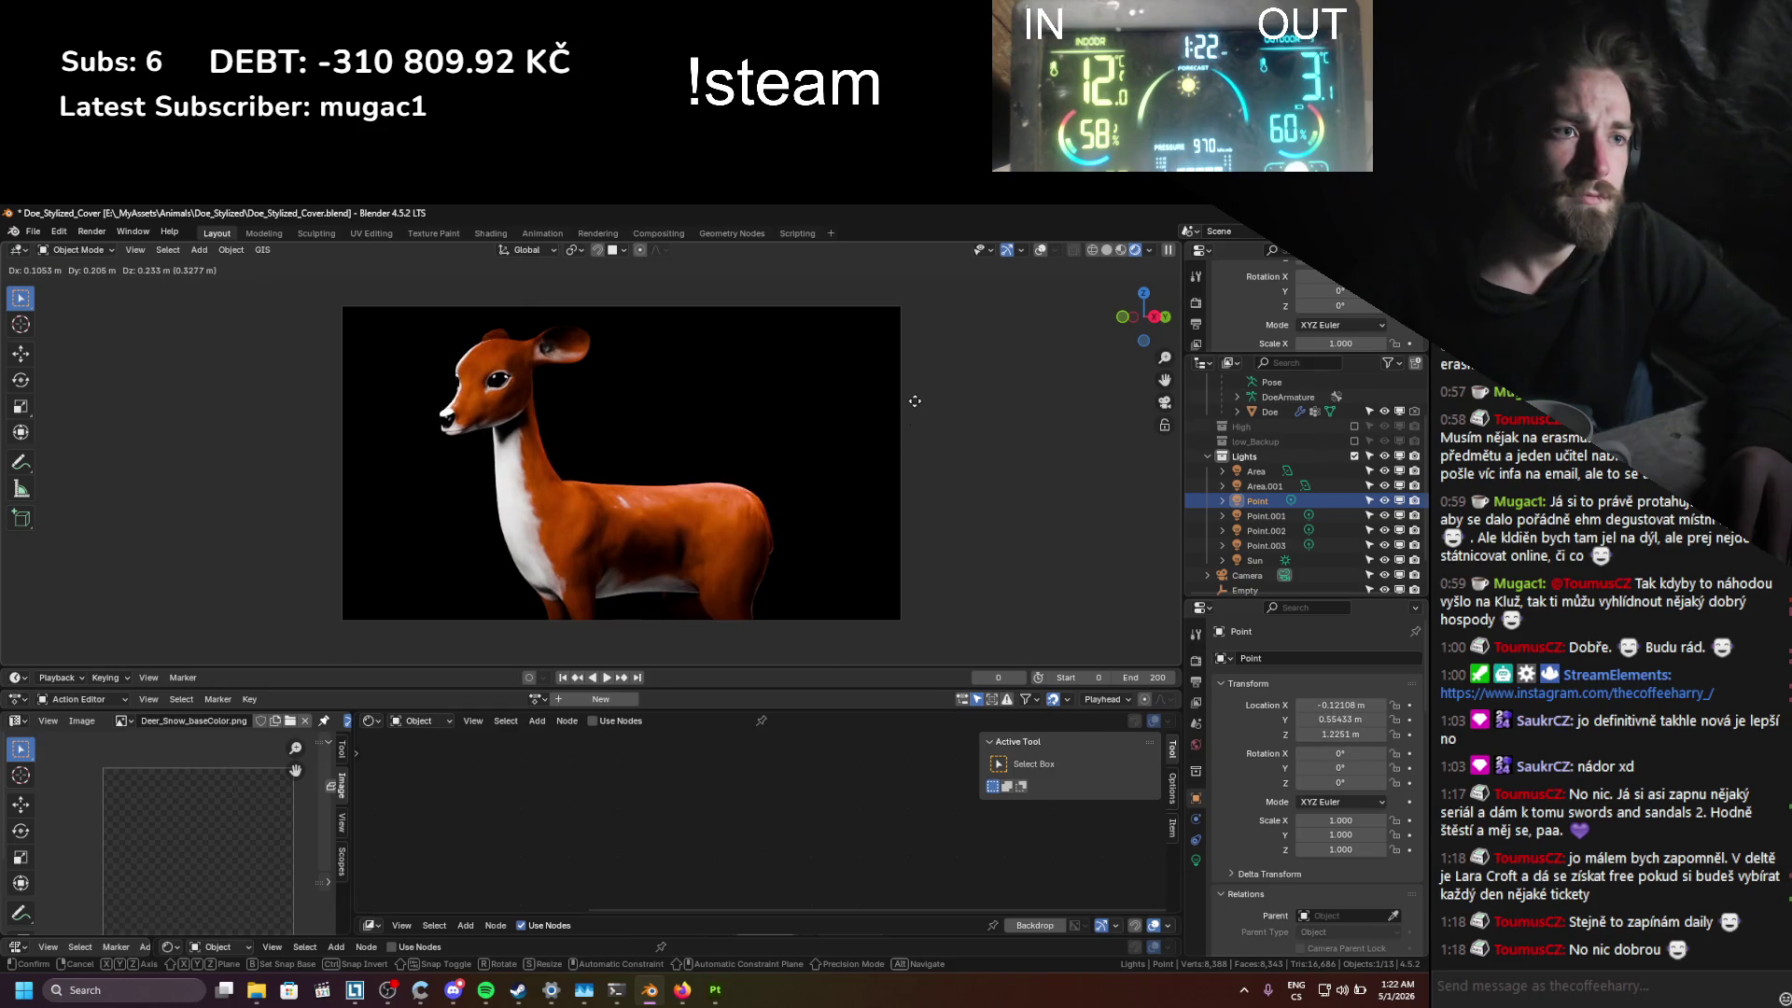
{"action": "left_click", "coordinate": [890, 432]}
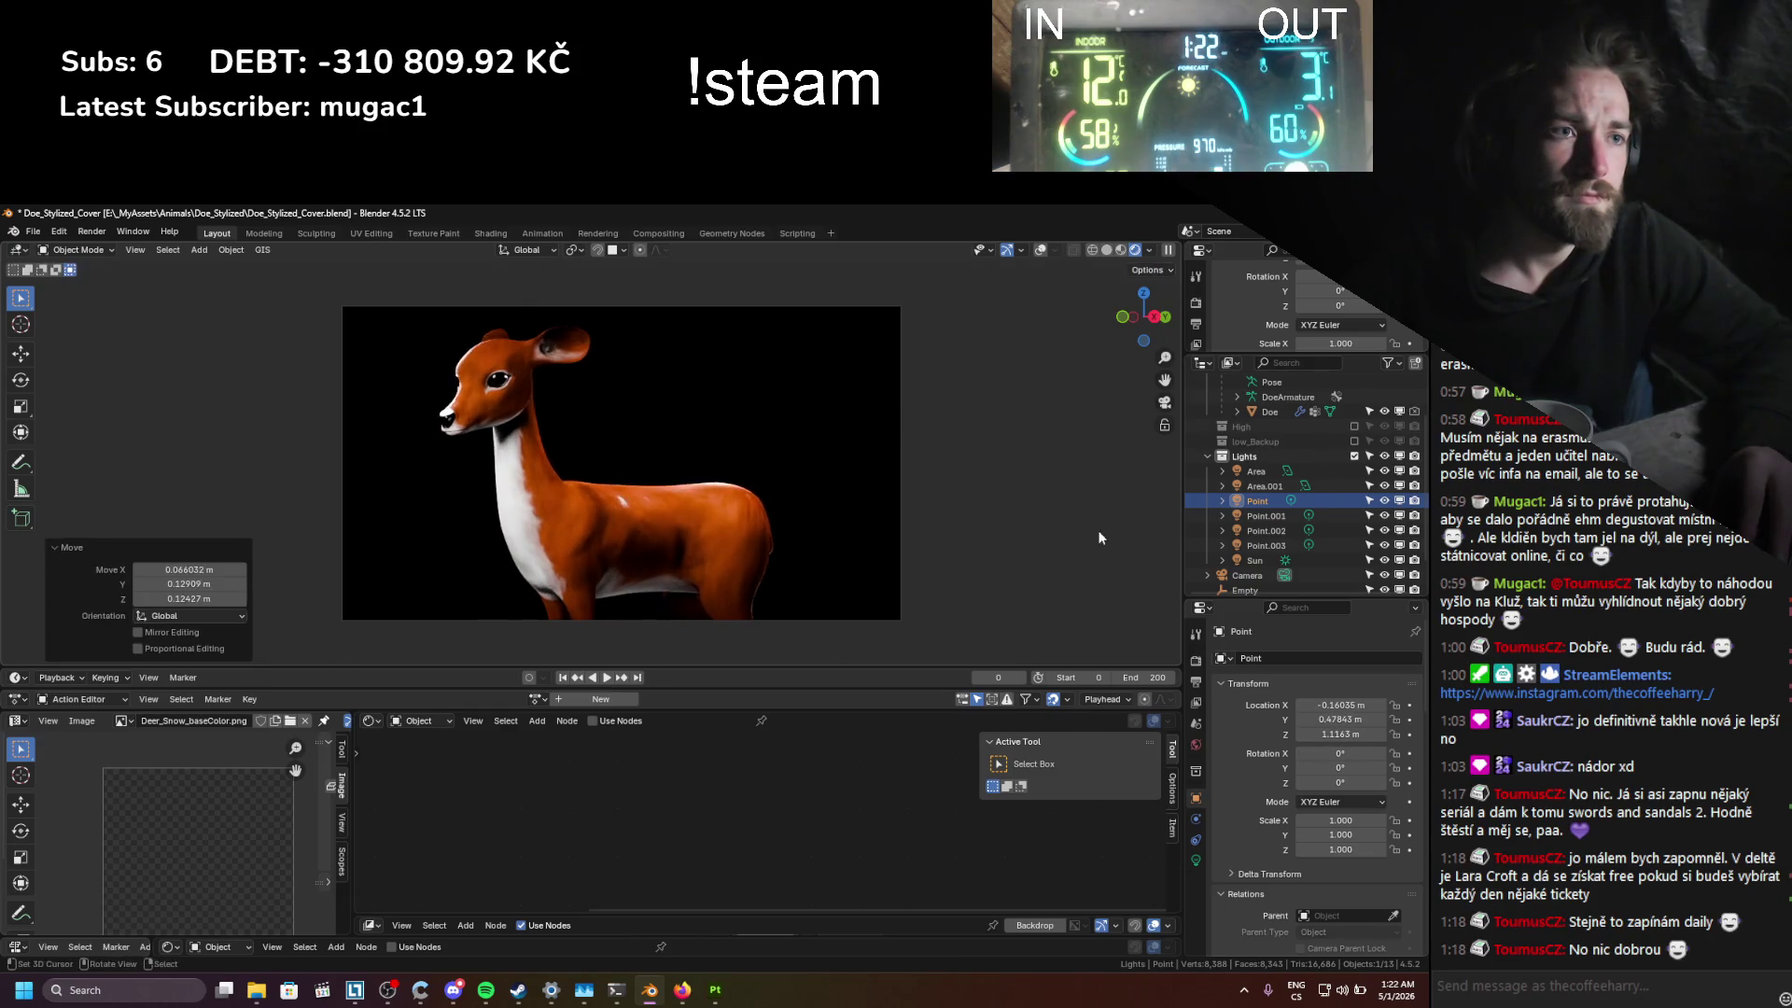
{"action": "left_click", "coordinate": [1195, 860]}
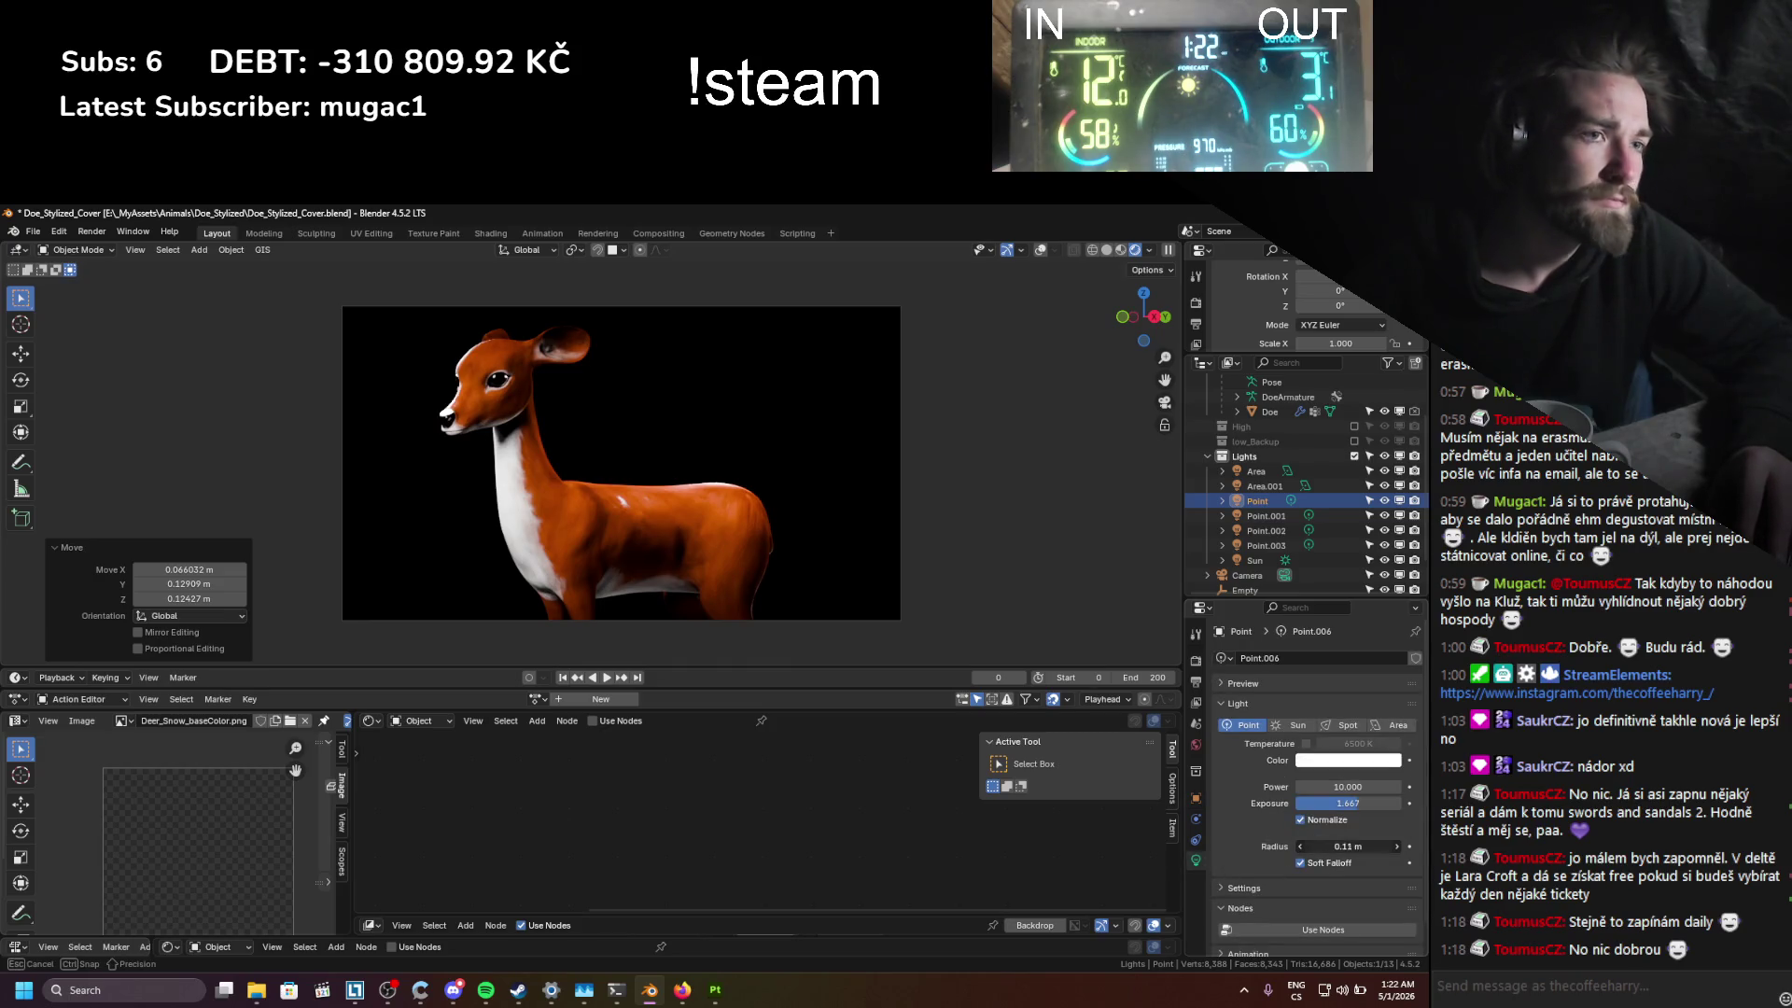
{"action": "mouse_move", "coordinate": [1312, 845]}
{"action": "left_mouse_down"}
{"action": "mouse_move", "coordinate": [1344, 846]}
{"action": "mouse_move", "coordinate": [1353, 807]}
{"action": "left_mouse_up"}
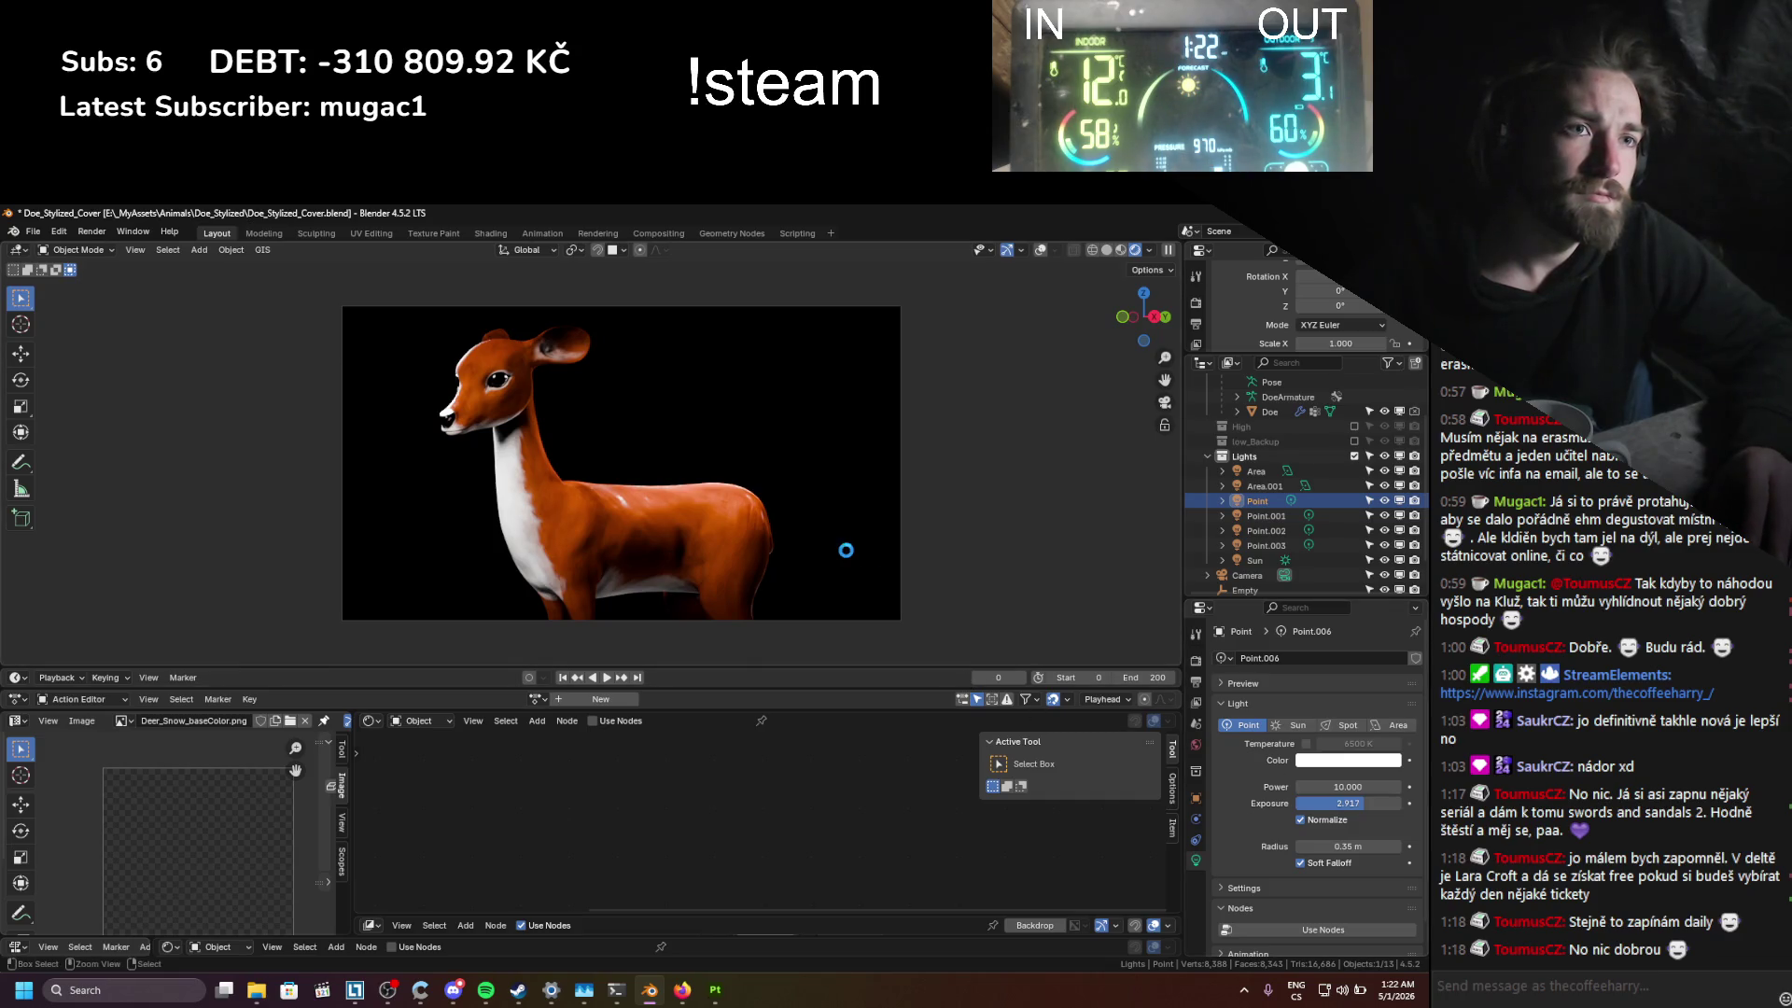
{"action": "scroll", "coordinate": [846, 550], "scroll_direction": "up", "scroll_amount": 1}
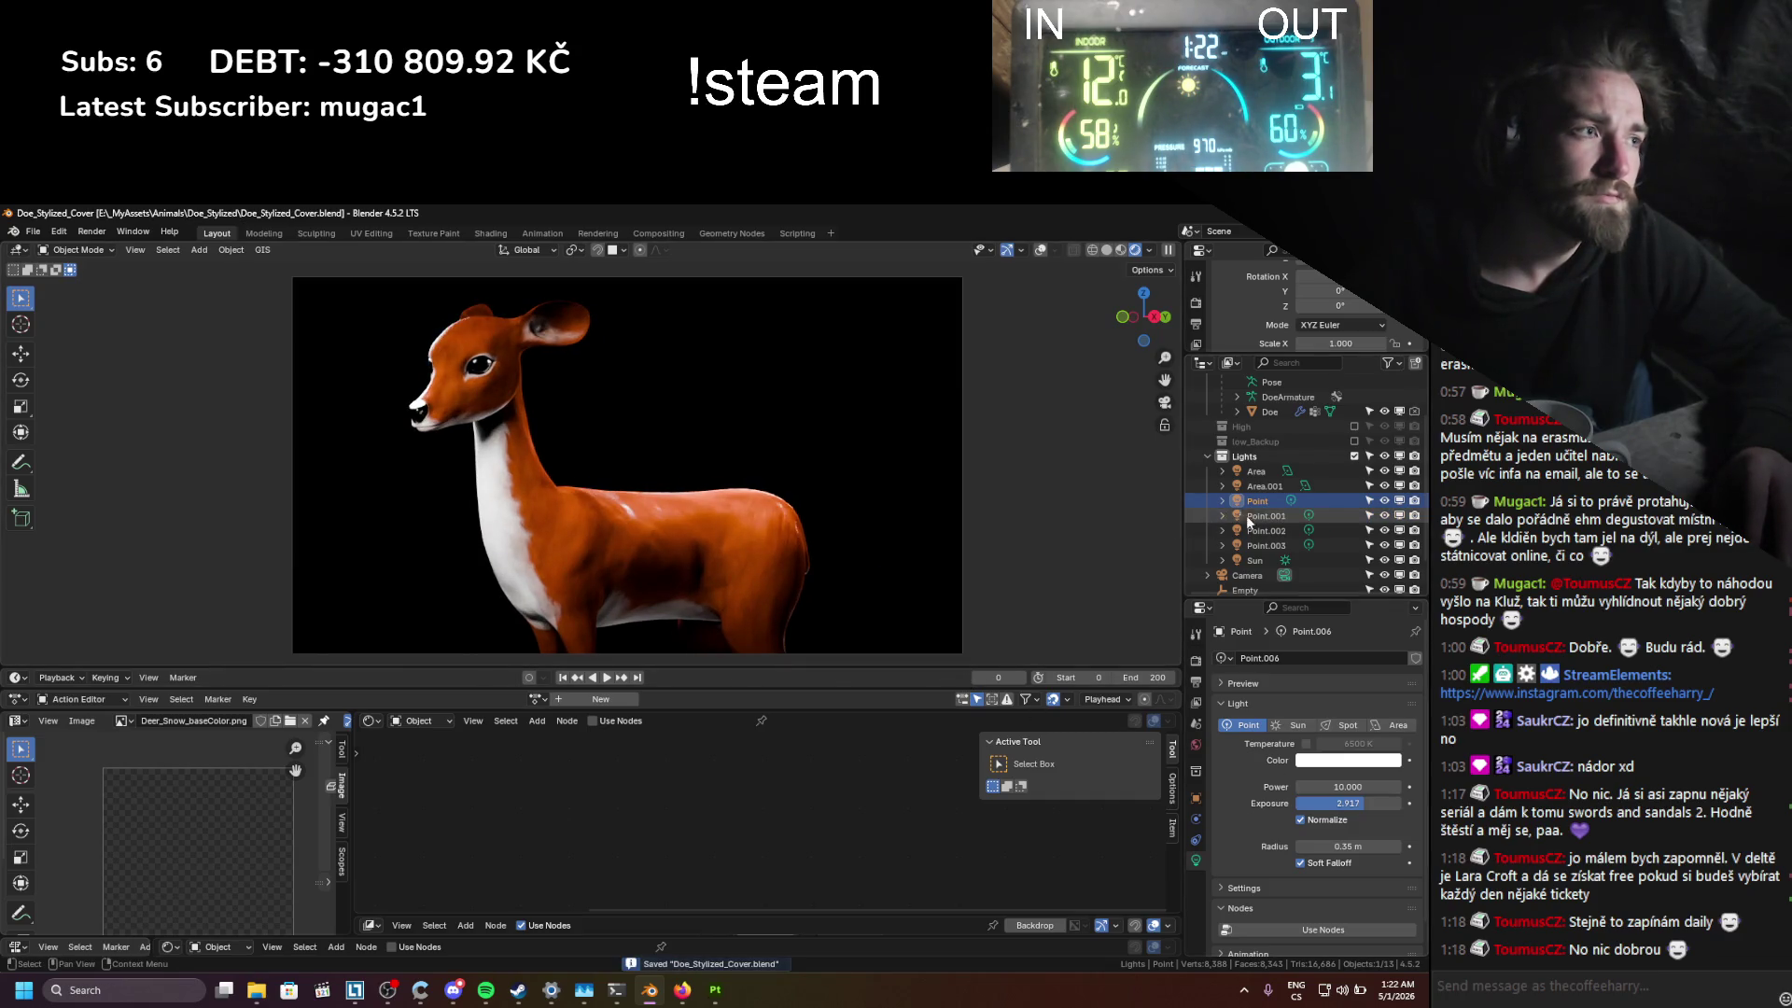
Step: Raise the Area.001 light's exposure to 2.917, move it, and save the file
{"action": "left_click", "coordinate": [1319, 487]}
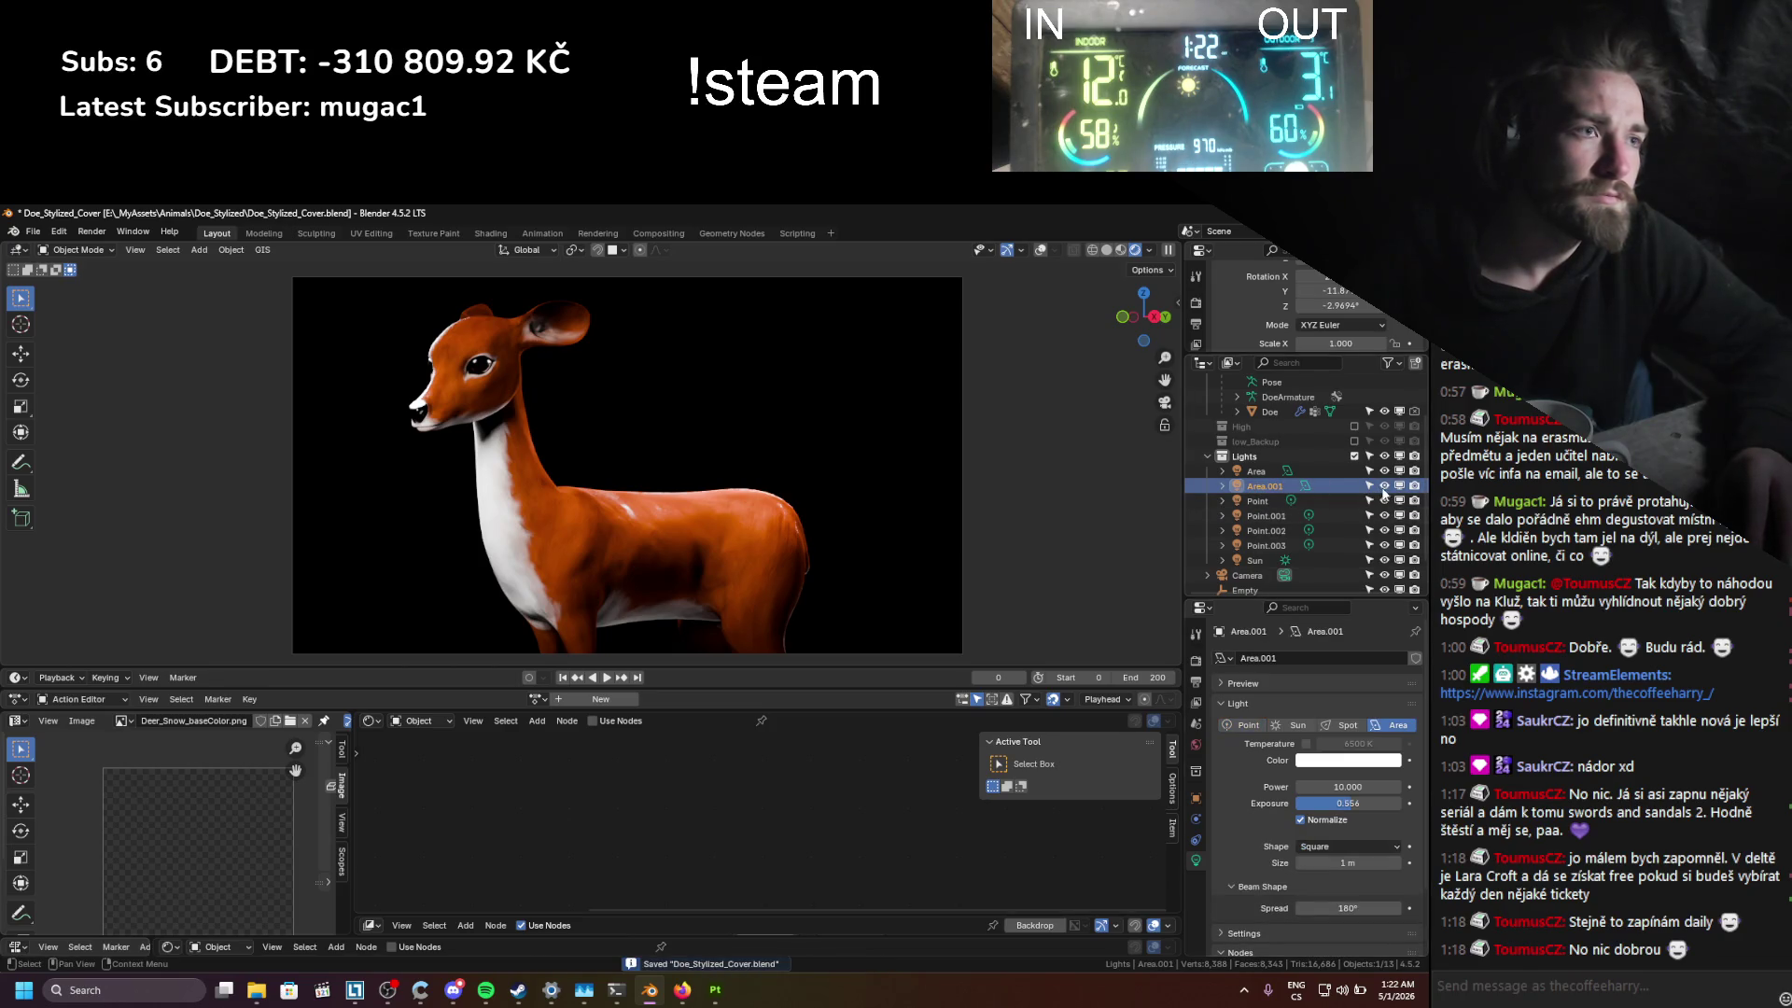
{"action": "mouse_move", "coordinate": [1352, 803]}
{"action": "left_mouse_down"}
{"action": "mouse_move", "coordinate": [1381, 803]}
{"action": "mouse_move", "coordinate": [1365, 808]}
{"action": "left_mouse_up"}
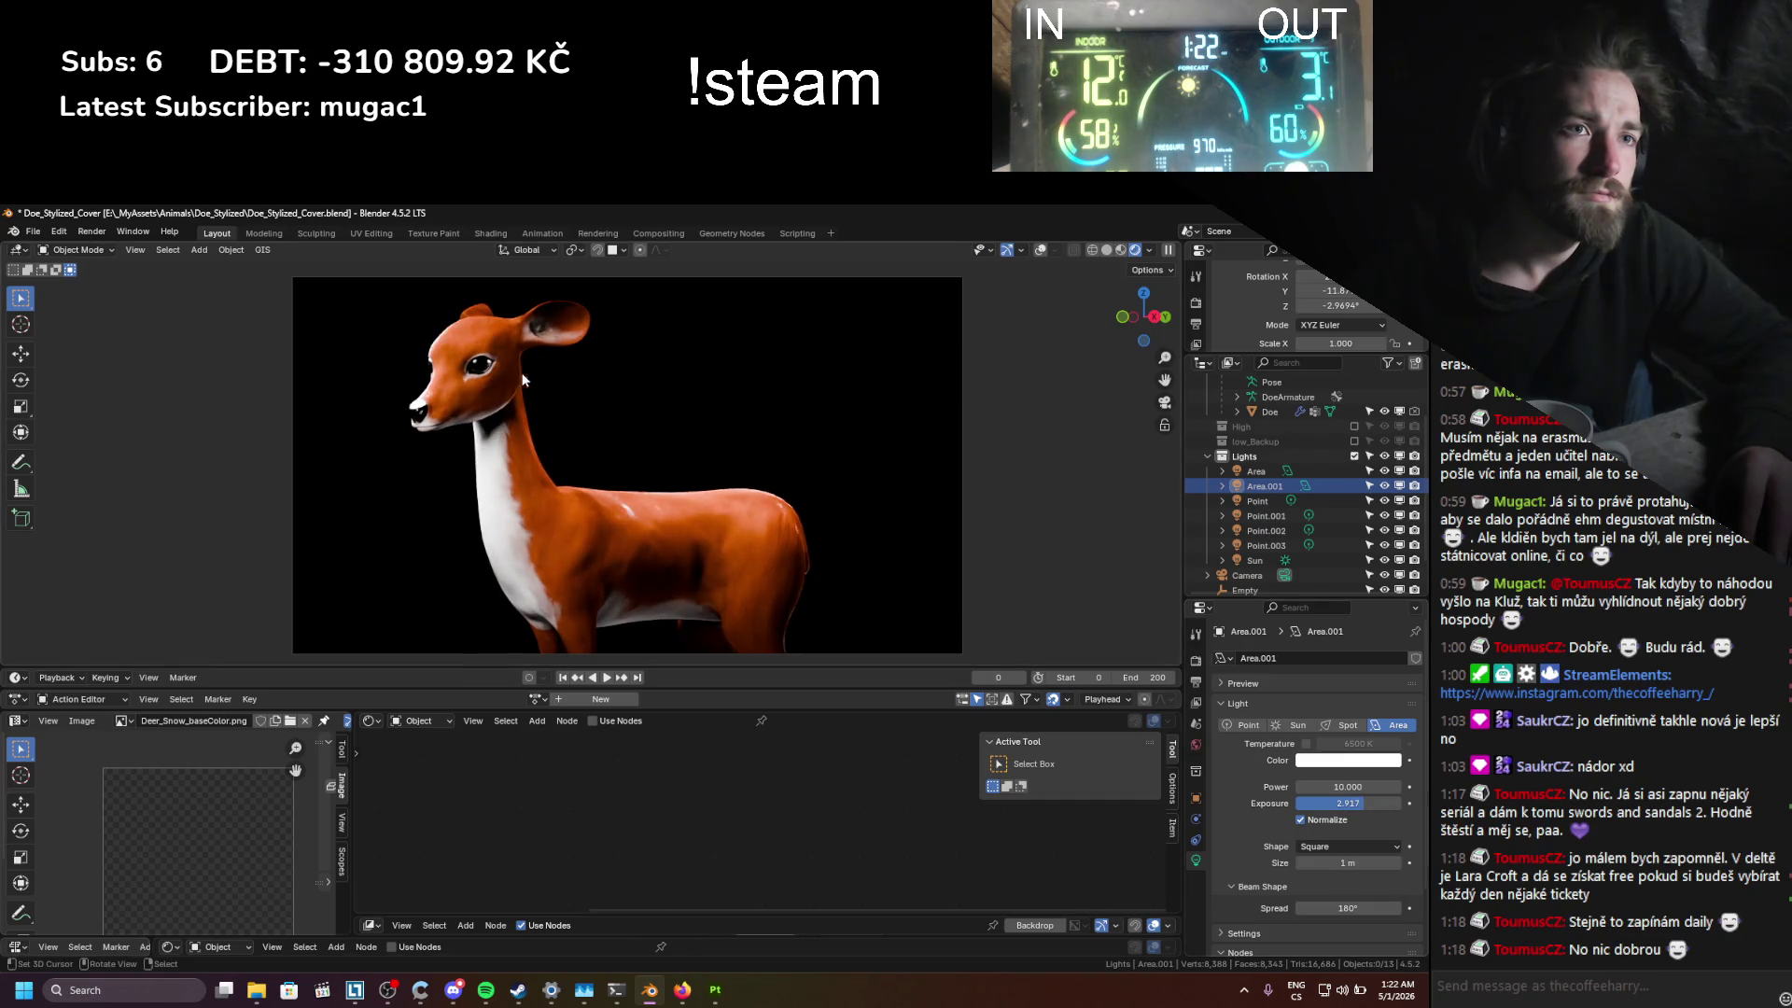
{"action": "left_click", "coordinate": [1241, 486]}
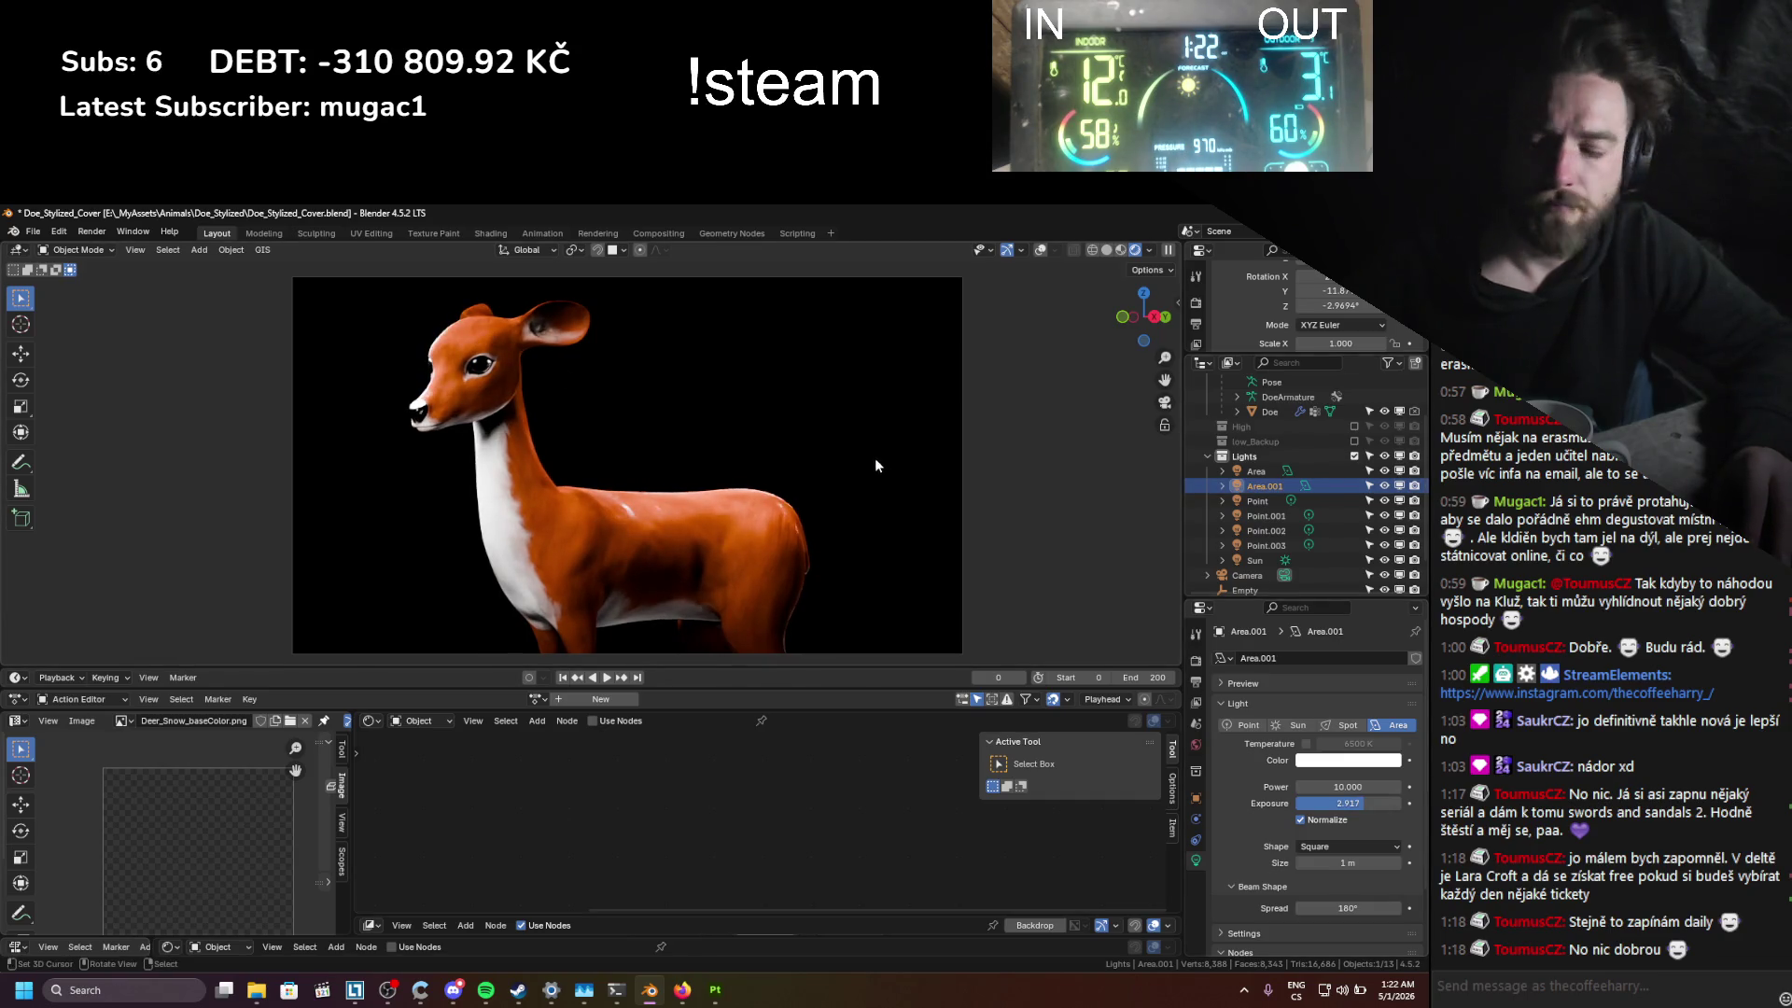
{"action": "key", "text": "g"}
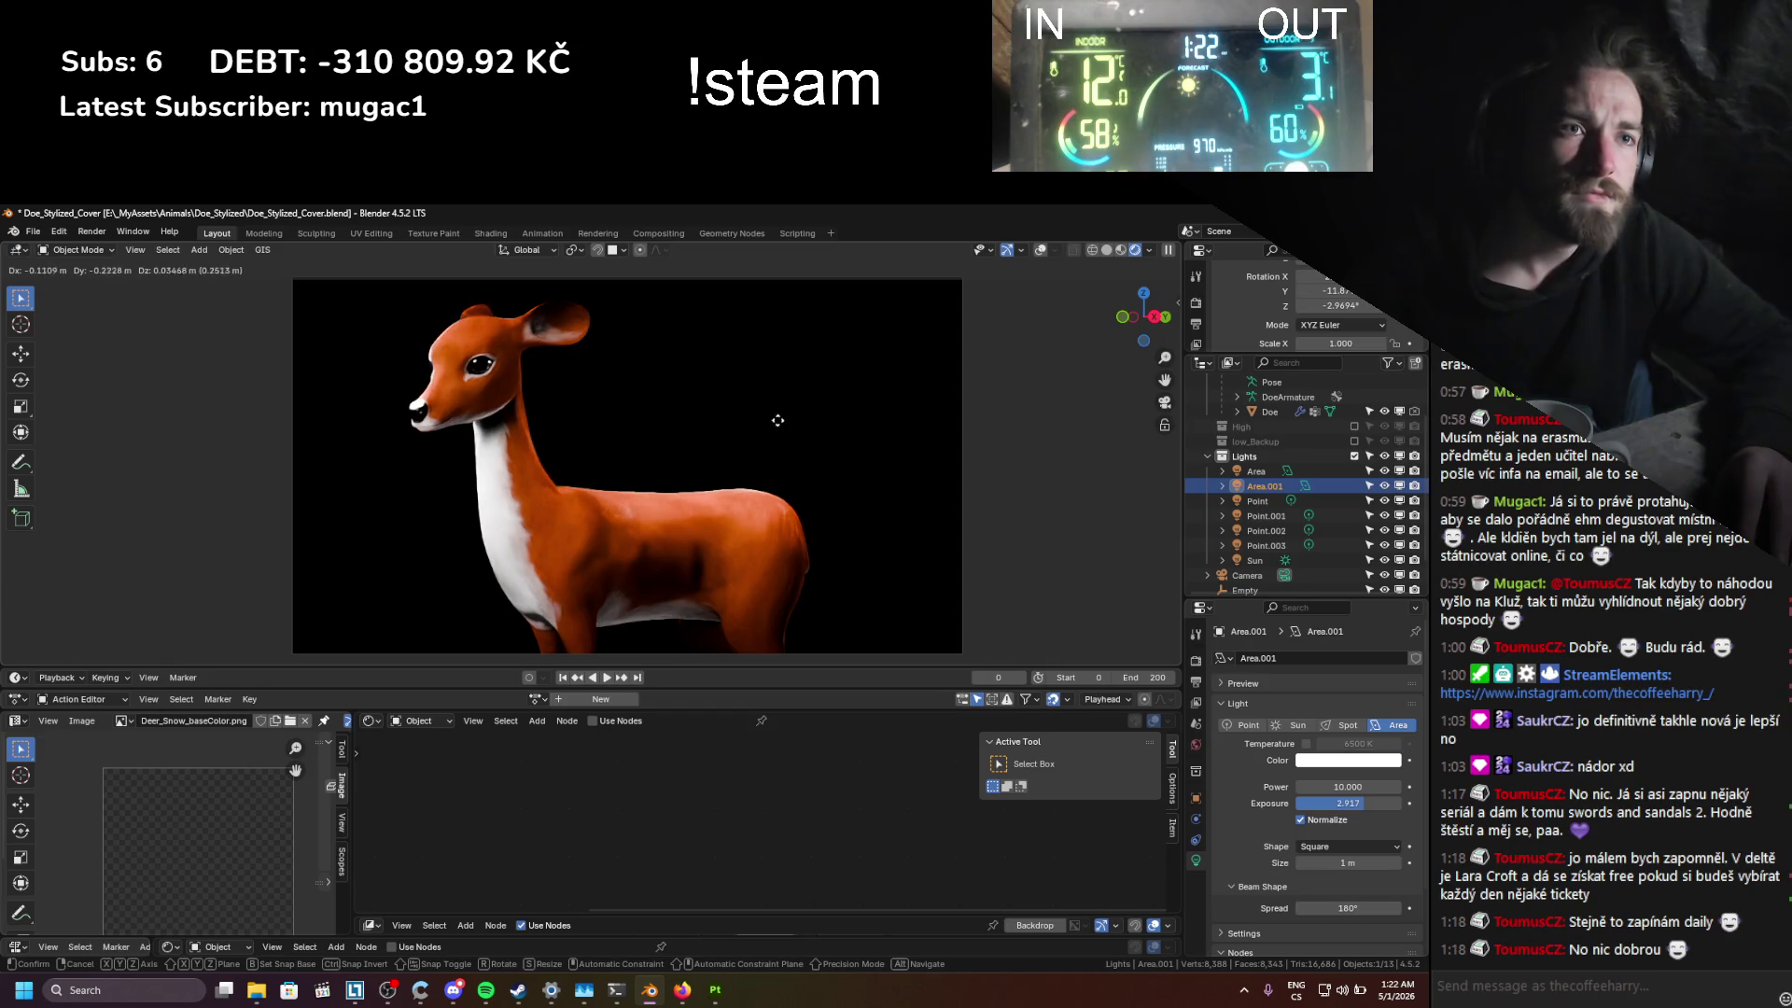
{"action": "left_click", "coordinate": [821, 412]}
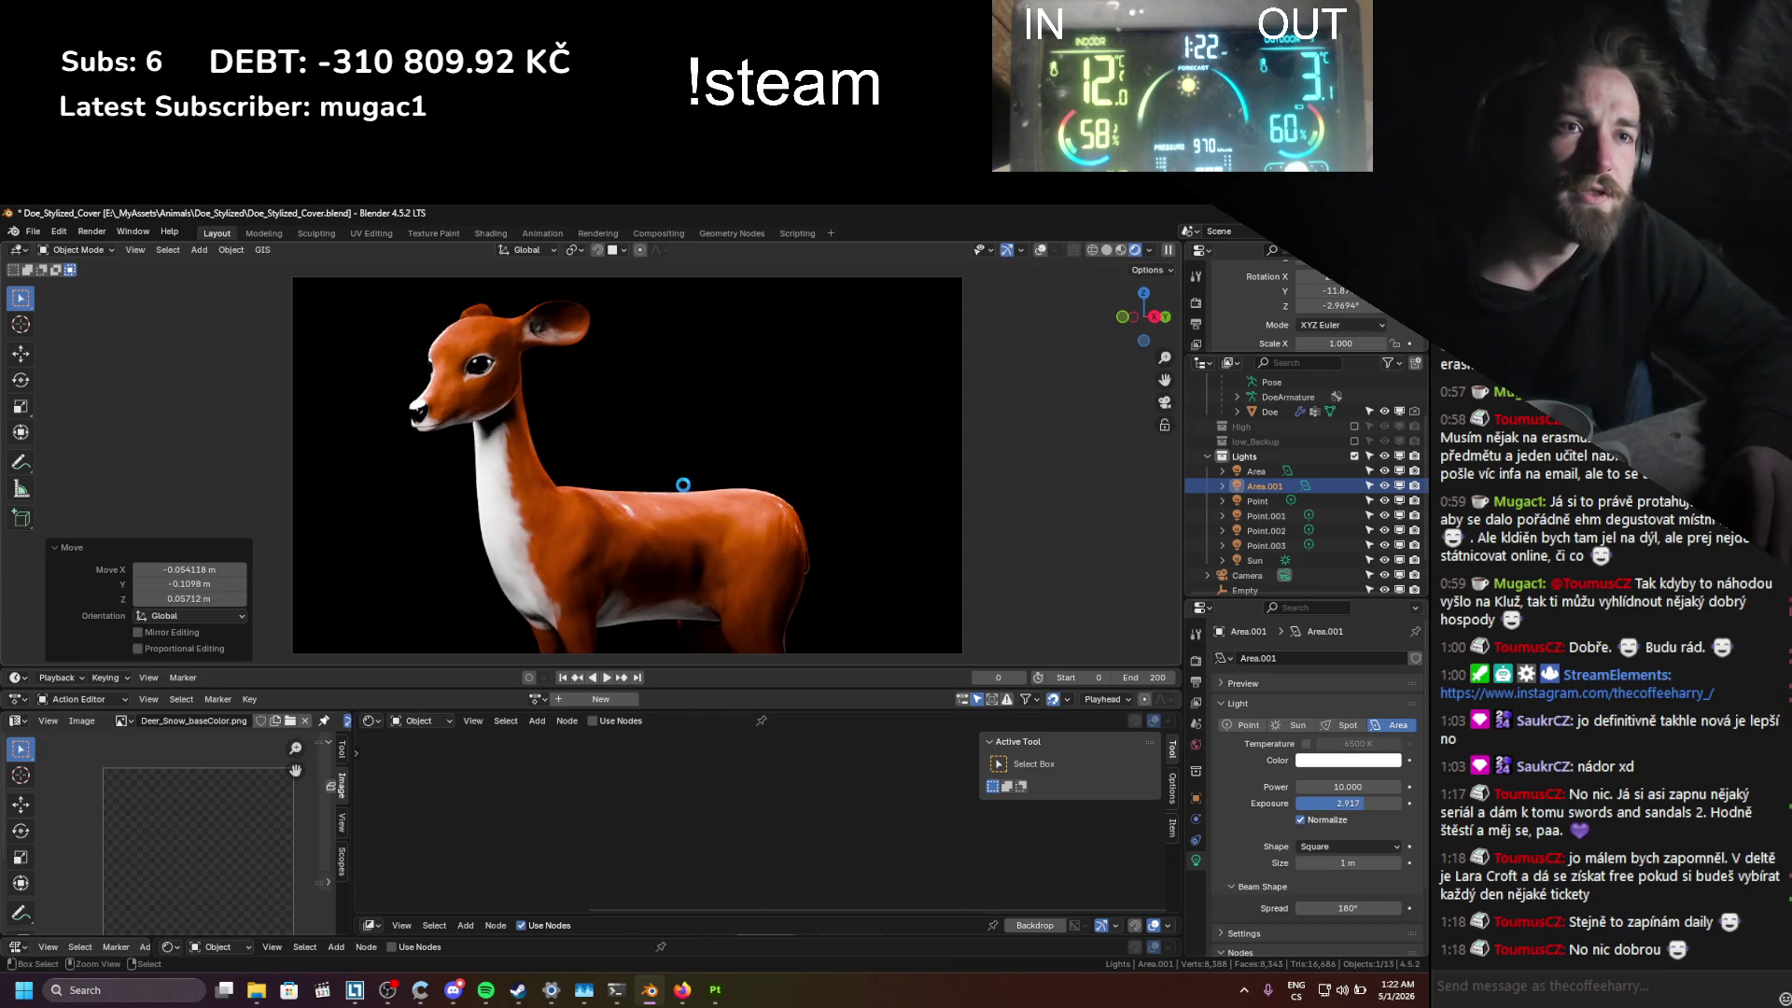
{"action": "key", "text": "ctrl+s"}
{"action": "middle_click_drag", "start_coordinate": [631, 501], "coordinate": [631, 483], "text": "shift"}
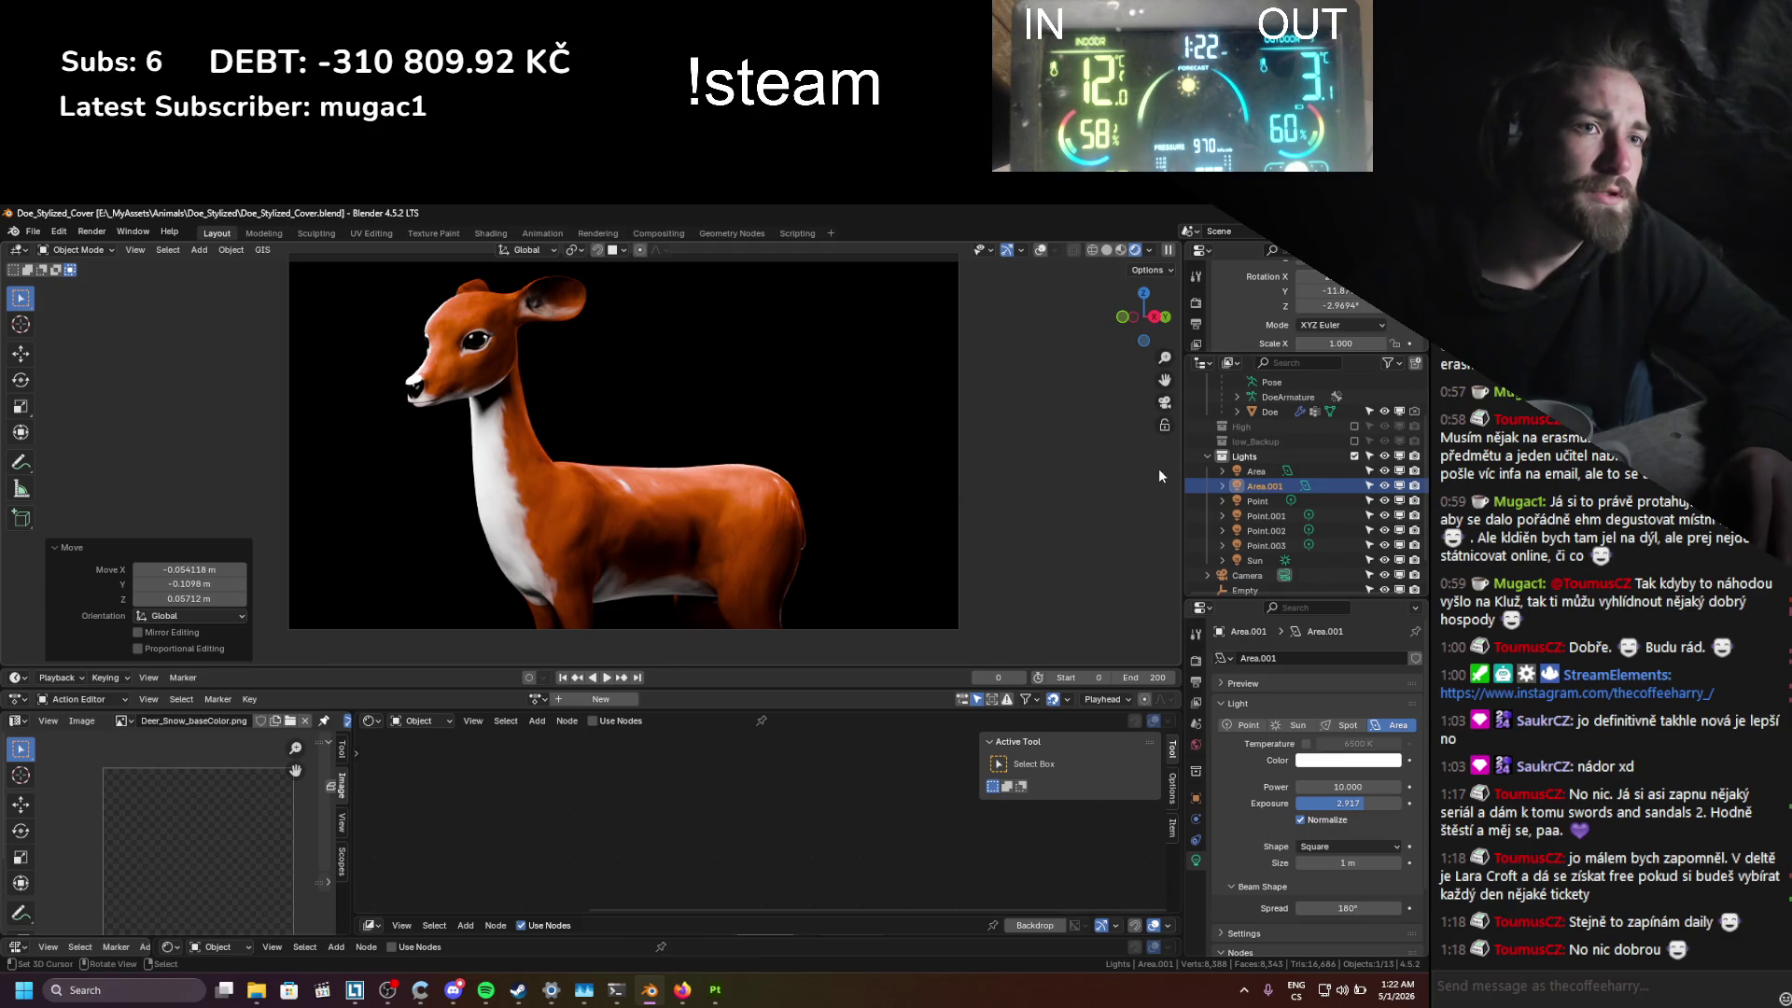
Step: Nudge the HeadLookAt bone in Pose Mode with overlays shown, then hide the overlays
{"action": "left_click", "coordinate": [1039, 252]}
{"action": "left_click", "coordinate": [437, 368]}
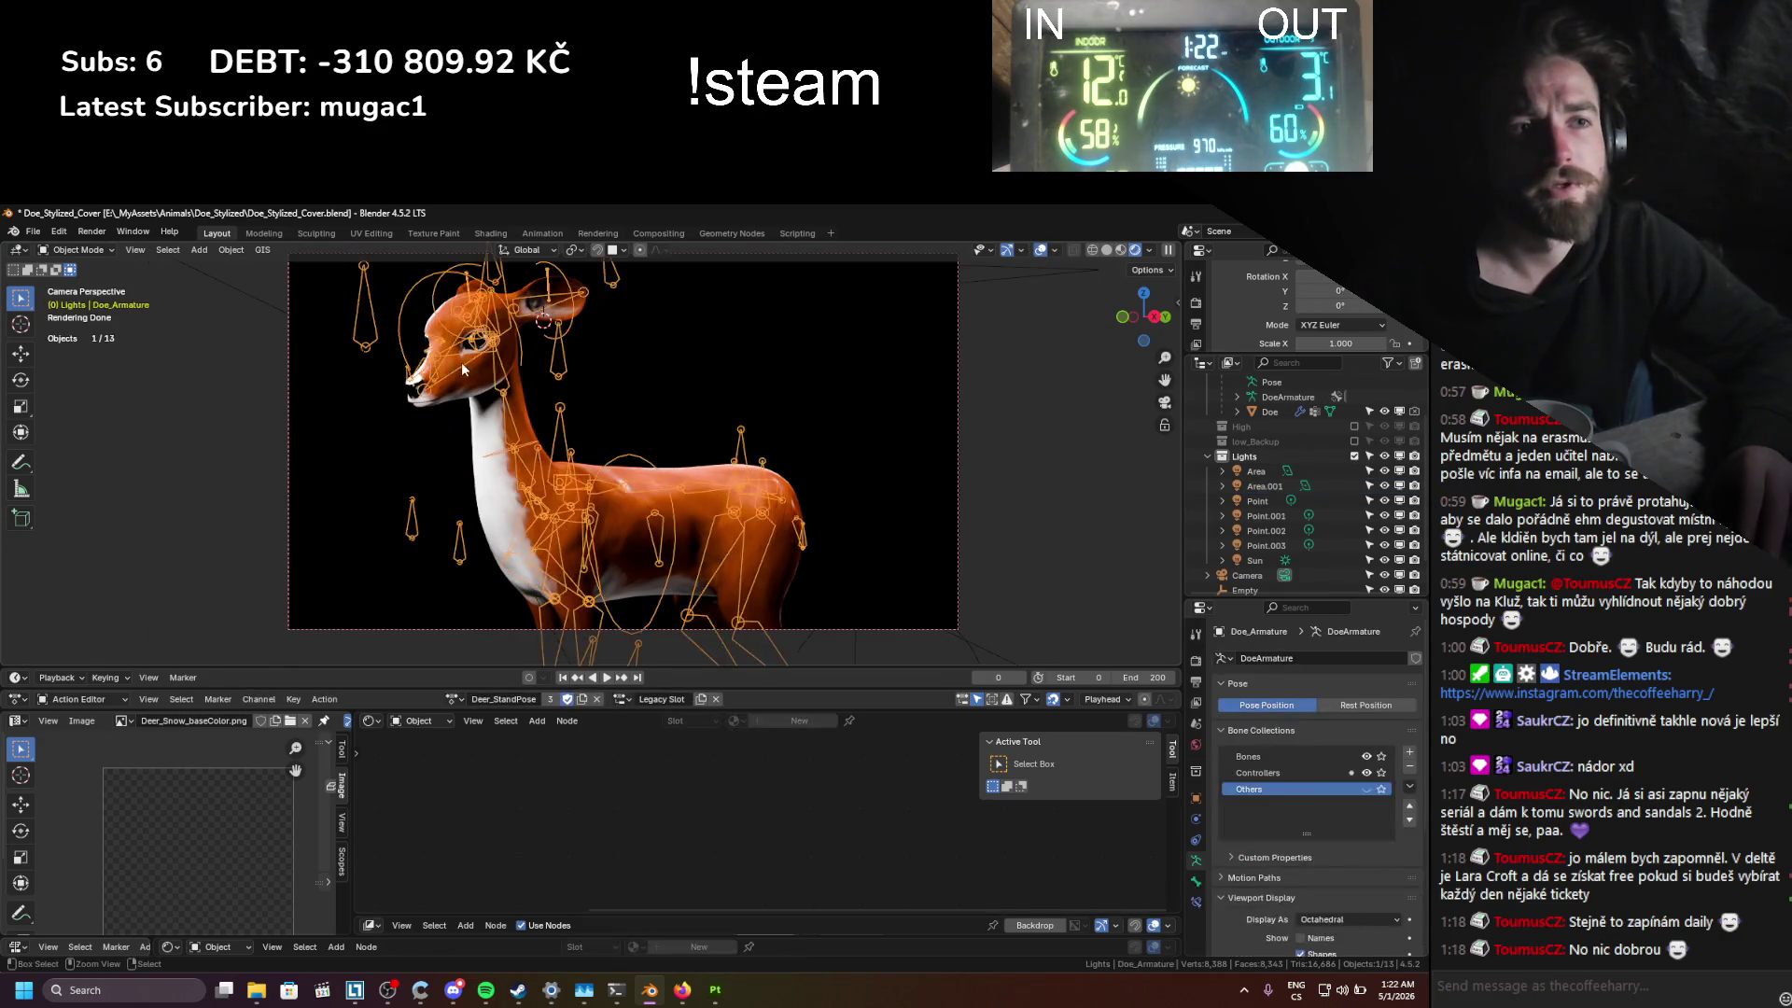
{"action": "key", "text": "ctrl+Tab"}
{"action": "key", "text": "g"}
{"action": "key", "text": "Escape"}
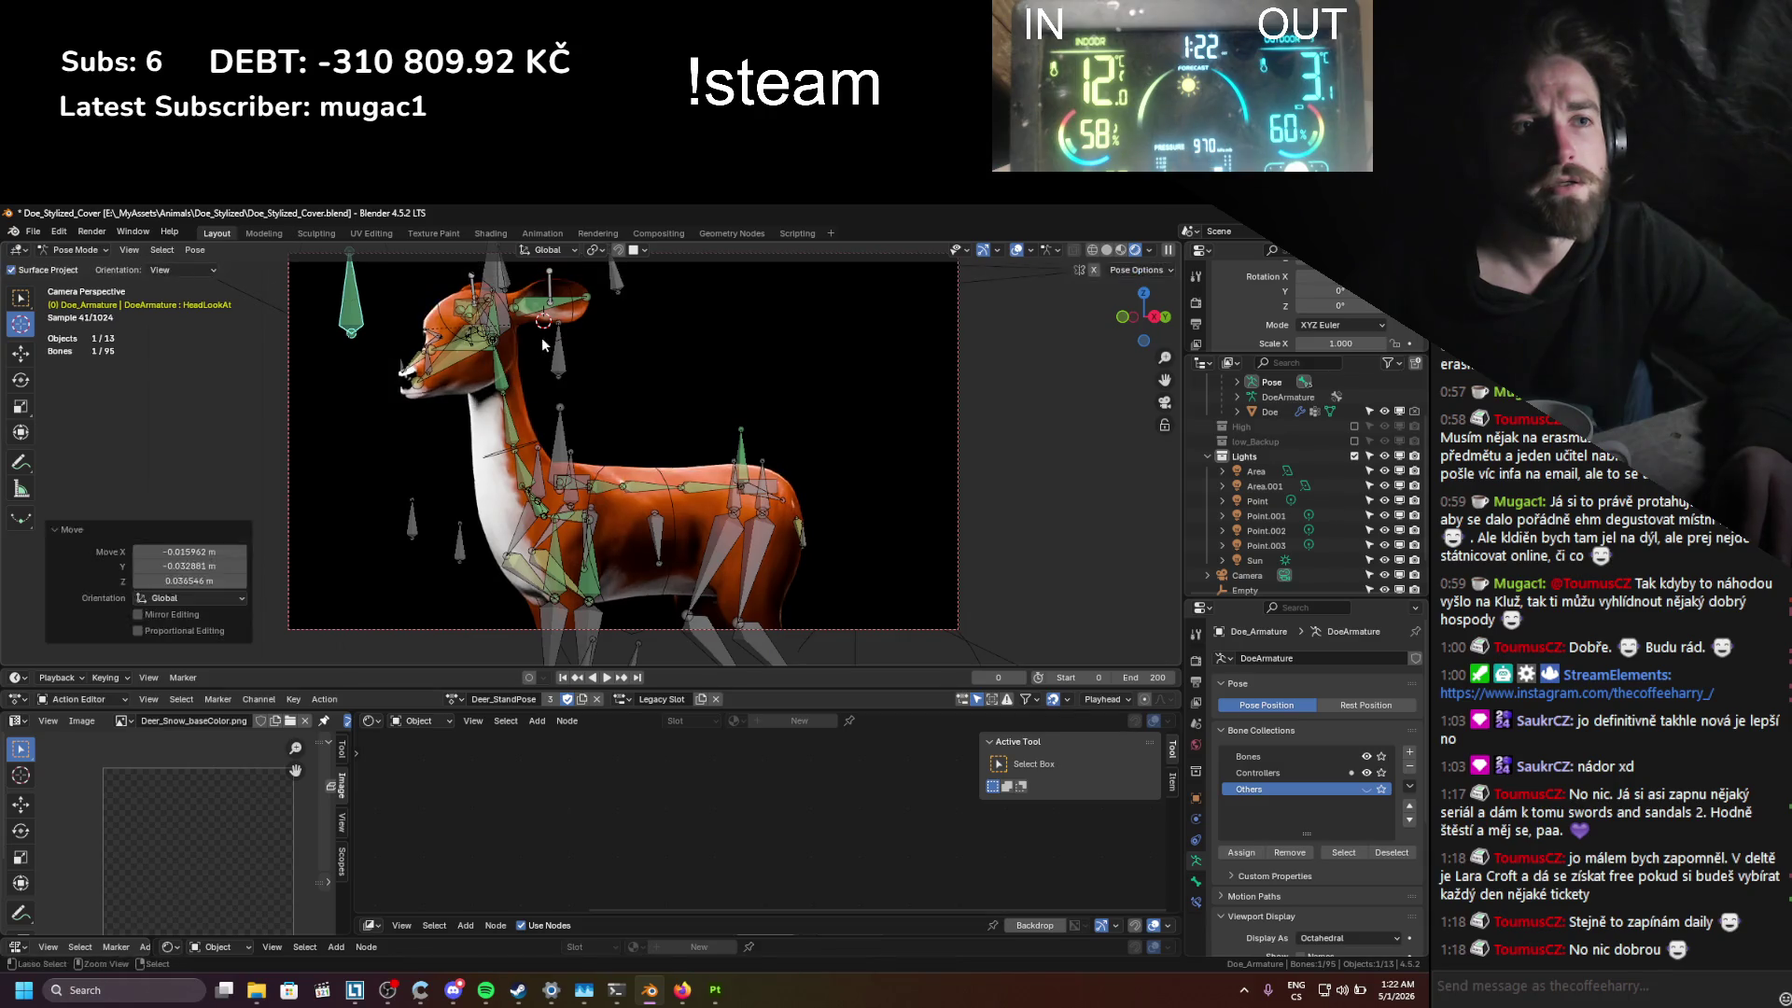
{"action": "key", "text": "ctrl+Tab"}
{"action": "left_click", "coordinate": [1040, 250]}
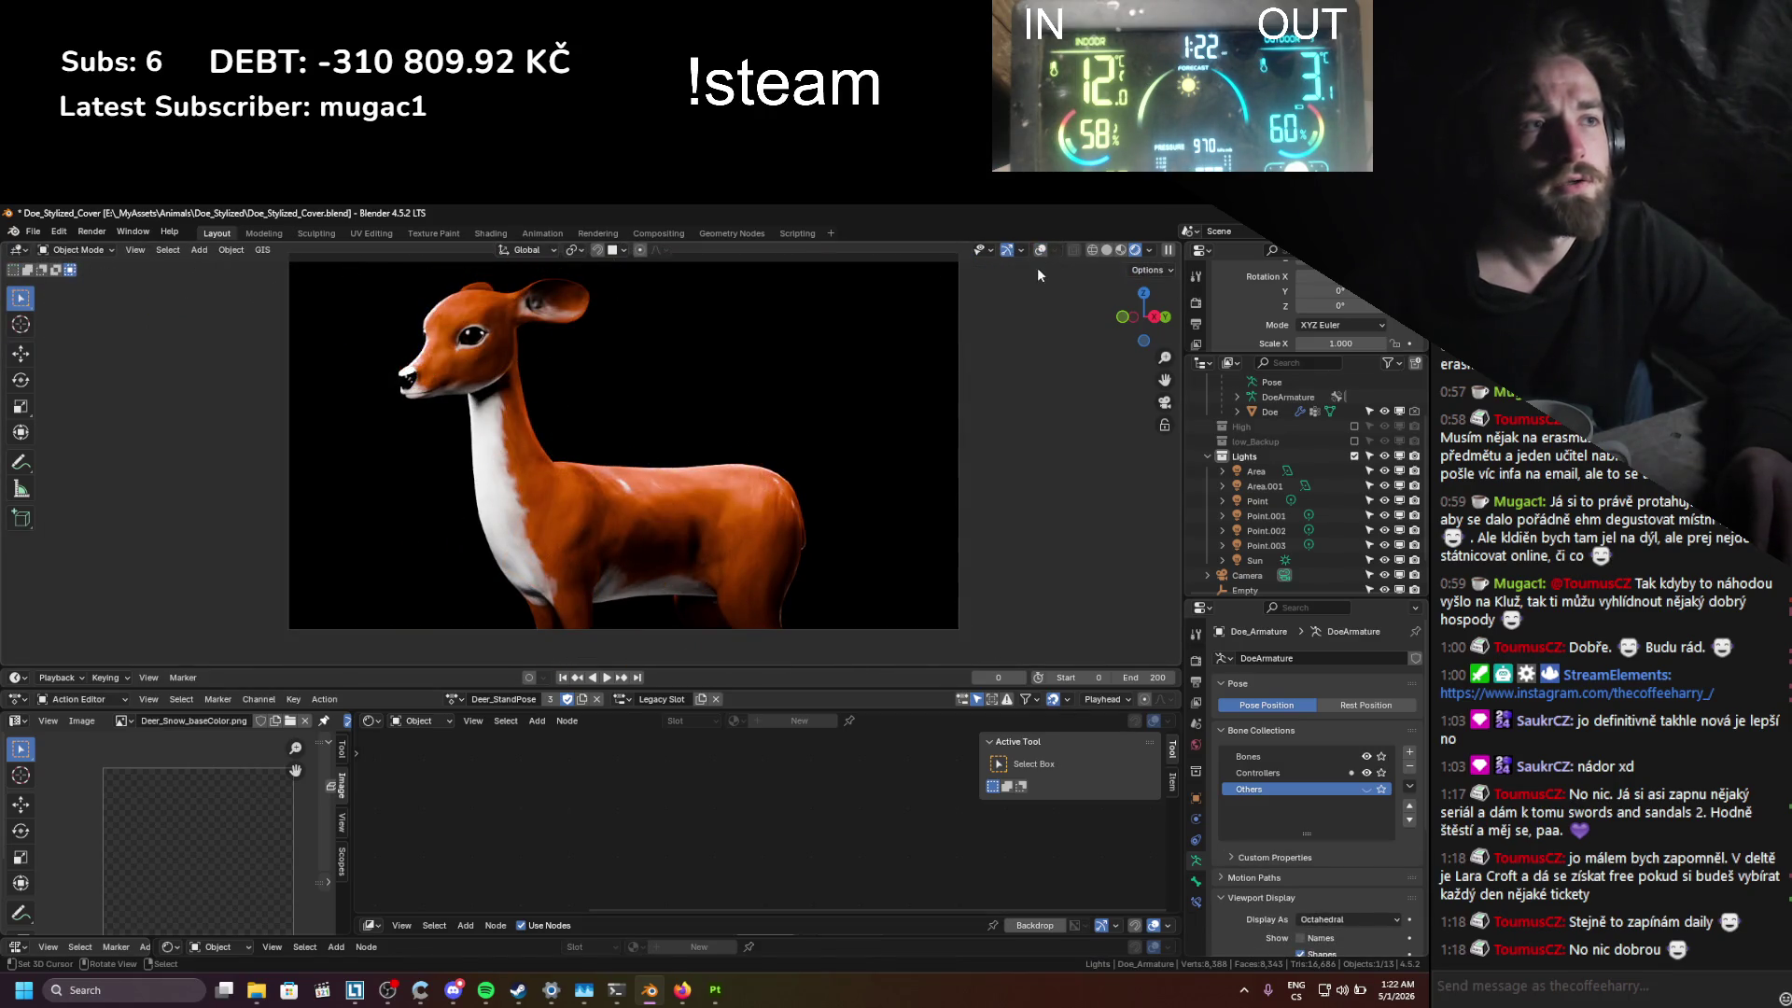
Step: Move the camera along Z and reposition it, undoing the last camera move
{"action": "left_click", "coordinate": [1039, 251]}
{"action": "left_click", "coordinate": [952, 254]}
{"action": "key", "text": "g"}
{"action": "key", "text": "z"}
{"action": "key", "text": "z"}
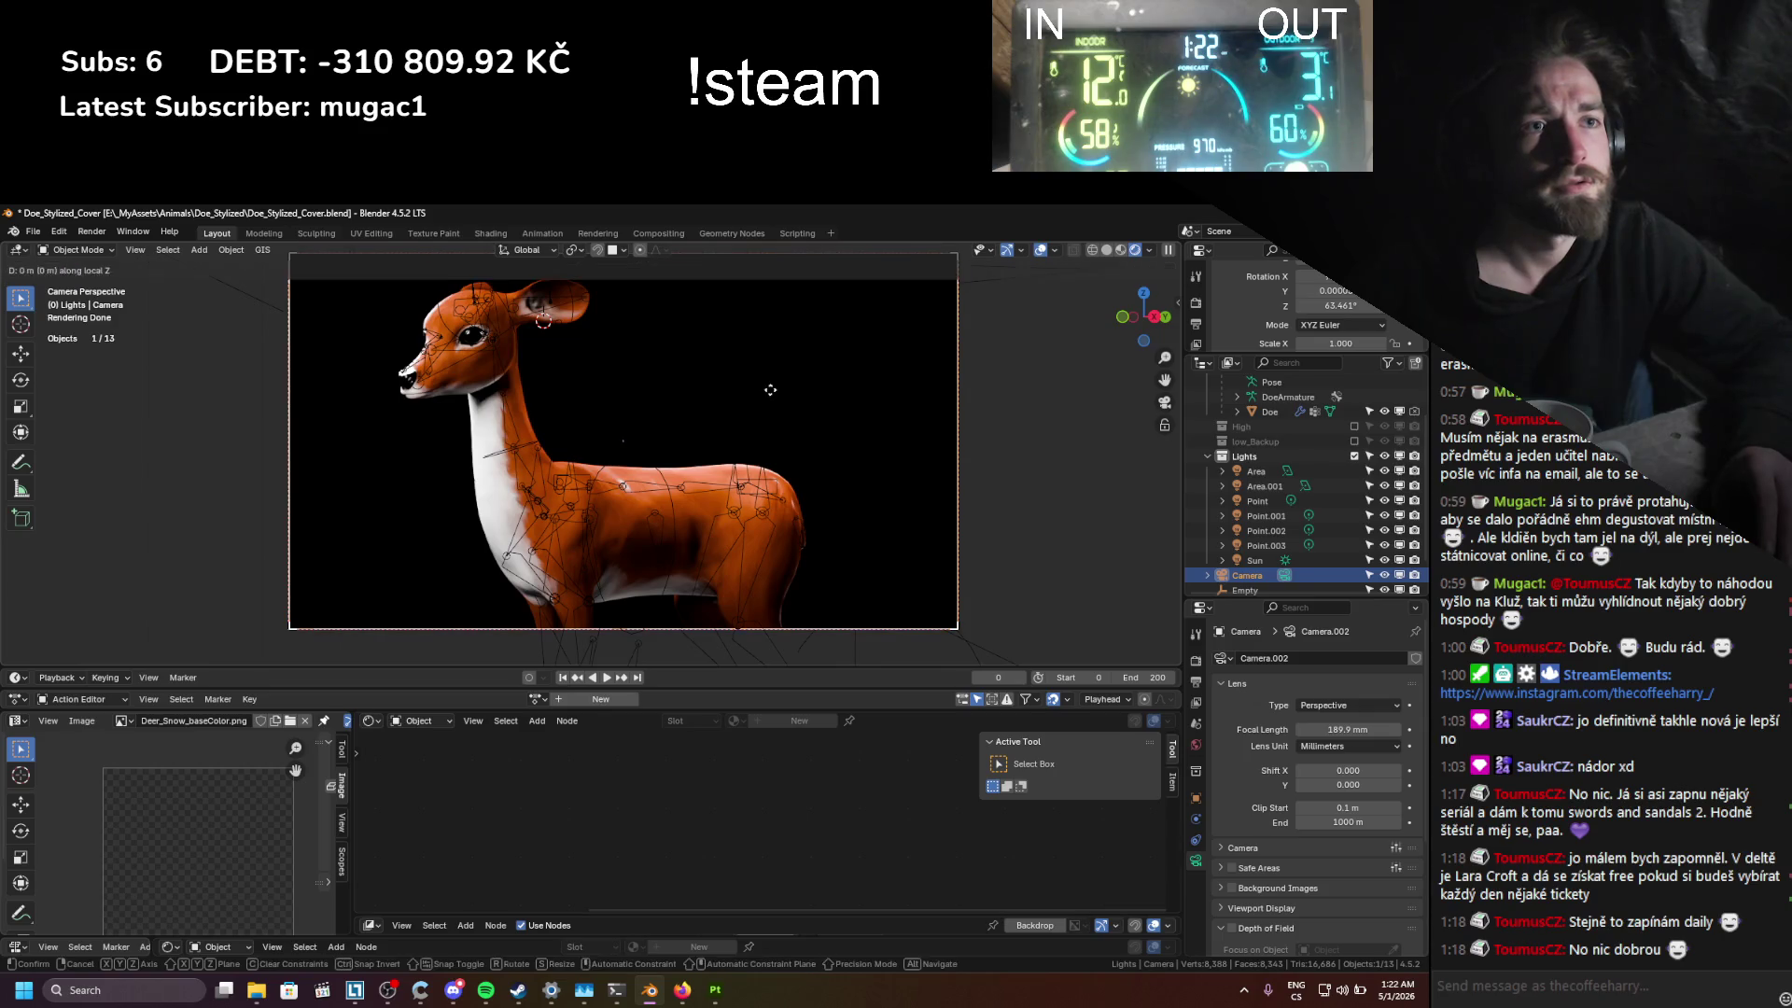
{"action": "left_click", "coordinate": [793, 476]}
{"action": "key", "text": "g"}
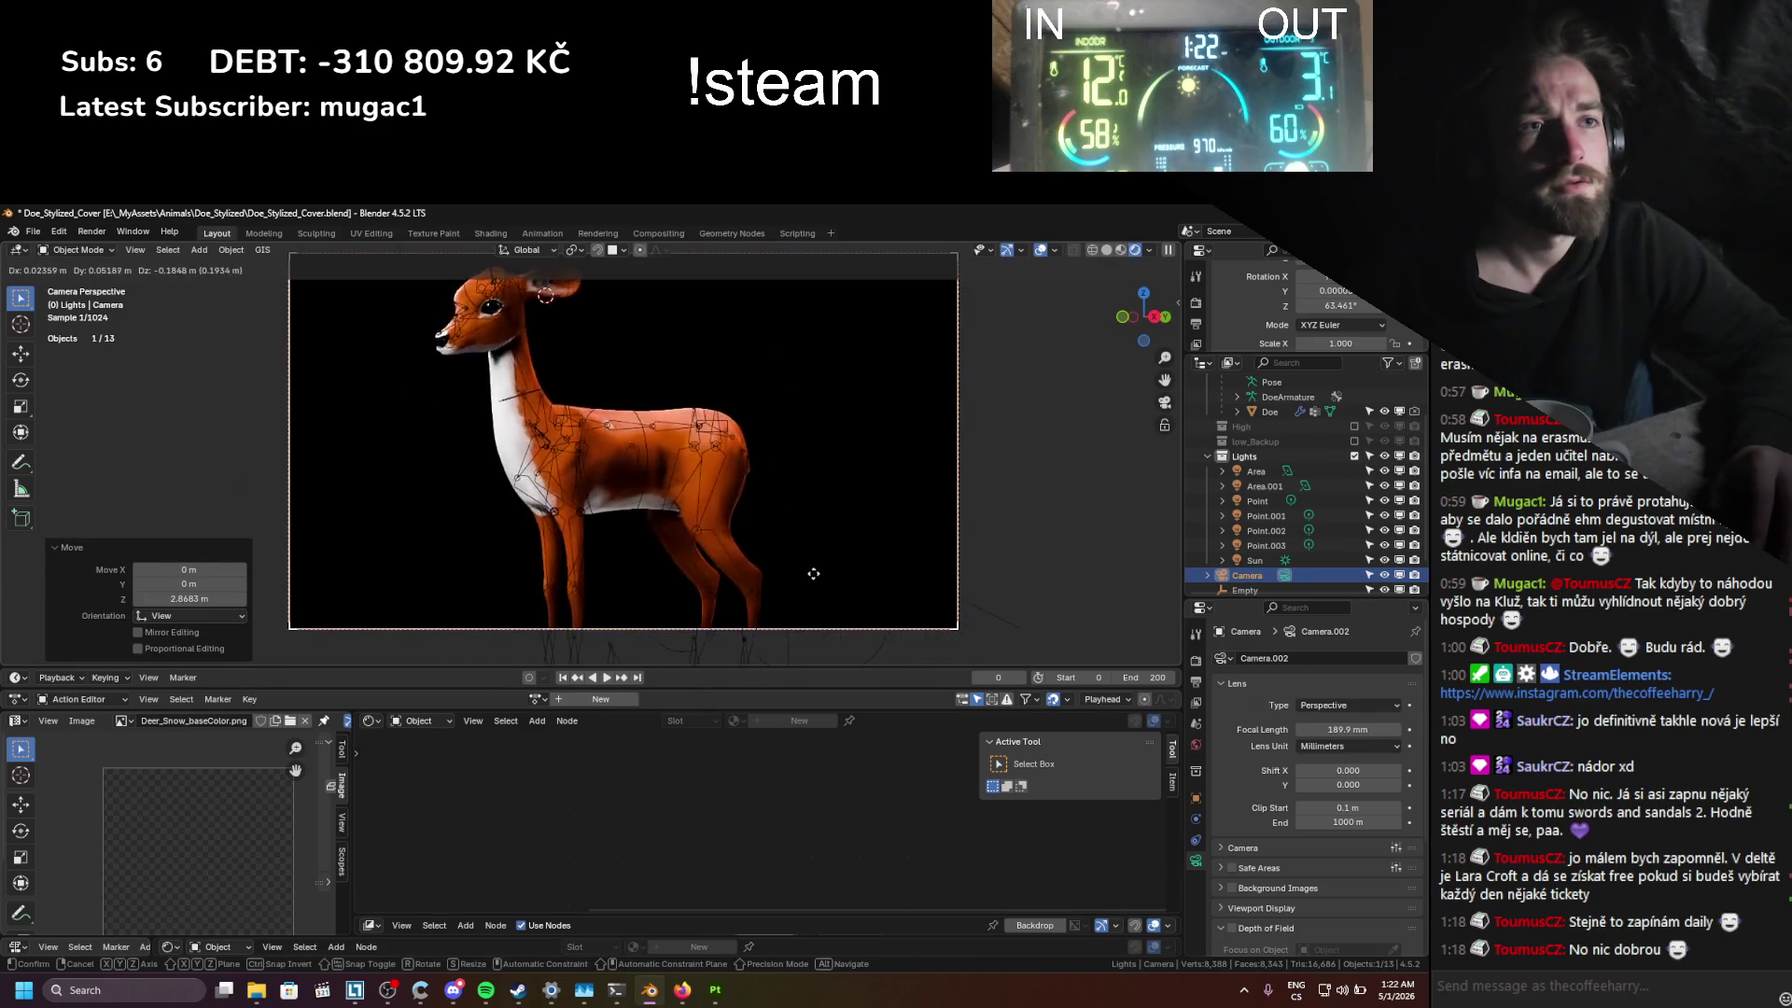
{"action": "left_click", "coordinate": [831, 523]}
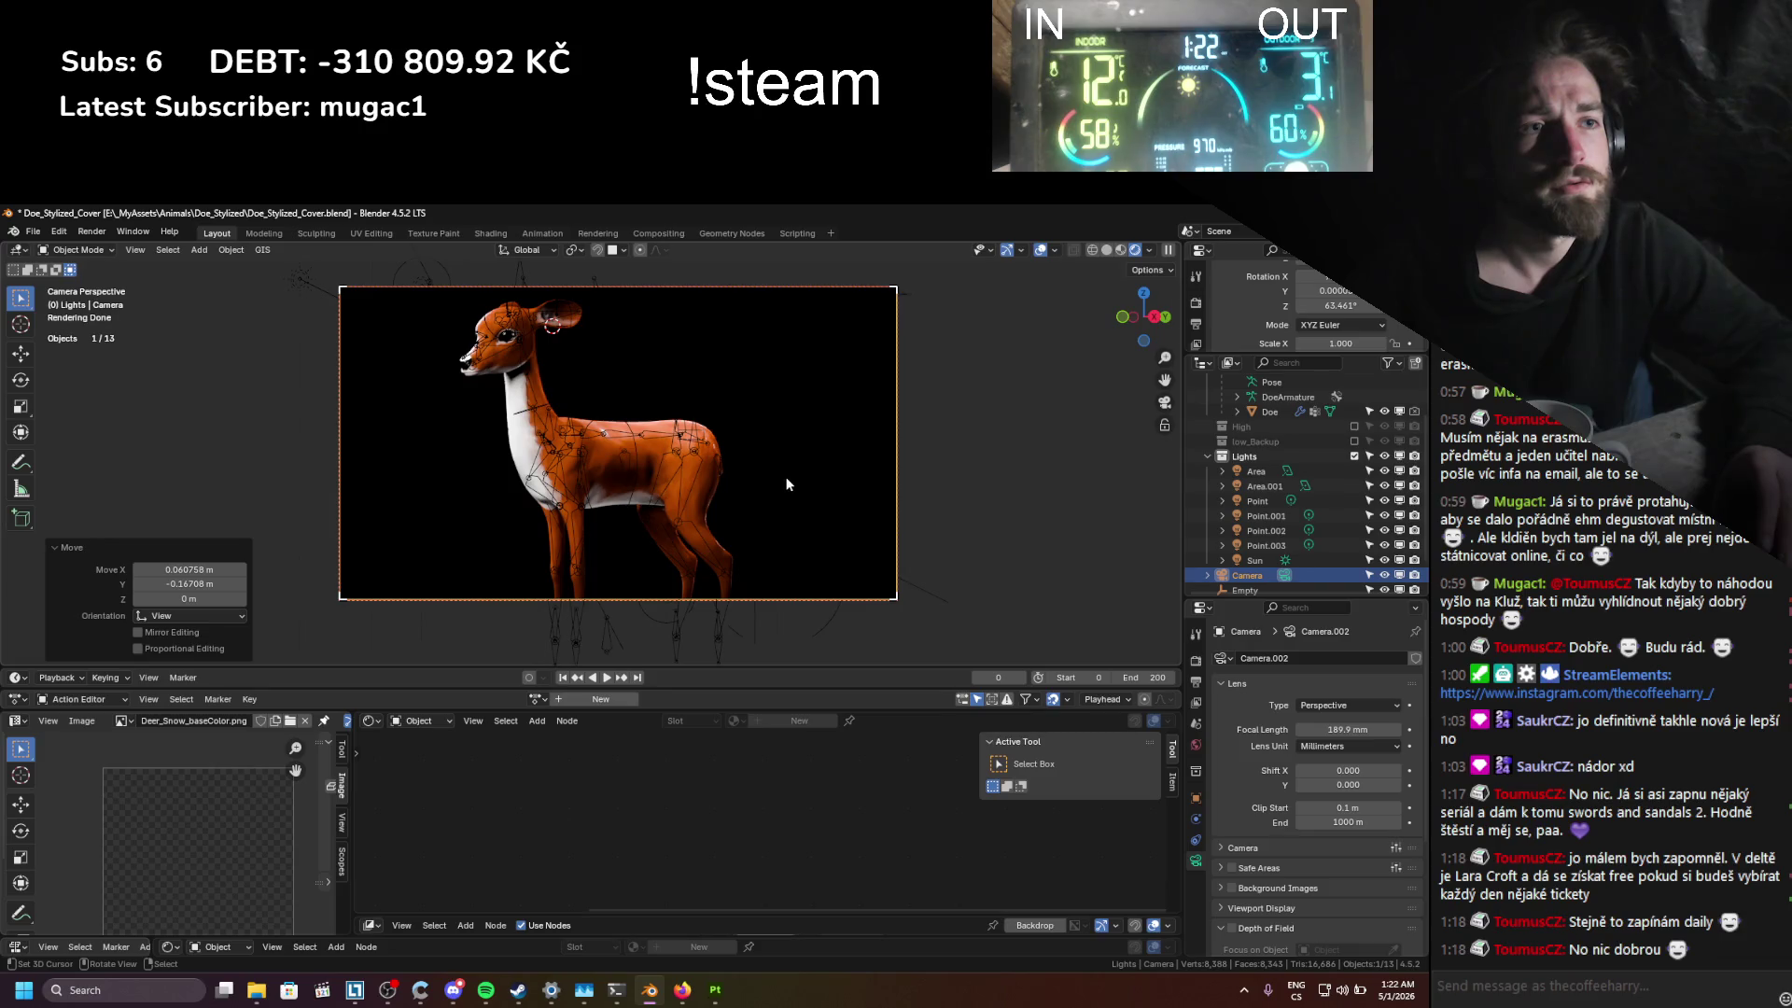
{"action": "key", "text": "ctrl+z"}
Step: Bring the camera closer and shift it so the doe fills the frame, overlays hidden
{"action": "key", "text": "g"}
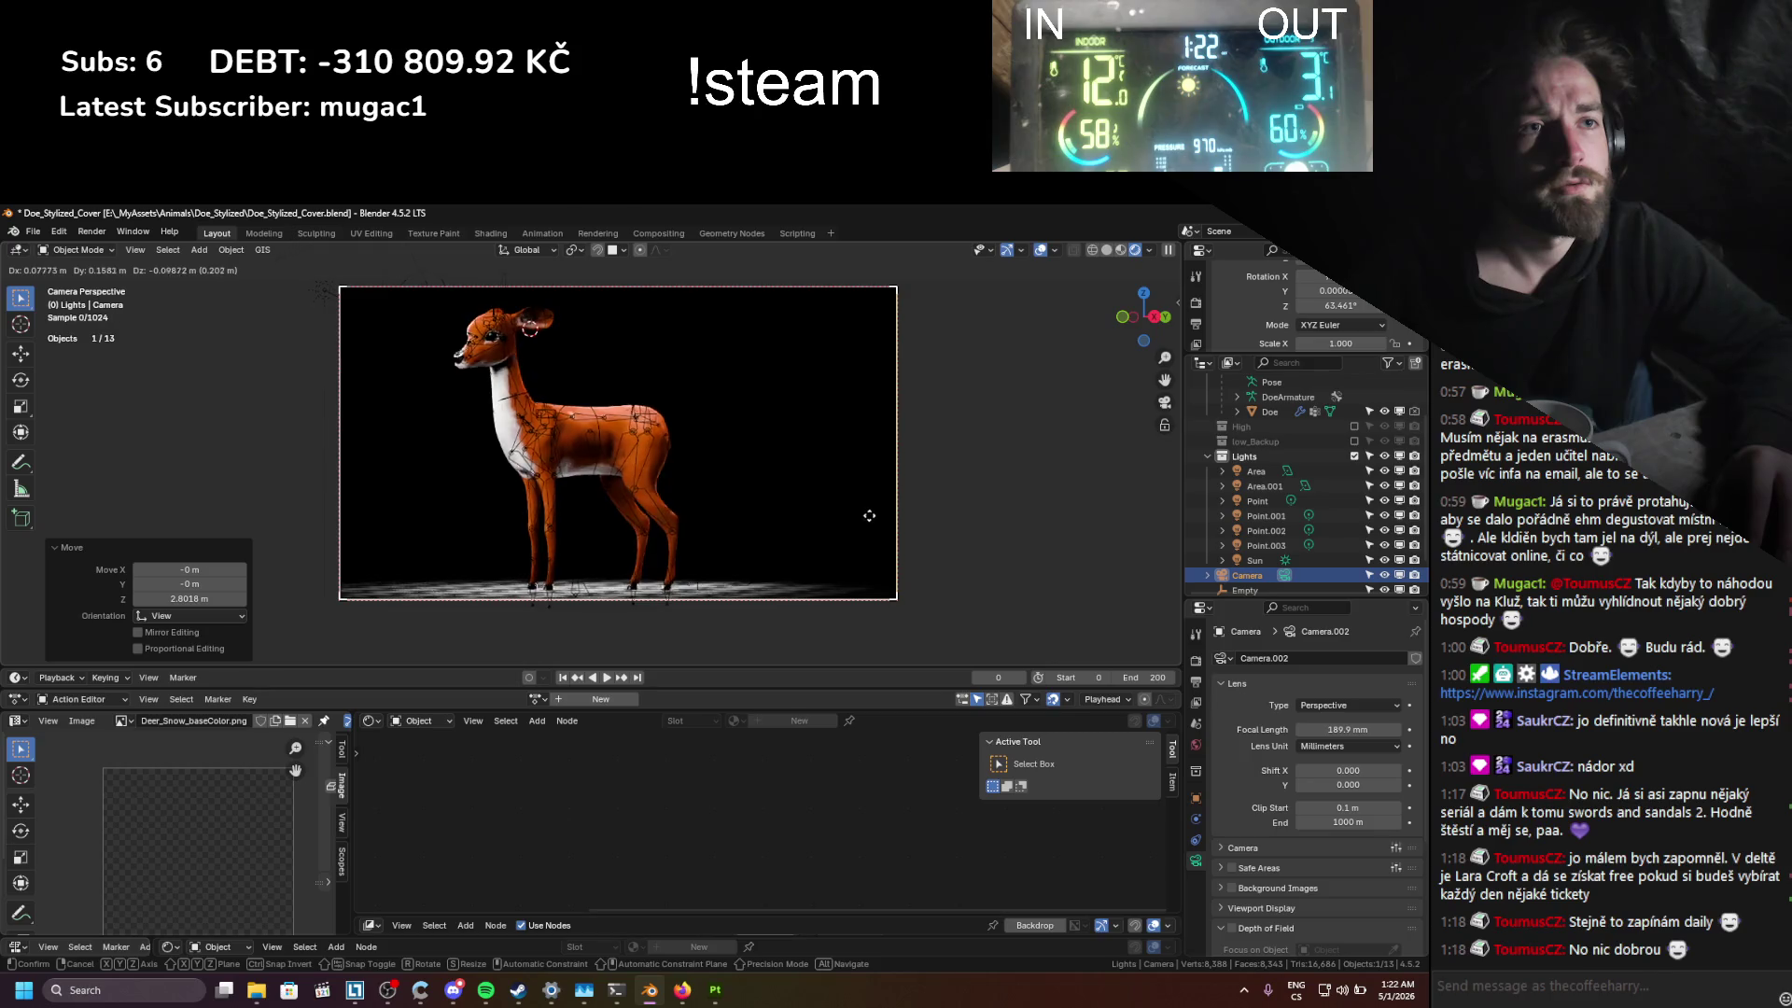
{"action": "left_click", "coordinate": [751, 467]}
{"action": "key", "text": "g"}
{"action": "key", "text": "z"}
{"action": "key", "text": "z"}
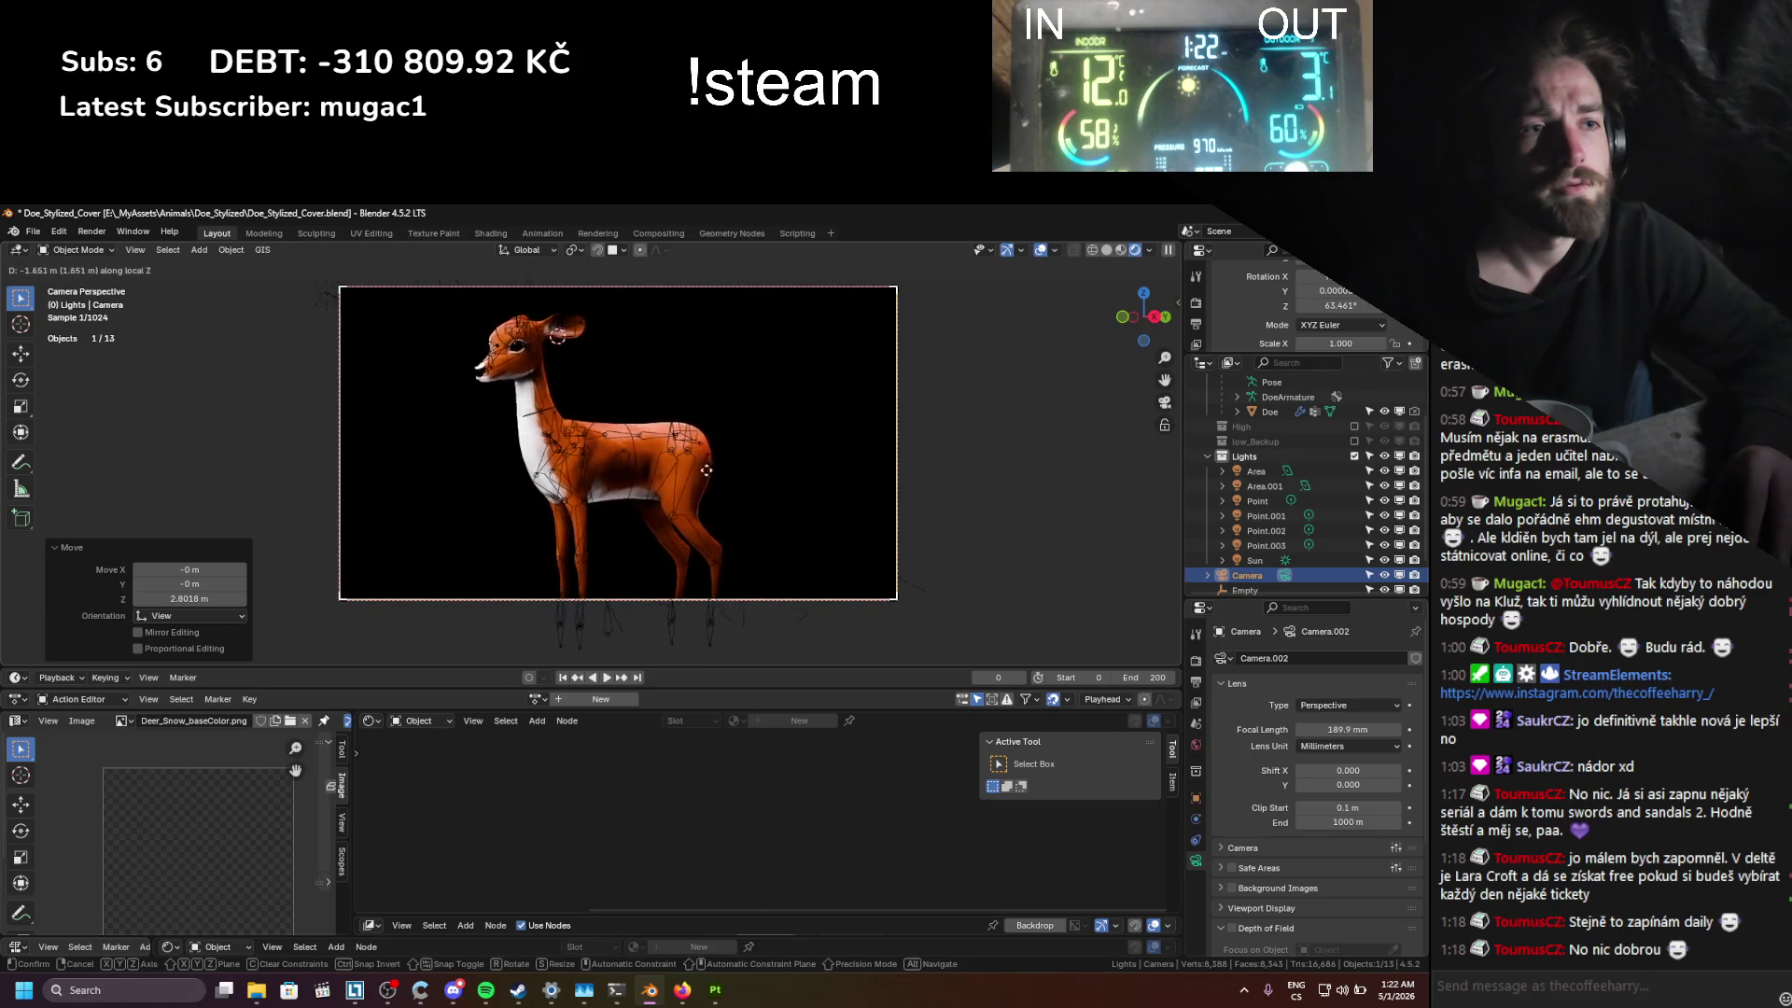
{"action": "left_click", "coordinate": [710, 421]}
{"action": "key", "text": "g"}
{"action": "left_click", "coordinate": [738, 422]}
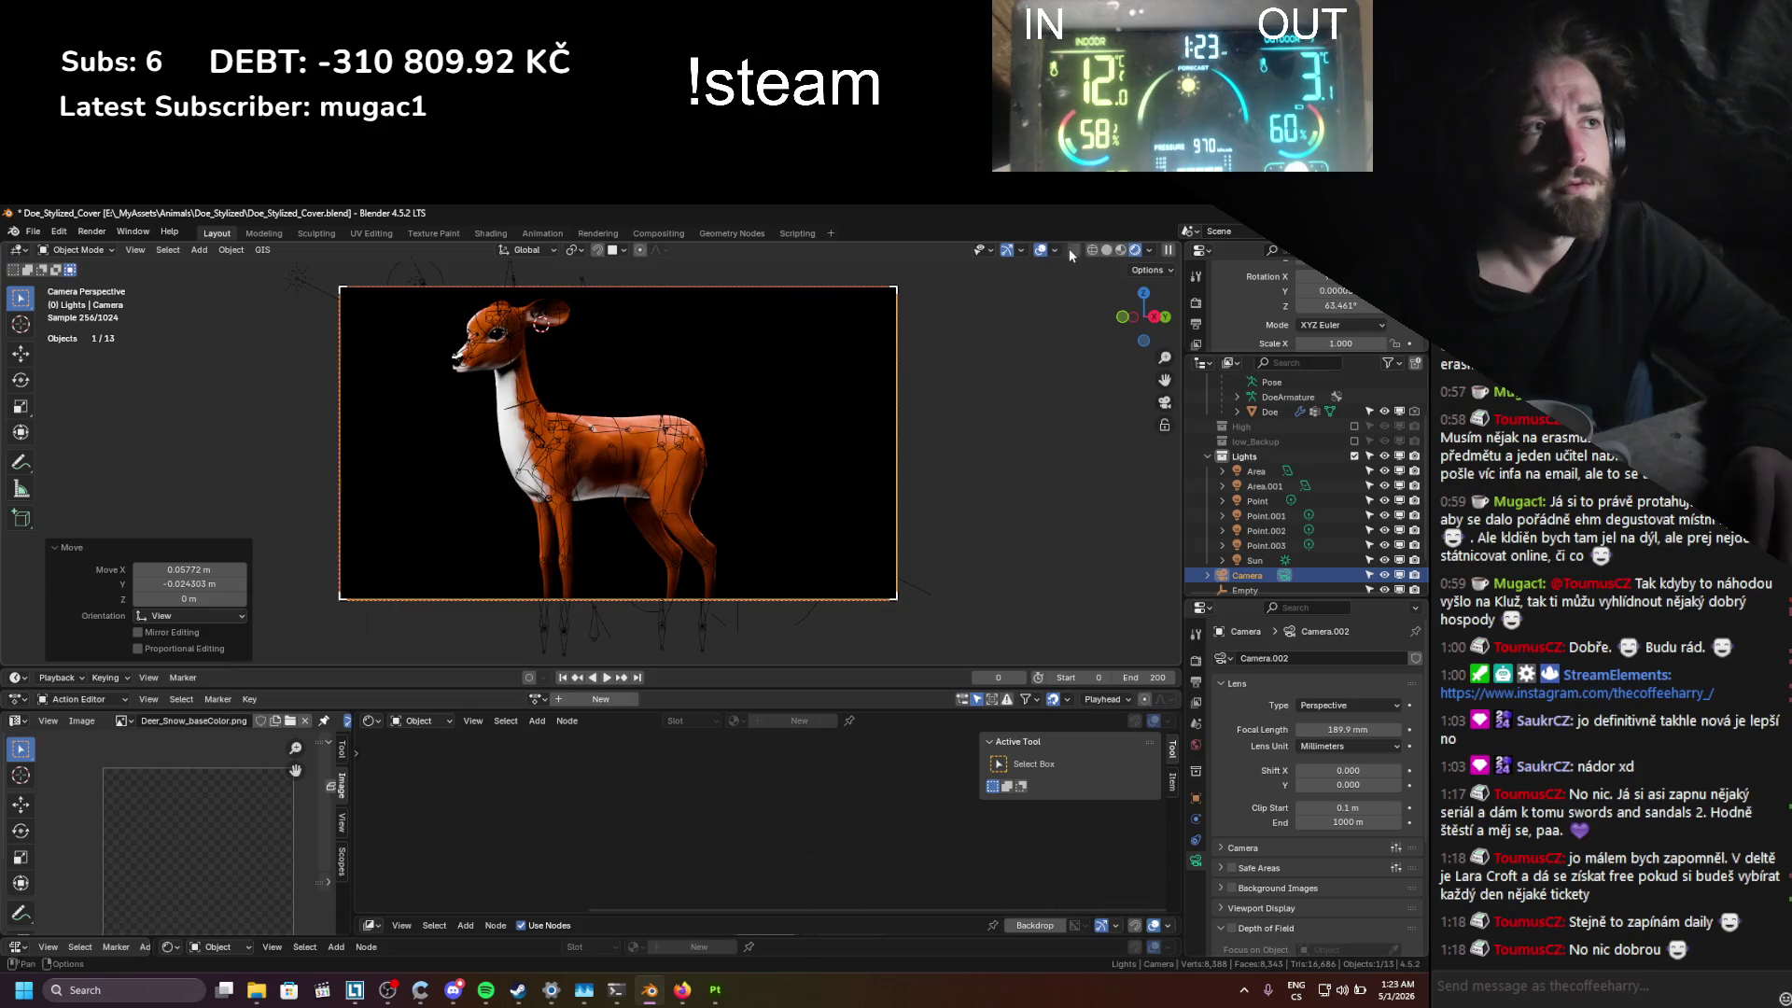
{"action": "left_click", "coordinate": [1040, 251]}
{"action": "key", "text": "Home"}
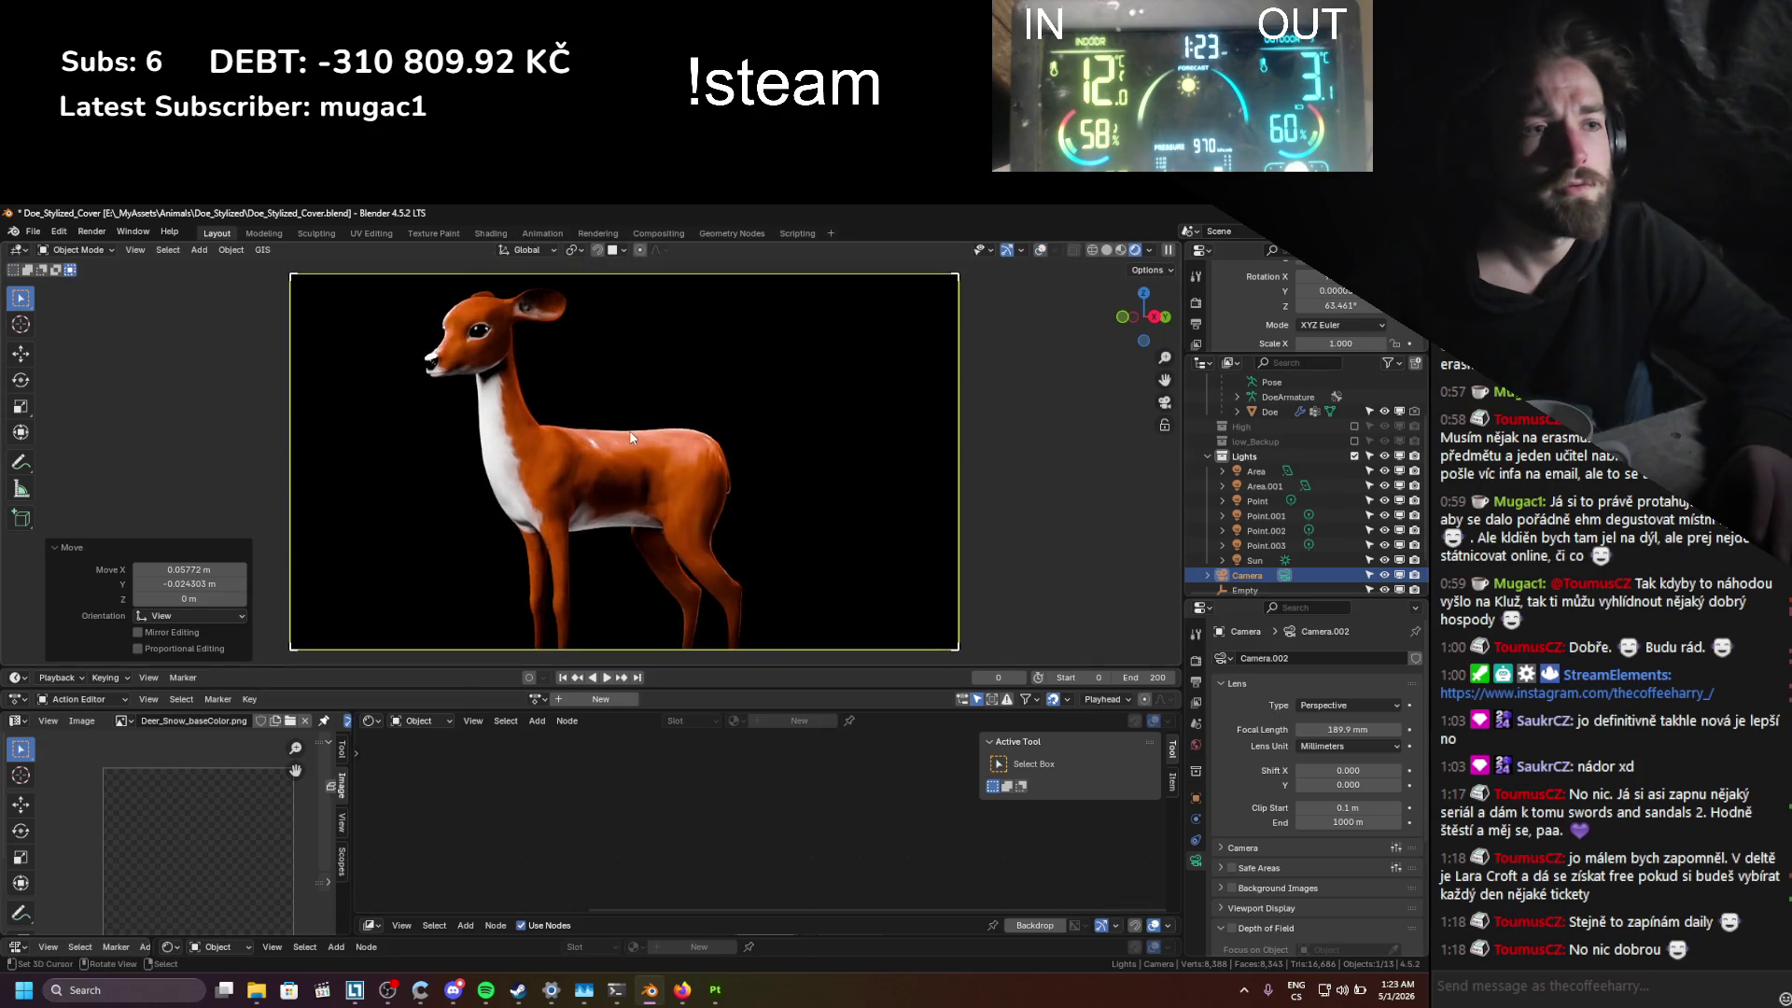
Step: Raise the Point.002 light's exposure to 3.333, move it, and save
{"action": "key", "text": "ctrl+s"}
{"action": "left_click", "coordinate": [1260, 530]}
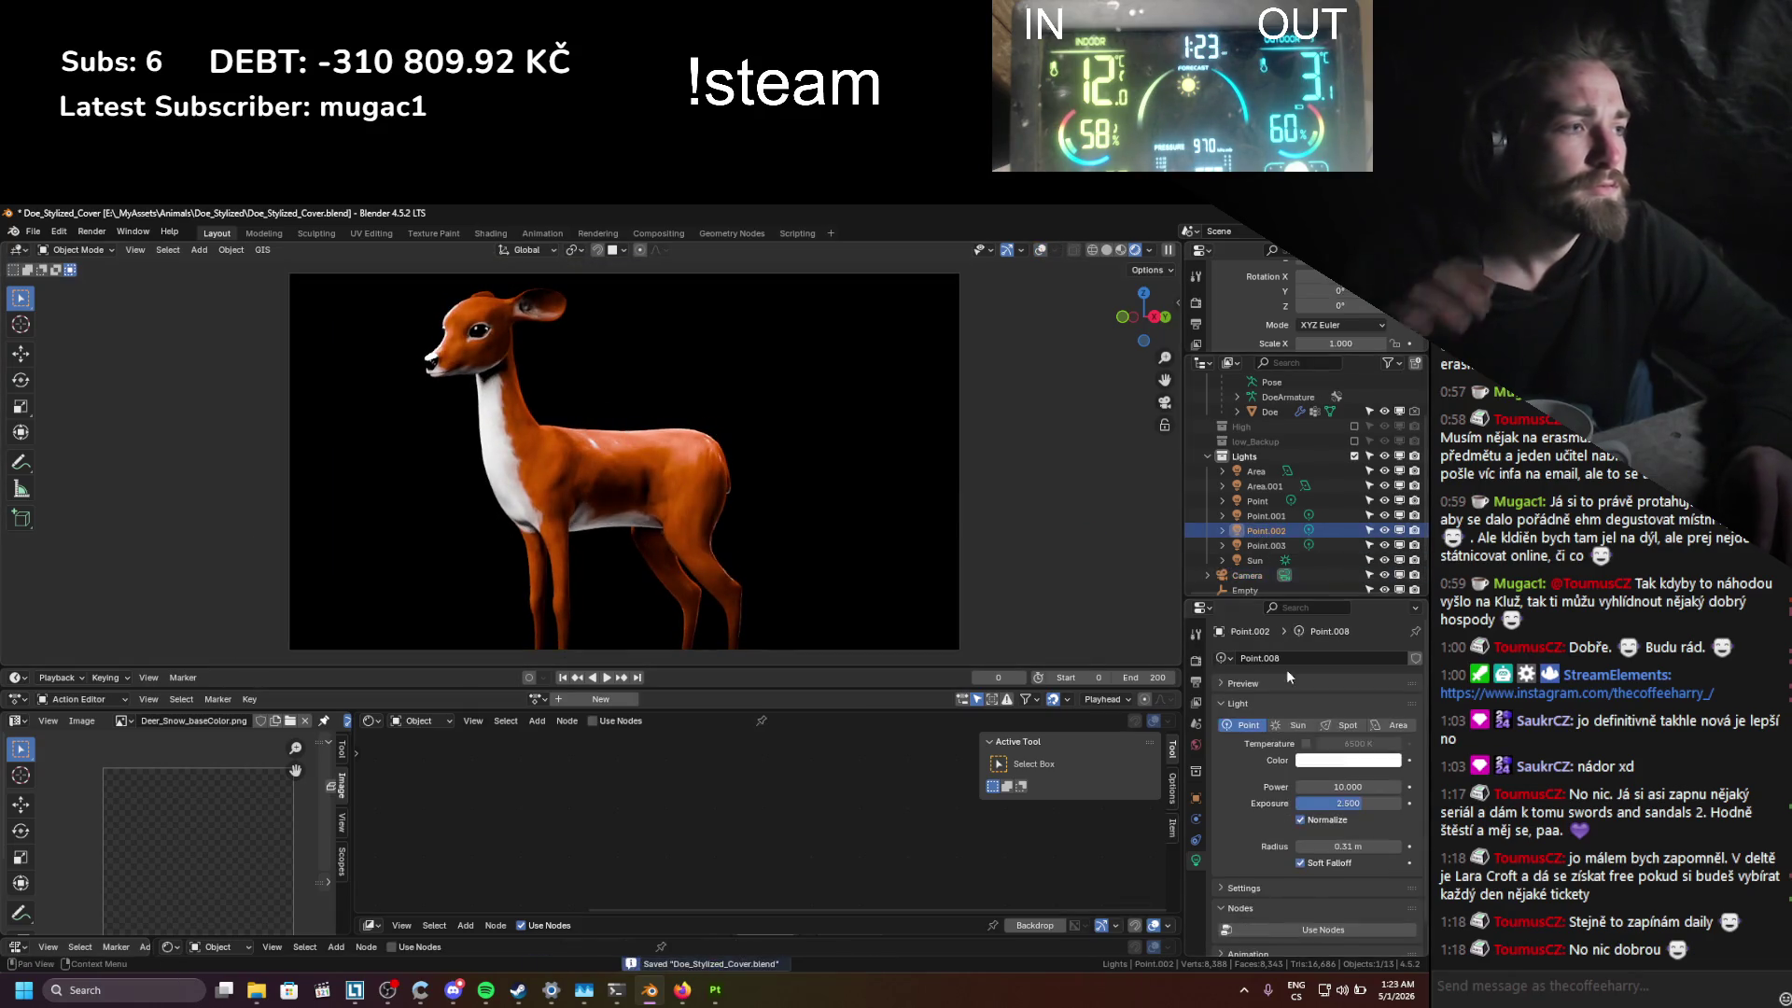
{"action": "mouse_move", "coordinate": [1348, 802]}
{"action": "left_mouse_down"}
{"action": "mouse_move", "coordinate": [1400, 802]}
{"action": "mouse_move", "coordinate": [1366, 802]}
{"action": "left_mouse_up"}
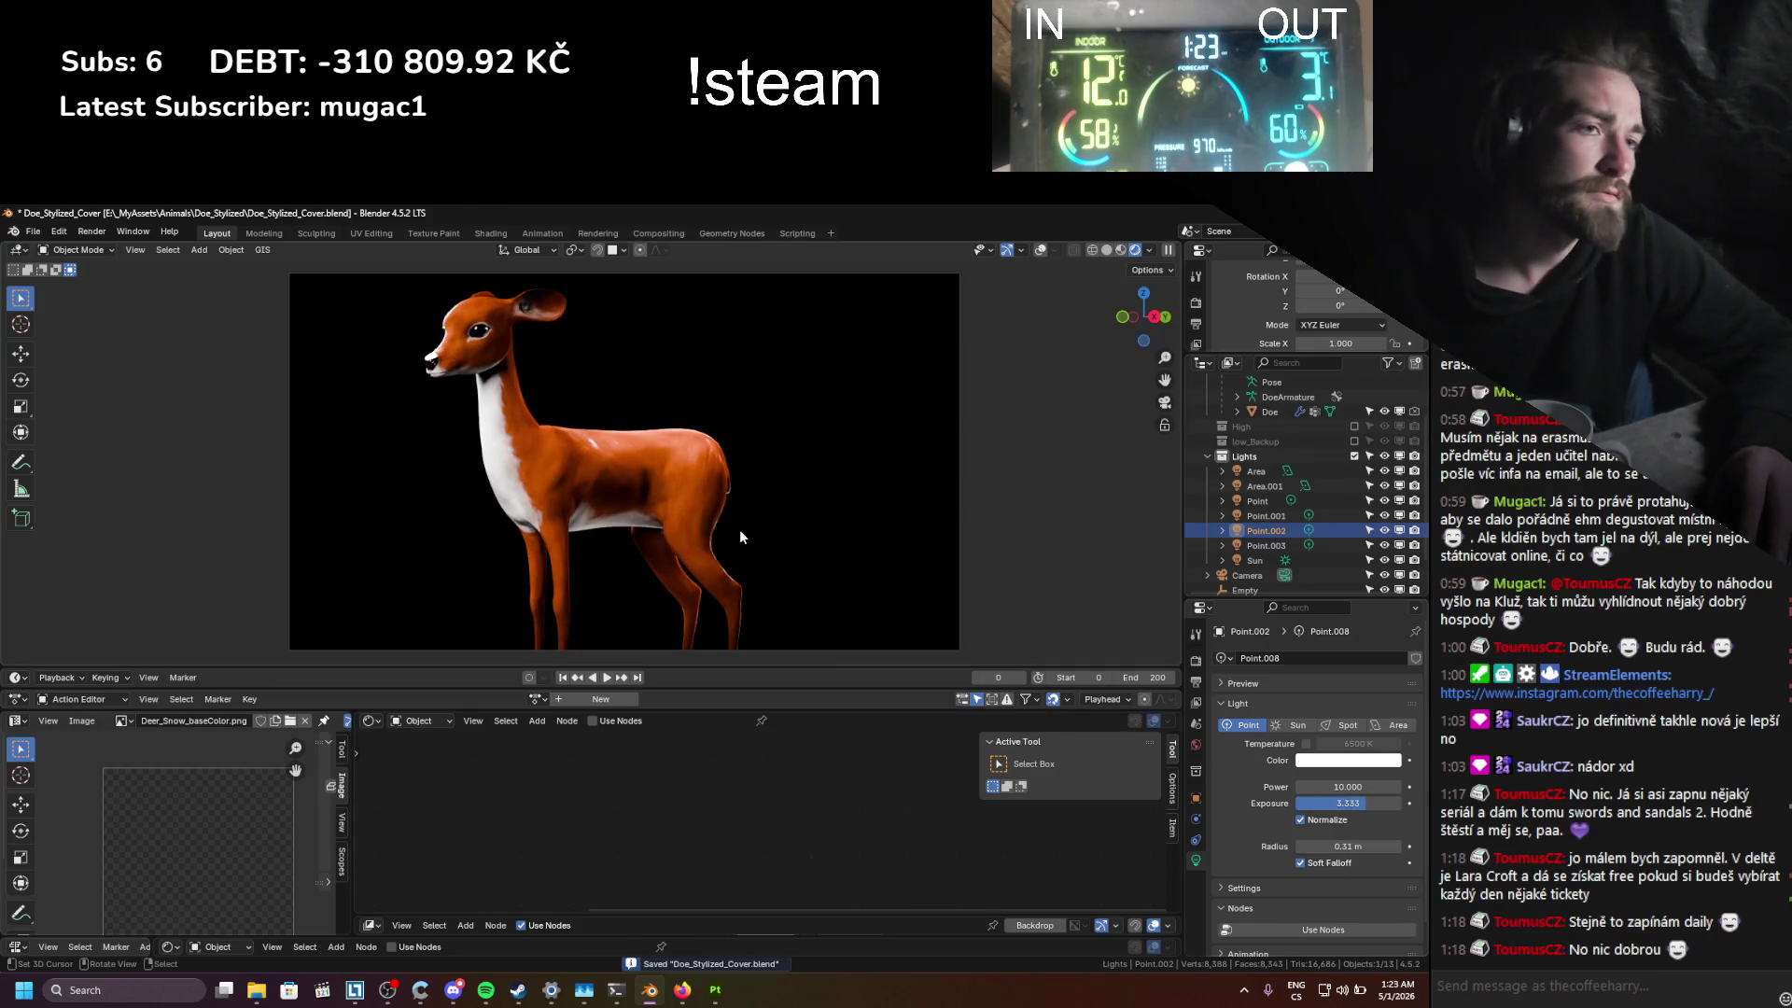
{"action": "key", "text": "g"}
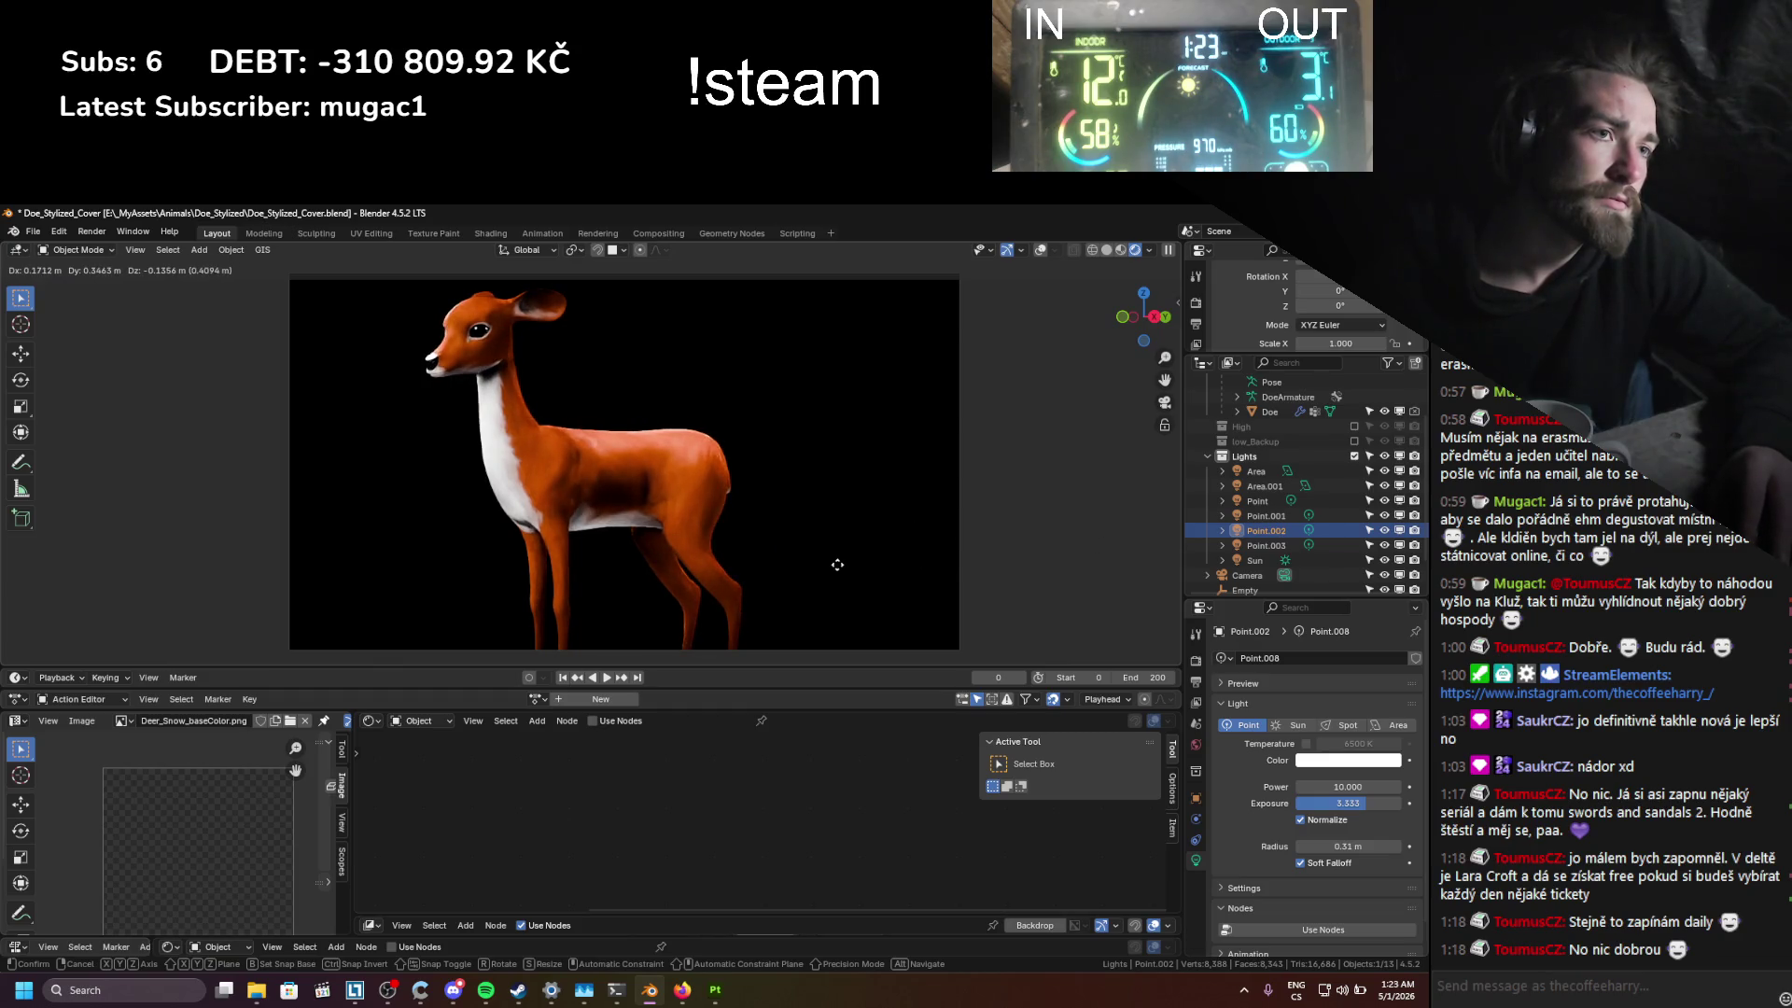
{"action": "left_click", "coordinate": [885, 563]}
{"action": "key", "text": "ctrl+s"}
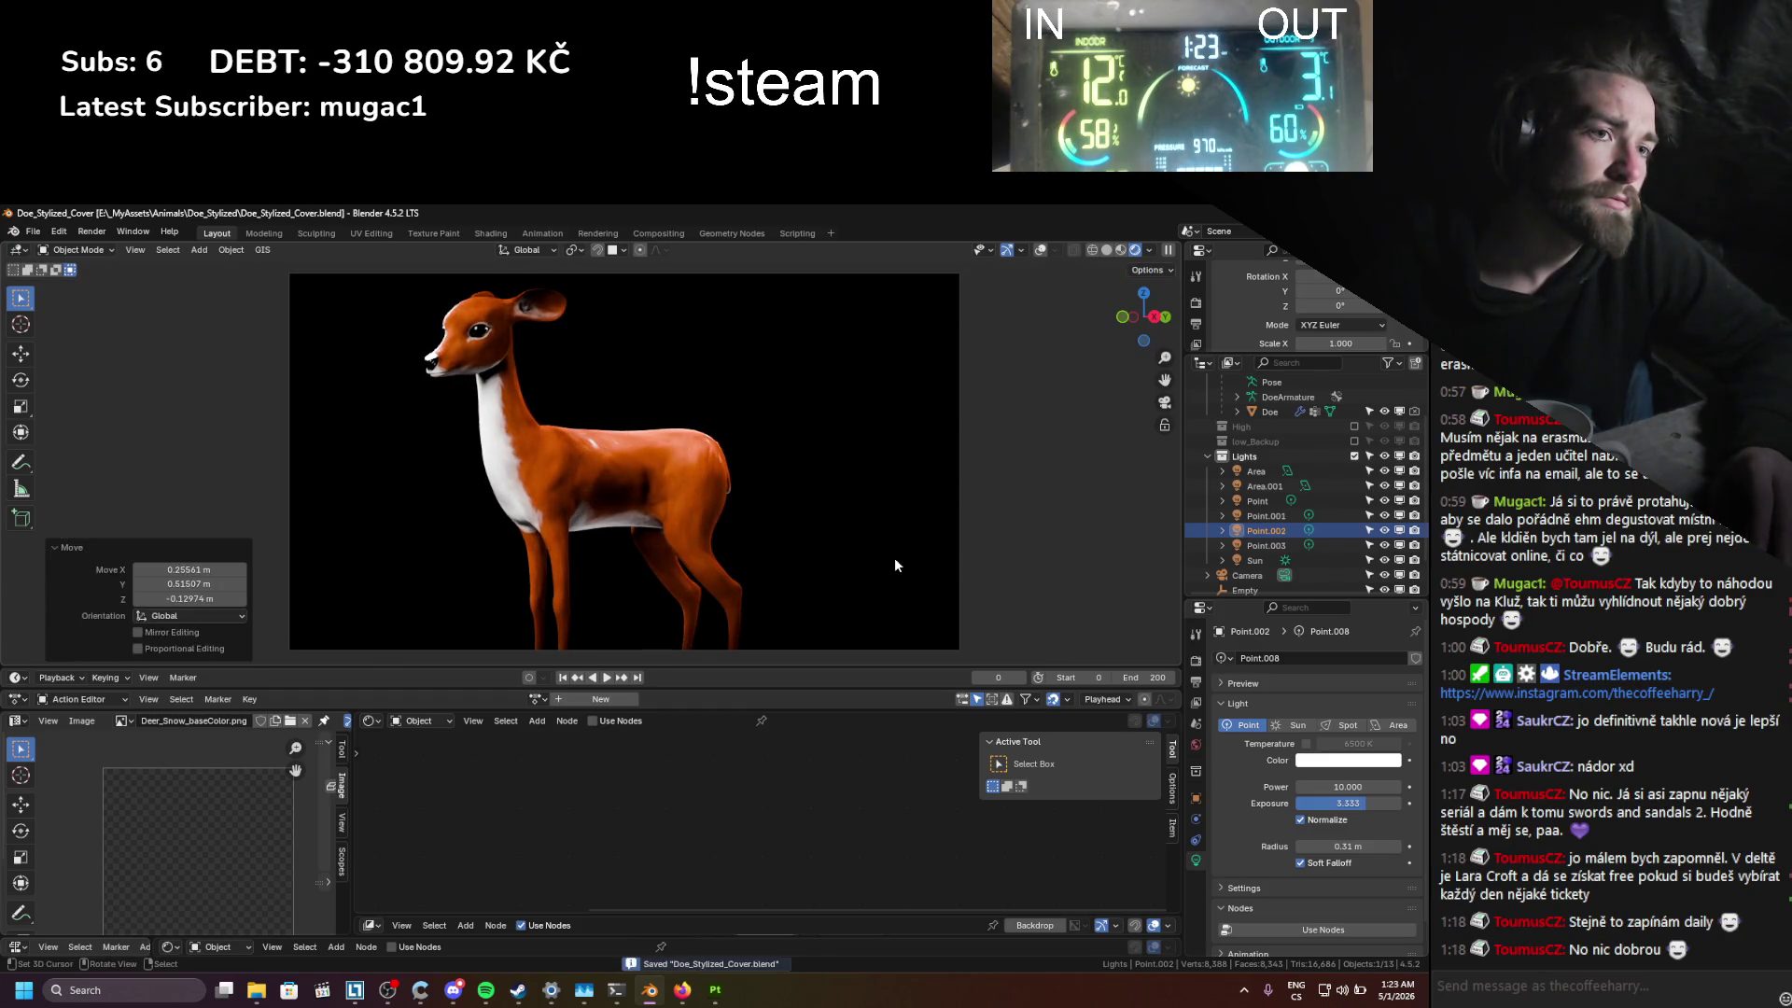
Step: Adjust the Point.003 light's exposure and move it to a new spot
{"action": "left_click", "coordinate": [1258, 545]}
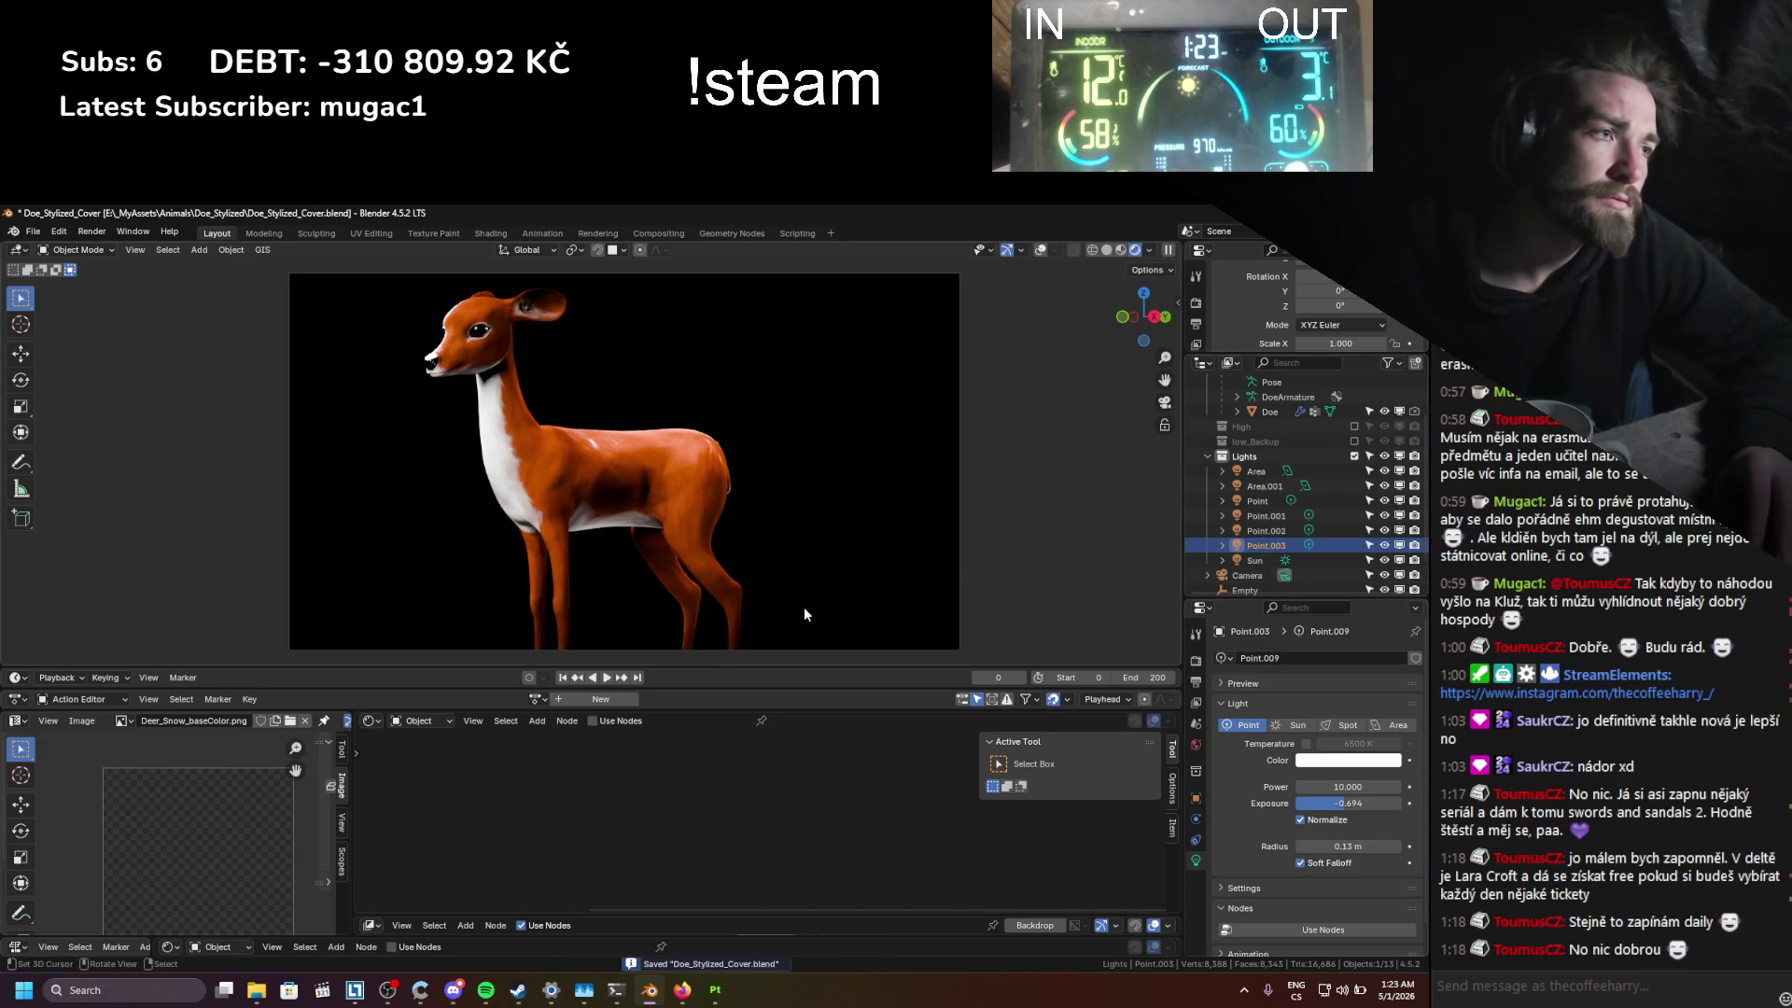
{"action": "left_click", "coordinate": [1384, 546]}
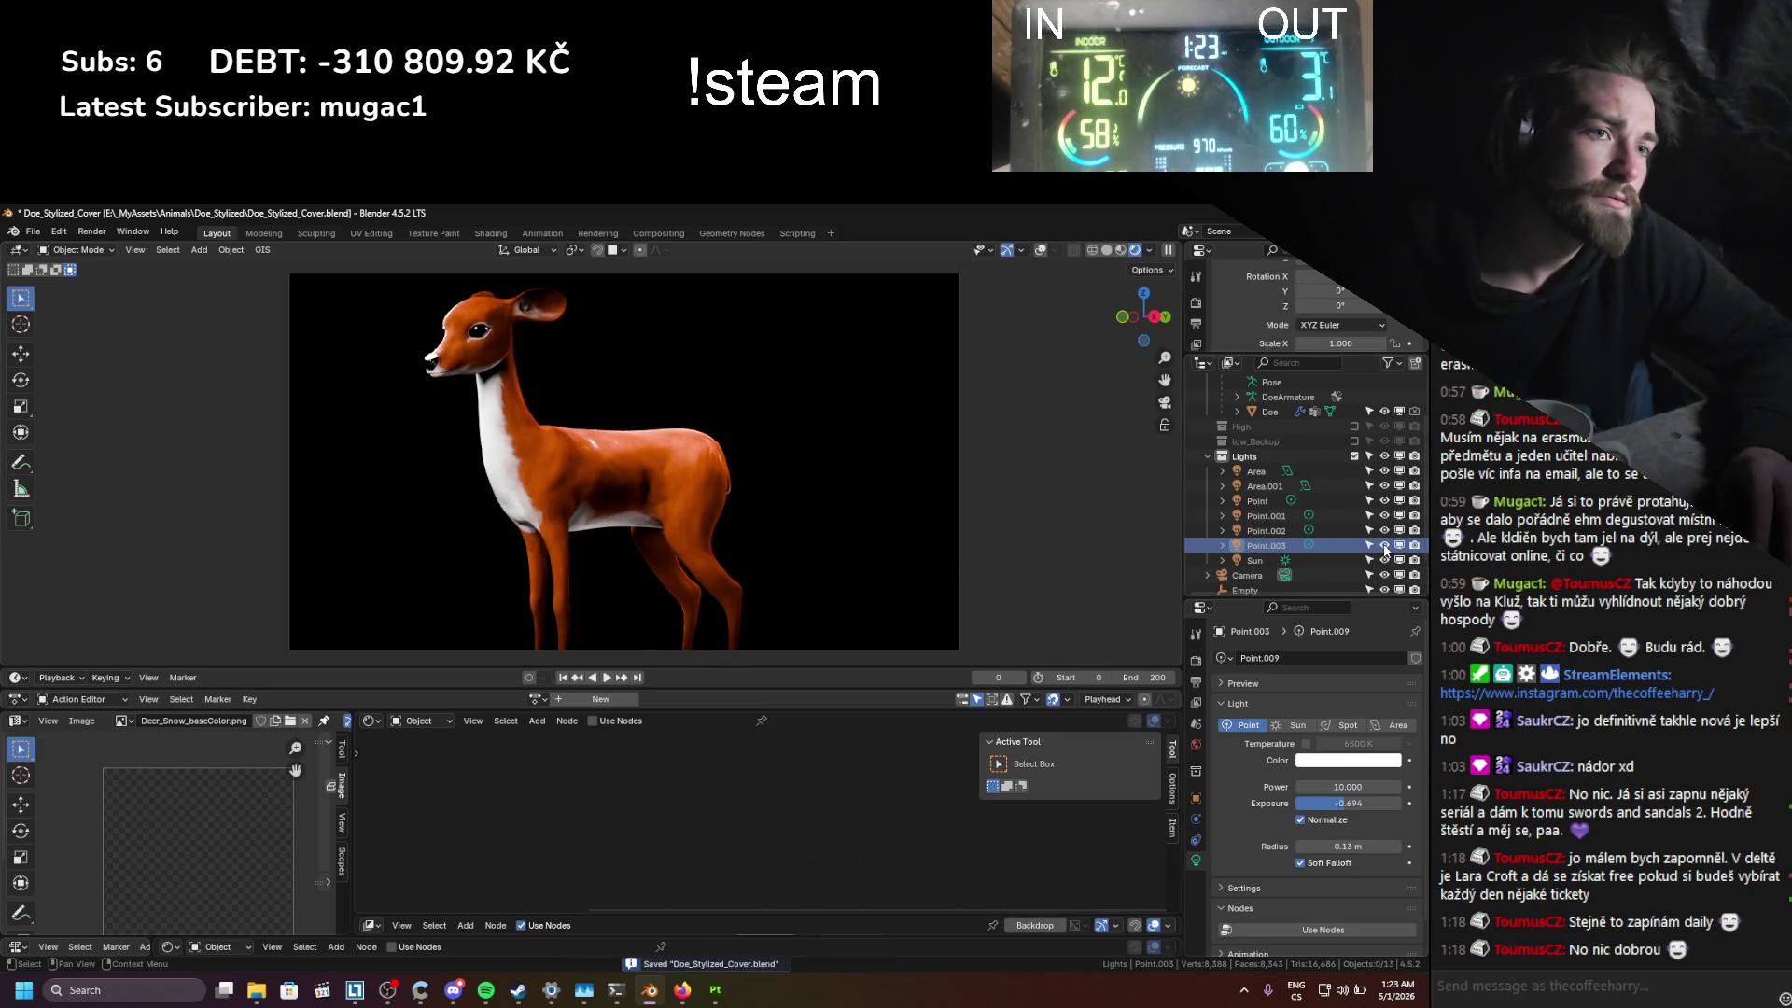
{"action": "left_click_drag", "start_coordinate": [1349, 803], "coordinate": [1350, 803]}
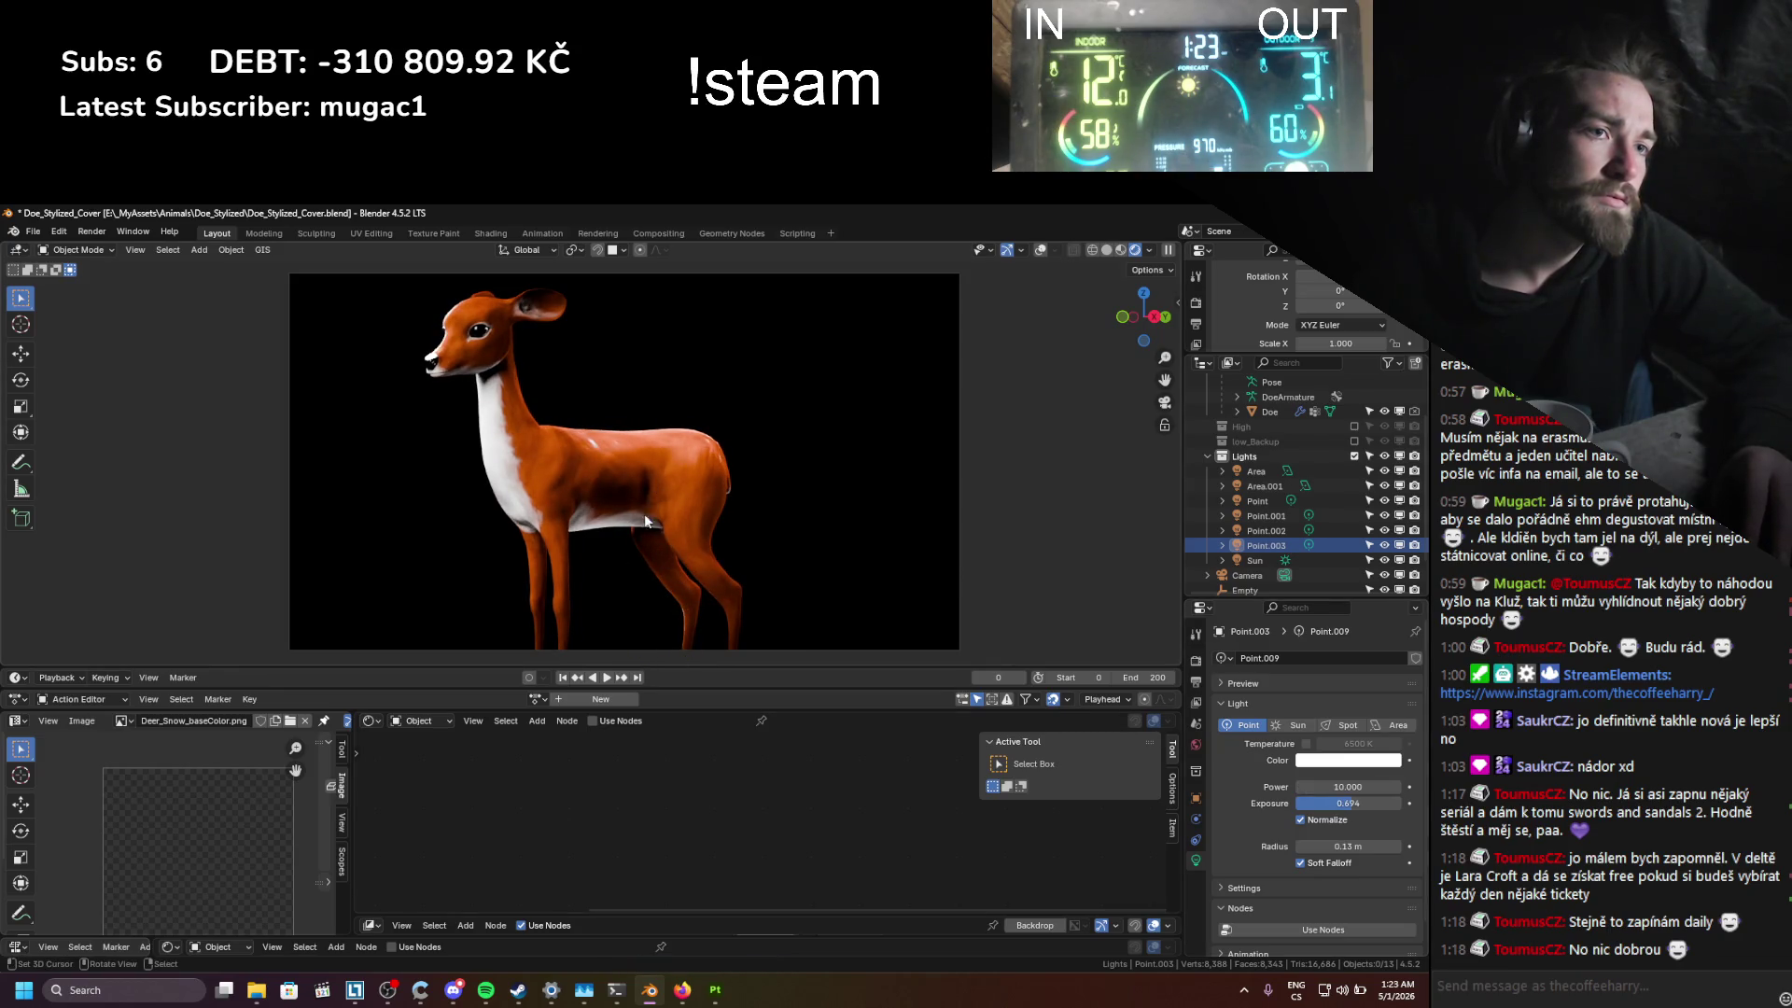
{"action": "left_click", "coordinate": [1260, 546]}
{"action": "key", "text": "g"}
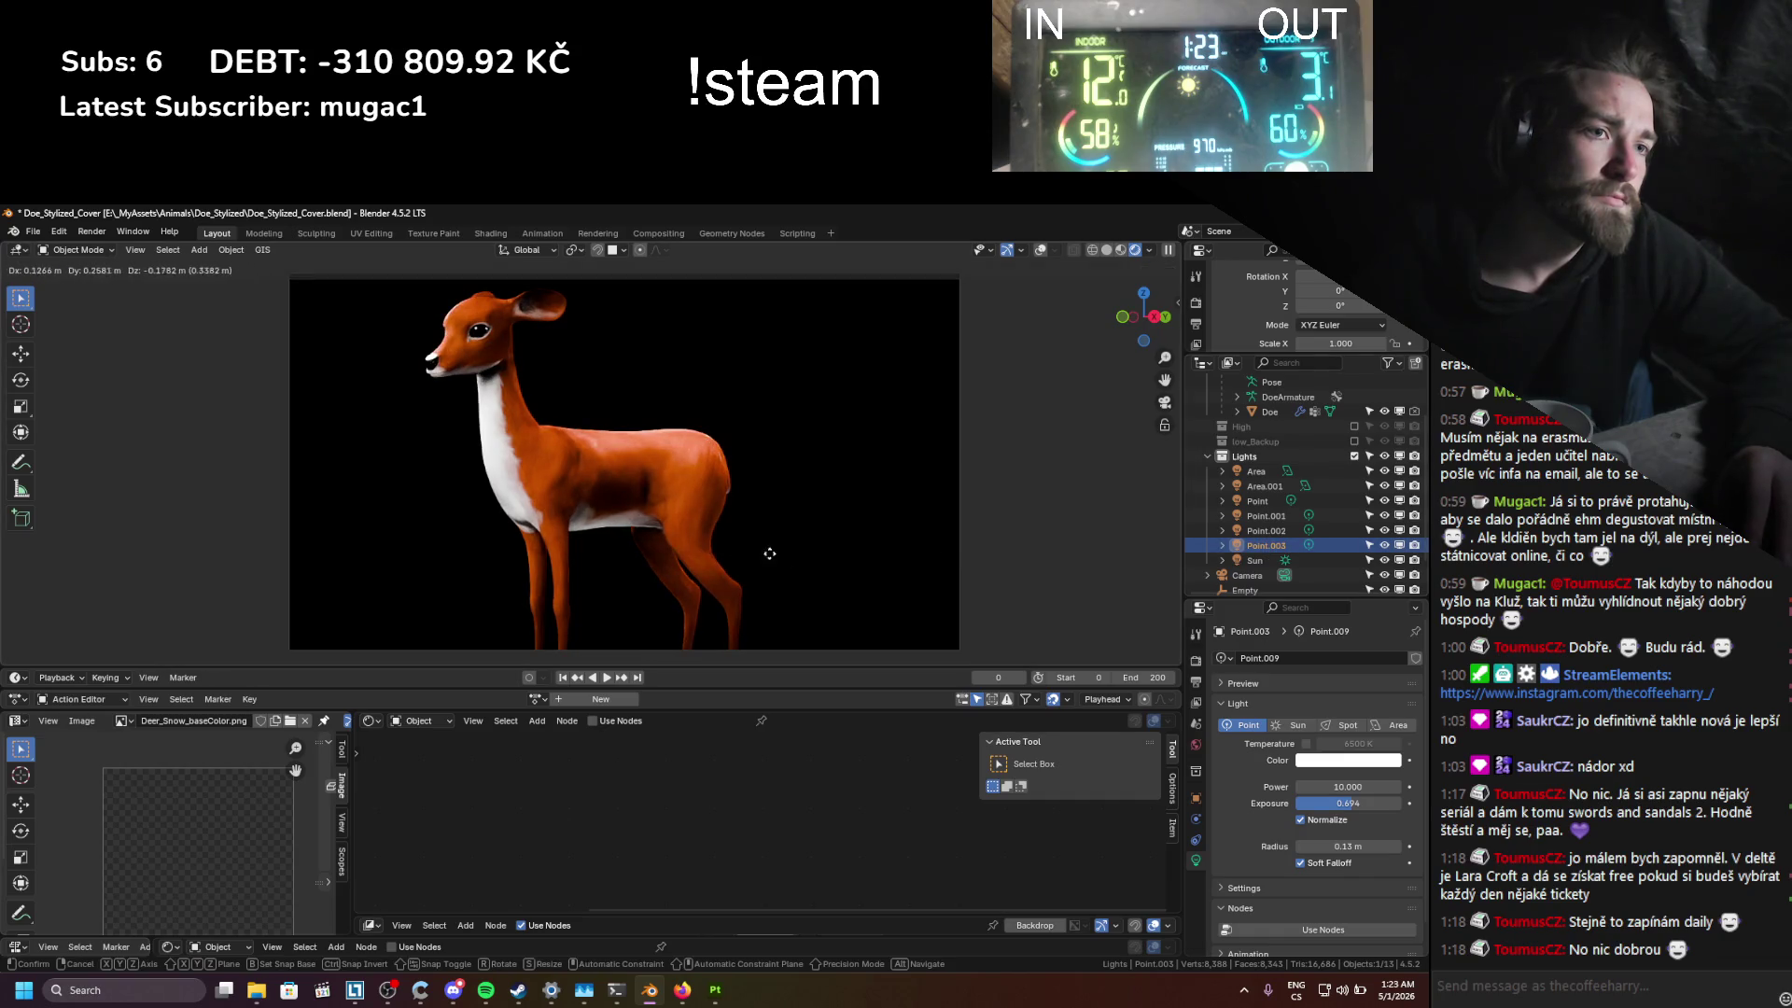
{"action": "left_click", "coordinate": [572, 574]}
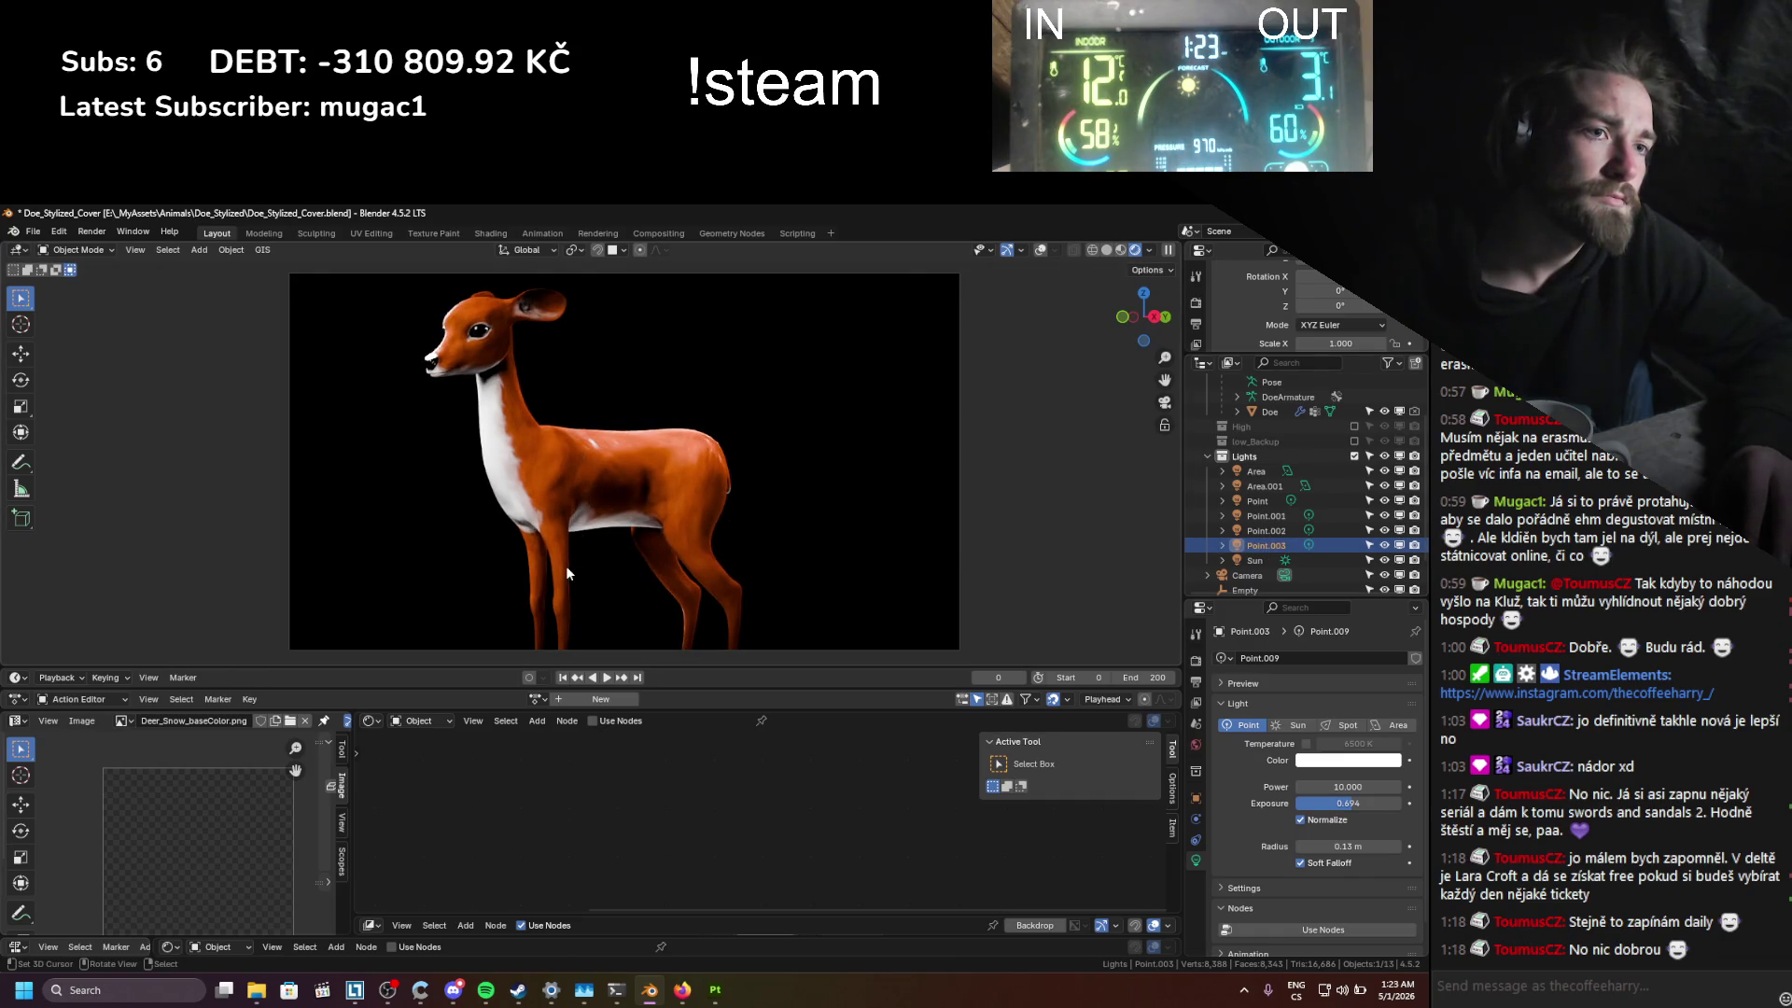
Step: Snap Point.003 to the 3D cursor, offset it along X into final position, and save
{"action": "key", "text": "shift+s"}
{"action": "left_click", "coordinate": [566, 486]}
{"action": "key", "text": "g"}
{"action": "key", "text": "x"}
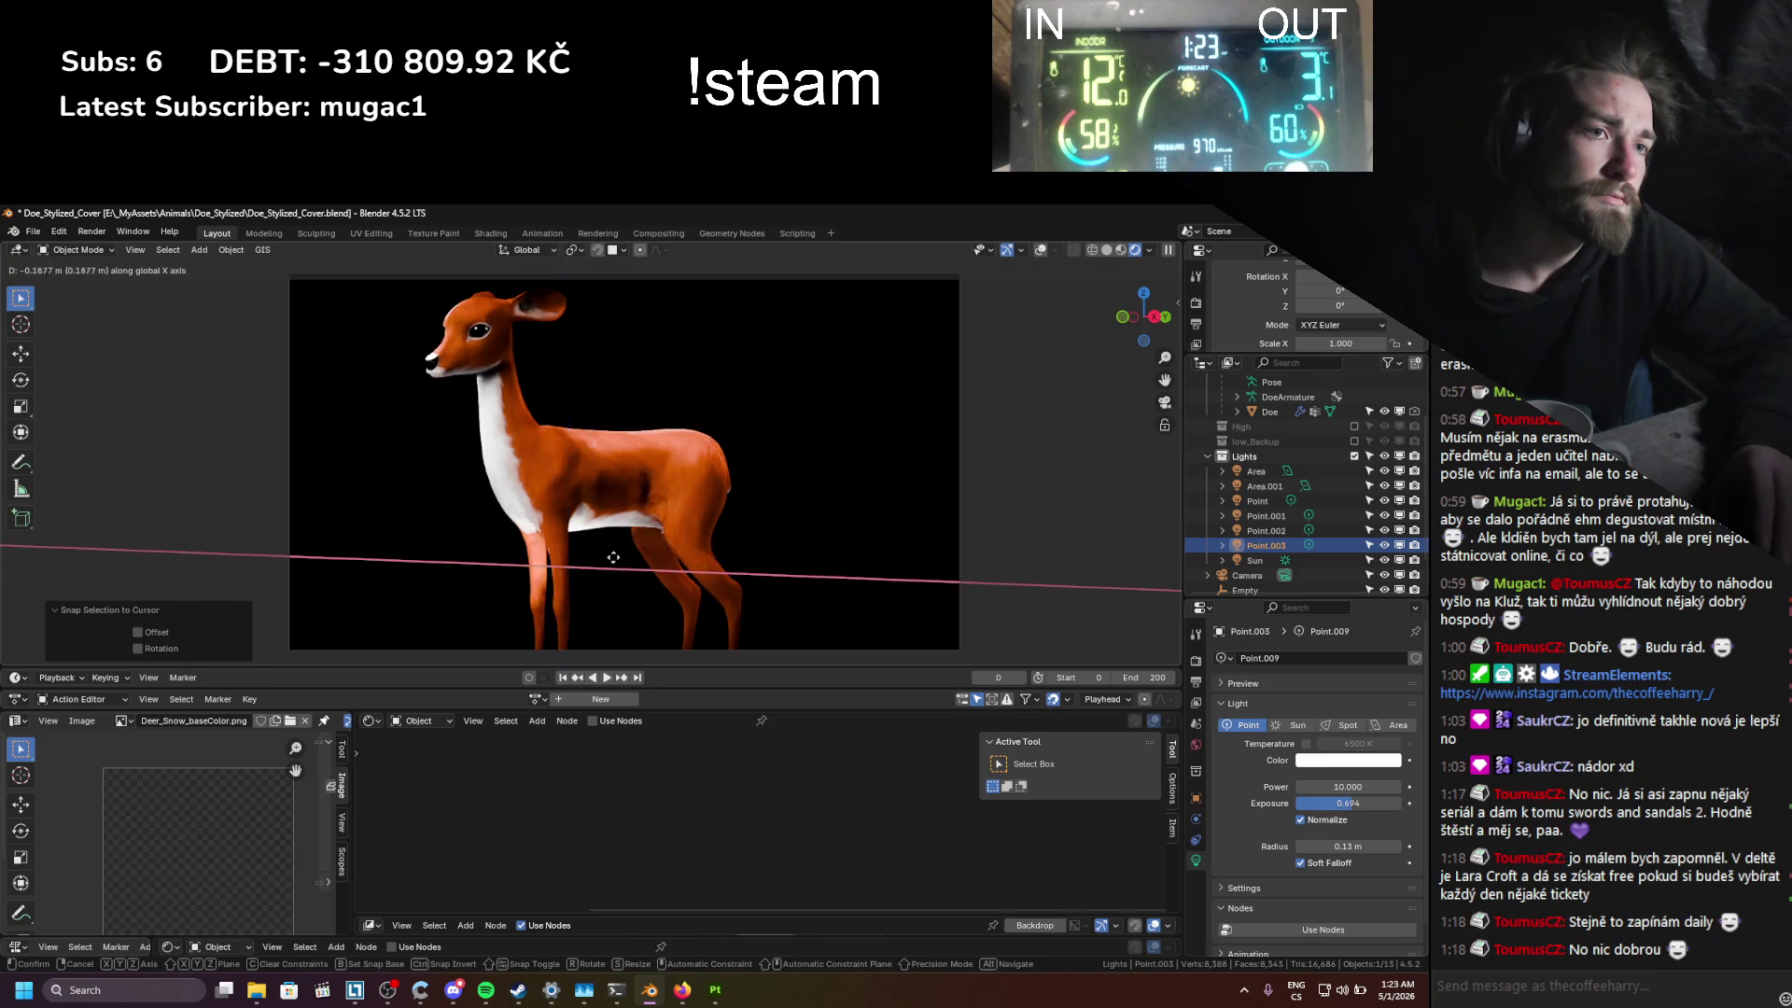
{"action": "left_click", "coordinate": [613, 554]}
{"action": "key", "text": "g"}
{"action": "key", "text": "y"}
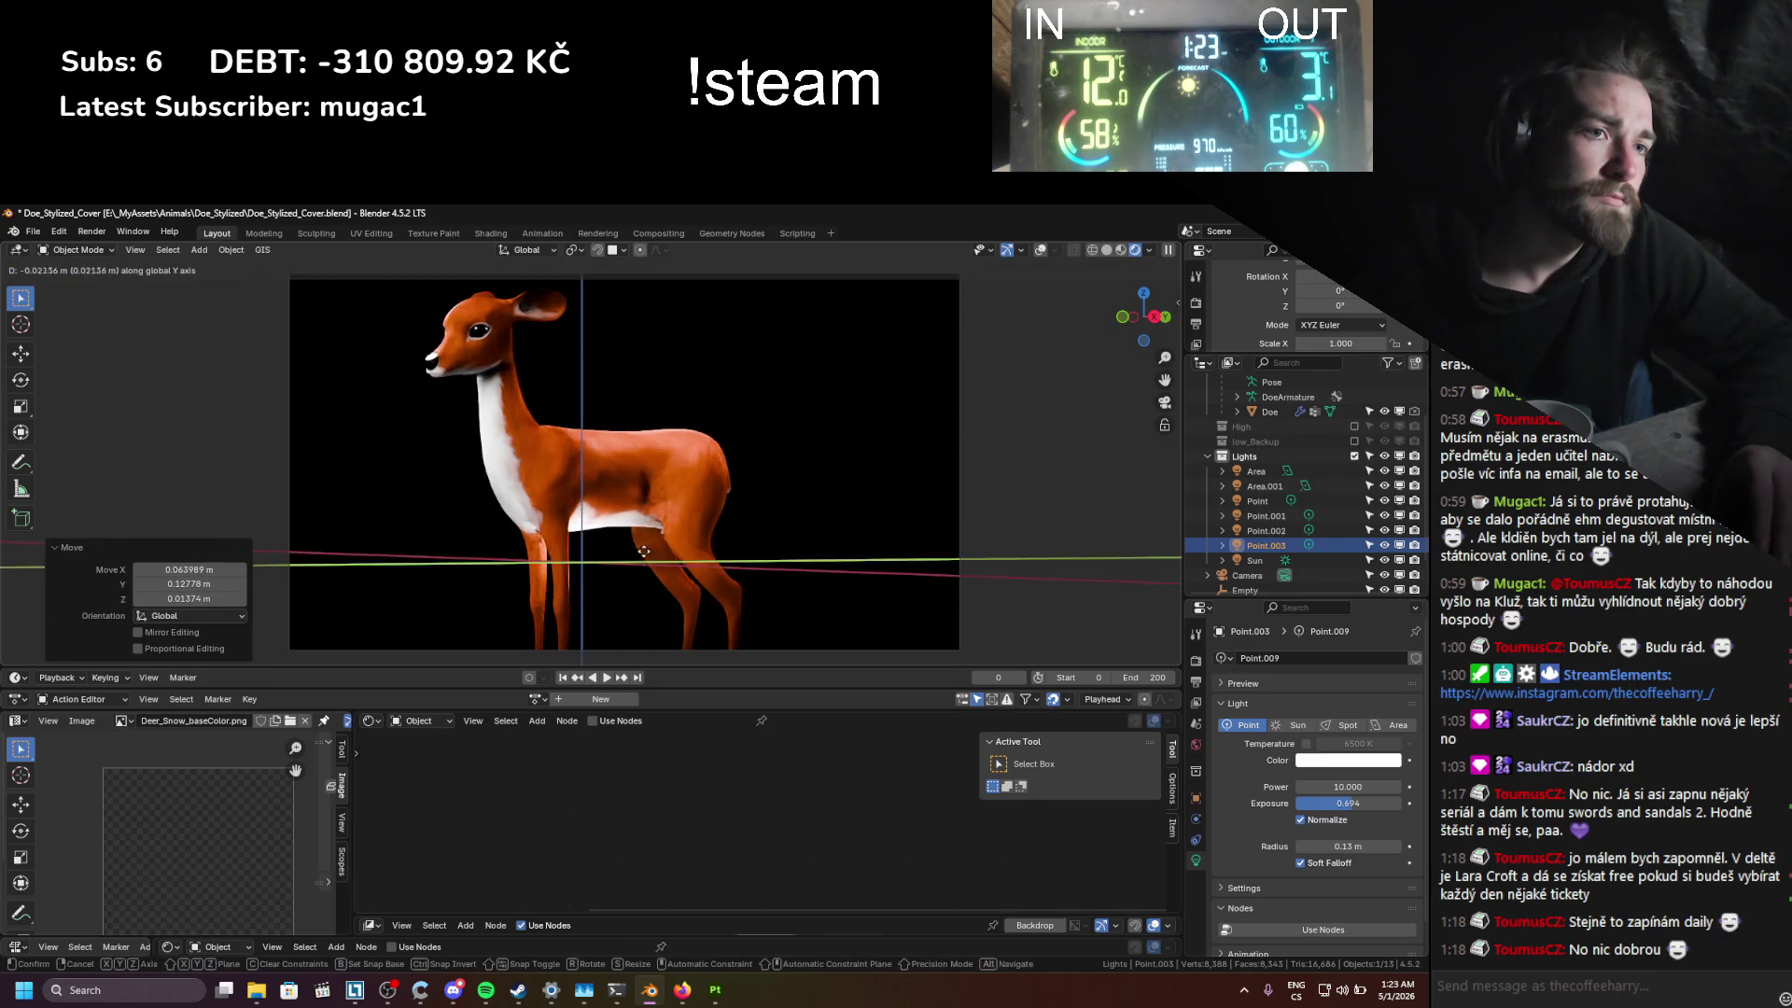
{"action": "key", "text": "x"}
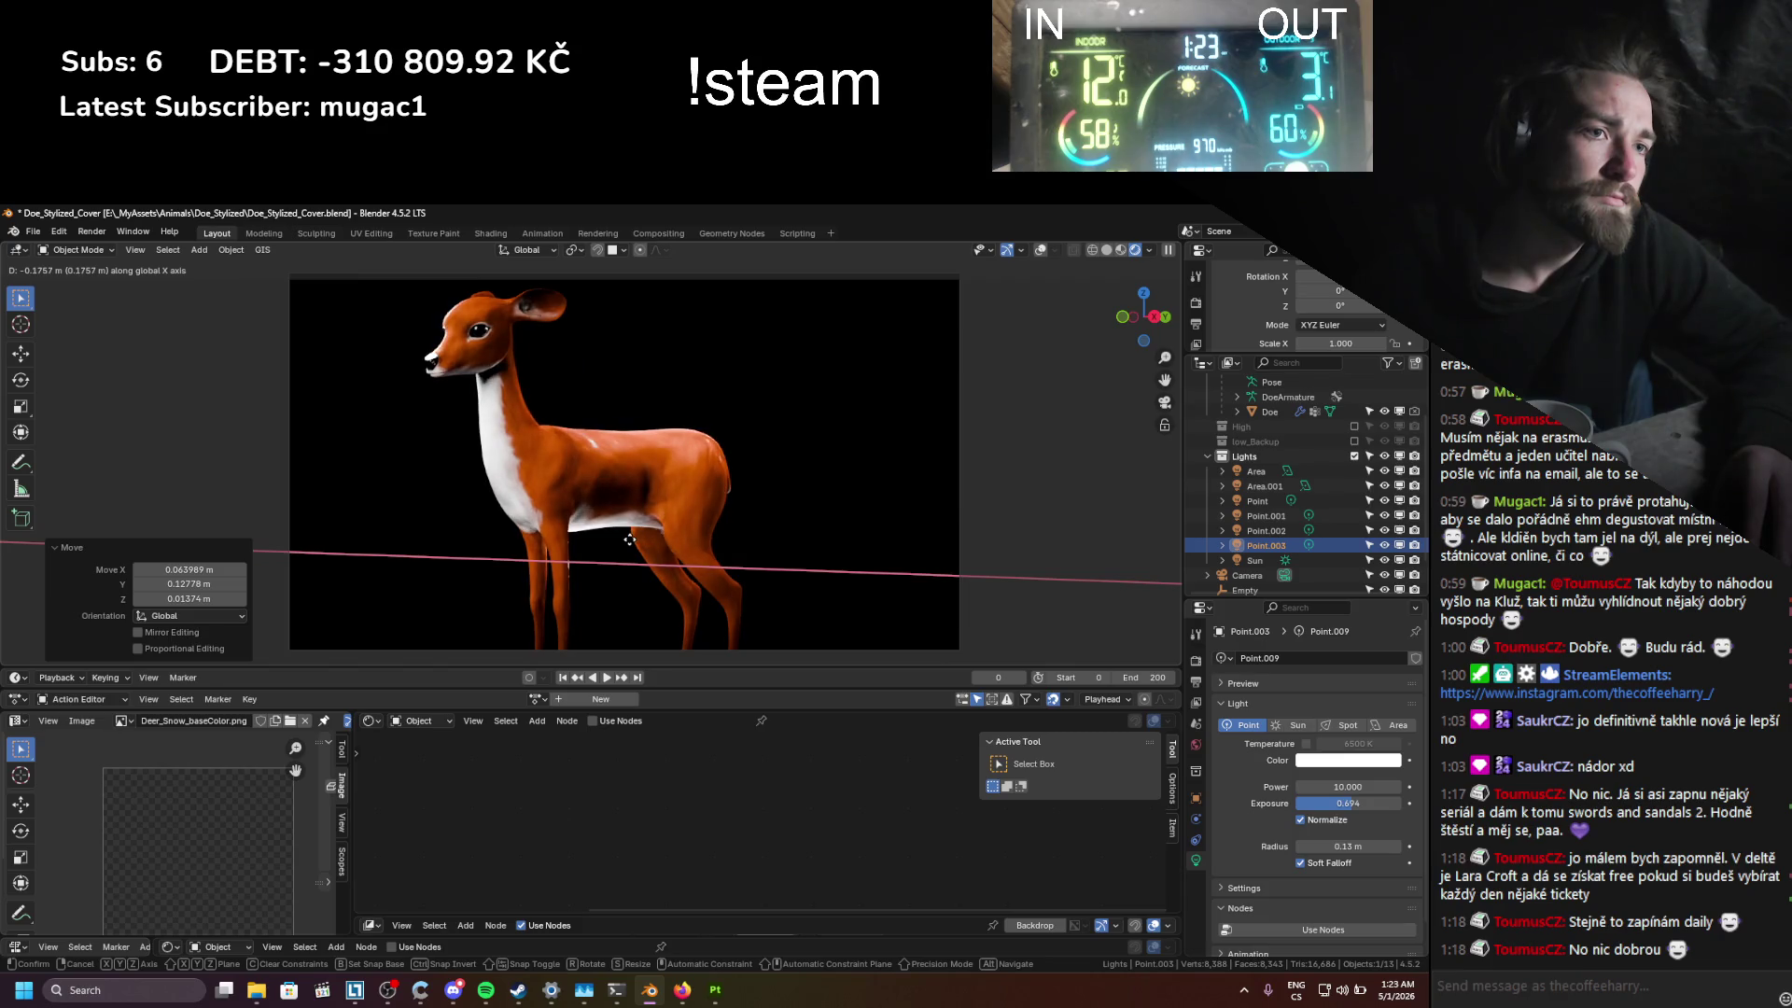
{"action": "left_click", "coordinate": [630, 540]}
{"action": "key", "text": "g"}
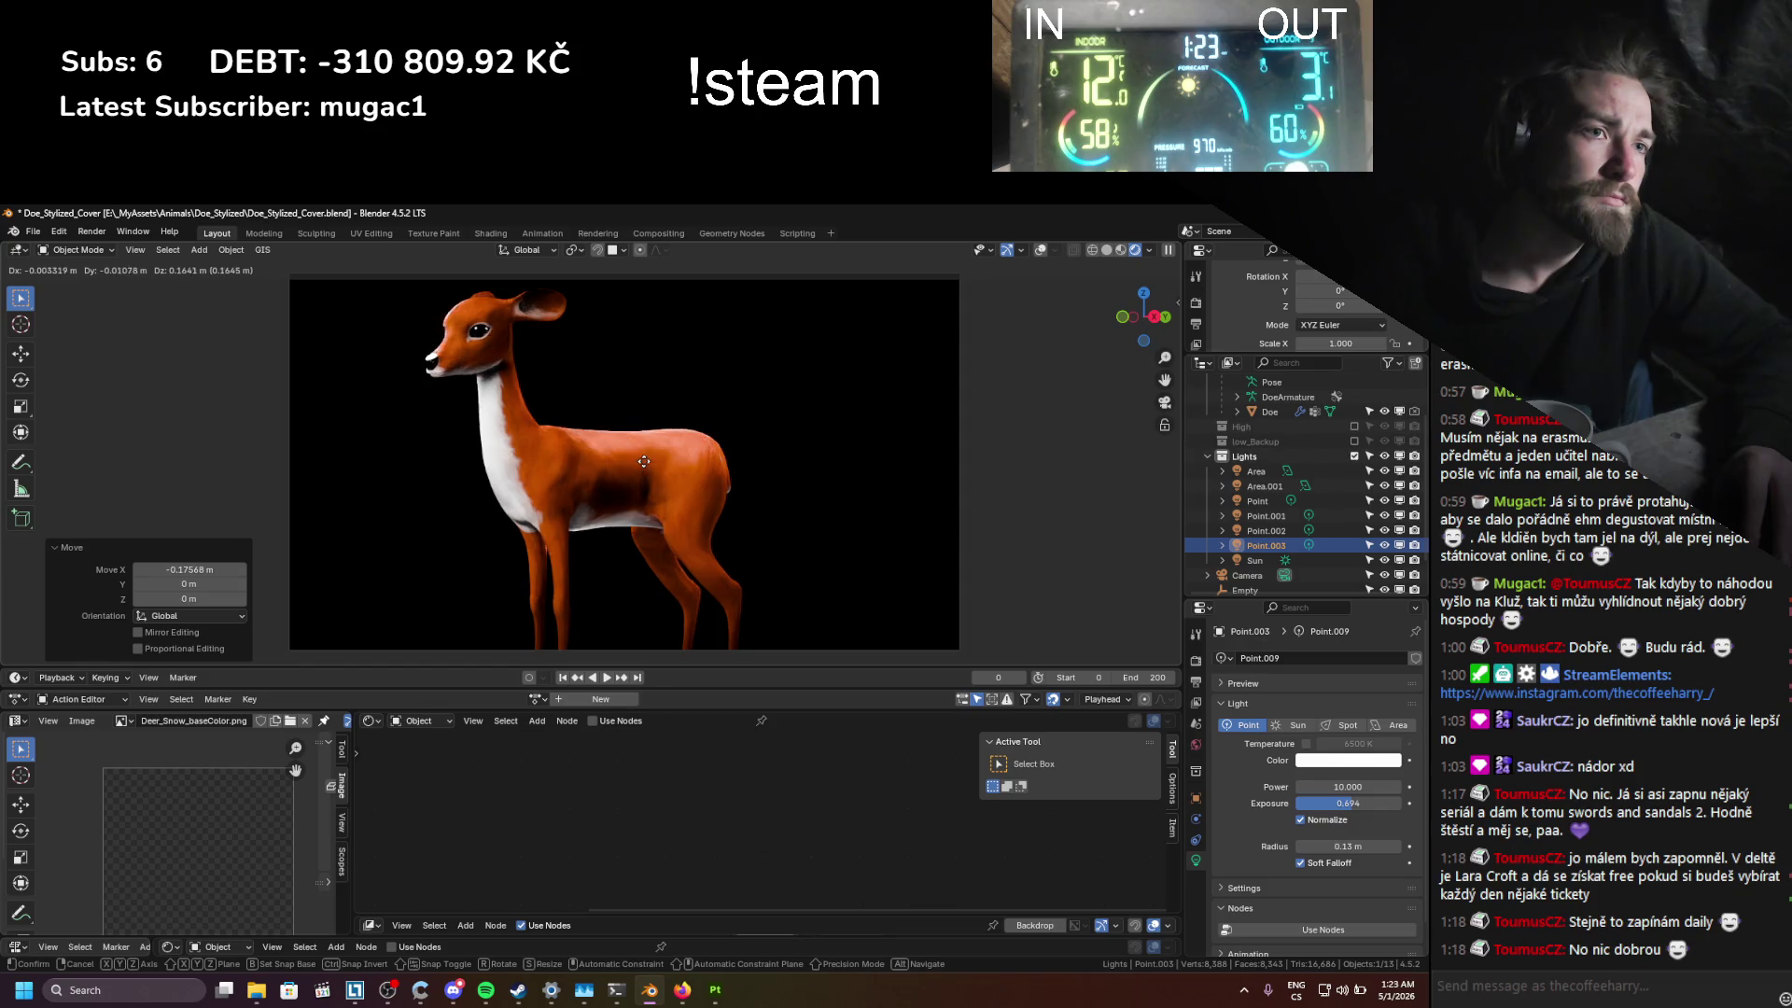
{"action": "left_click", "coordinate": [645, 464]}
{"action": "key", "text": "ctrl+s"}
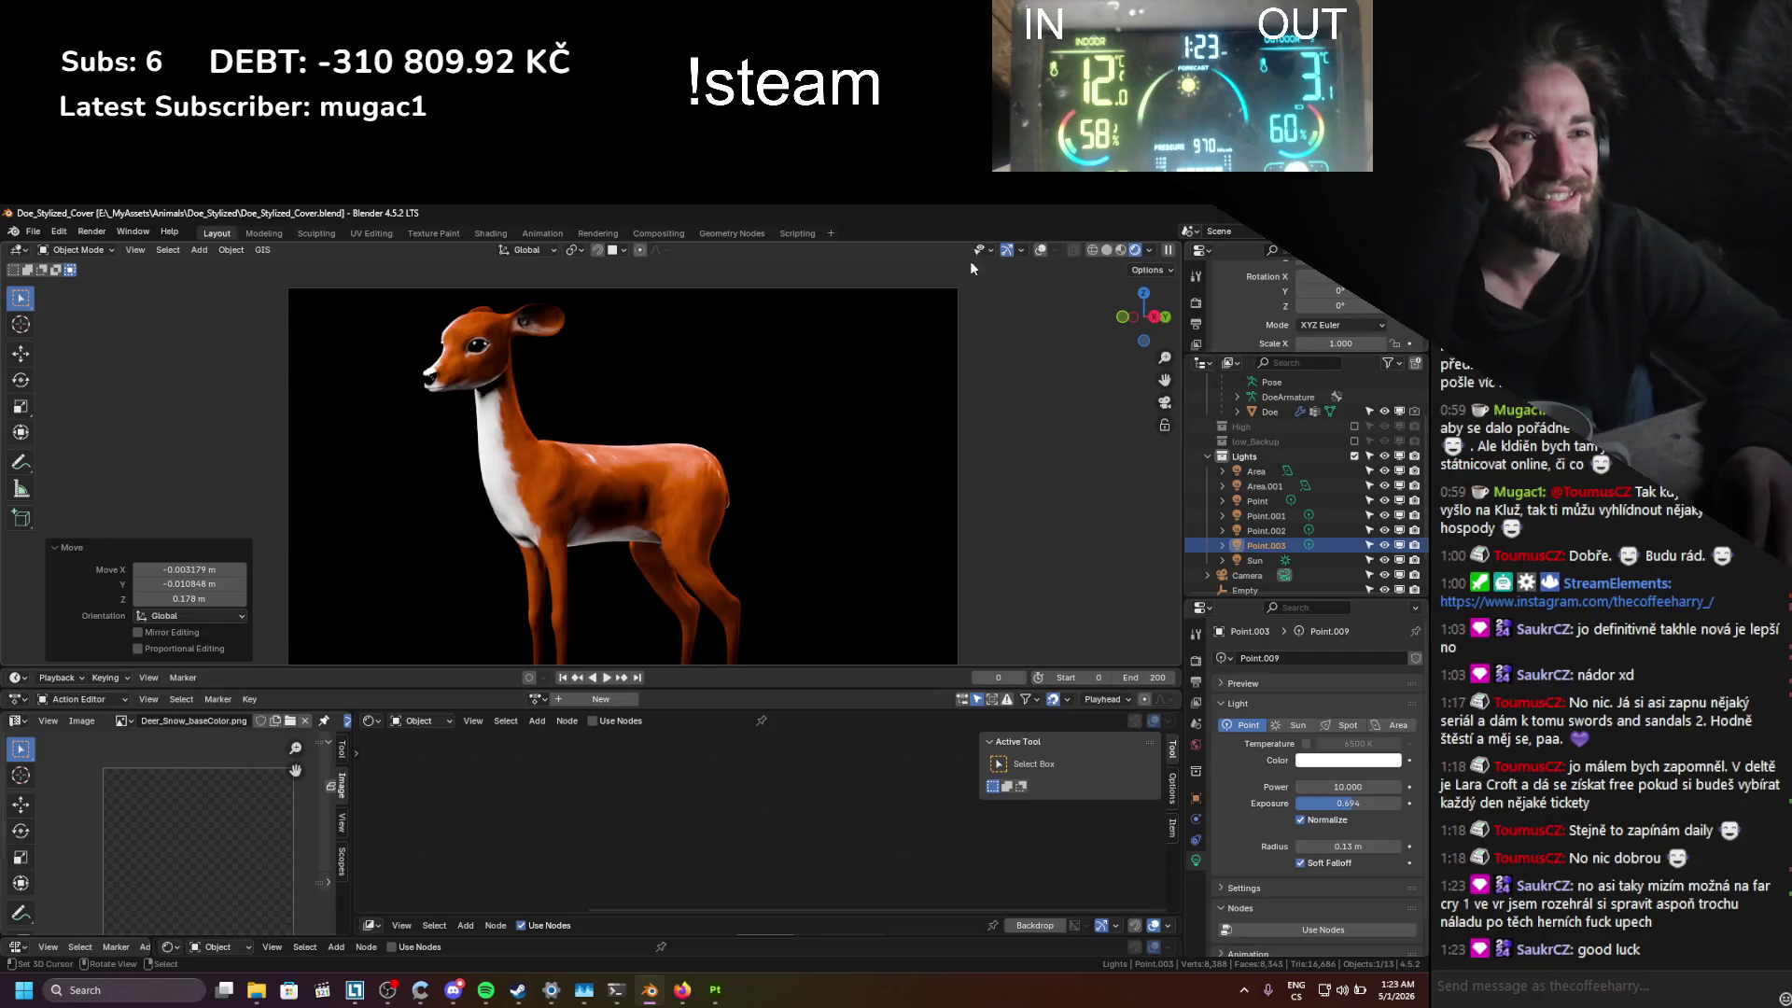
Step: In Pose Mode, move an ear bone and tilt it by about -10.7°
{"action": "key", "text": "shift+alt+z"}
{"action": "left_click", "coordinate": [495, 323]}
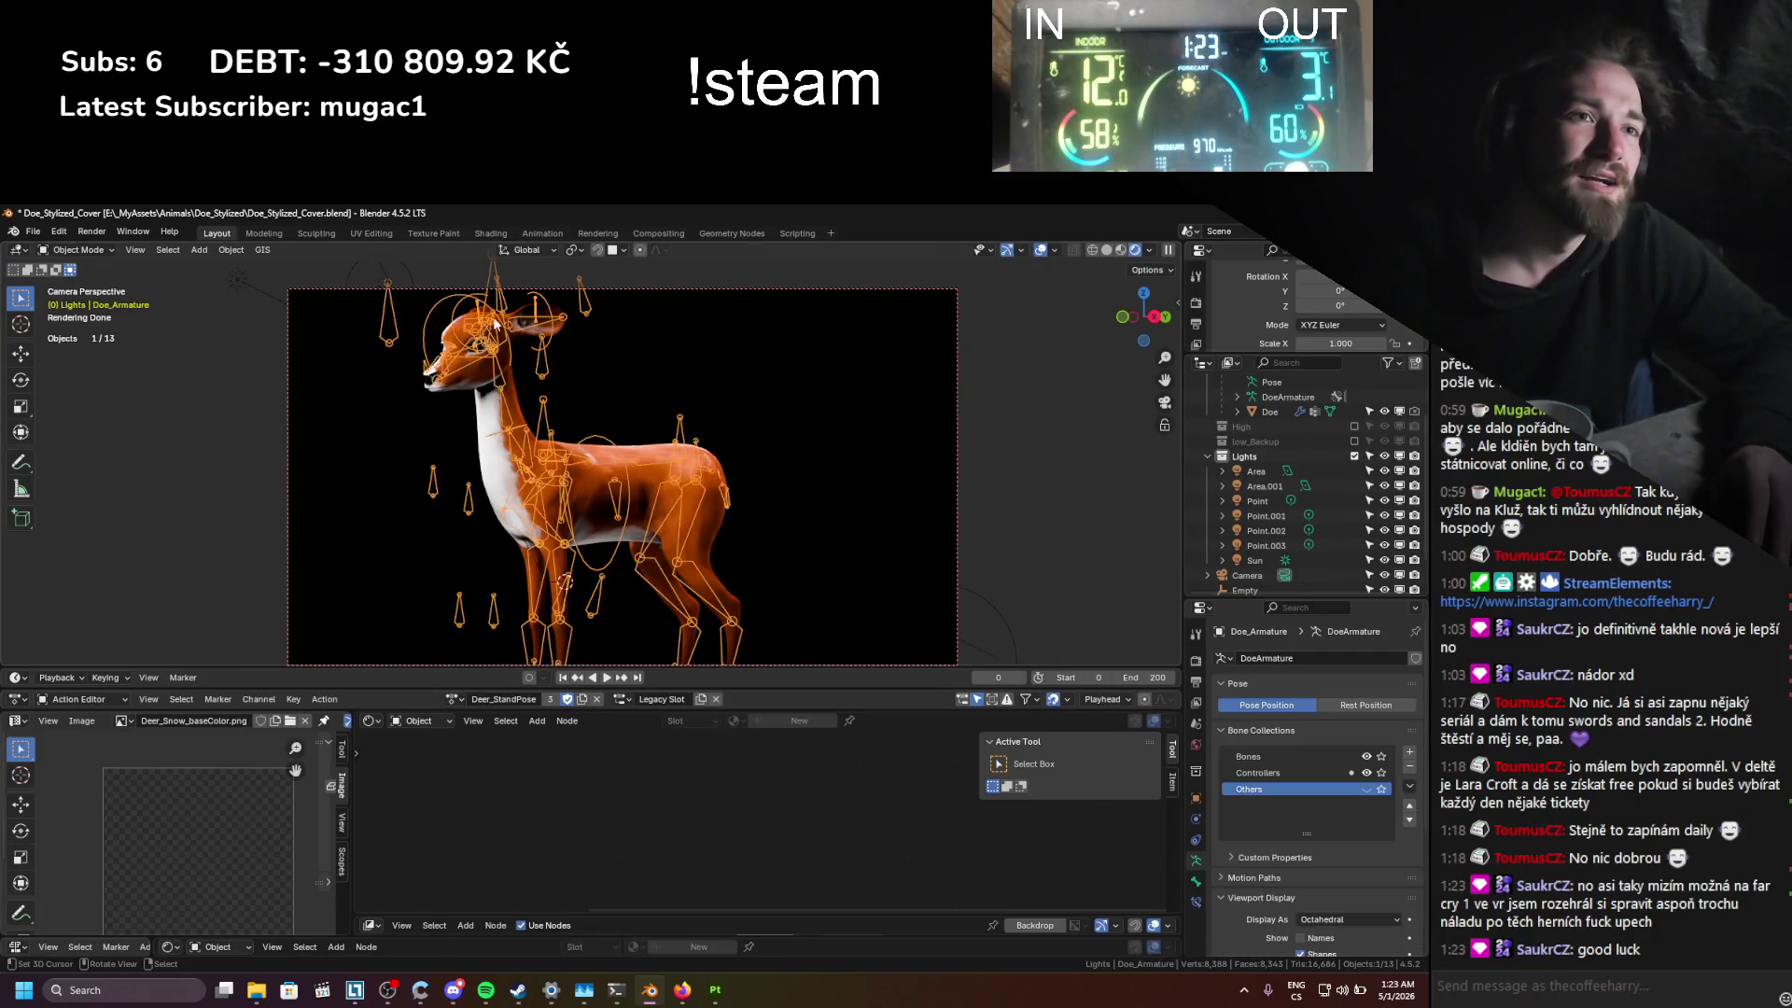
{"action": "key", "text": "ctrl+Tab"}
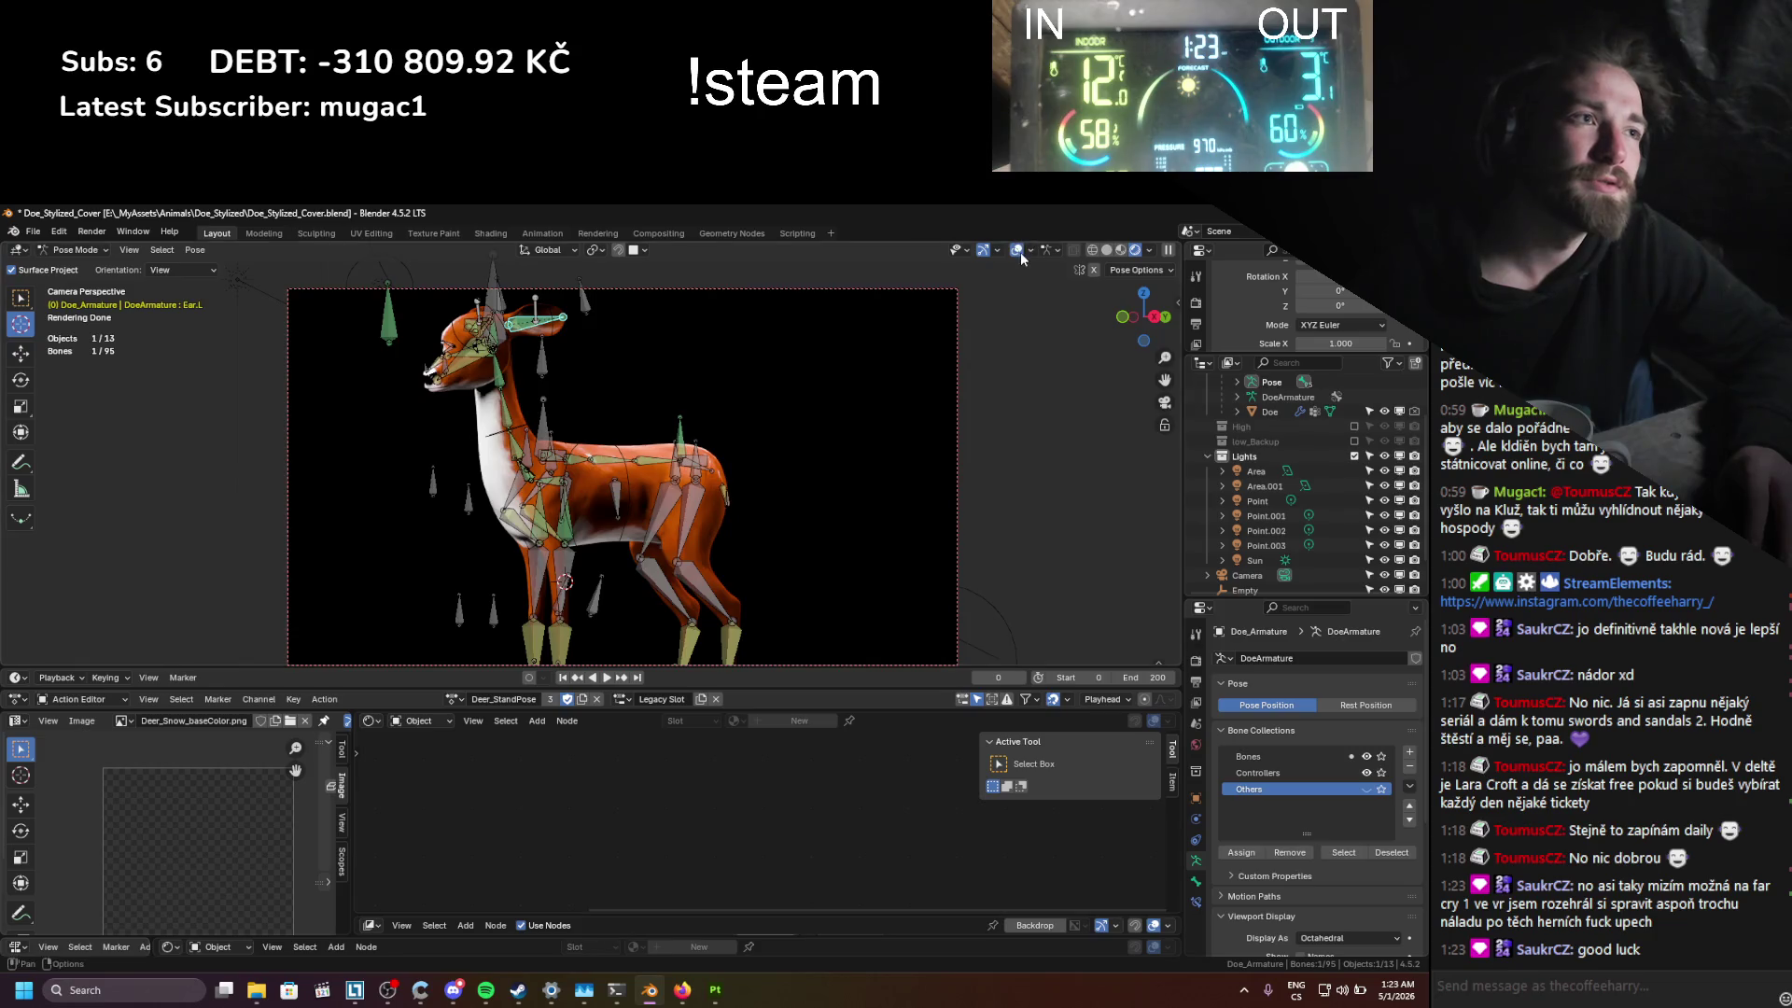
{"action": "left_click", "coordinate": [1017, 250]}
{"action": "key", "text": "g"}
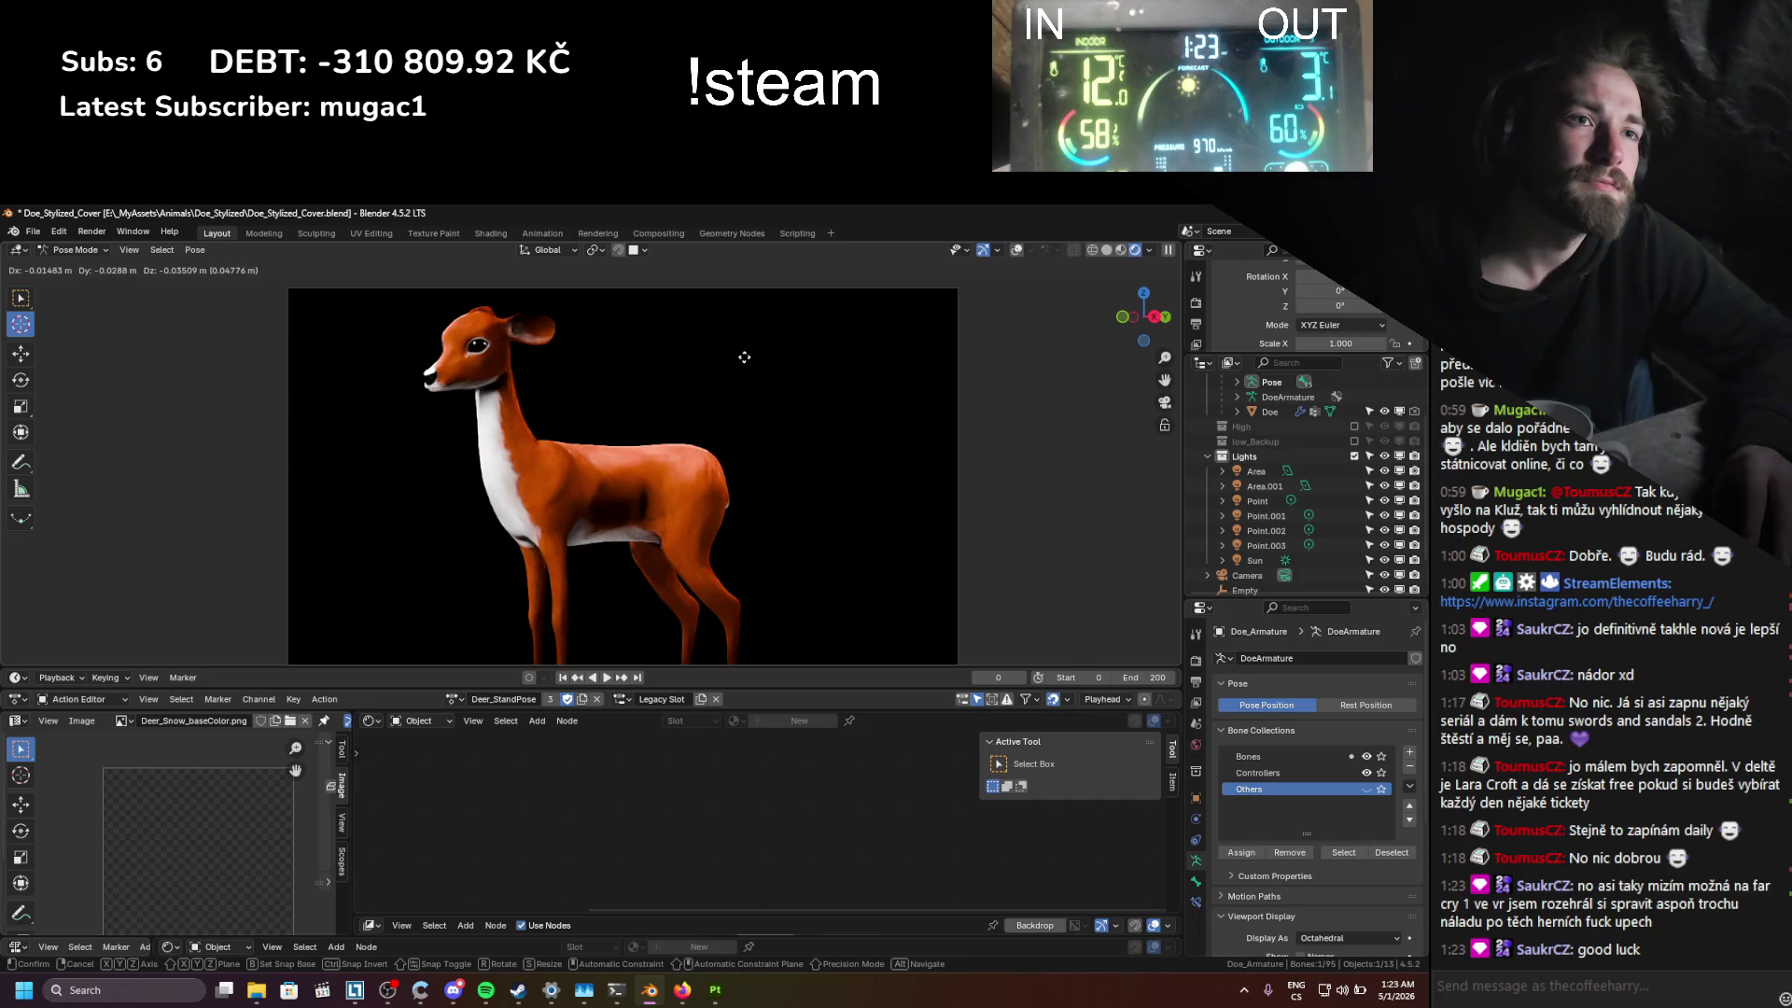
{"action": "left_click", "coordinate": [747, 358]}
{"action": "key", "text": "r"}
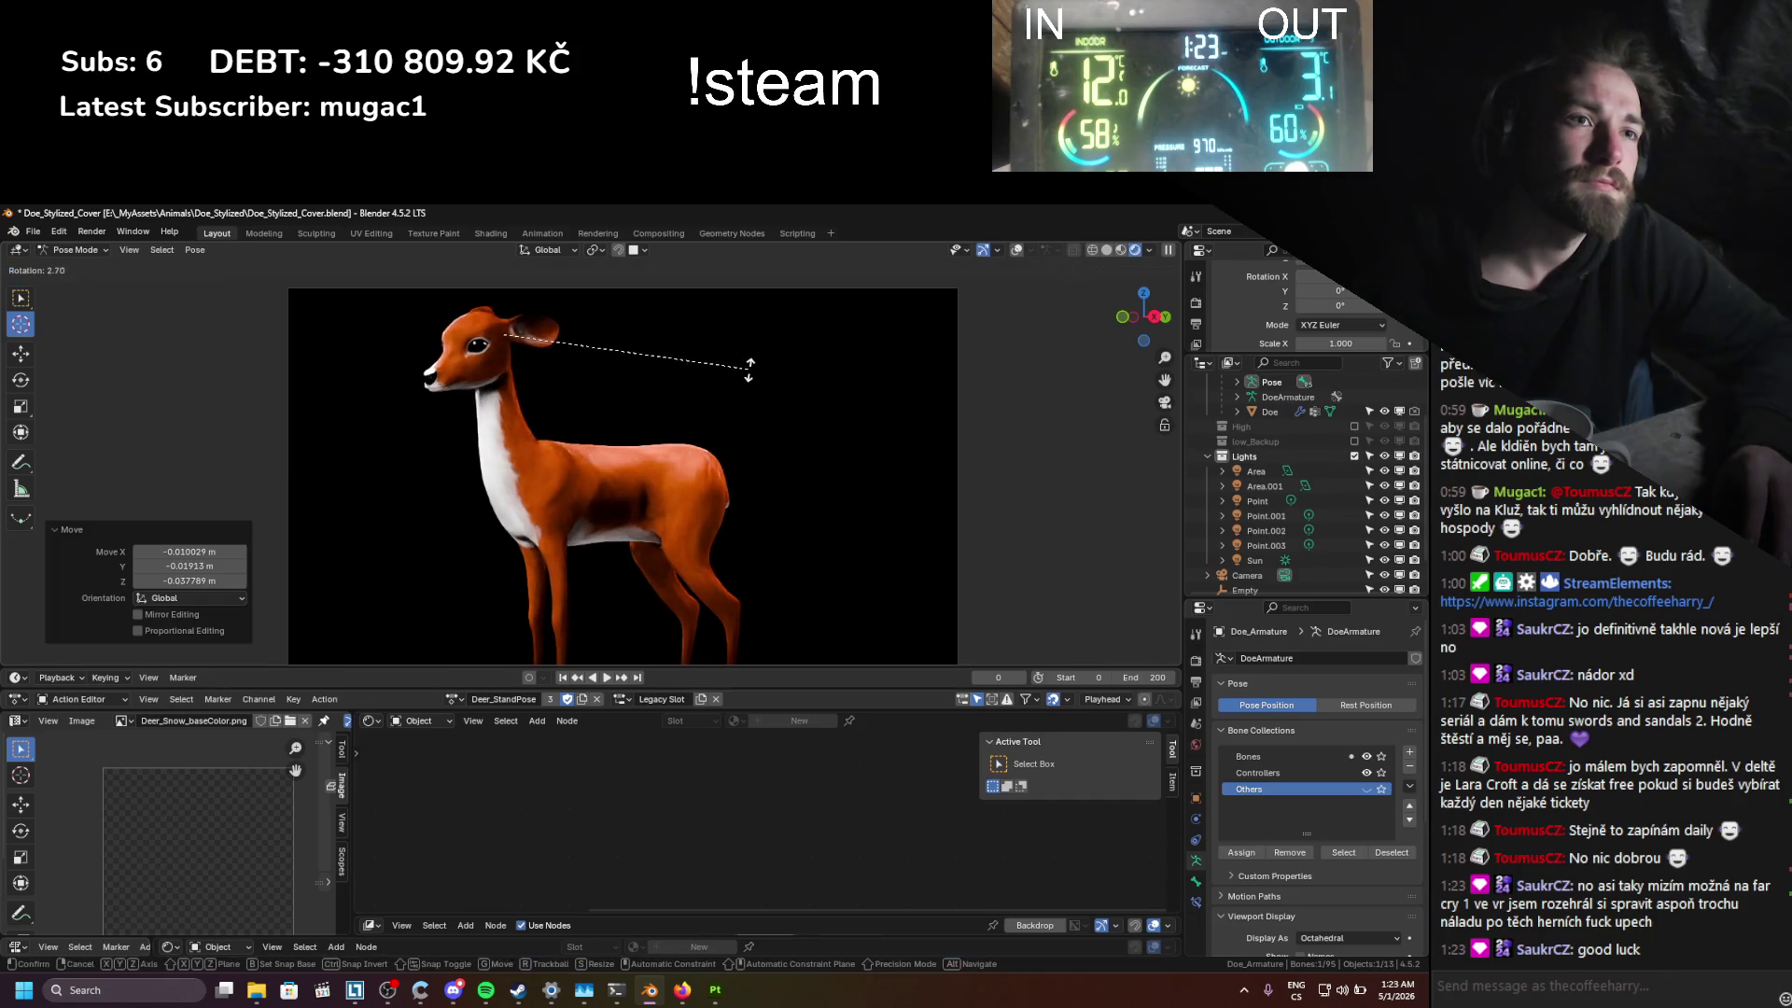
{"action": "left_click", "coordinate": [749, 371]}
{"action": "key", "text": "g"}
{"action": "left_click", "coordinate": [746, 371]}
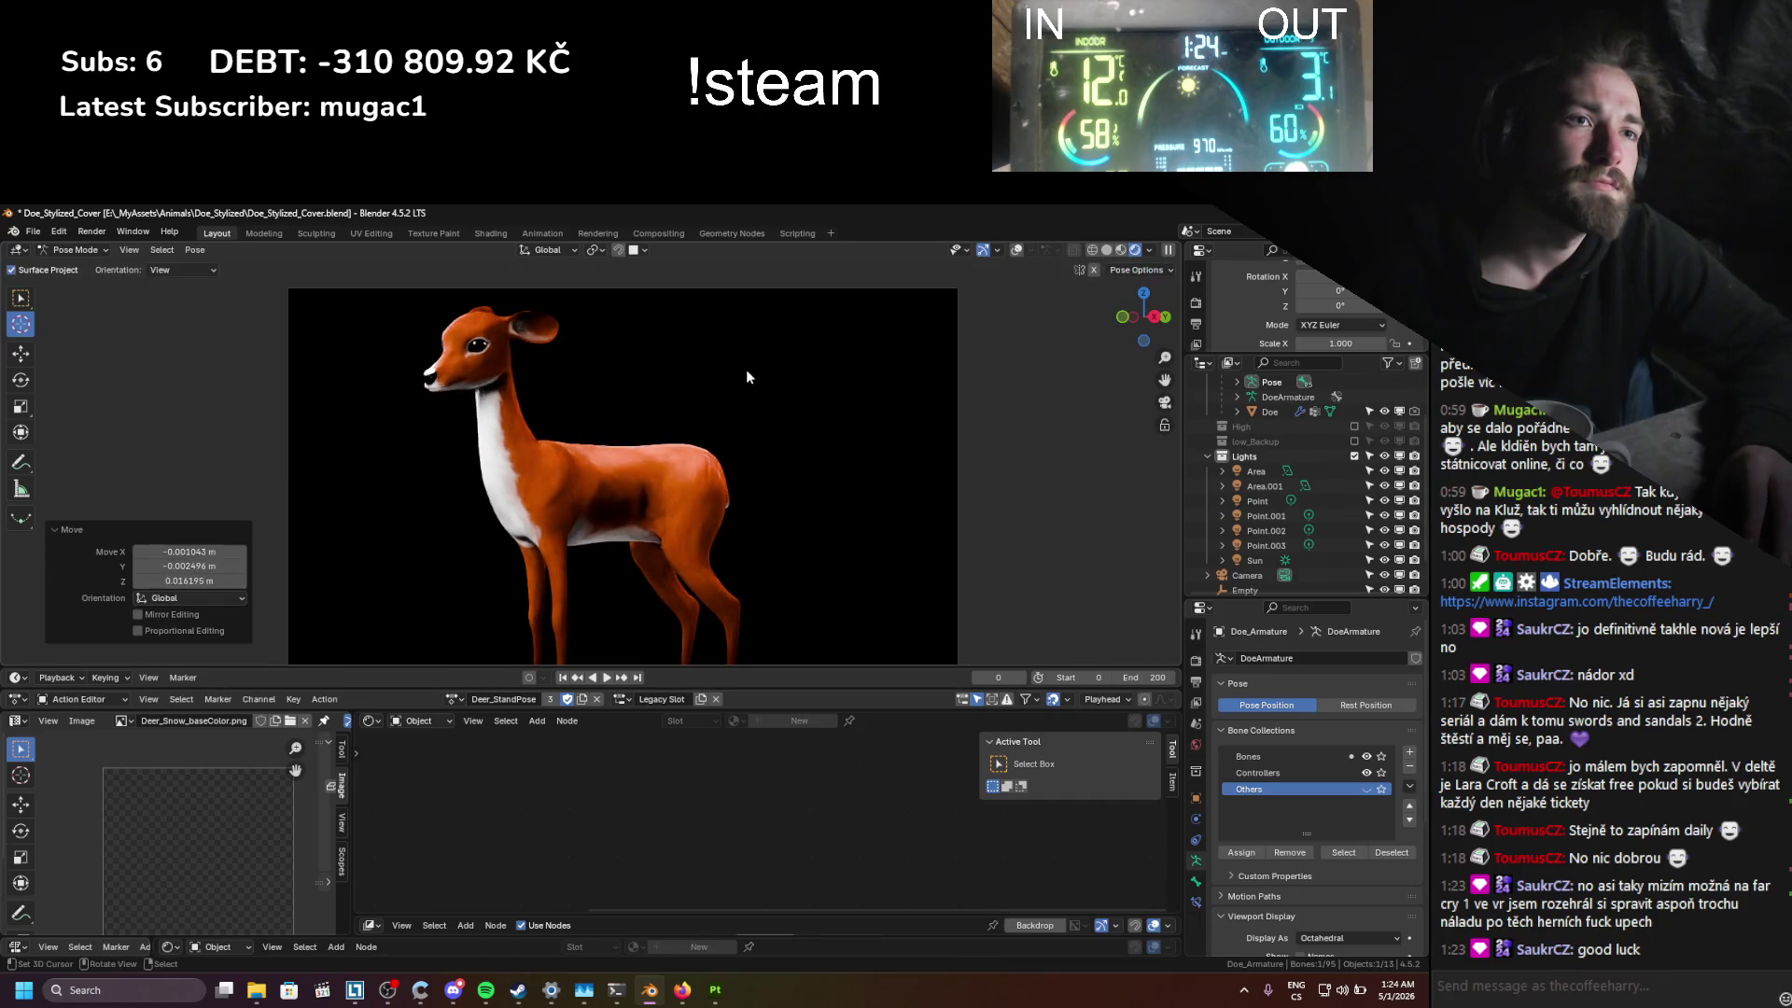
{"action": "key", "text": "r"}
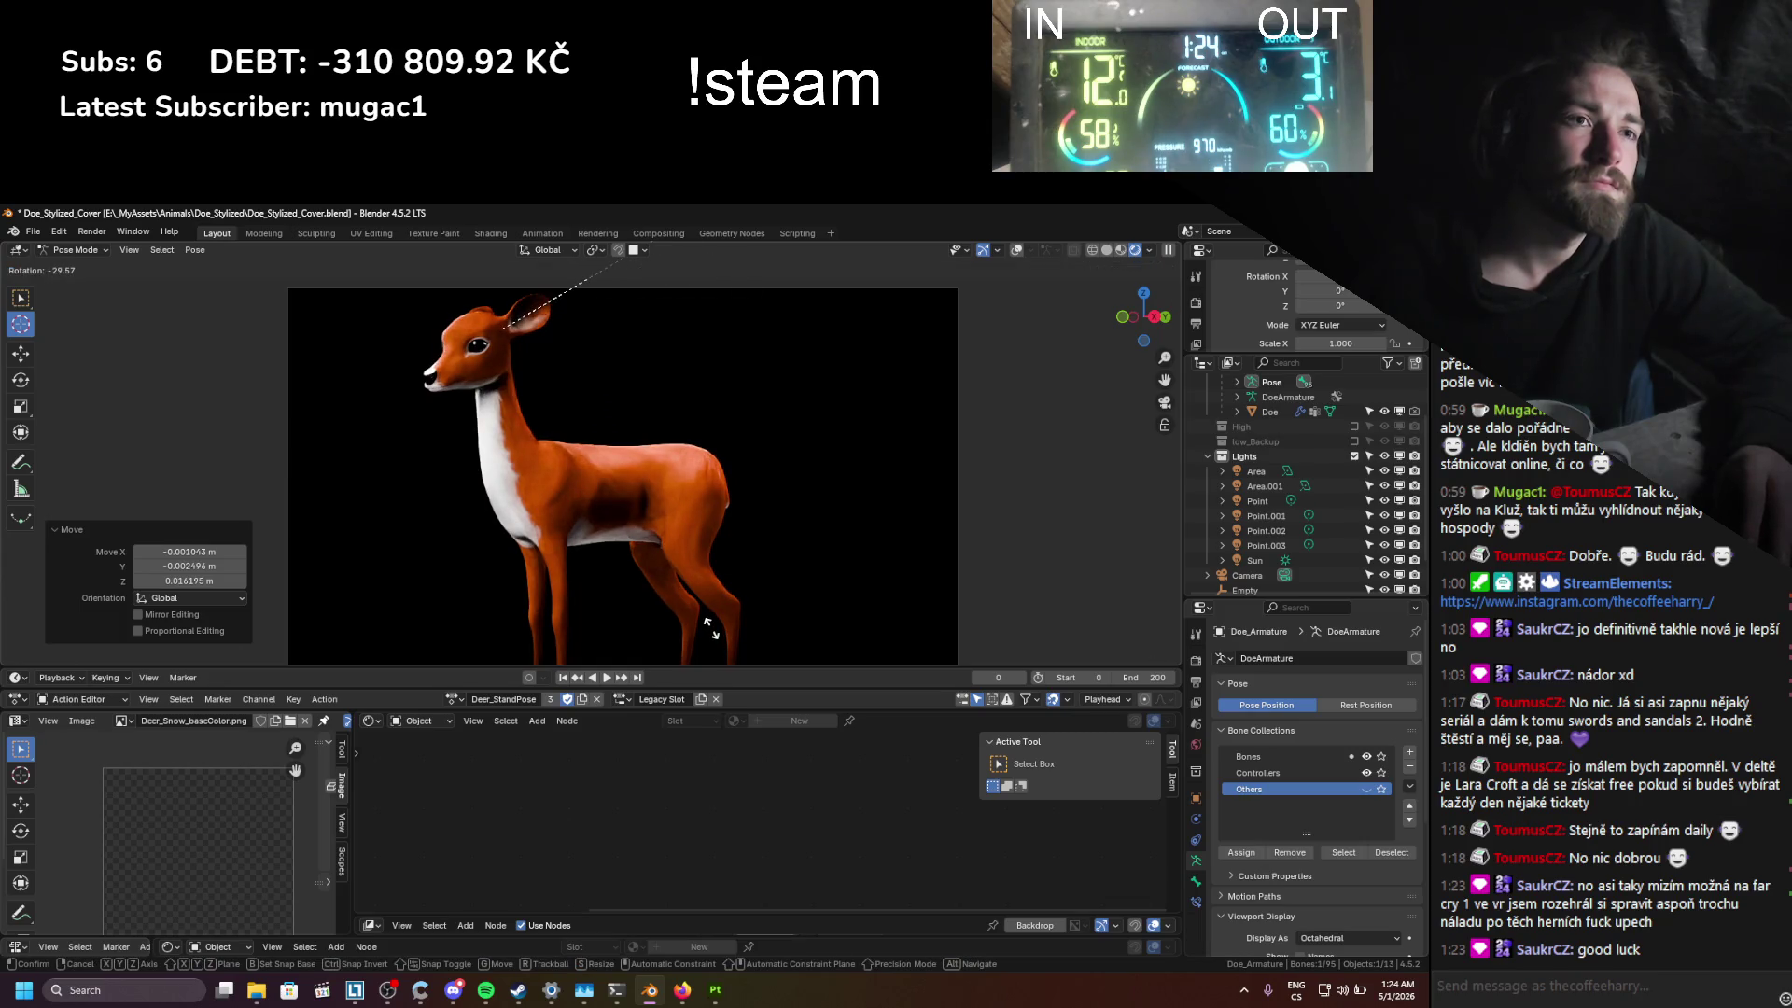
{"action": "left_click", "coordinate": [702, 292]}
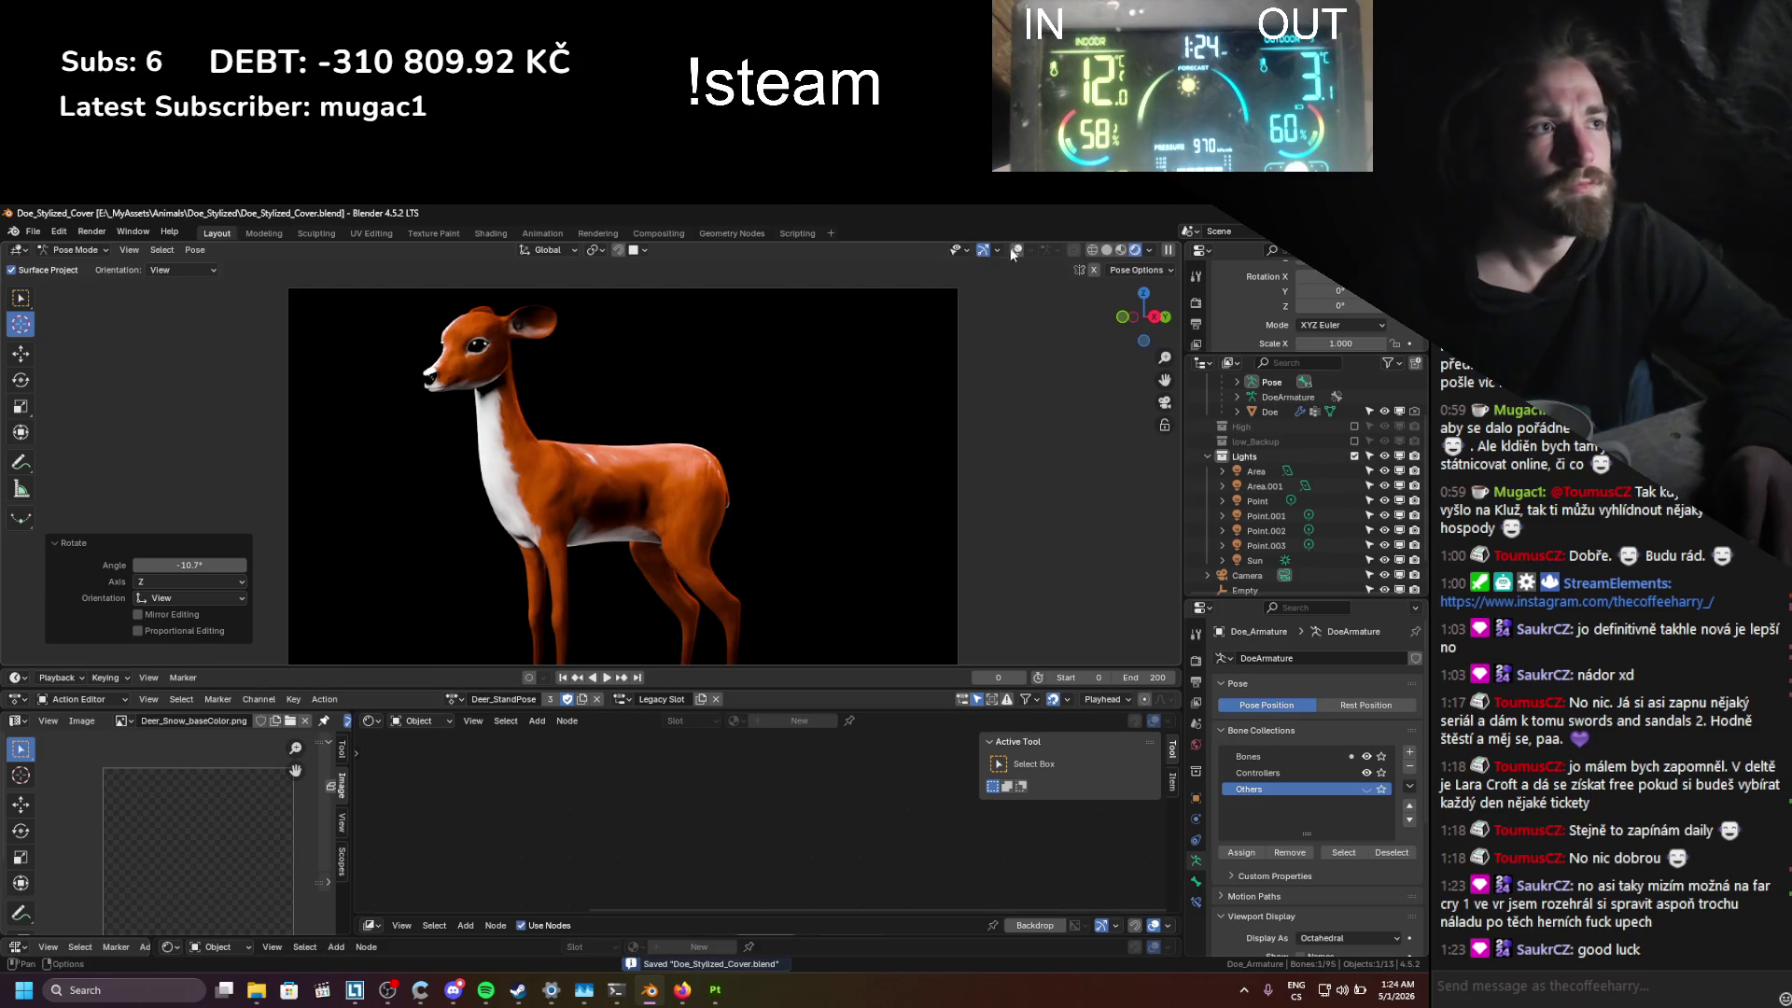
Step: Move the head control bone so the doe's head turns toward the camera
{"action": "key", "text": "shift+alt+z"}
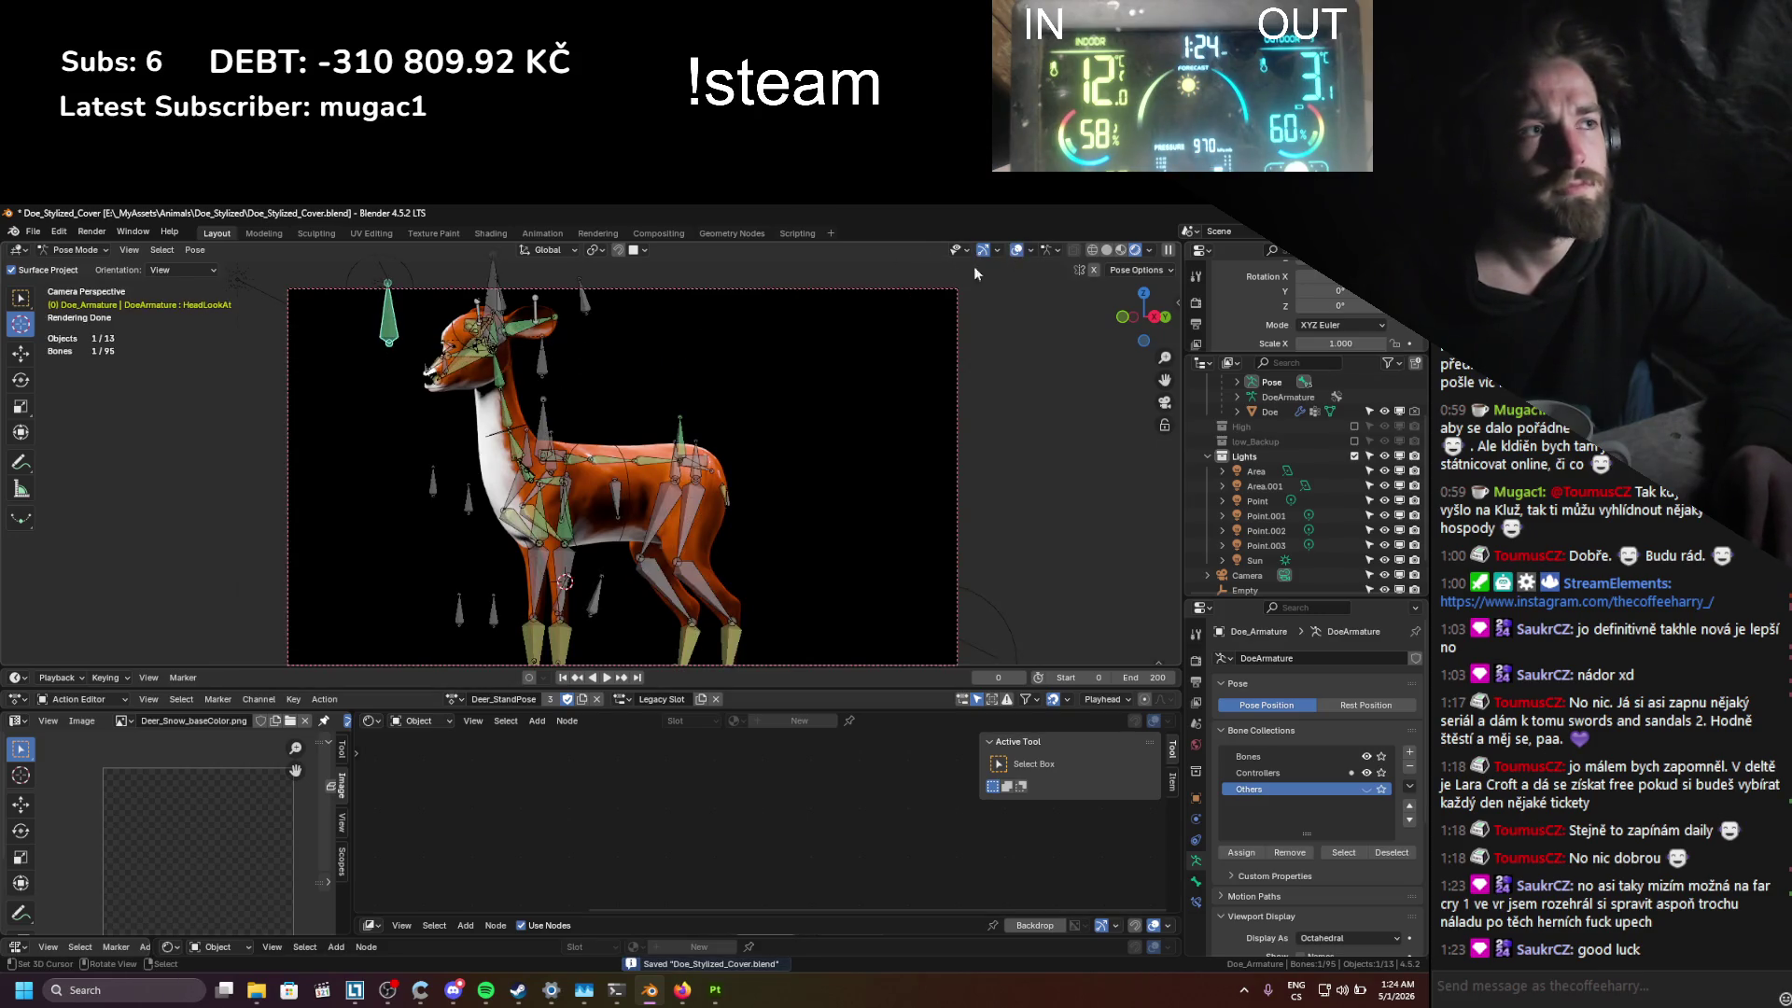
{"action": "key", "text": "shift+alt+z"}
{"action": "key", "text": "g"}
{"action": "mouse_move", "coordinate": [634, 342]}
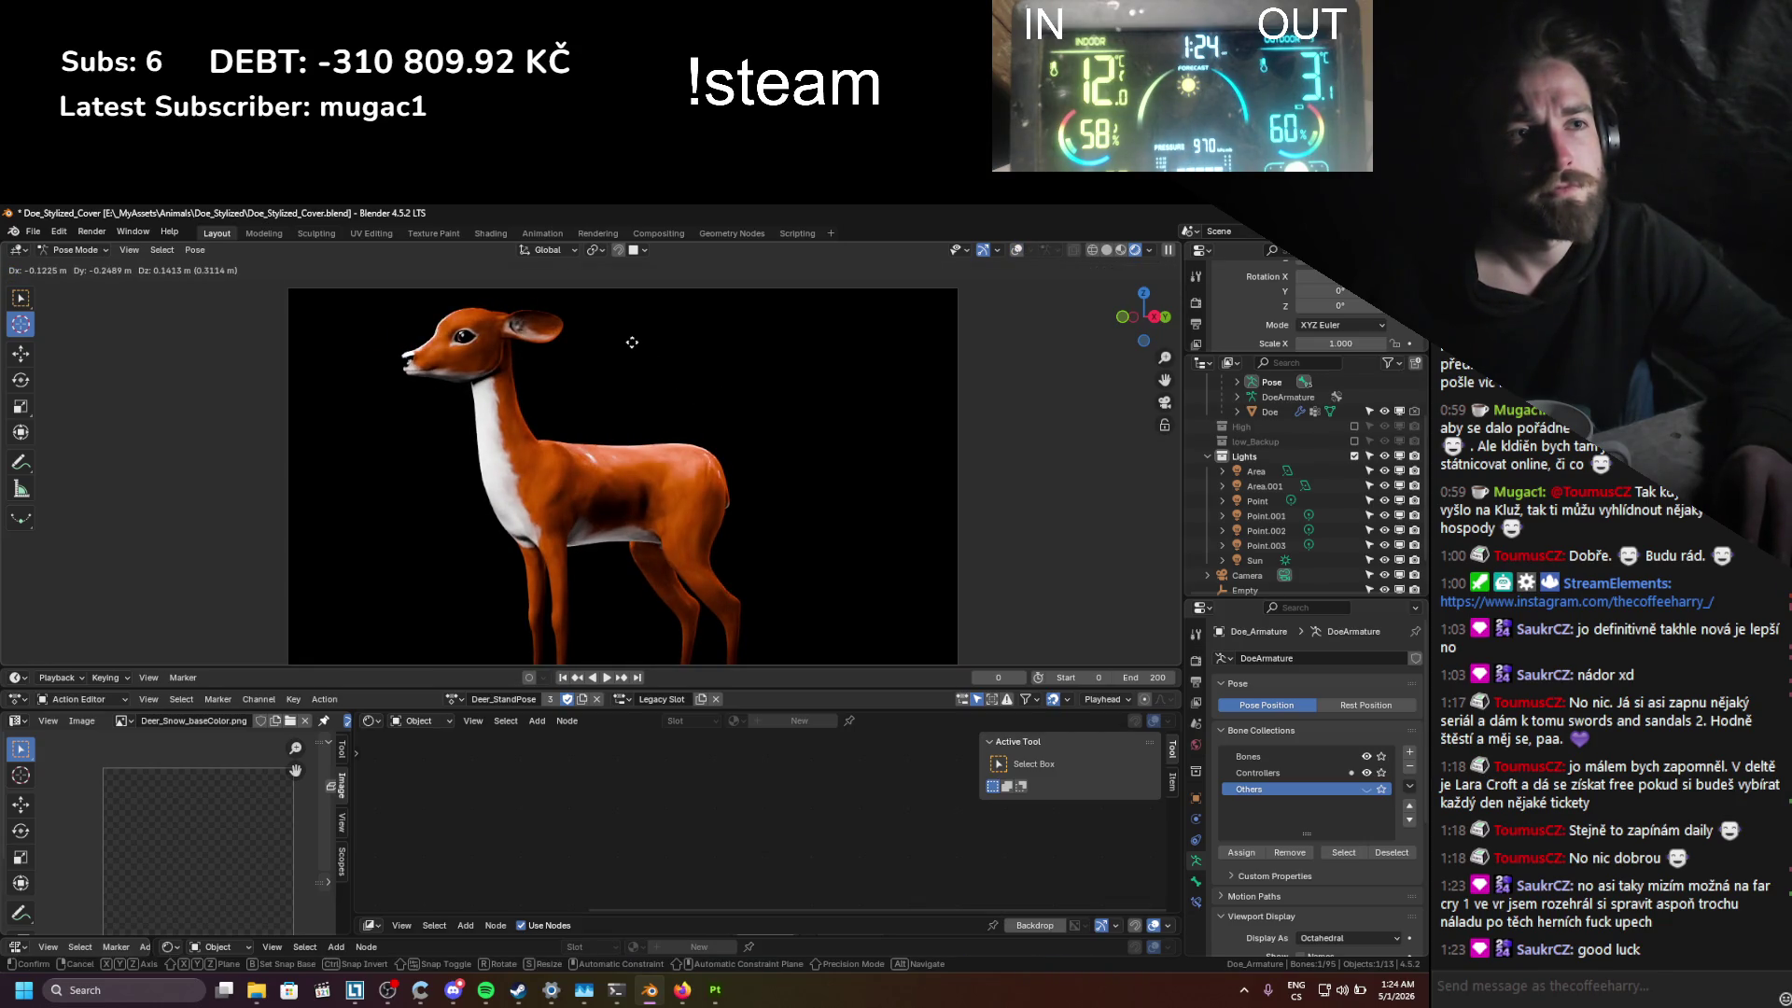
{"action": "mouse_move", "coordinate": [763, 417]}
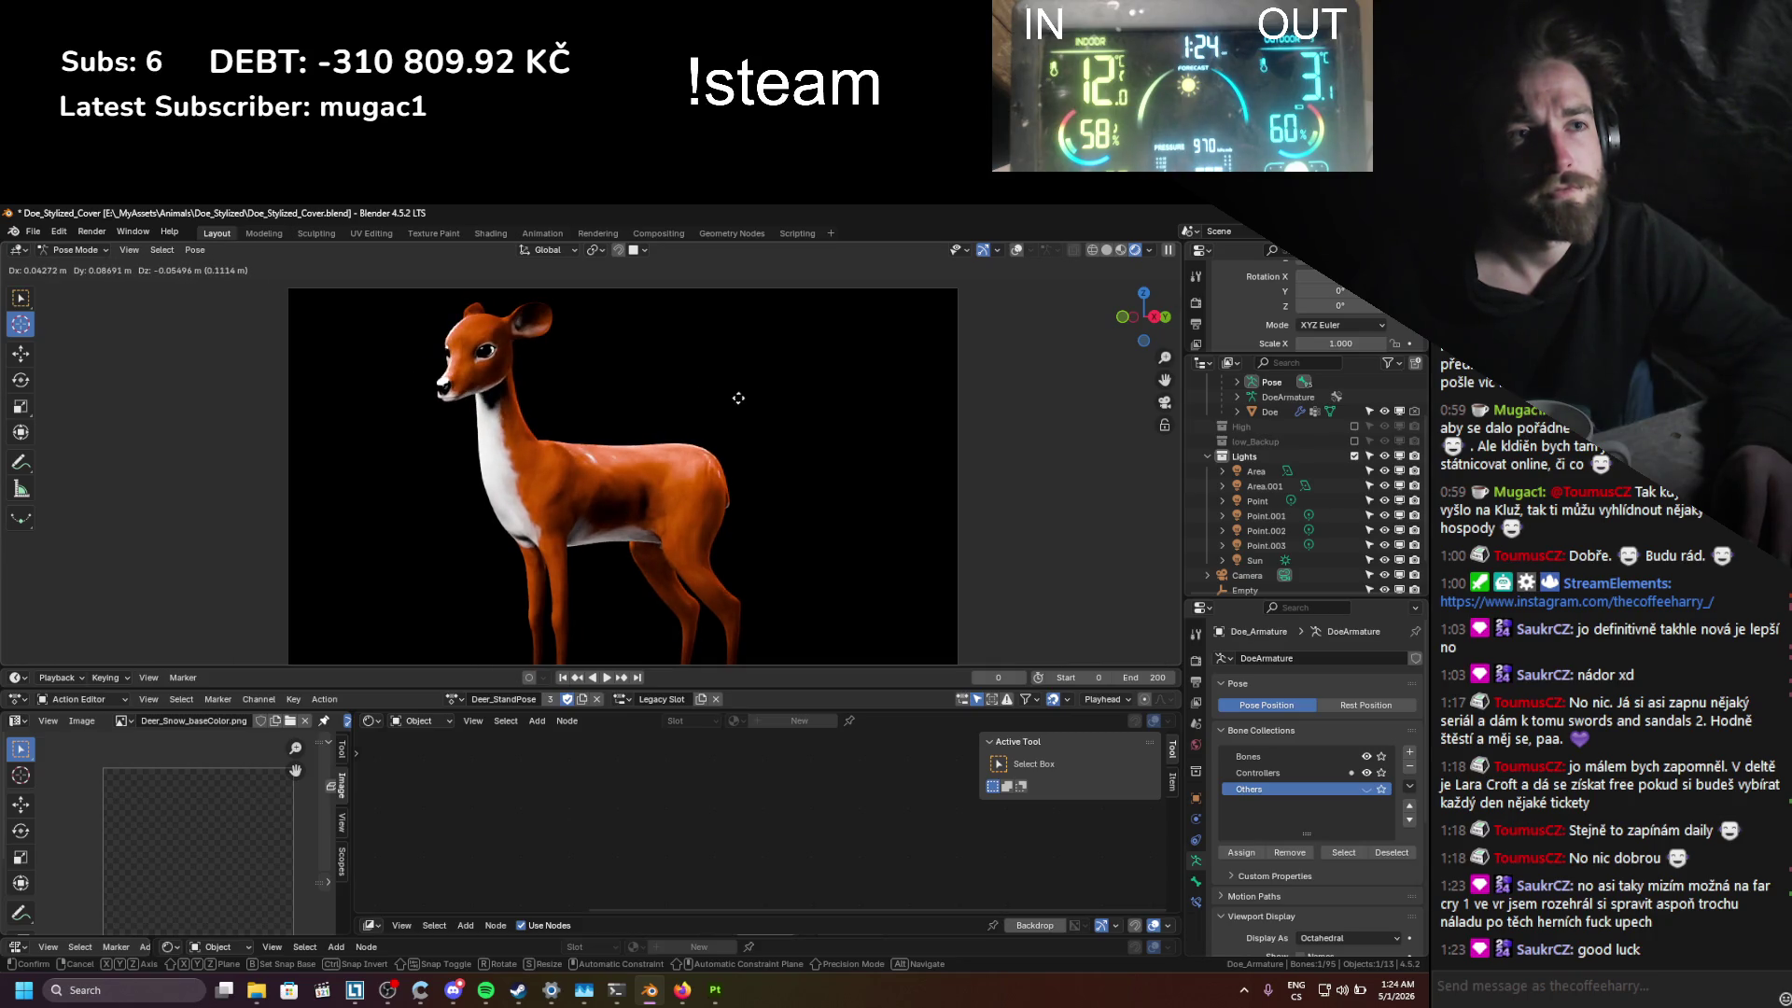
{"action": "left_click", "coordinate": [738, 398]}
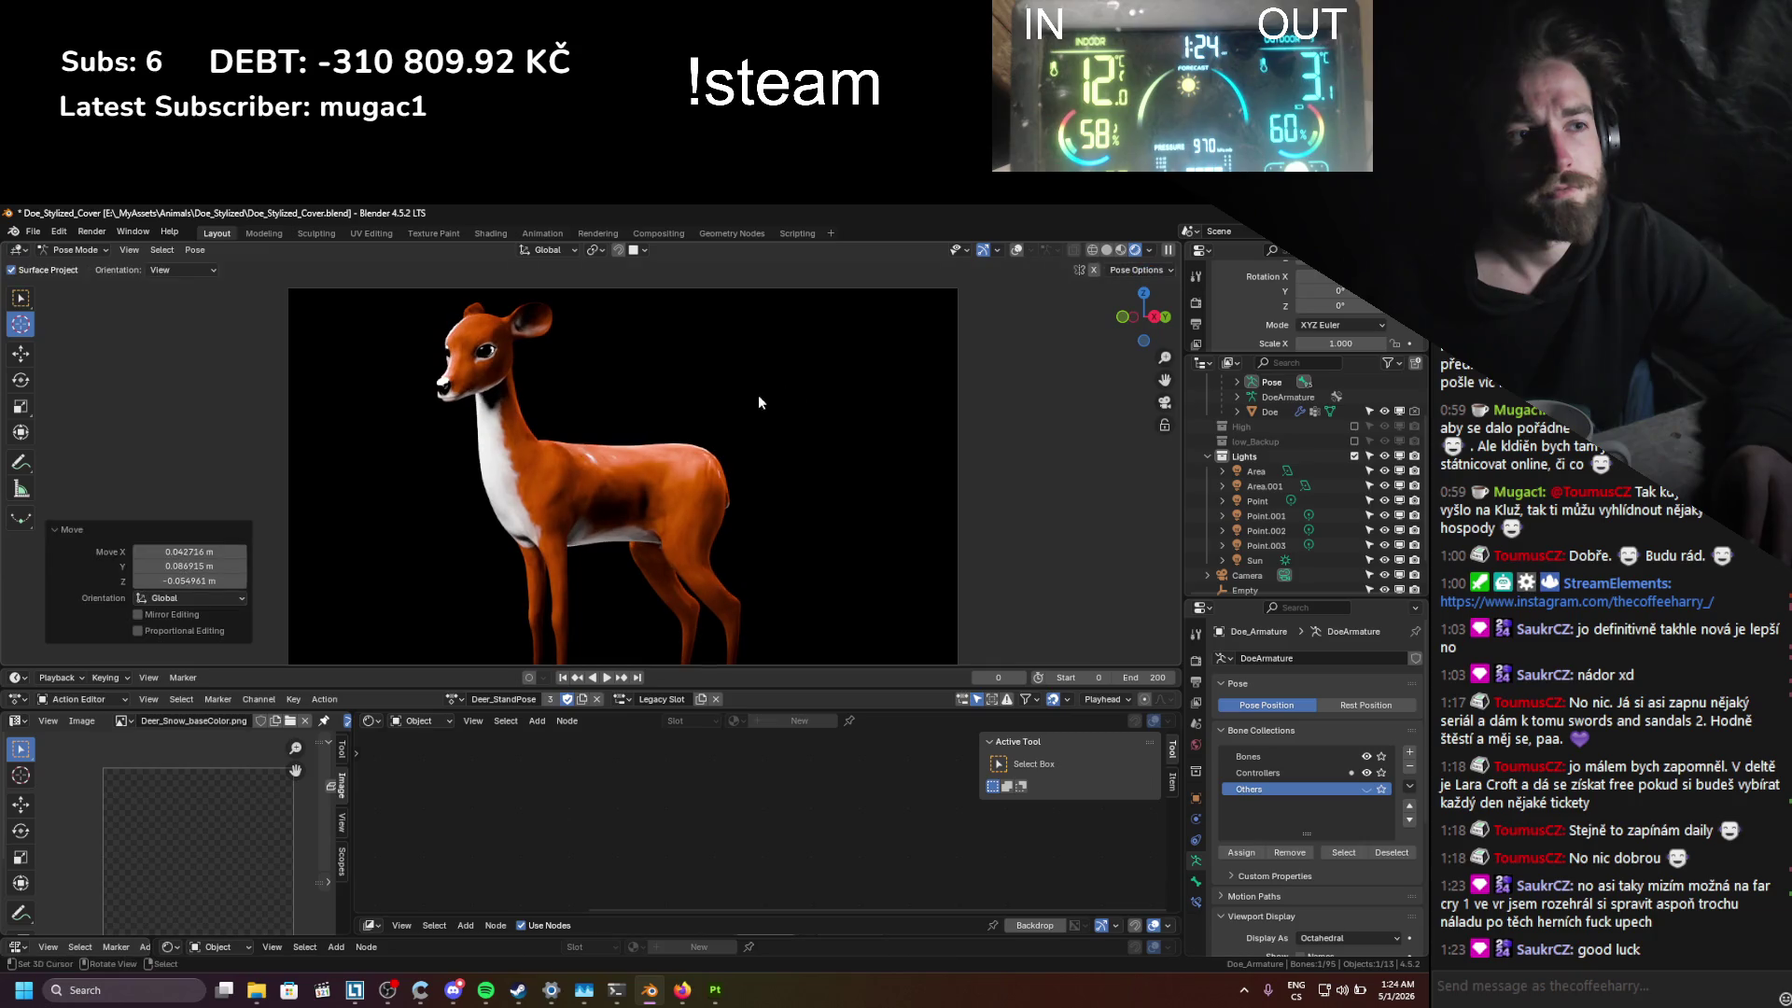
Step: Reposition the Ear_IK.L and Ear_IK.R bones, hide the bones, and save
{"action": "left_click", "coordinate": [1015, 252]}
{"action": "key", "text": "g"}
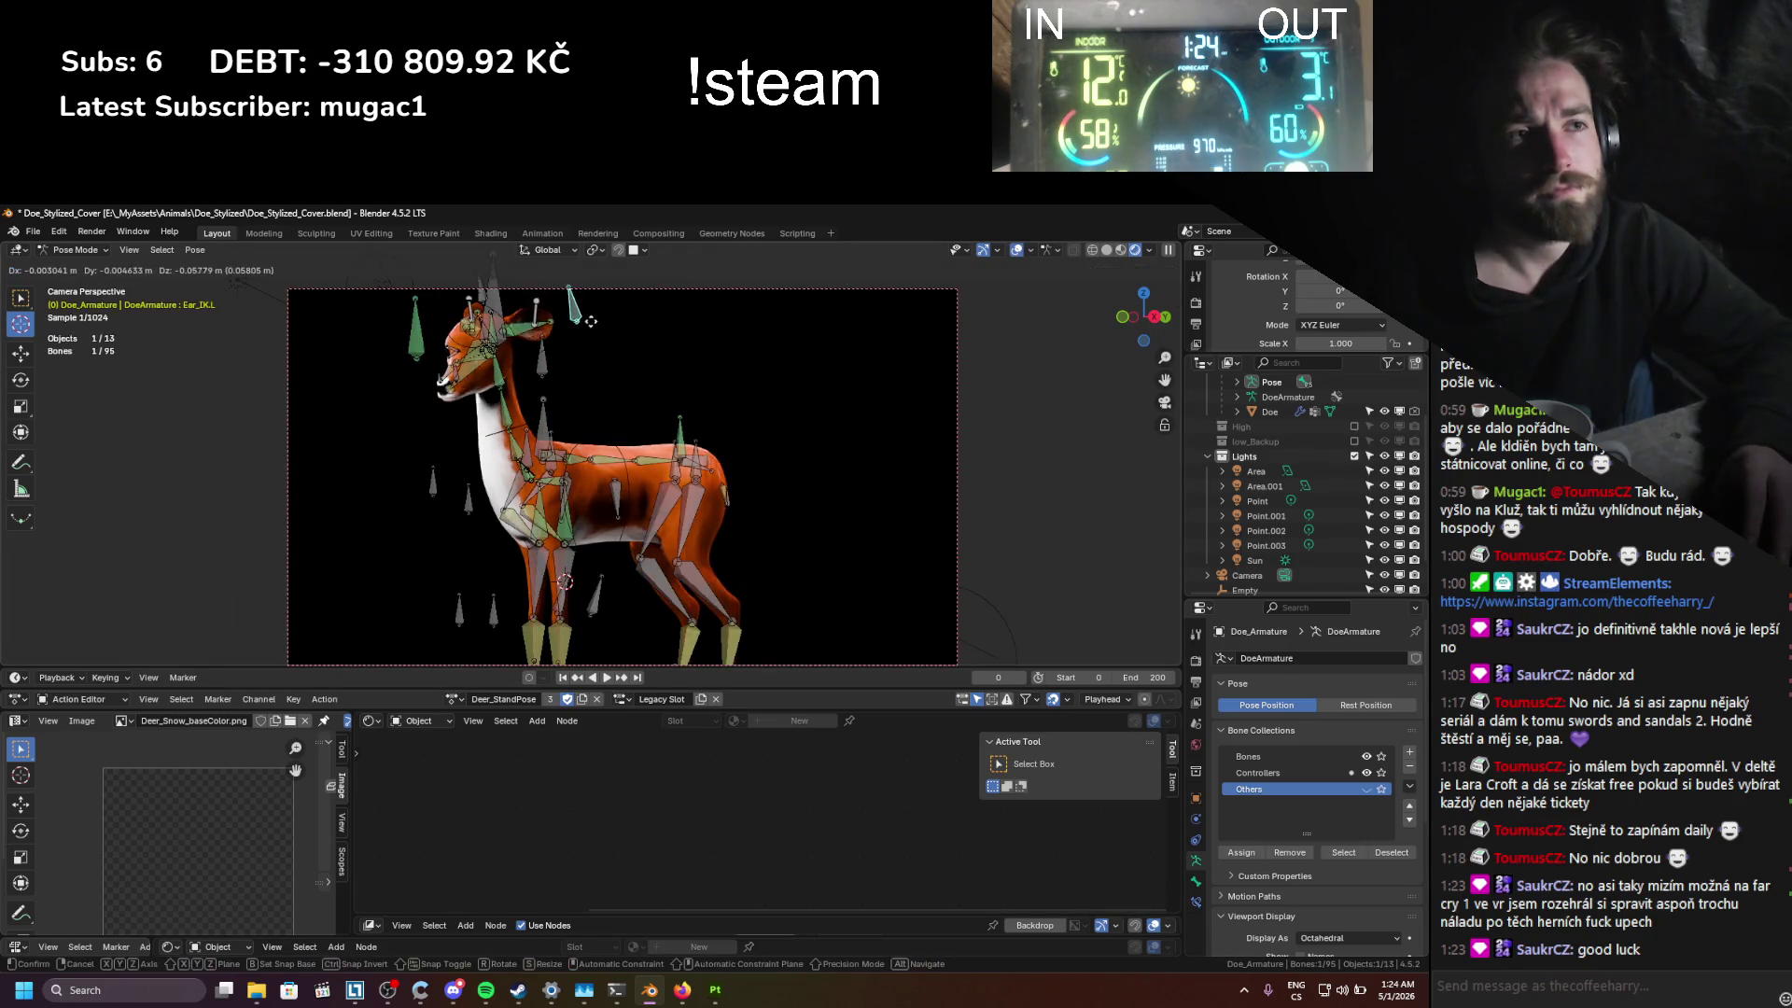
{"action": "left_click", "coordinate": [586, 318]}
{"action": "left_click", "coordinate": [483, 289]}
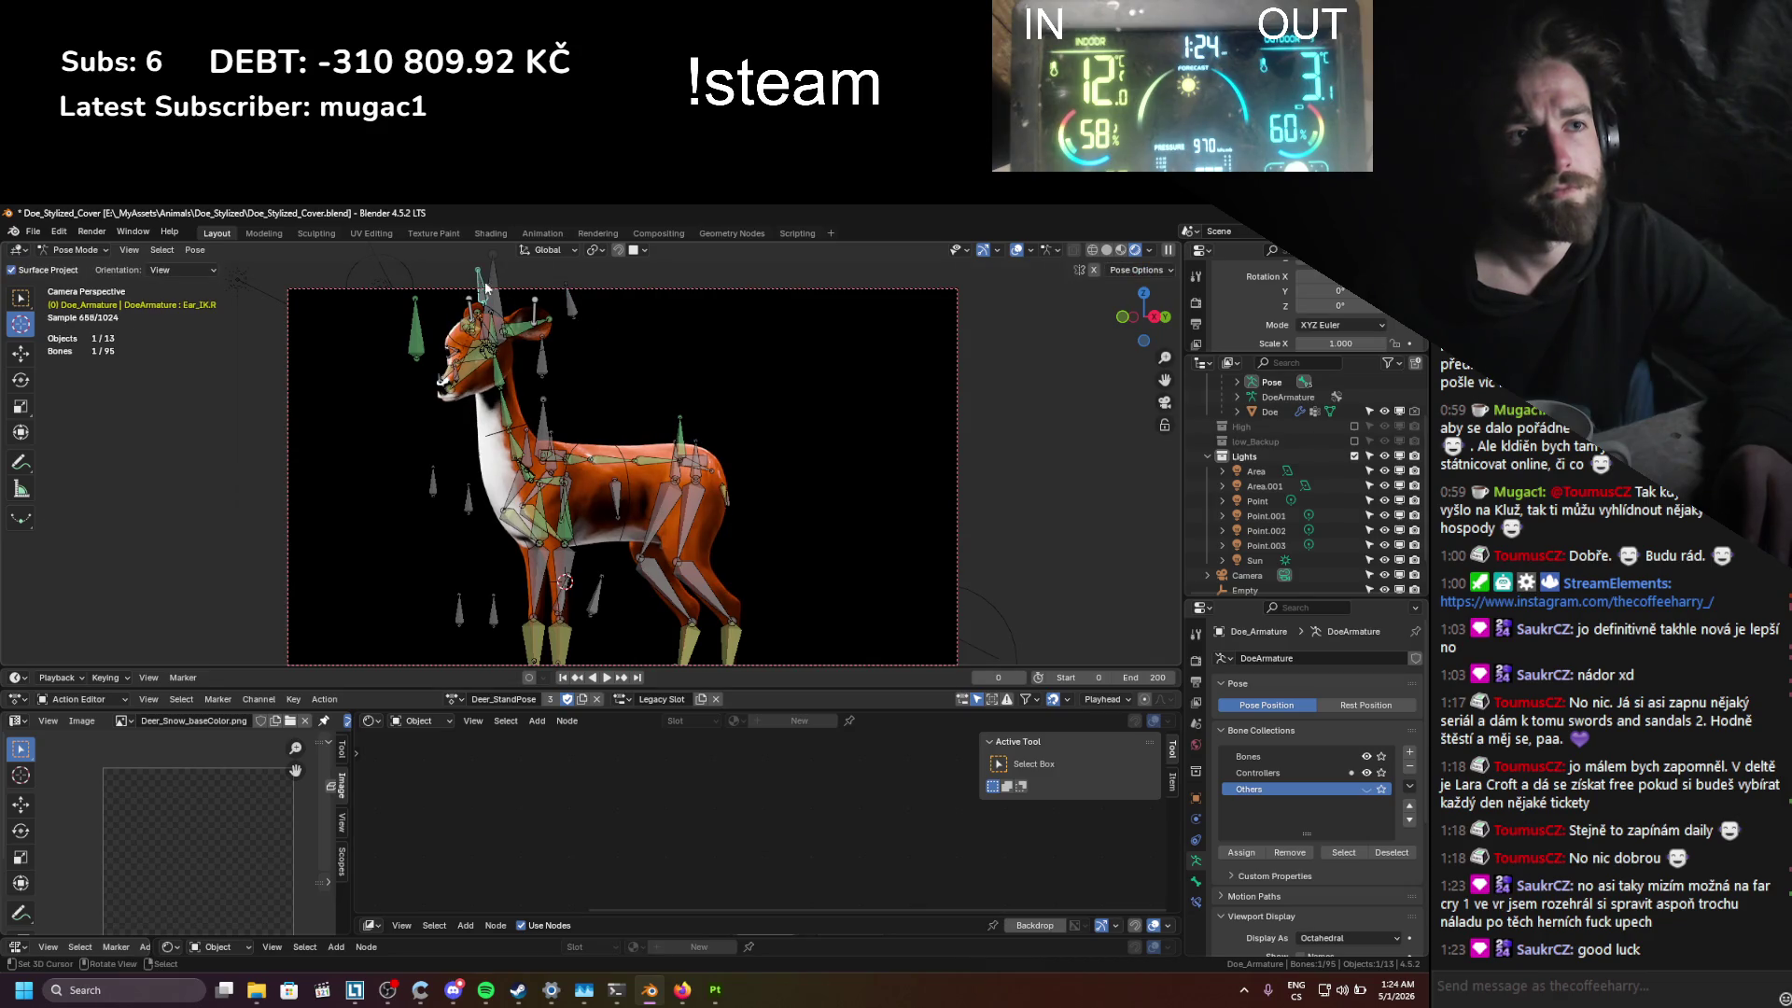
{"action": "key", "text": "g"}
{"action": "left_click", "coordinate": [504, 304]}
{"action": "left_click", "coordinate": [1015, 251]}
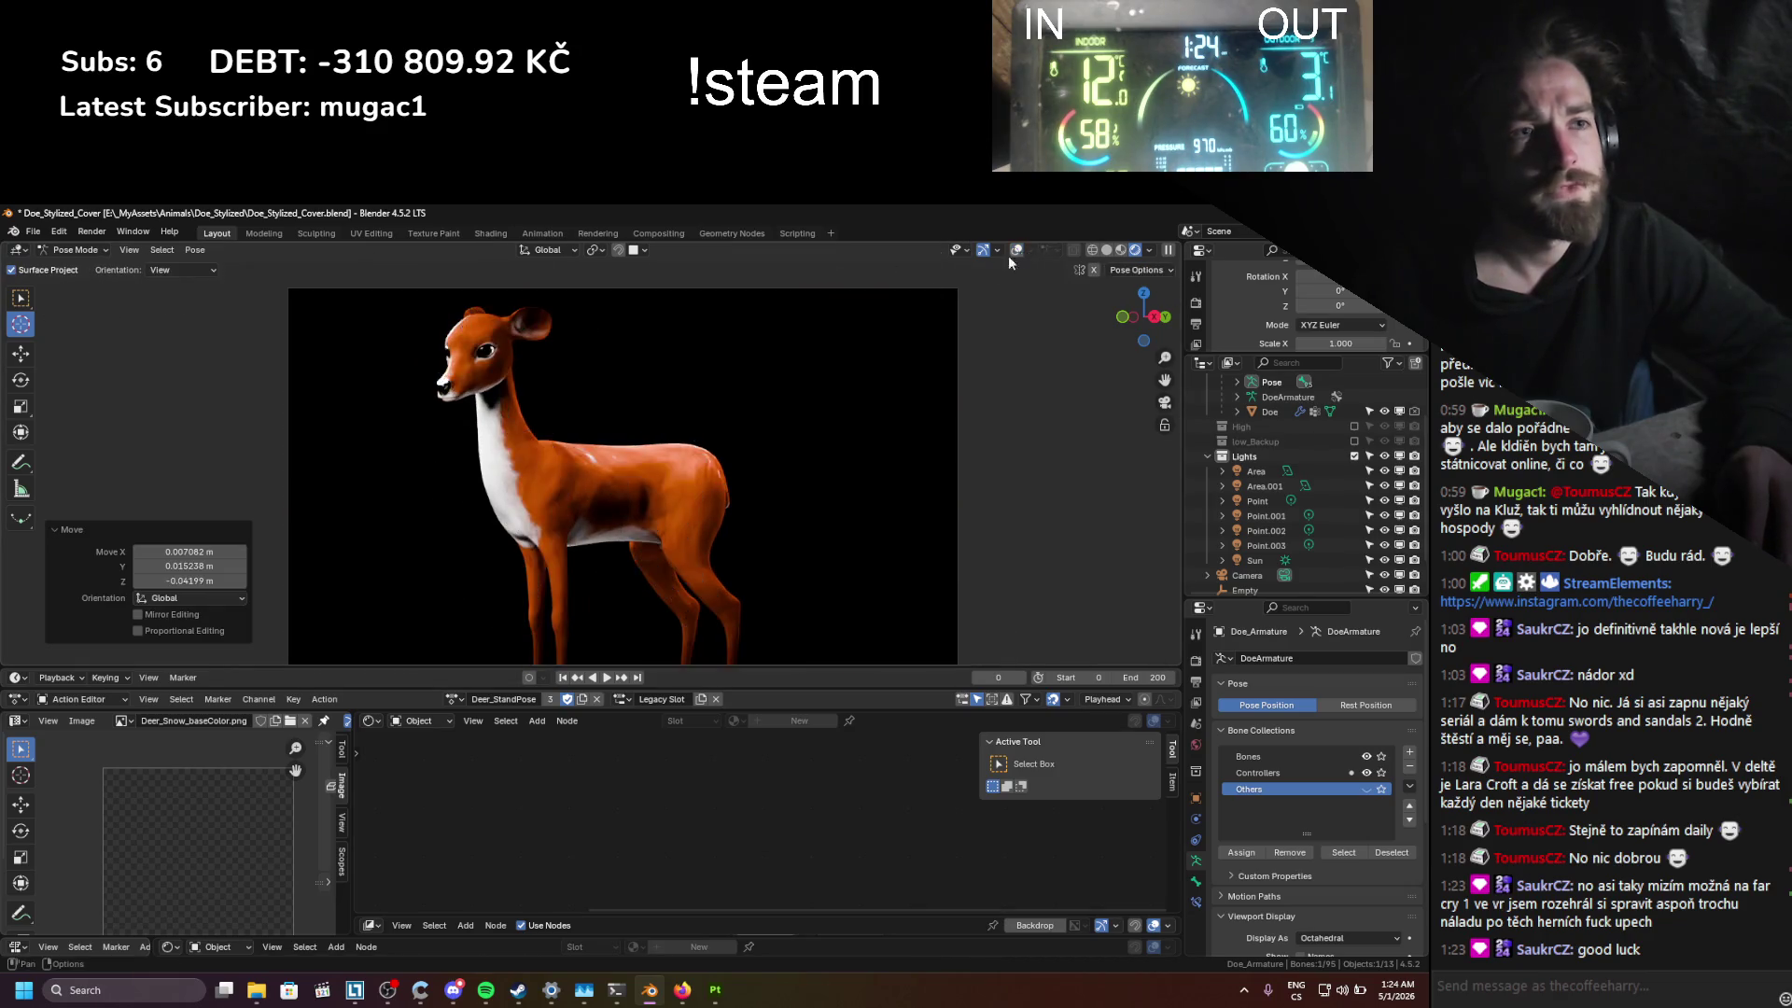
{"action": "key", "text": "ctrl+s"}
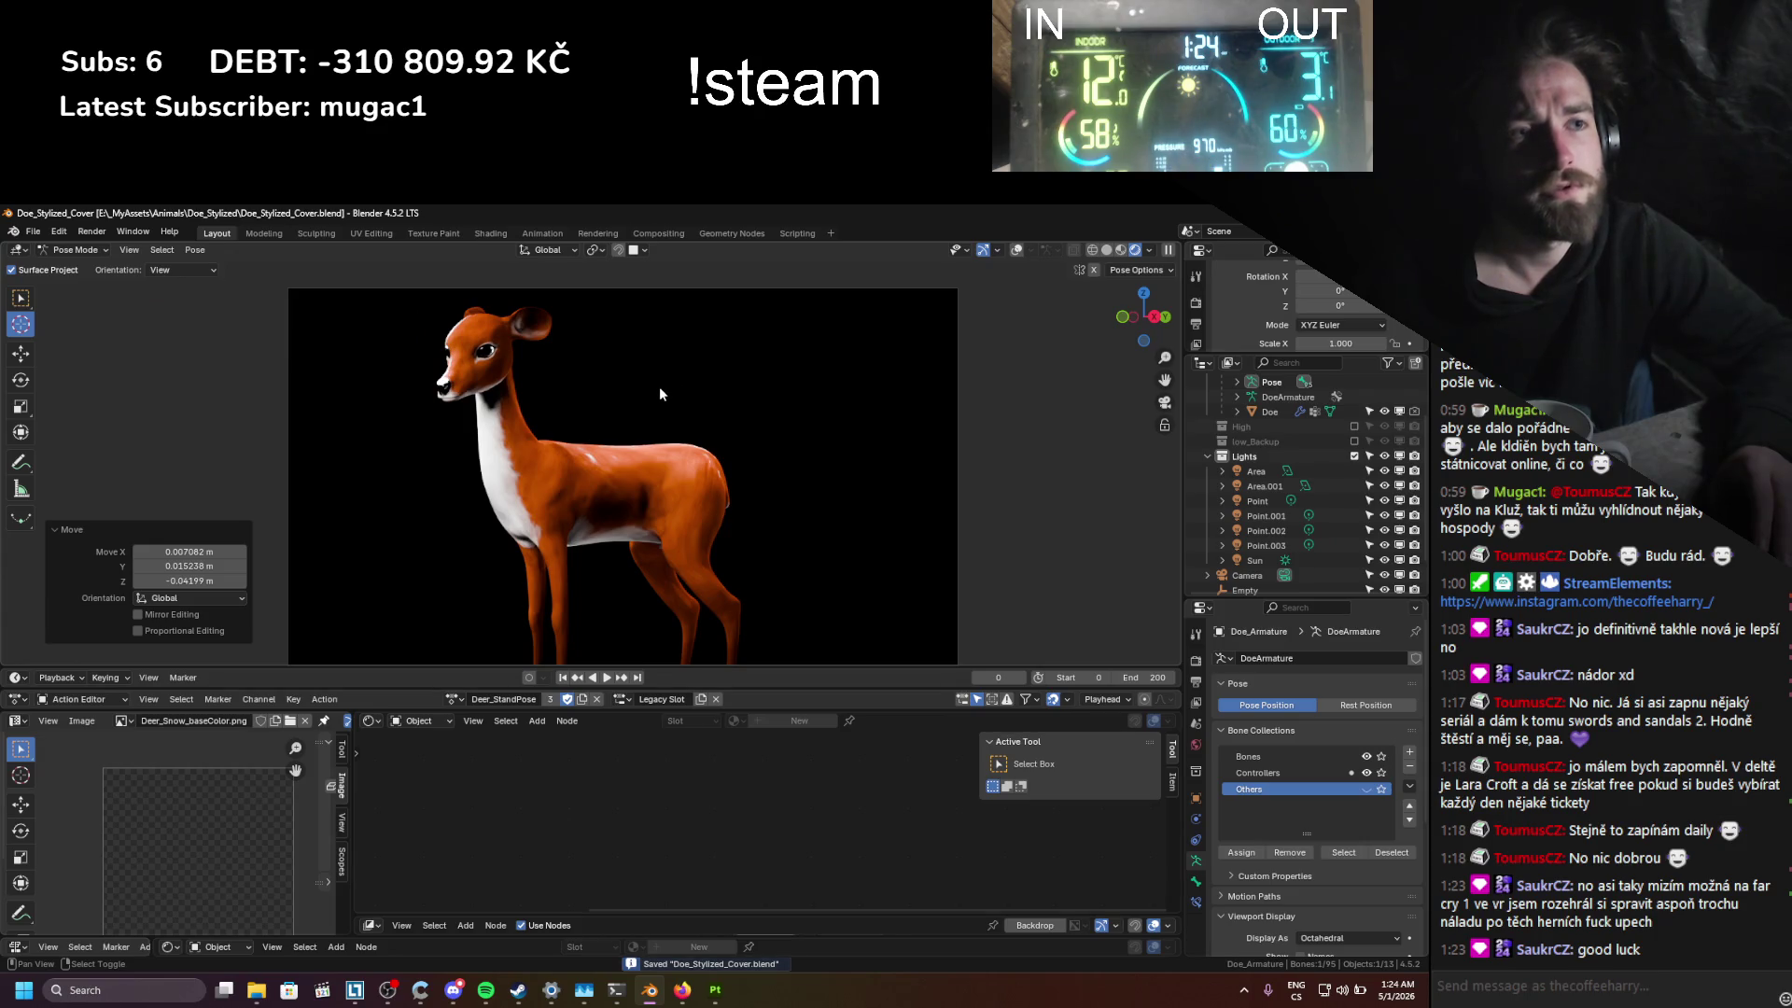
Step: Inspect the doe with zoom and pan, check shading options, save, and select Area.001
{"action": "scroll", "coordinate": [624, 438], "scroll_direction": "up", "scroll_amount": 5}
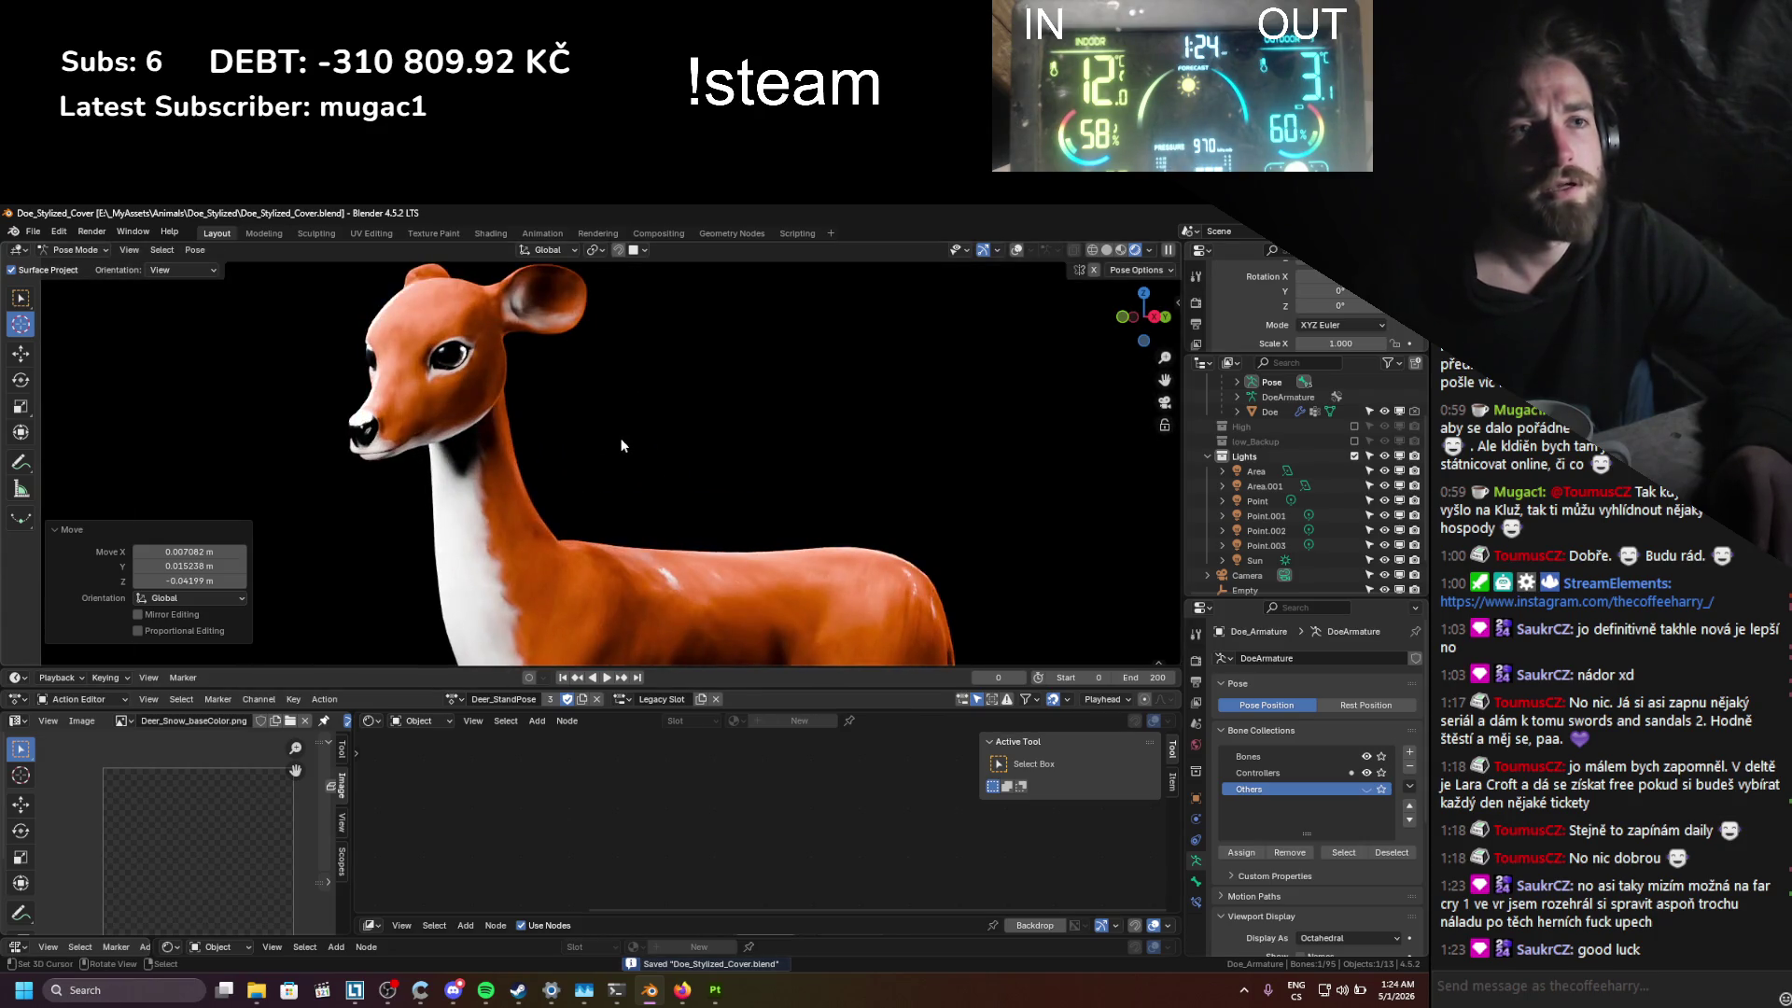
{"action": "scroll", "coordinate": [621, 439], "scroll_direction": "down", "scroll_amount": 5}
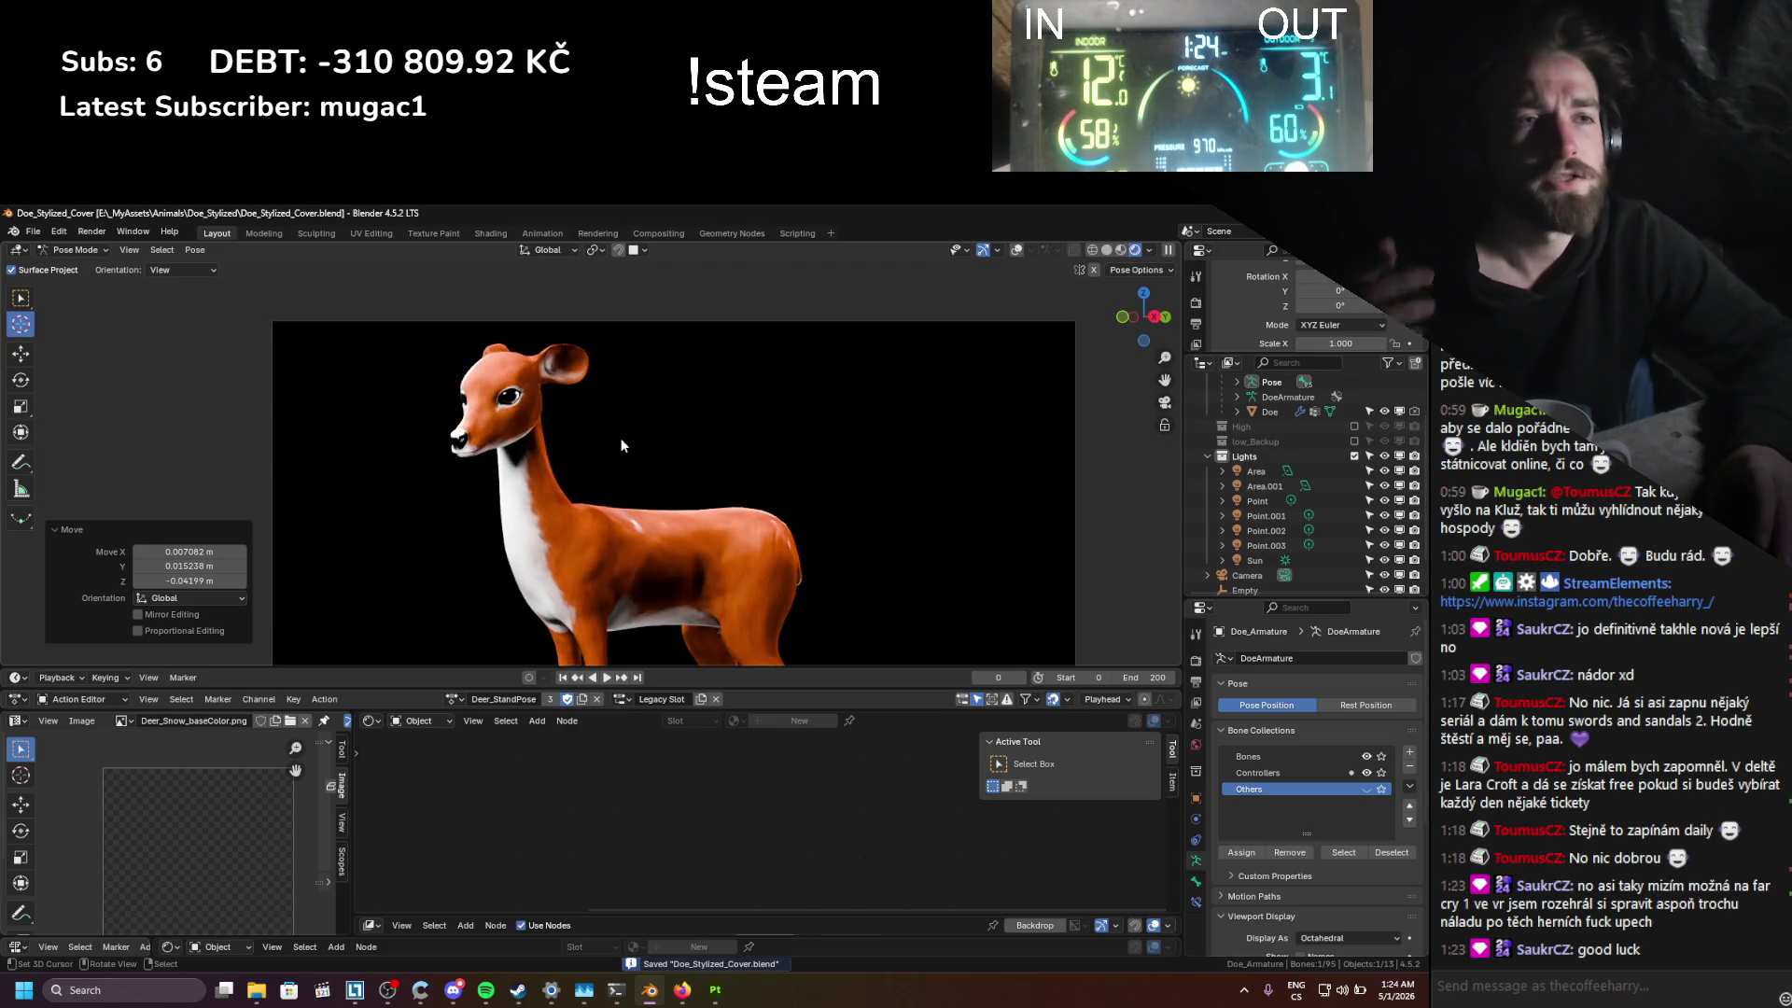
{"action": "middle_click_drag", "start_coordinate": [642, 437], "coordinate": [623, 405], "text": "shift"}
{"action": "scroll", "coordinate": [623, 405], "scroll_direction": "down", "scroll_amount": 5}
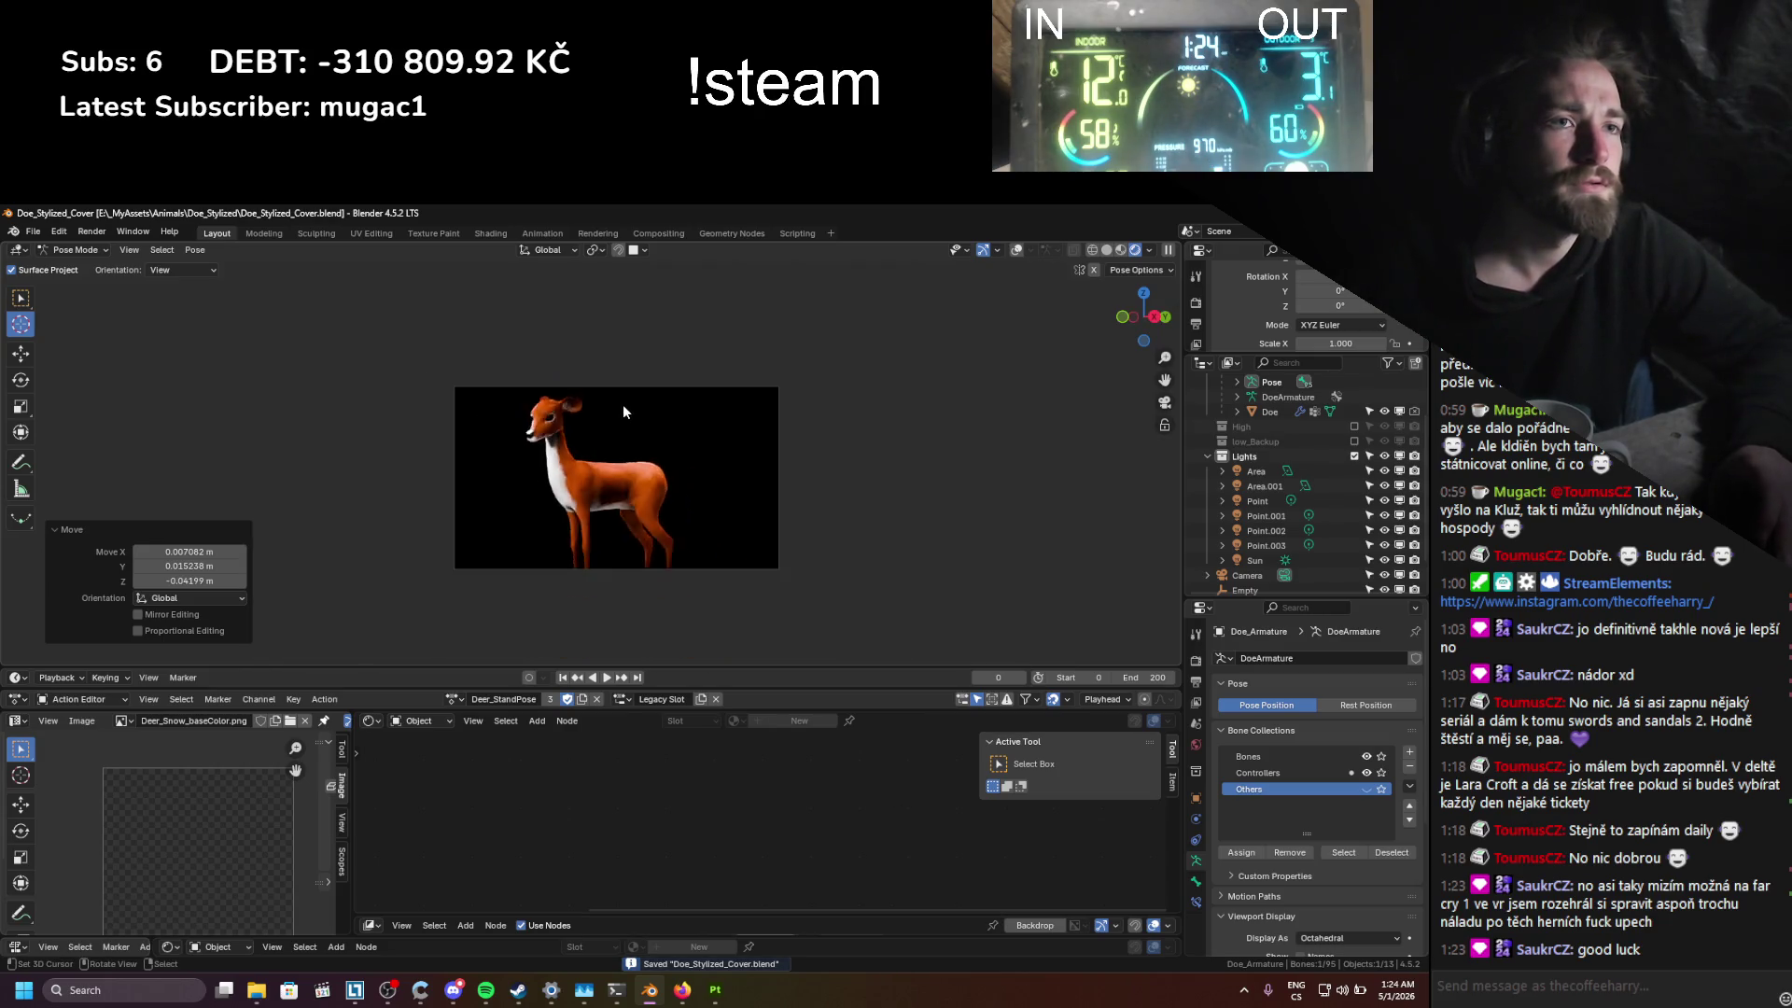
{"action": "scroll", "coordinate": [623, 405], "scroll_direction": "up", "scroll_amount": 5}
{"action": "scroll", "coordinate": [624, 405], "scroll_direction": "up", "scroll_amount": 1}
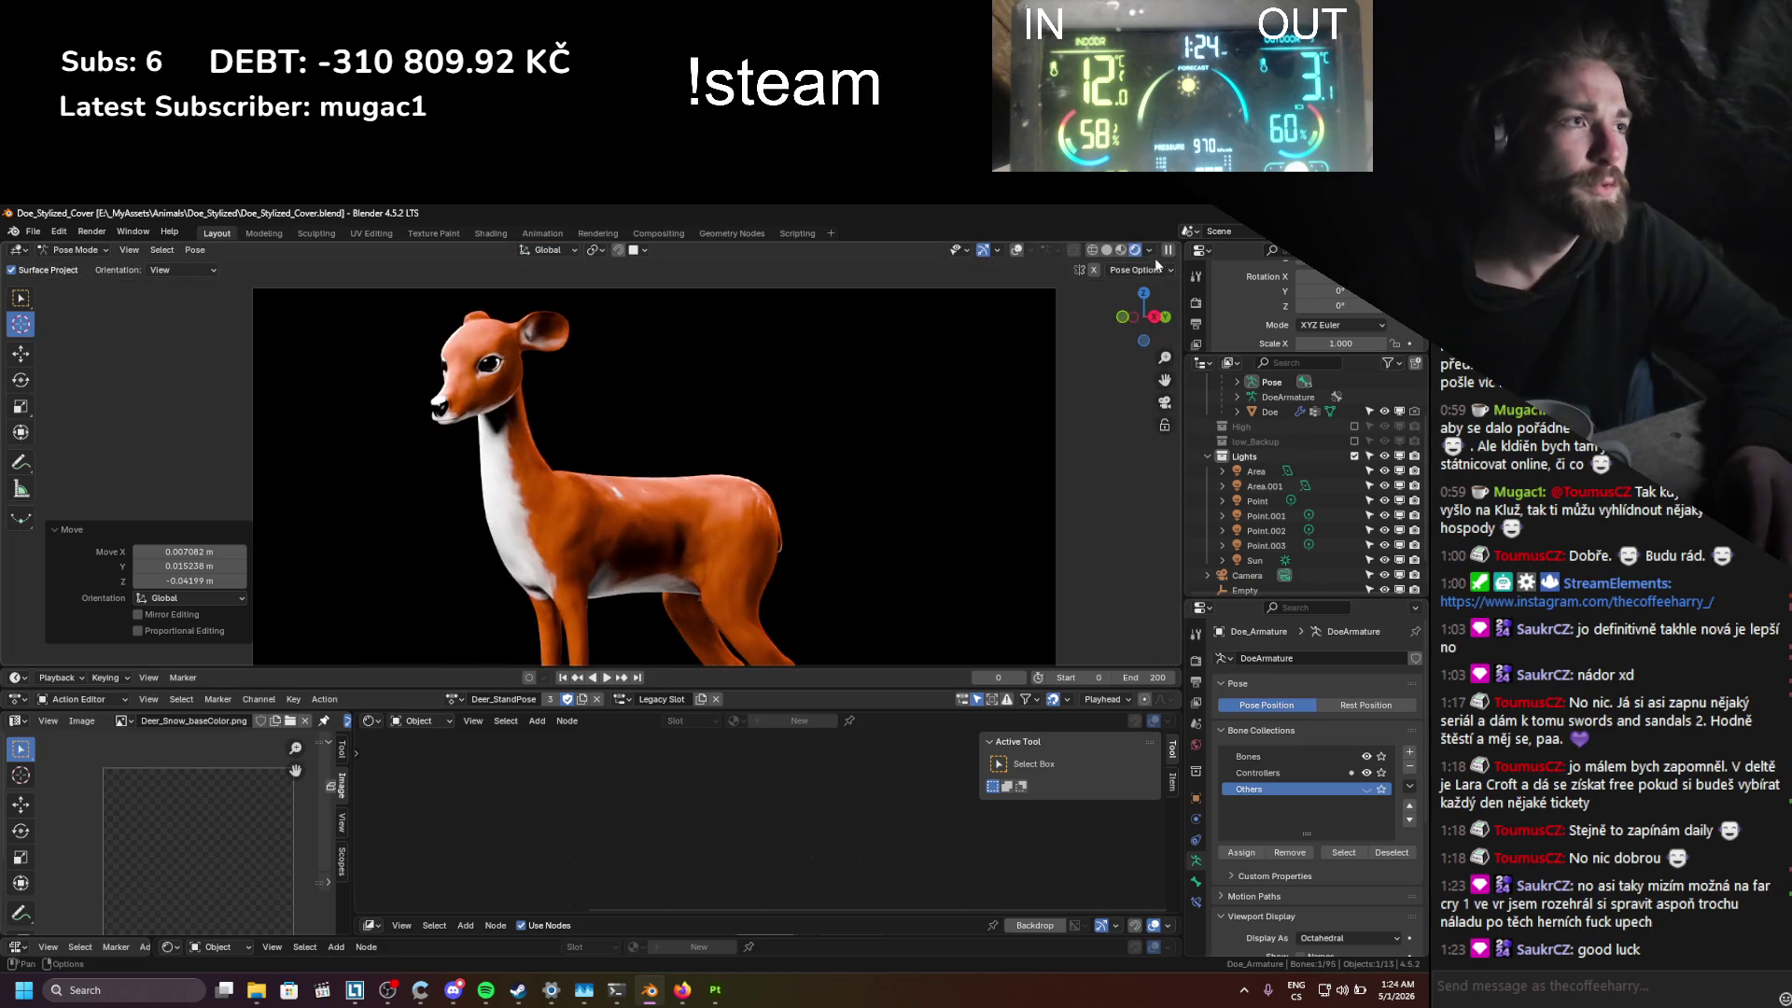
{"action": "left_click", "coordinate": [1151, 252]}
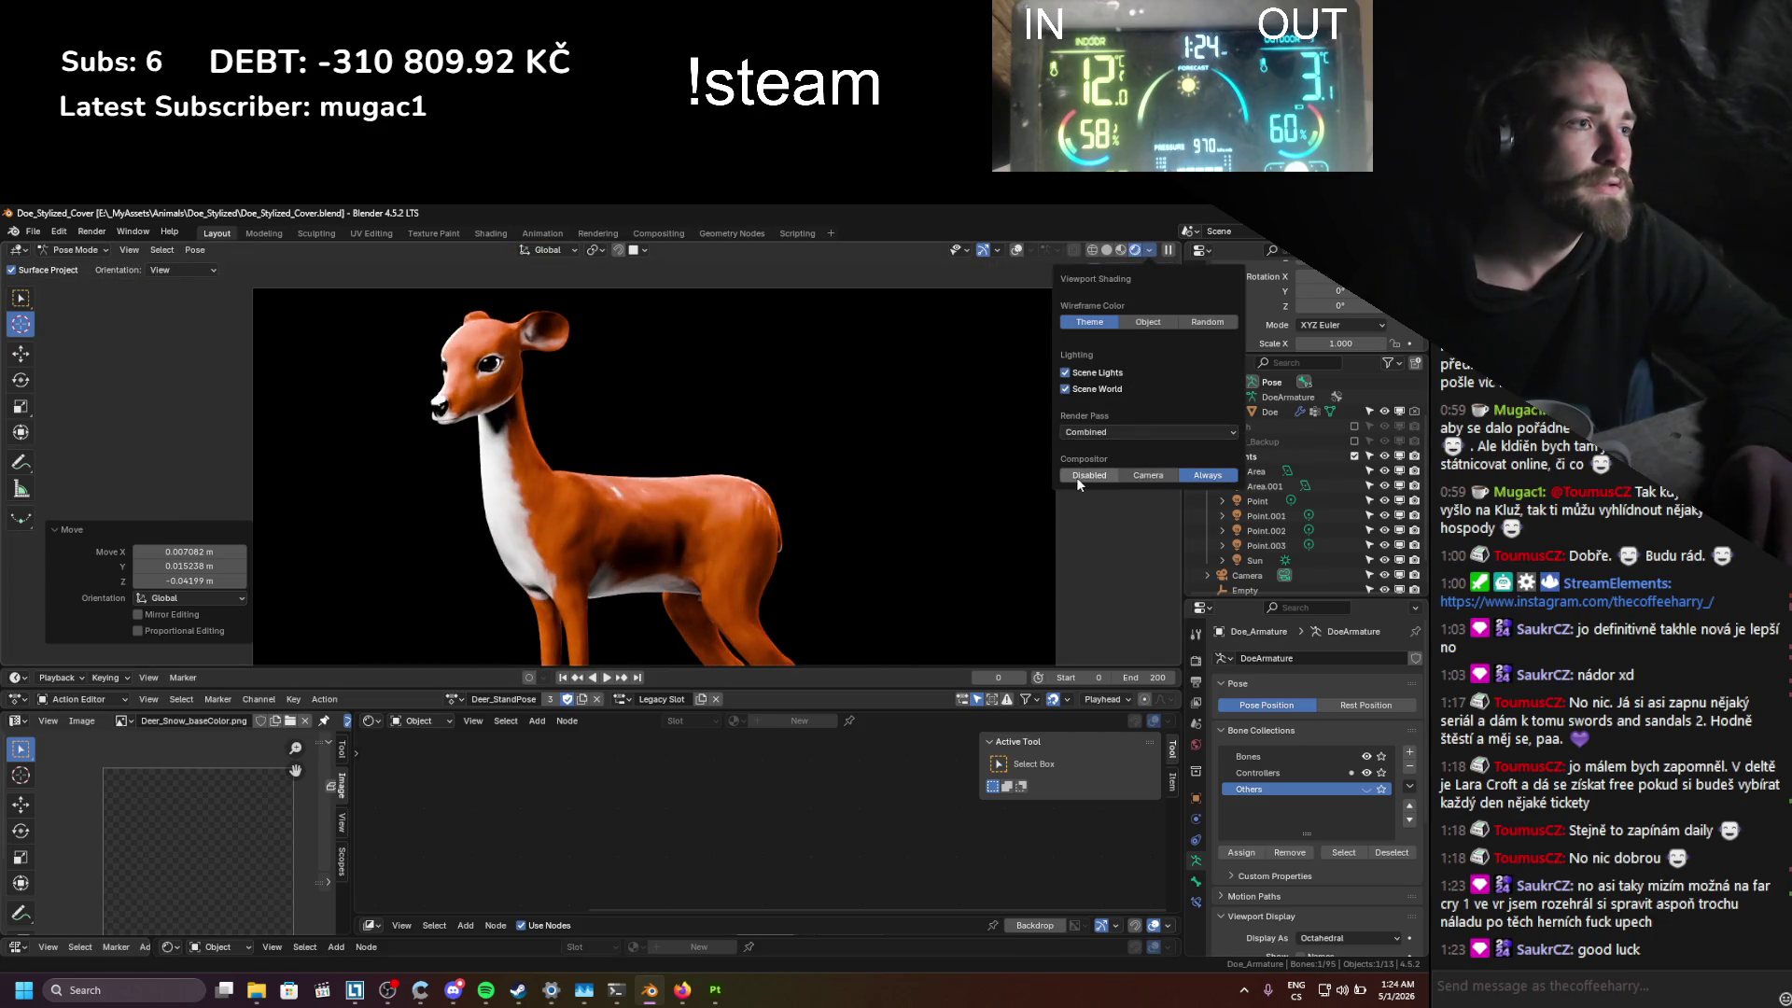
{"action": "scroll", "coordinate": [731, 441], "scroll_direction": "down", "scroll_amount": 1}
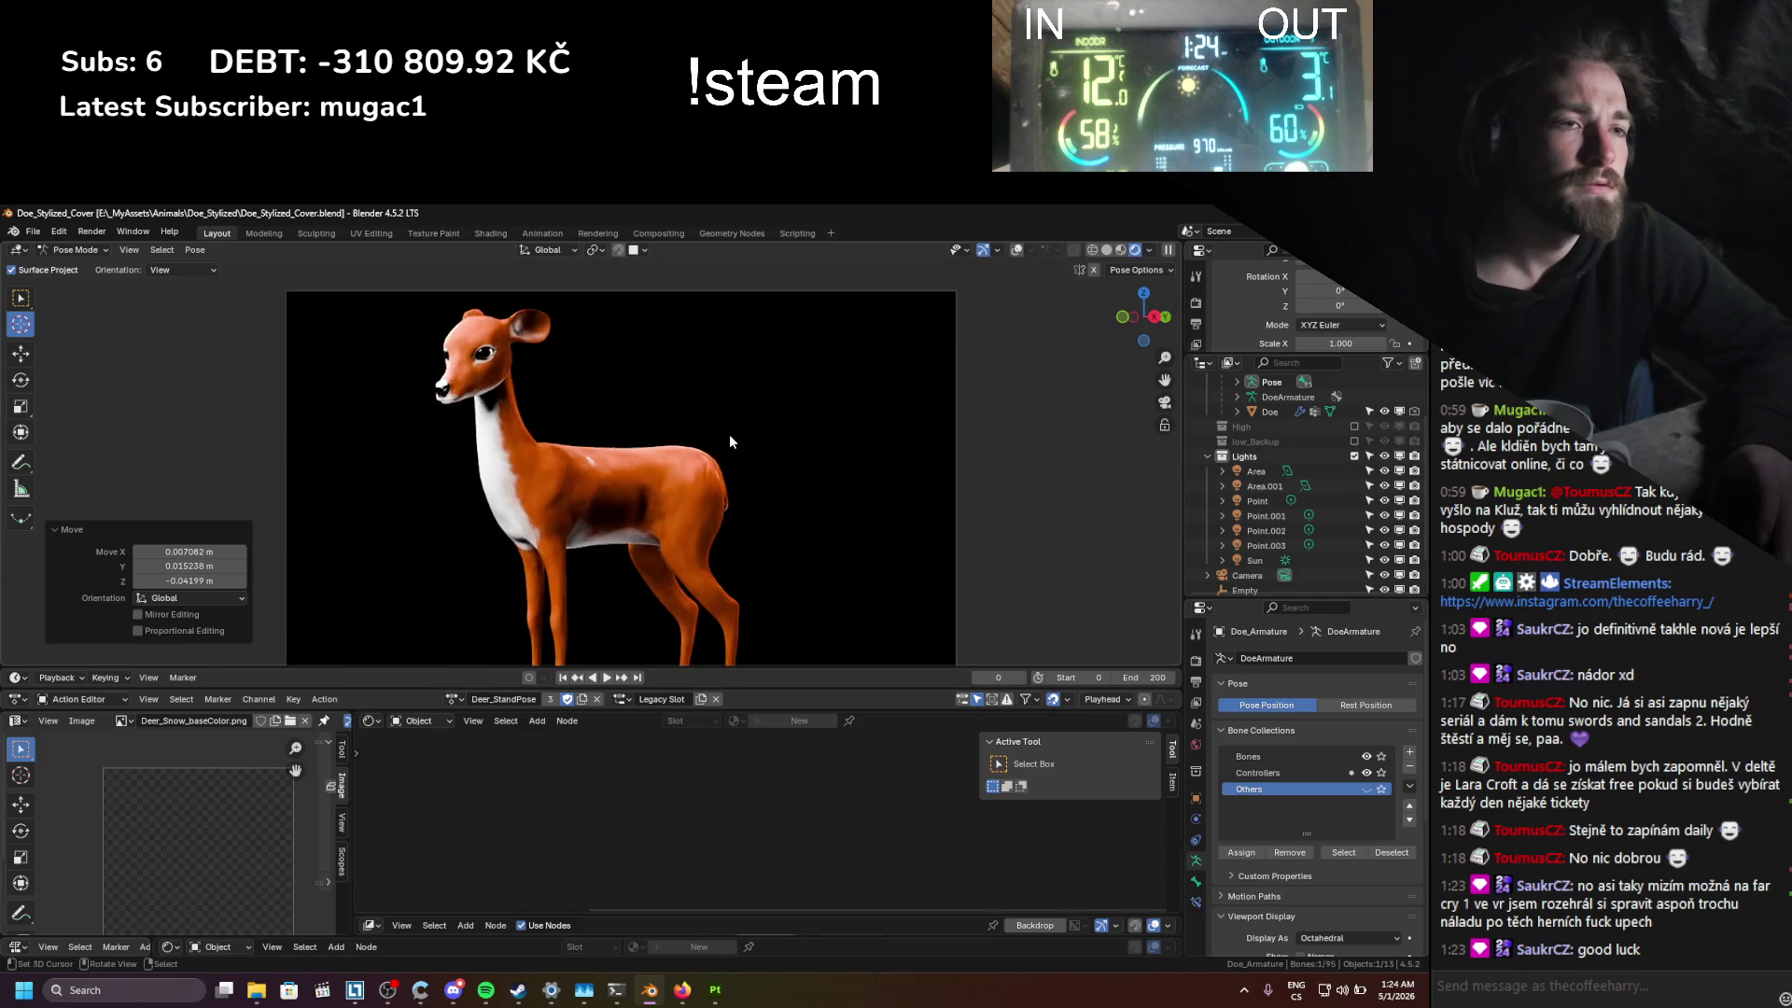
{"action": "key", "text": "ctrl+s"}
{"action": "left_click", "coordinate": [1264, 486]}
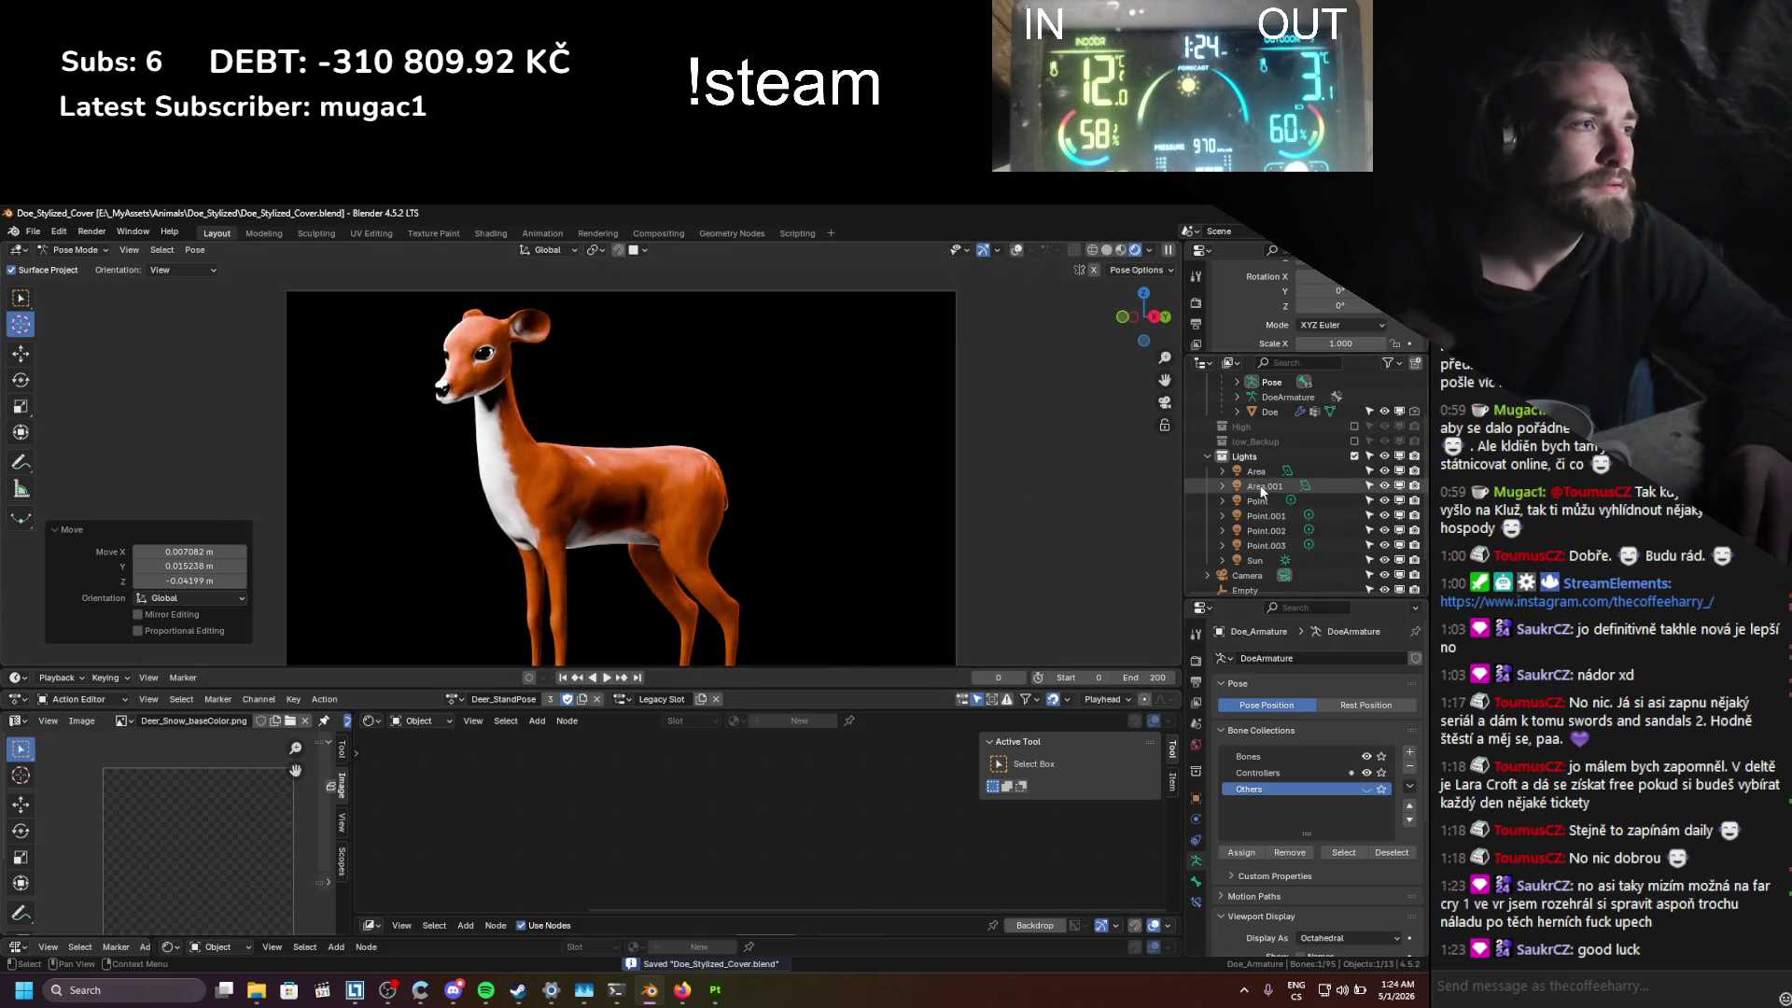
Step: Peek at Compositing, return to Layout in Object Mode, and select the Area.001 light
{"action": "left_click", "coordinate": [659, 233]}
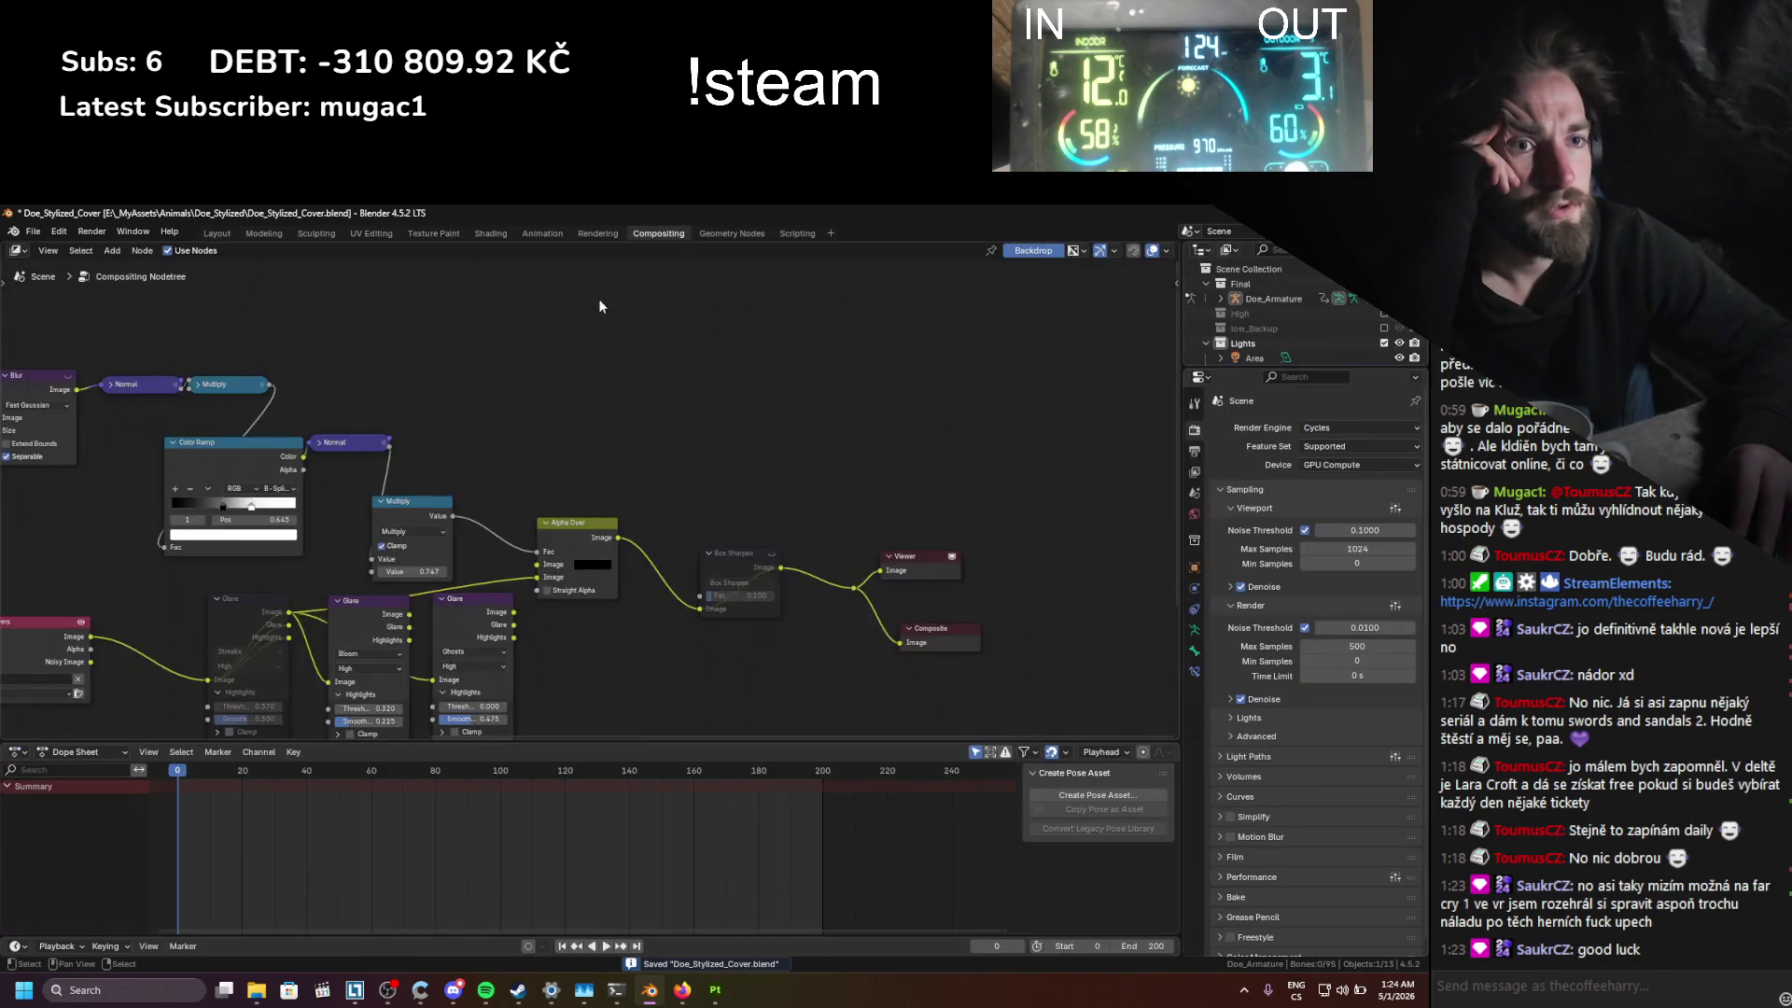
{"action": "left_click", "coordinate": [215, 234]}
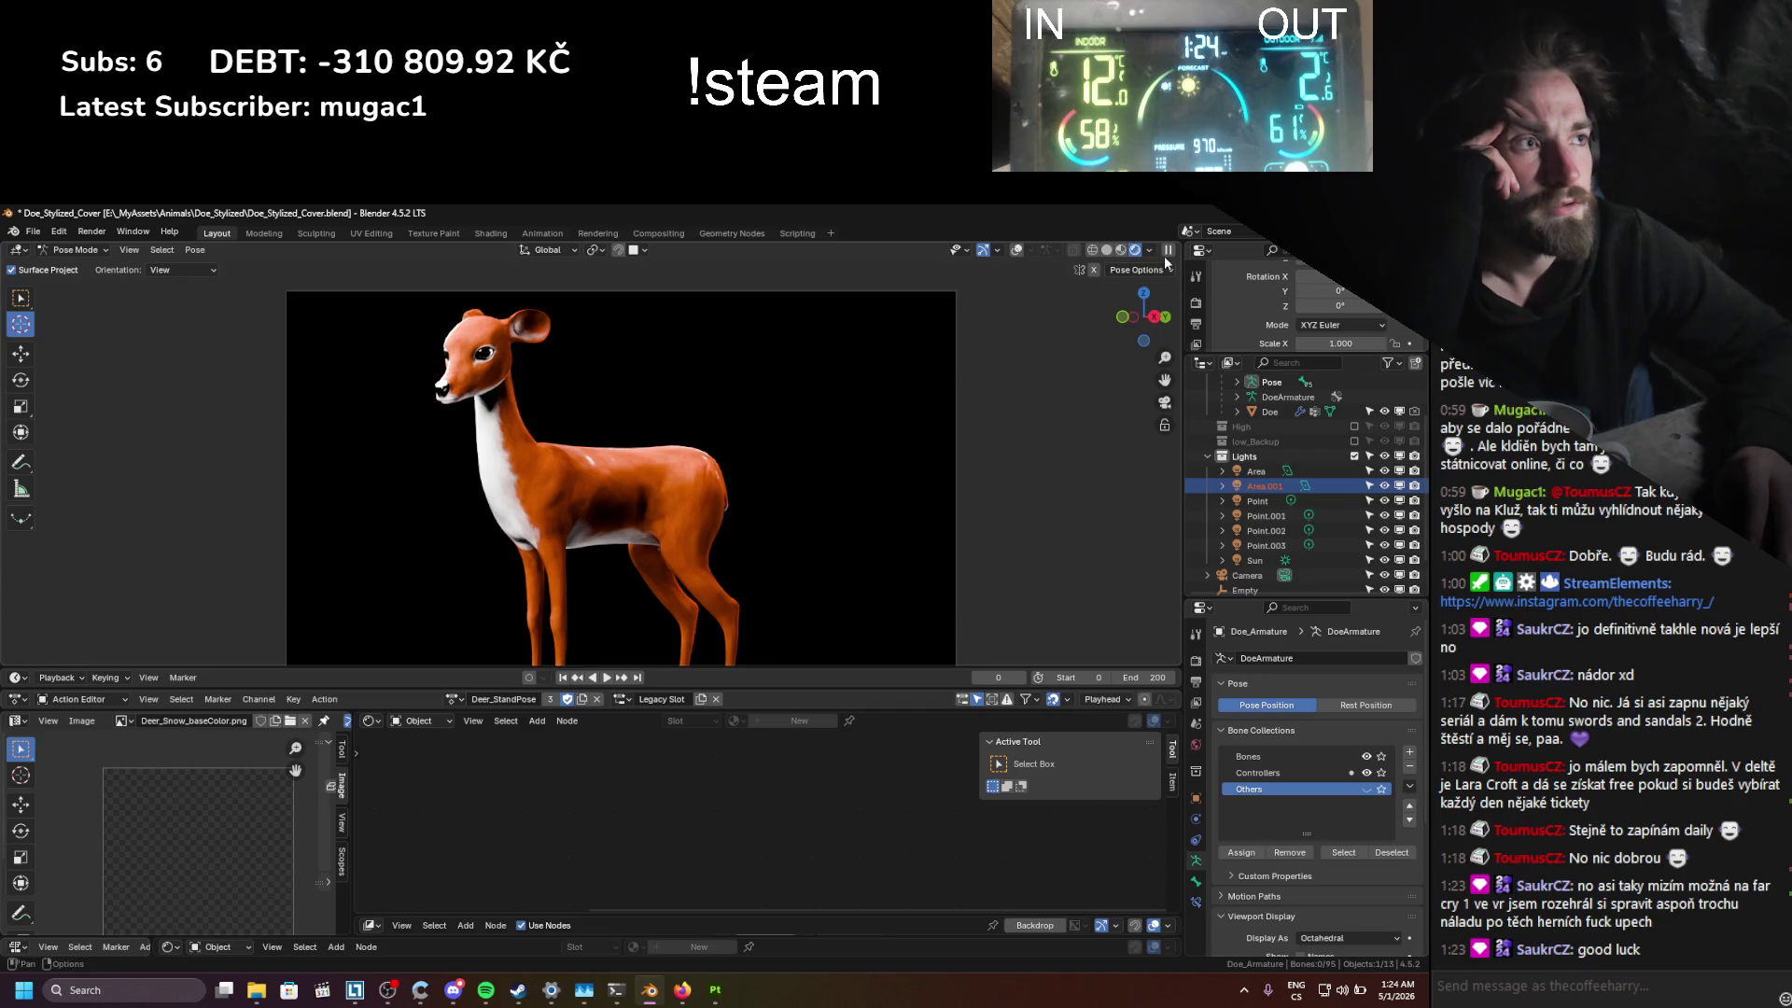
{"action": "scroll", "coordinate": [773, 467], "scroll_direction": "up", "scroll_amount": 1}
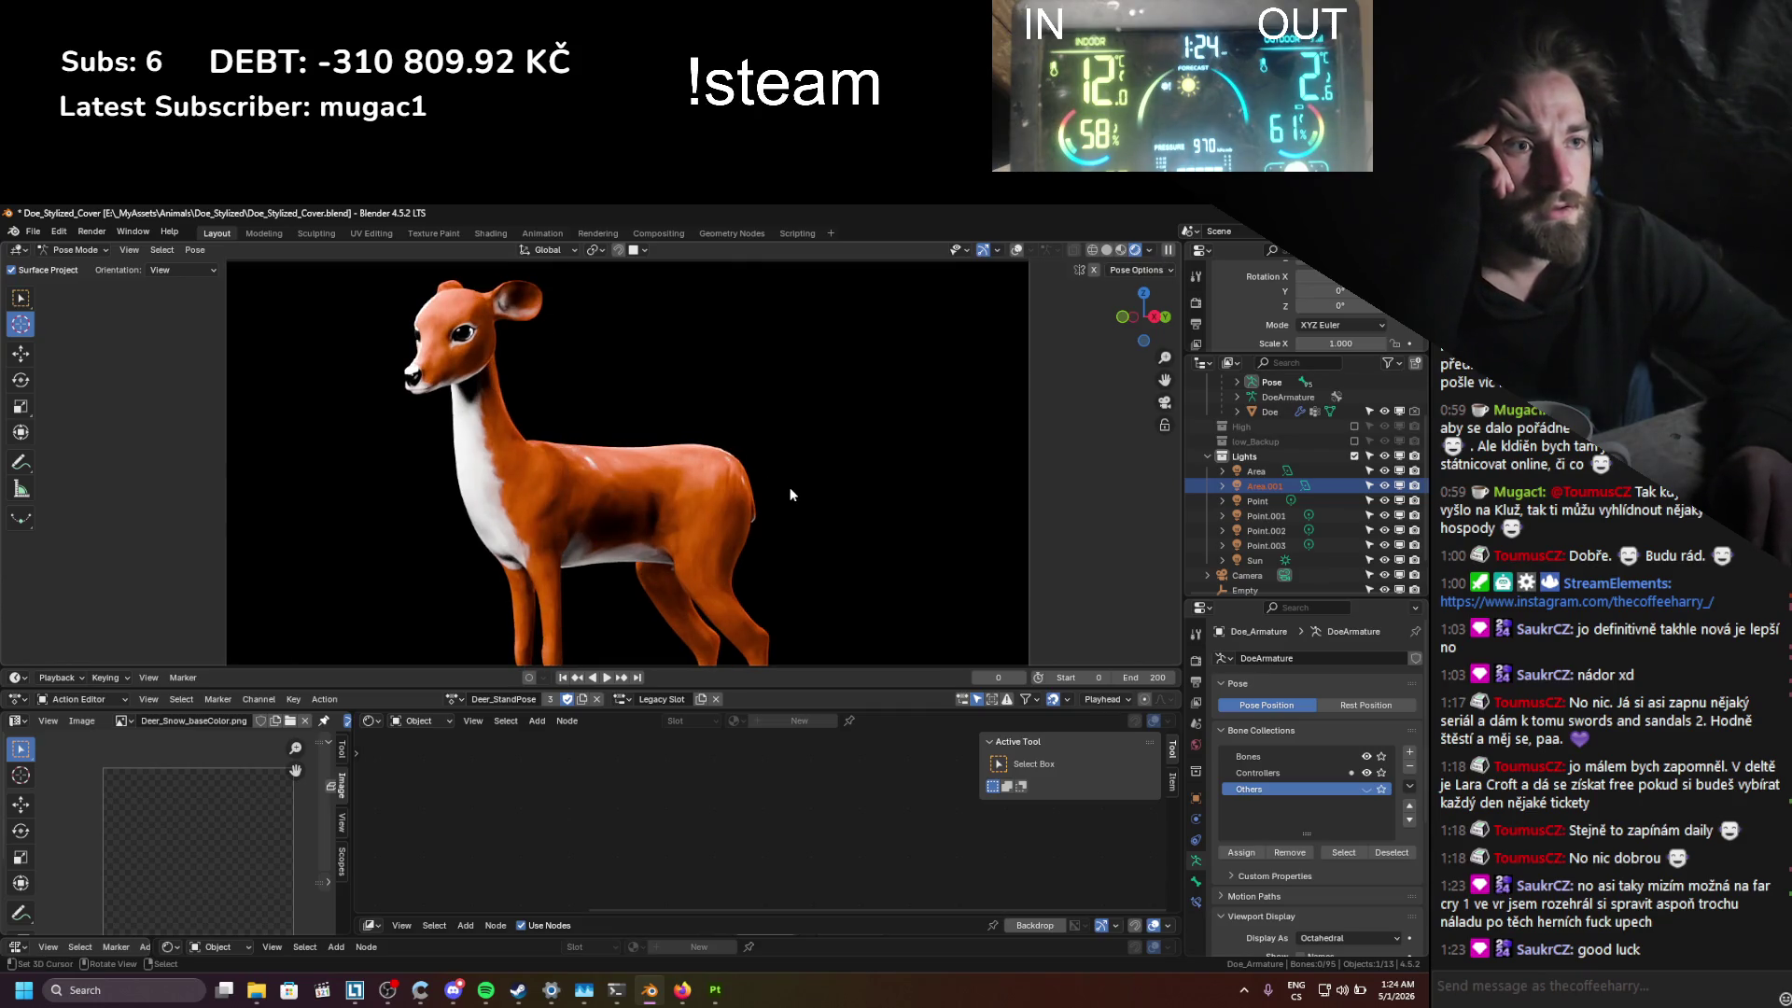
{"action": "left_click", "coordinate": [1017, 249]}
{"action": "key", "text": "ctrl+Tab"}
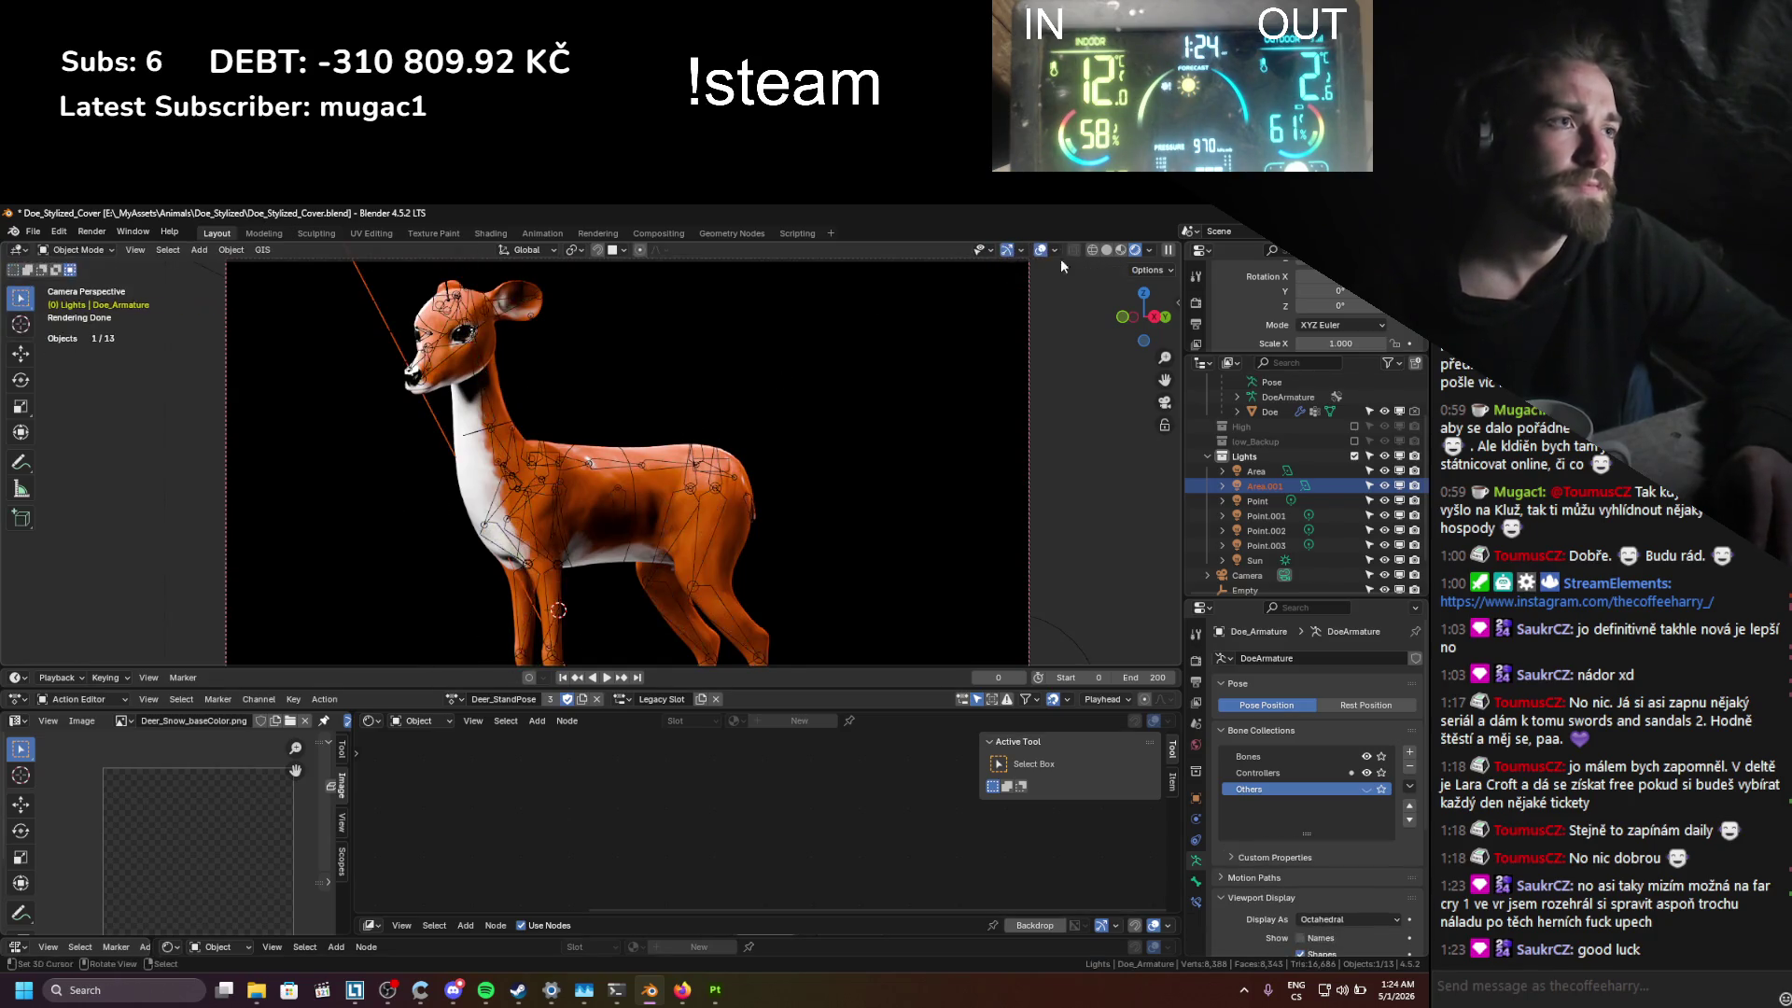
{"action": "left_click", "coordinate": [1040, 250]}
{"action": "left_click", "coordinate": [1265, 486]}
Step: Move the Area.001 light and set its exposure to 2.083, saving the file
{"action": "key", "text": "g"}
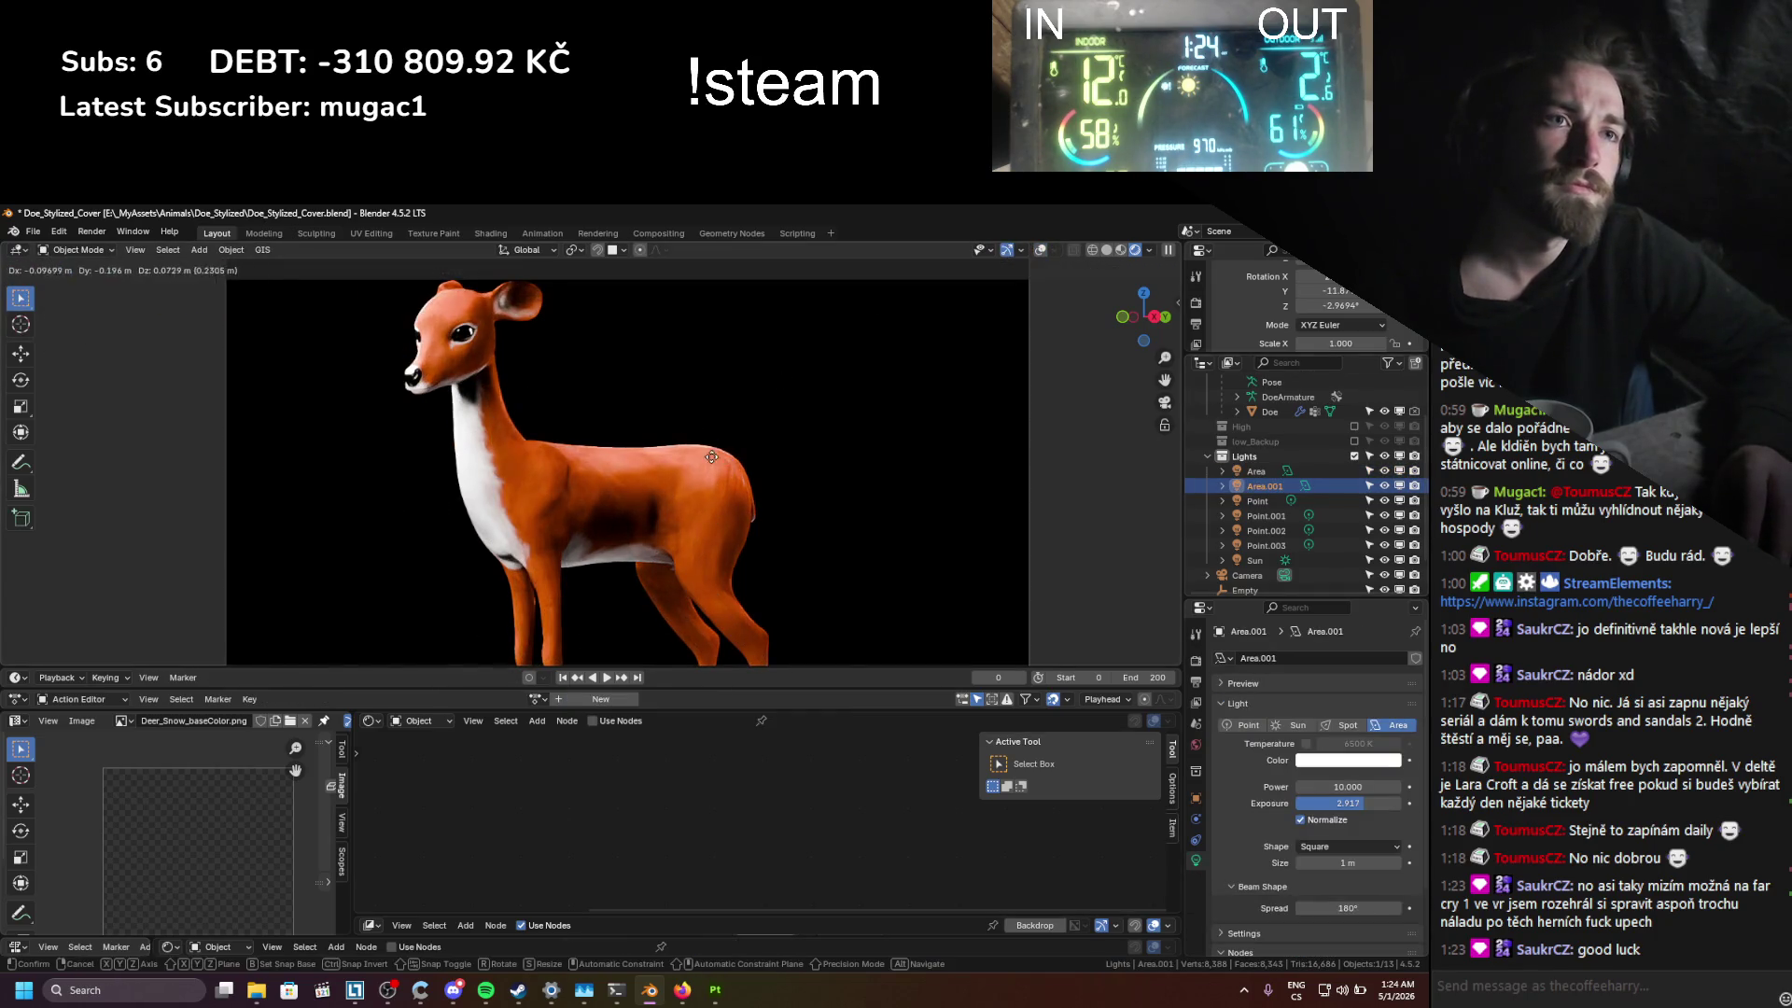
{"action": "left_click", "coordinate": [623, 387]}
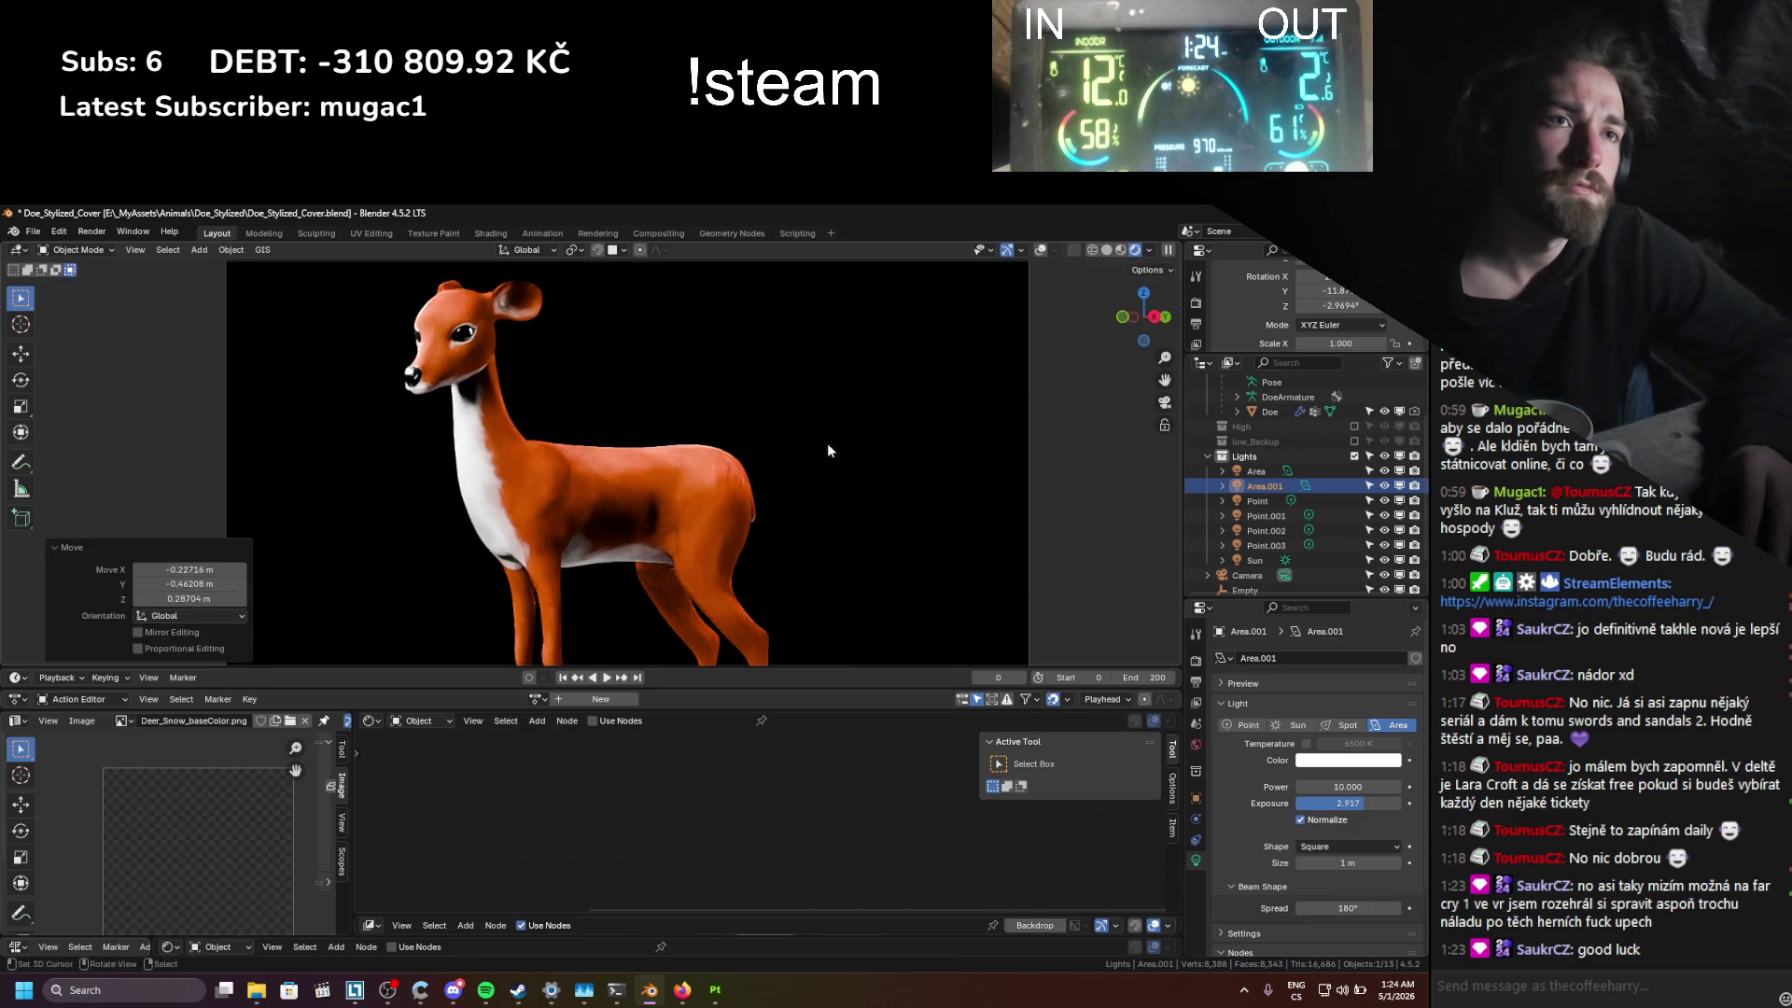
{"action": "mouse_move", "coordinate": [1367, 803]}
{"action": "left_mouse_down"}
{"action": "mouse_move", "coordinate": [1347, 802]}
{"action": "mouse_move", "coordinate": [1380, 803]}
{"action": "left_mouse_up"}
{"action": "key", "text": "ctrl+s"}
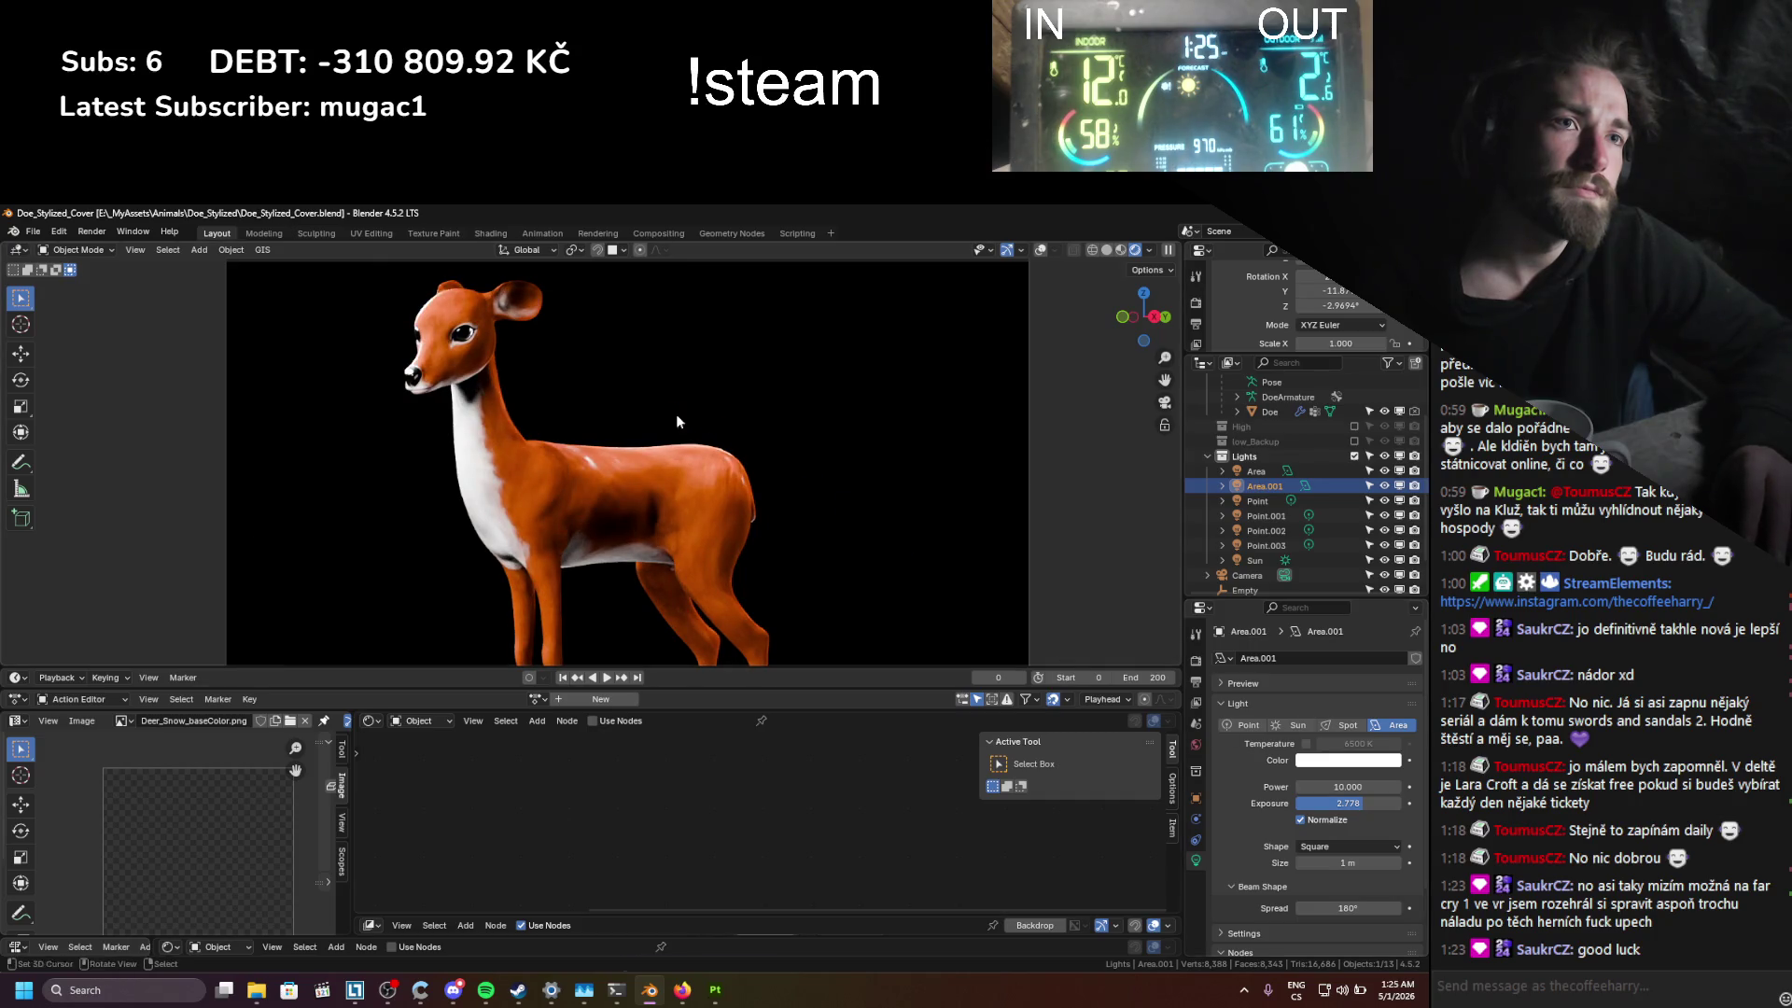
{"action": "key", "text": "g"}
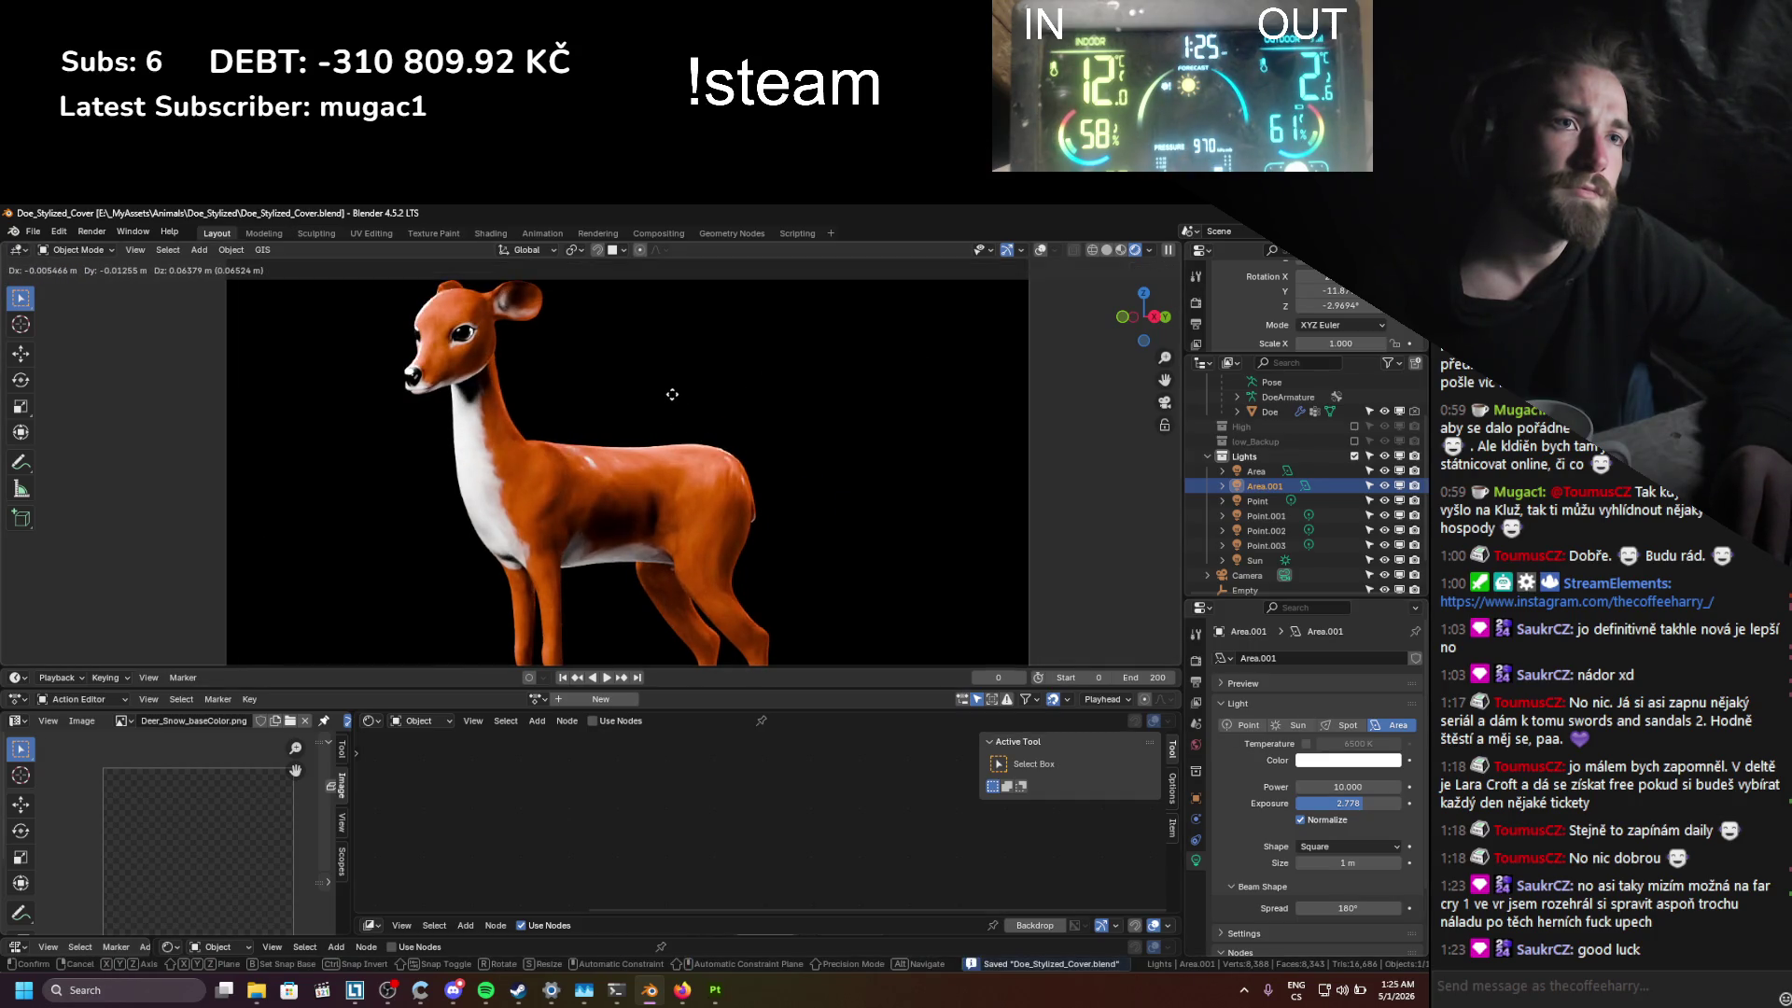
{"action": "left_click", "coordinate": [672, 280]}
{"action": "left_click_drag", "start_coordinate": [1328, 808], "coordinate": [1305, 808]}
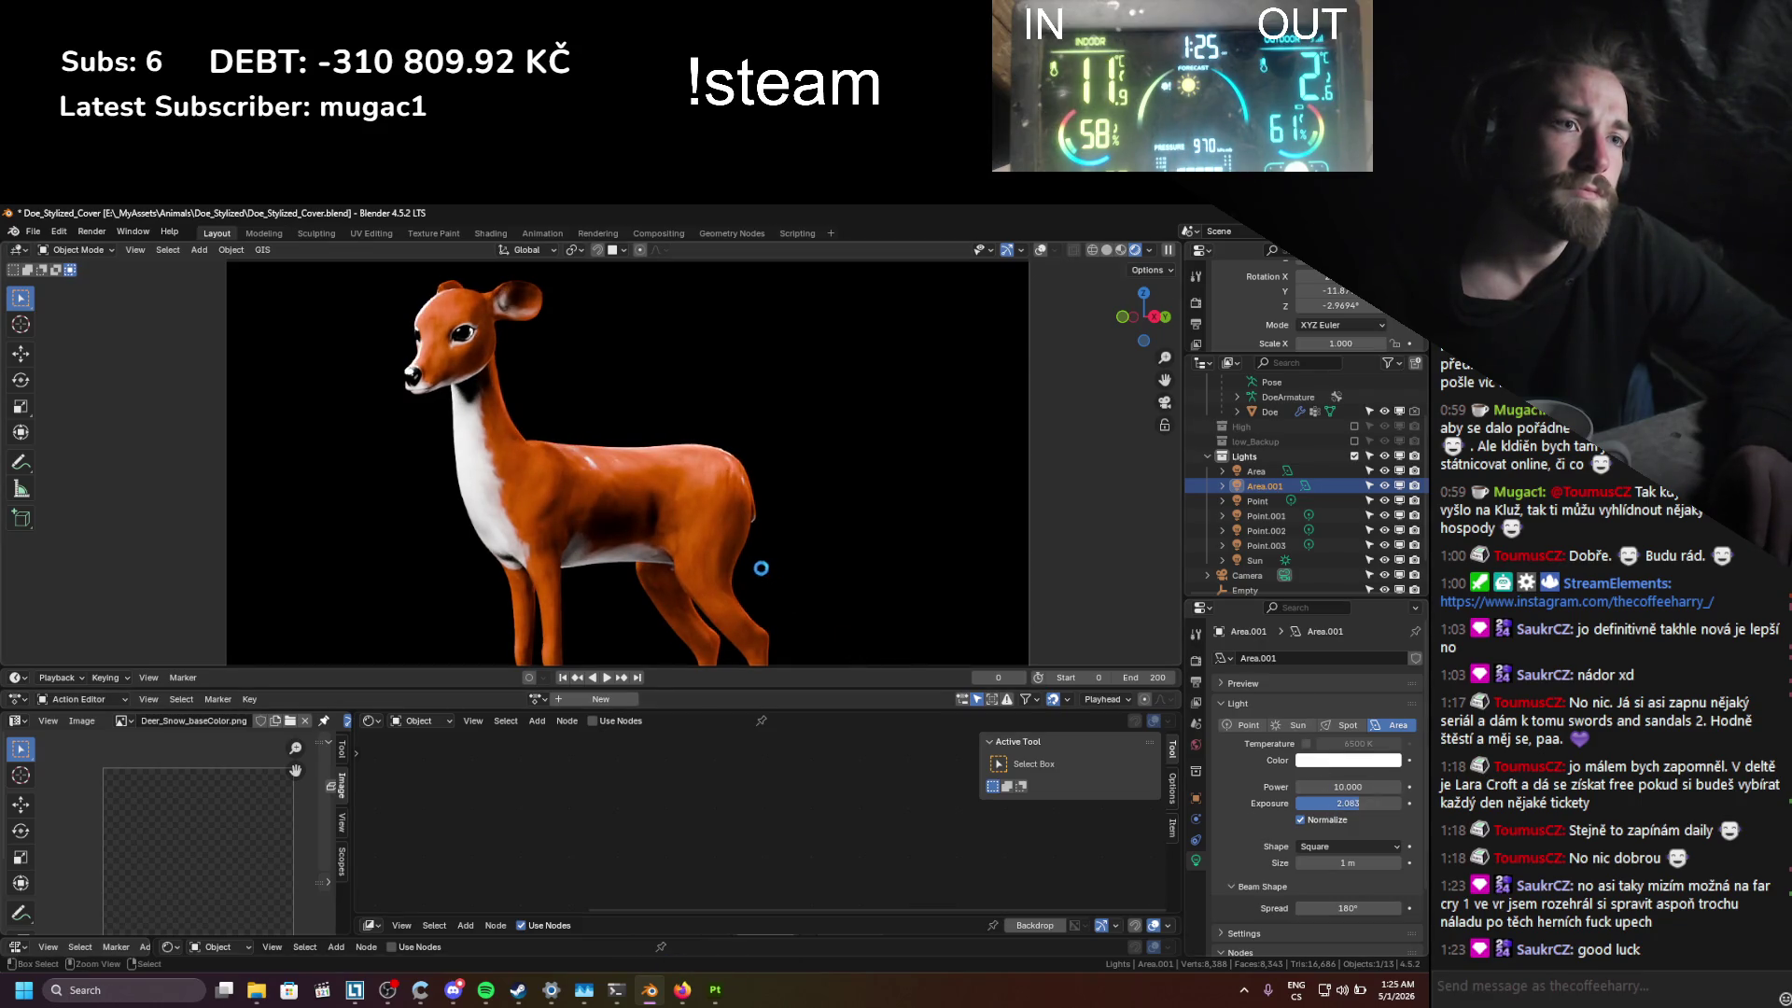
{"action": "key", "text": "ctrl+s"}
{"action": "mouse_move", "coordinate": [761, 560]}
{"action": "middle_mouse_down", "text": "shift"}
{"action": "mouse_move", "coordinate": [752, 486]}
{"action": "mouse_move", "coordinate": [748, 535]}
{"action": "middle_mouse_up", "text": "shift"}
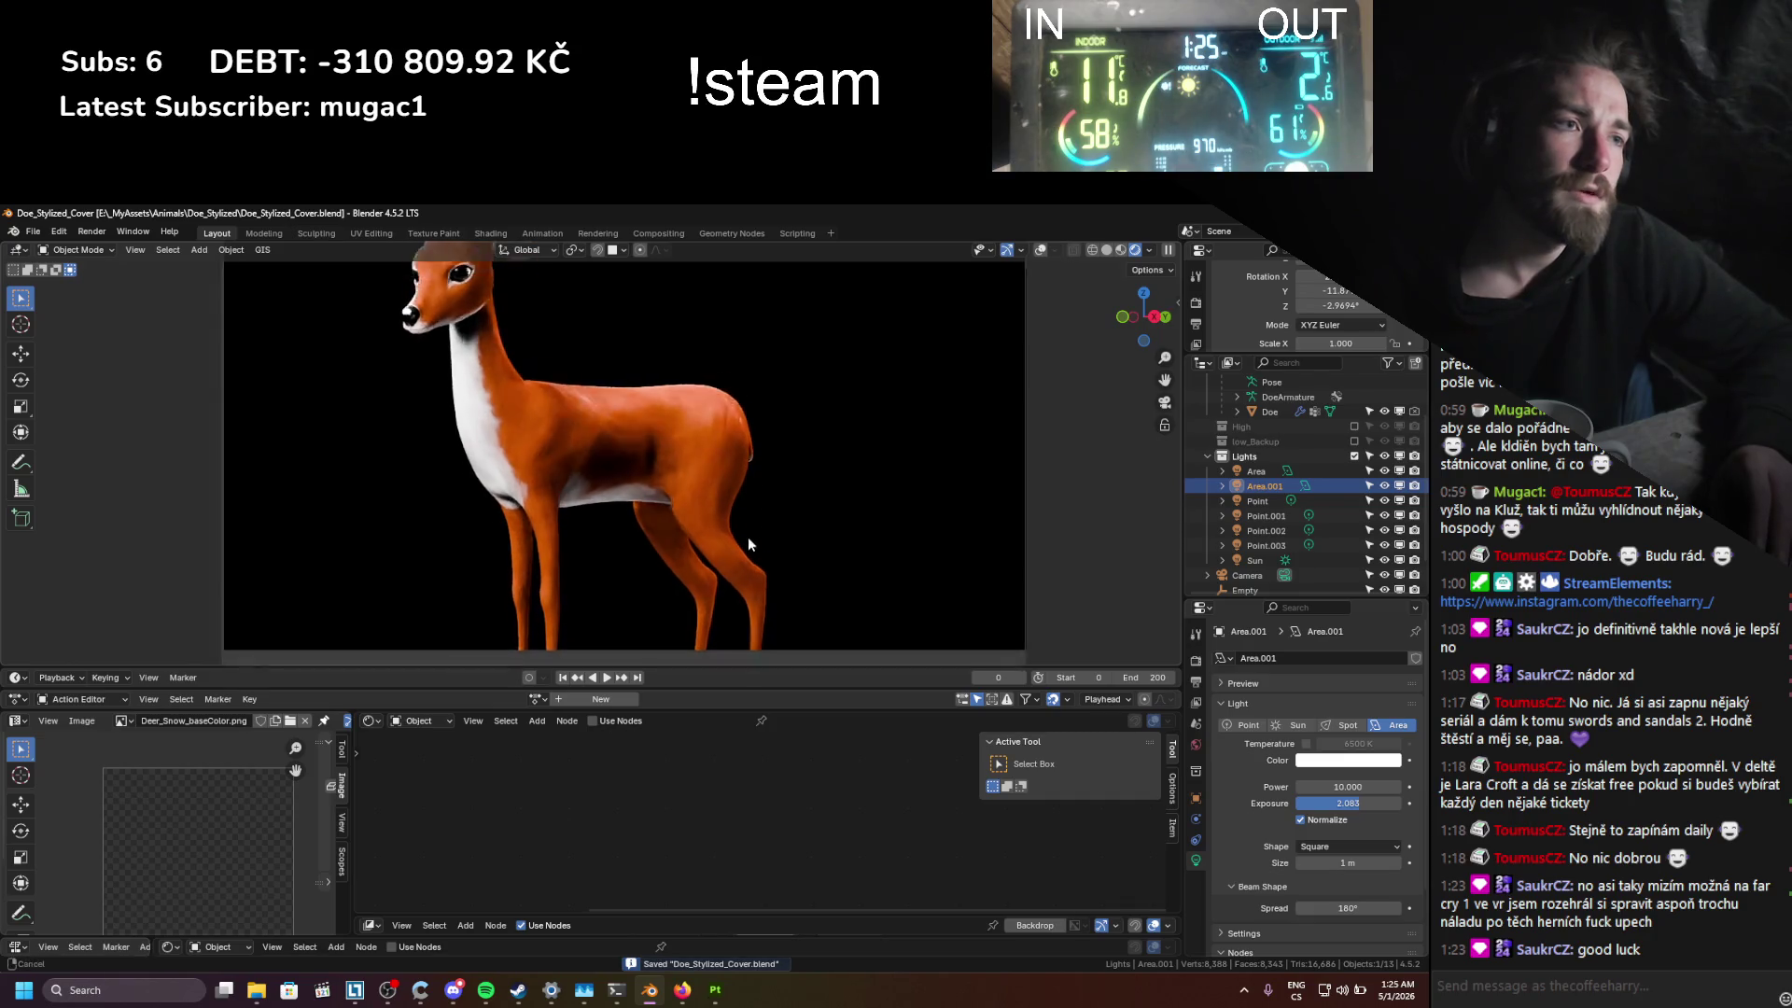
Step: Lower the scene's Color Management exposure to about 0.9 in Render Properties
{"action": "left_click", "coordinate": [1196, 660]}
{"action": "scroll", "coordinate": [1277, 837], "scroll_direction": "down", "scroll_amount": 5}
{"action": "scroll", "coordinate": [1276, 837], "scroll_direction": "down", "scroll_amount": 15}
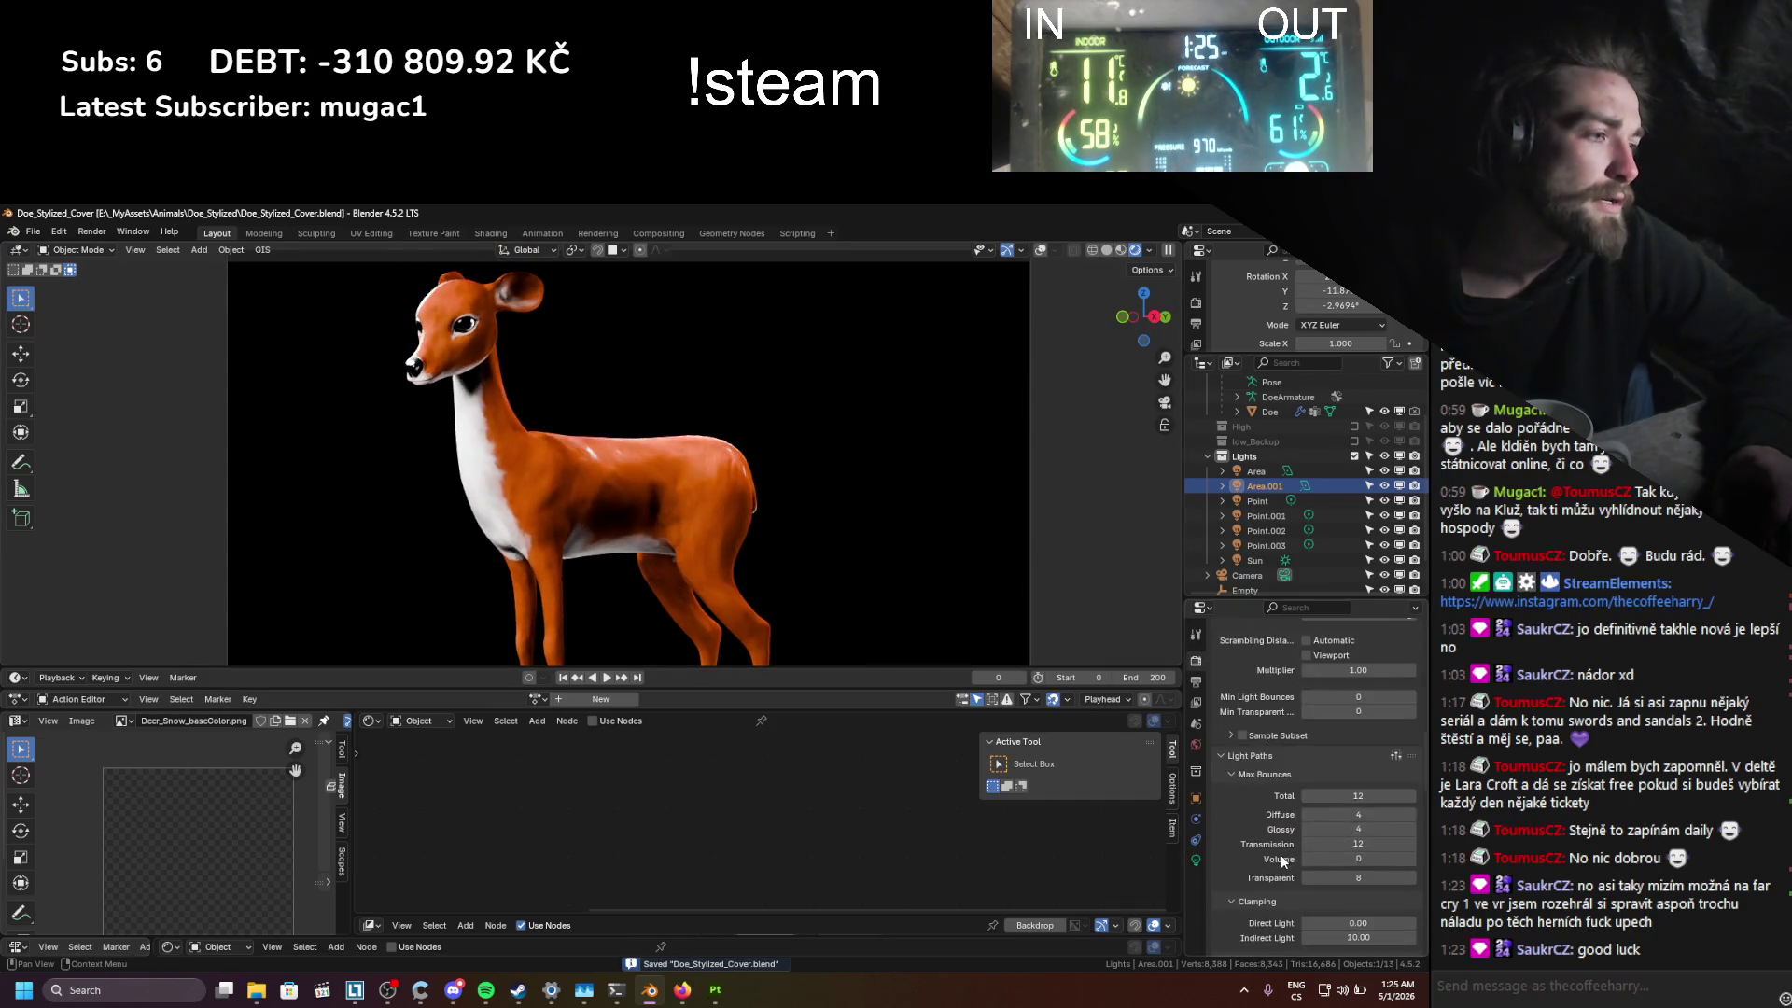
{"action": "scroll", "coordinate": [1301, 888], "scroll_direction": "down", "scroll_amount": 1}
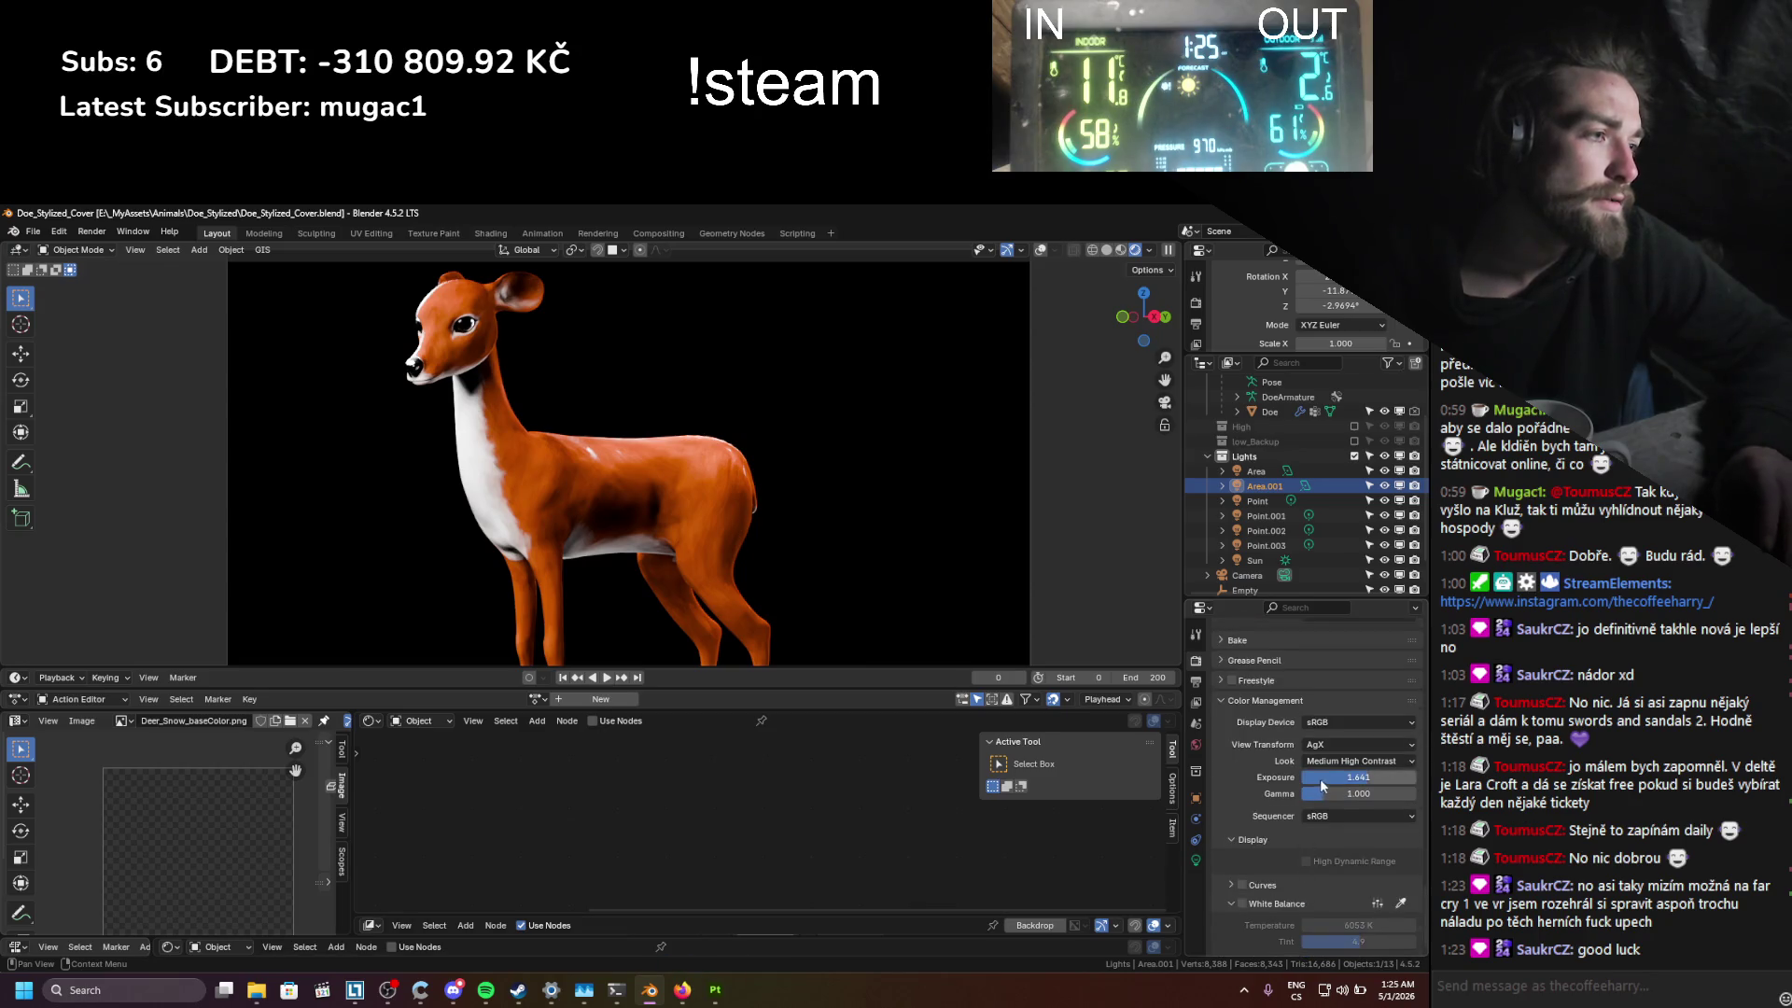
{"action": "left_click_drag", "start_coordinate": [1381, 777], "coordinate": [1370, 777]}
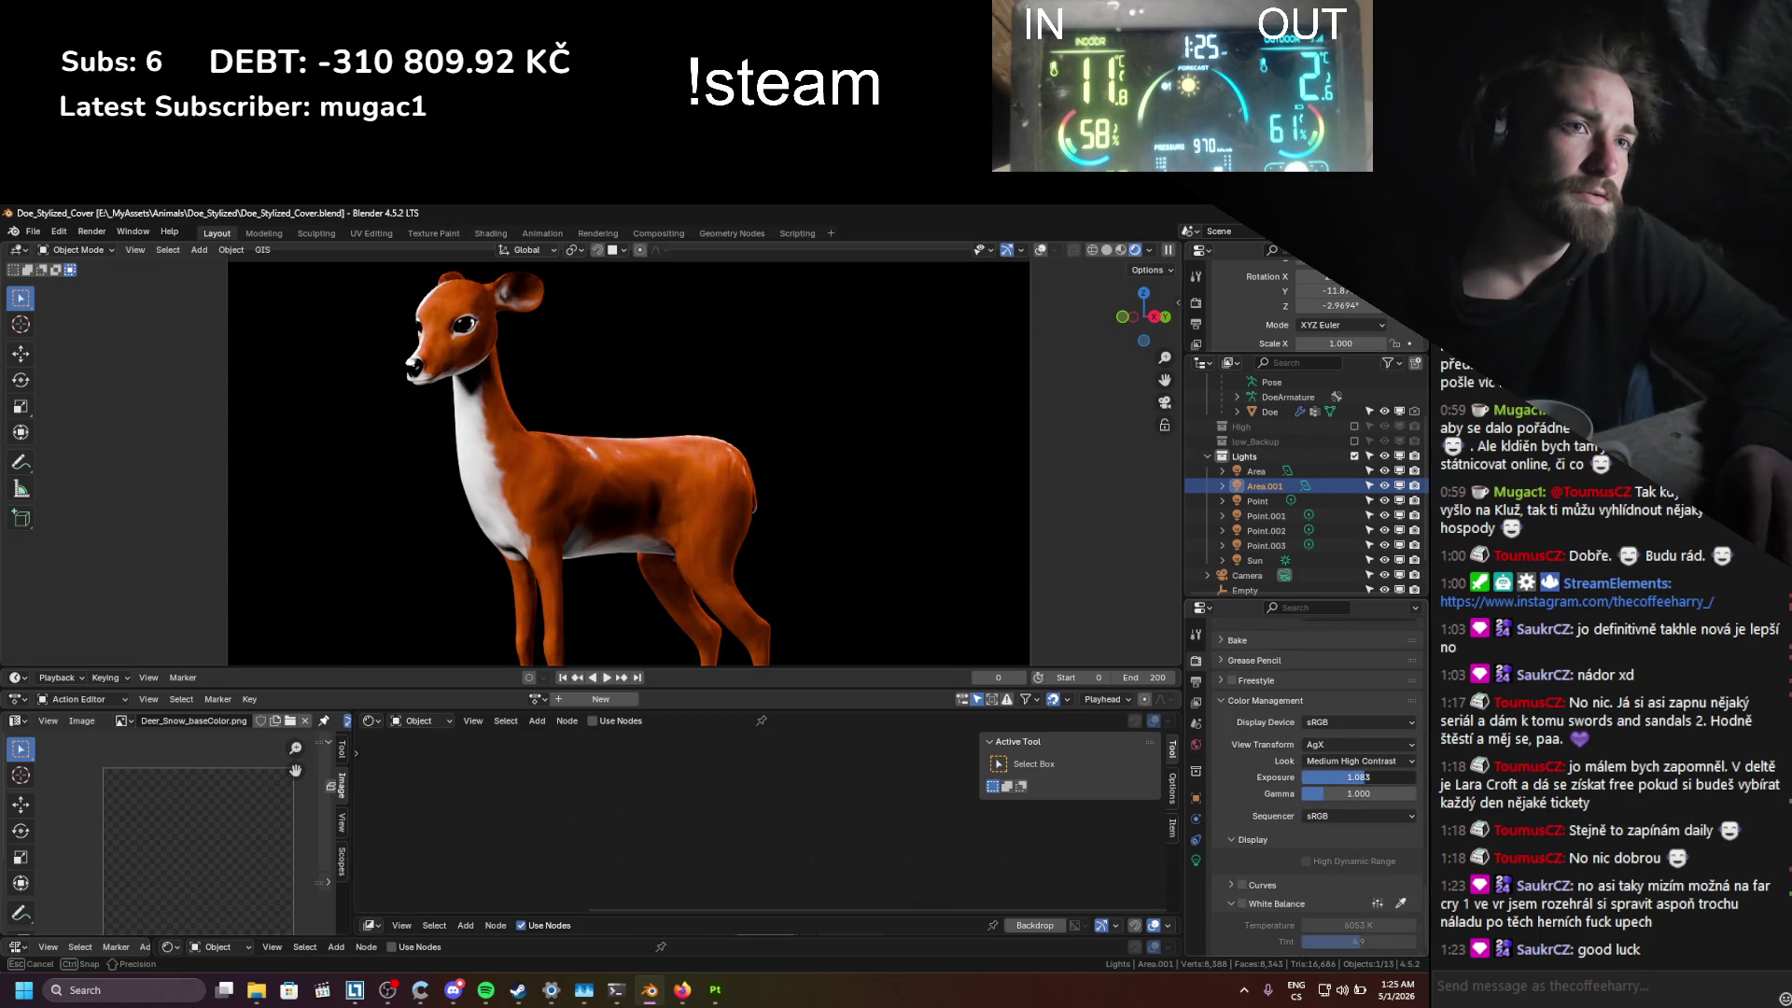
{"action": "mouse_move", "coordinate": [1370, 777]}
{"action": "left_mouse_down"}
{"action": "mouse_move", "coordinate": [1353, 729]}
{"action": "mouse_move", "coordinate": [1372, 729]}
{"action": "left_mouse_up"}
{"action": "left_click", "coordinate": [1195, 868]}
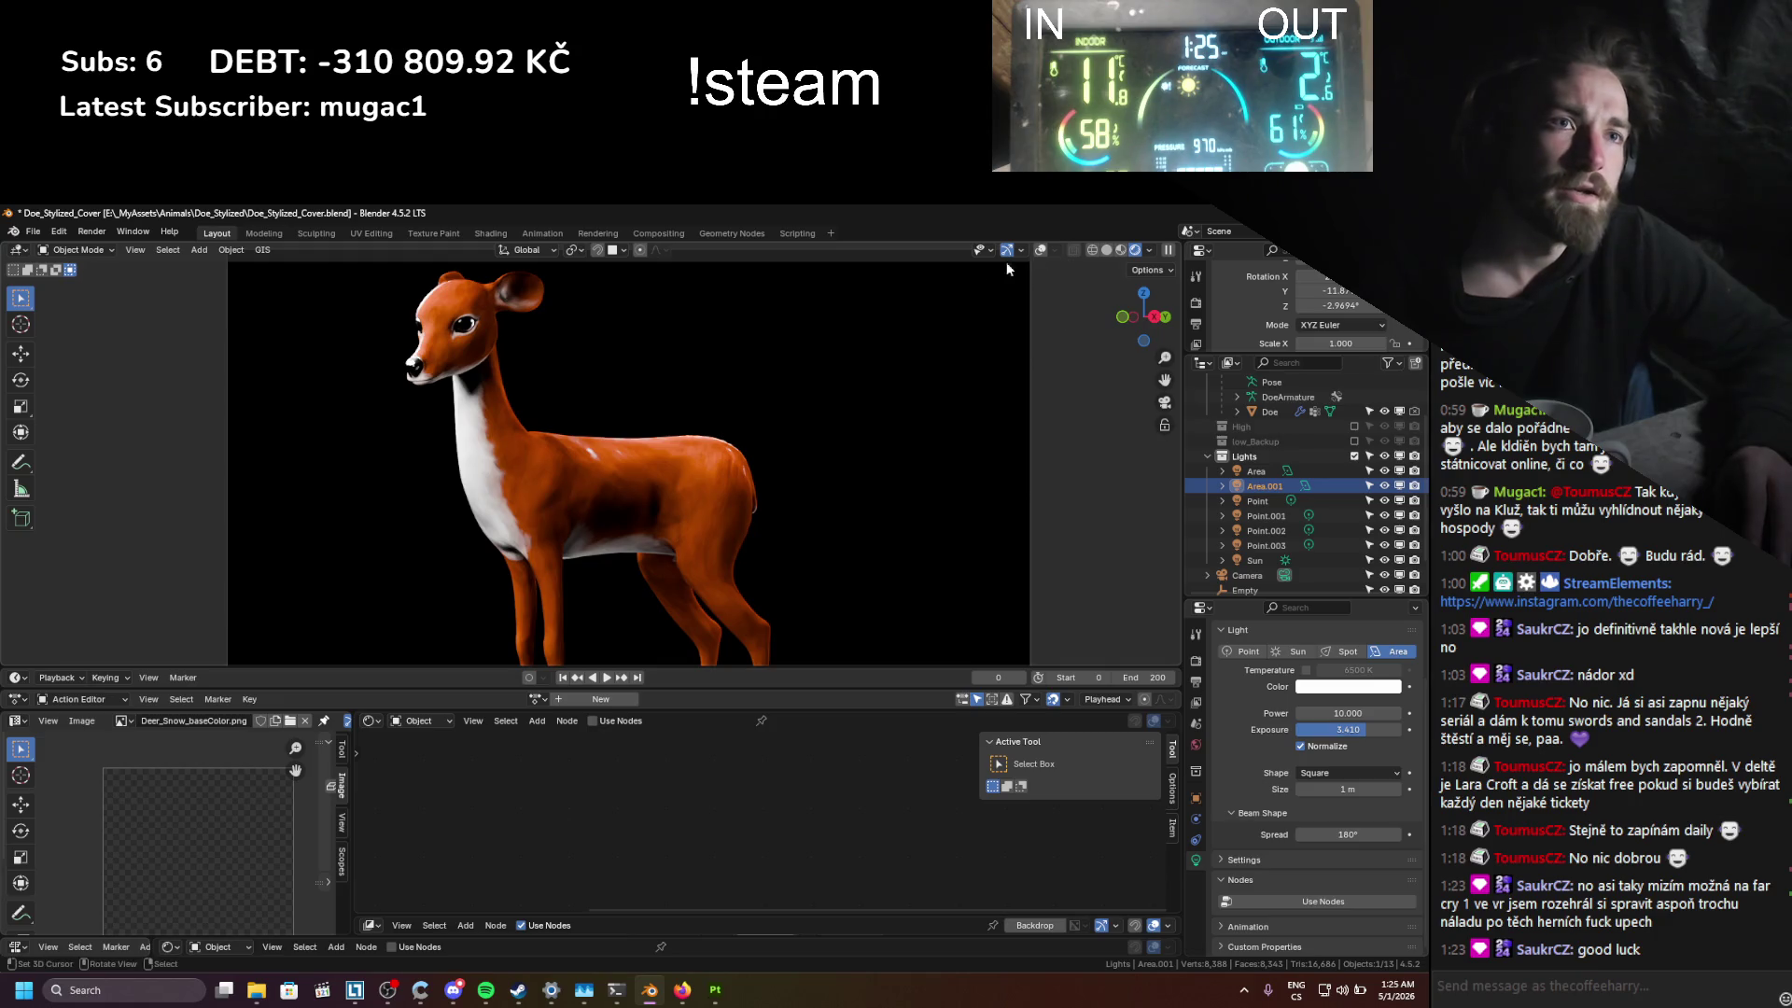
Step: Reposition the doe's head bone in Pose Mode and save the file
{"action": "left_click", "coordinate": [1040, 250]}
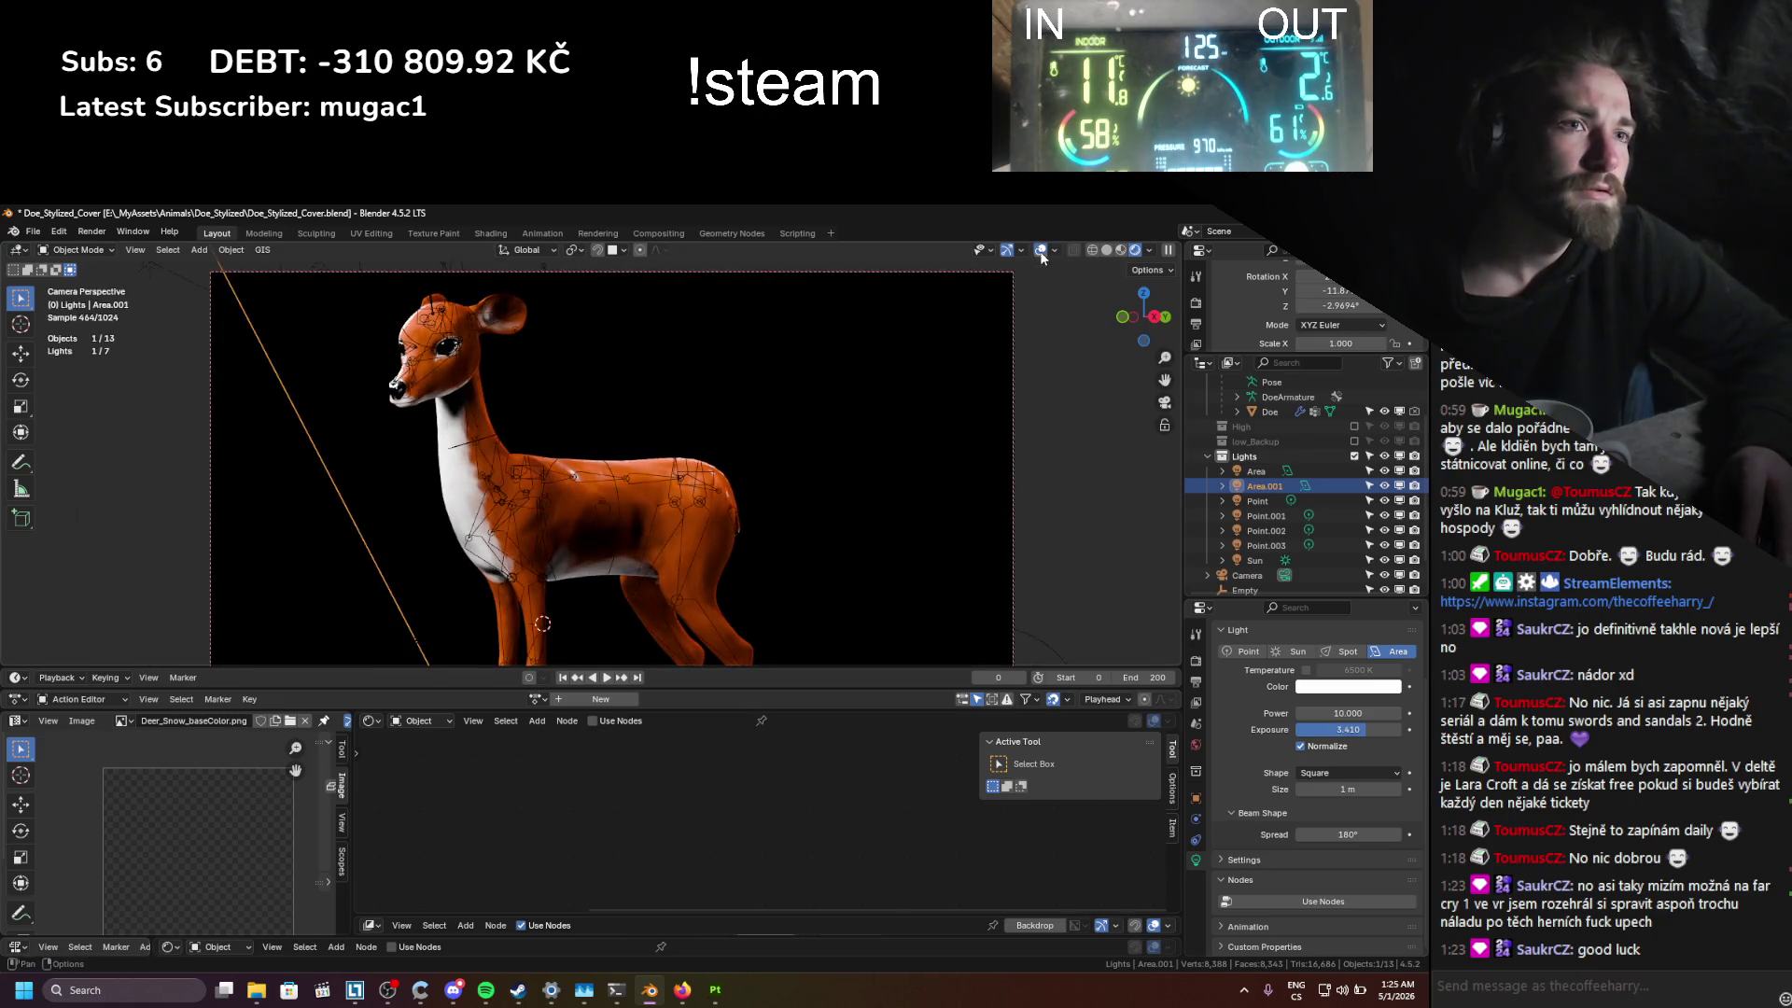
{"action": "left_click", "coordinate": [449, 375]}
{"action": "key", "text": "ctrl+Tab"}
{"action": "key", "text": "g"}
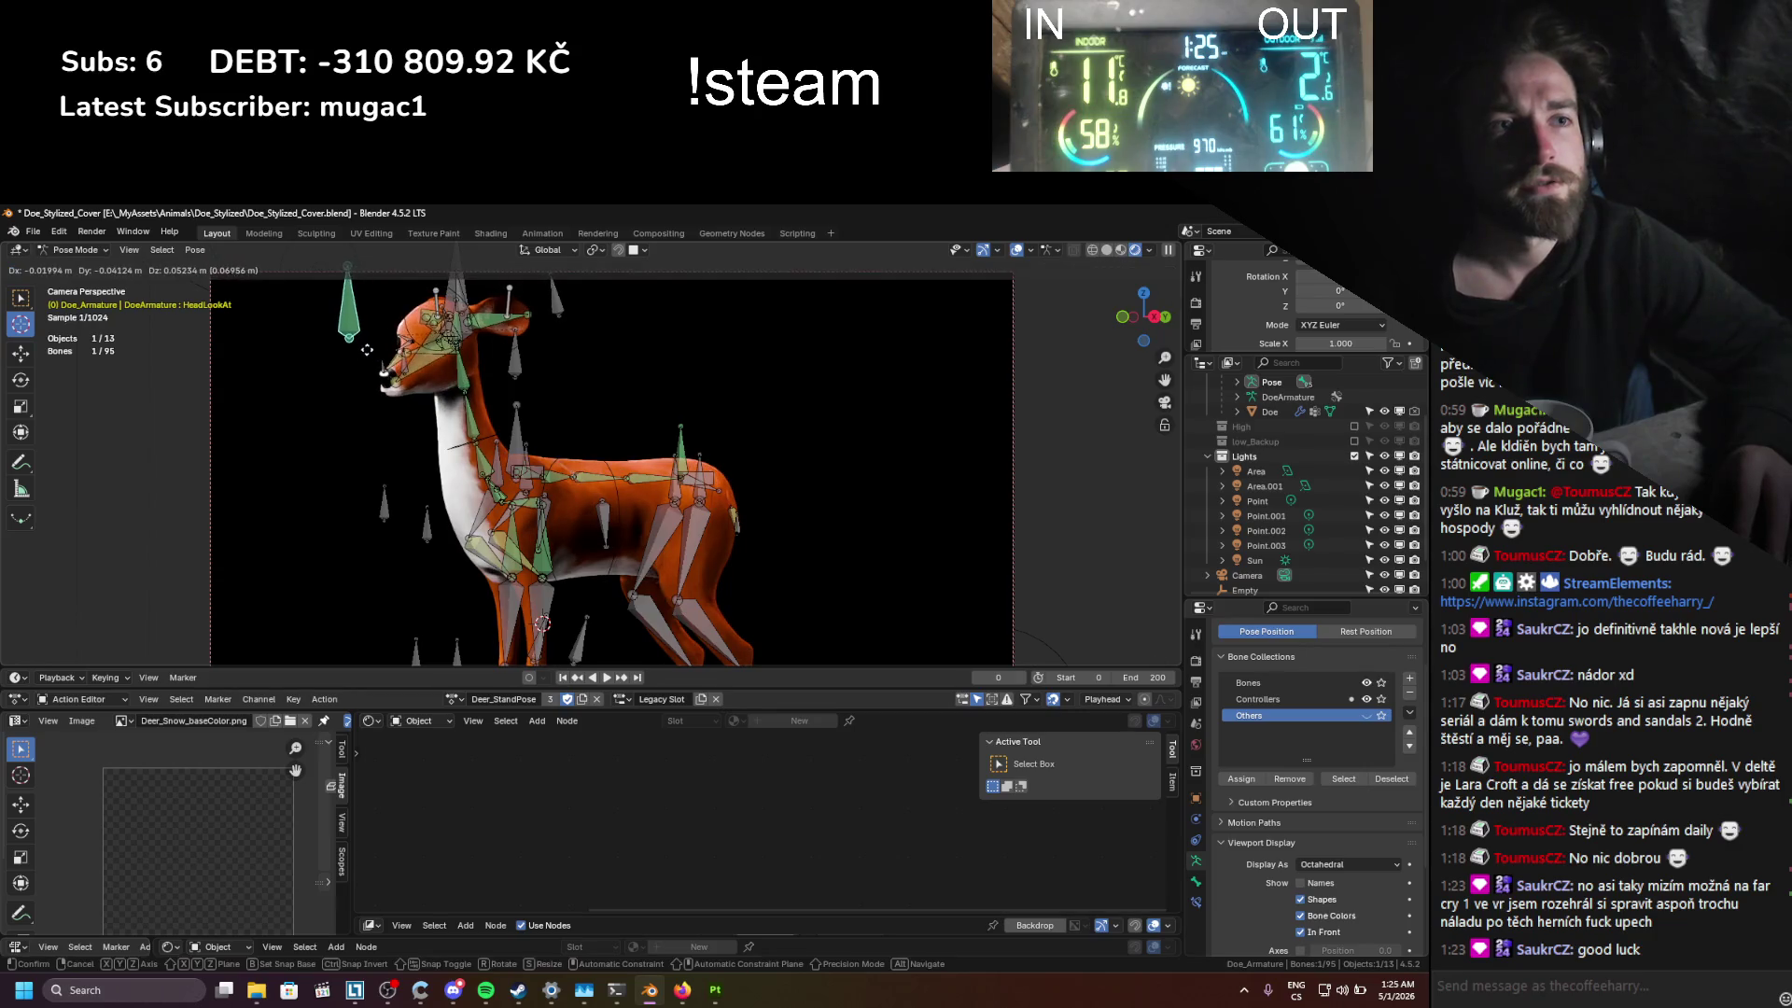
{"action": "left_click", "coordinate": [378, 366]}
{"action": "left_click", "coordinate": [1017, 250]}
{"action": "key", "text": "g"}
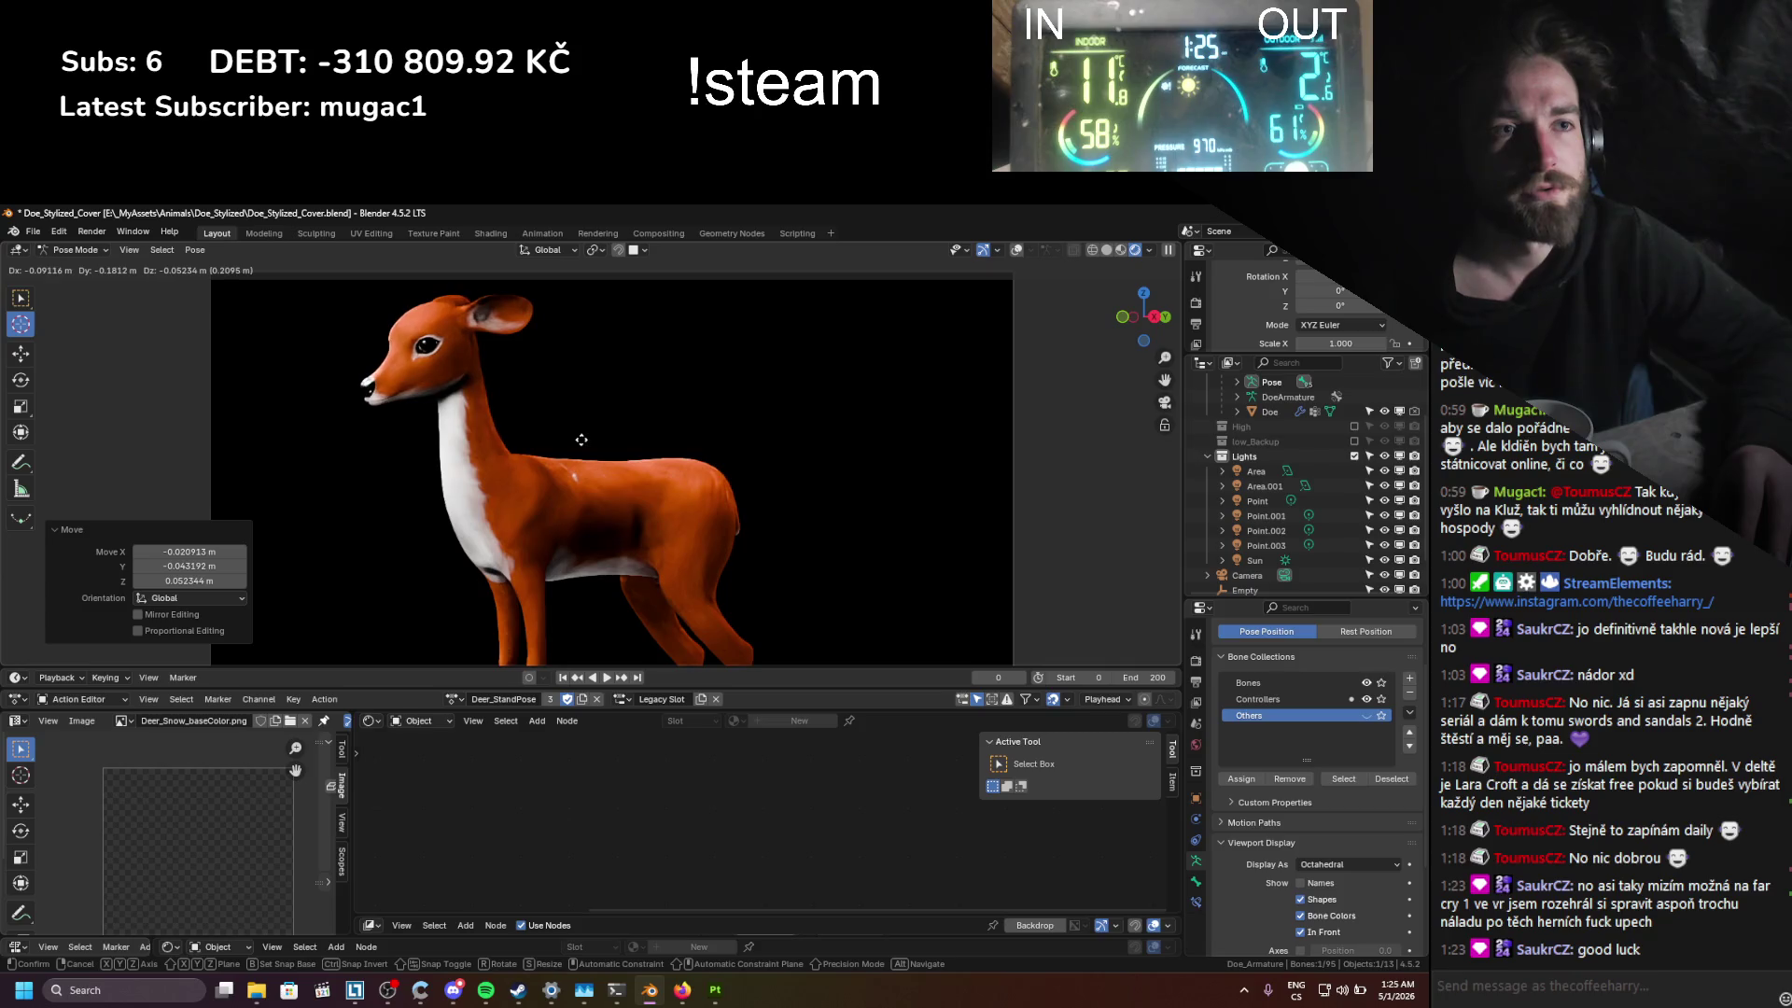
{"action": "left_click", "coordinate": [574, 441]}
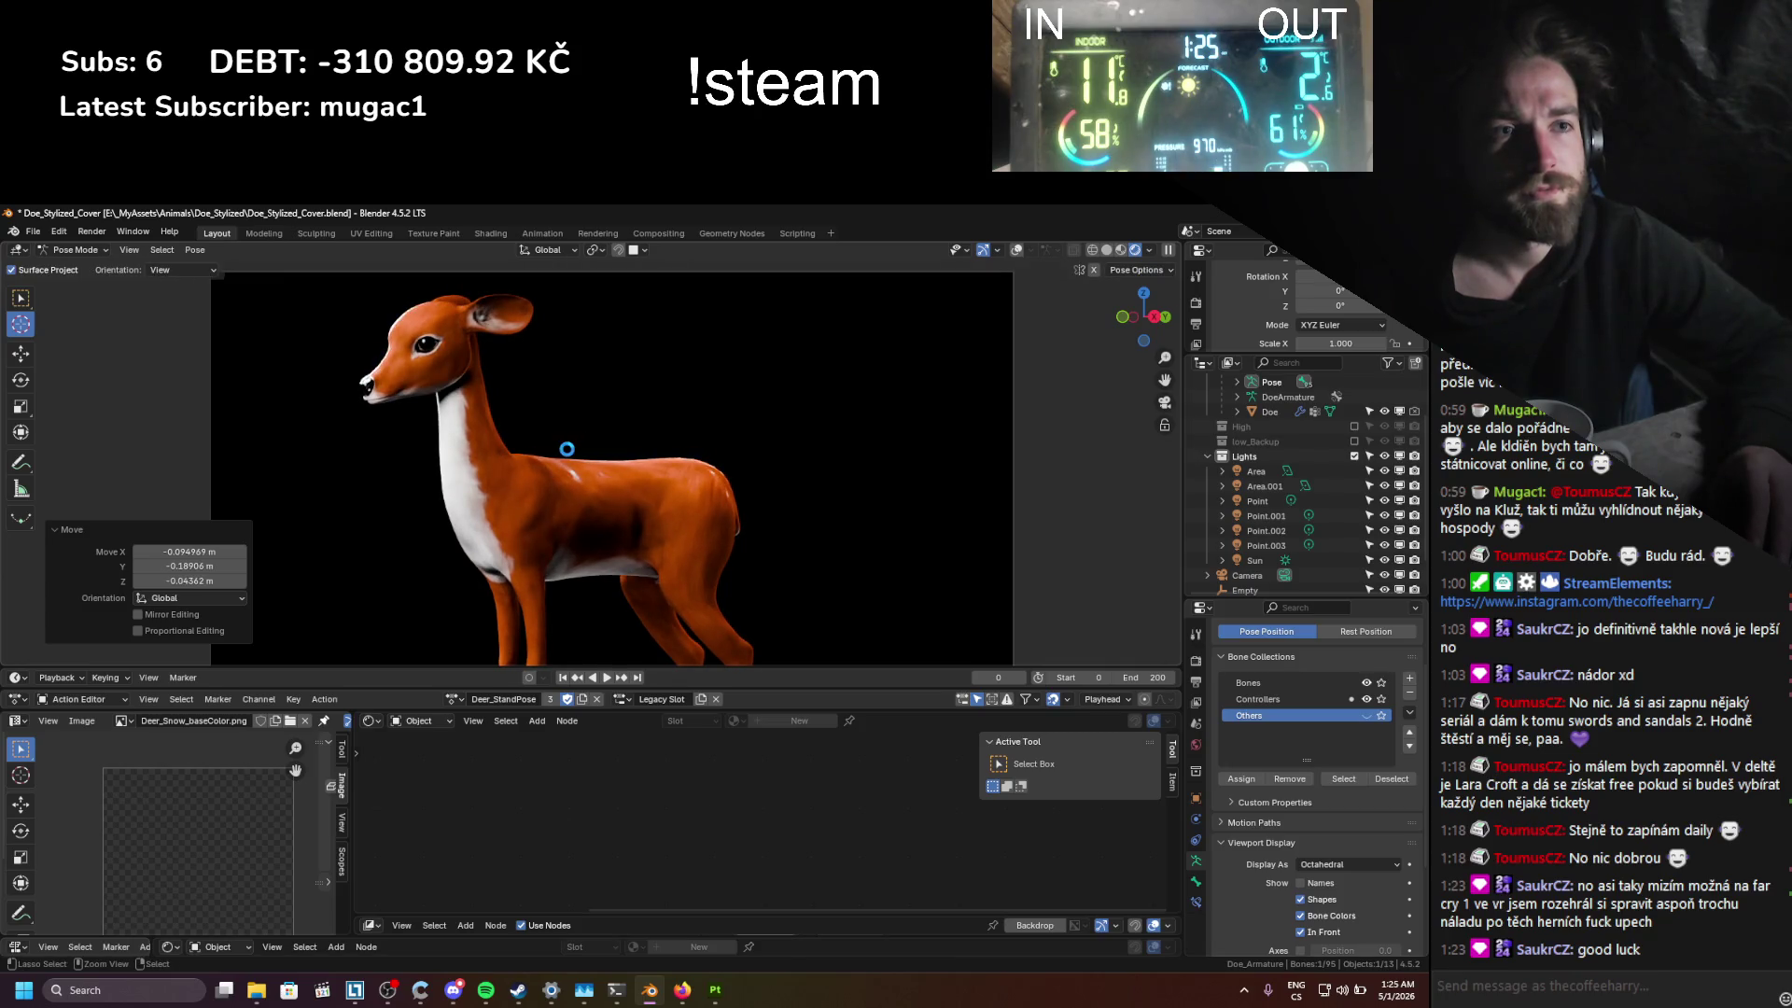
{"action": "key", "text": "ctrl+s"}
Step: Orbit slightly, deselect all bones, and leave the textured doe shown without overlays
{"action": "middle_click_drag", "start_coordinate": [563, 448], "coordinate": [546, 421]}
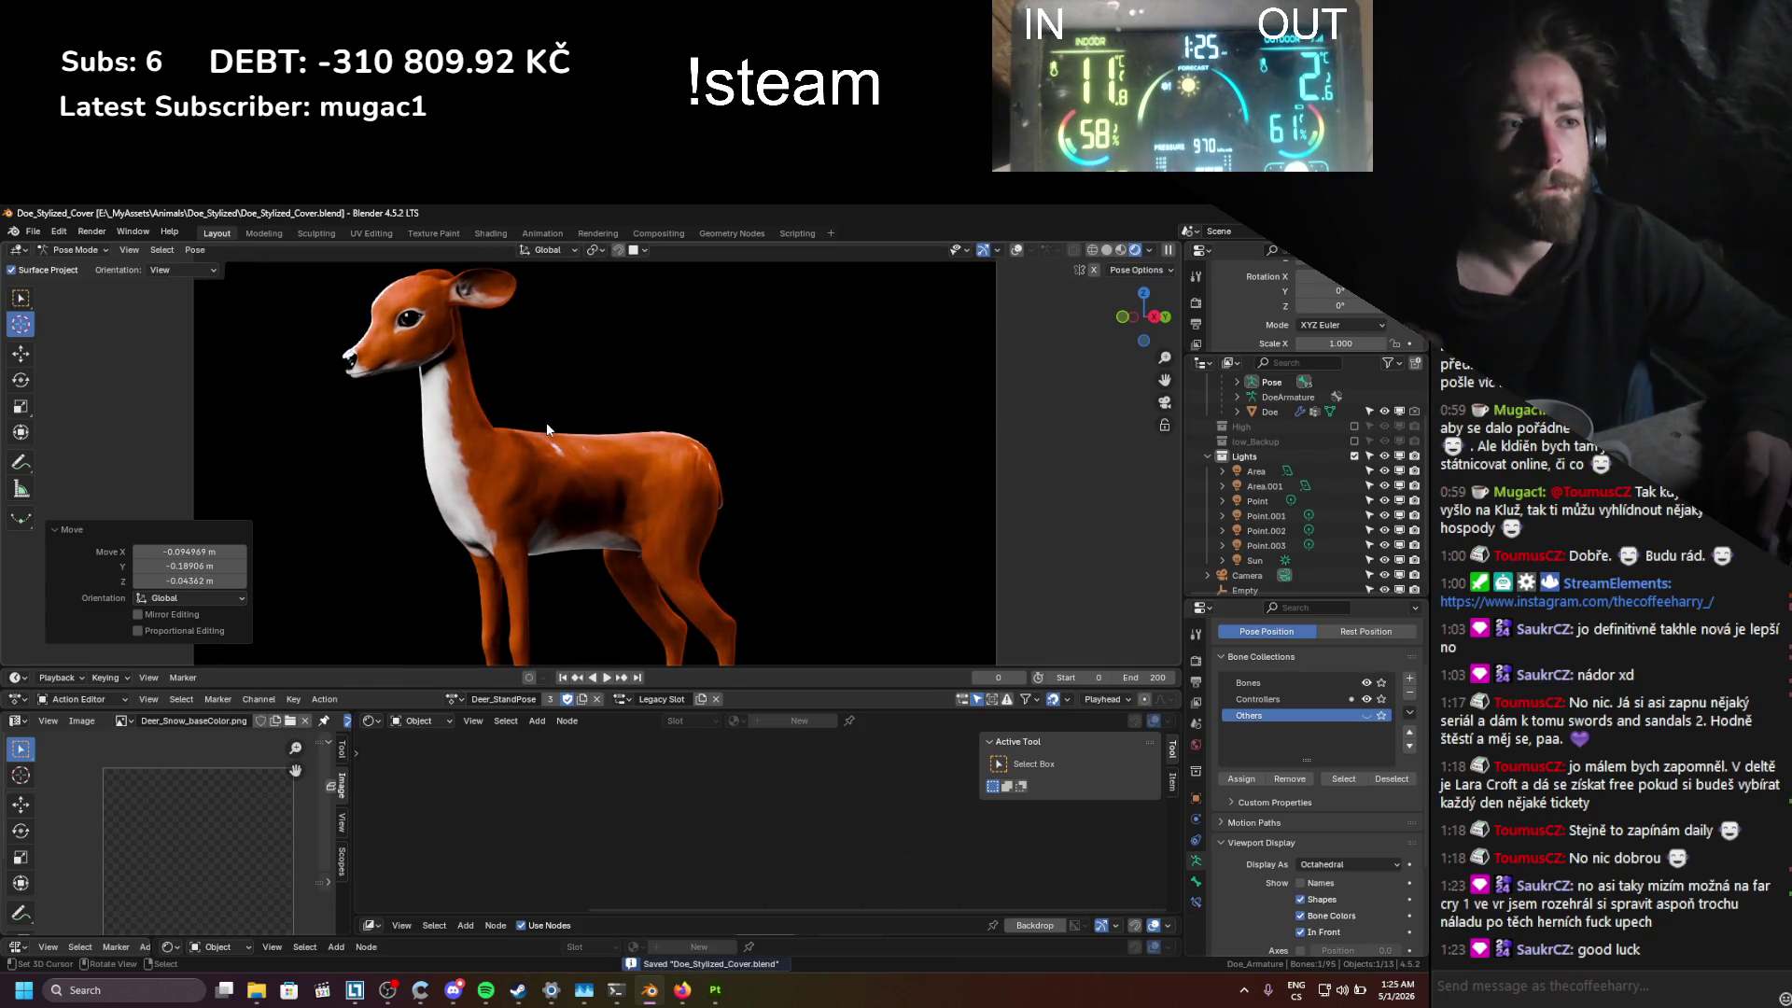
{"action": "left_click", "coordinate": [525, 616]}
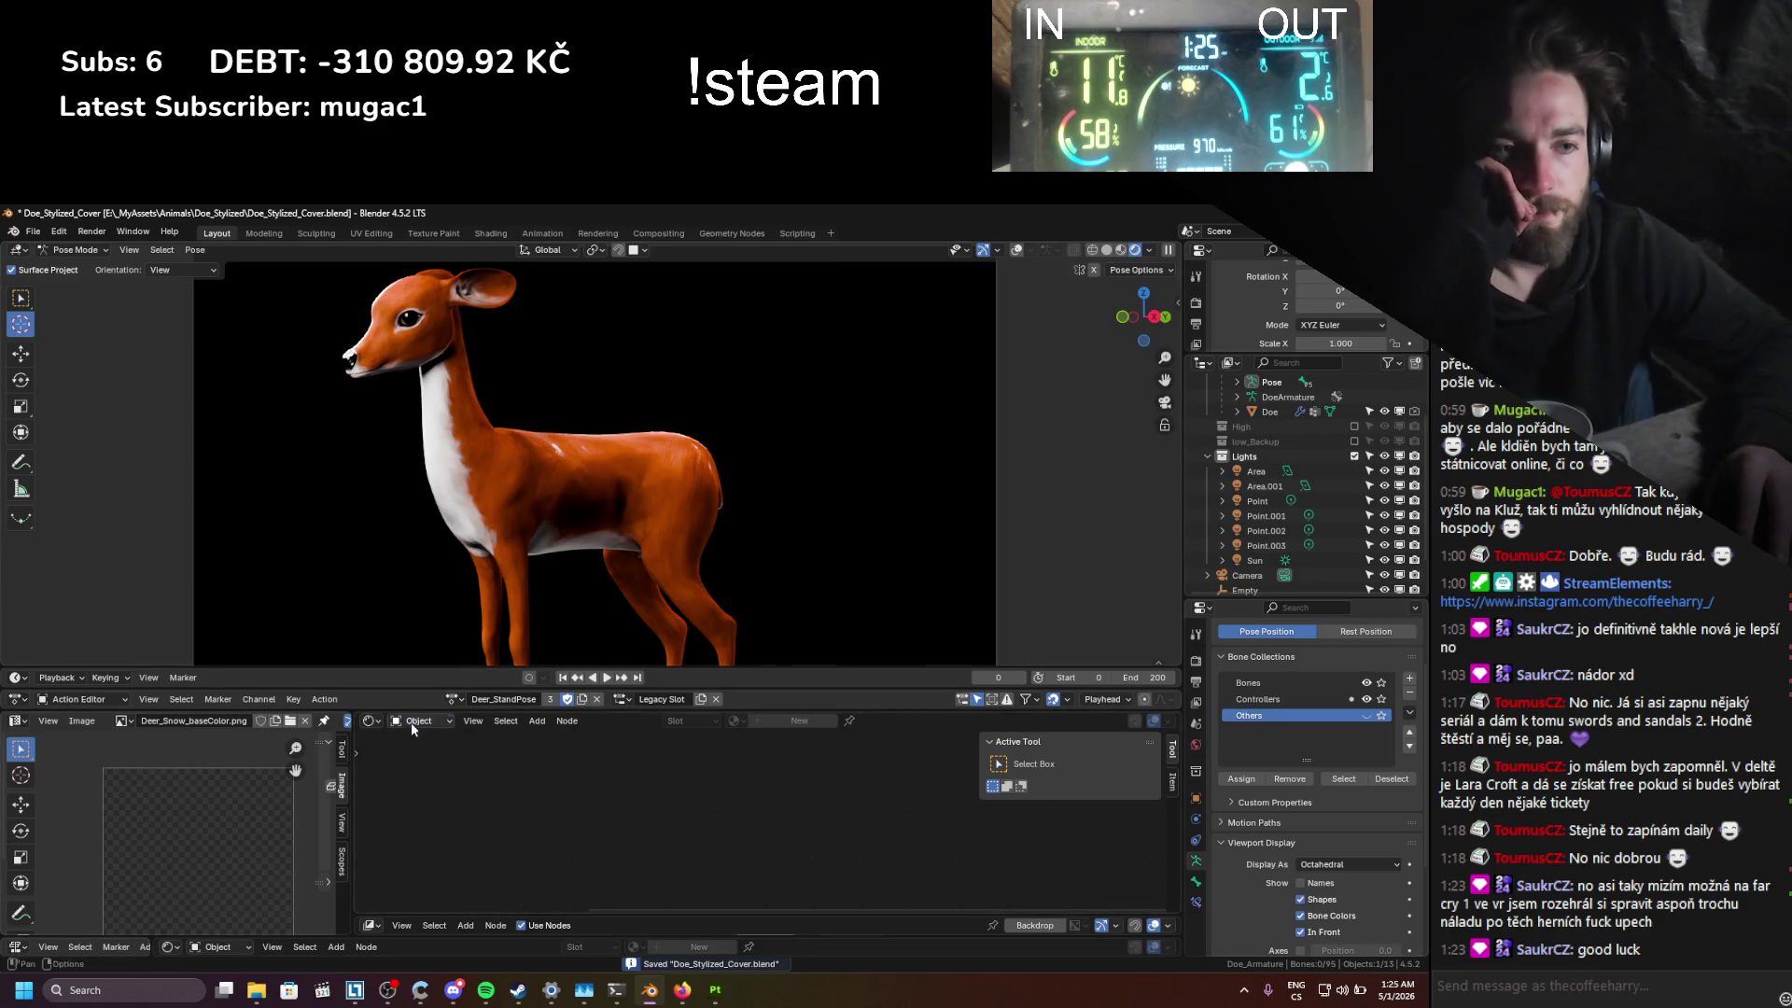
{"action": "left_click", "coordinate": [411, 757]}
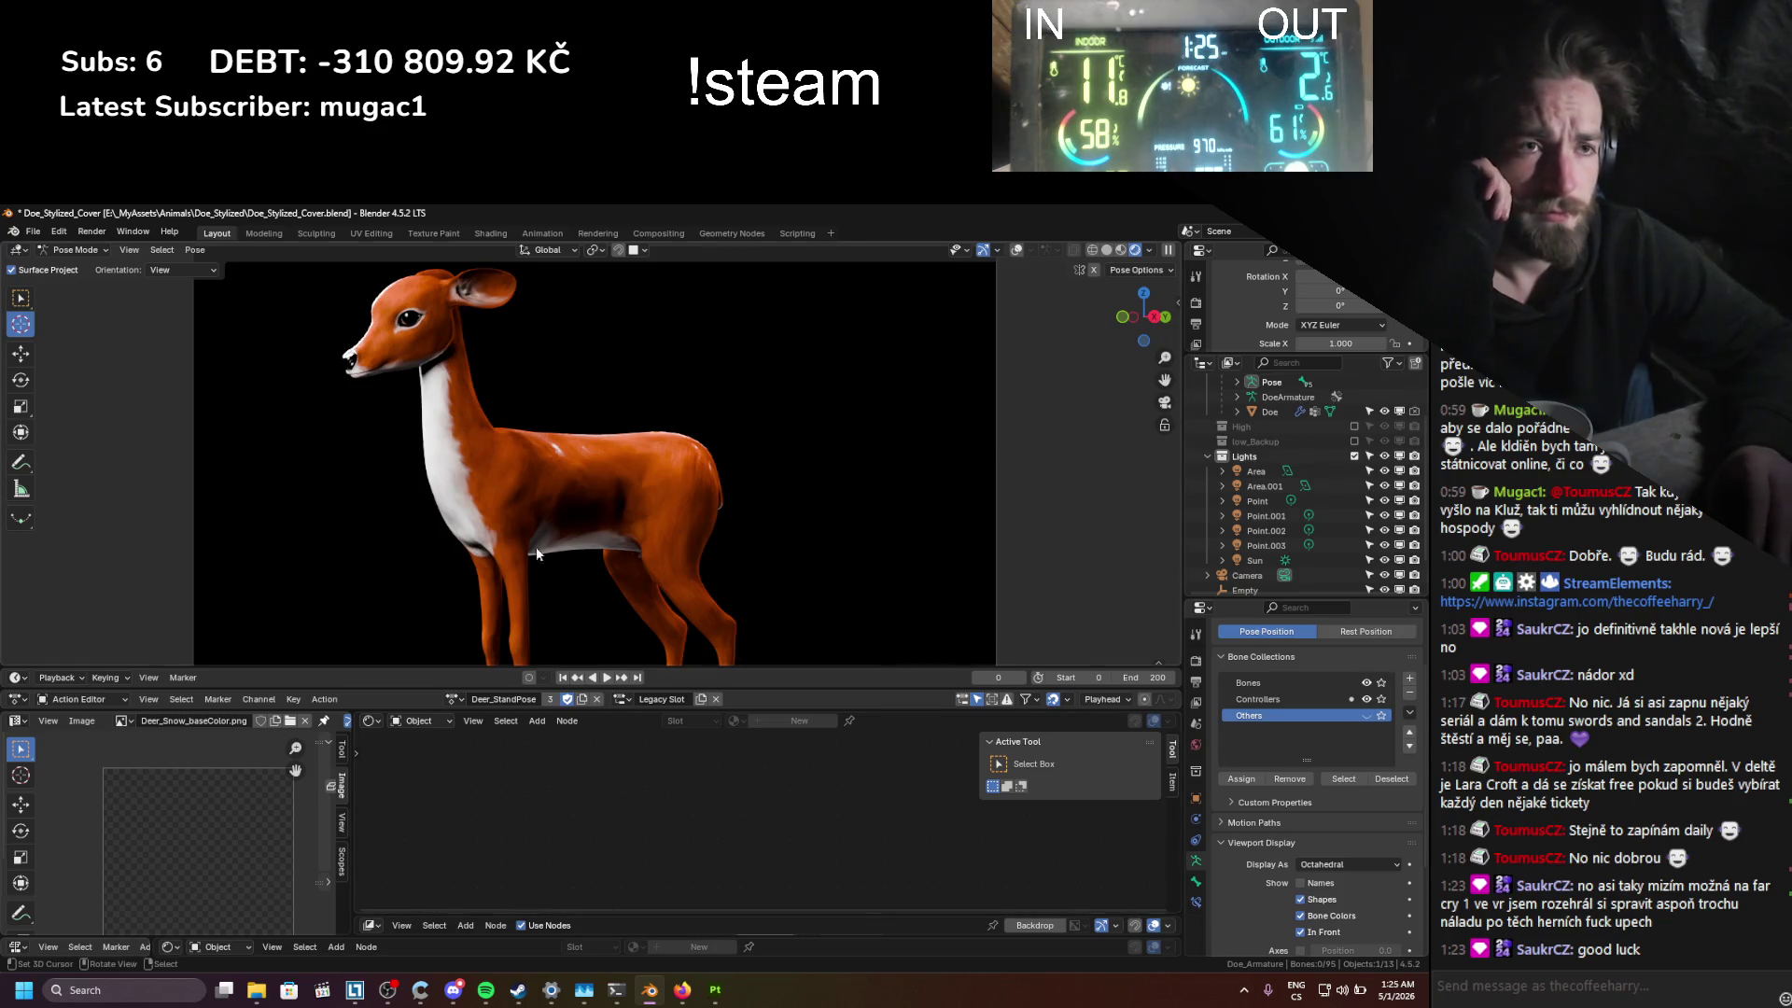
{"action": "left_click", "coordinate": [1017, 250]}
{"action": "left_click", "coordinate": [1018, 250]}
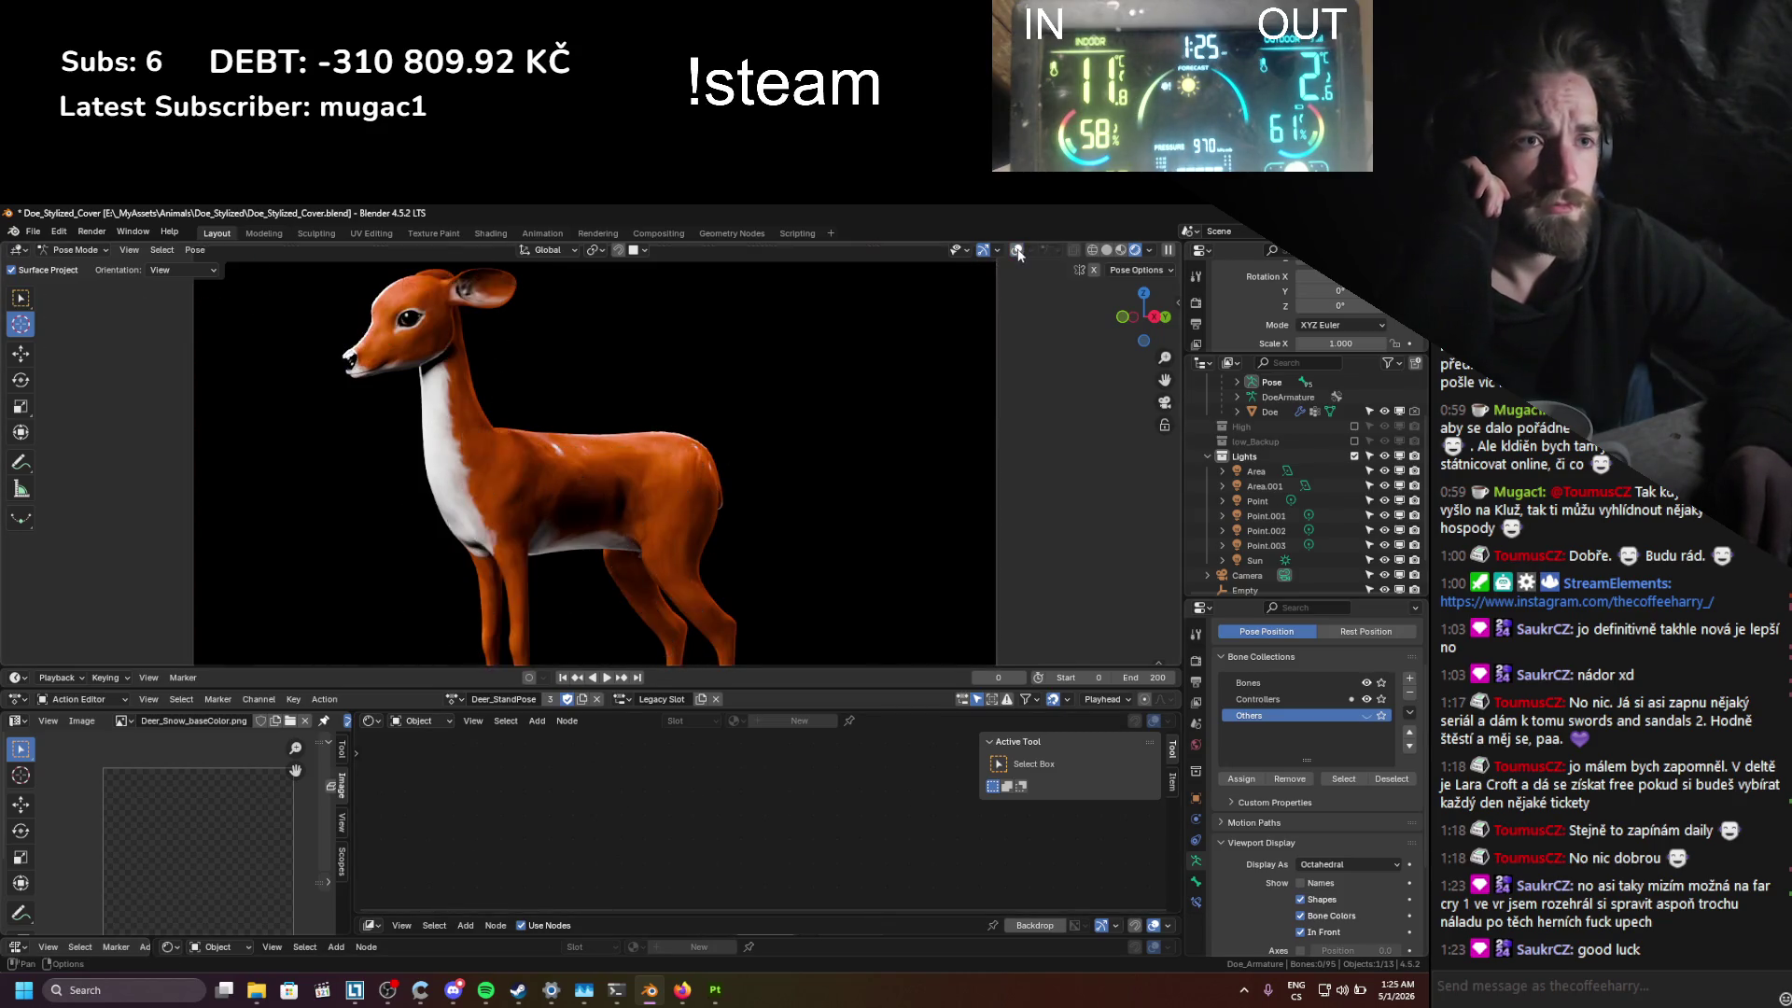
Step: Select the Doe mesh to show its material nodes and save the file
{"action": "left_click", "coordinate": [666, 494]}
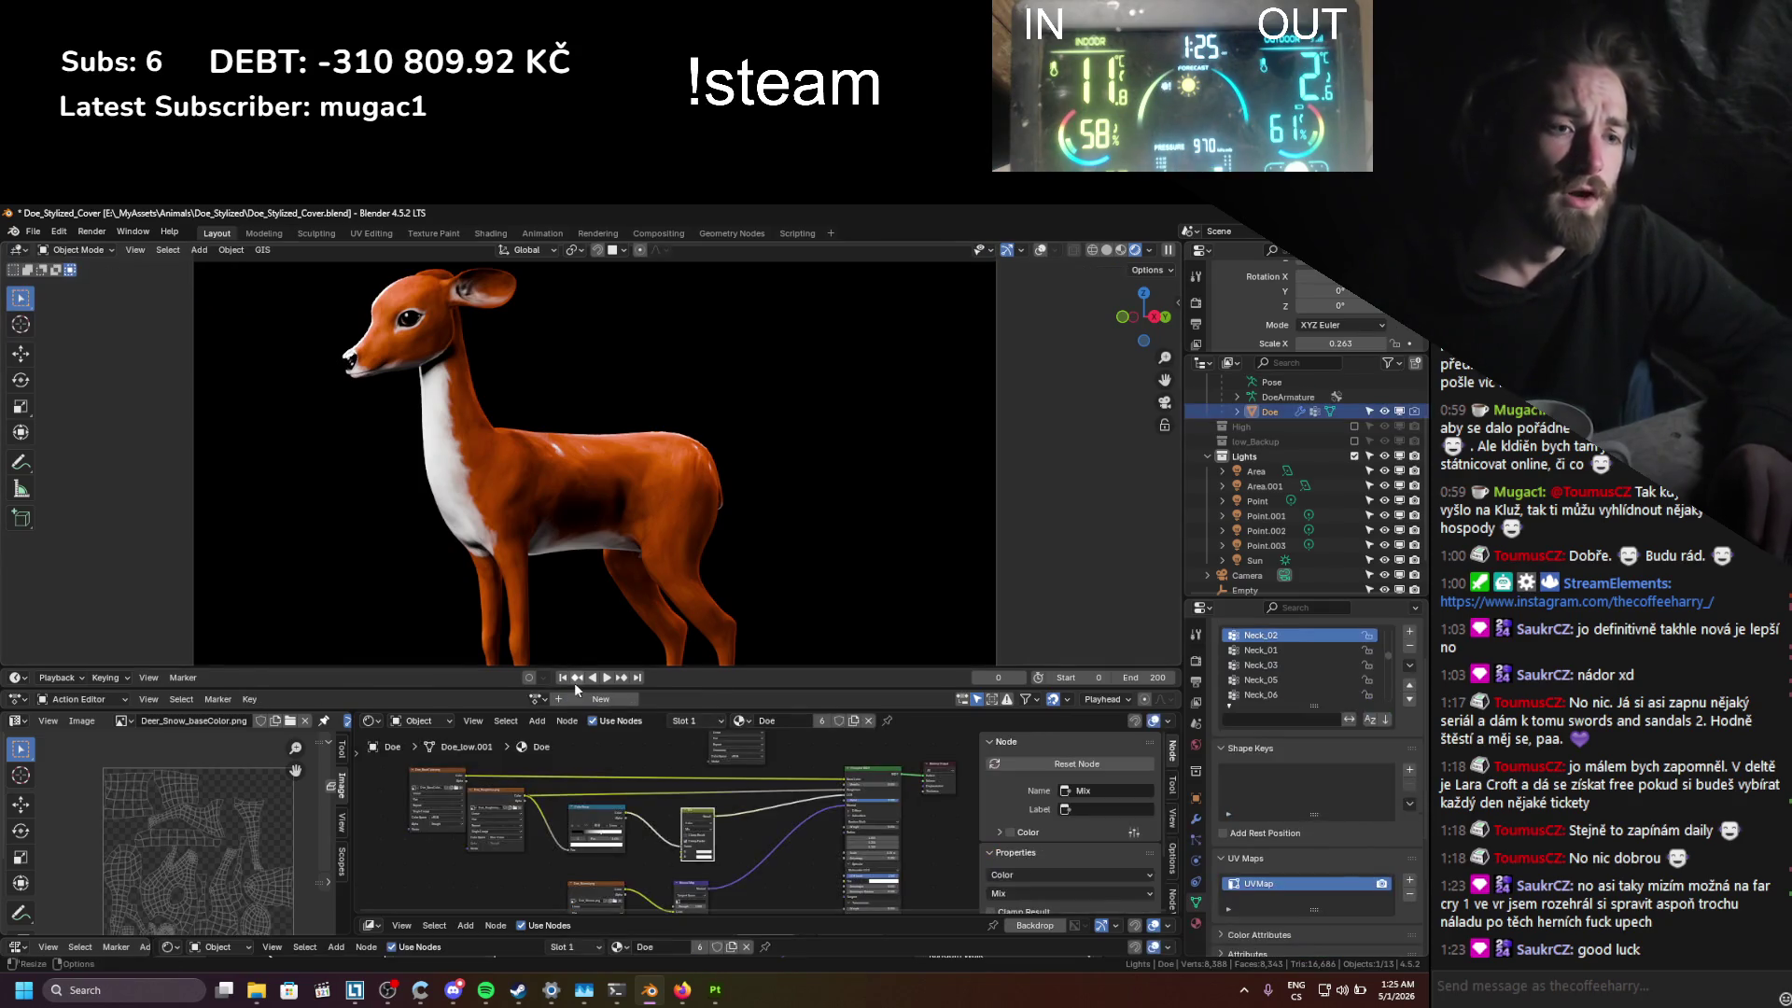
{"action": "scroll", "coordinate": [625, 793], "scroll_direction": "up", "scroll_amount": 4}
{"action": "key", "text": "ctrl+s"}
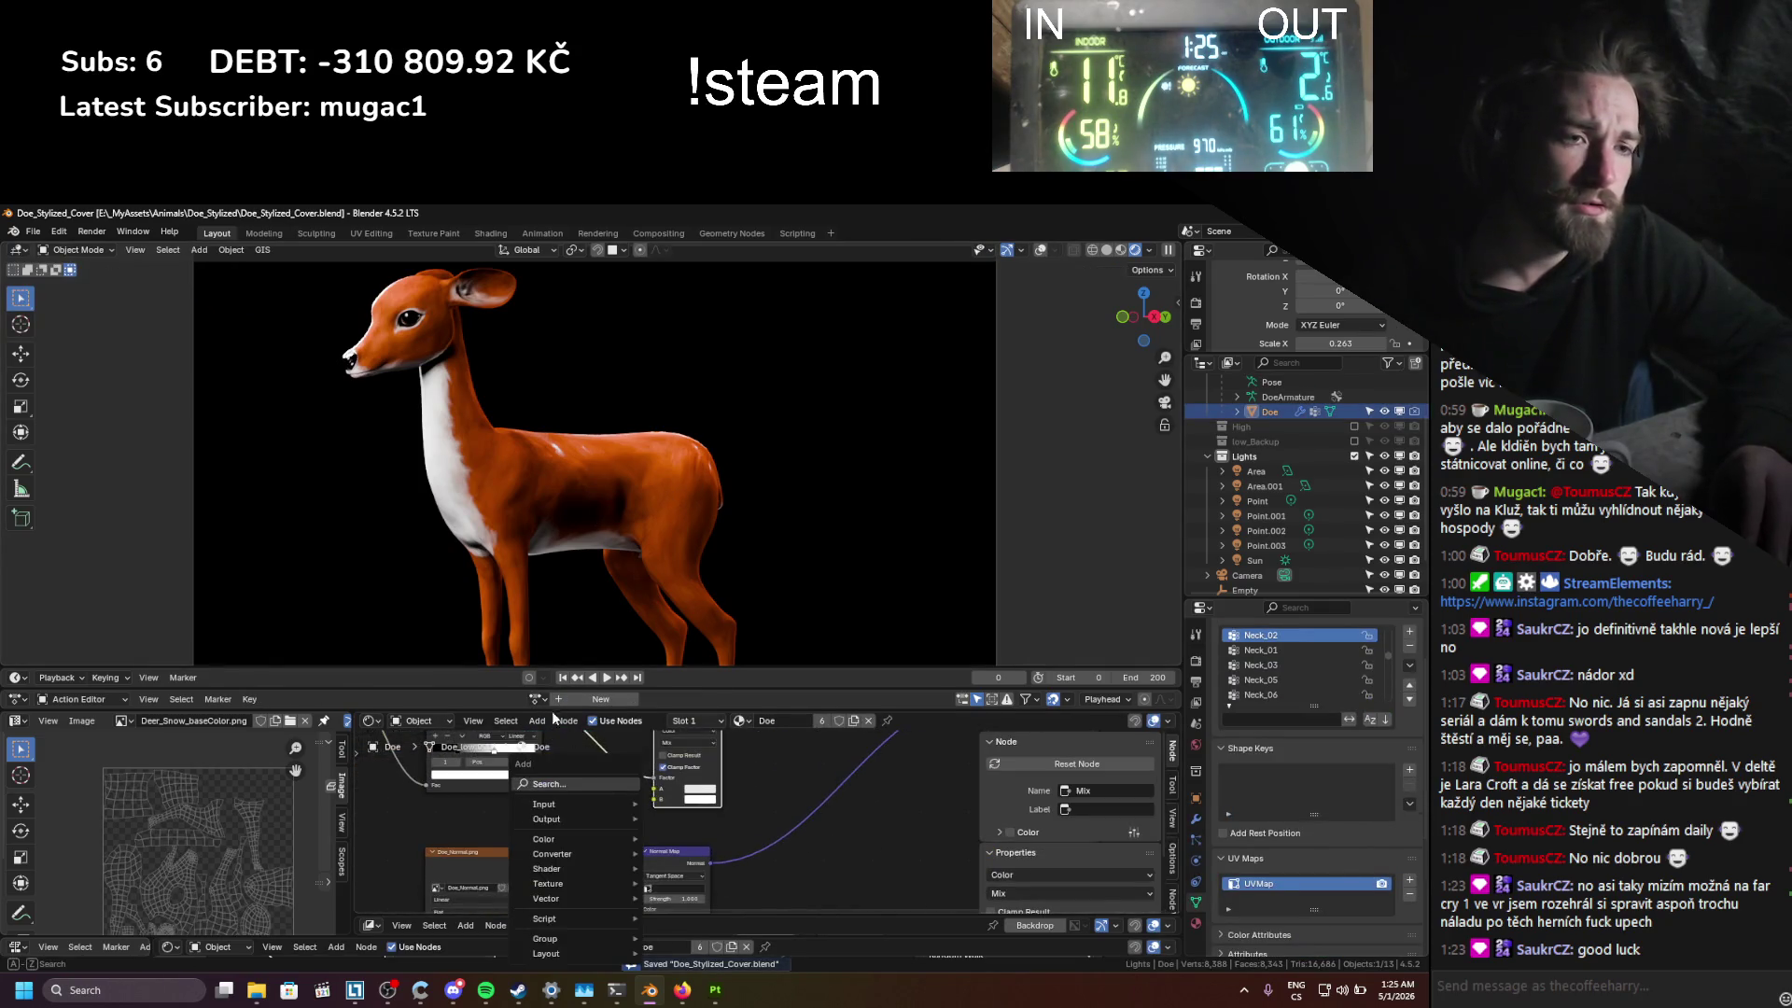
Step: Add a Value node to the Doe material through the node search
{"action": "key", "text": "shift+a"}
{"action": "type", "text": "floa"}
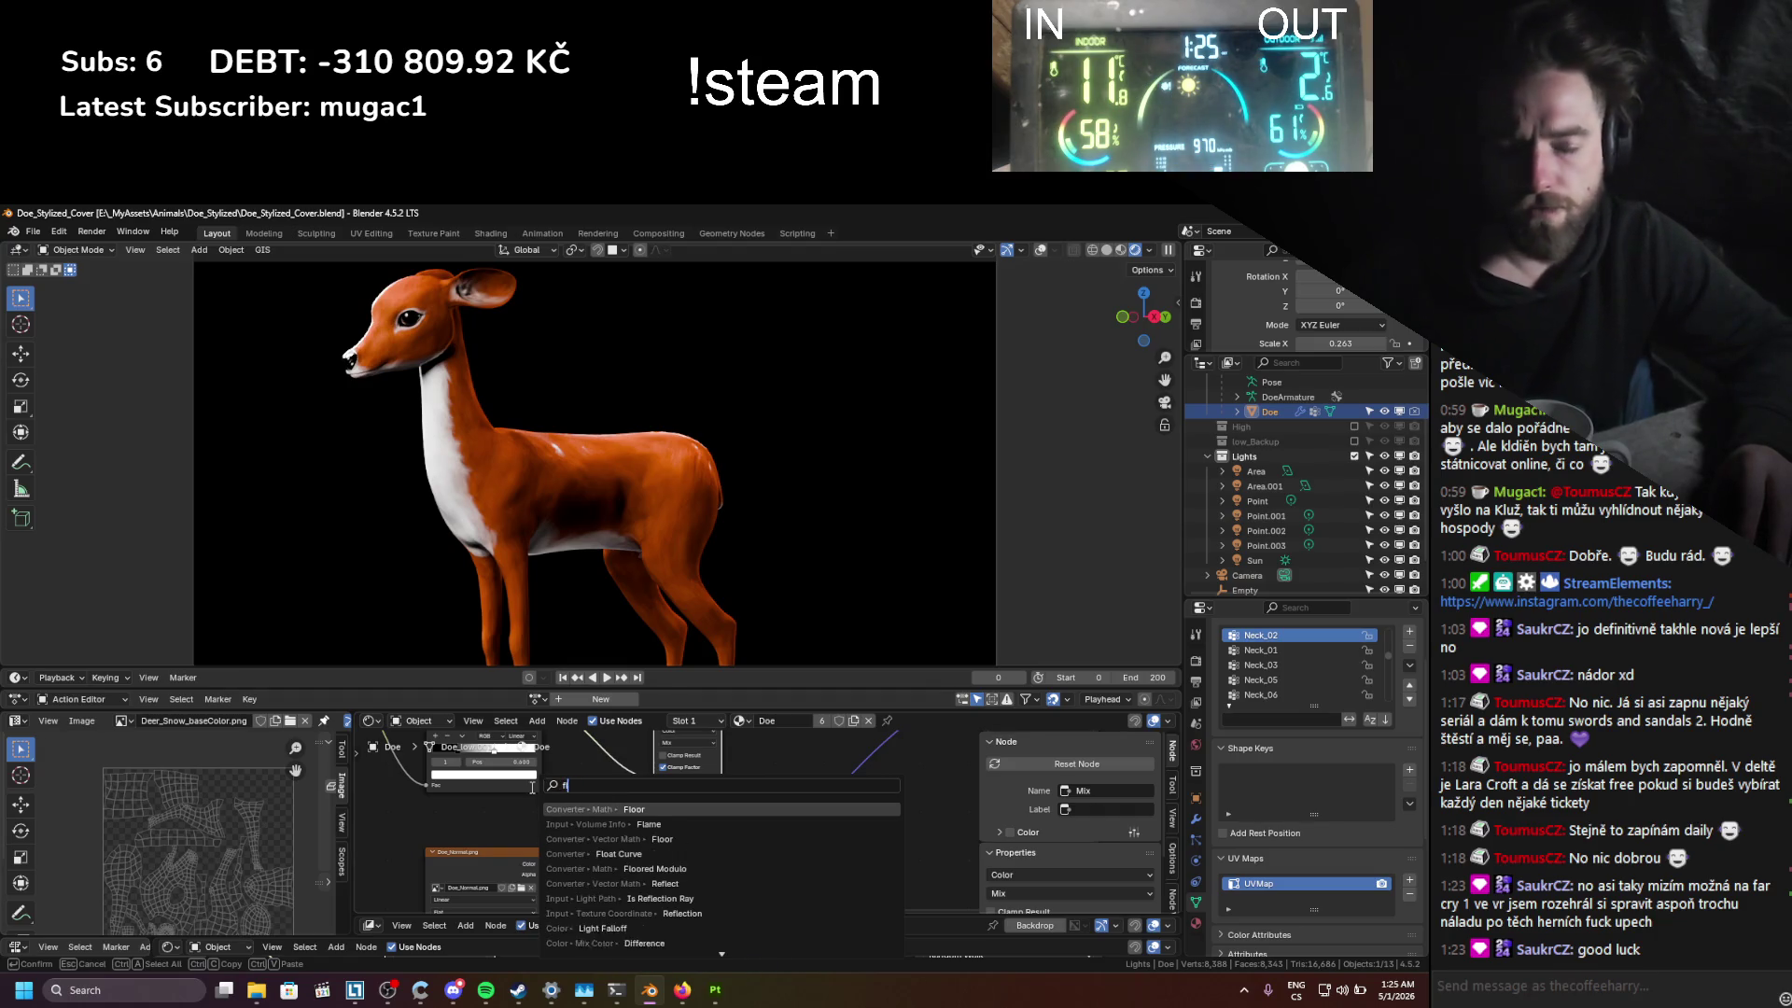
{"action": "key", "text": "BackSpace"}
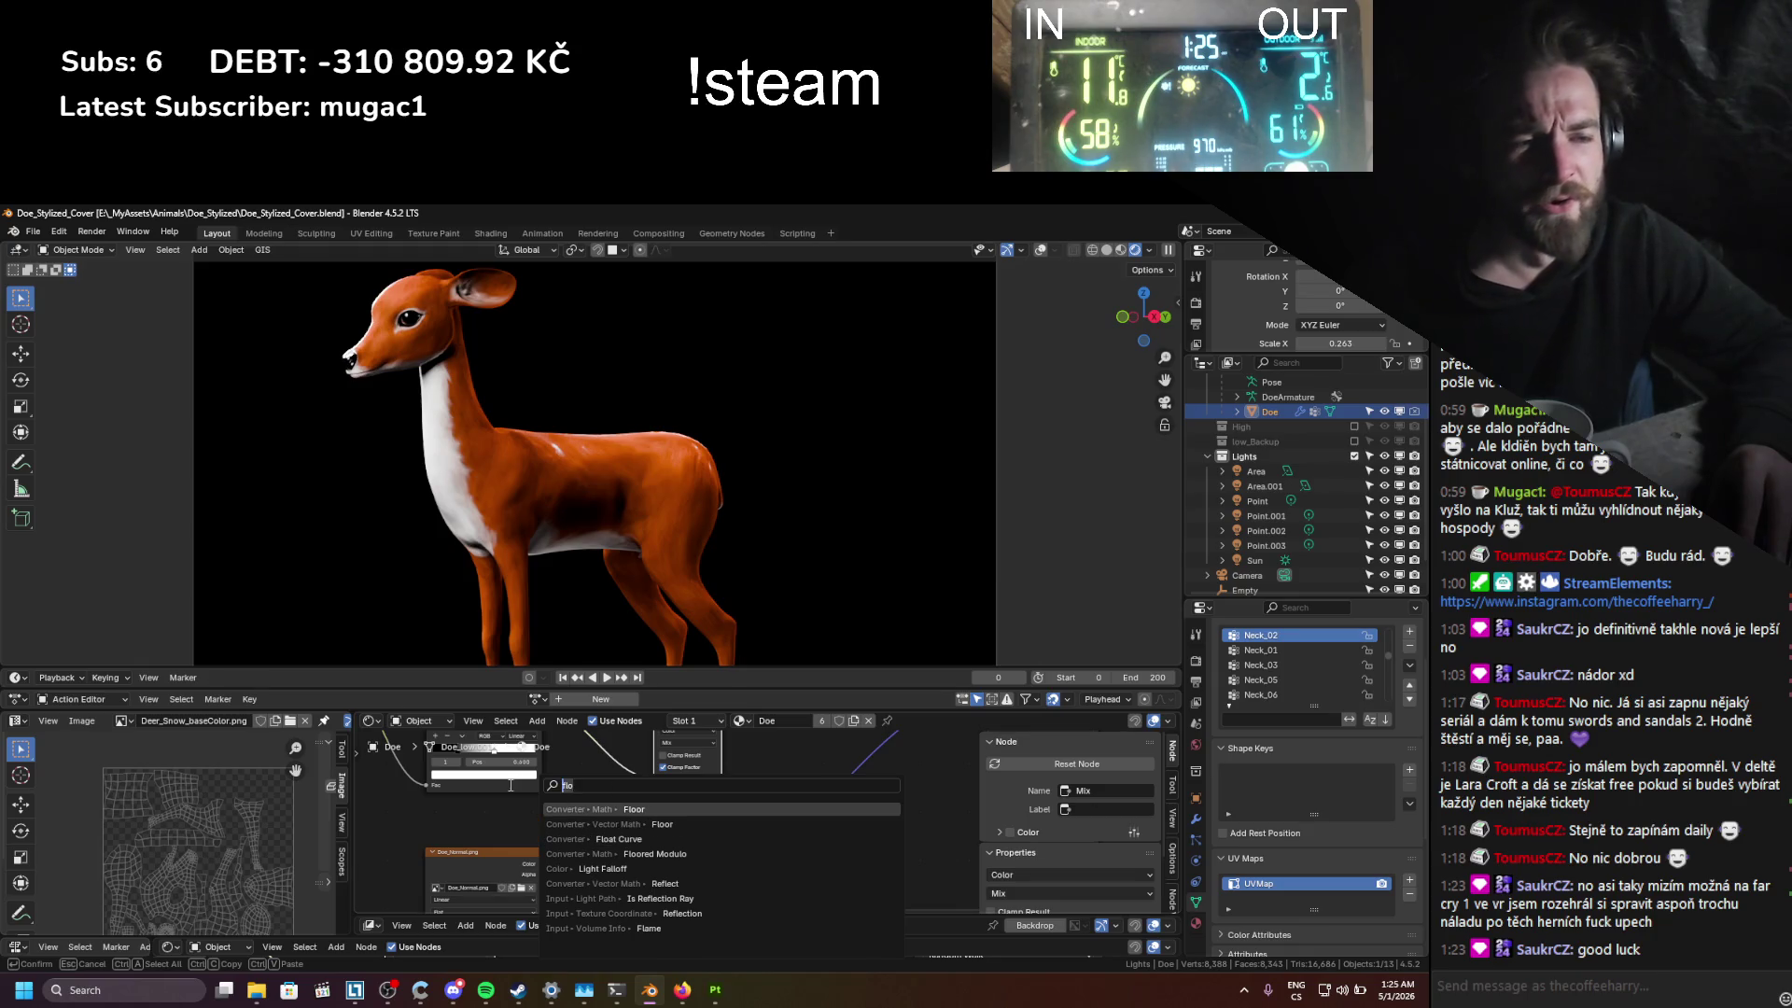
{"action": "key", "text": "BackSpace"}
{"action": "key", "text": "BackSpace"}
{"action": "key", "text": "BackSpace"}
{"action": "type", "text": "va"}
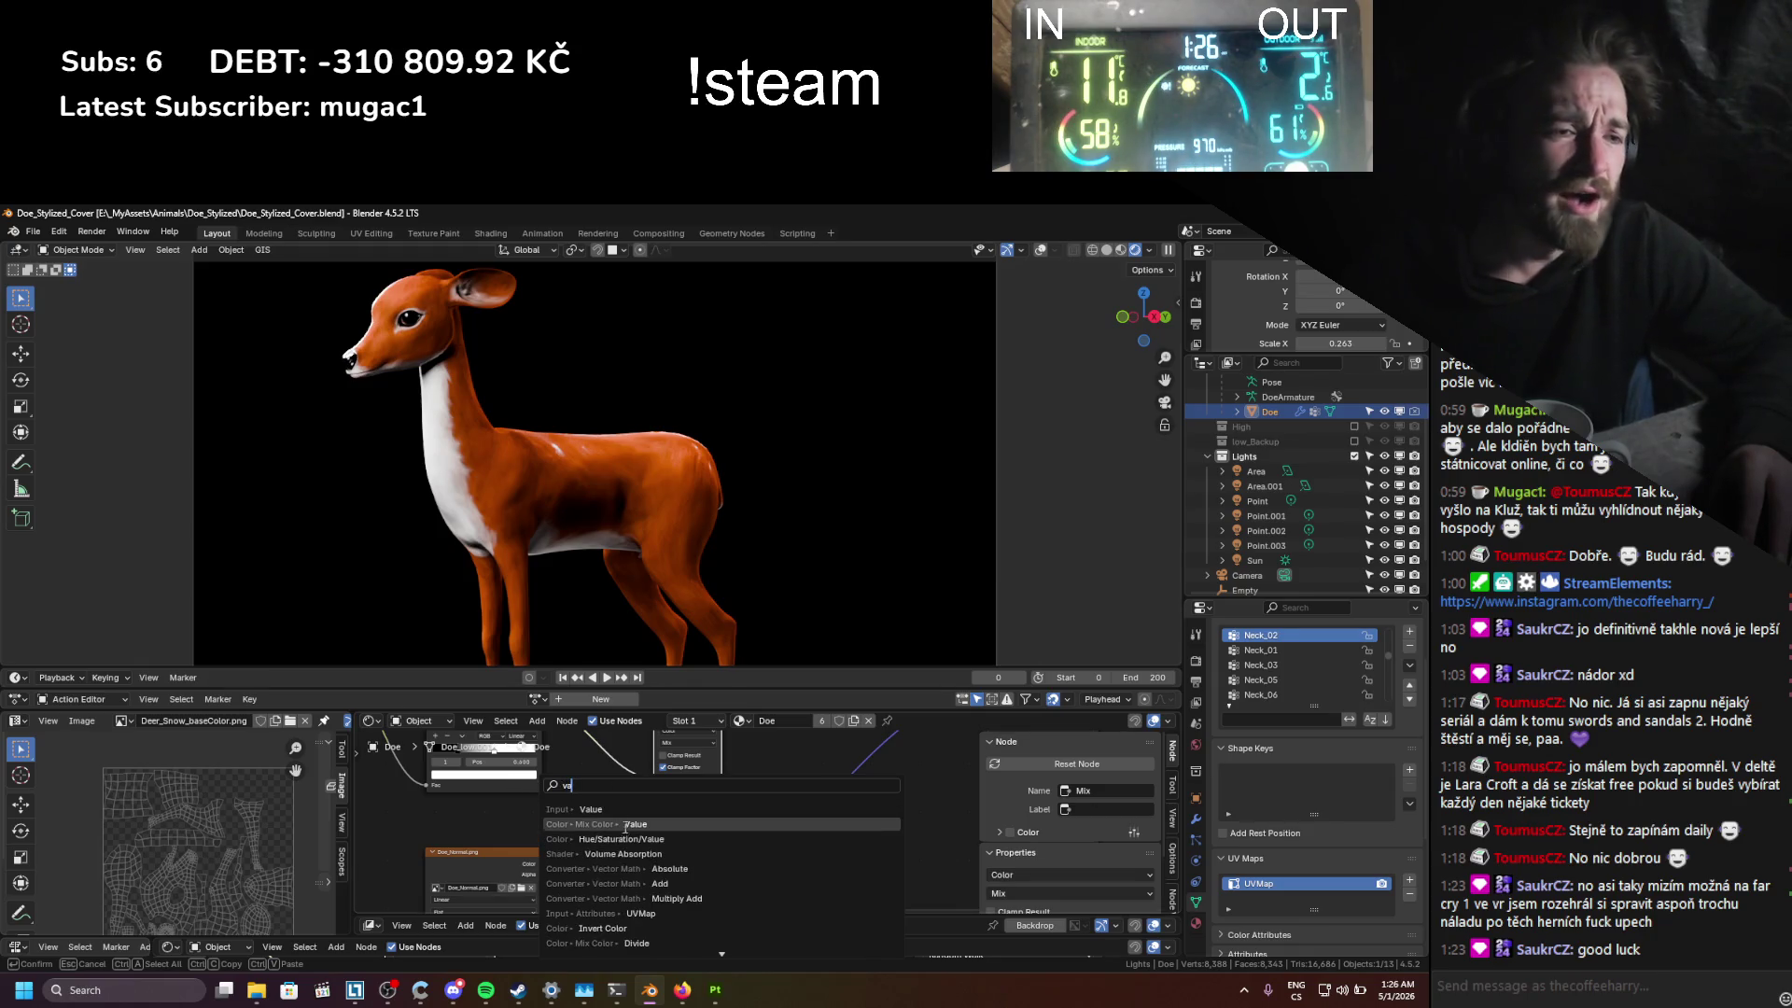
{"action": "left_click", "coordinate": [591, 809]}
{"action": "scroll", "coordinate": [595, 799], "scroll_direction": "up", "scroll_amount": 3}
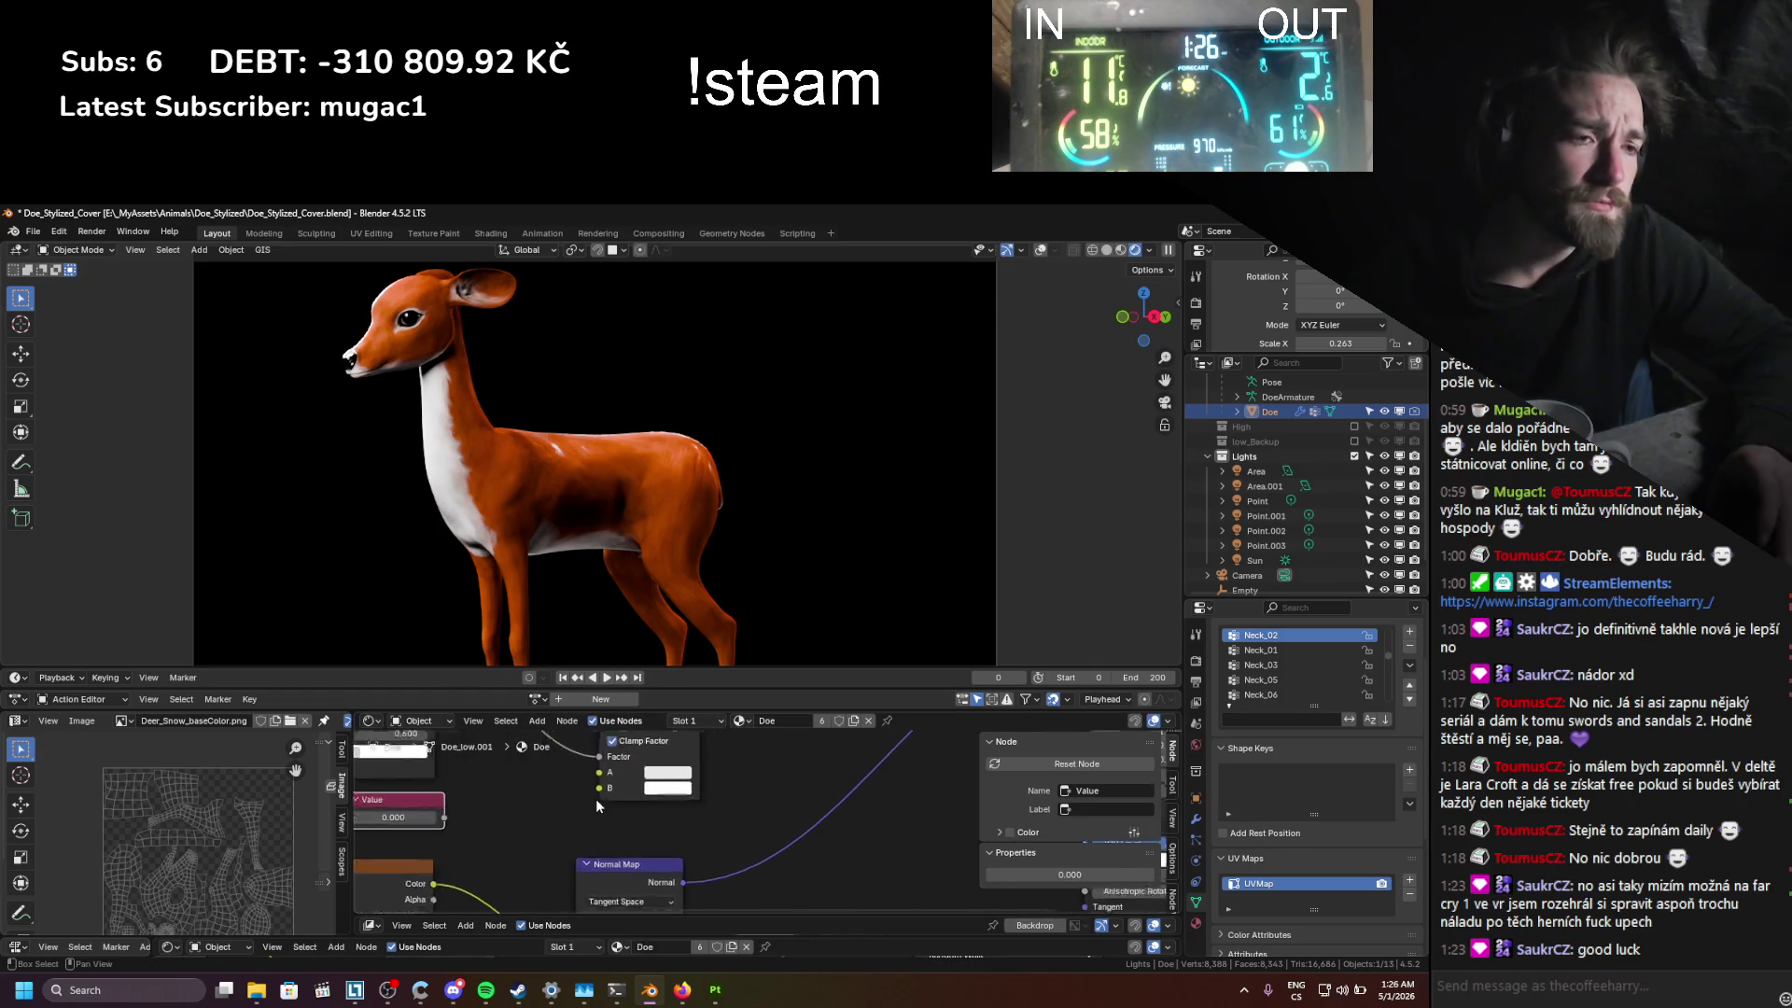
{"action": "left_click", "coordinate": [596, 799]}
Step: Link the Value node to the Mix node's B input, set it to about 1.06, and save
{"action": "left_click", "coordinate": [733, 819]}
{"action": "left_click", "coordinate": [758, 666]}
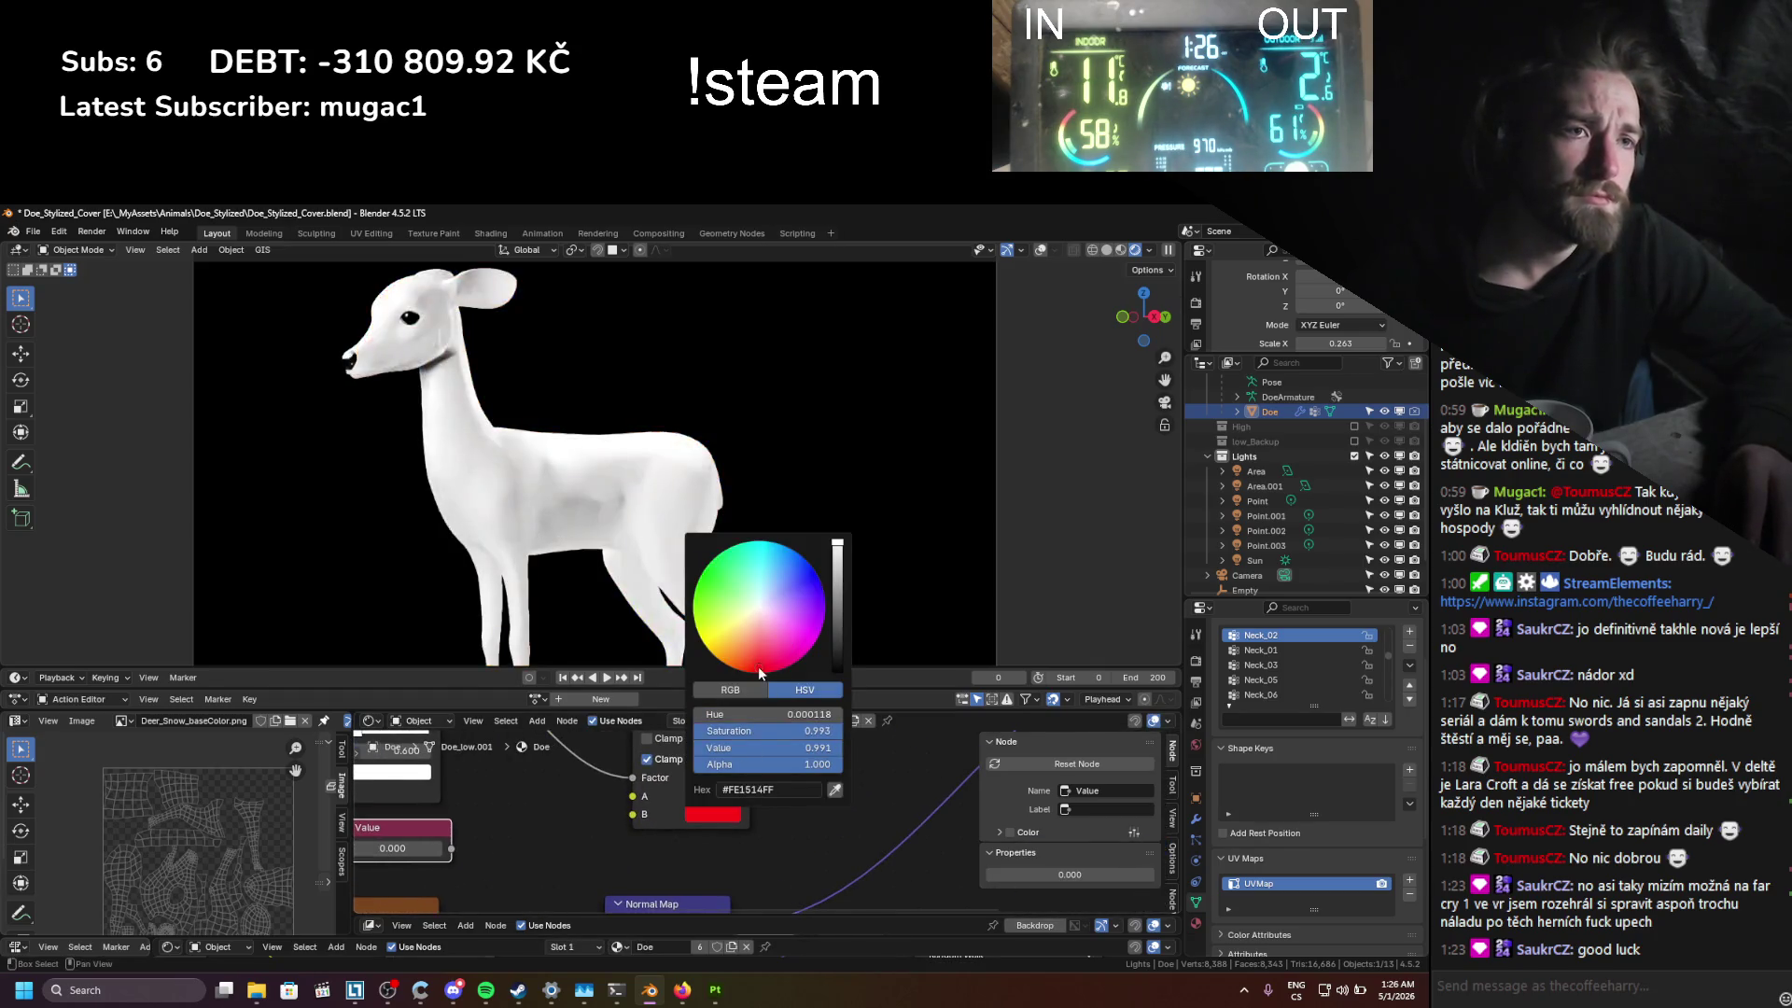
{"action": "key", "text": "ctrl+z"}
{"action": "left_click_drag", "start_coordinate": [450, 848], "coordinate": [483, 846]}
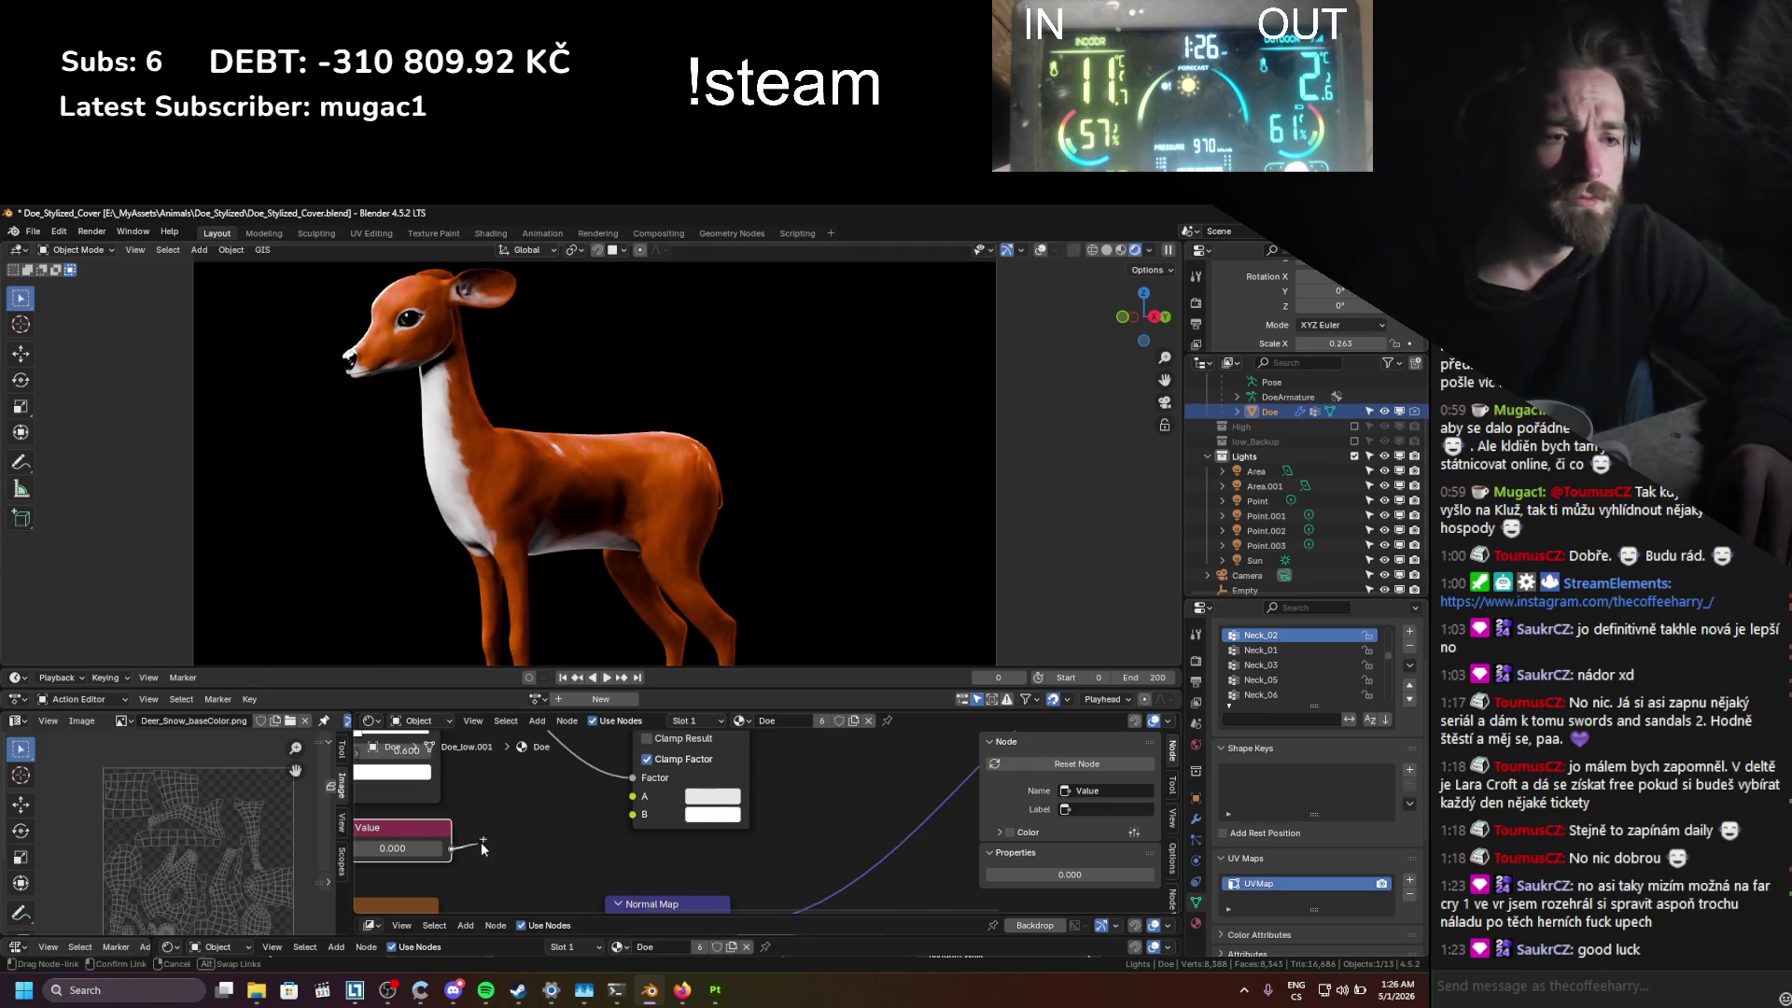
{"action": "left_click_drag", "start_coordinate": [635, 816], "coordinate": [633, 814]}
{"action": "left_click_drag", "start_coordinate": [481, 839], "coordinate": [531, 839]}
{"action": "key", "text": "ctrl+s"}
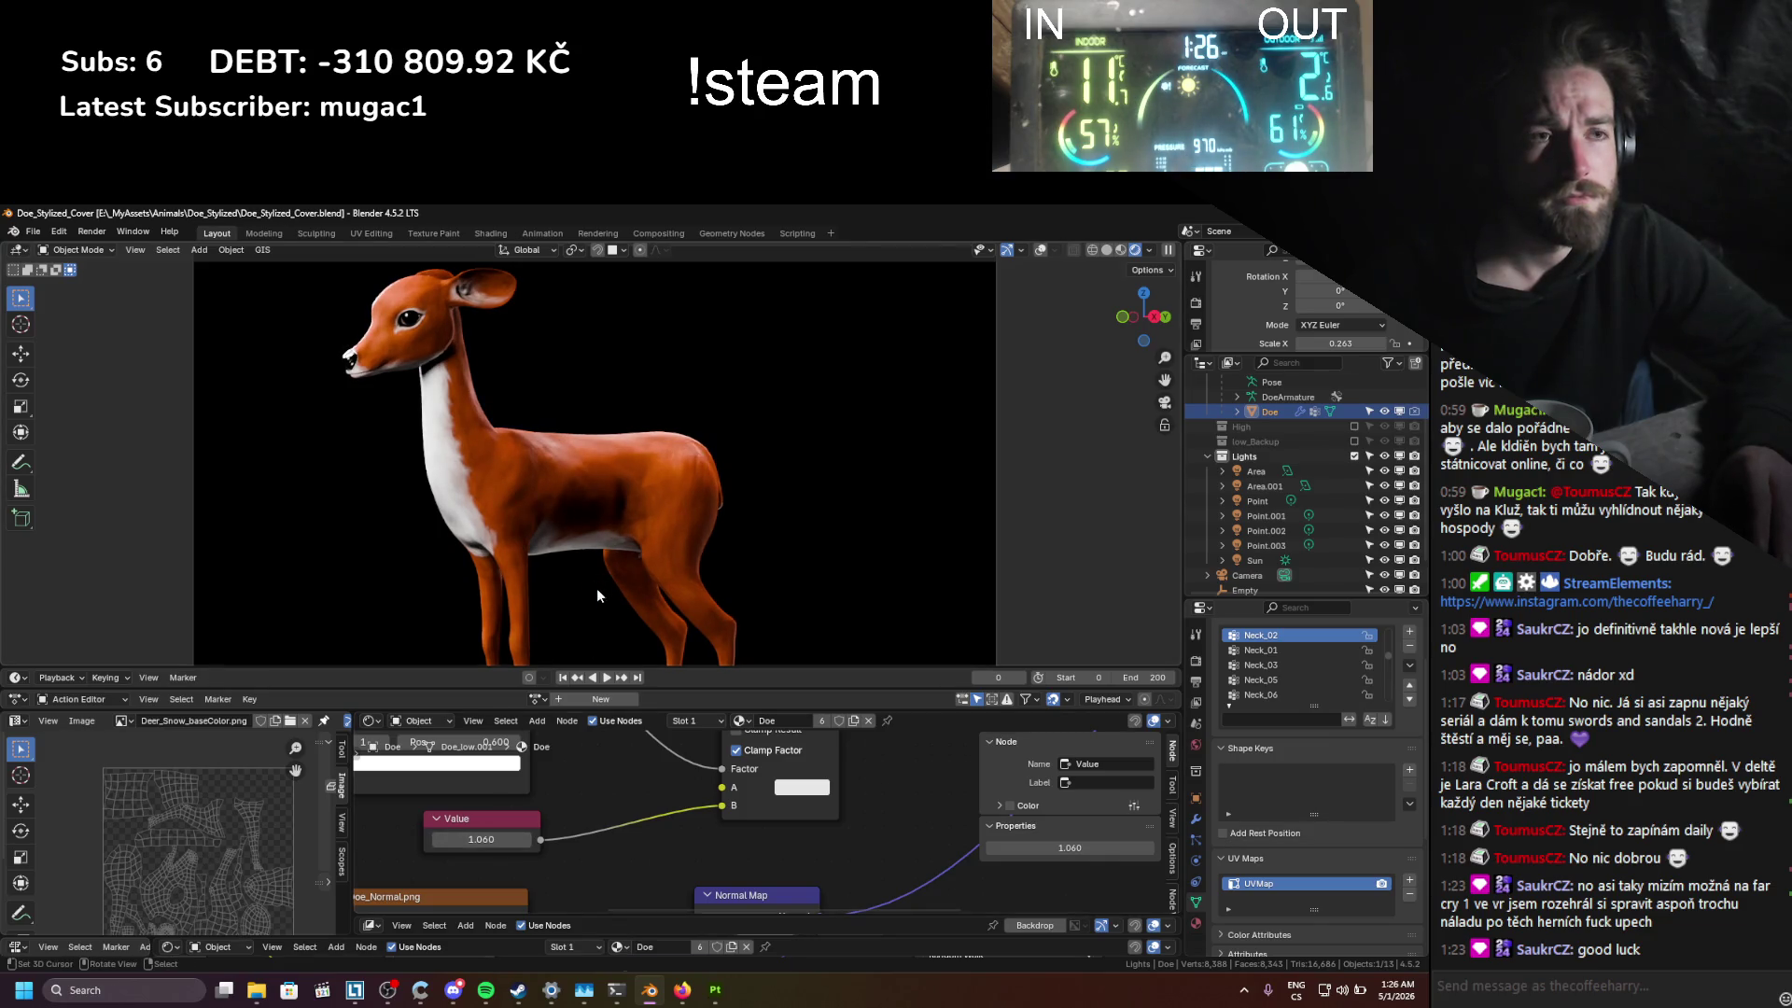
{"action": "scroll", "coordinate": [597, 808], "scroll_direction": "down", "scroll_amount": 1}
{"action": "middle_click_drag", "start_coordinate": [596, 804], "coordinate": [537, 823], "text": "ctrl"}
Step: In camera view, move the HeadLookAt bone in Pose Mode to re-aim the doe's head
{"action": "key", "text": "KP_0"}
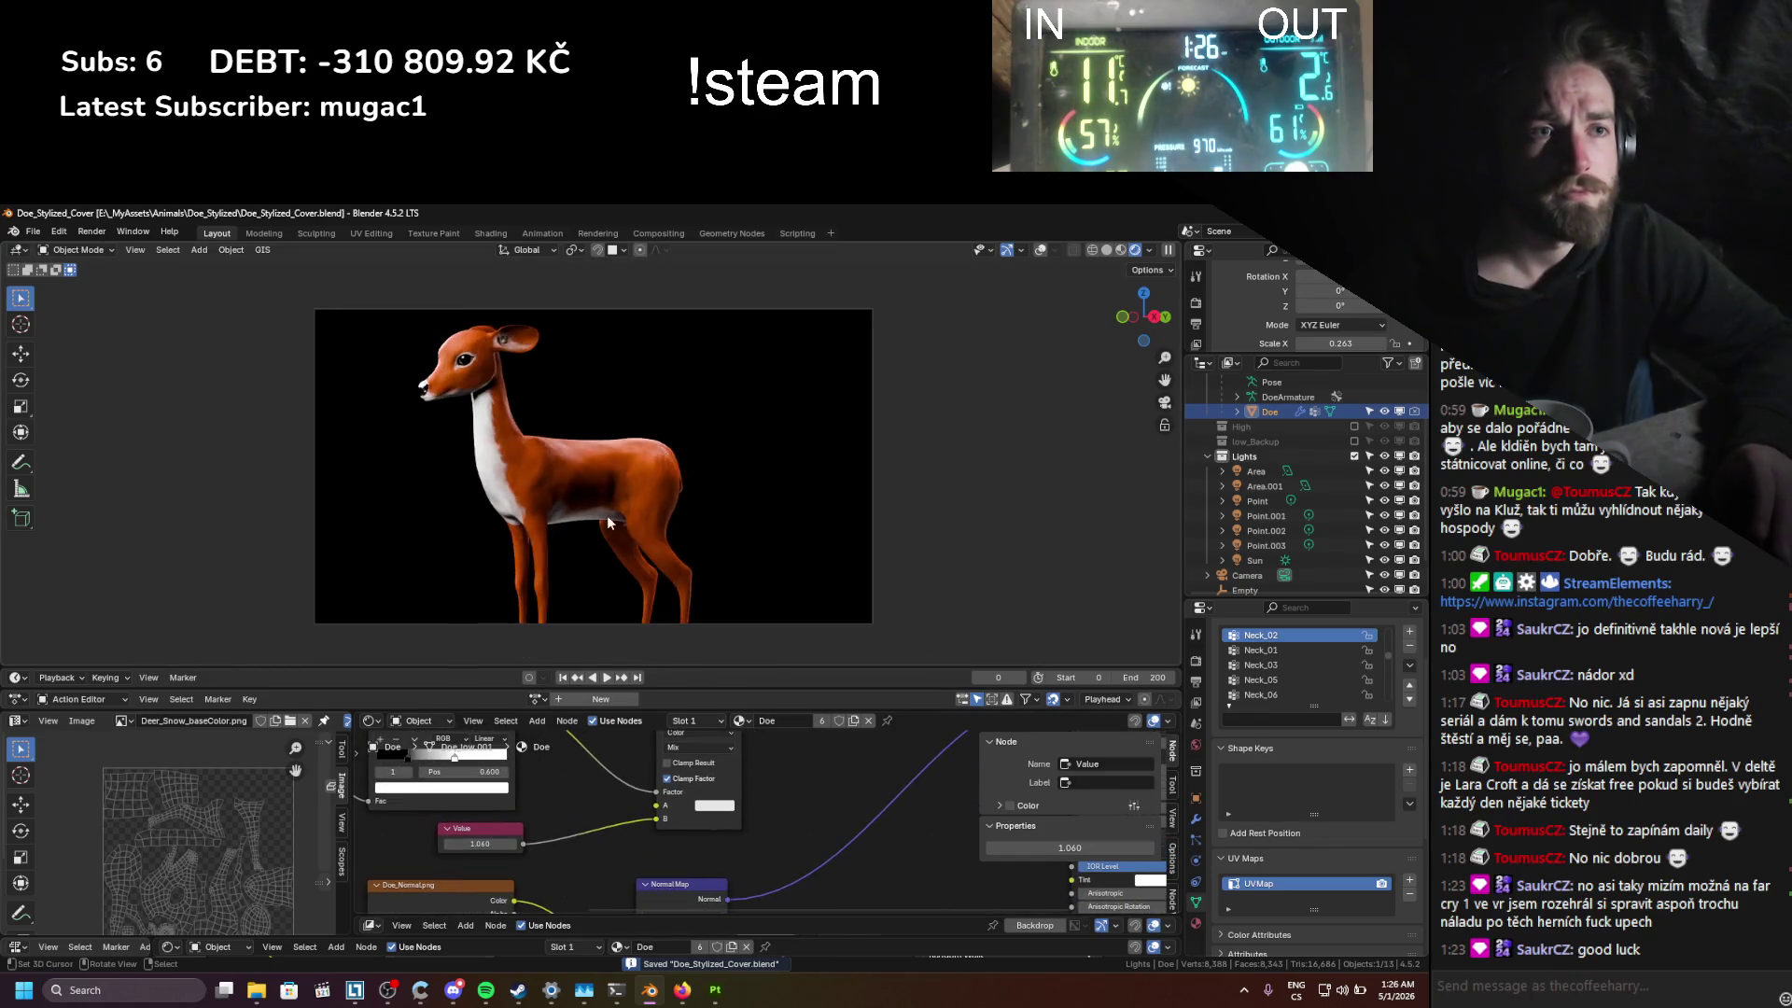
{"action": "left_click", "coordinate": [1042, 250]}
{"action": "key", "text": "ctrl+Tab"}
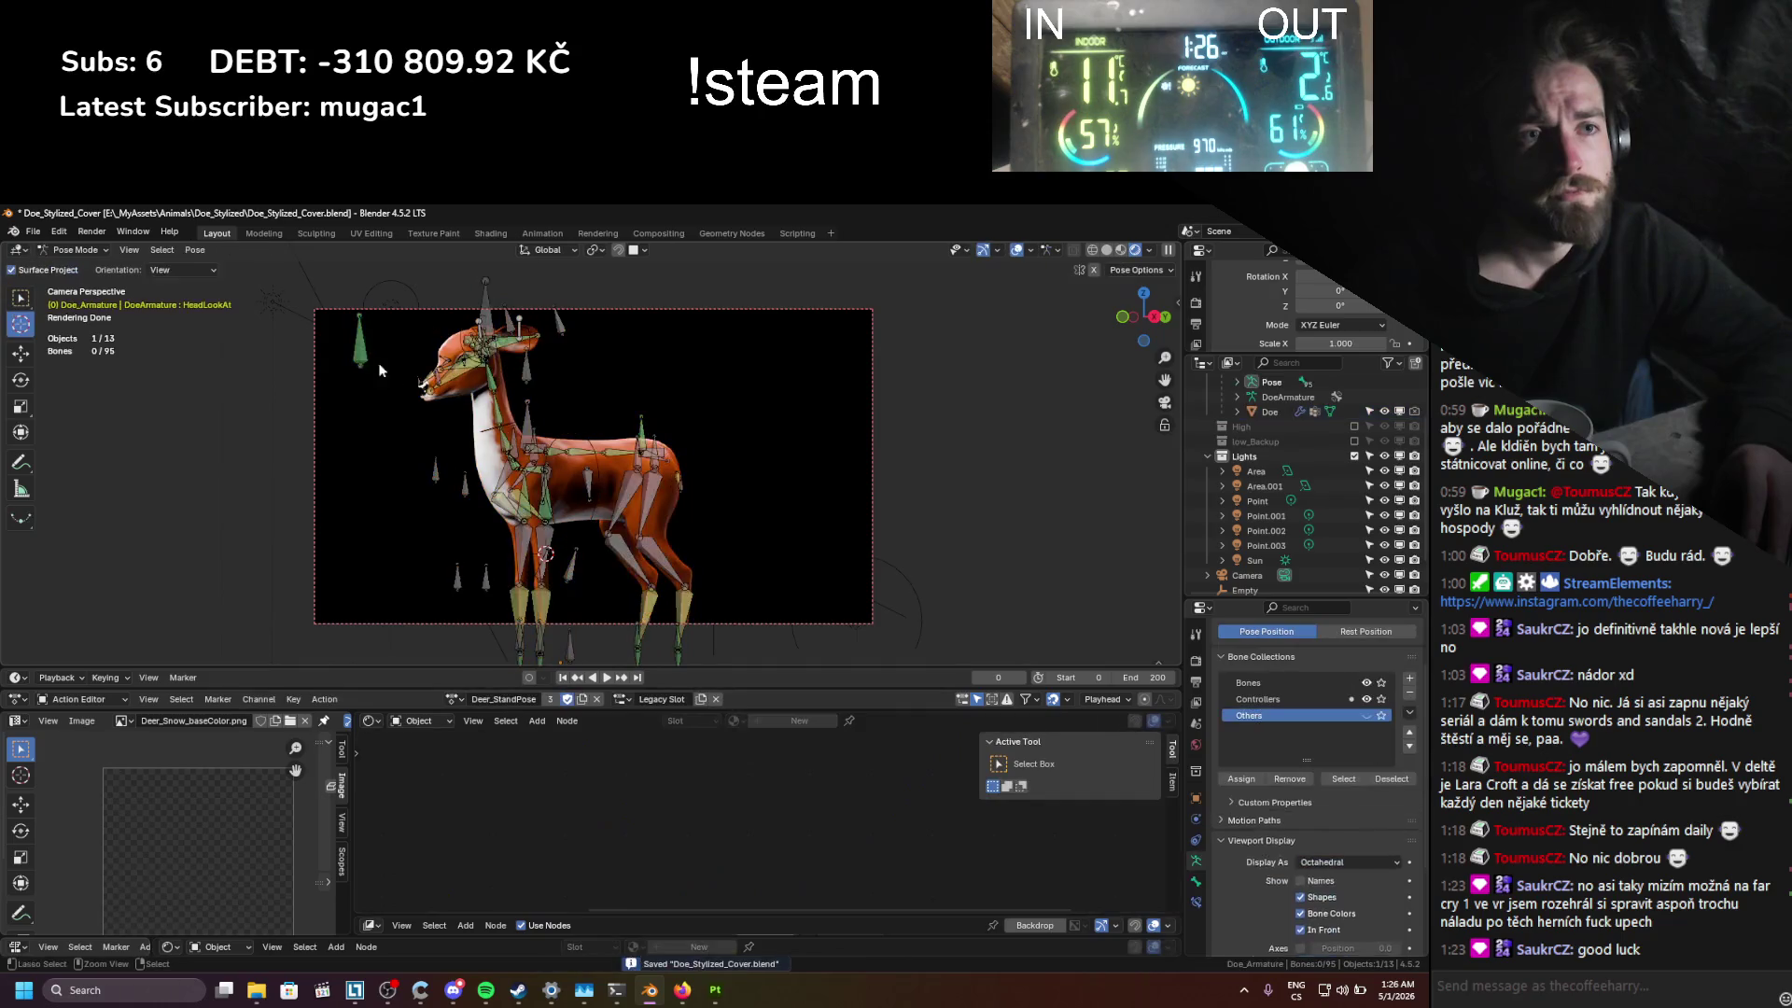
{"action": "left_click", "coordinate": [346, 318]}
{"action": "key", "text": "g"}
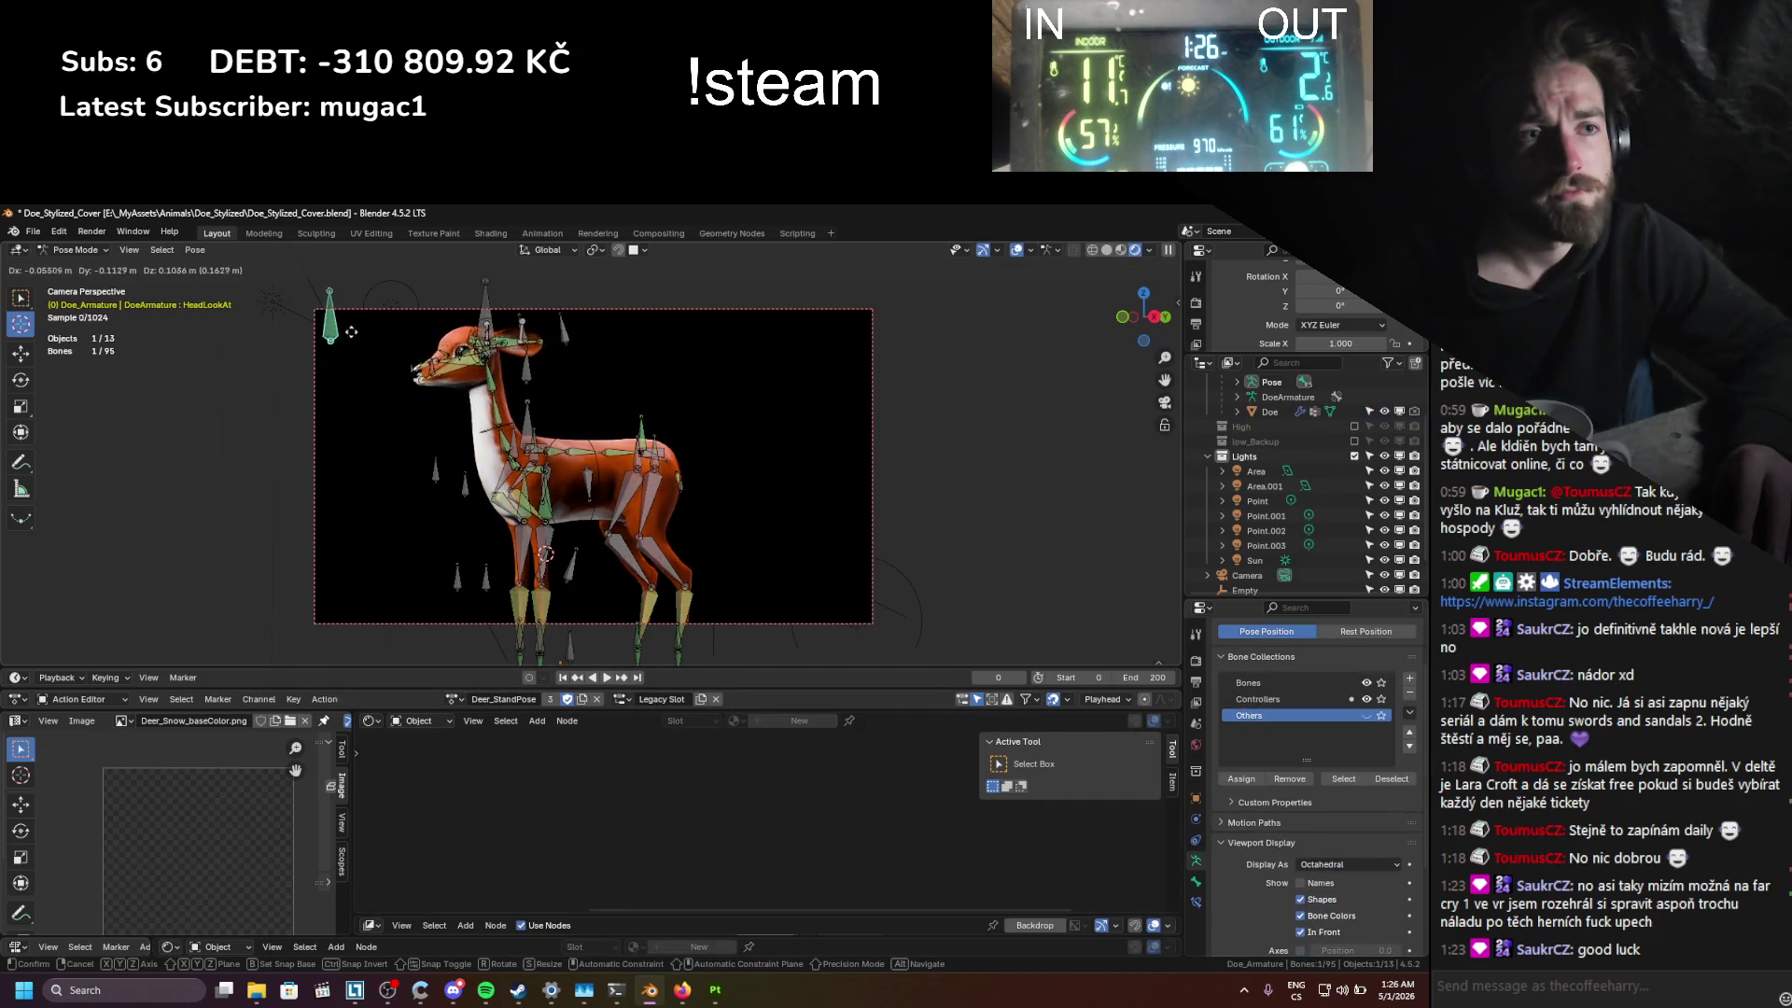
{"action": "left_click", "coordinate": [375, 336]}
Step: Reposition and fine-tune the Head_Controller bone, then save the file
{"action": "left_click", "coordinate": [485, 298]}
{"action": "key", "text": "g"}
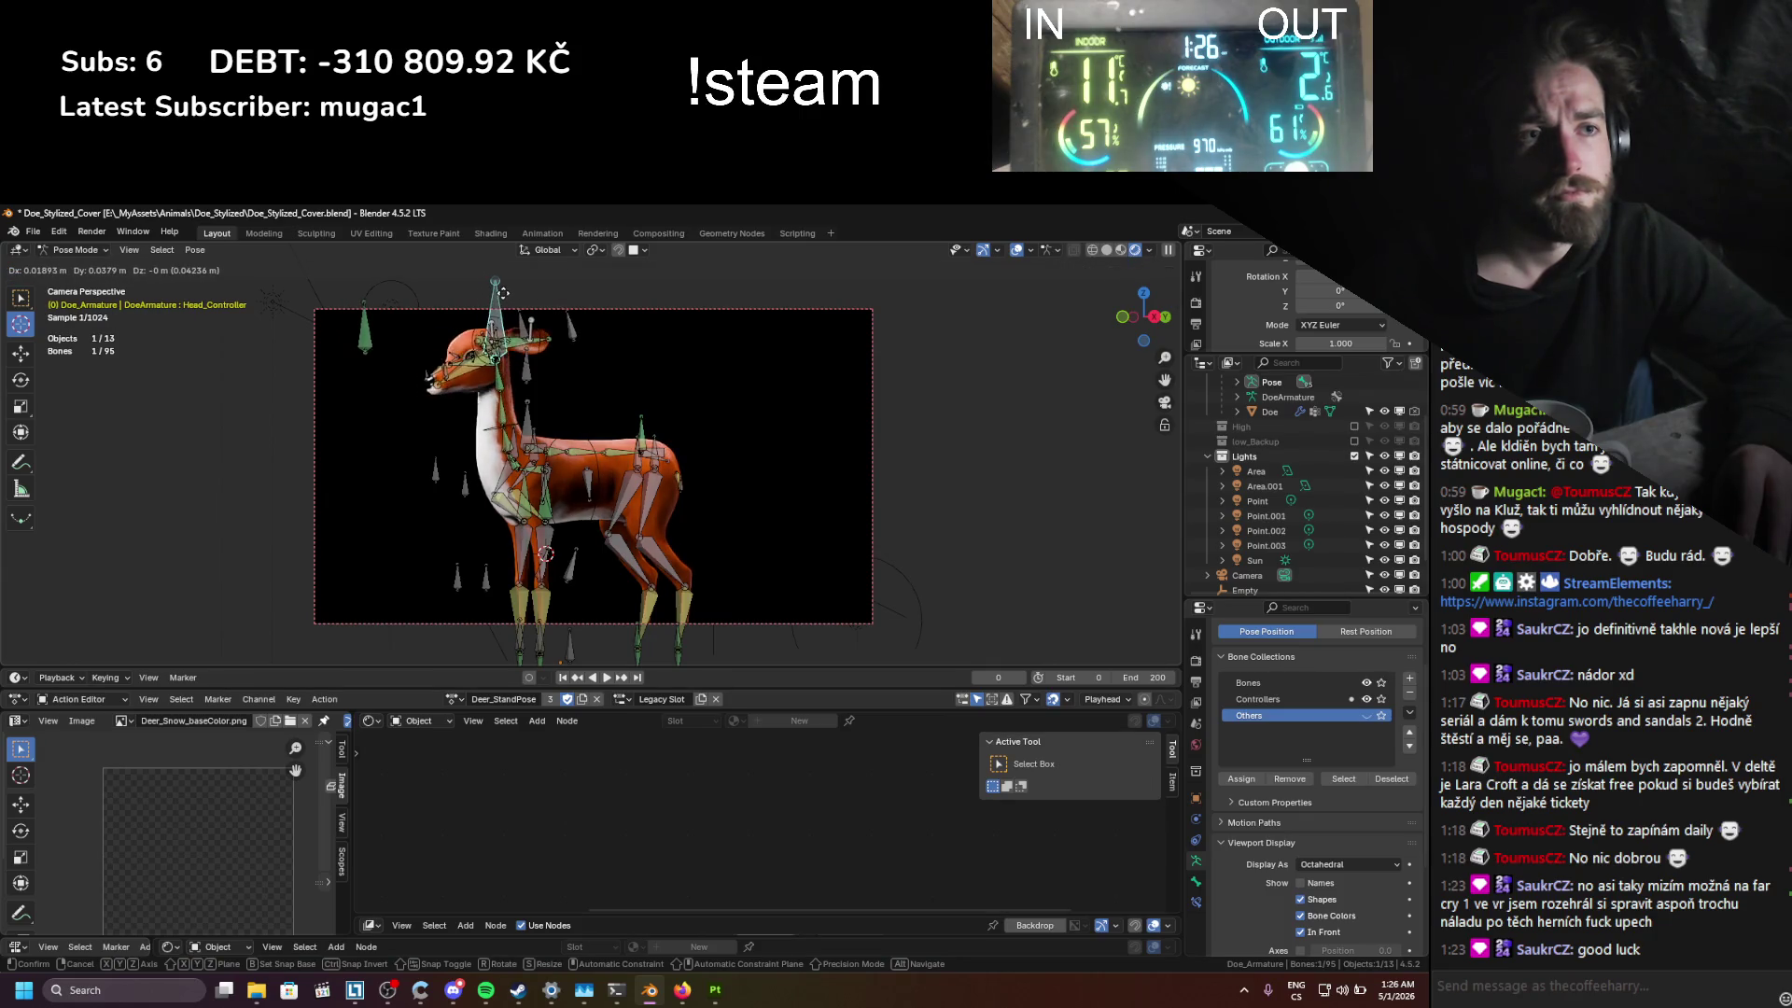
{"action": "left_click", "coordinate": [558, 290]}
{"action": "key", "text": "shift+alt+z"}
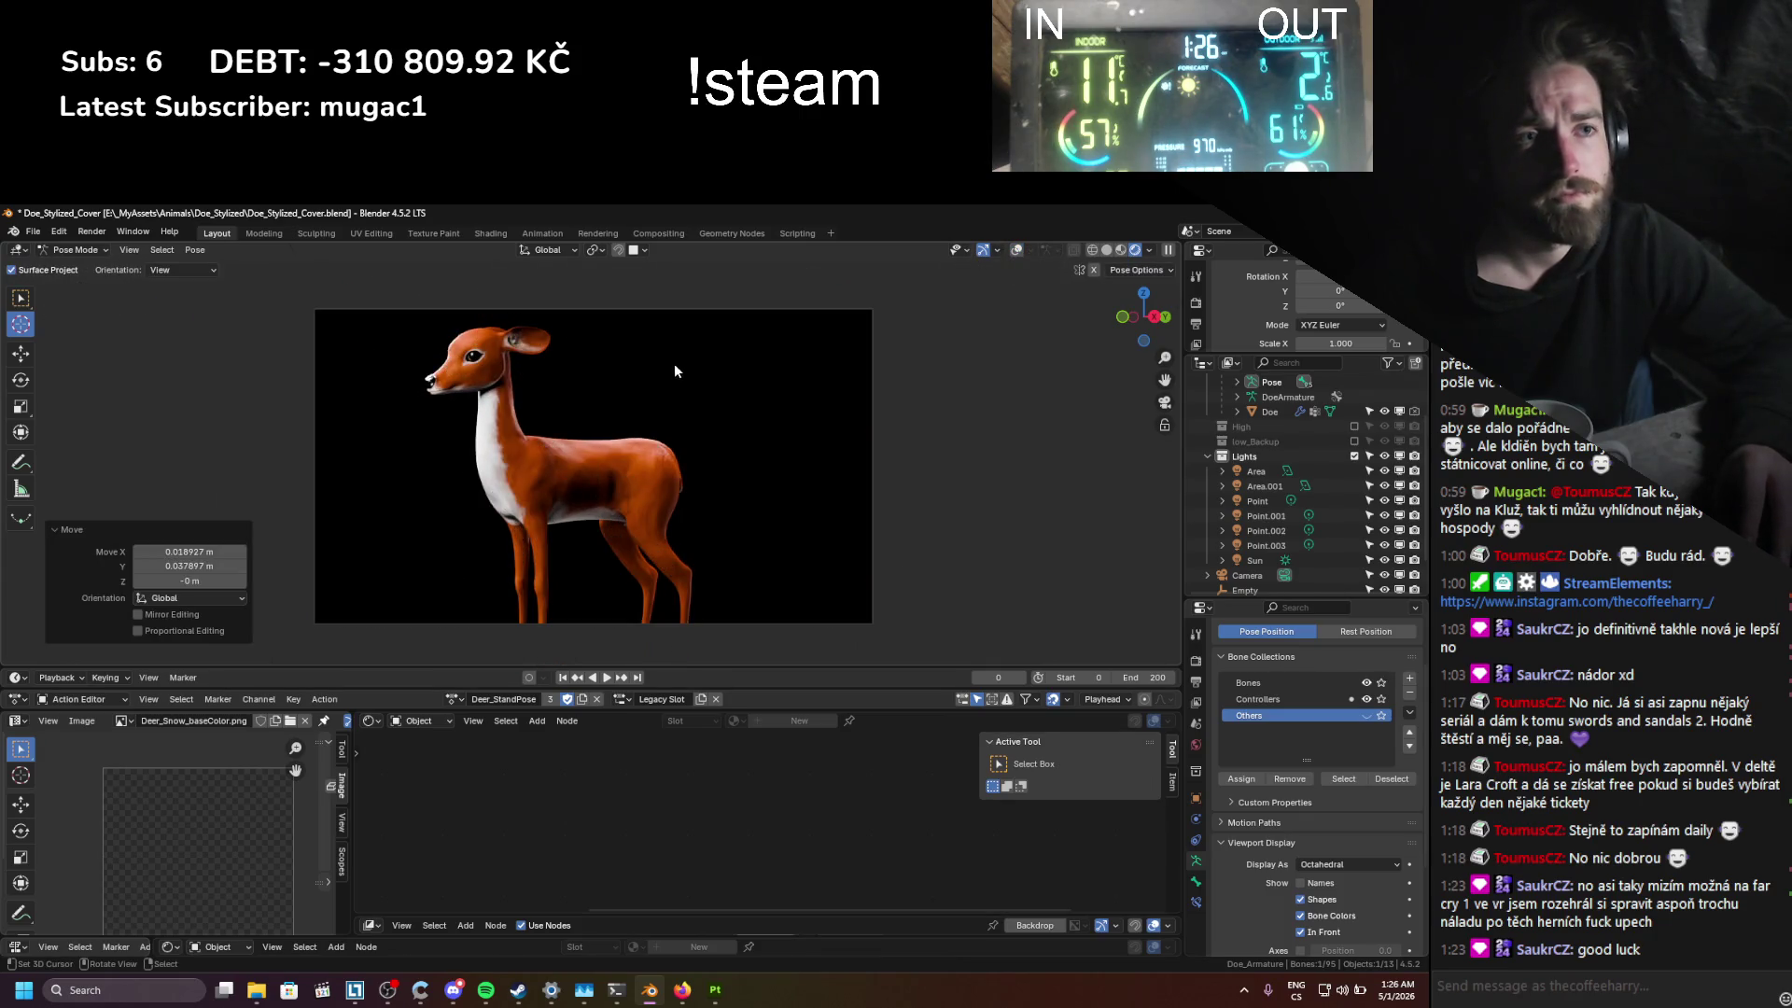
{"action": "key", "text": "g"}
{"action": "left_click", "coordinate": [663, 372]}
{"action": "key", "text": "ctrl+s"}
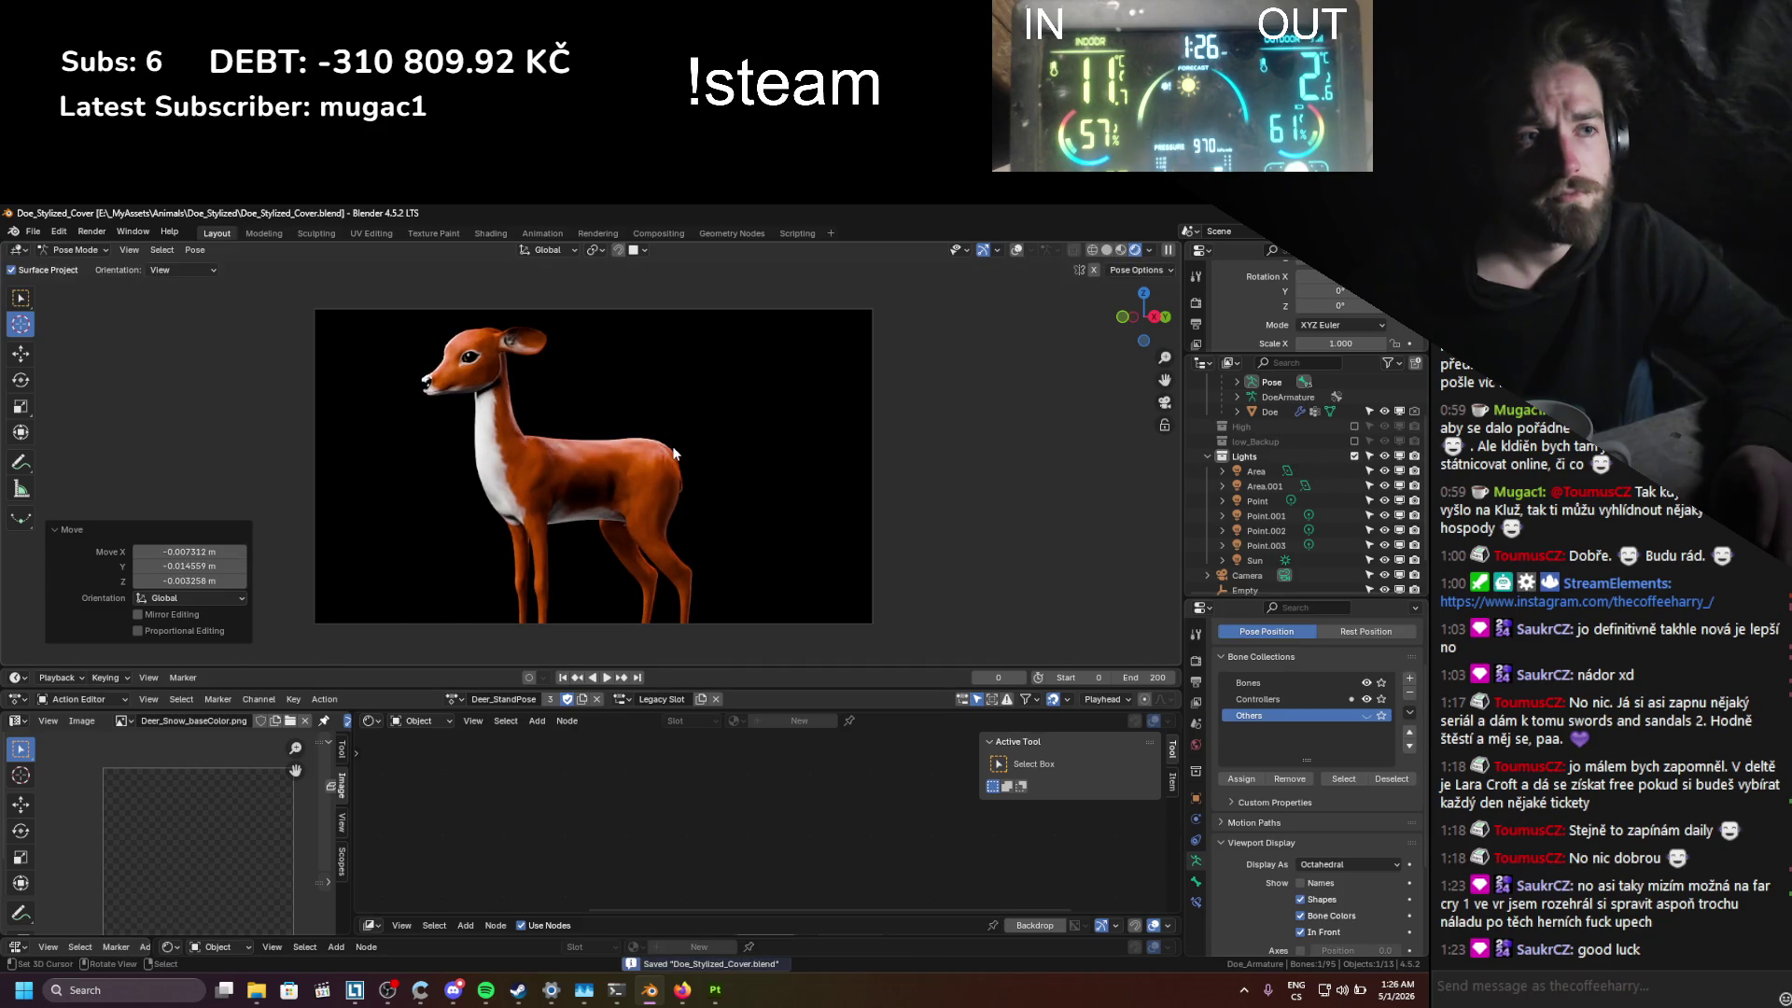
Step: Dolly the camera closer along its viewing axis so the doe fills more frame, then save
{"action": "key", "text": "ctrl+Tab"}
{"action": "left_click", "coordinate": [1043, 250]}
{"action": "left_click", "coordinate": [850, 308]}
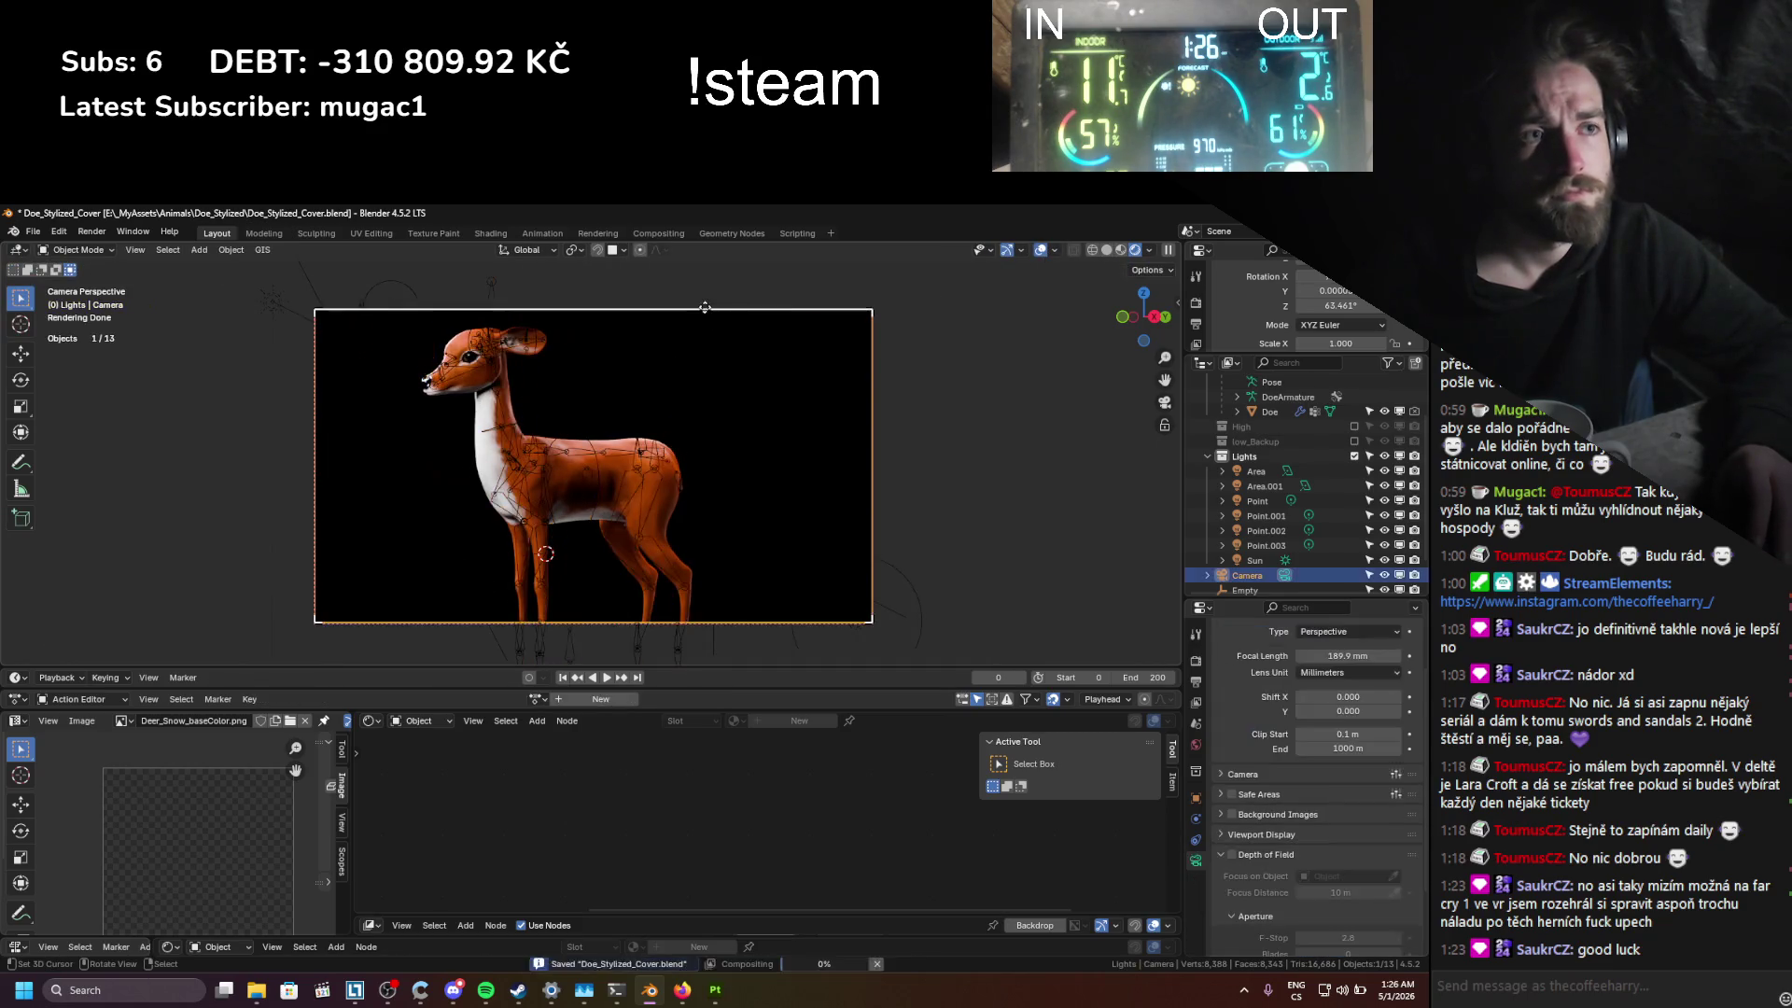
{"action": "key", "text": "g"}
{"action": "key", "text": "z"}
{"action": "key", "text": "z"}
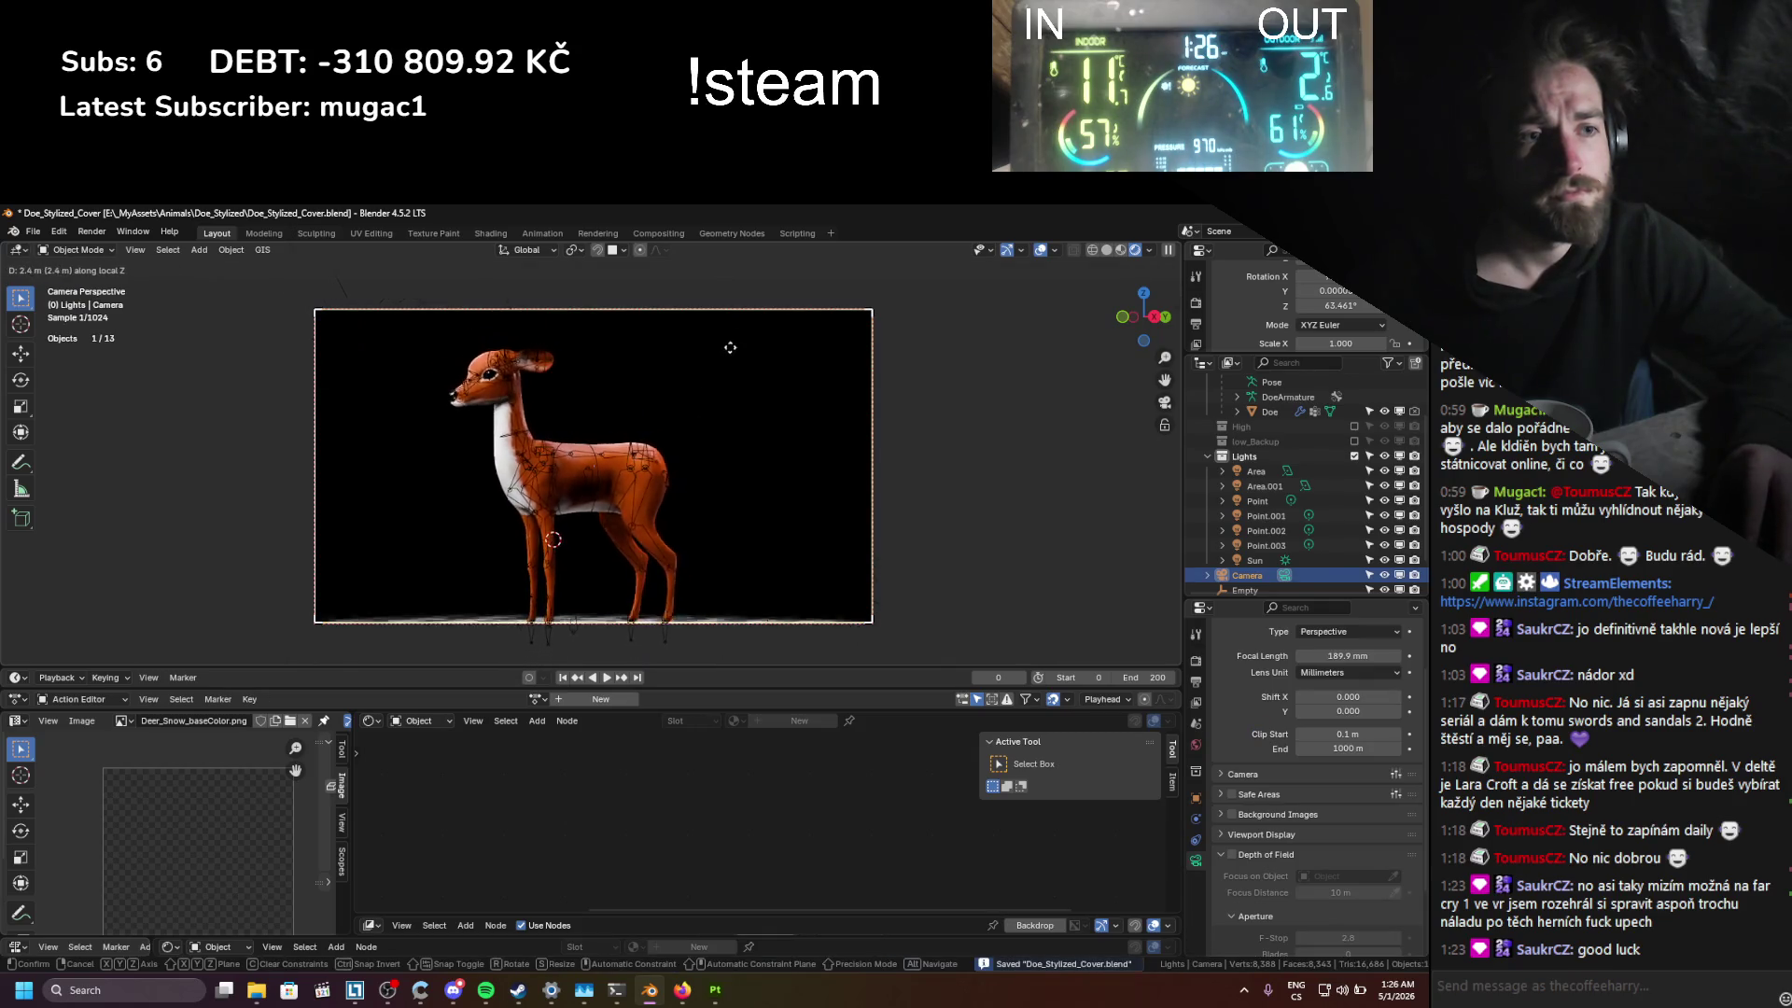
{"action": "left_click", "coordinate": [727, 364]}
{"action": "left_click", "coordinate": [1041, 251]}
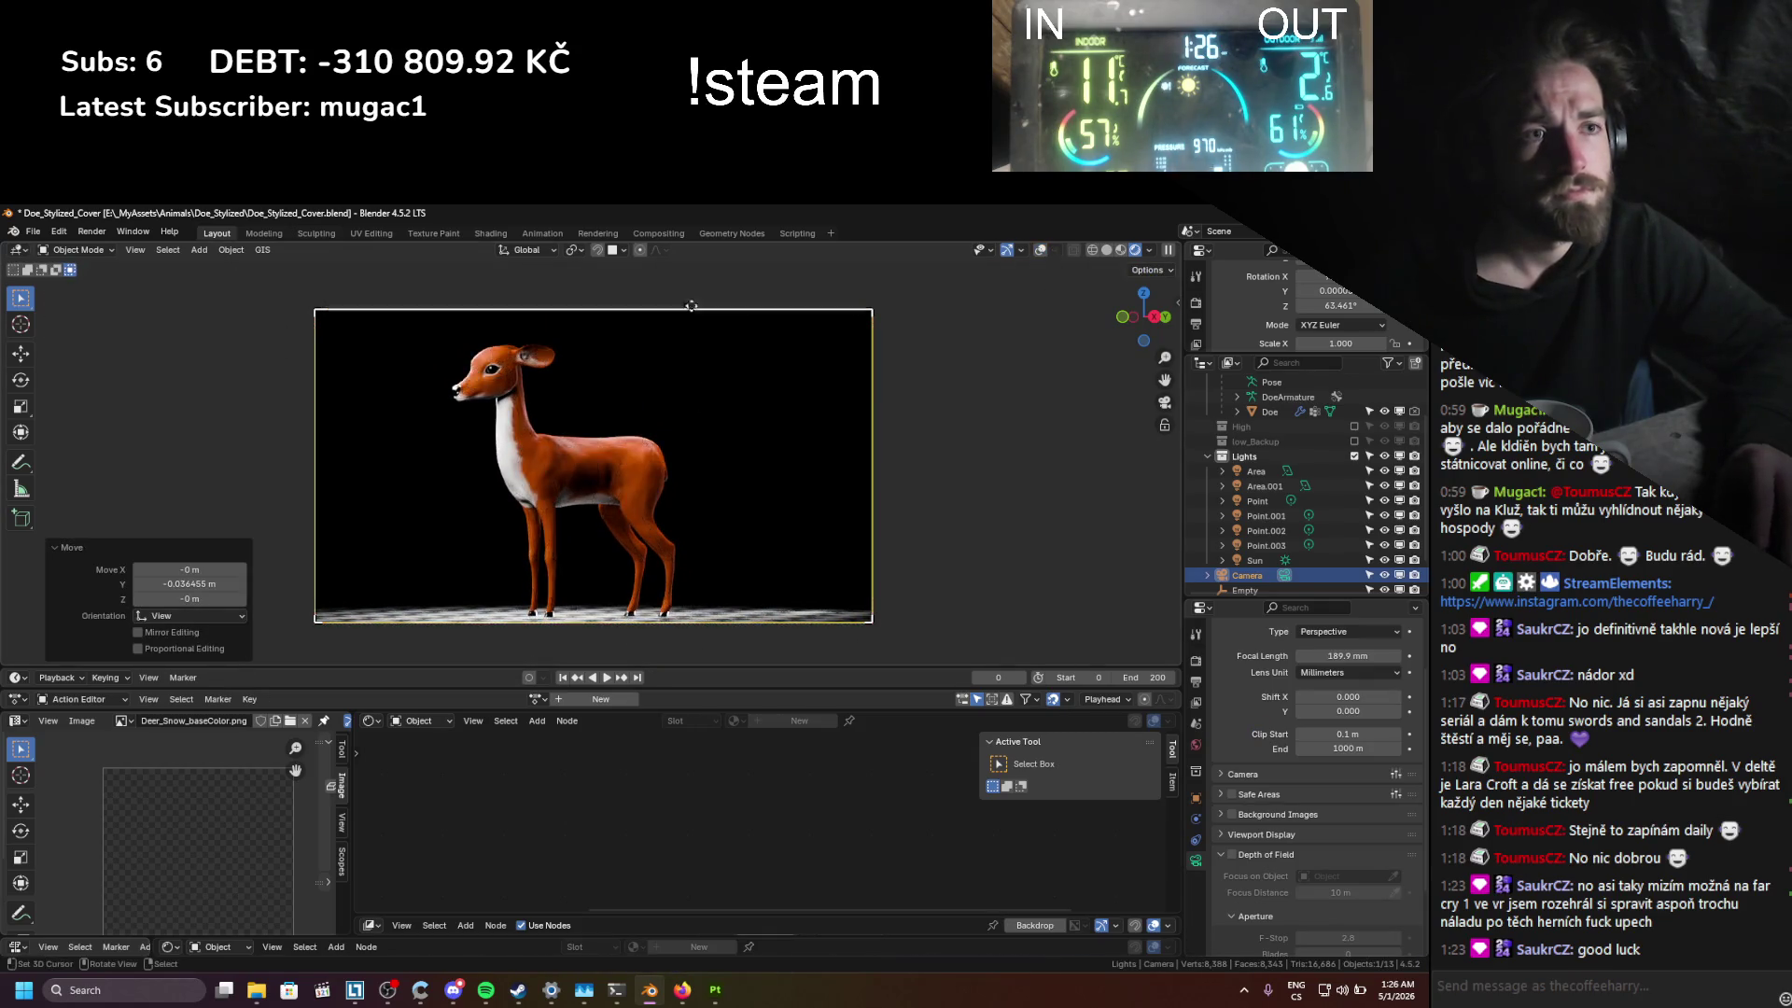
{"action": "scroll", "coordinate": [657, 346], "scroll_direction": "up", "scroll_amount": 3}
{"action": "key", "text": "ctrl+s"}
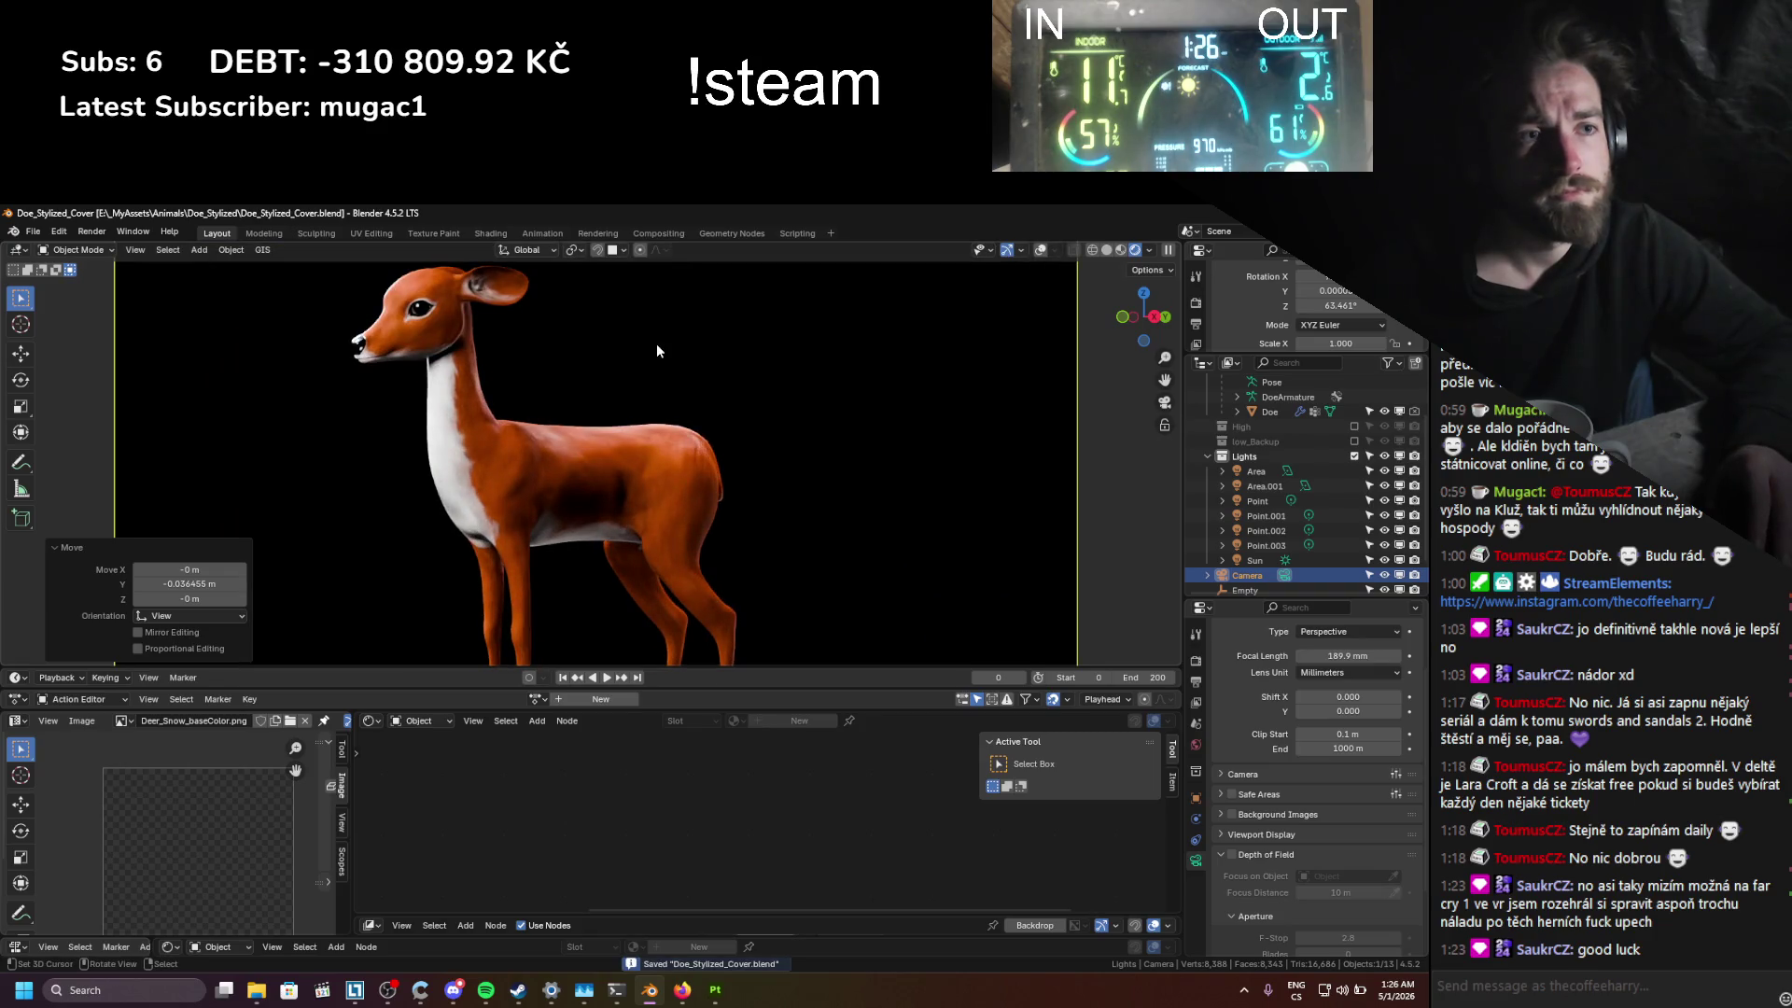
Step: Pan over the framed deer and bring the armature overlays back
{"action": "mouse_move", "coordinate": [624, 350]}
{"action": "middle_mouse_down", "text": "shift"}
{"action": "mouse_move", "coordinate": [627, 319]}
{"action": "mouse_move", "coordinate": [629, 403]}
{"action": "middle_mouse_up", "text": "shift"}
{"action": "scroll", "coordinate": [627, 319], "scroll_direction": "down", "scroll_amount": 1}
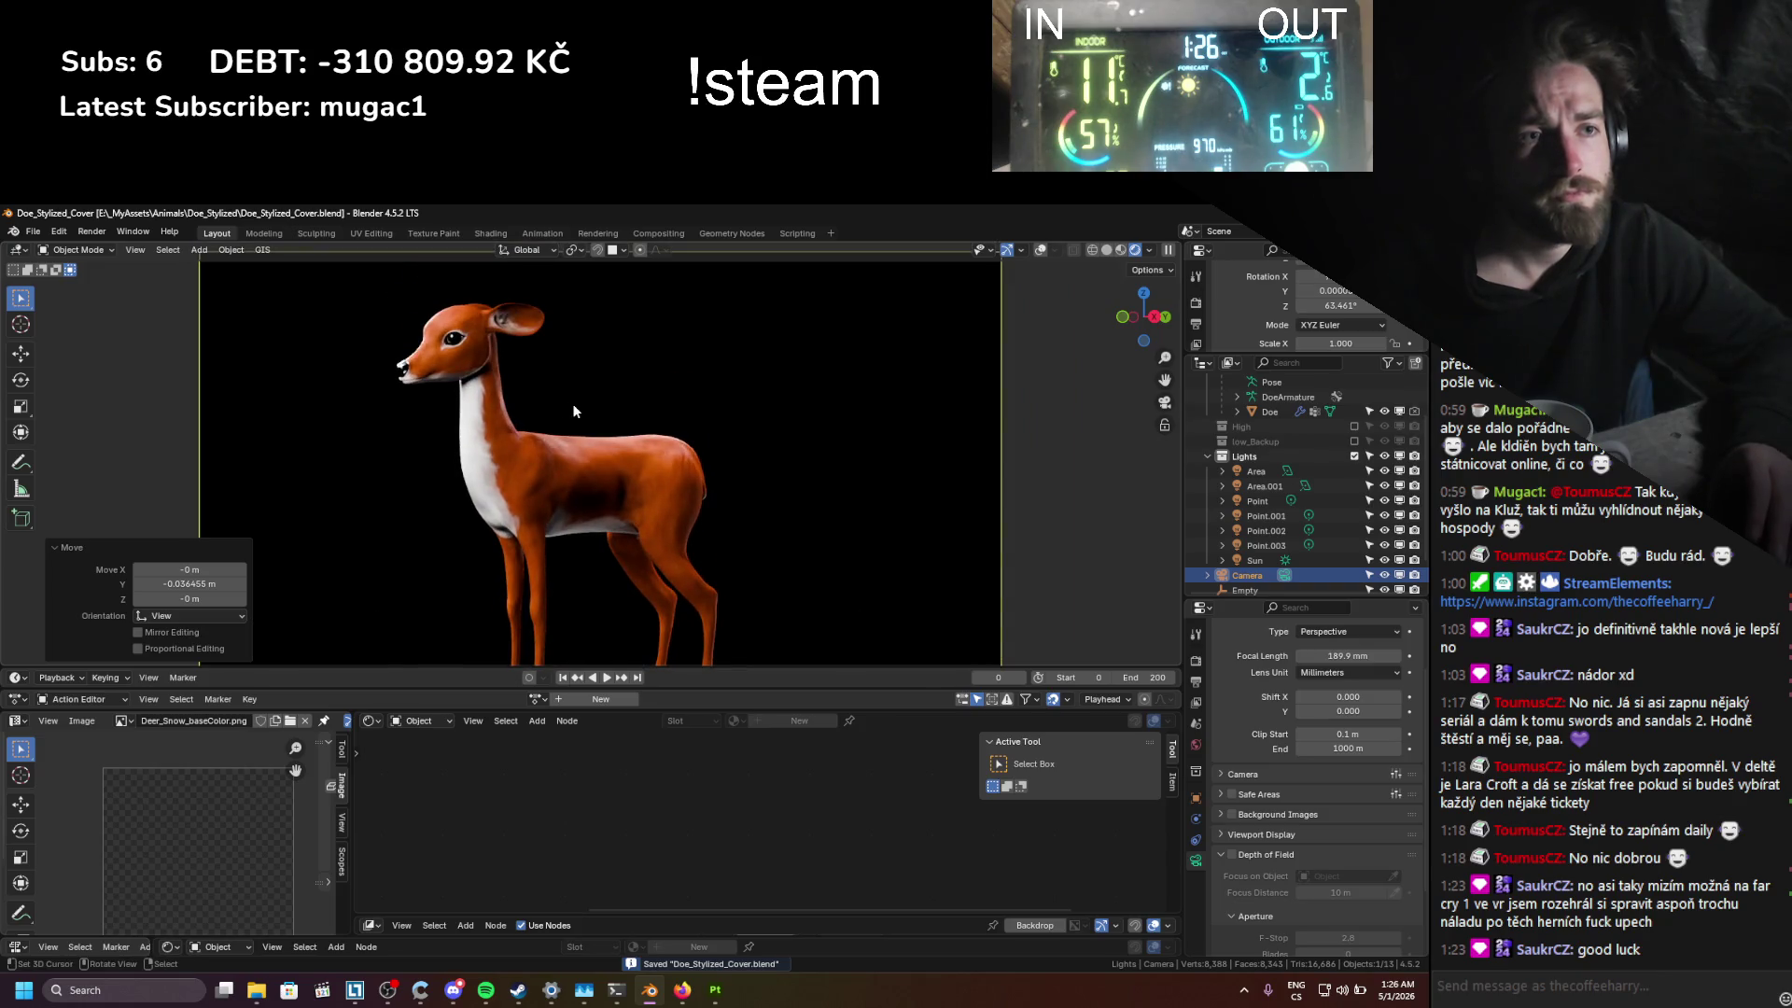
{"action": "left_click", "coordinate": [1039, 251]}
Step: Put Doe_Armature into Pose Mode and reposition one of the doe's bones
{"action": "left_click", "coordinate": [527, 481]}
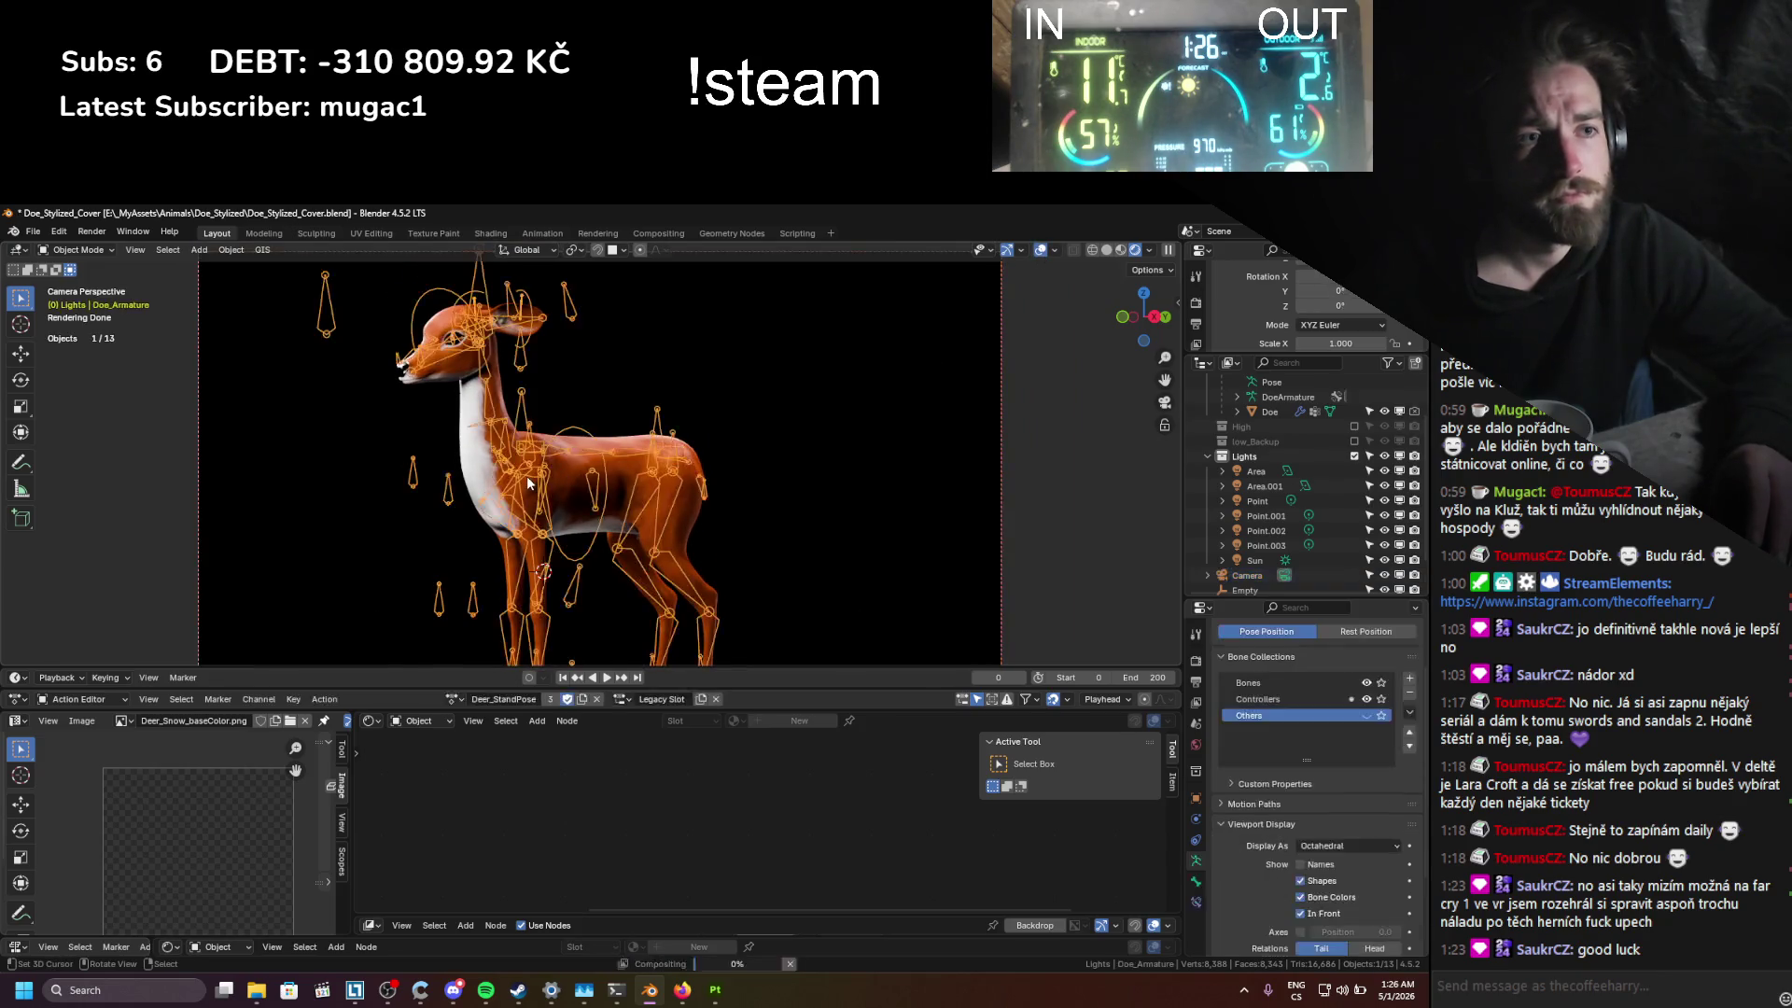
{"action": "key", "text": "ctrl+Tab"}
{"action": "scroll", "coordinate": [528, 476], "scroll_direction": "up", "scroll_amount": 3}
{"action": "left_click", "coordinate": [1020, 250]}
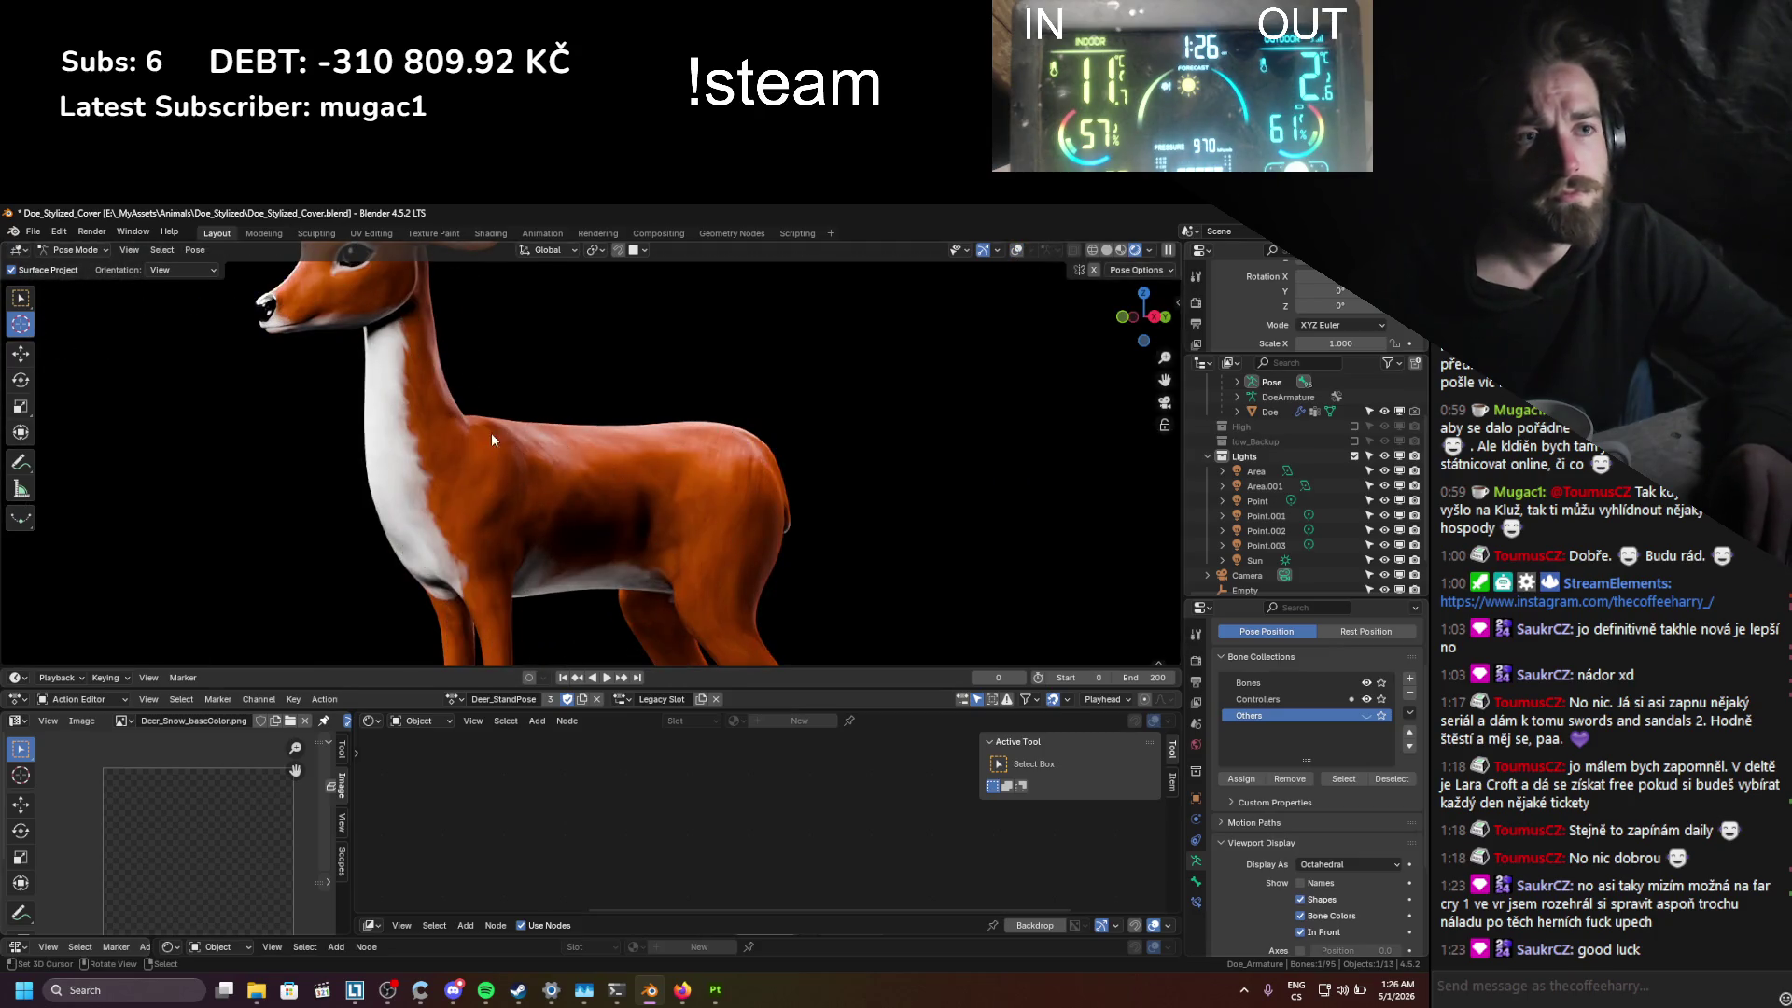
{"action": "left_click", "coordinate": [1016, 251]}
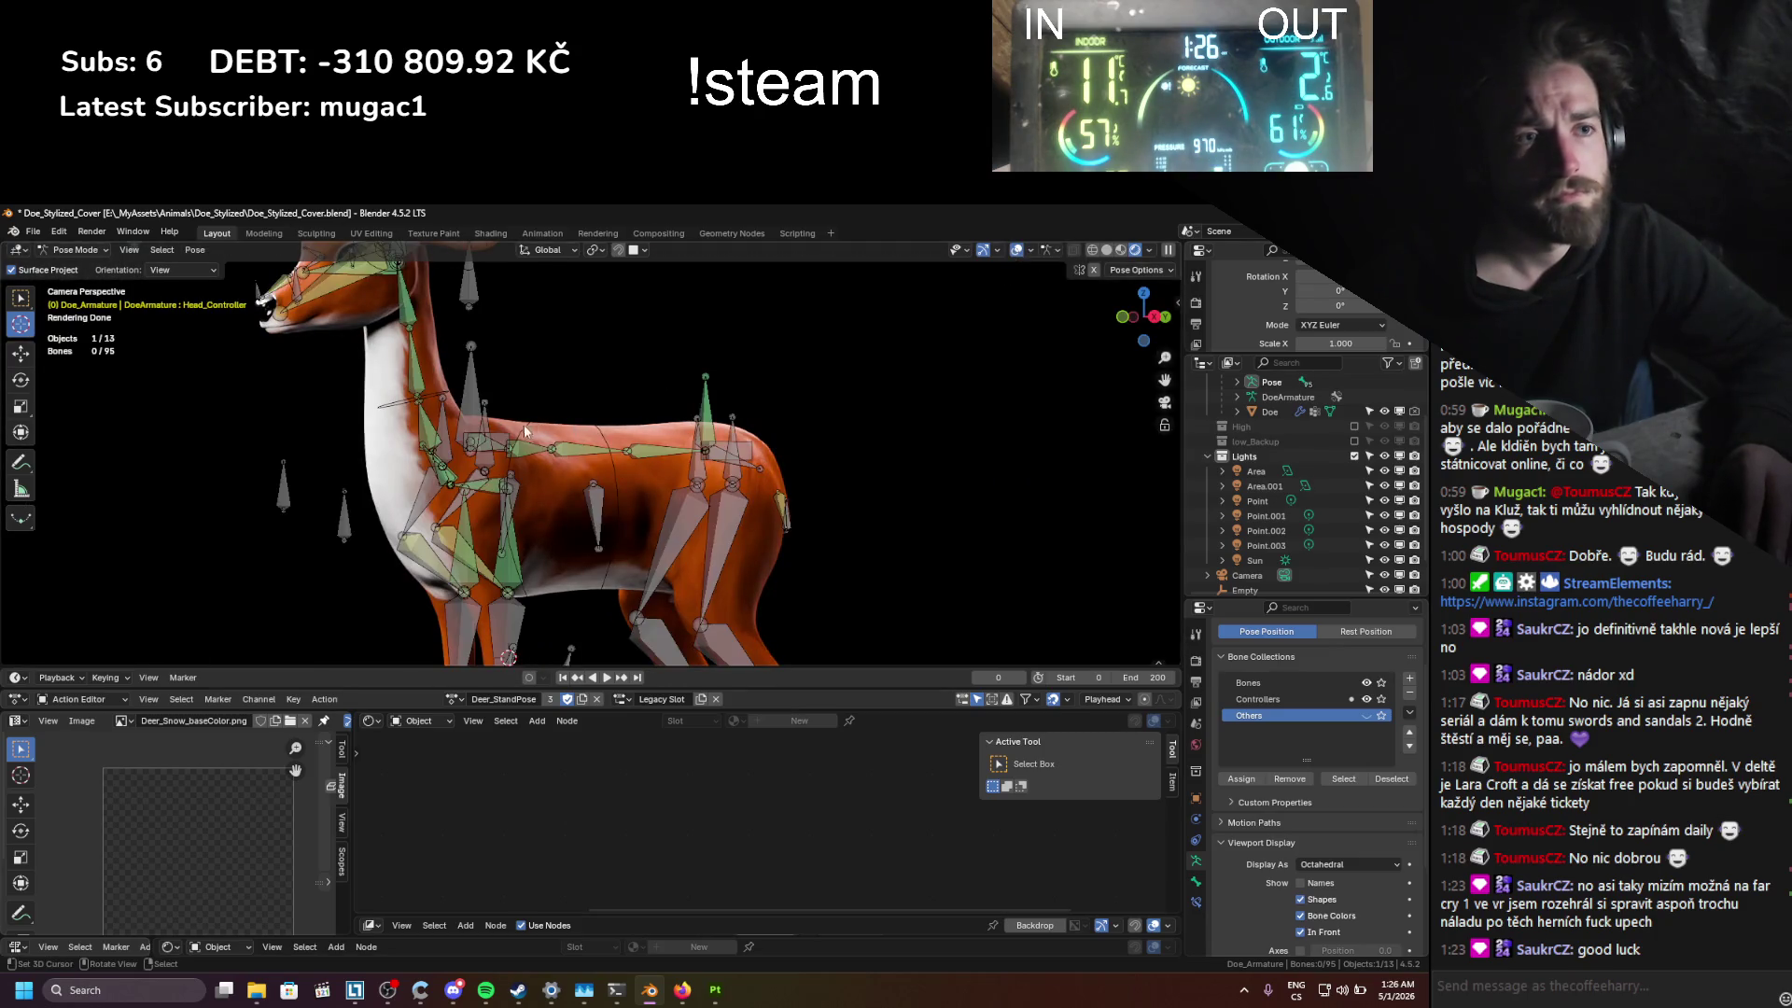
{"action": "left_click", "coordinate": [1016, 251]}
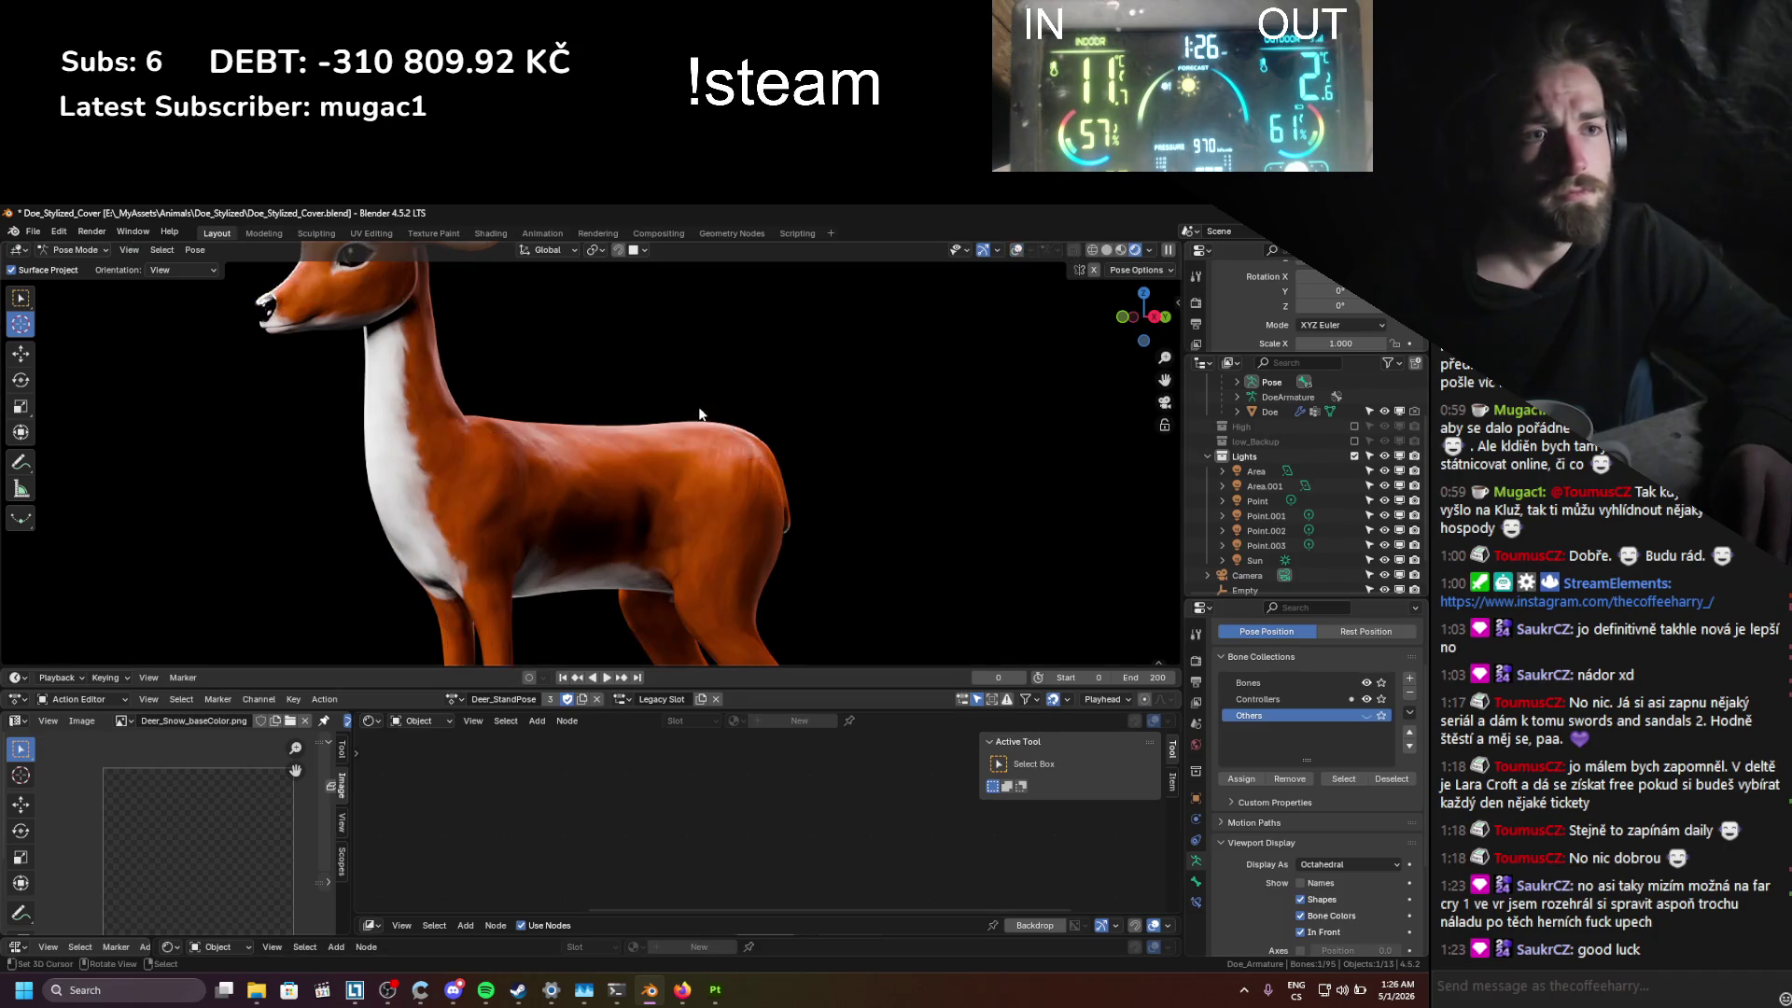
{"action": "key", "text": "g"}
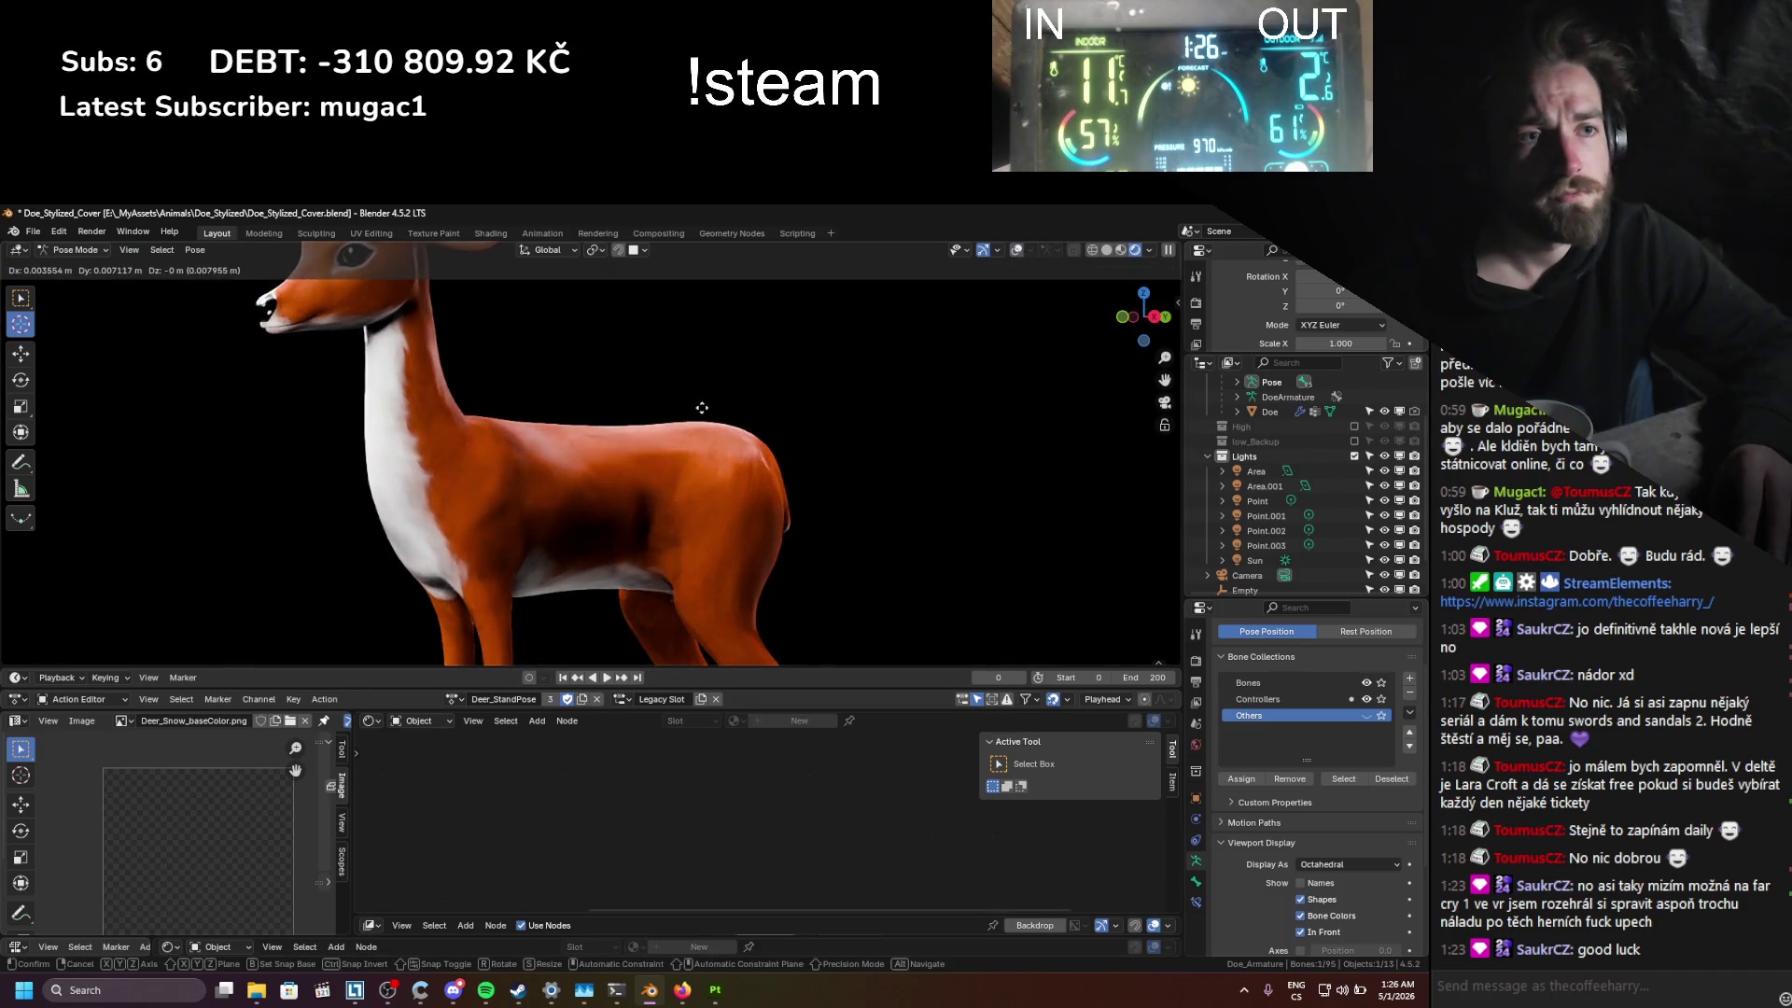
{"action": "left_click", "coordinate": [686, 407]}
Step: Move the front leg IK control bone down and shift the small control bone left
{"action": "left_click", "coordinate": [1016, 251]}
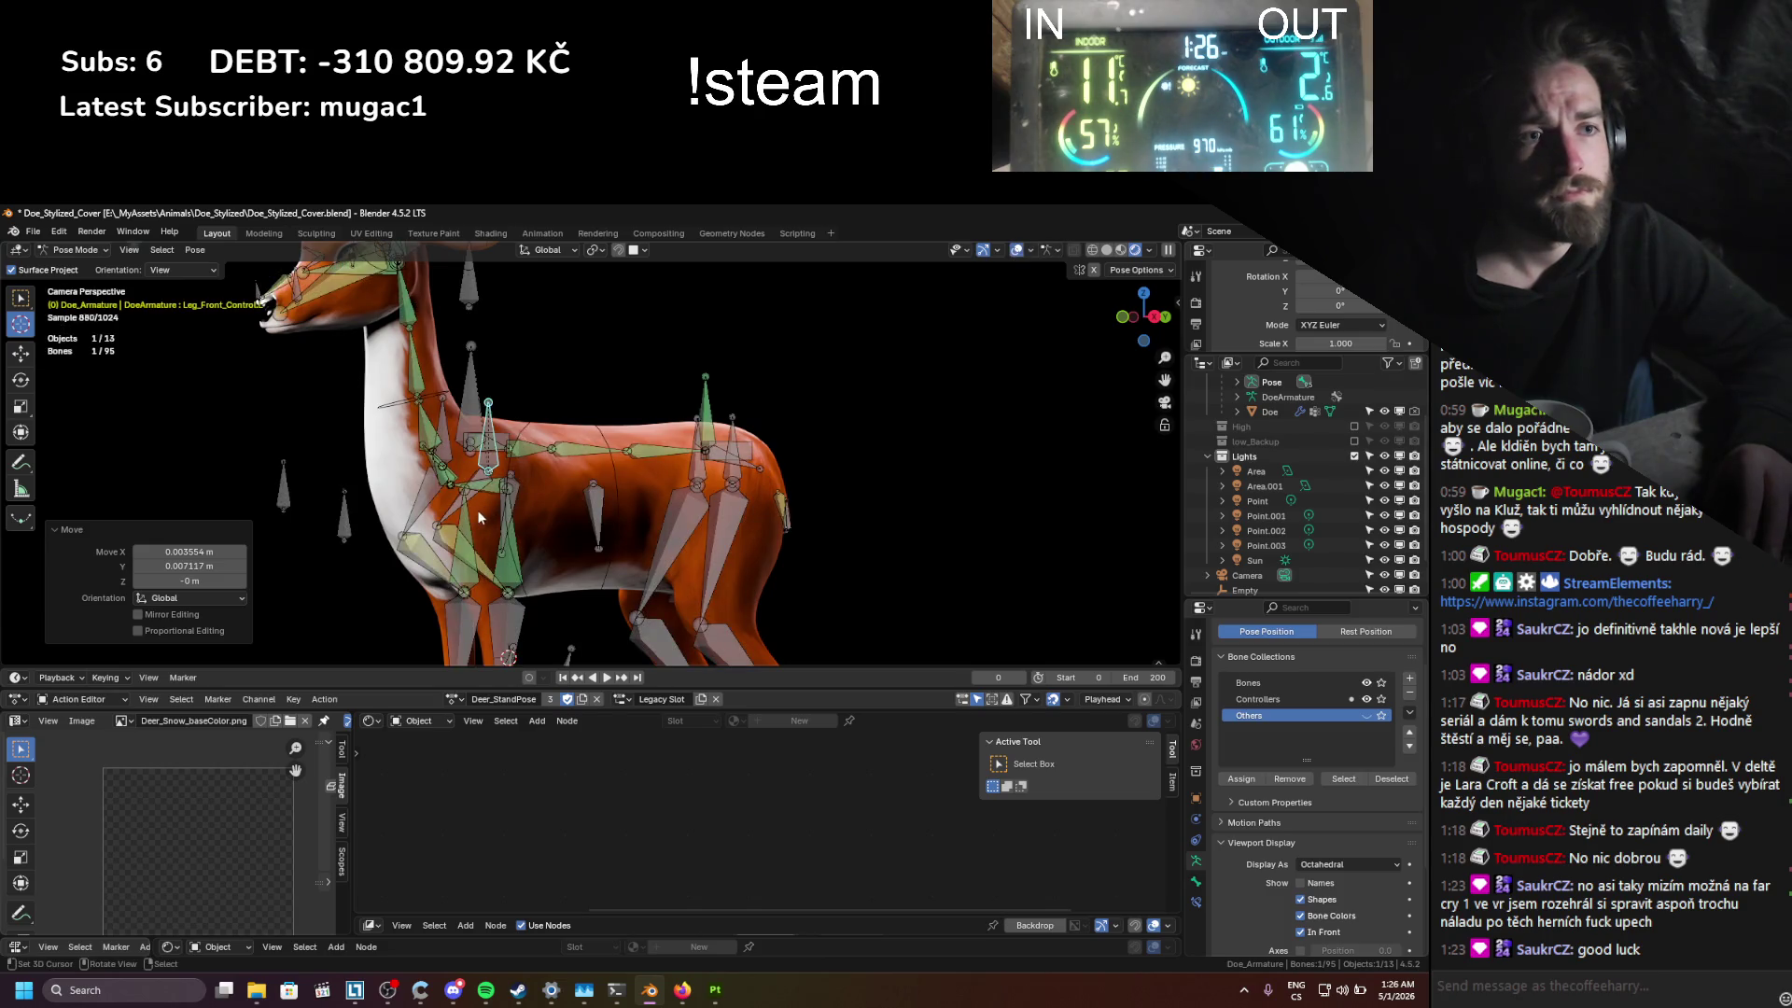
{"action": "left_click", "coordinate": [515, 508]}
{"action": "key", "text": "g"}
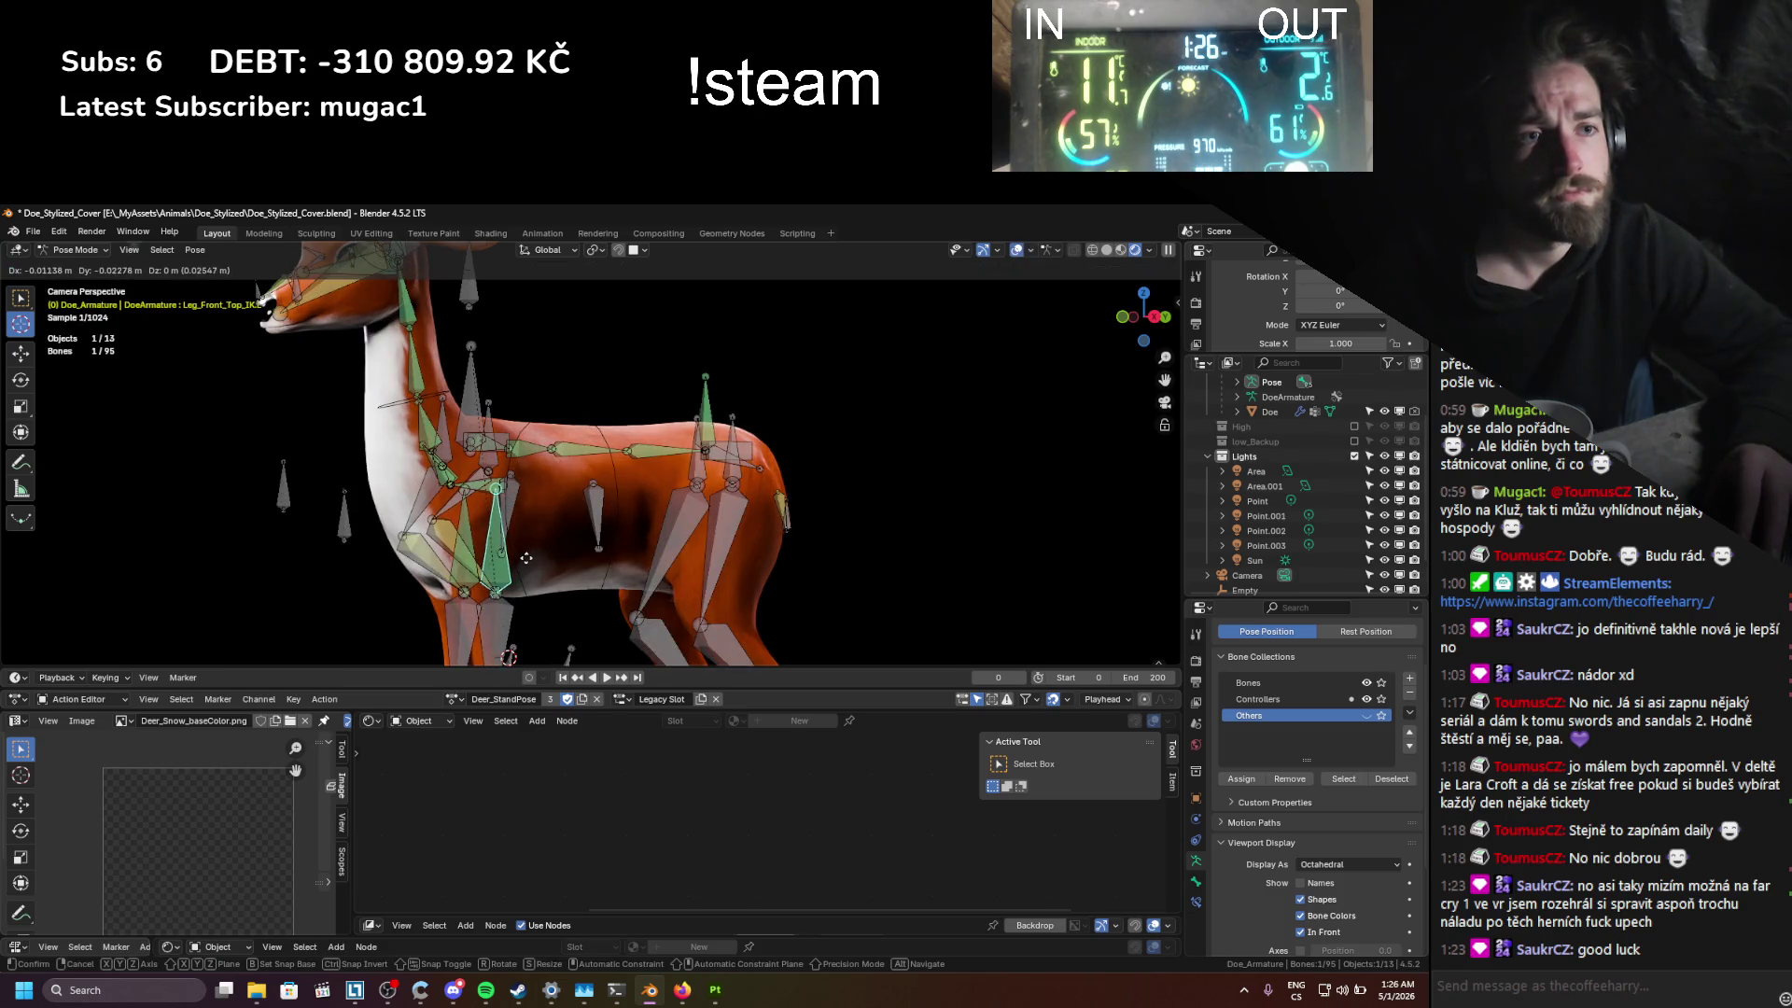
{"action": "left_click", "coordinate": [518, 560]}
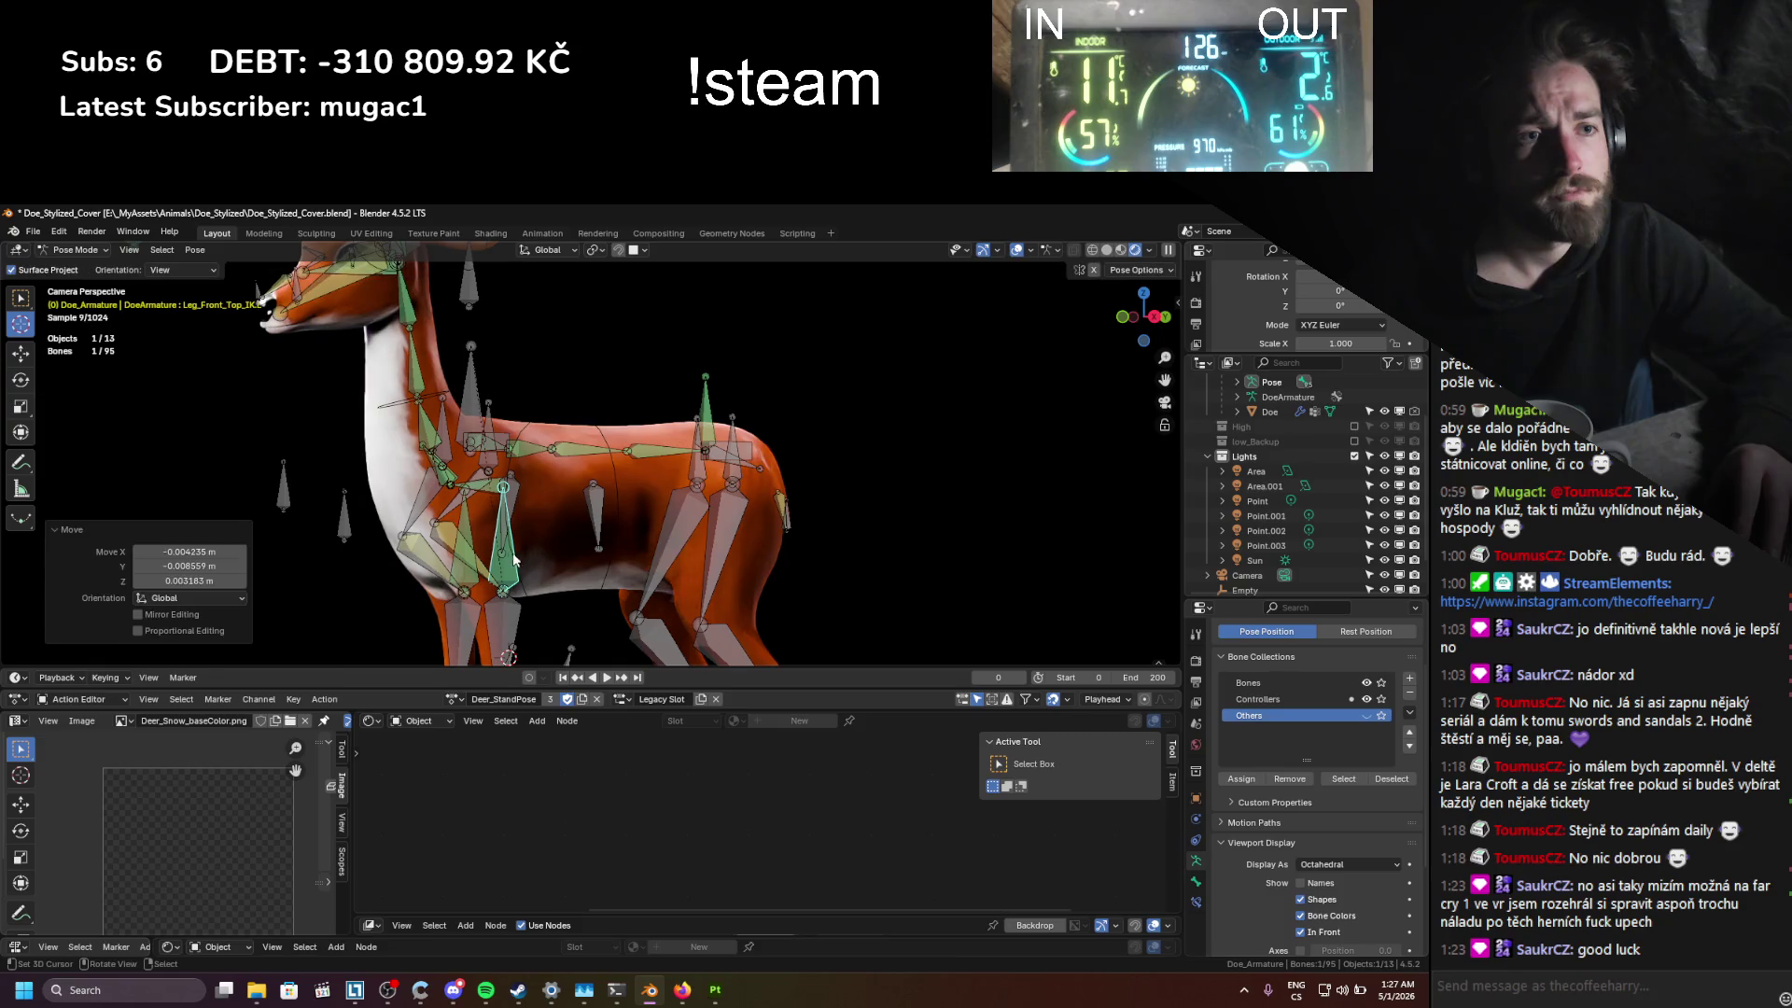
{"action": "left_click", "coordinate": [344, 515]}
{"action": "key", "text": "g"}
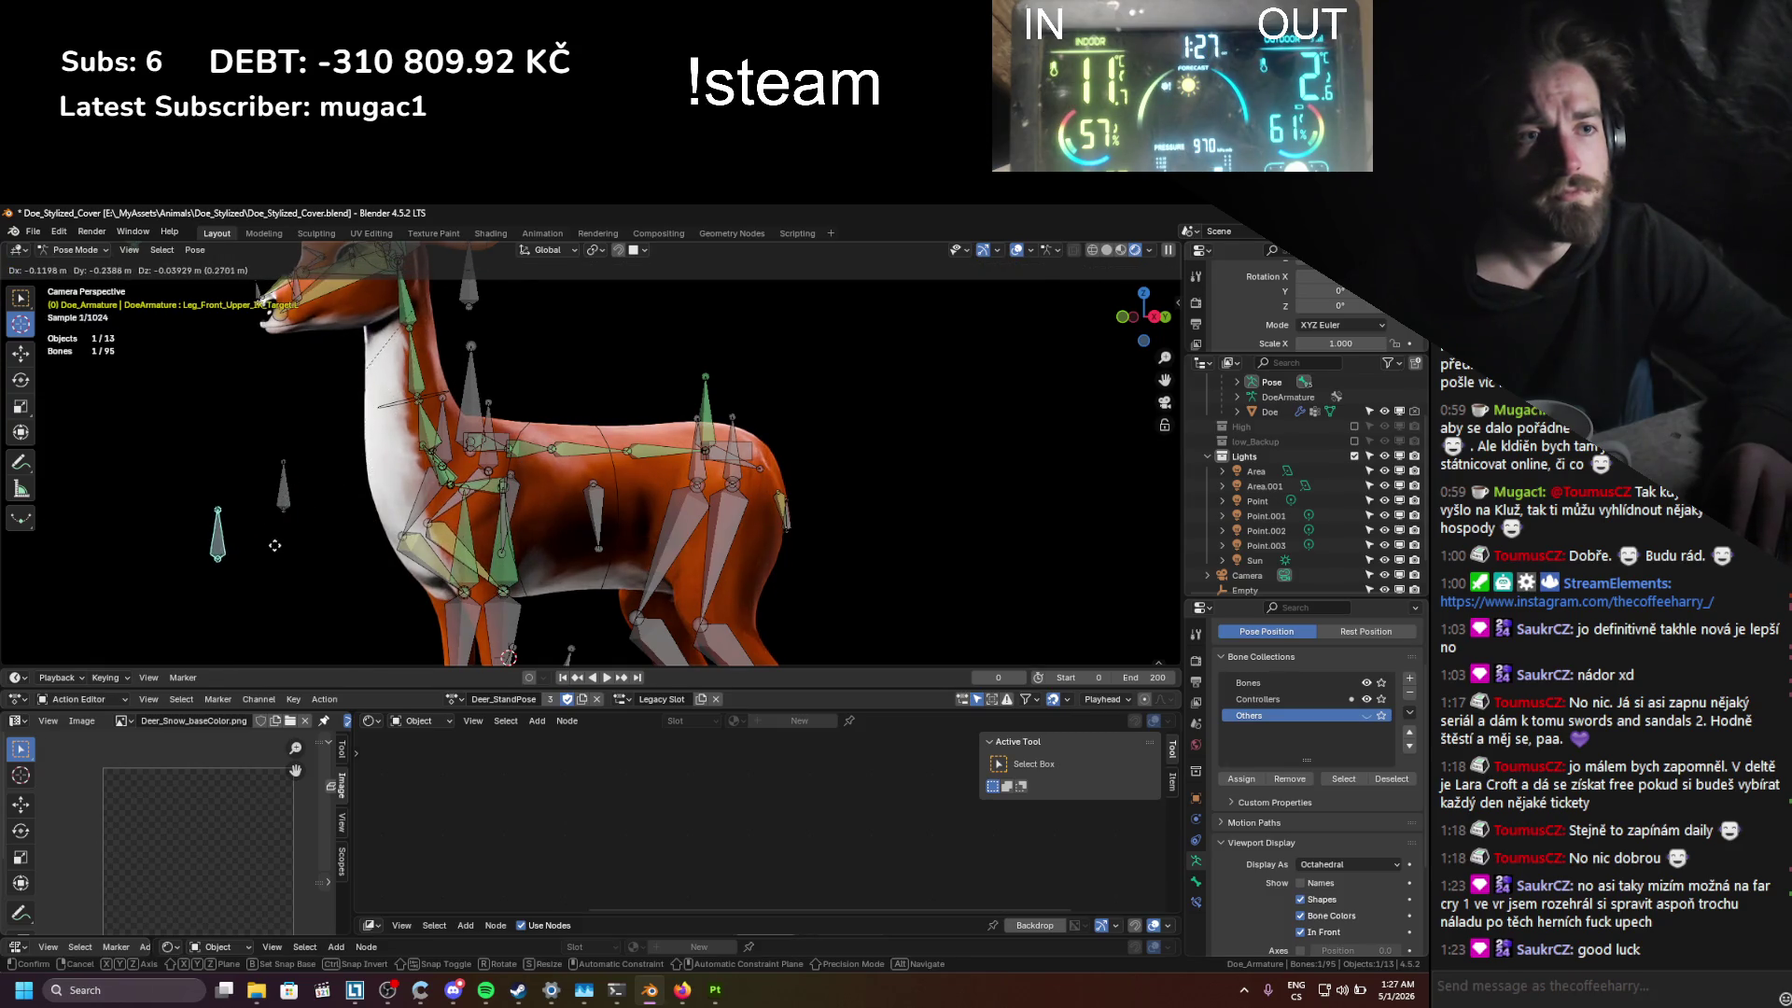
{"action": "left_click", "coordinate": [235, 554]}
Step: Hide overlays and view the whole deer, cancelling a further bone move
{"action": "key", "text": "shift+alt+z"}
{"action": "key", "text": "Home"}
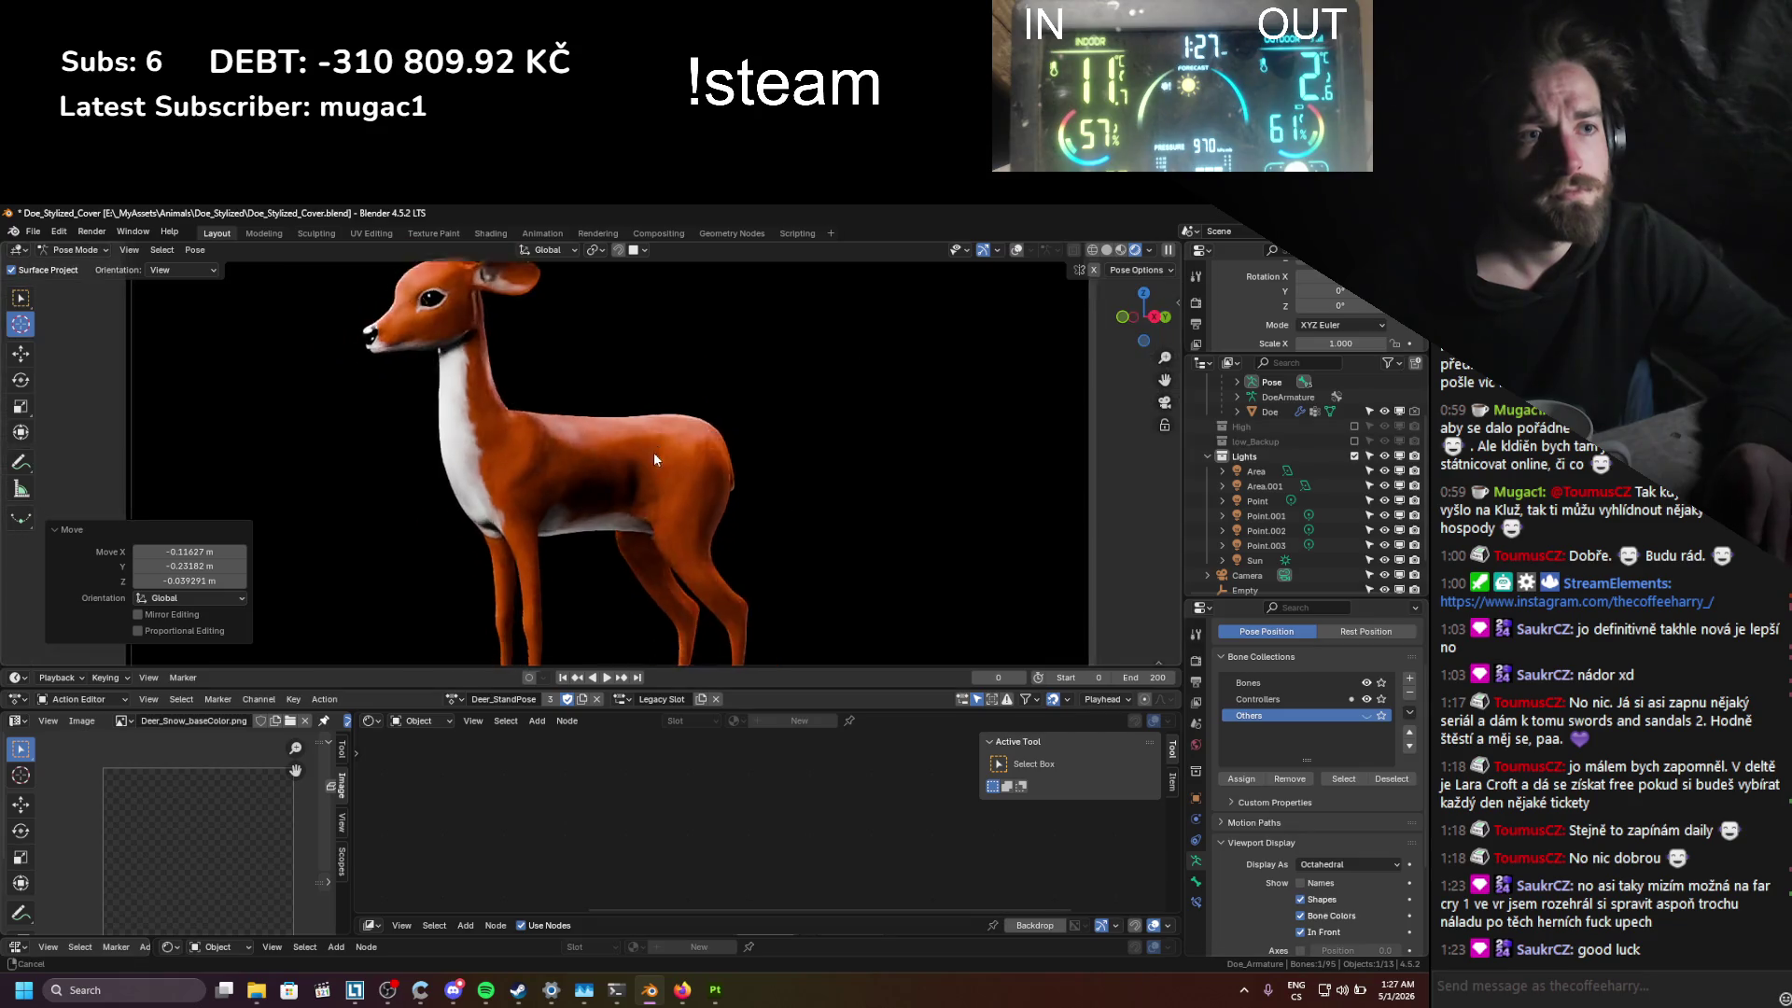
{"action": "key", "text": "g"}
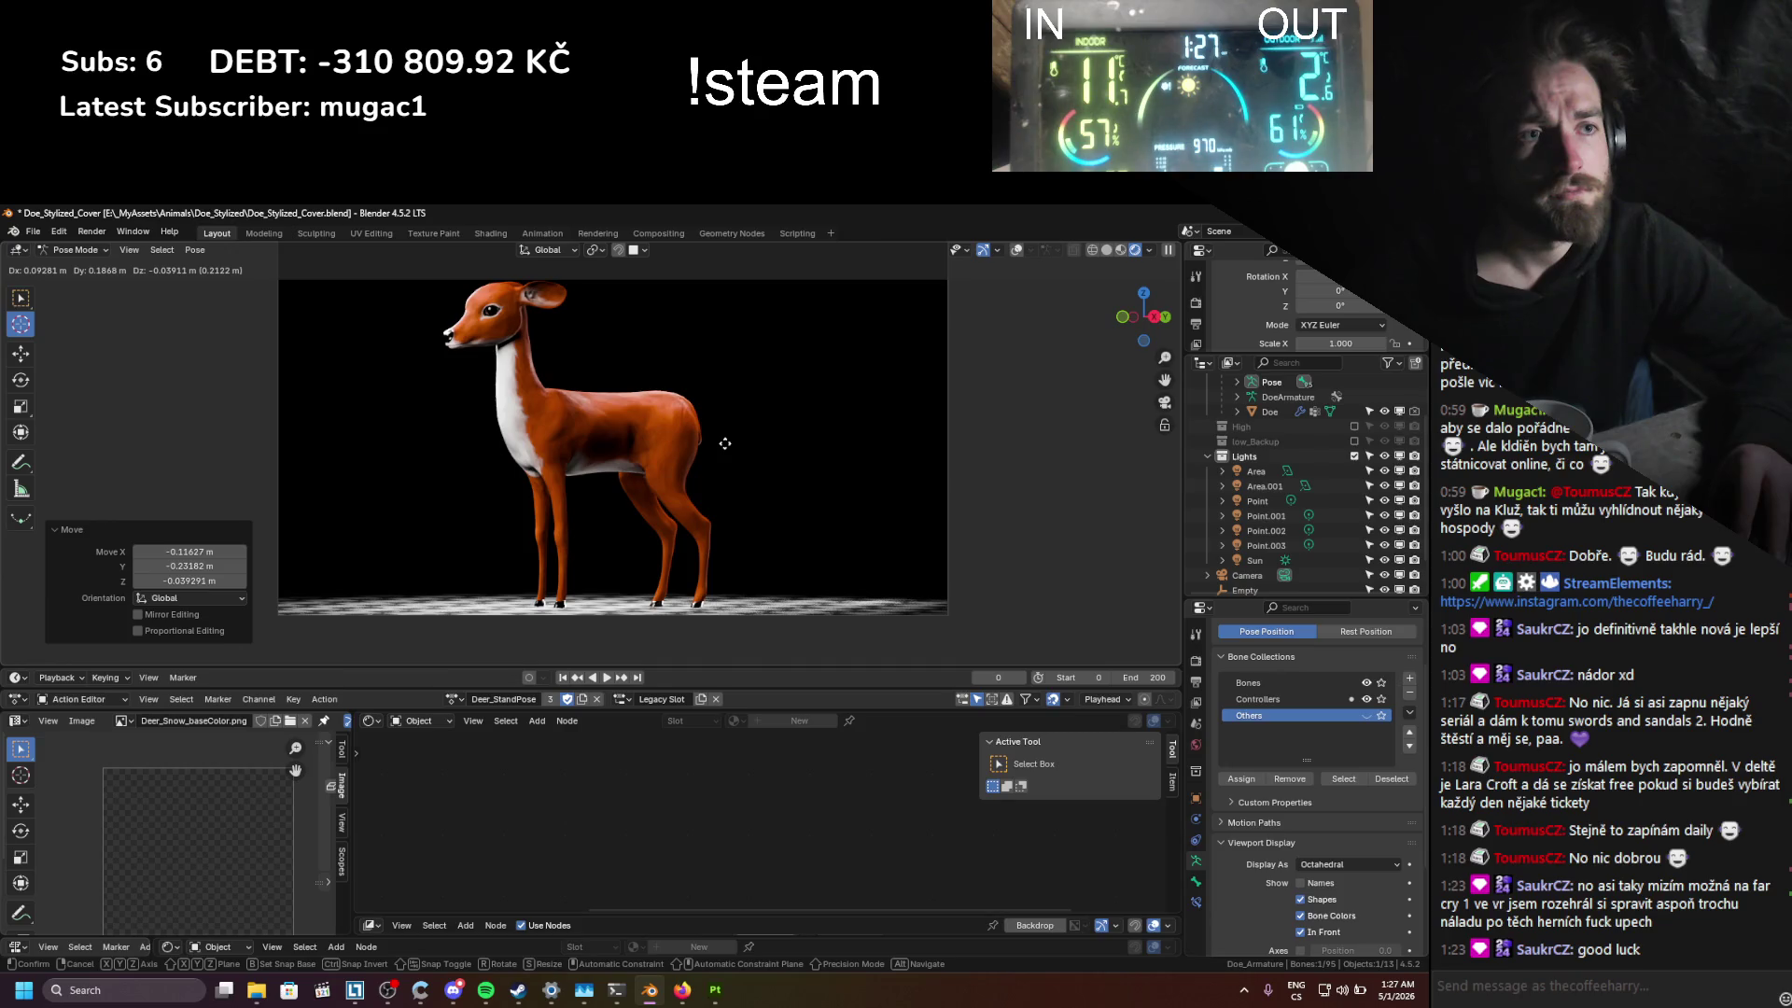
{"action": "key", "text": "Escape"}
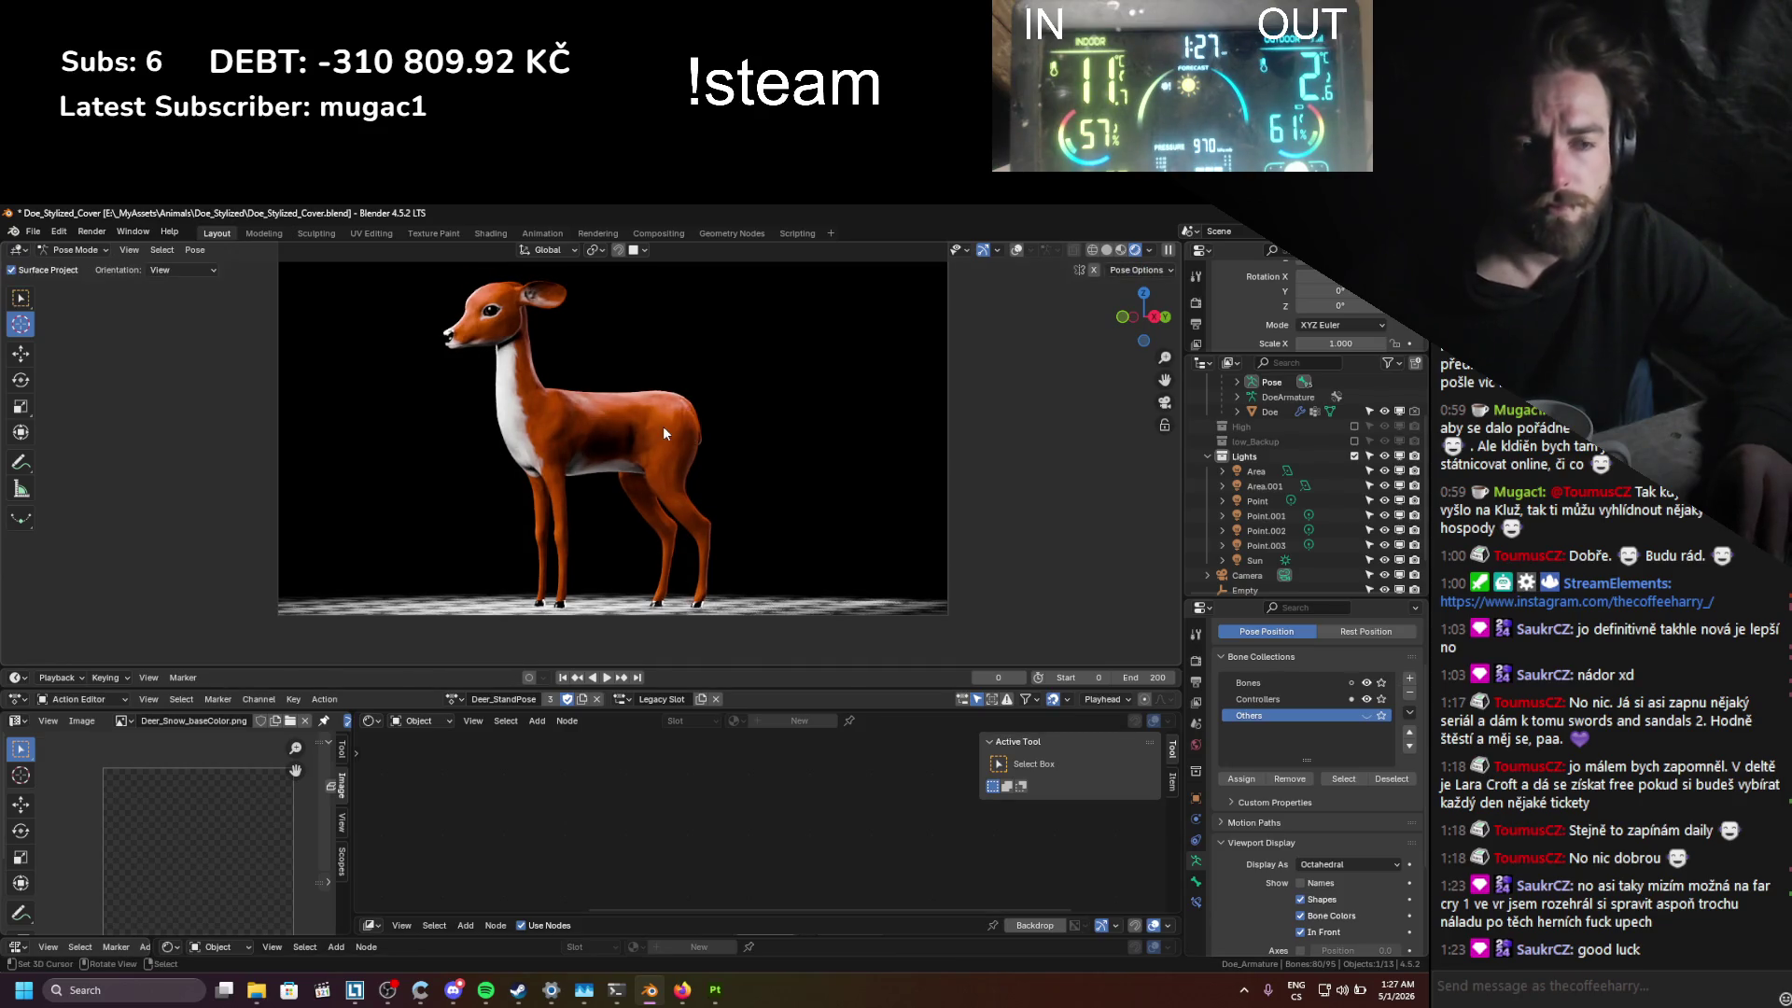
{"action": "right_click", "coordinate": [663, 426]}
Step: Save the file, make the Action Editor taller, and orbit in to inspect the deer
{"action": "key", "text": "ctrl+s"}
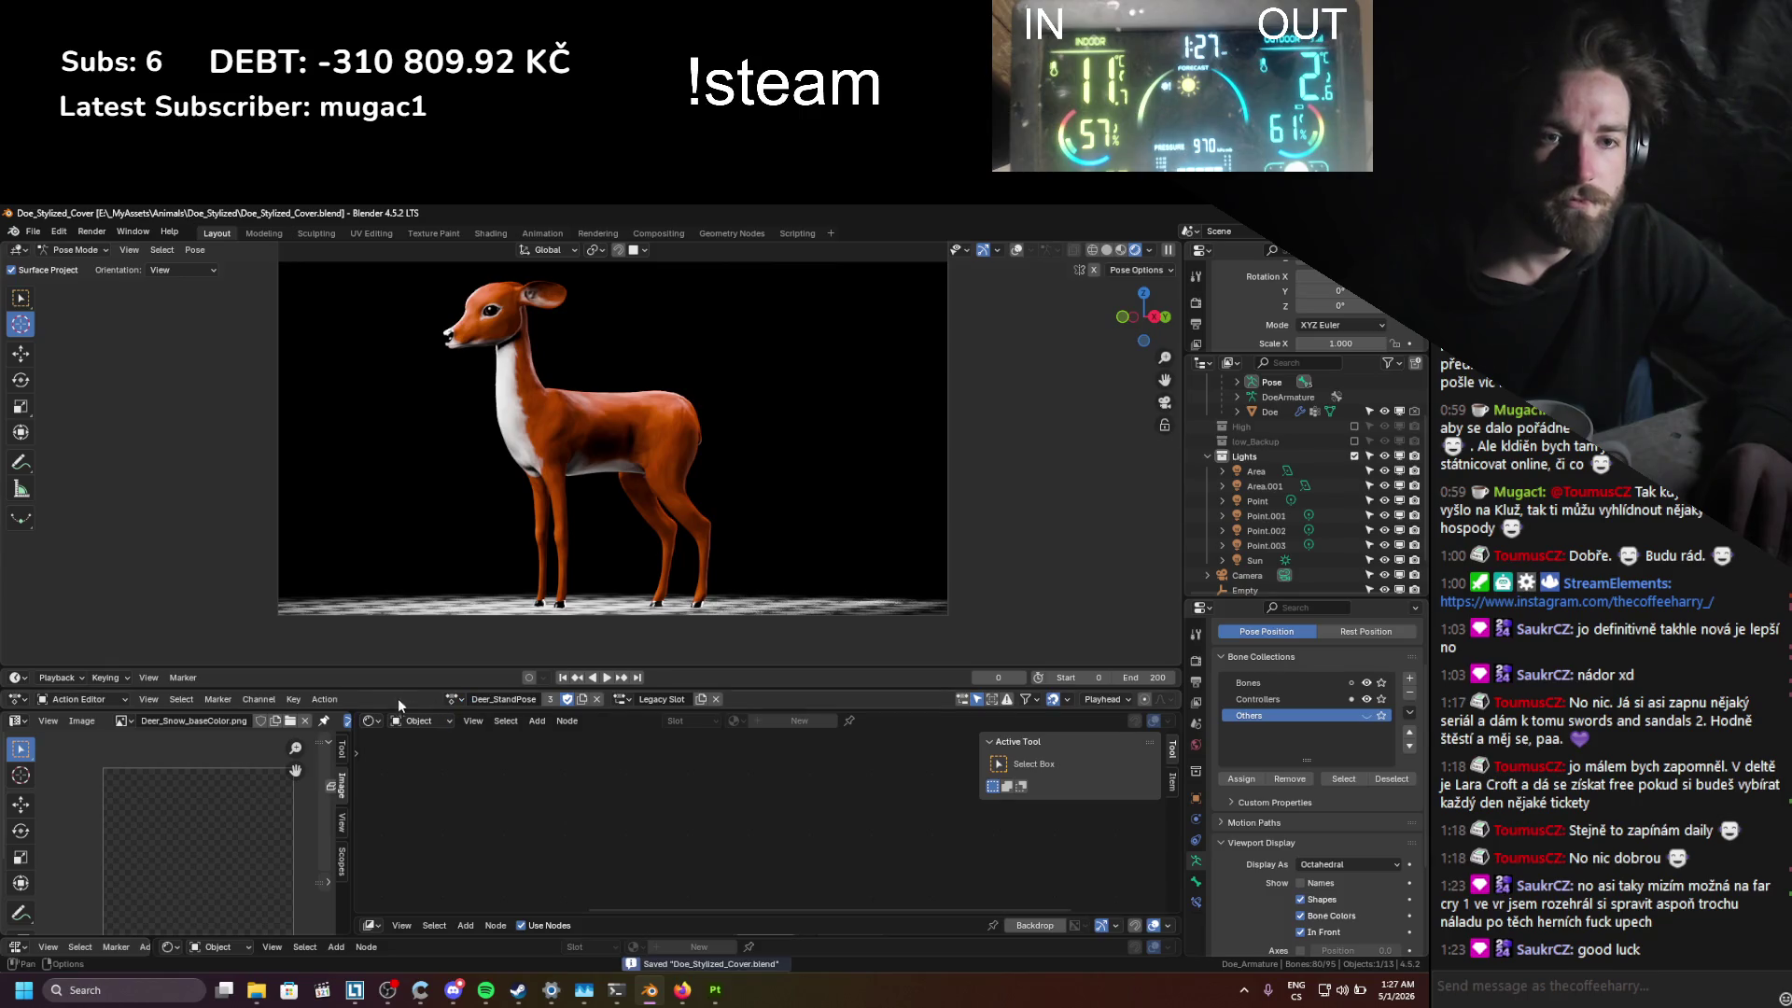
{"action": "left_click_drag", "start_coordinate": [363, 706], "coordinate": [363, 800]}
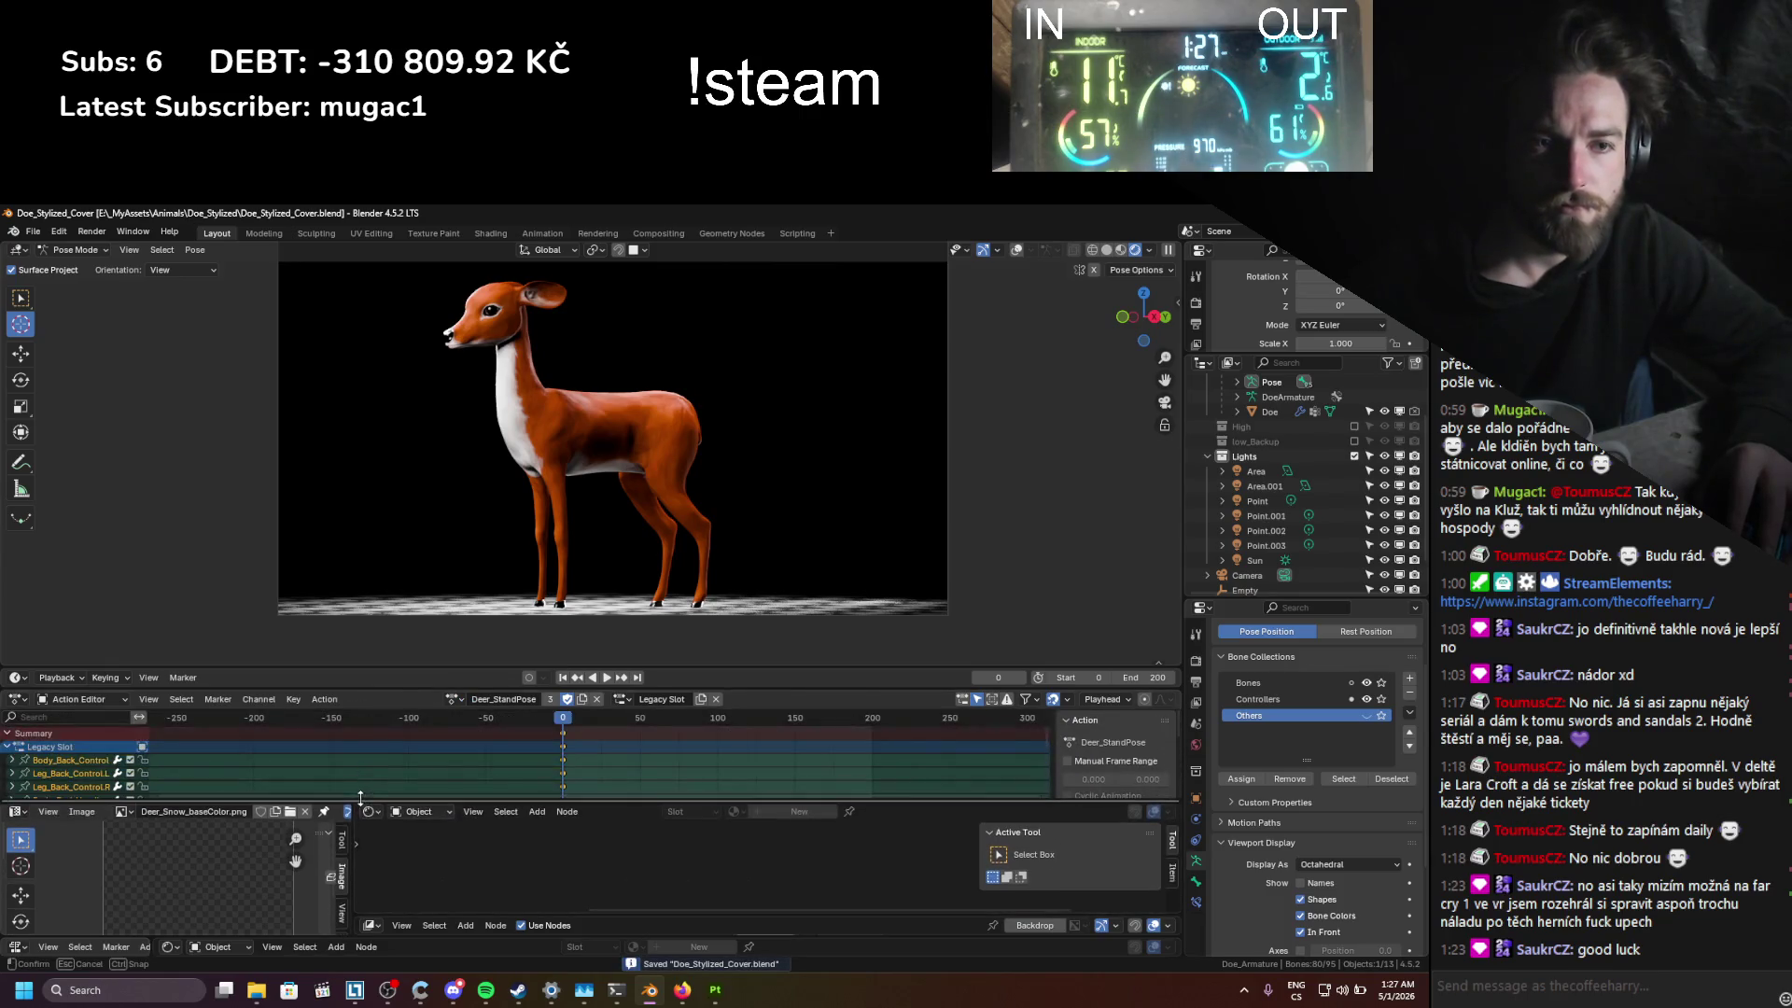
{"action": "scroll", "coordinate": [635, 394], "scroll_direction": "up", "scroll_amount": 1}
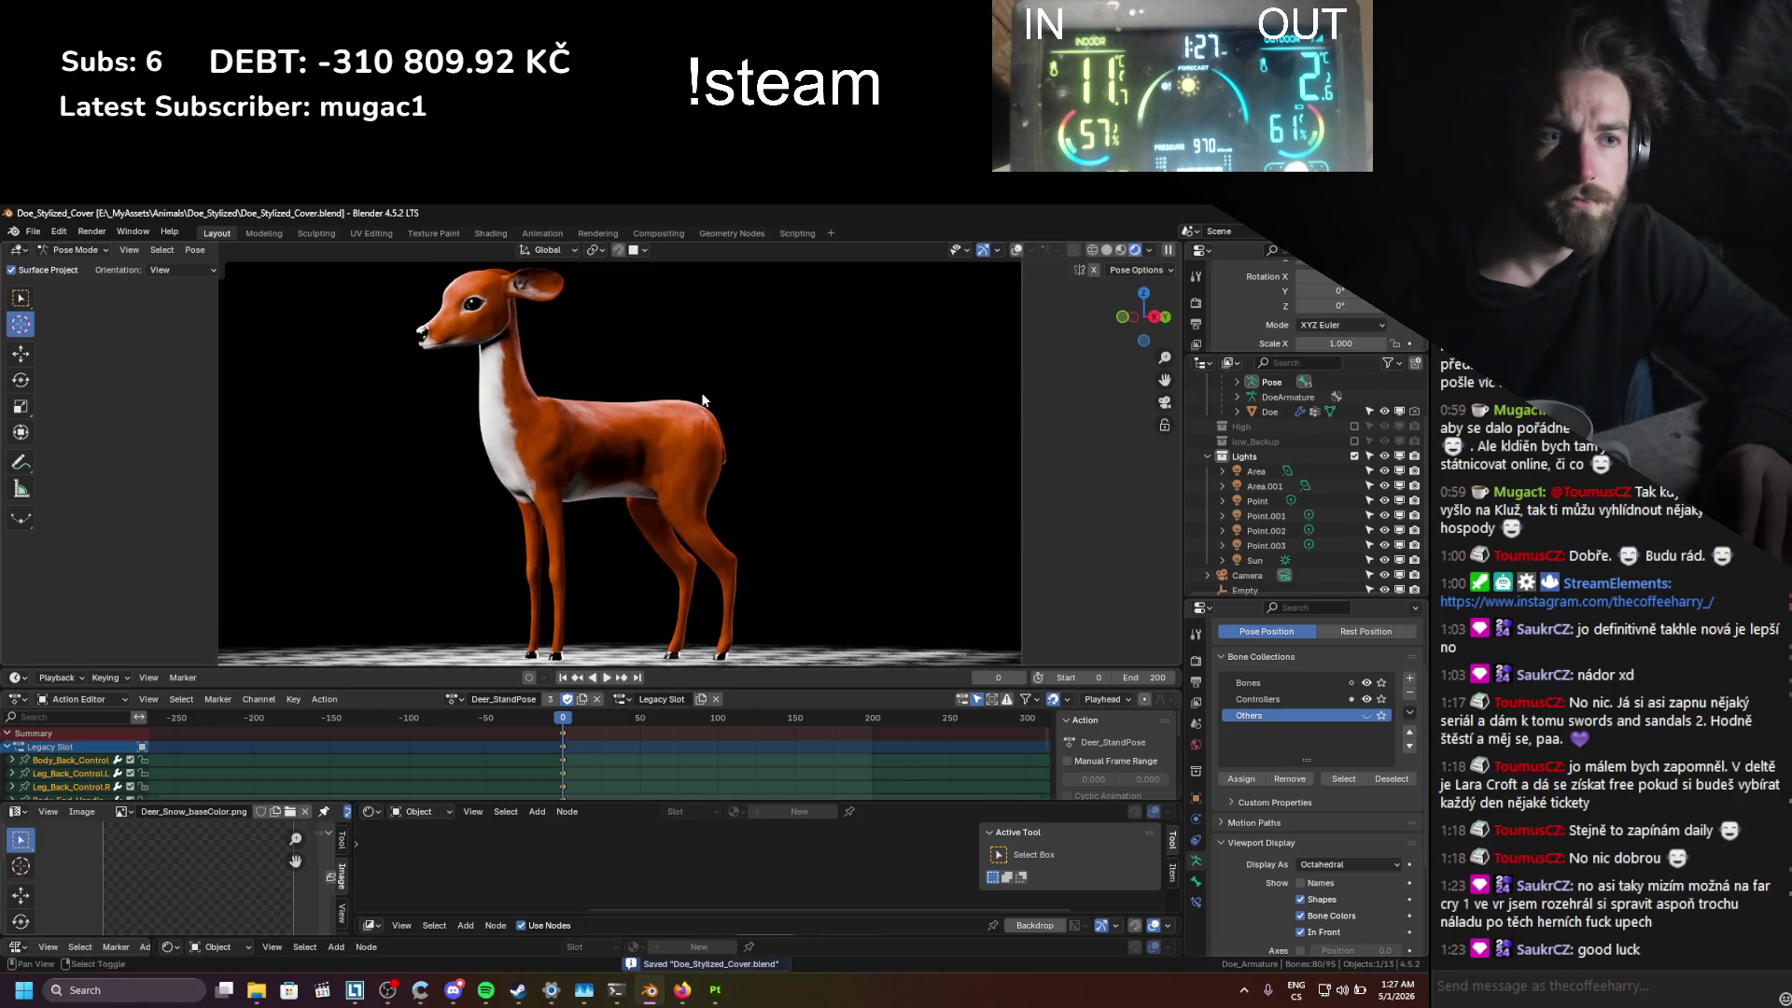
{"action": "scroll", "coordinate": [703, 400], "scroll_direction": "up", "scroll_amount": 2}
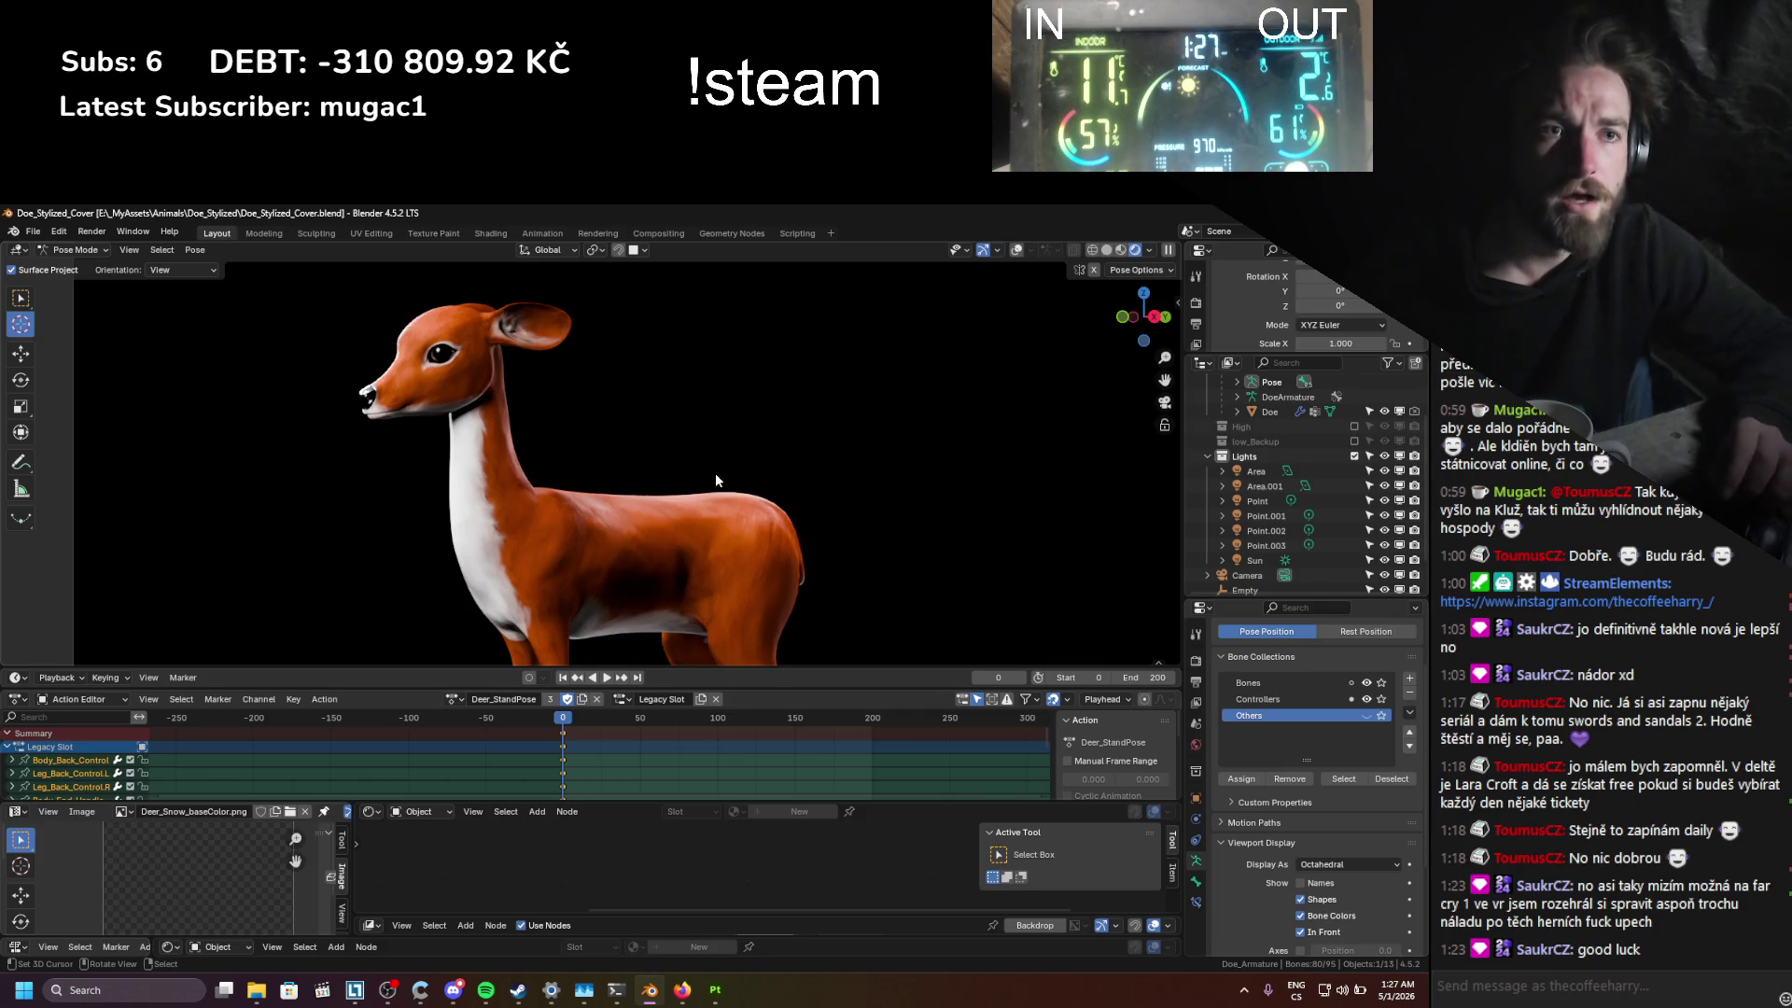
{"action": "middle_click_drag", "start_coordinate": [716, 480], "coordinate": [684, 458]}
{"action": "scroll", "coordinate": [680, 411], "scroll_direction": "up", "scroll_amount": 3}
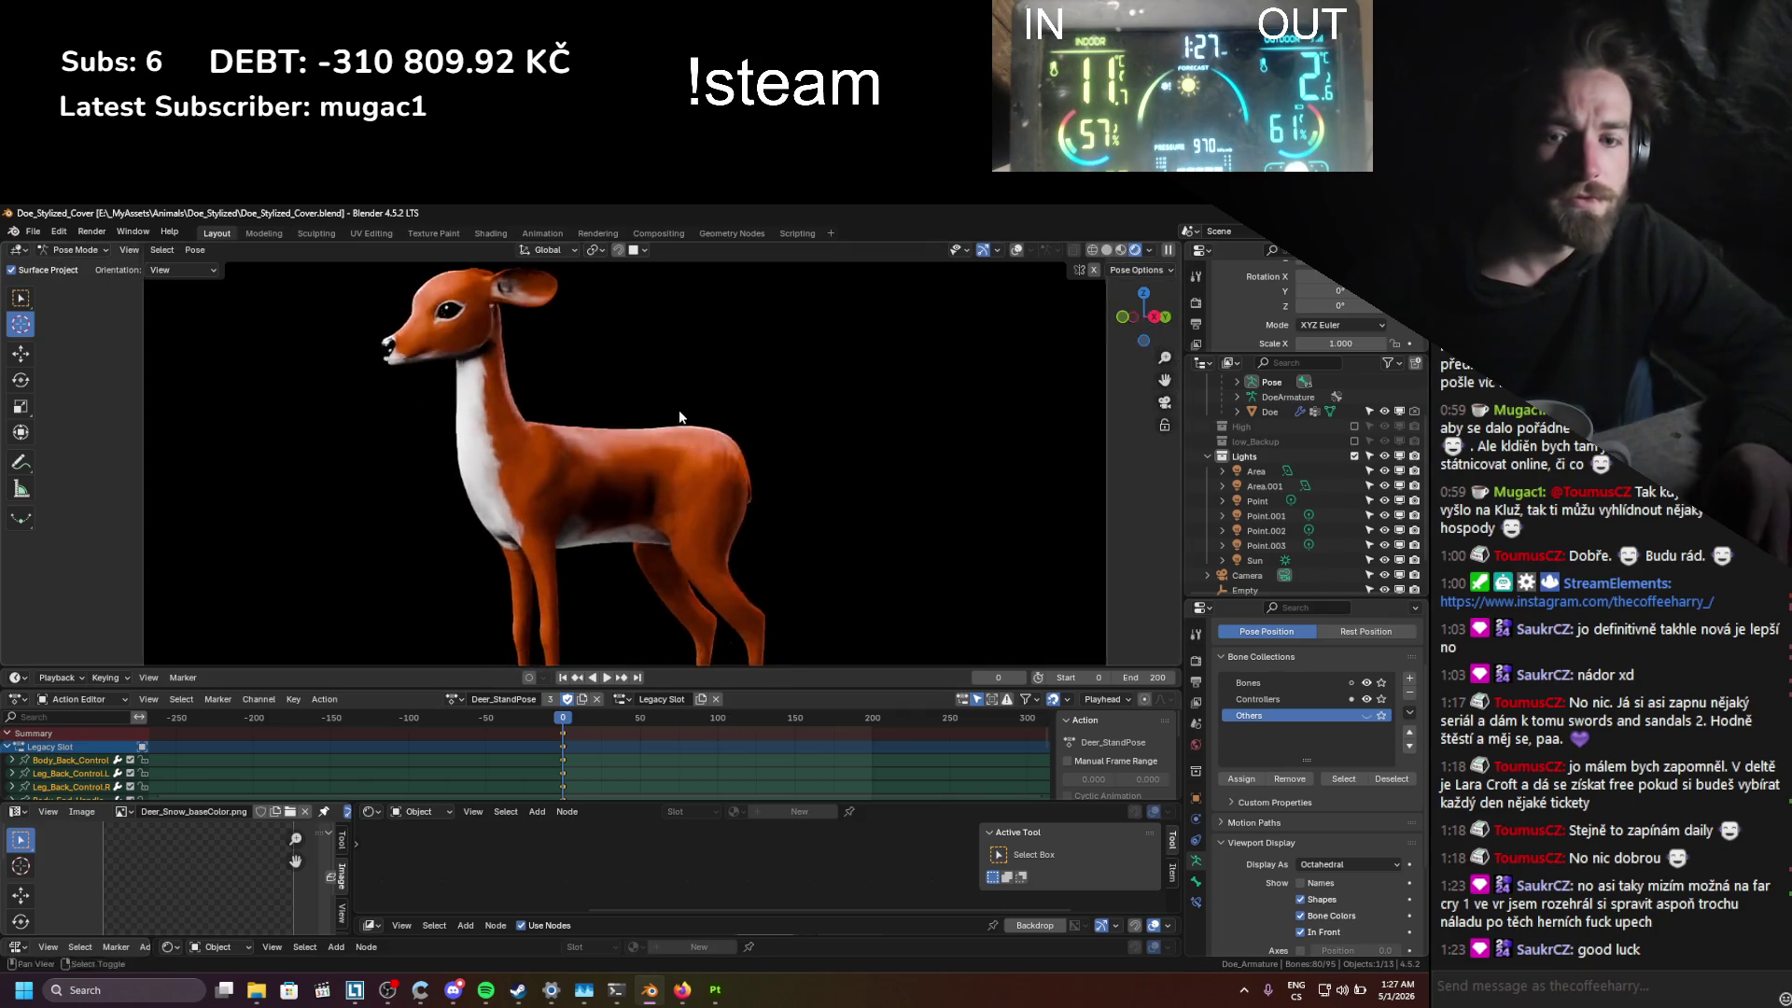
{"action": "key", "text": "ctrl+s"}
{"action": "scroll", "coordinate": [752, 493], "scroll_direction": "up", "scroll_amount": 3}
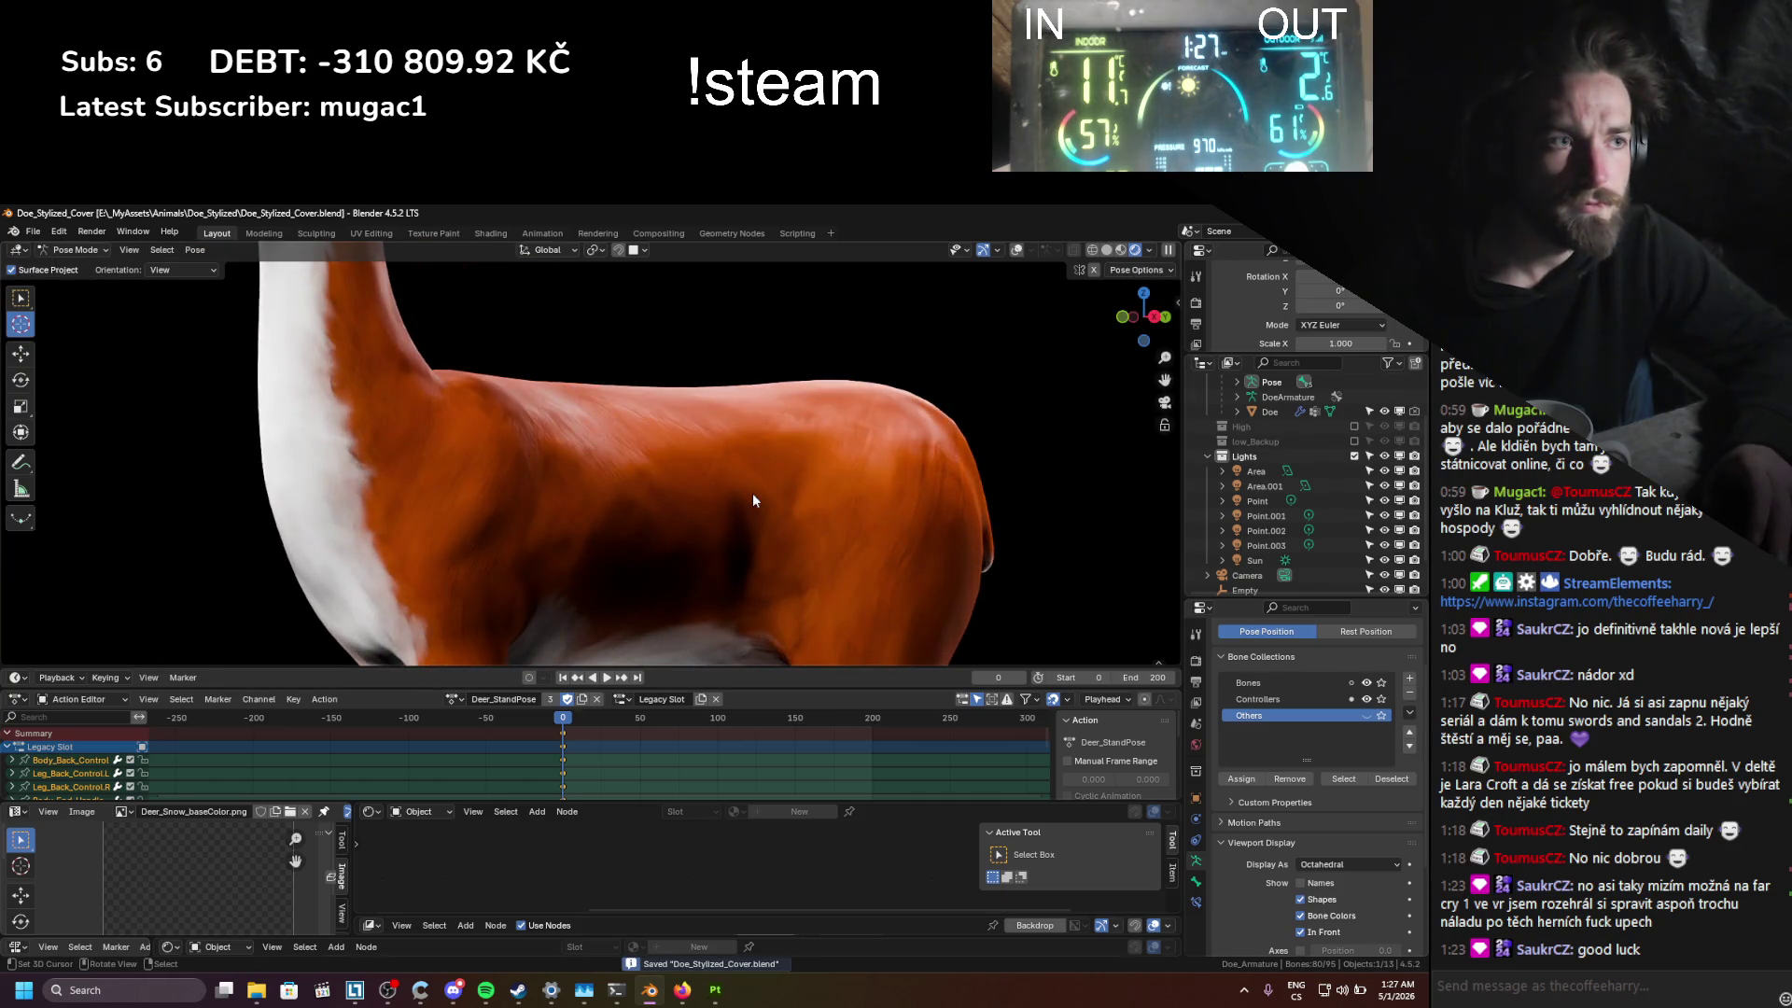
Step: Return to camera view in Solid shading with overlays shown, back in Object Mode
{"action": "key", "text": "KP_0"}
{"action": "left_click", "coordinate": [1107, 250]}
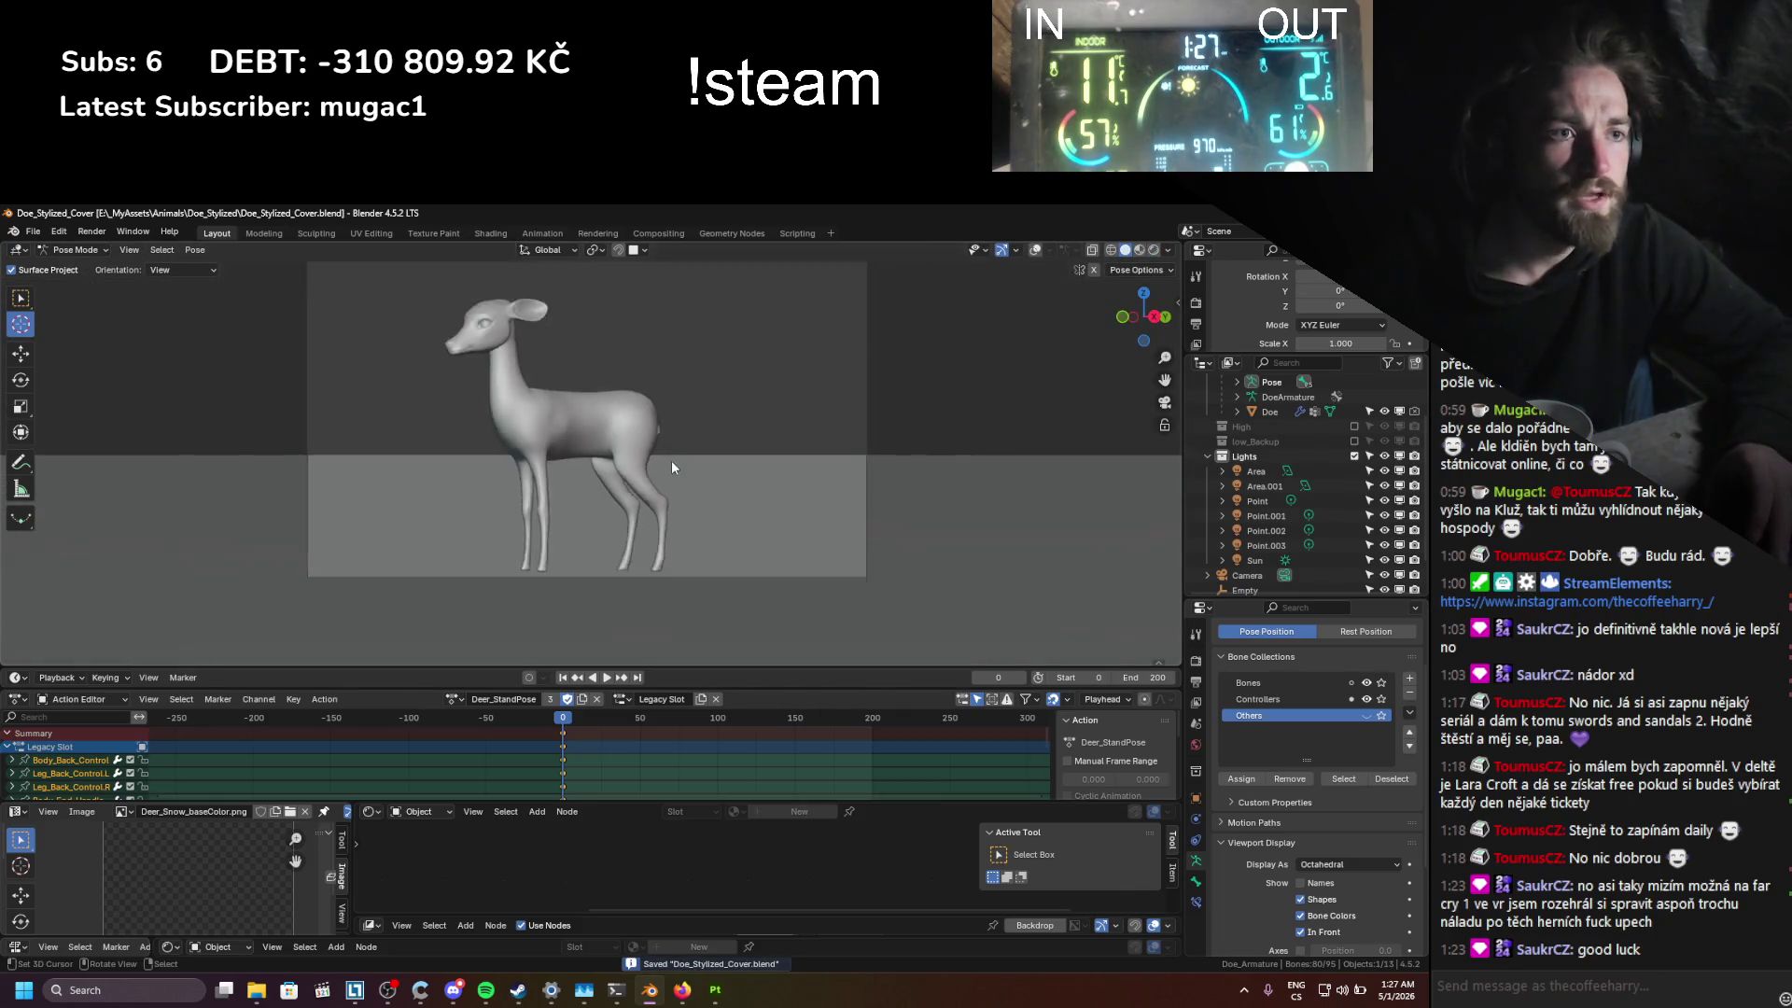
{"action": "left_click", "coordinate": [1035, 250]}
{"action": "key", "text": "ctrl+Tab"}
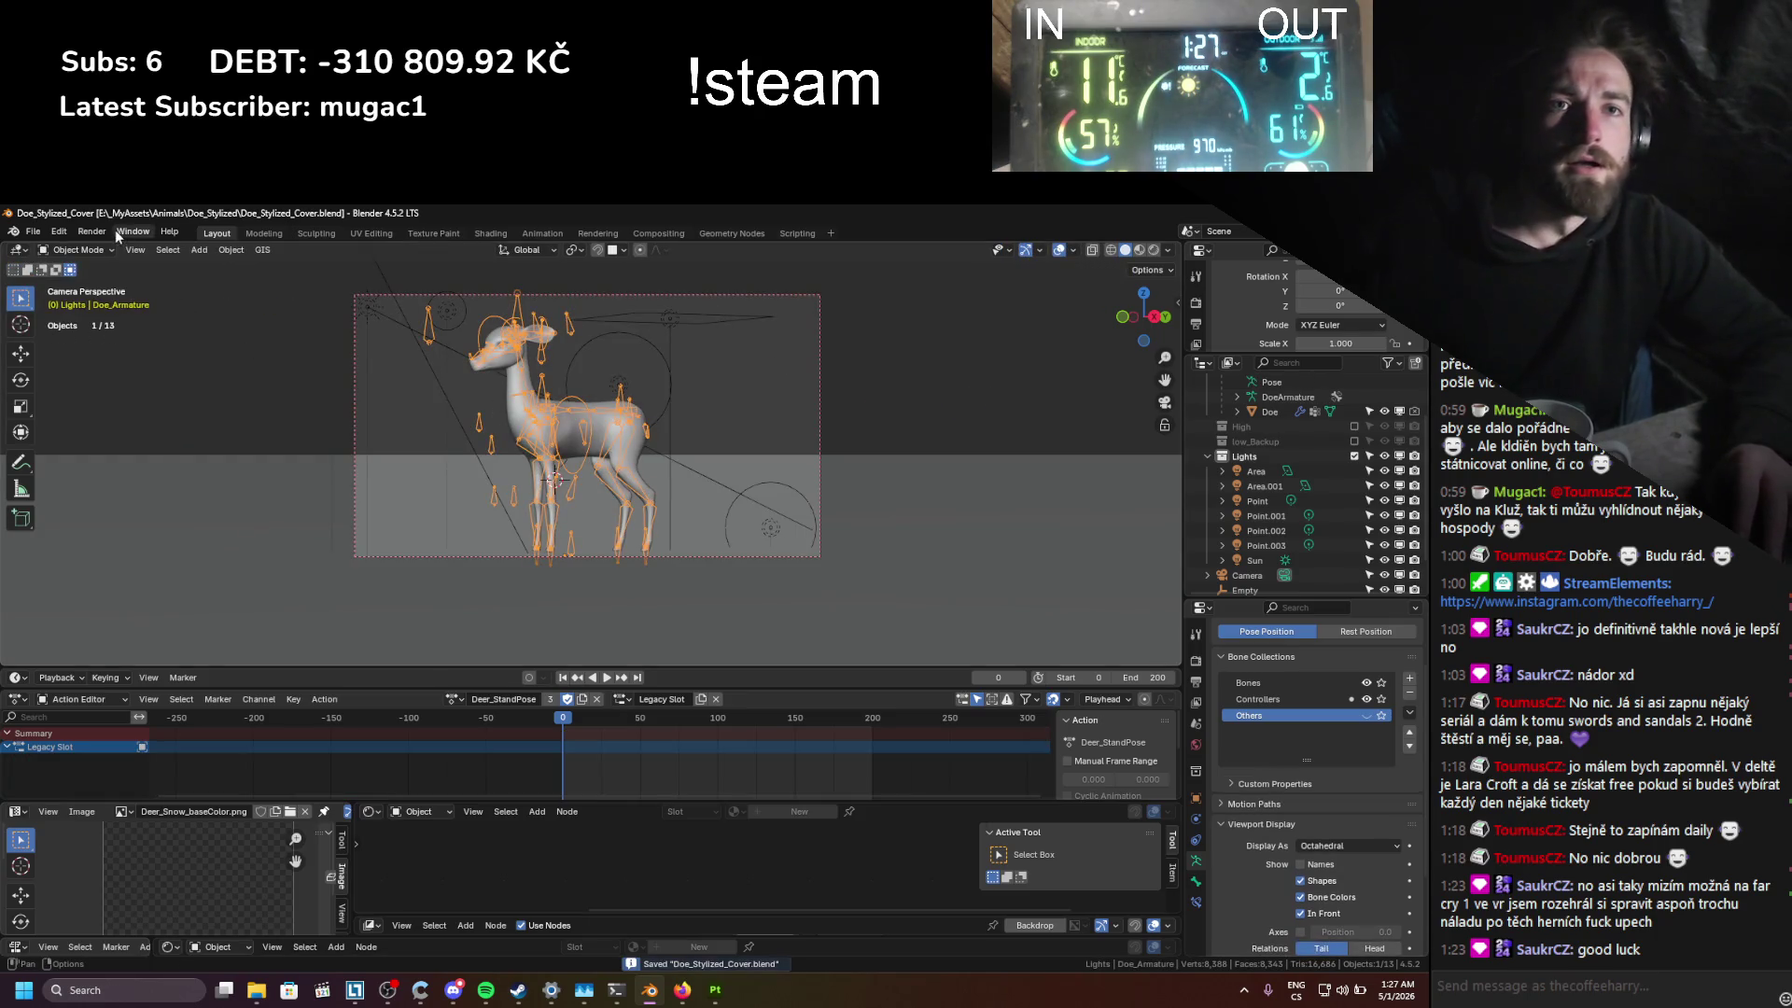
Step: Change the output file format from FFmpeg Video to PNG and render the camera view
{"action": "left_click", "coordinate": [1195, 680]}
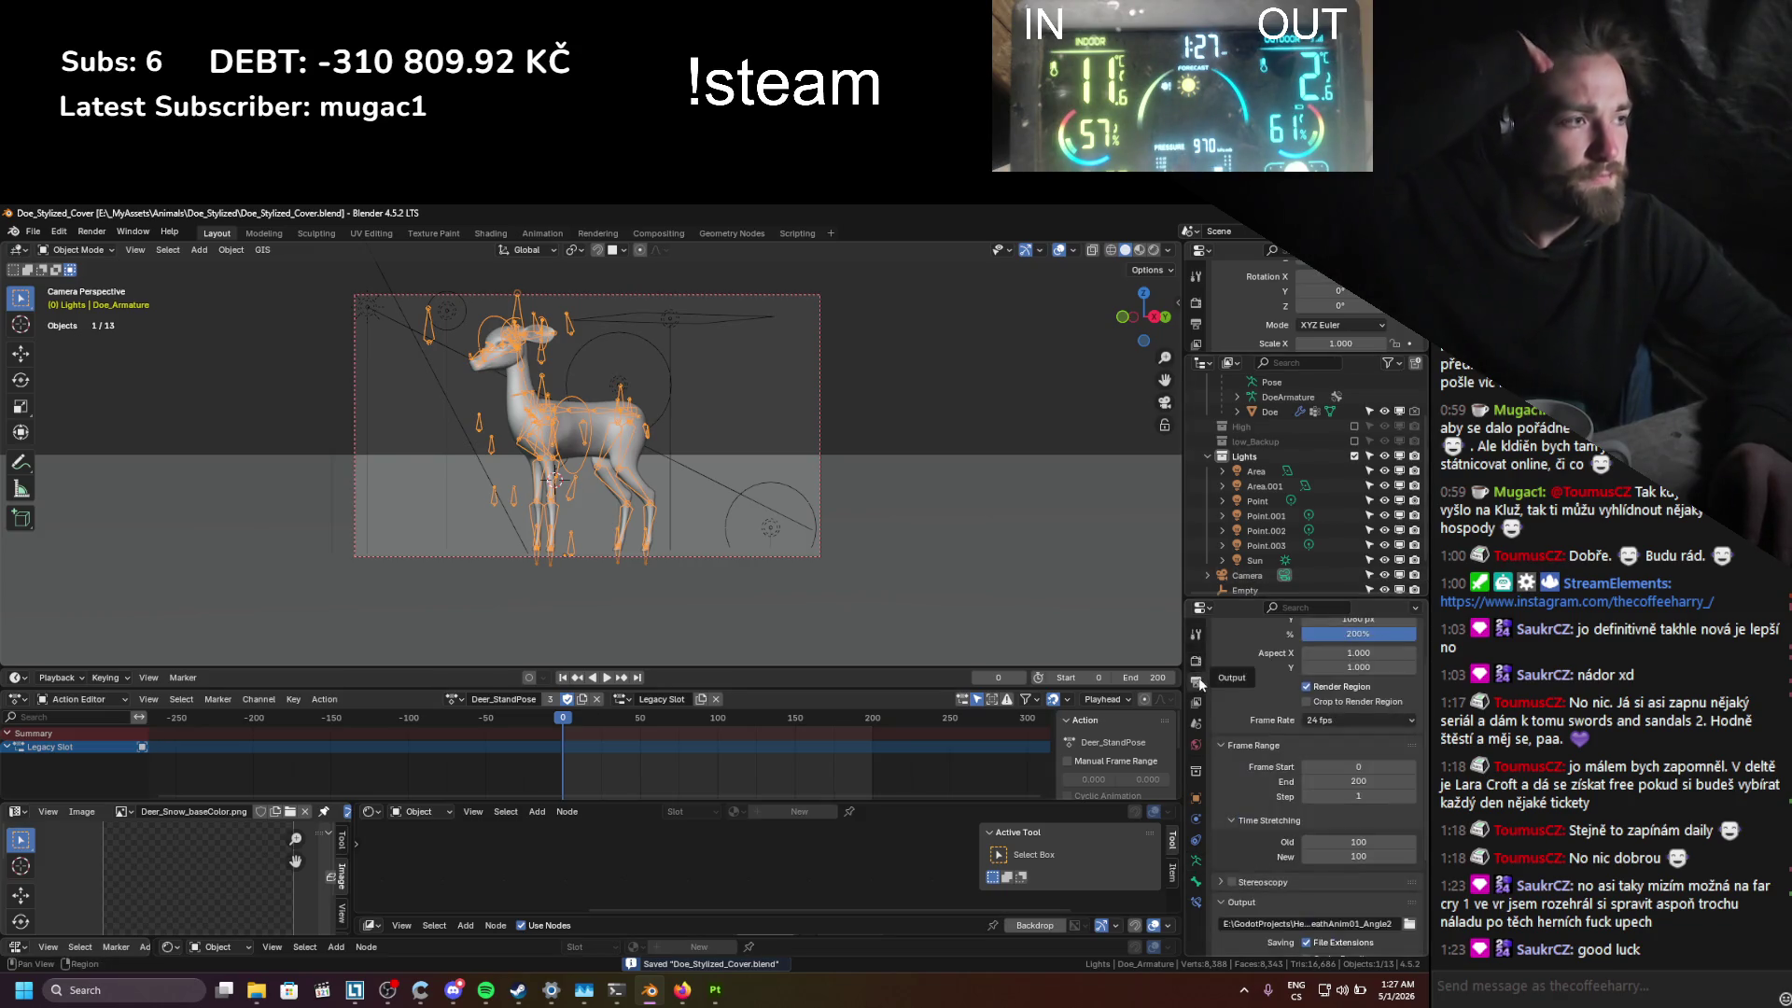
{"action": "scroll", "coordinate": [1316, 765], "scroll_direction": "down", "scroll_amount": 5}
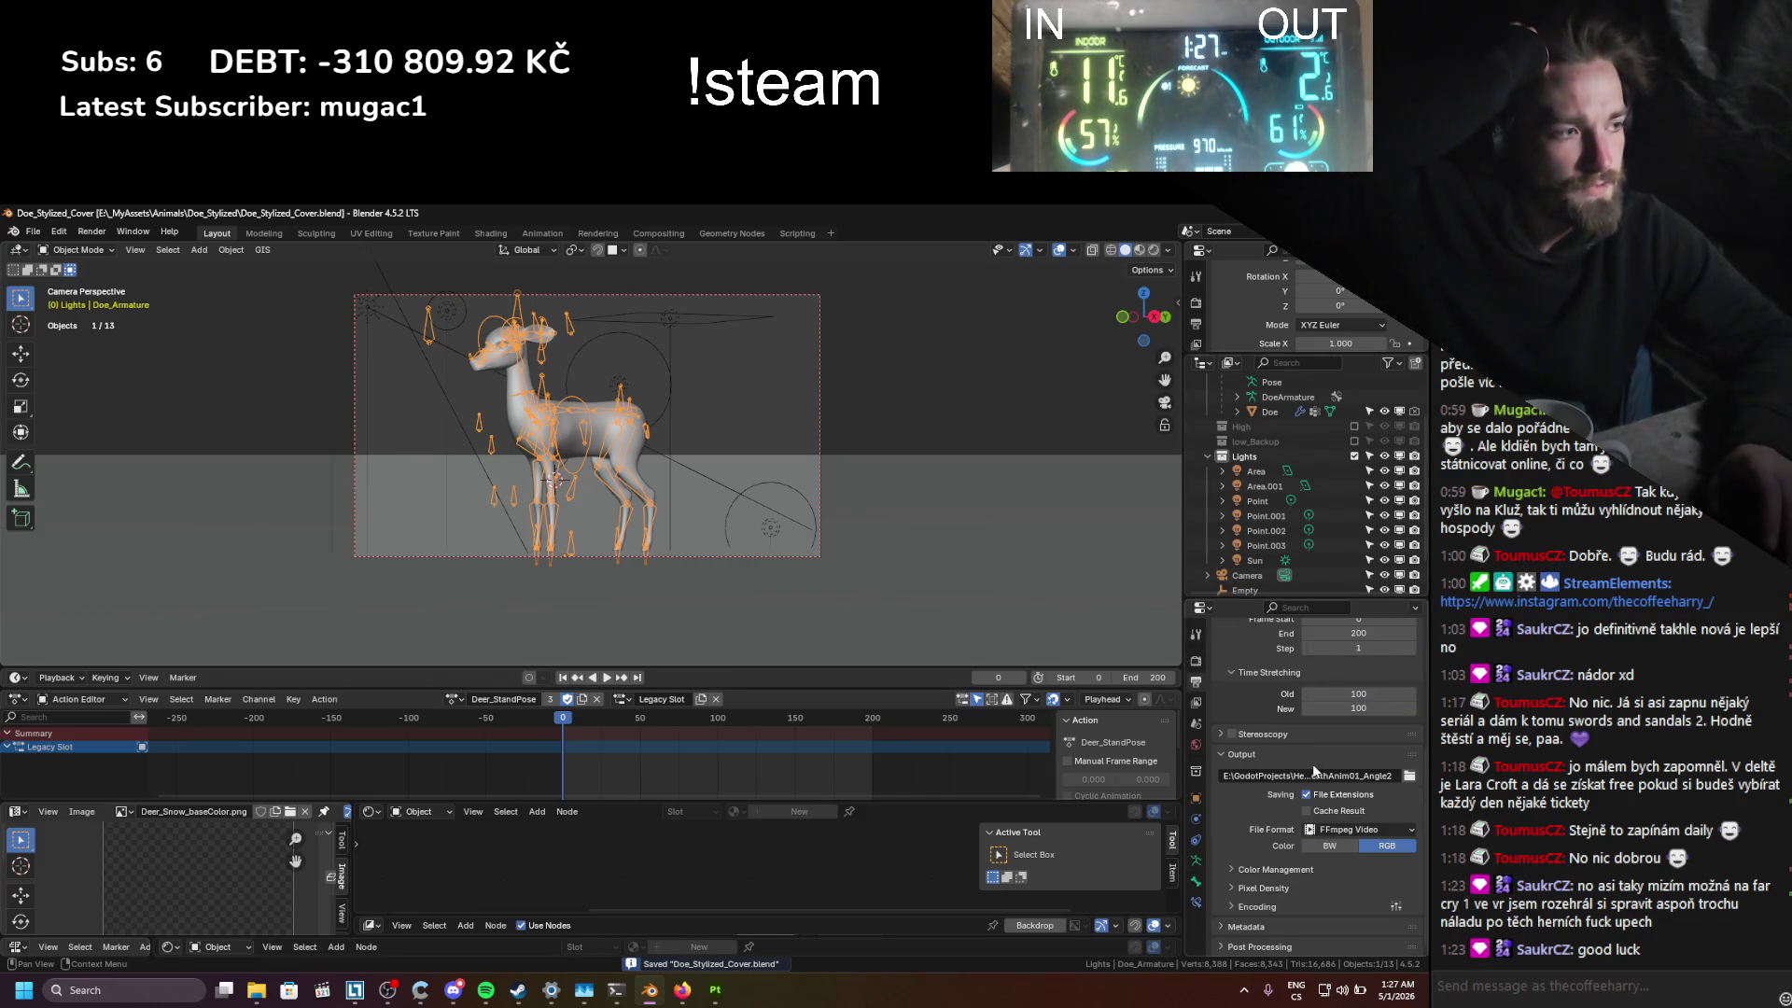
{"action": "left_click", "coordinate": [1375, 830]}
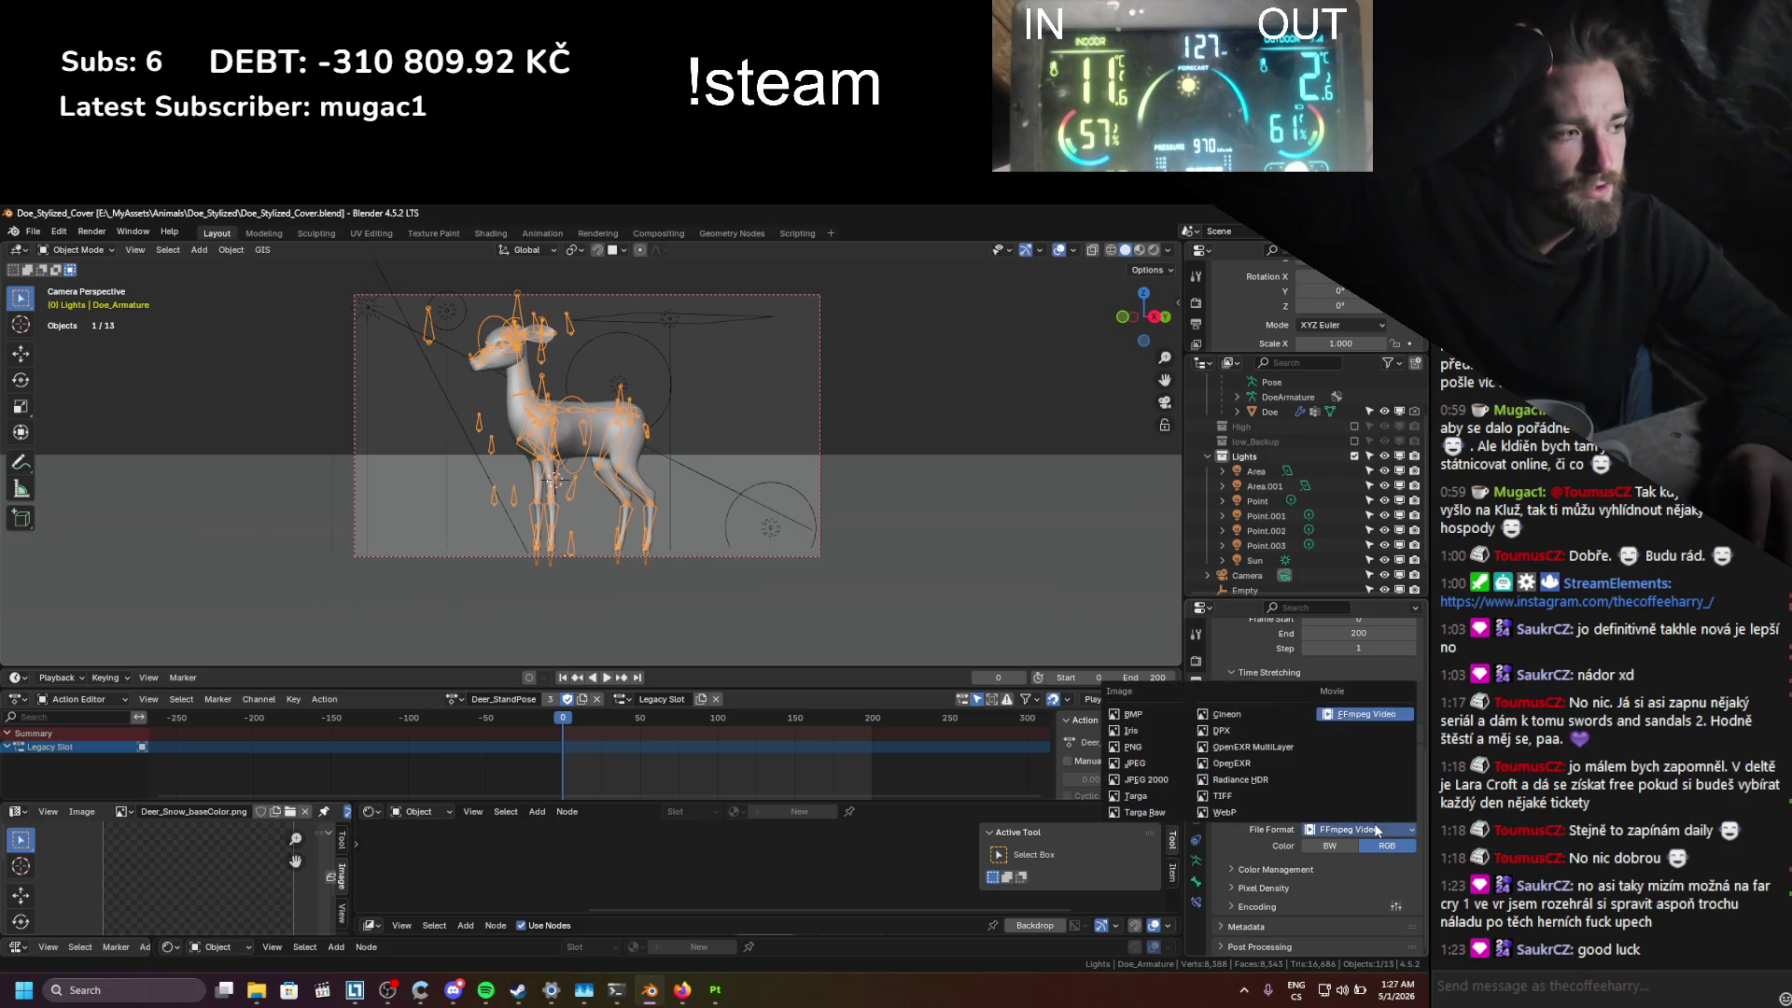
{"action": "left_click", "coordinate": [1149, 747]}
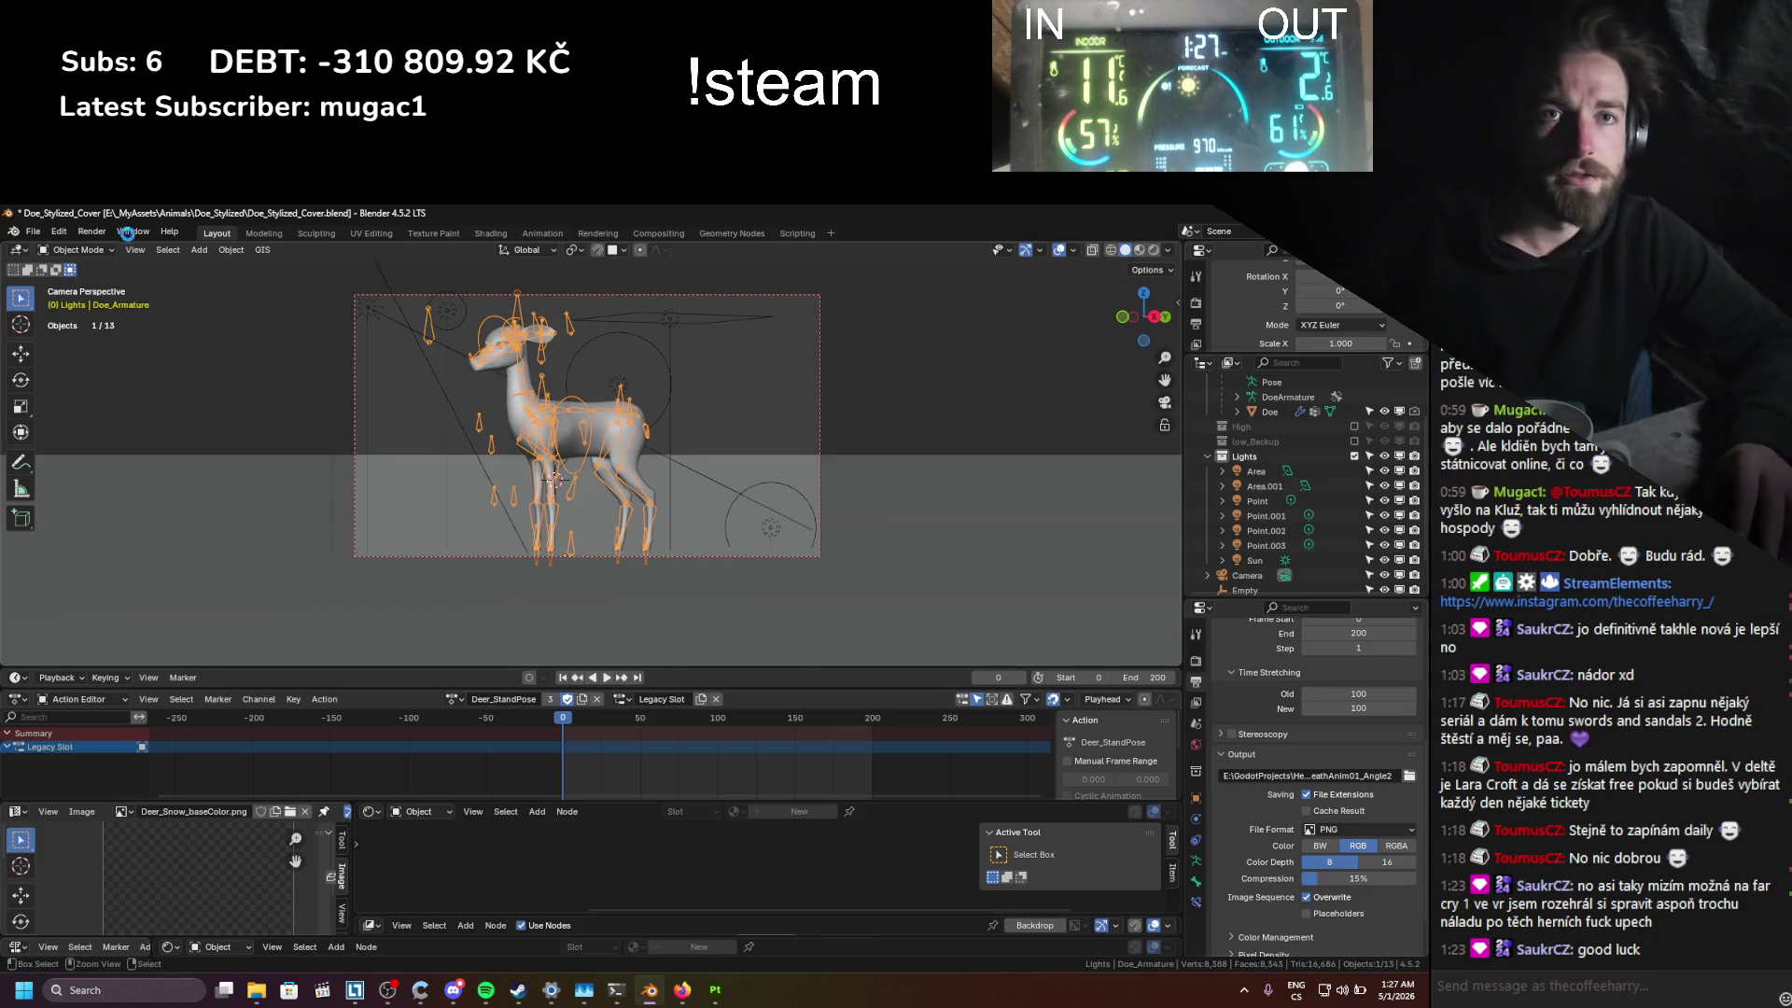
{"action": "left_click", "coordinate": [93, 233]}
{"action": "left_click", "coordinate": [126, 255]}
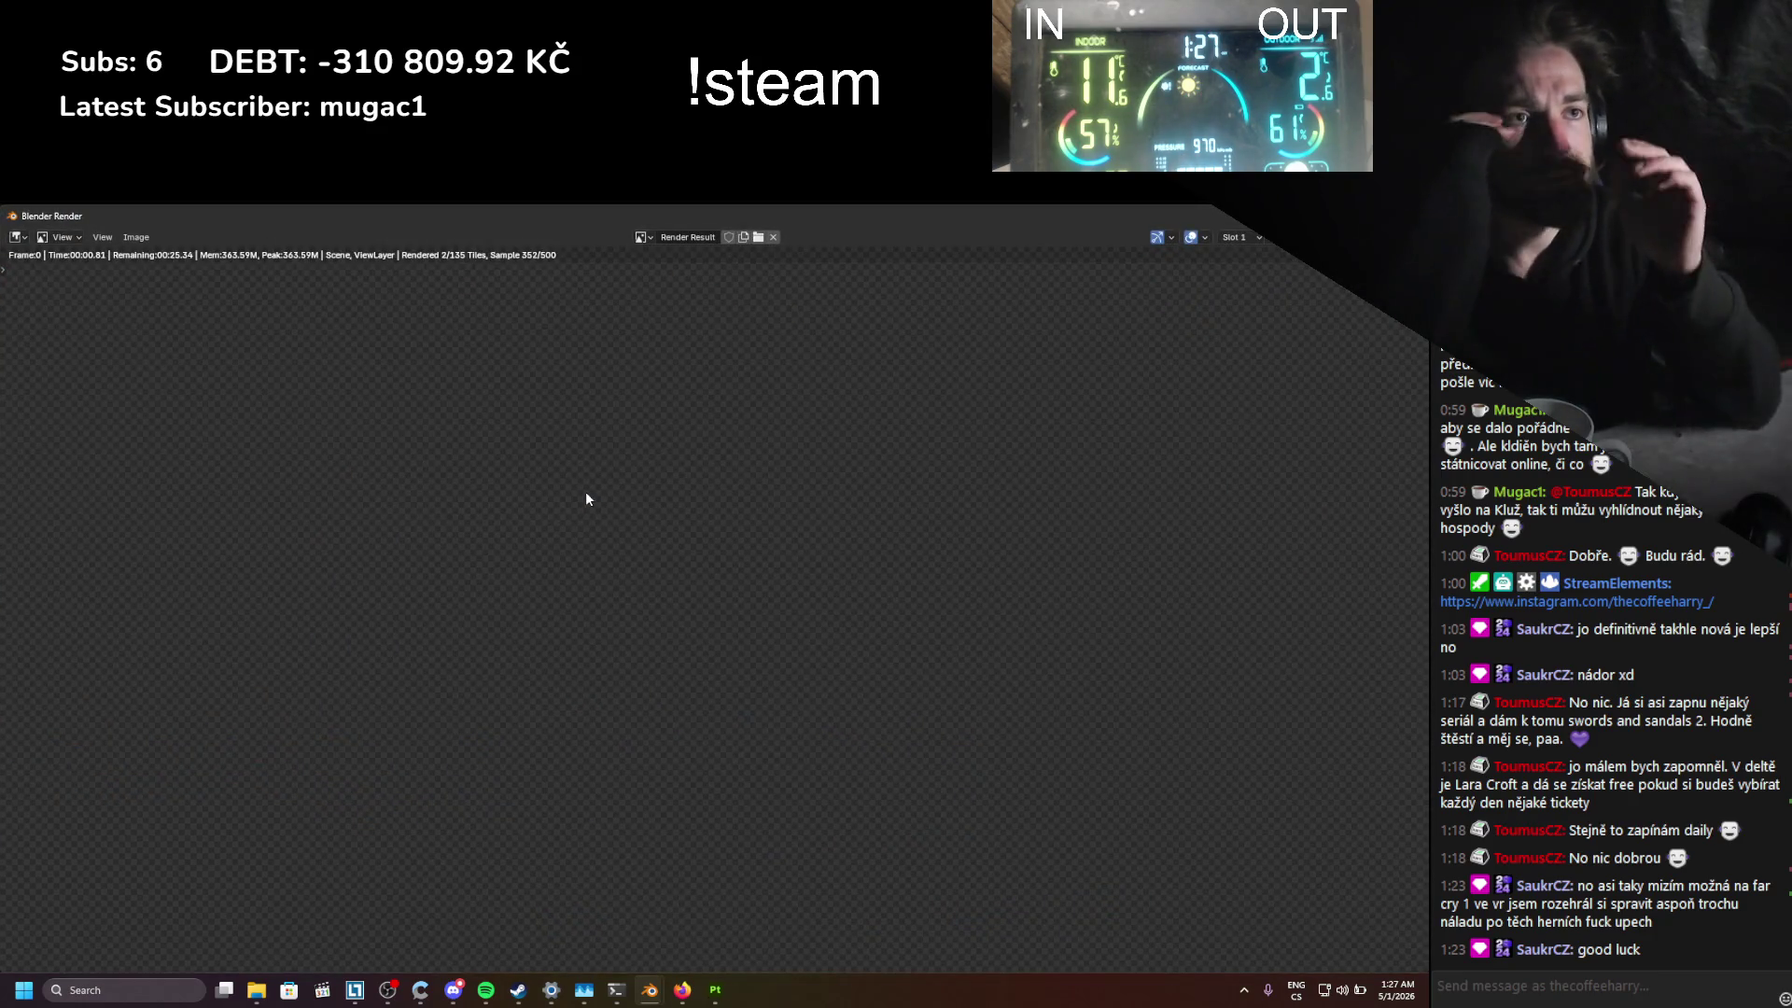
Step: Close the previous render result and start a fresh Render Image of the camera view
{"action": "scroll", "coordinate": [613, 567], "scroll_direction": "down", "scroll_amount": 3}
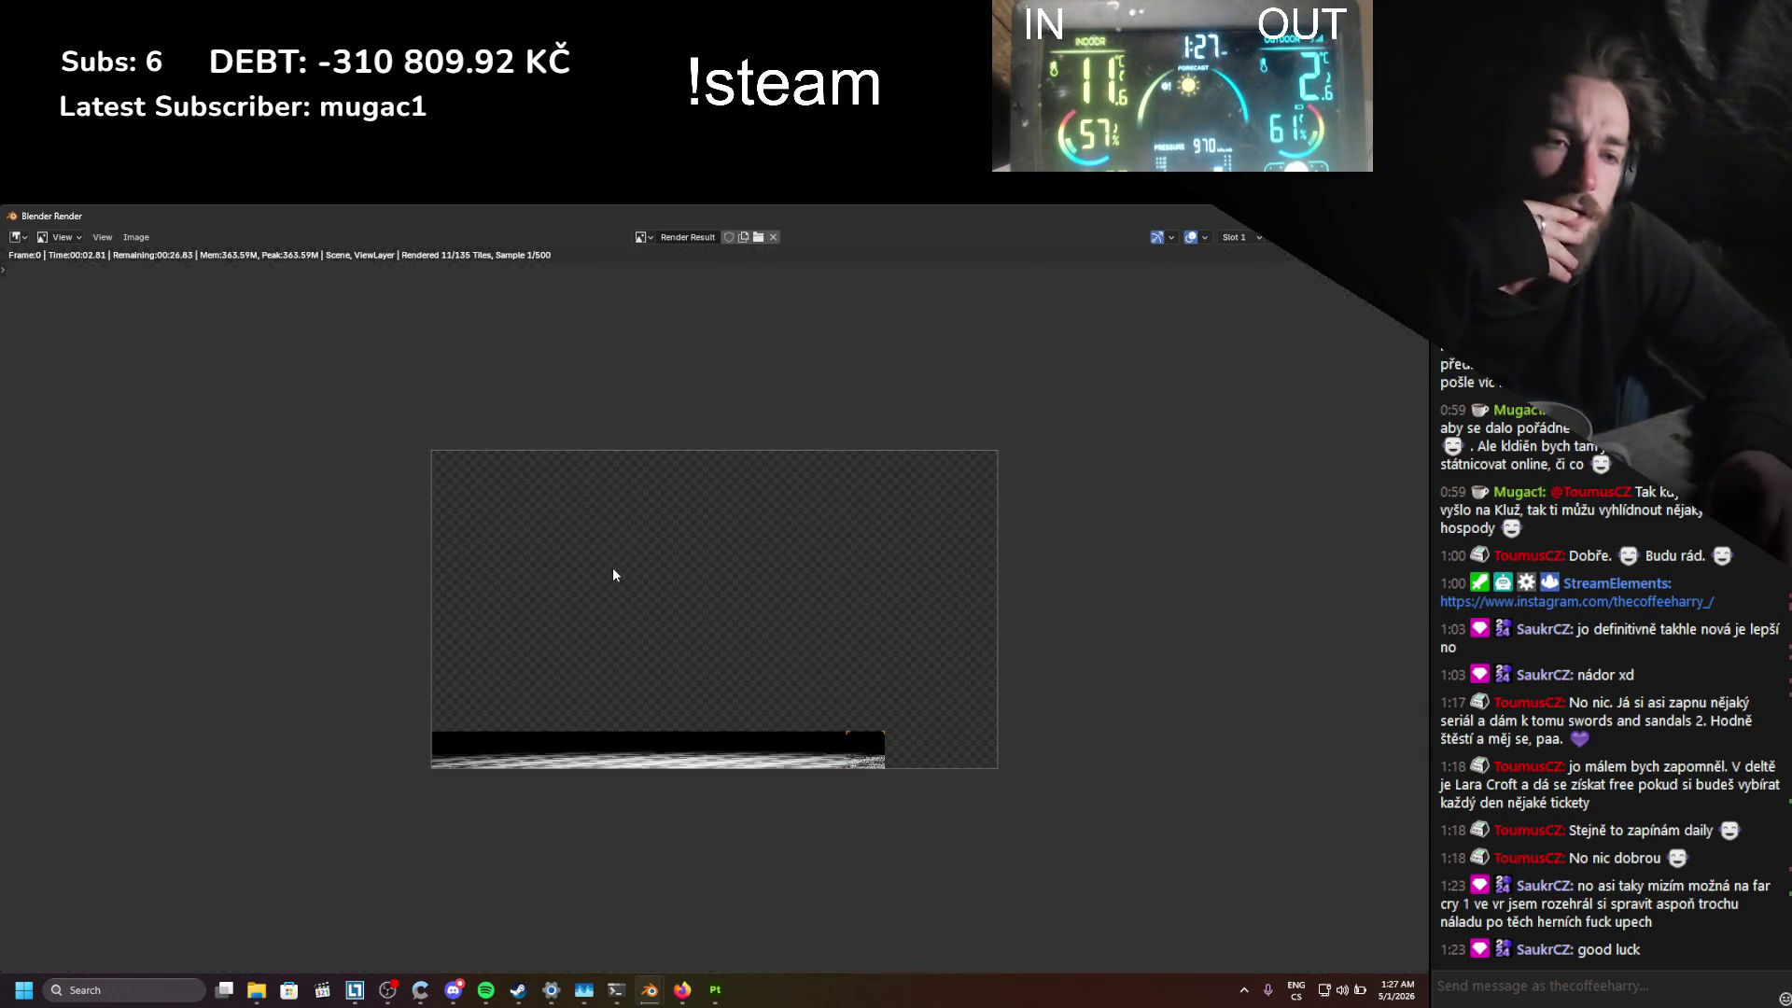
{"action": "scroll", "coordinate": [612, 568], "scroll_direction": "up", "scroll_amount": 2}
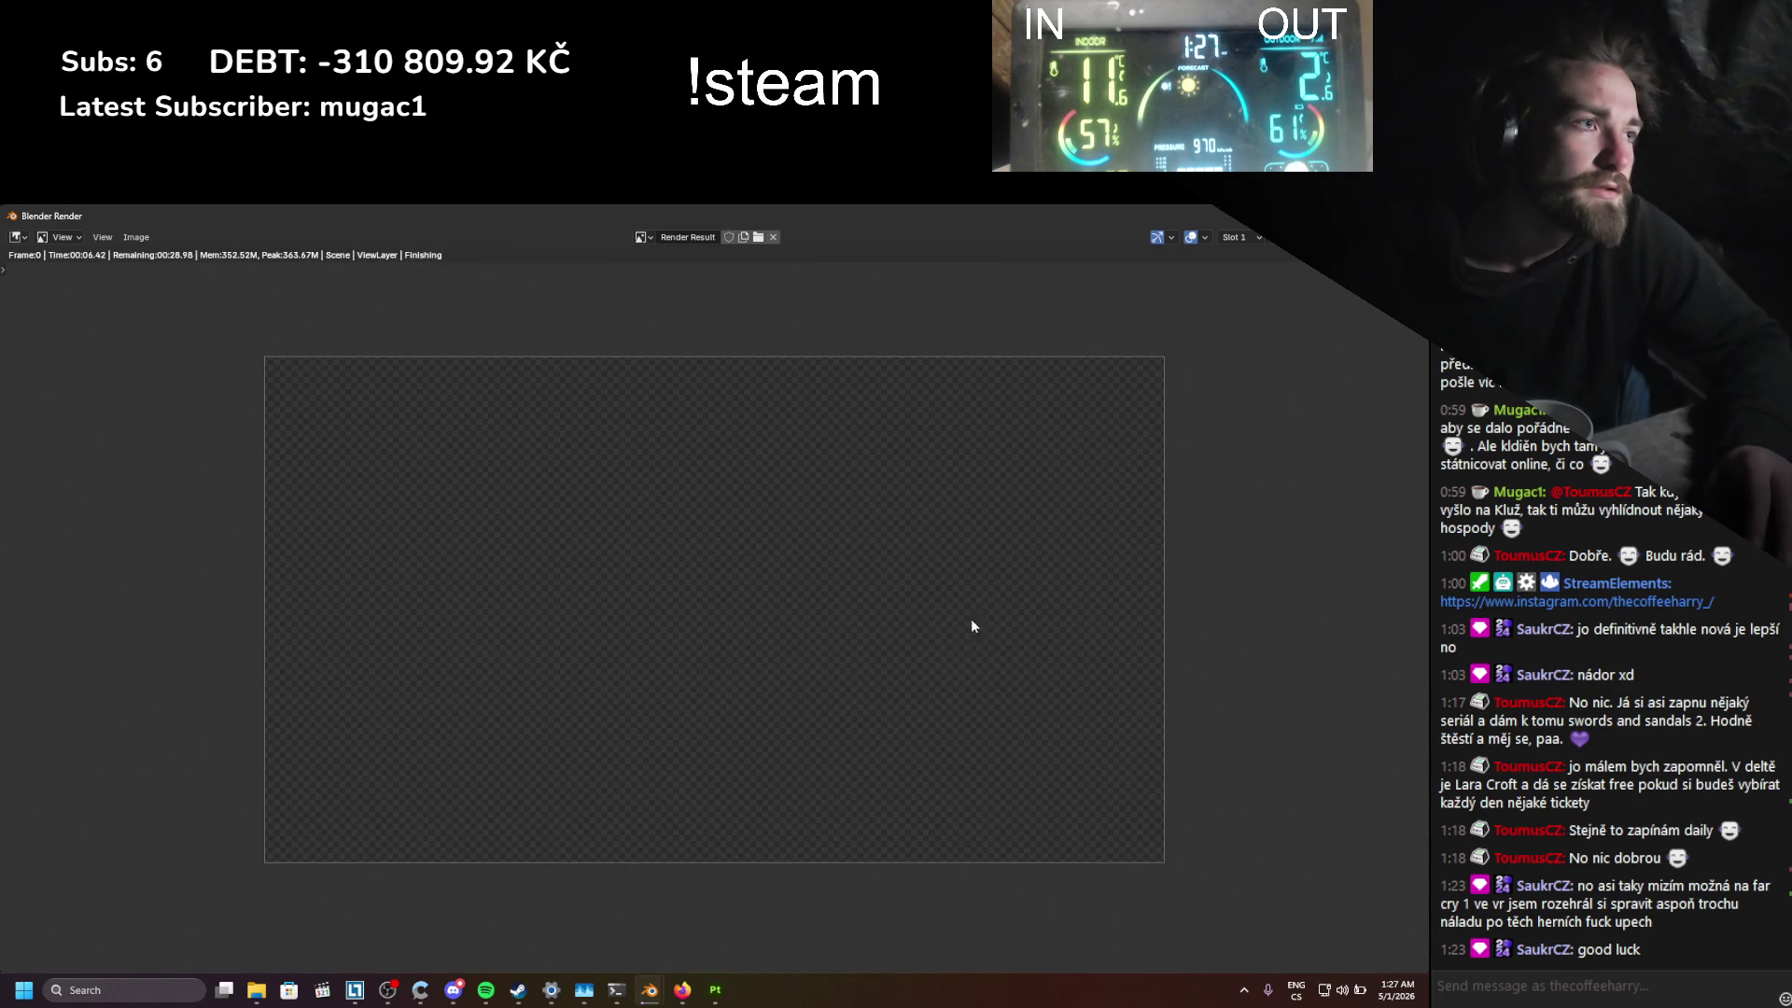
{"action": "key", "text": "Escape"}
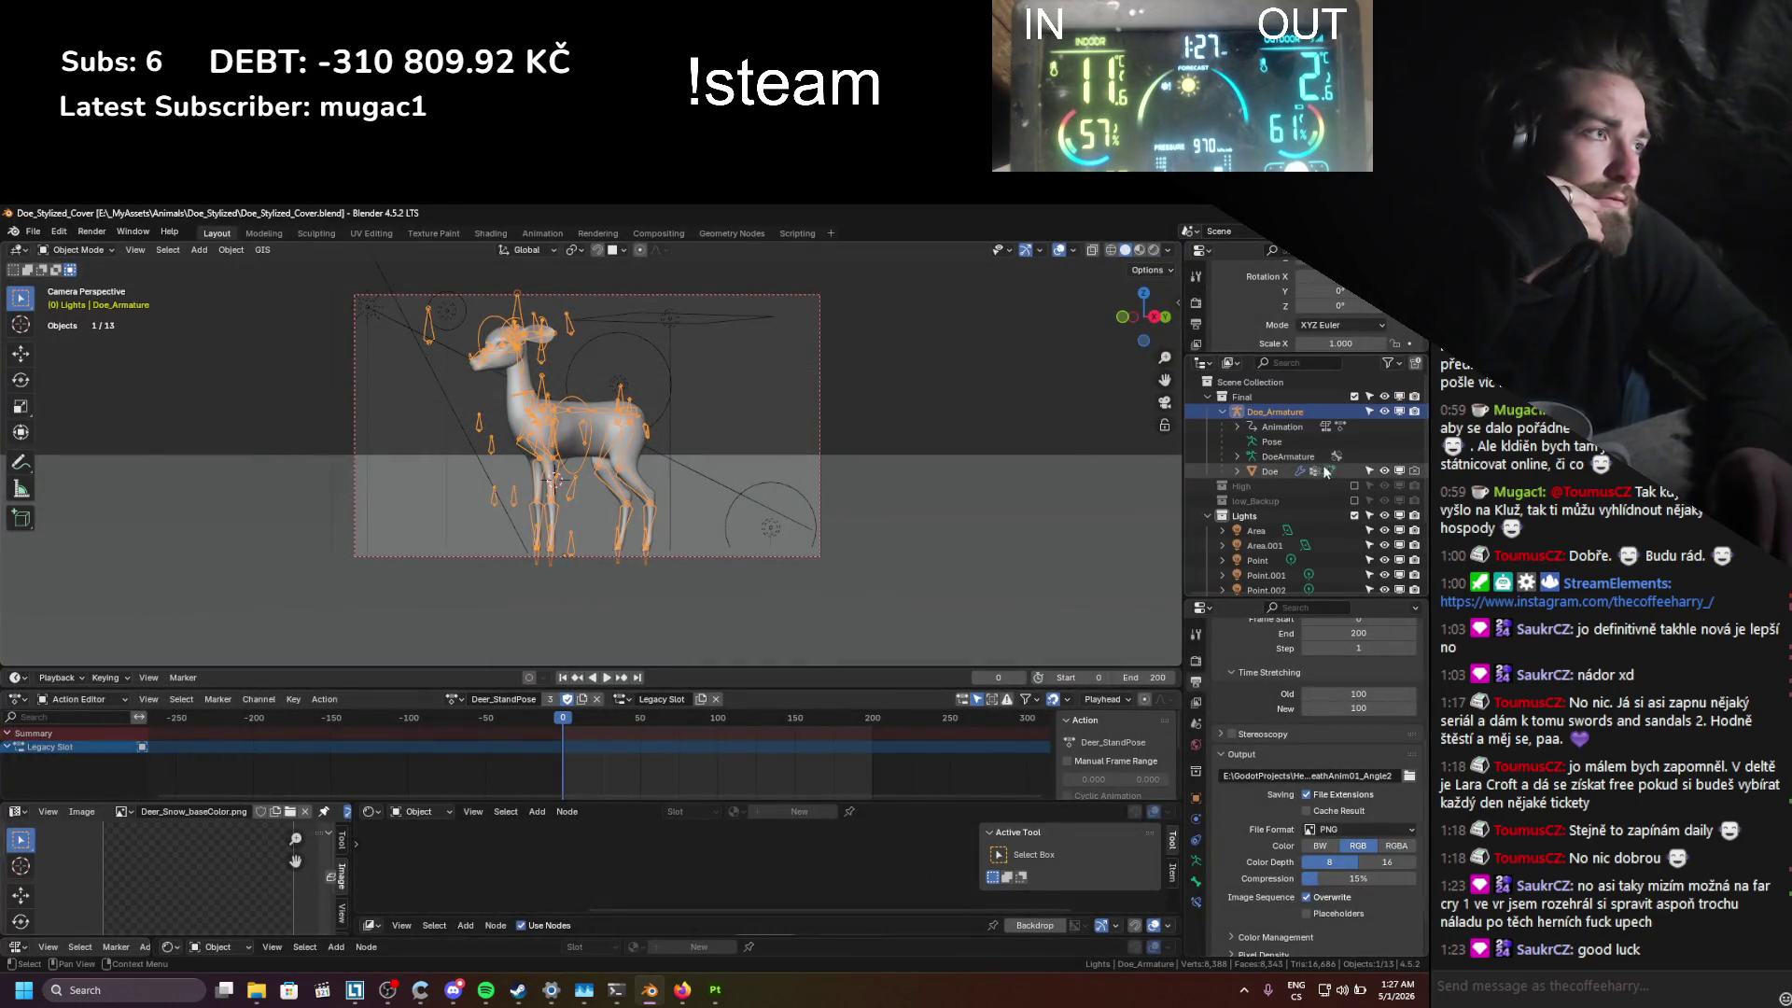
{"action": "scroll", "coordinate": [1407, 476], "scroll_direction": "down", "scroll_amount": 3}
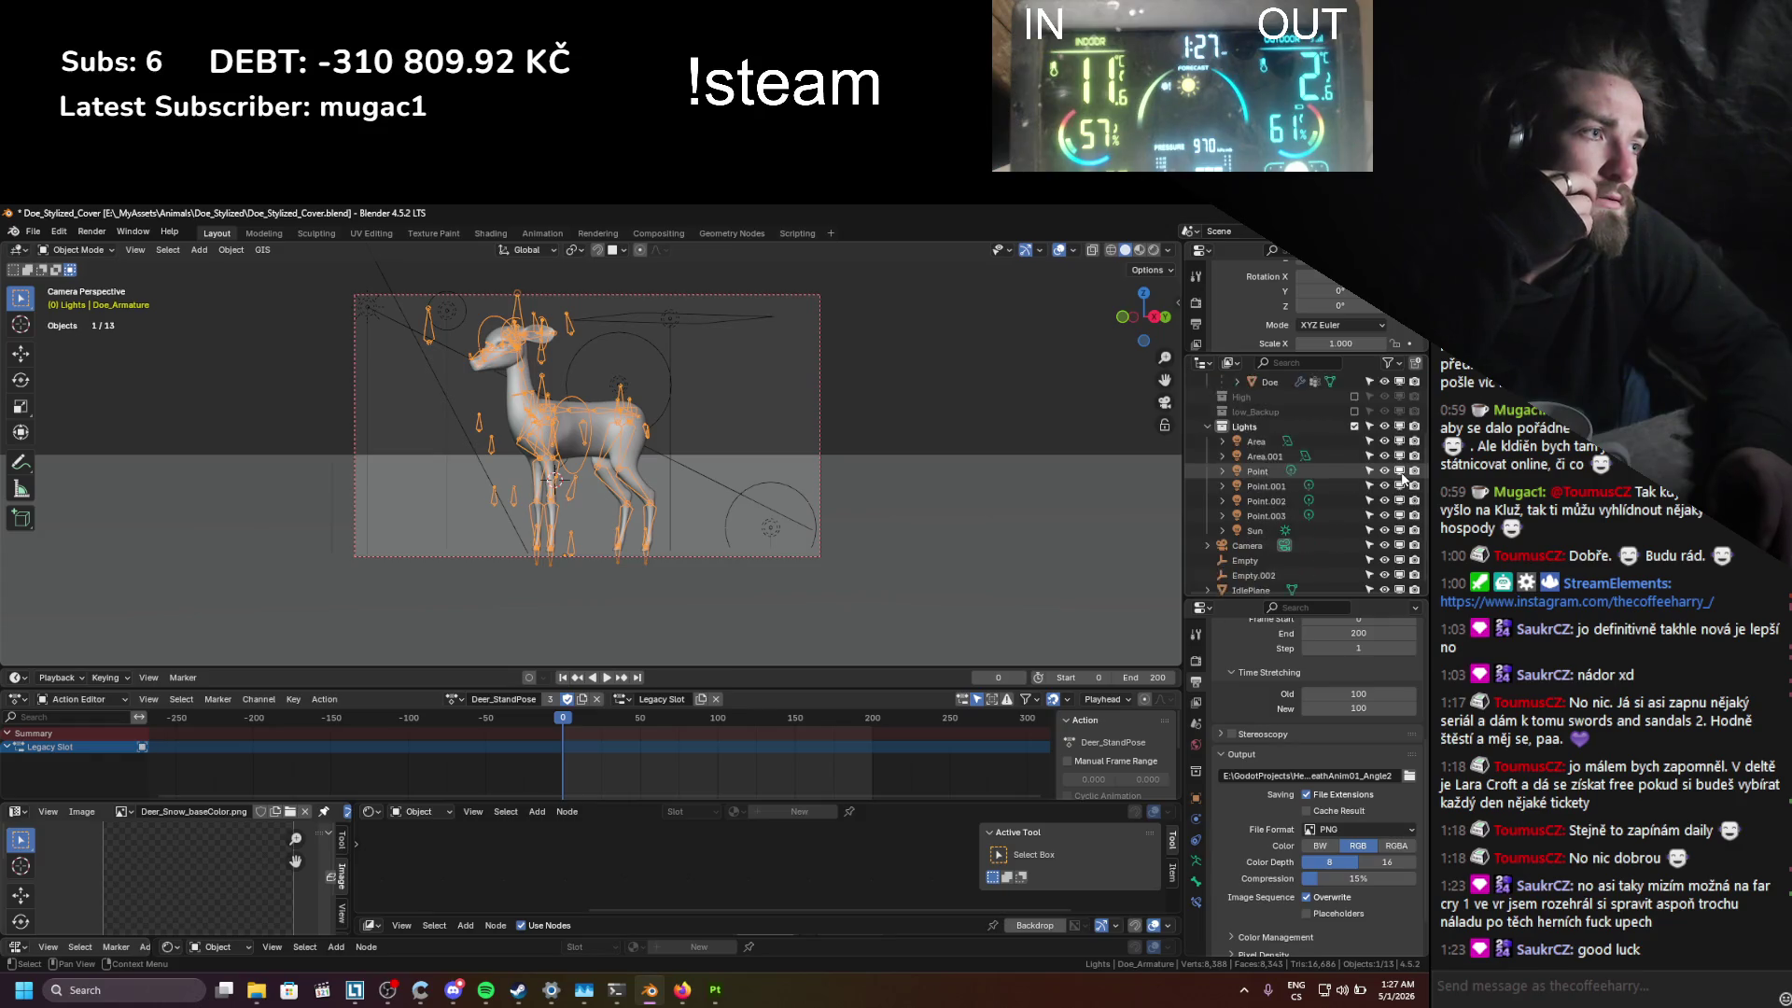
{"action": "scroll", "coordinate": [1403, 478], "scroll_direction": "down", "scroll_amount": 1}
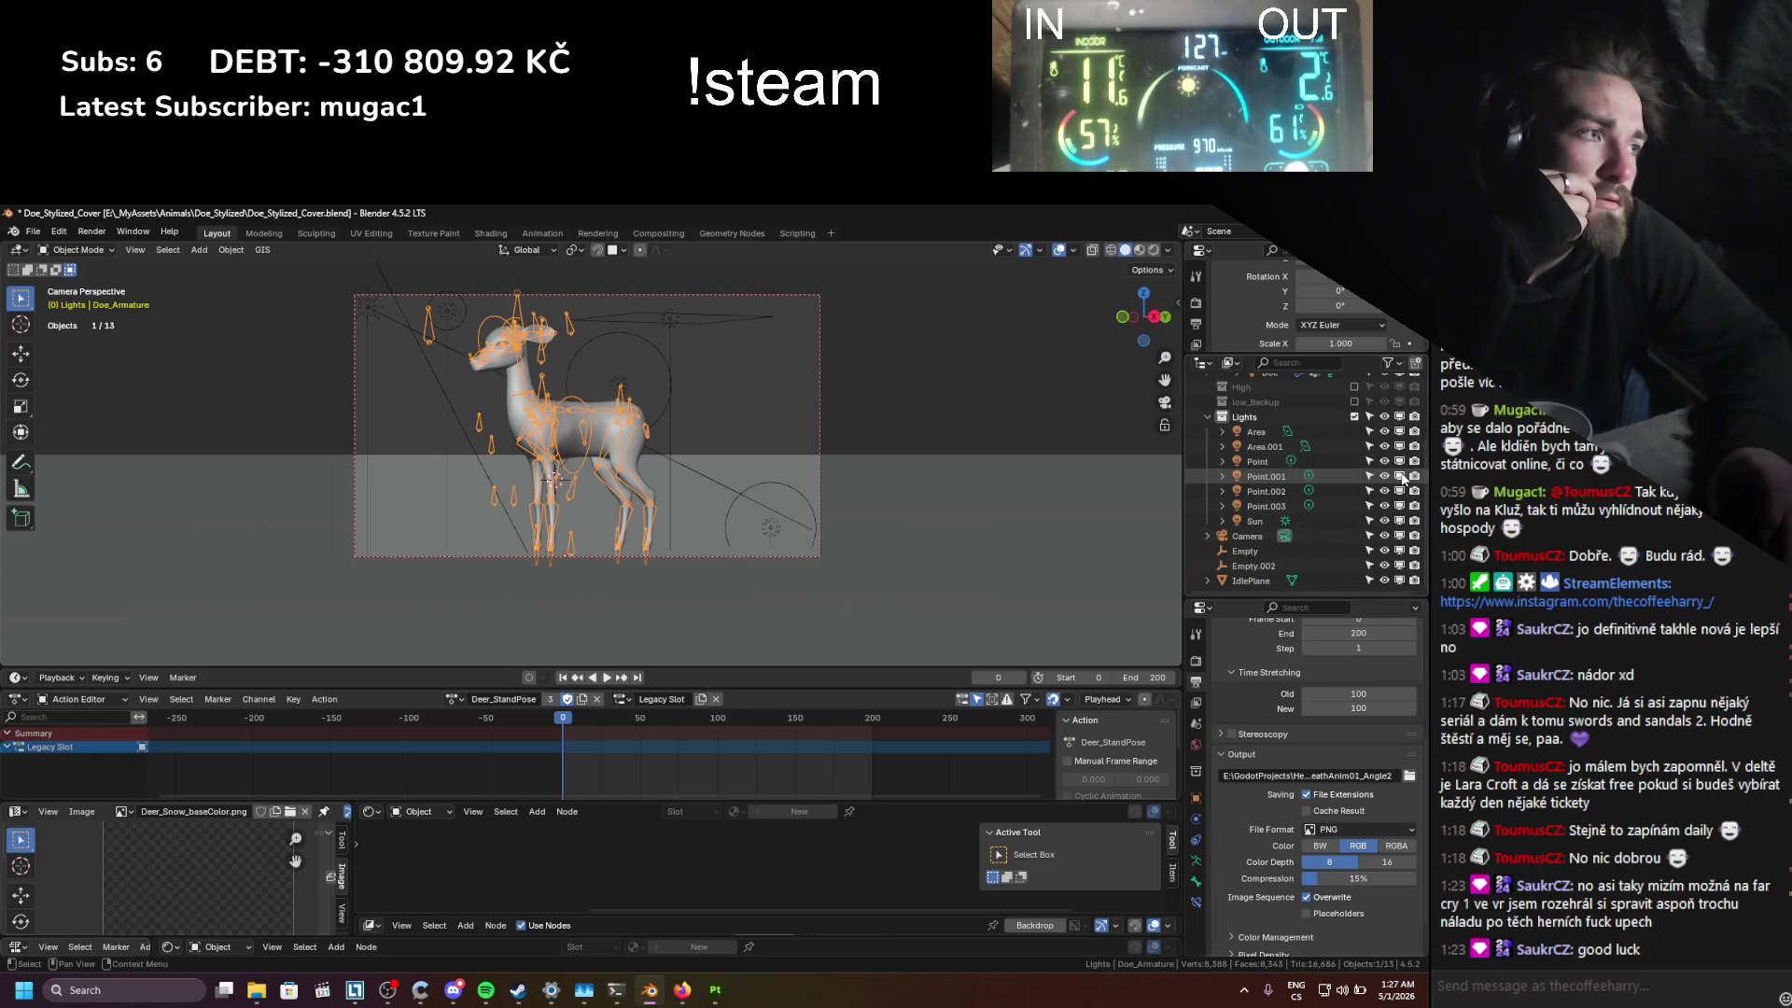
{"action": "left_click", "coordinate": [104, 235]}
{"action": "left_click", "coordinate": [130, 253]}
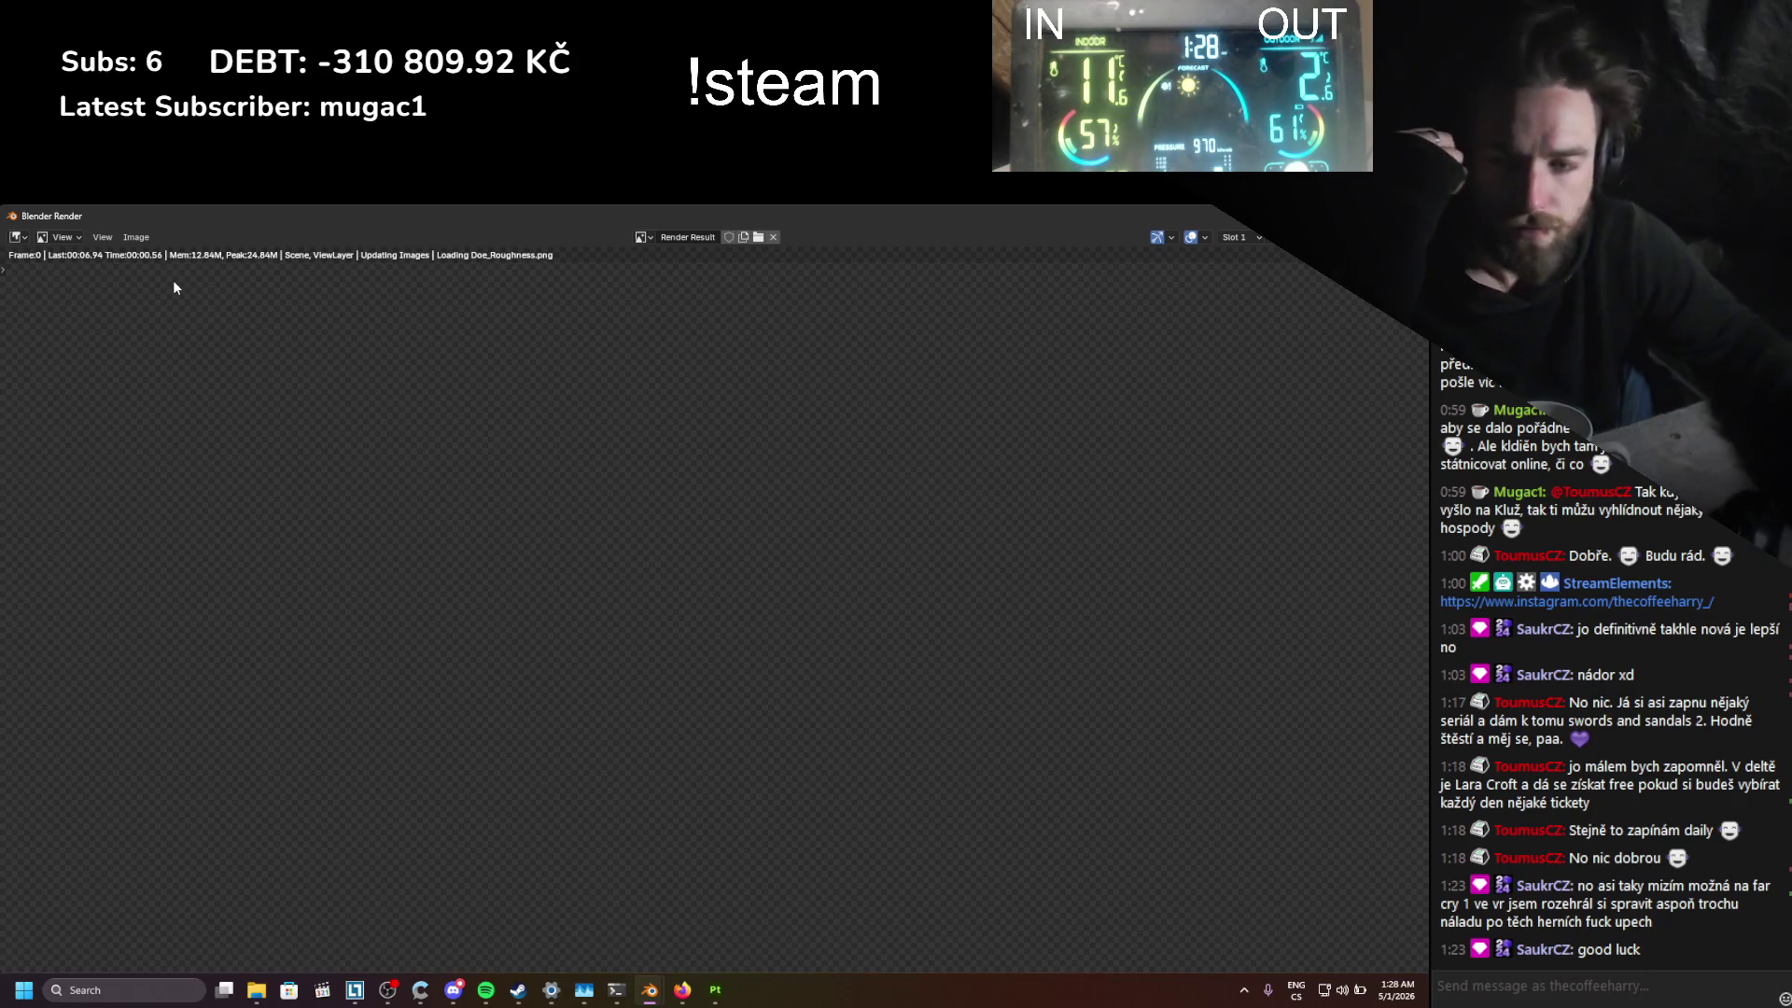
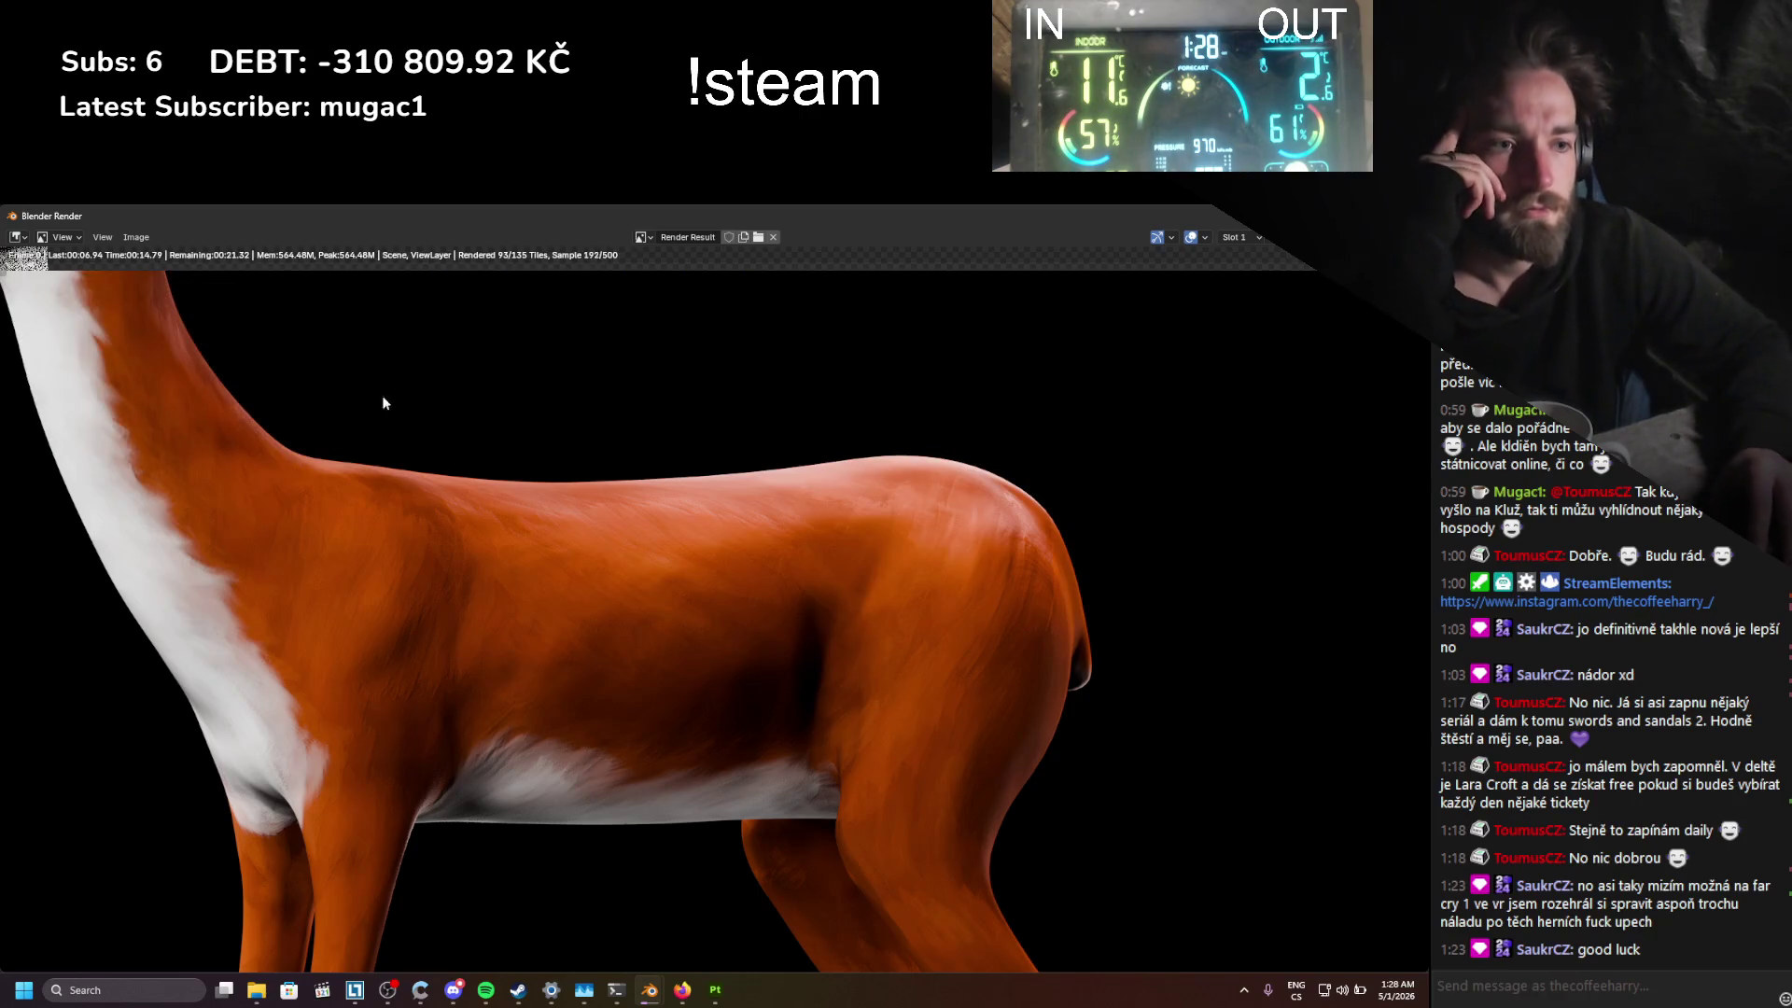
Step: Close the finished render window and save Doe_Stylized_Cover.blend
{"action": "scroll", "coordinate": [478, 506], "scroll_direction": "down", "scroll_amount": 5}
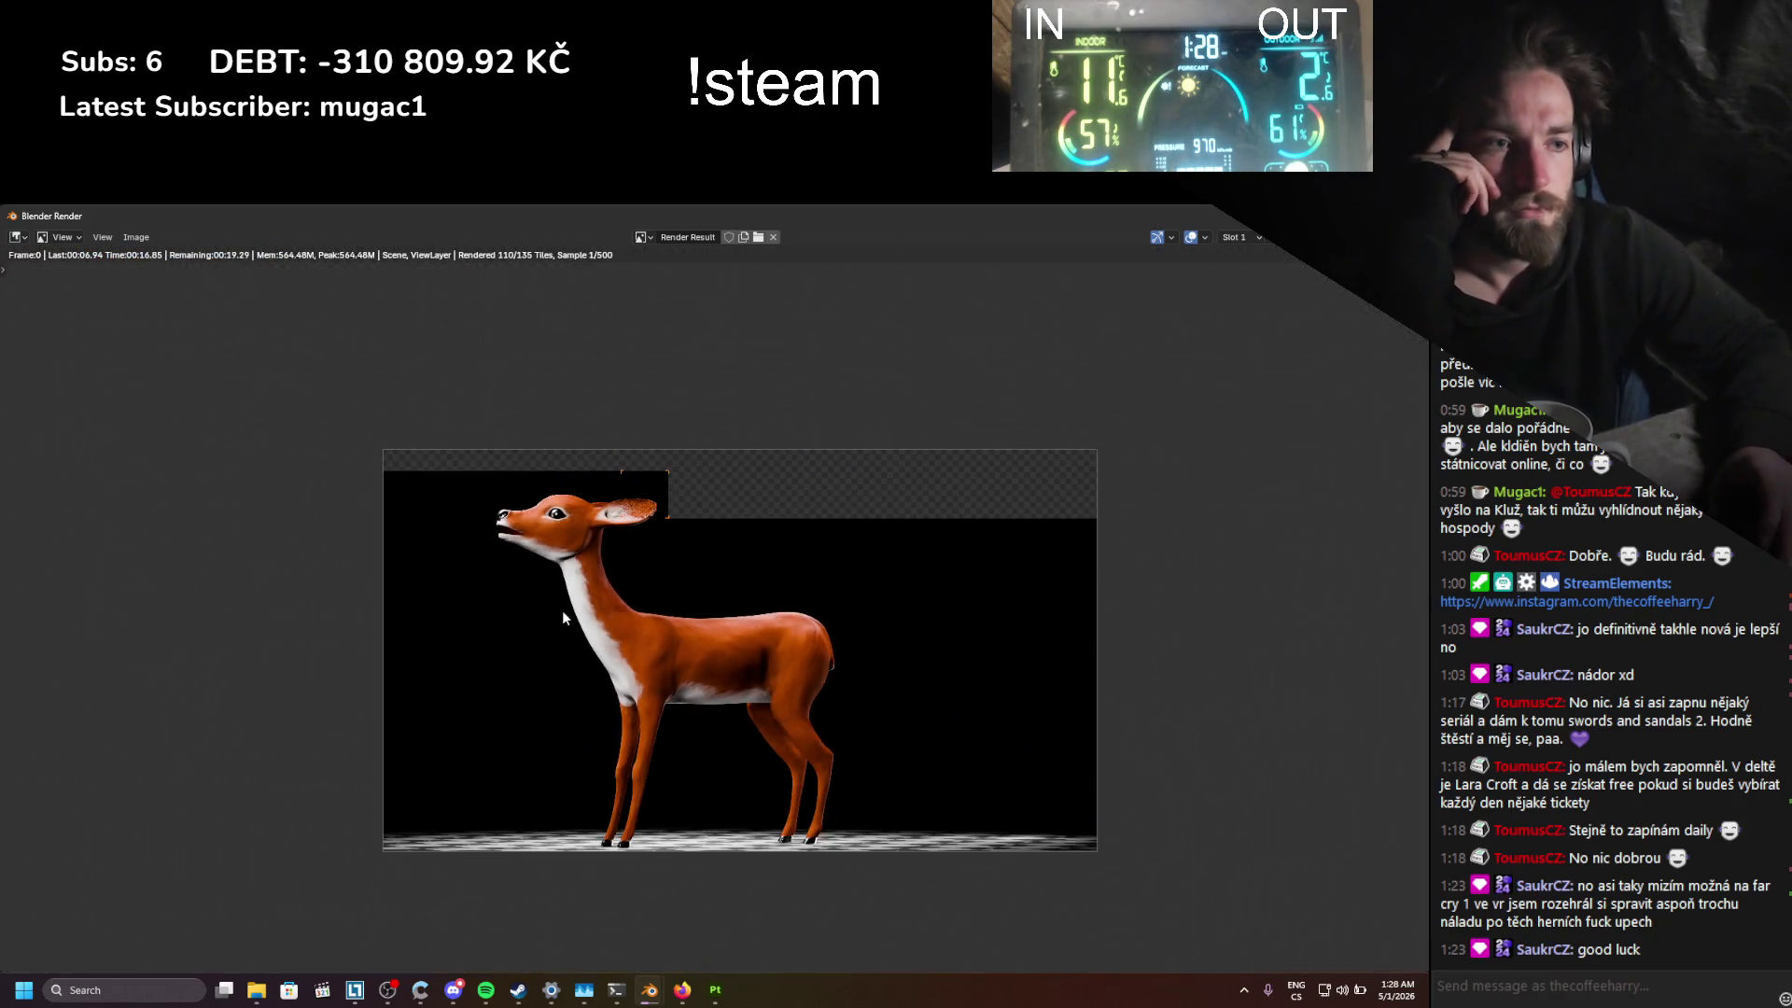
{"action": "key", "text": "Escape"}
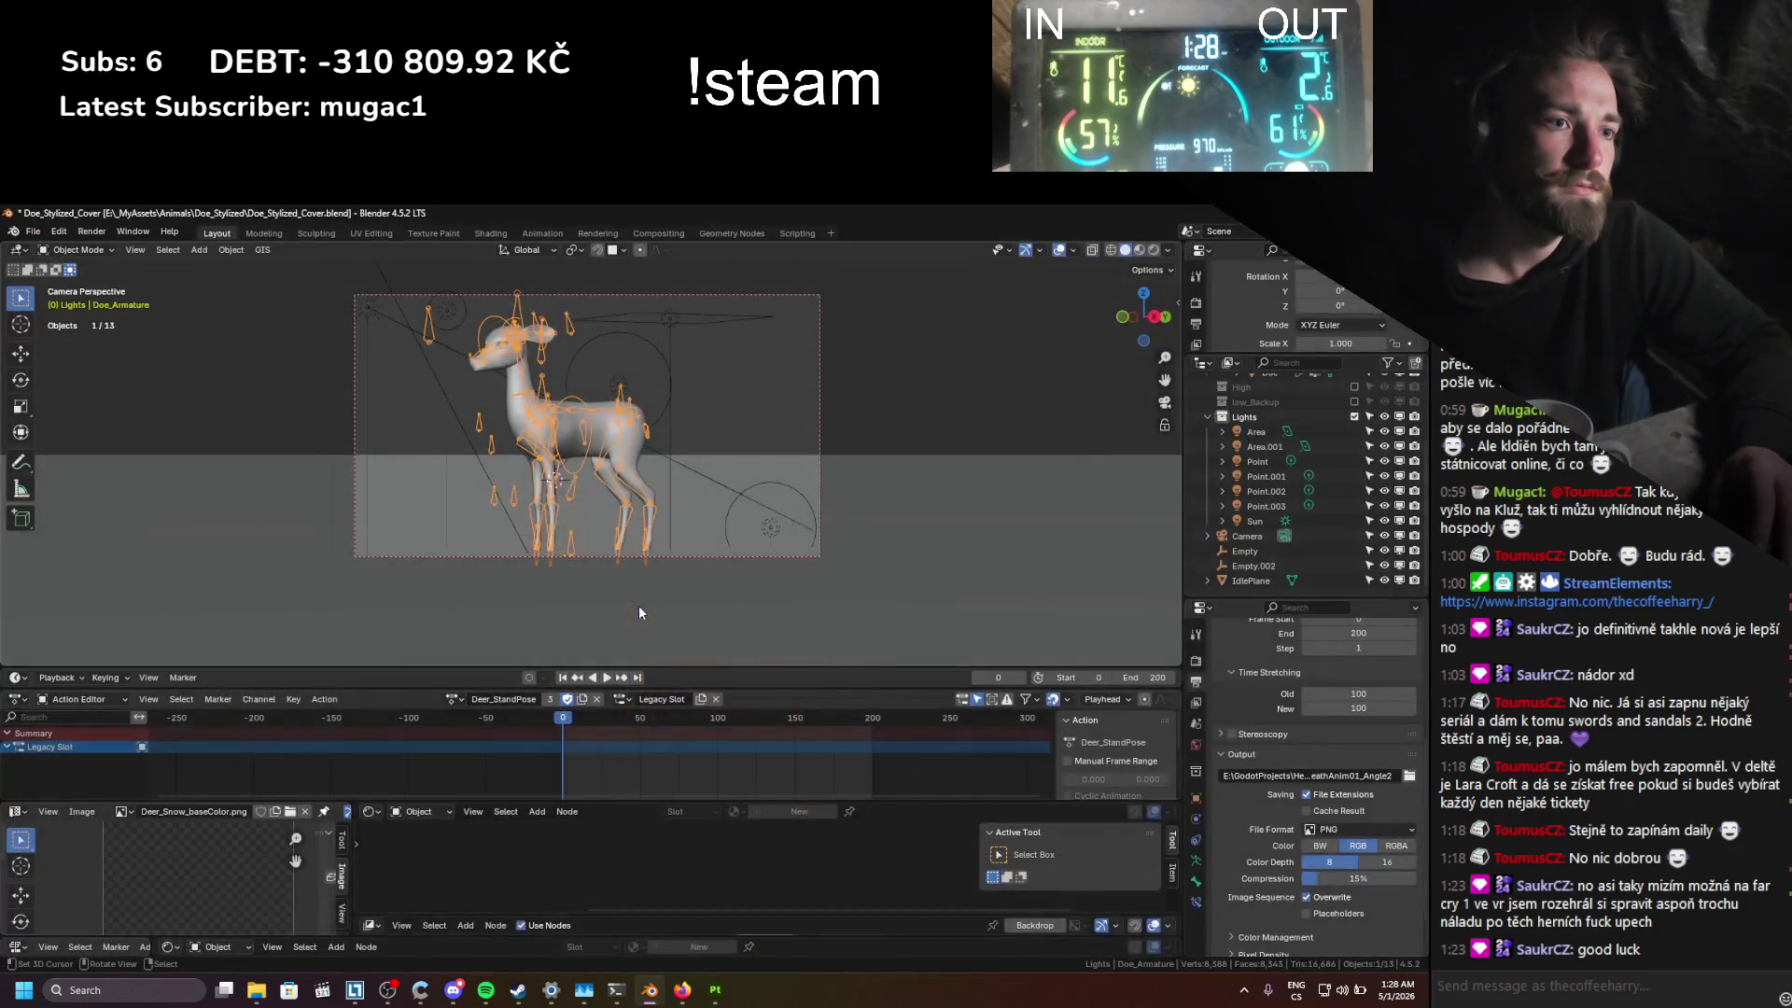
{"action": "key", "text": "ctrl+s"}
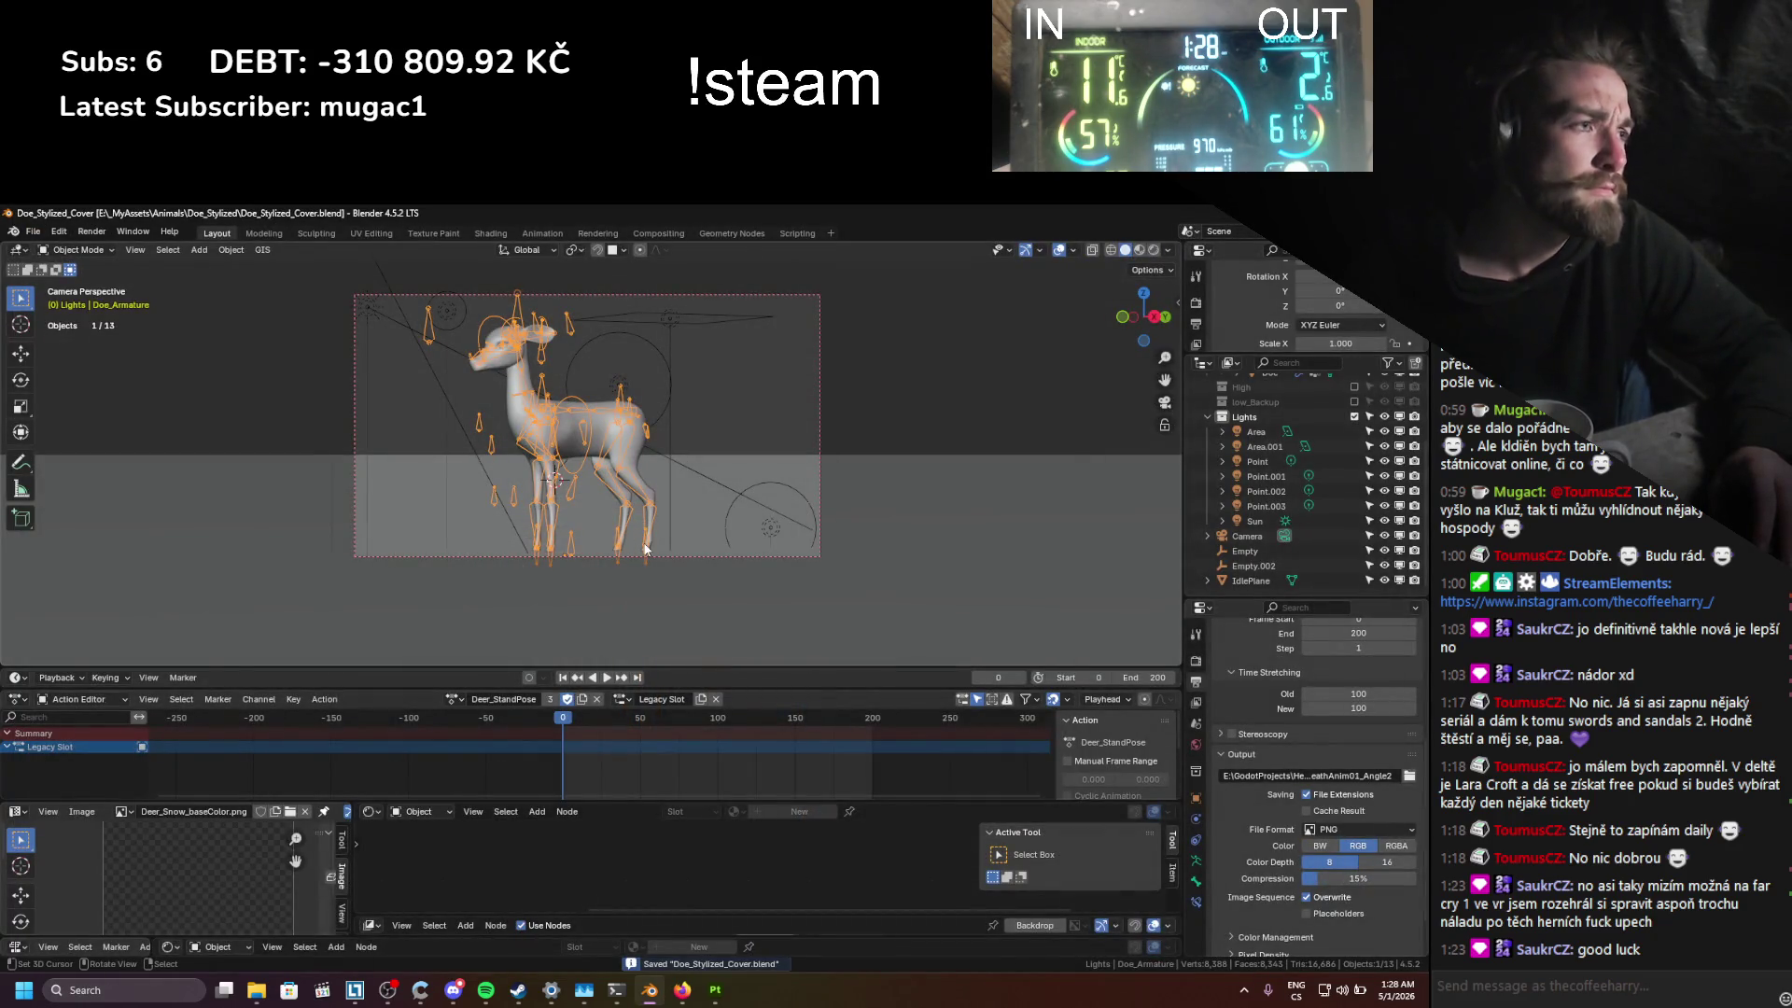
Step: Select all of the armature's bones in Pose Mode, then return to Object Mode
{"action": "key", "text": "ctrl+Tab"}
{"action": "key", "text": "a"}
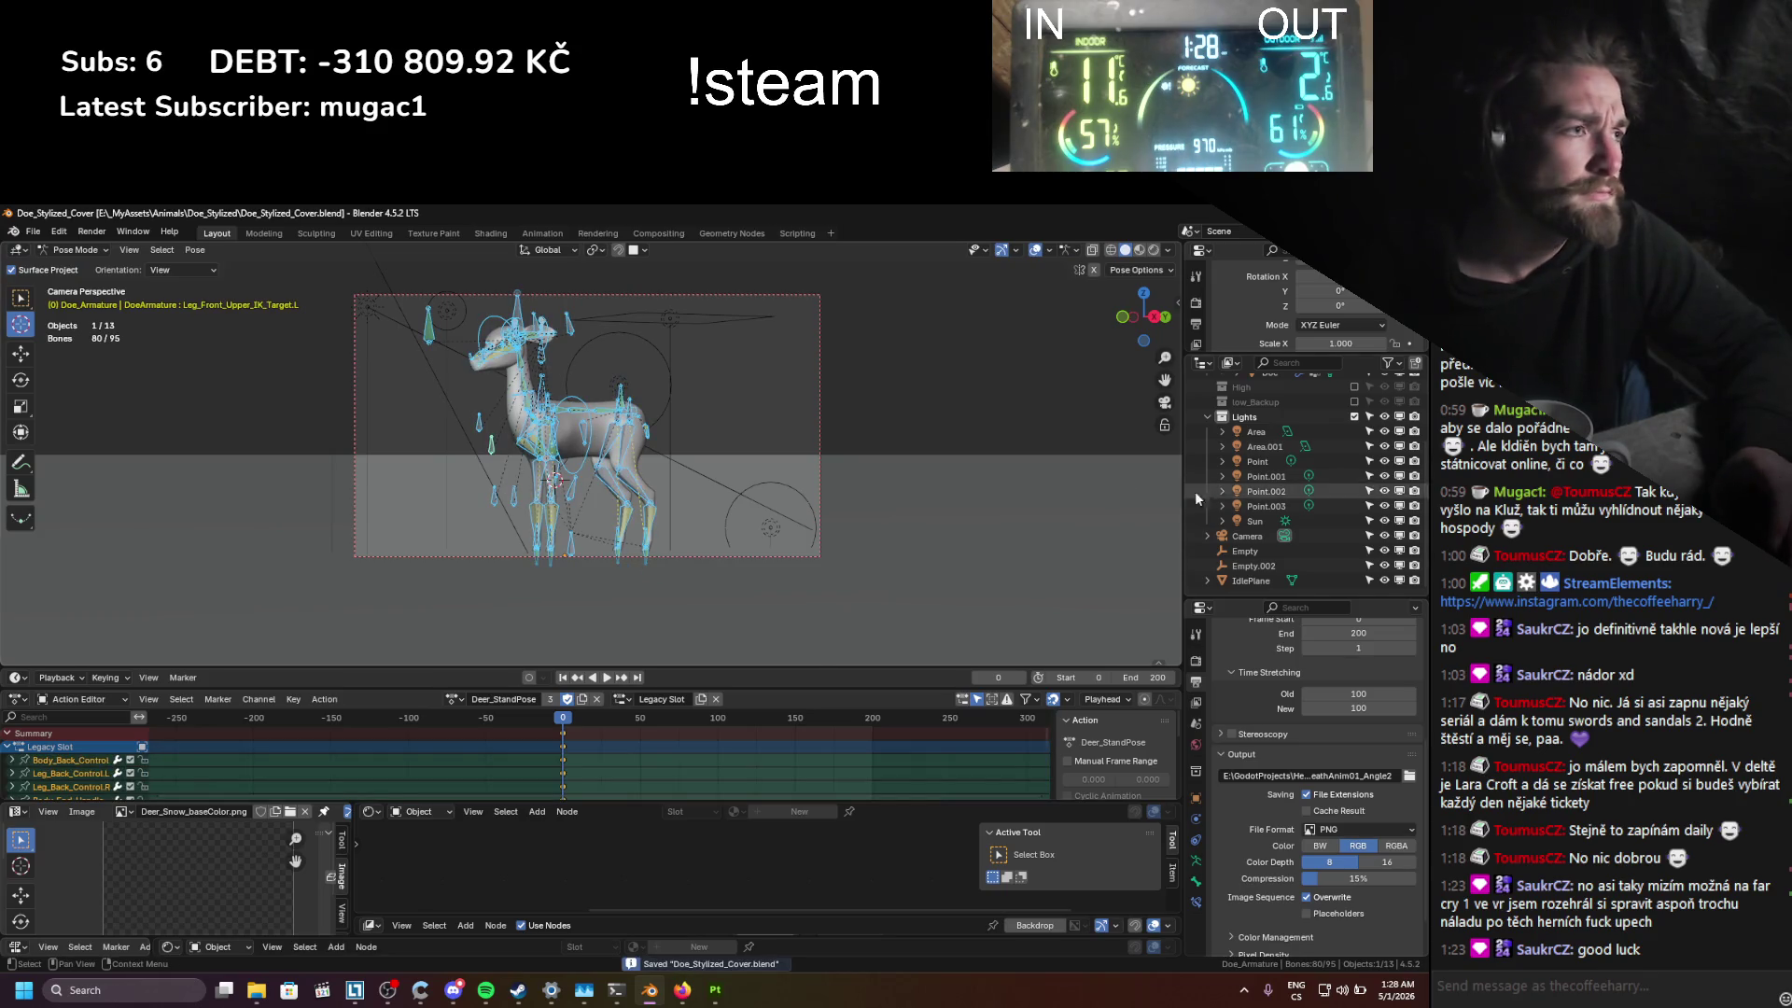
{"action": "scroll", "coordinate": [1194, 491], "scroll_direction": "up", "scroll_amount": 3}
{"action": "key", "text": "ctrl+Tab"}
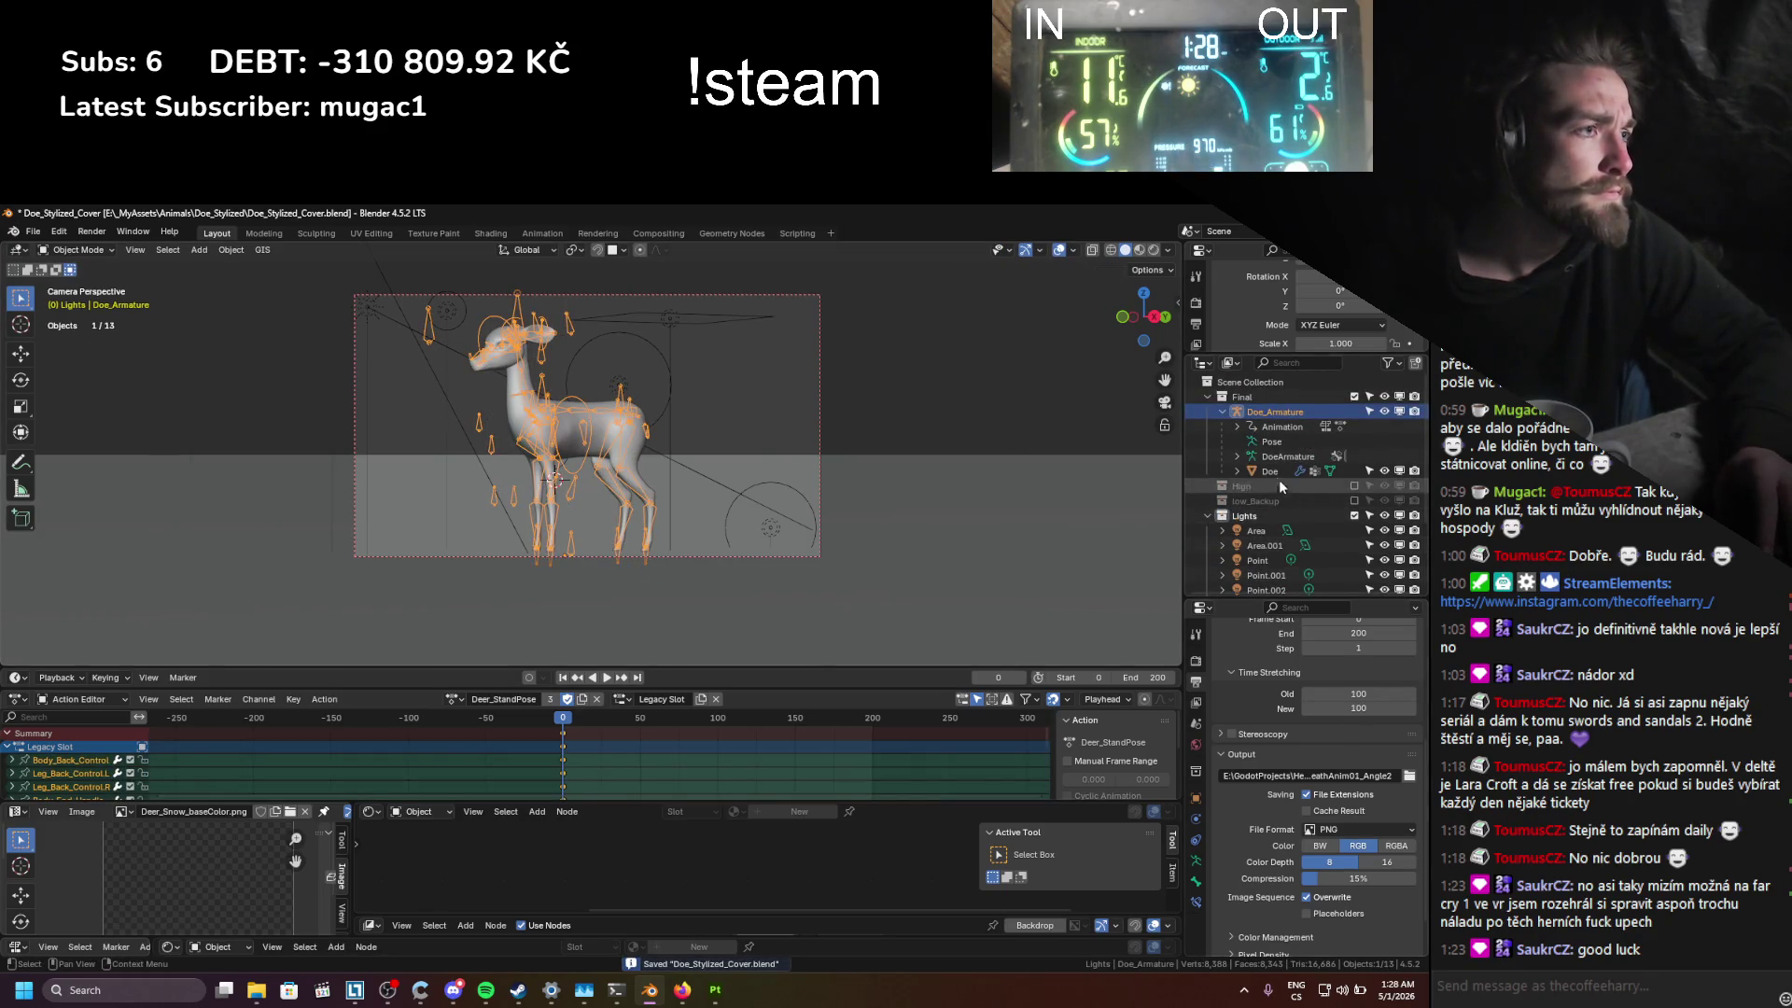
Step: Show the Doe mesh's Armature and Subdivision modifiers and save the file again
{"action": "left_click", "coordinate": [1271, 472]}
{"action": "left_click", "coordinate": [1194, 820]}
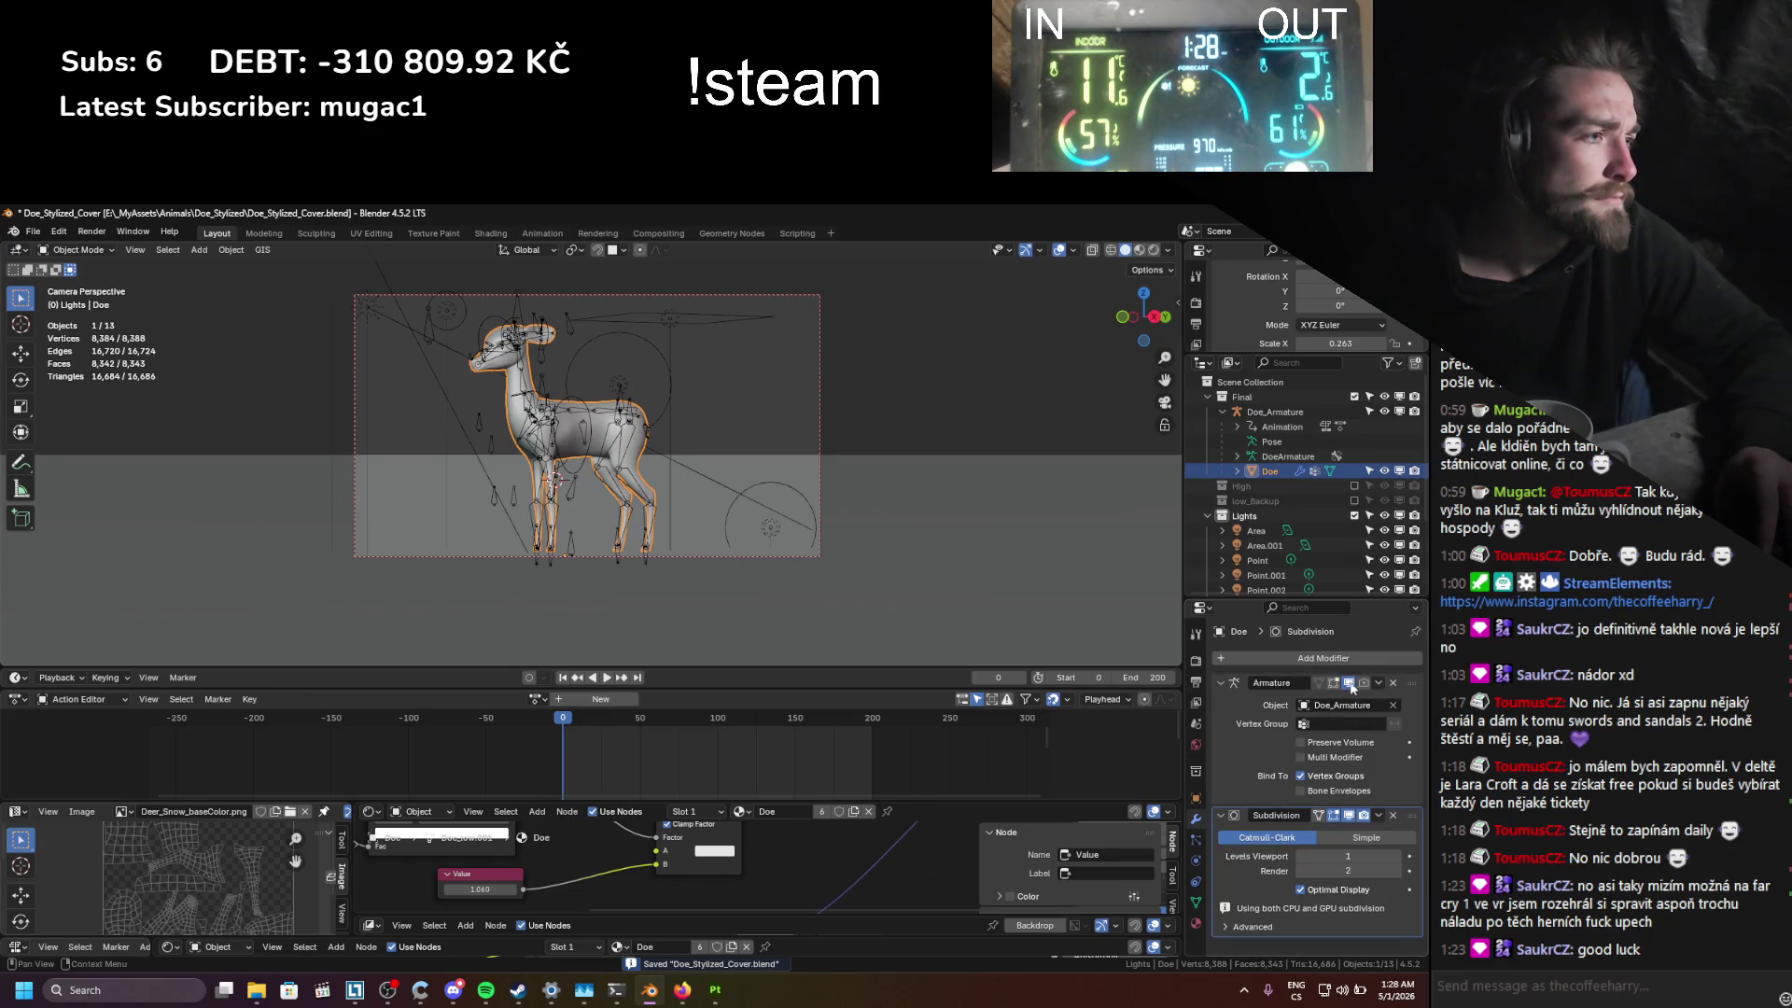
{"action": "key", "text": "ctrl+s"}
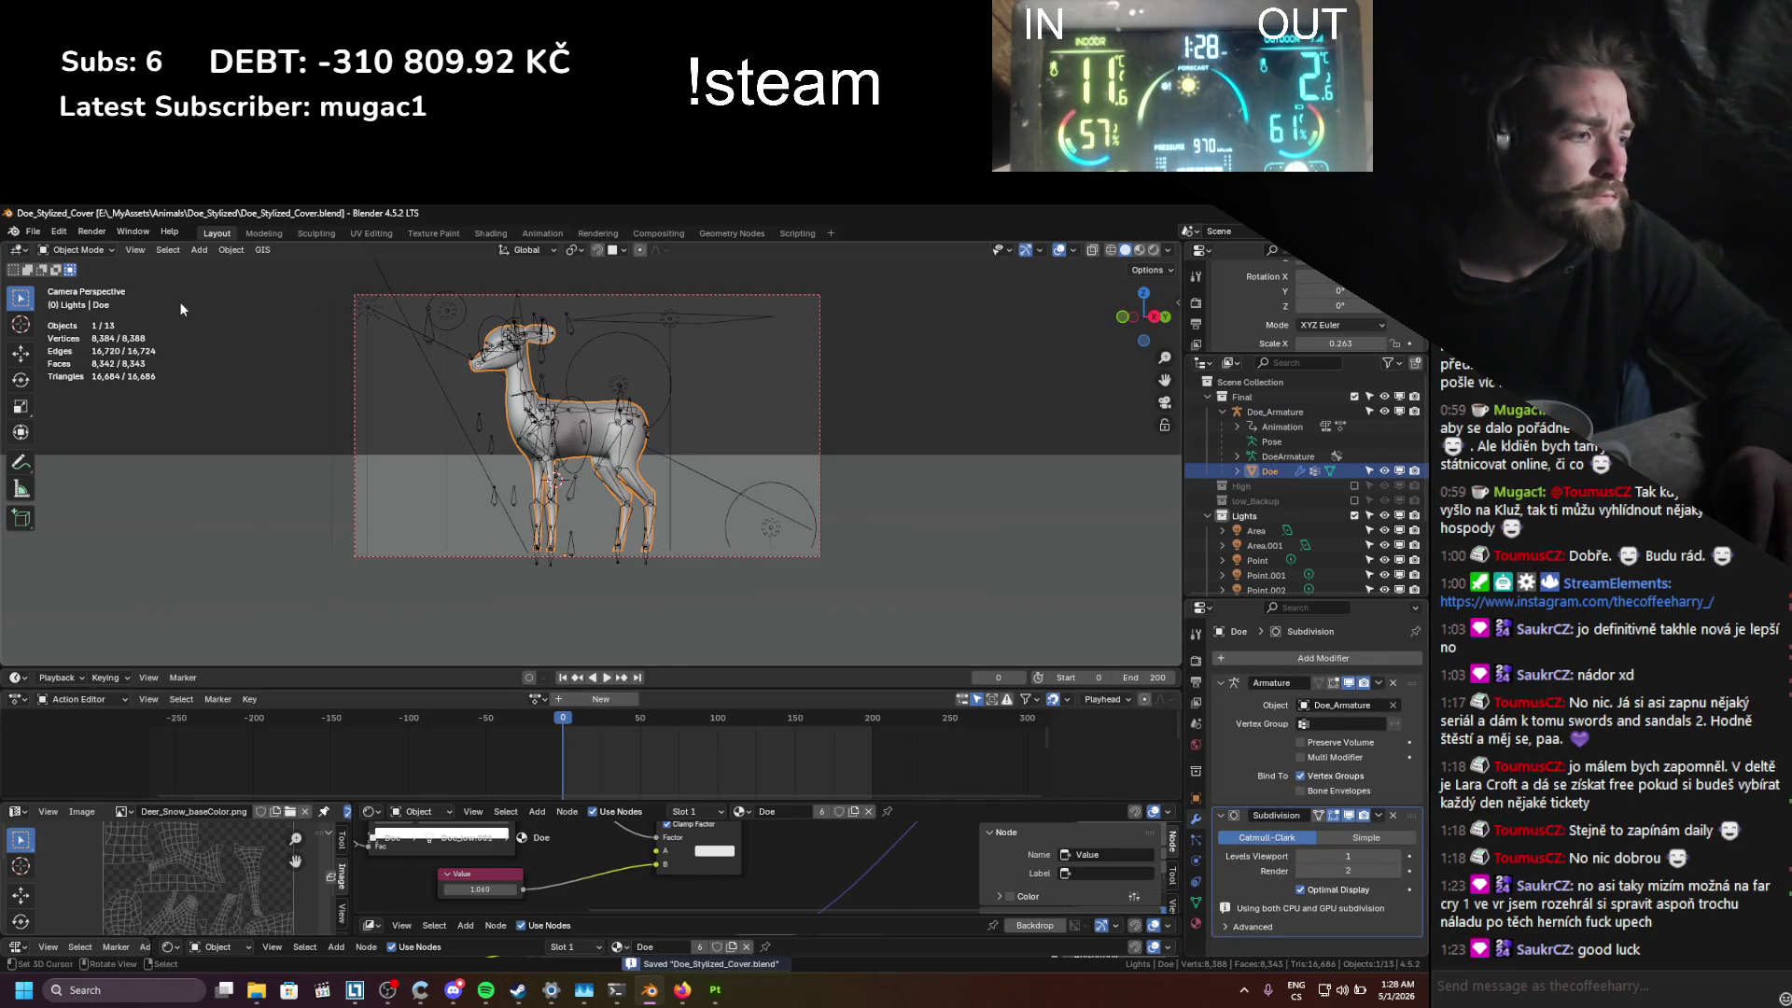
{"action": "left_click", "coordinate": [86, 232]}
Step: Render the whole deer on a black background, zoom in to inspect it, then close the render
{"action": "left_click", "coordinate": [108, 244]}
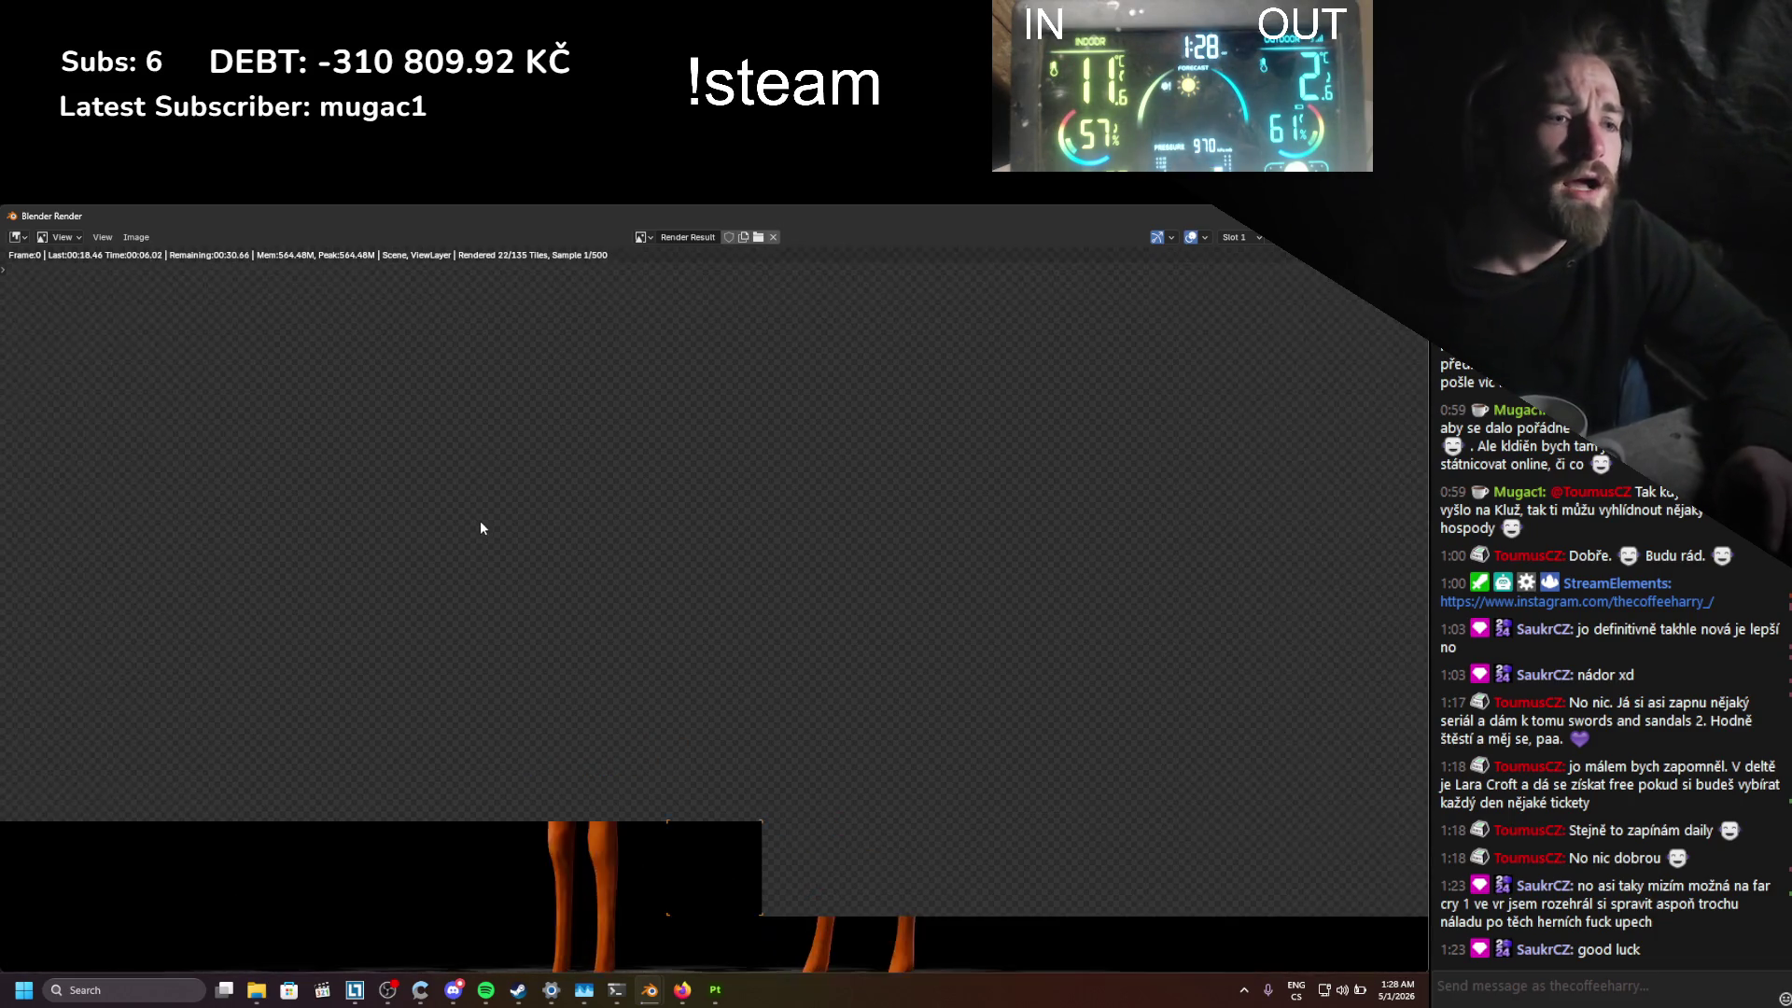
{"action": "scroll", "coordinate": [479, 534], "scroll_direction": "down", "scroll_amount": 2}
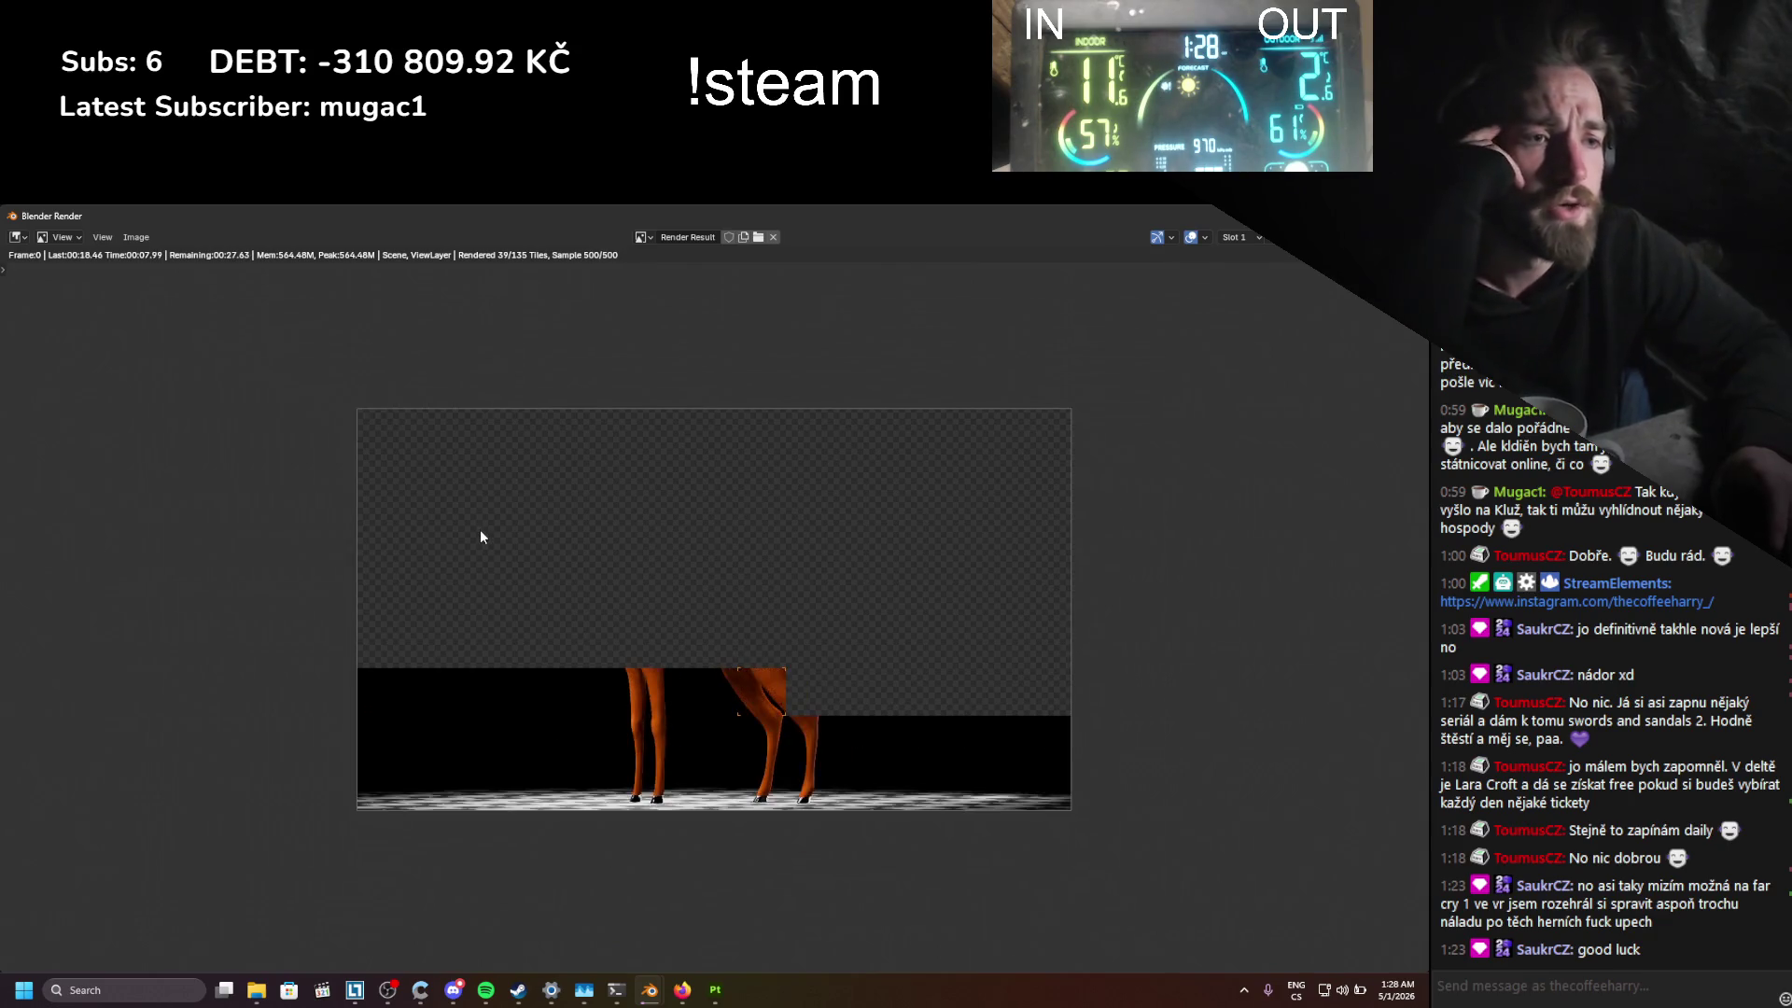
{"action": "scroll", "coordinate": [480, 534], "scroll_direction": "up", "scroll_amount": 1}
{"action": "scroll", "coordinate": [480, 529], "scroll_direction": "up", "scroll_amount": 2}
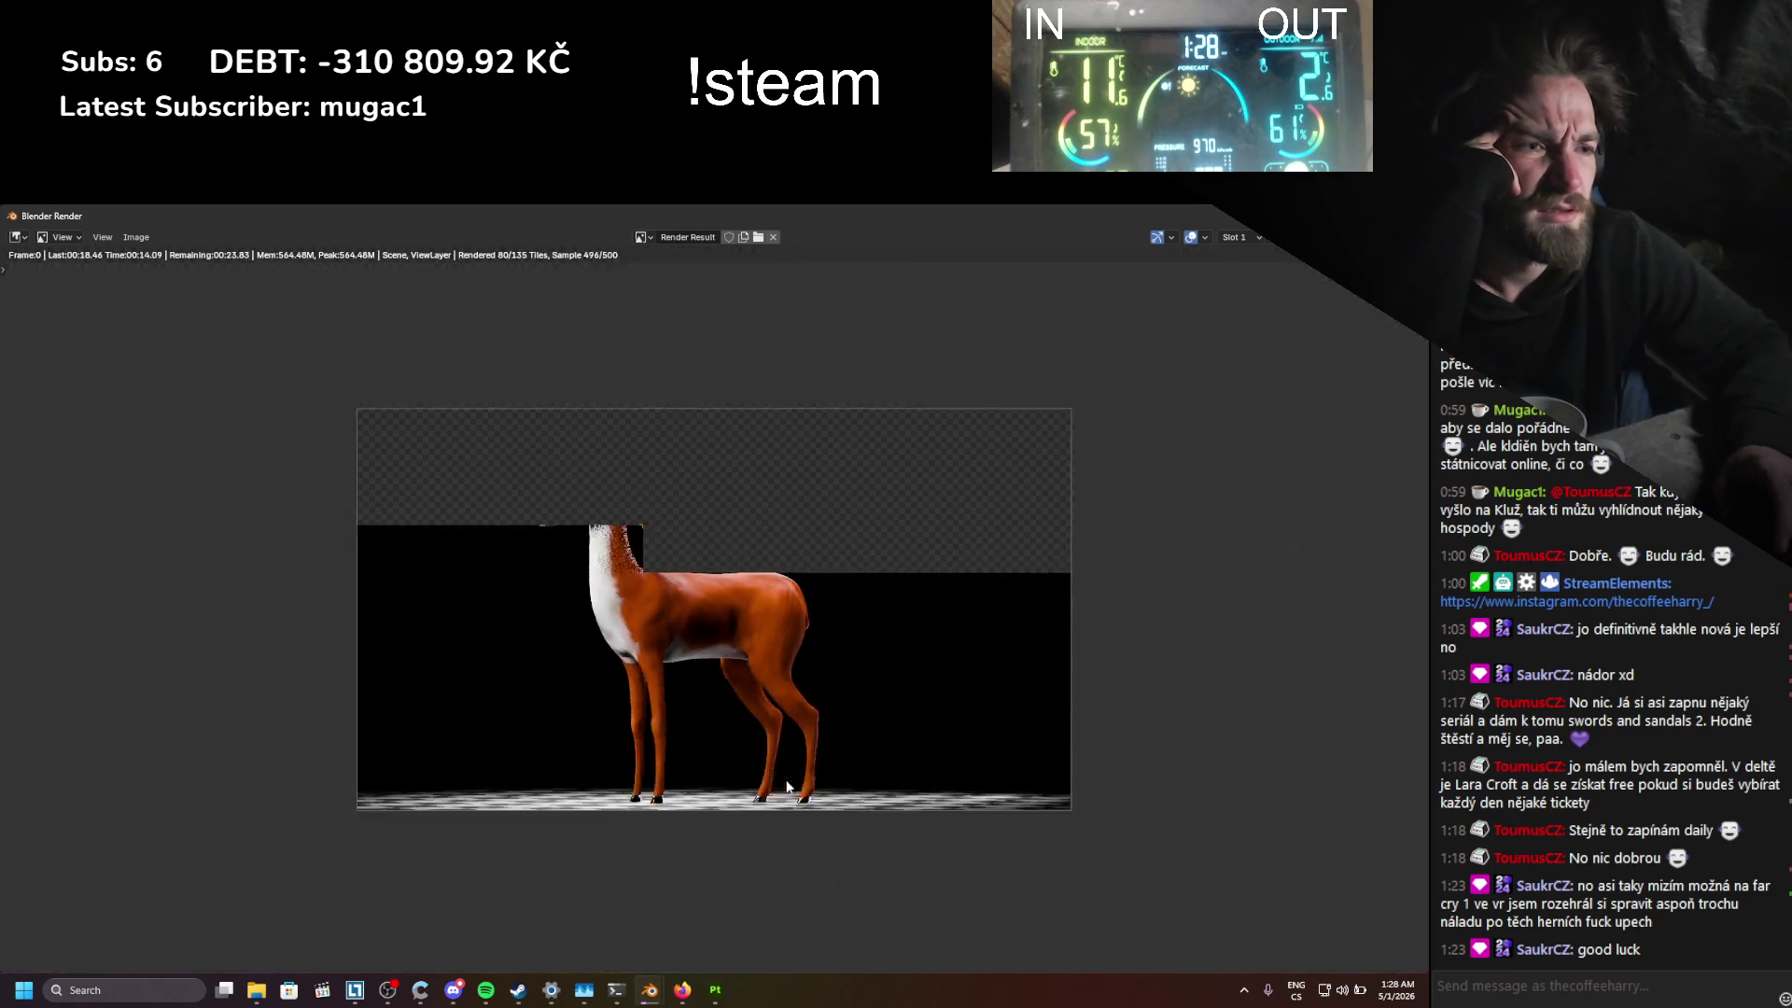
{"action": "scroll", "coordinate": [847, 715], "scroll_direction": "down", "scroll_amount": 3}
{"action": "scroll", "coordinate": [789, 784], "scroll_direction": "up", "scroll_amount": 1}
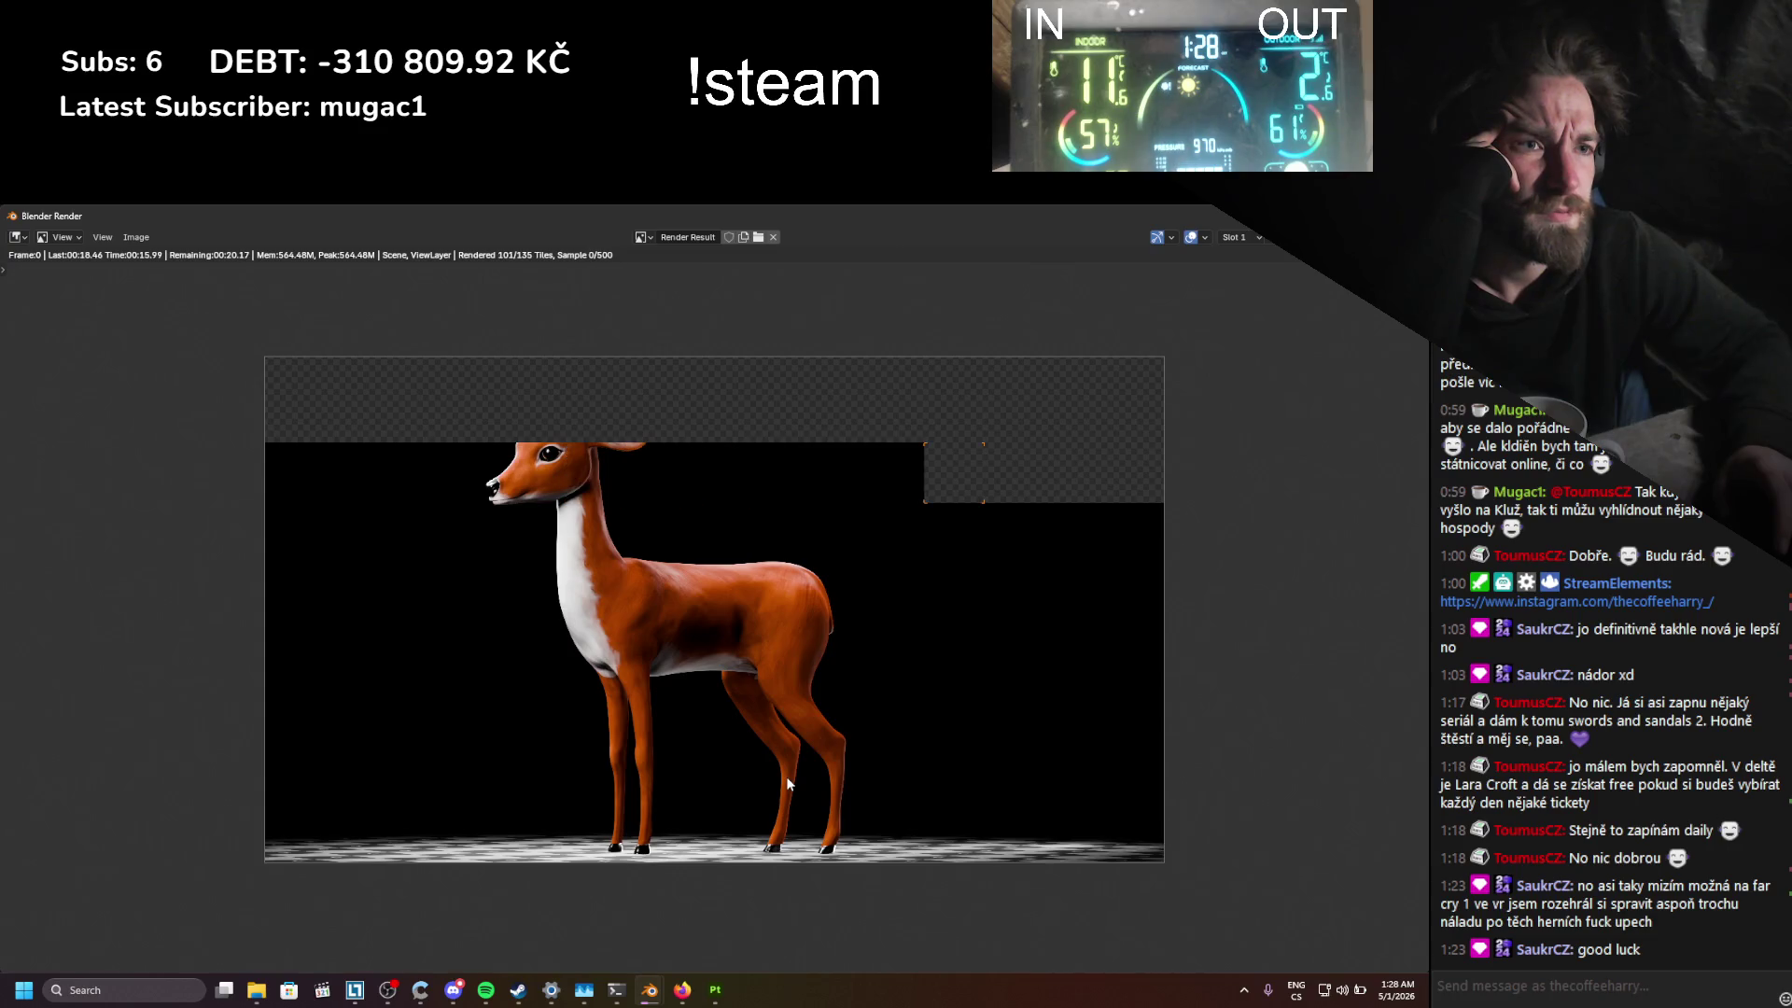
{"action": "key", "text": "Escape"}
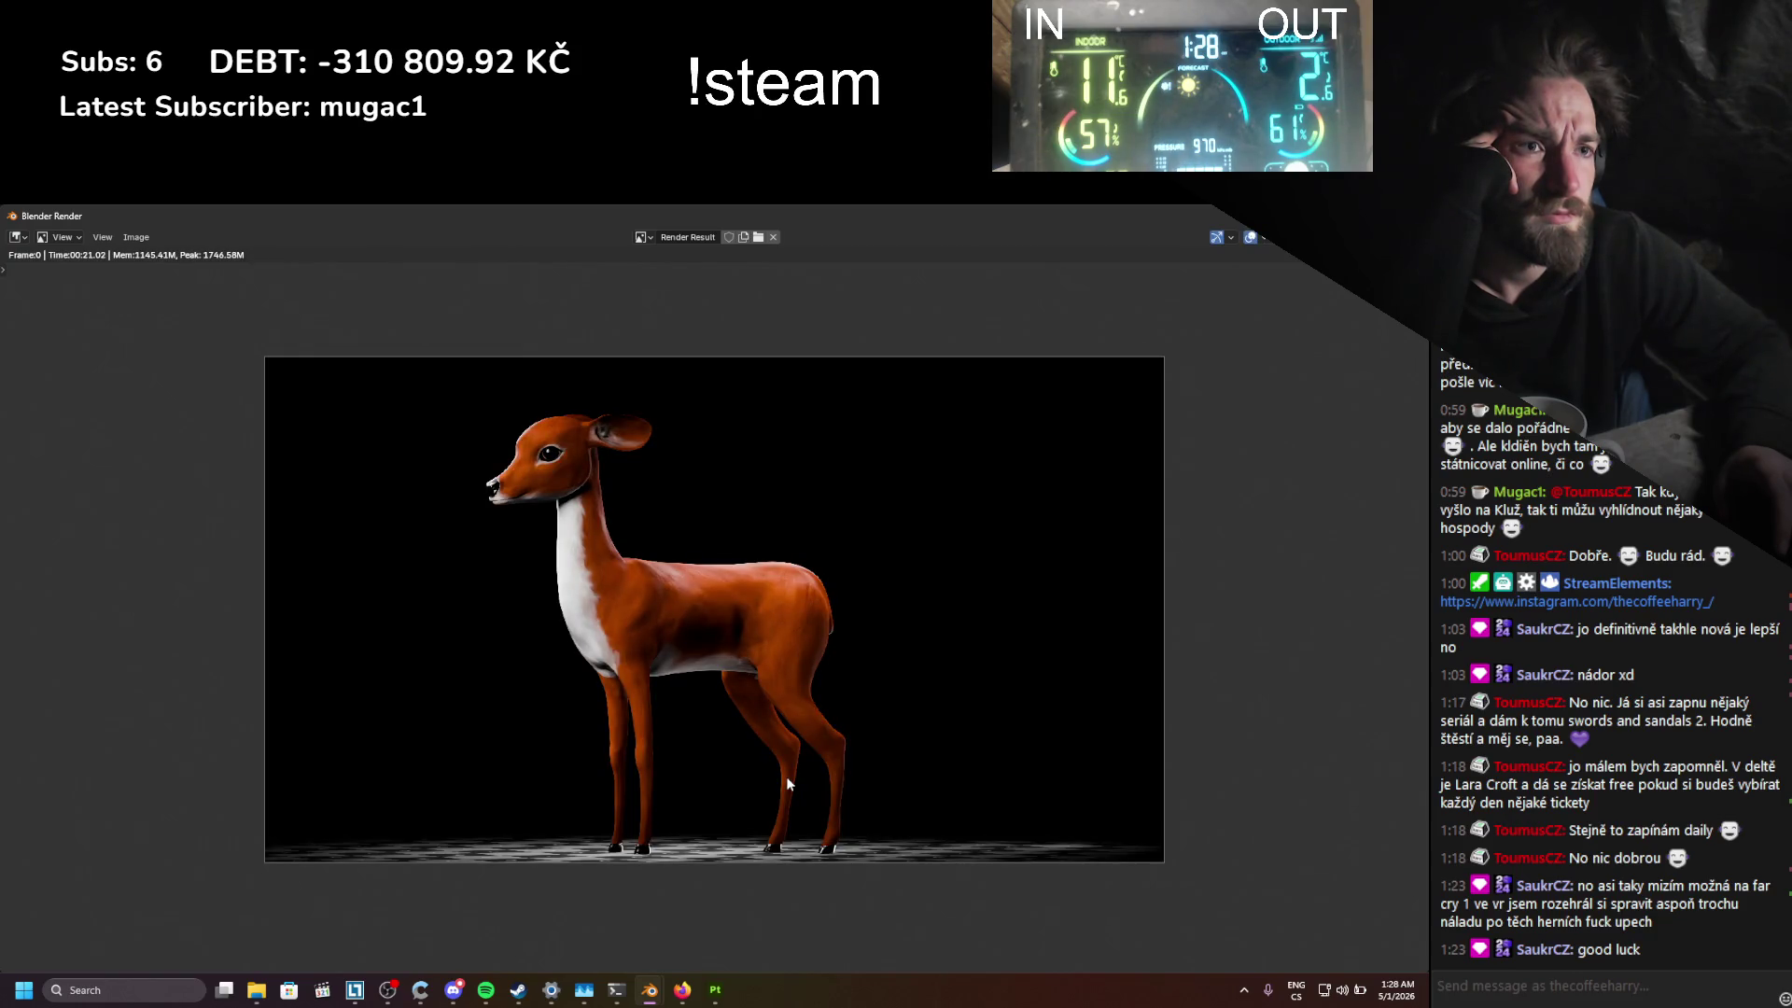
{"action": "scroll", "coordinate": [786, 784], "scroll_direction": "up", "scroll_amount": 1}
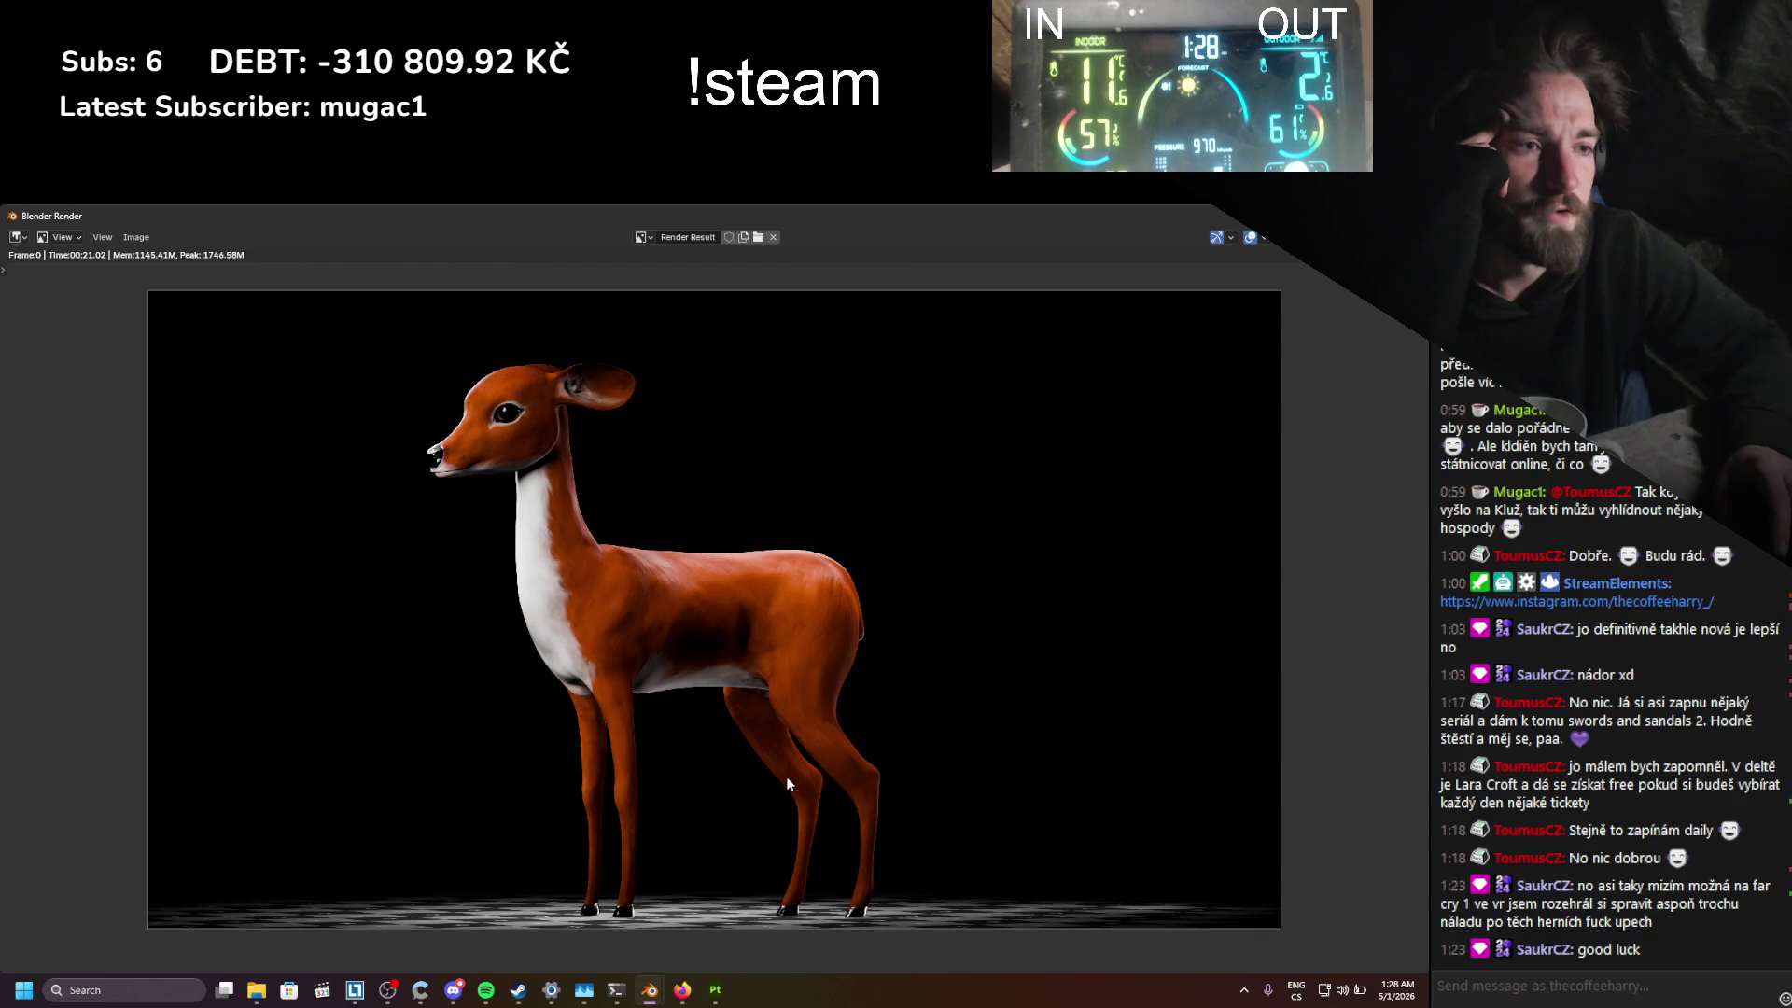
{"action": "scroll", "coordinate": [649, 597], "scroll_direction": "up", "scroll_amount": 1}
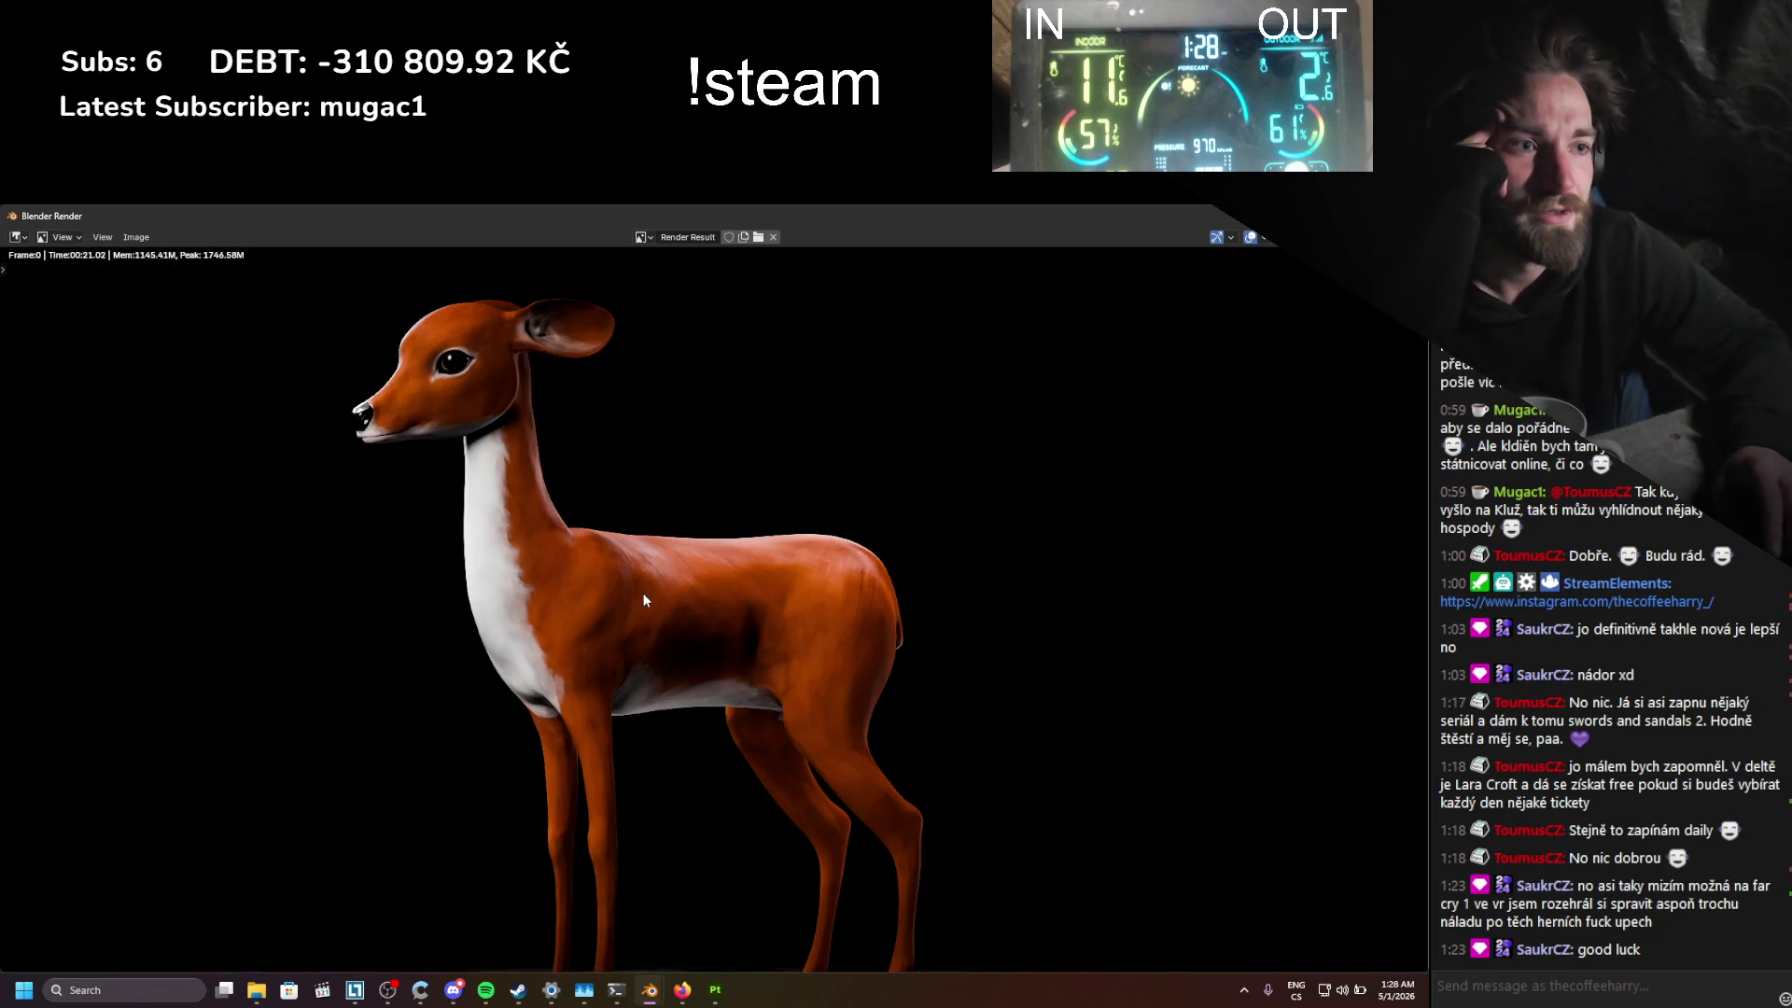
{"action": "scroll", "coordinate": [613, 593], "scroll_direction": "down", "scroll_amount": 2}
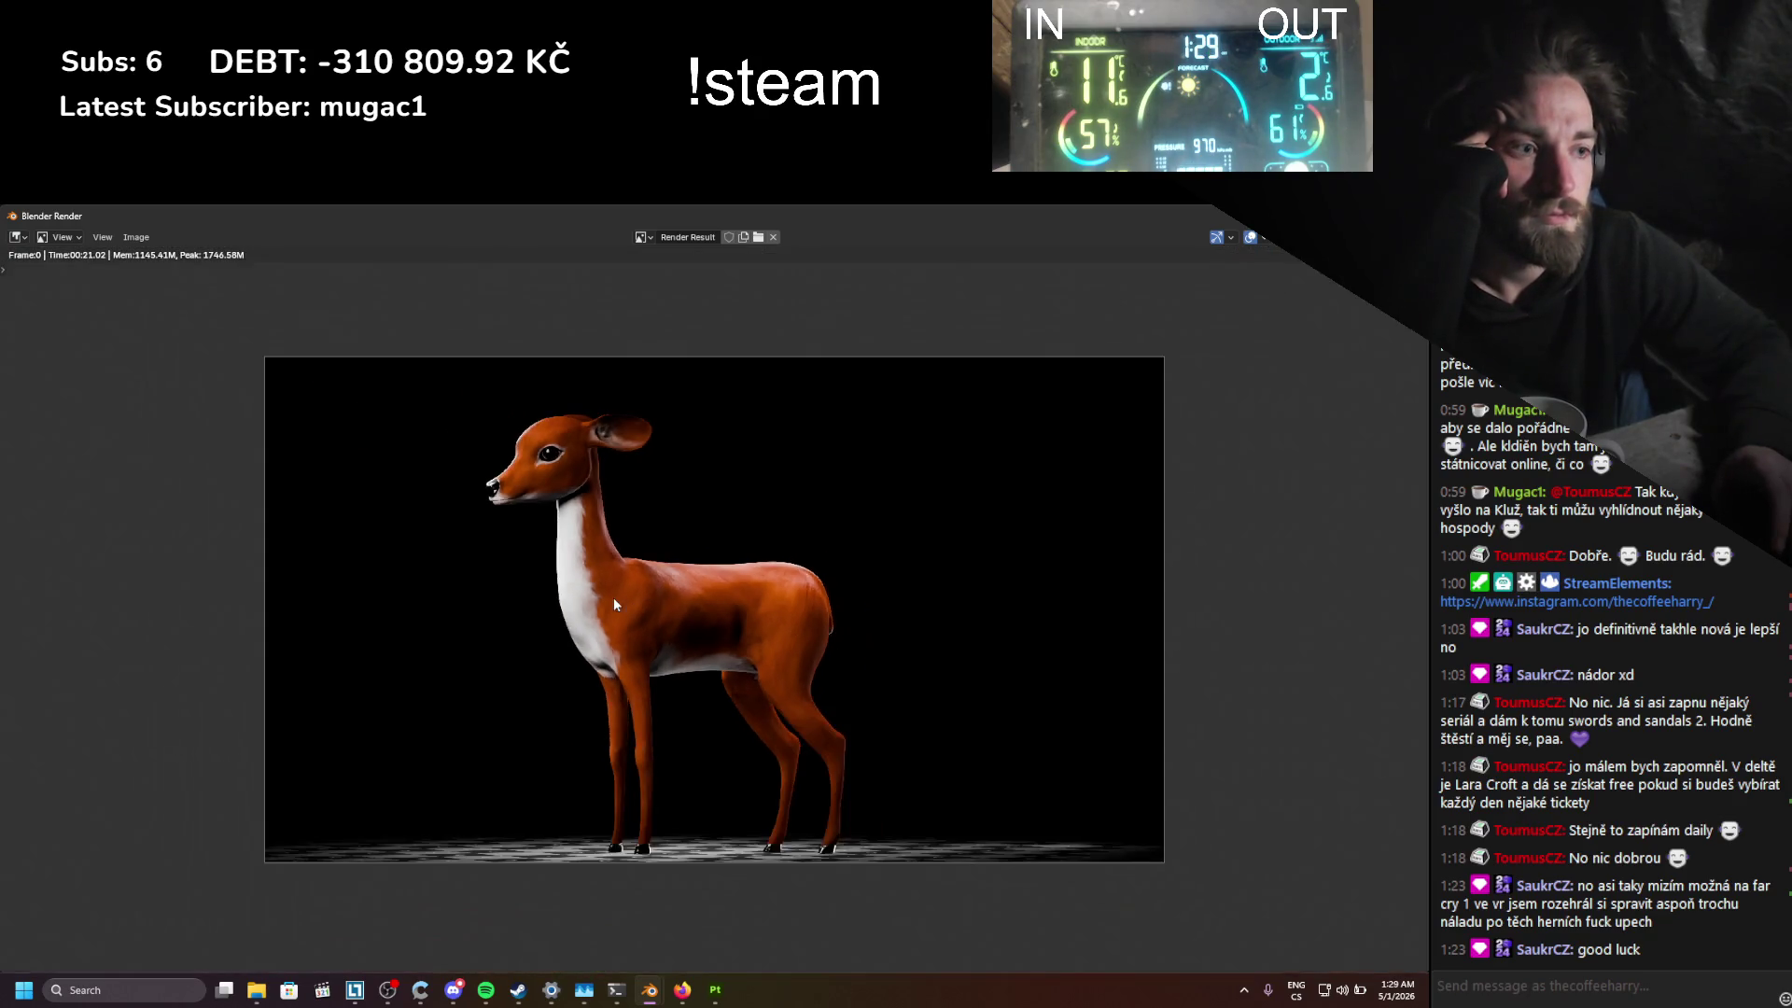
{"action": "scroll", "coordinate": [616, 593], "scroll_direction": "up", "scroll_amount": 1}
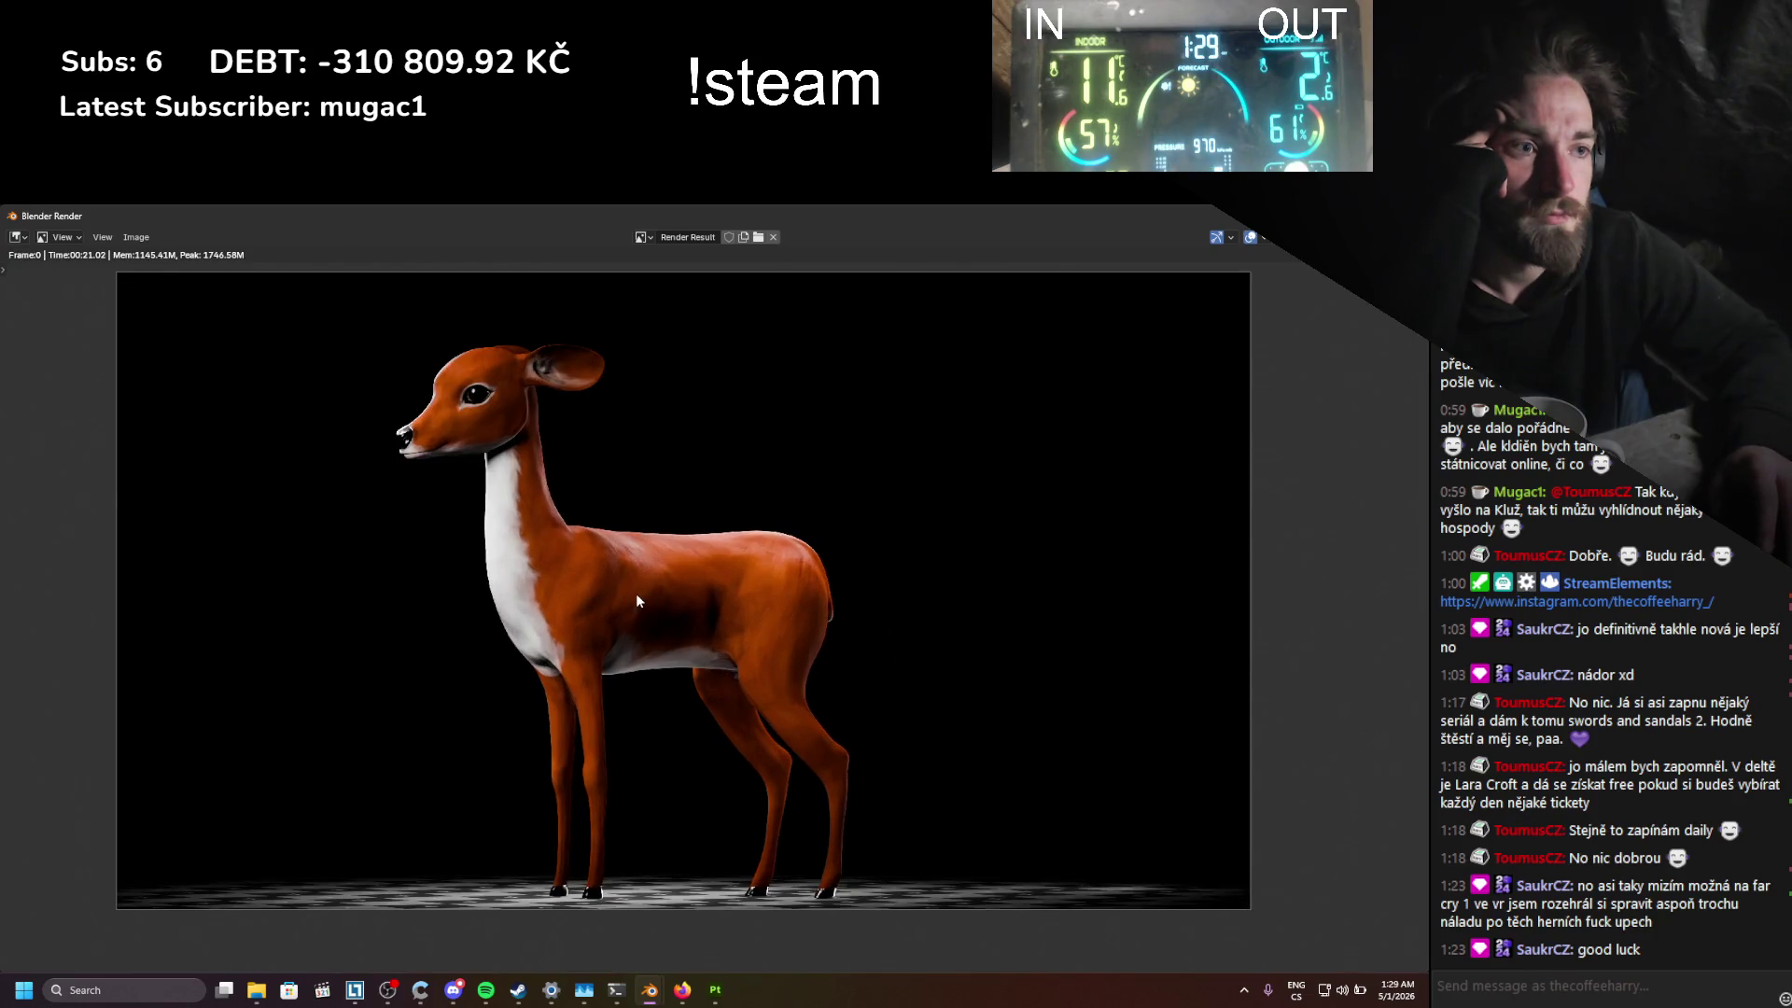
Step: Preview the deer in Rendered shading, toggling one light off and on to judge it
{"action": "key", "text": "Escape"}
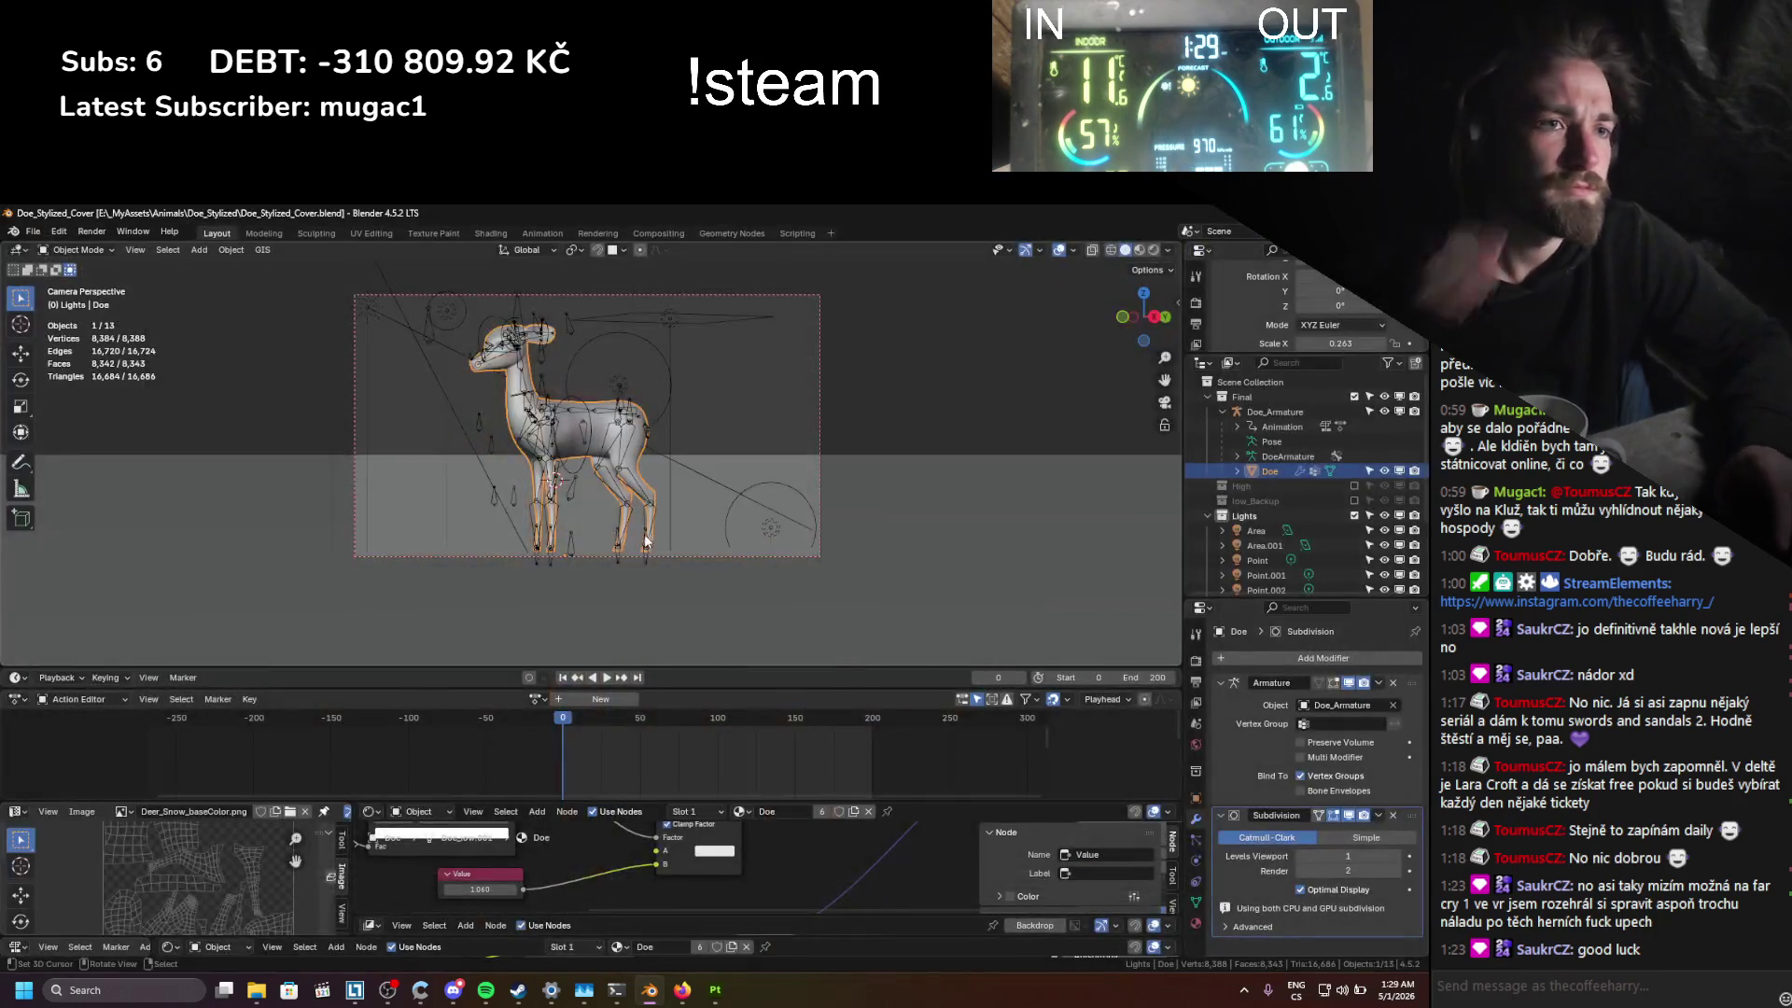
{"action": "left_click", "coordinate": [1154, 250]}
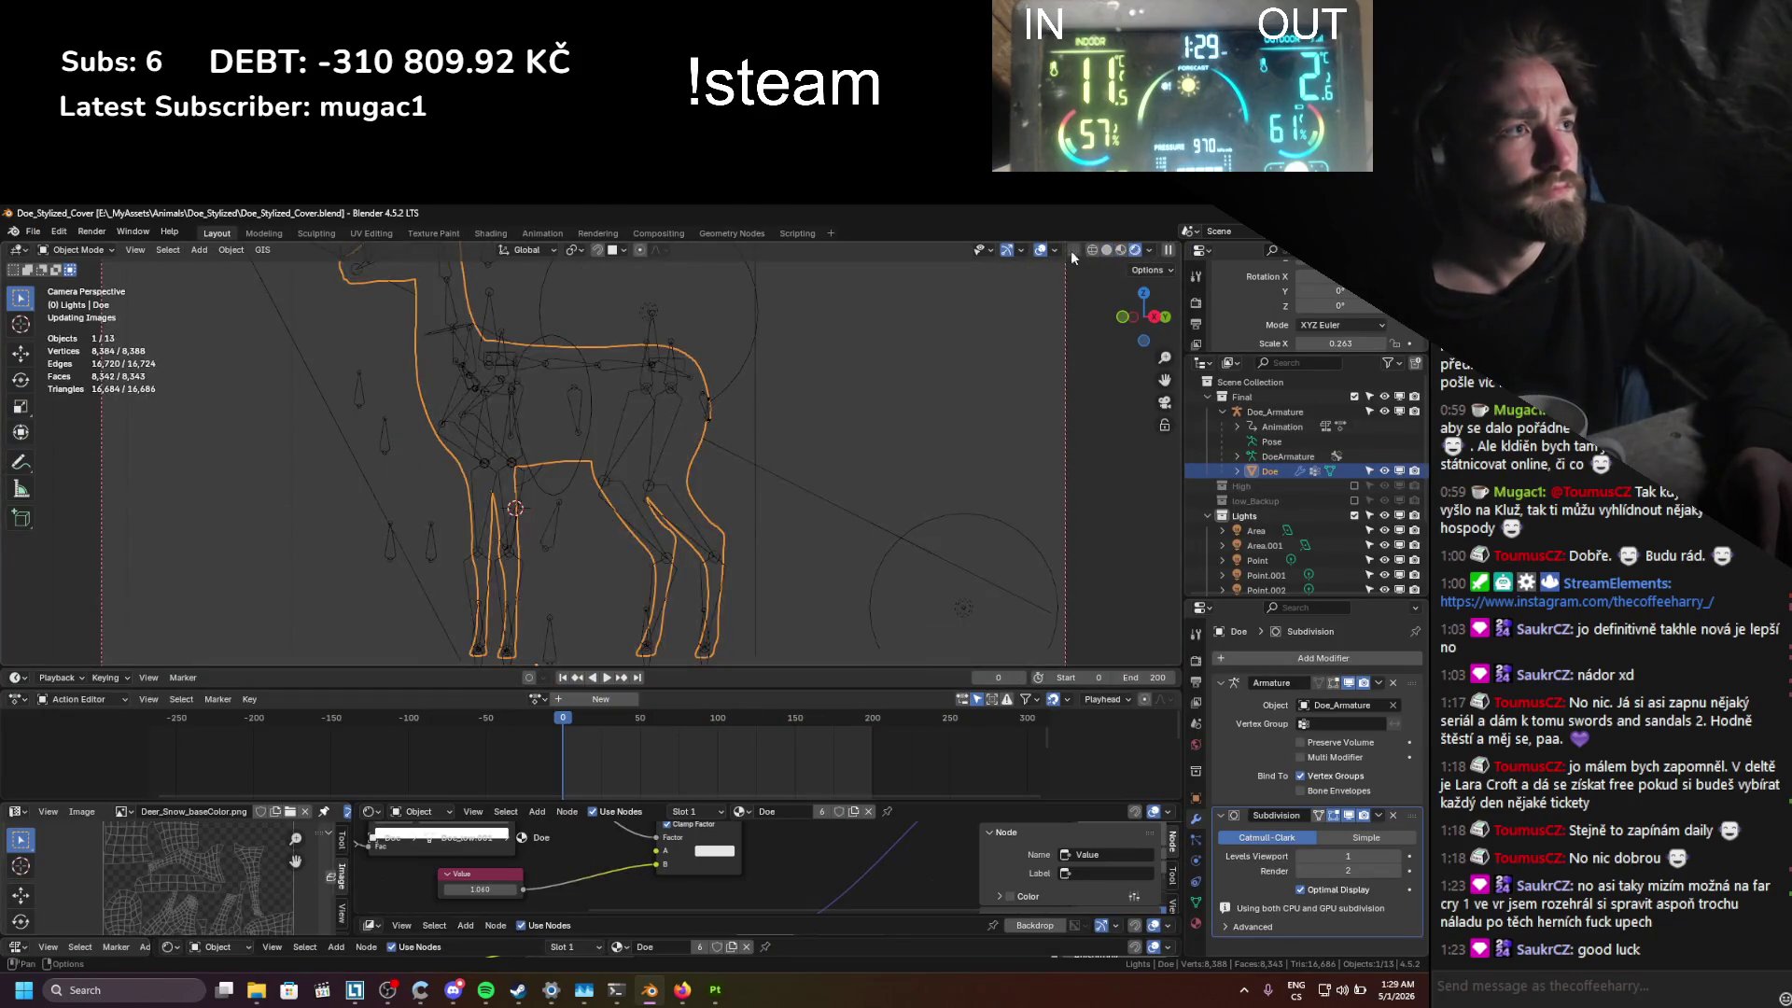
{"action": "scroll", "coordinate": [1415, 529], "scroll_direction": "down", "scroll_amount": 2}
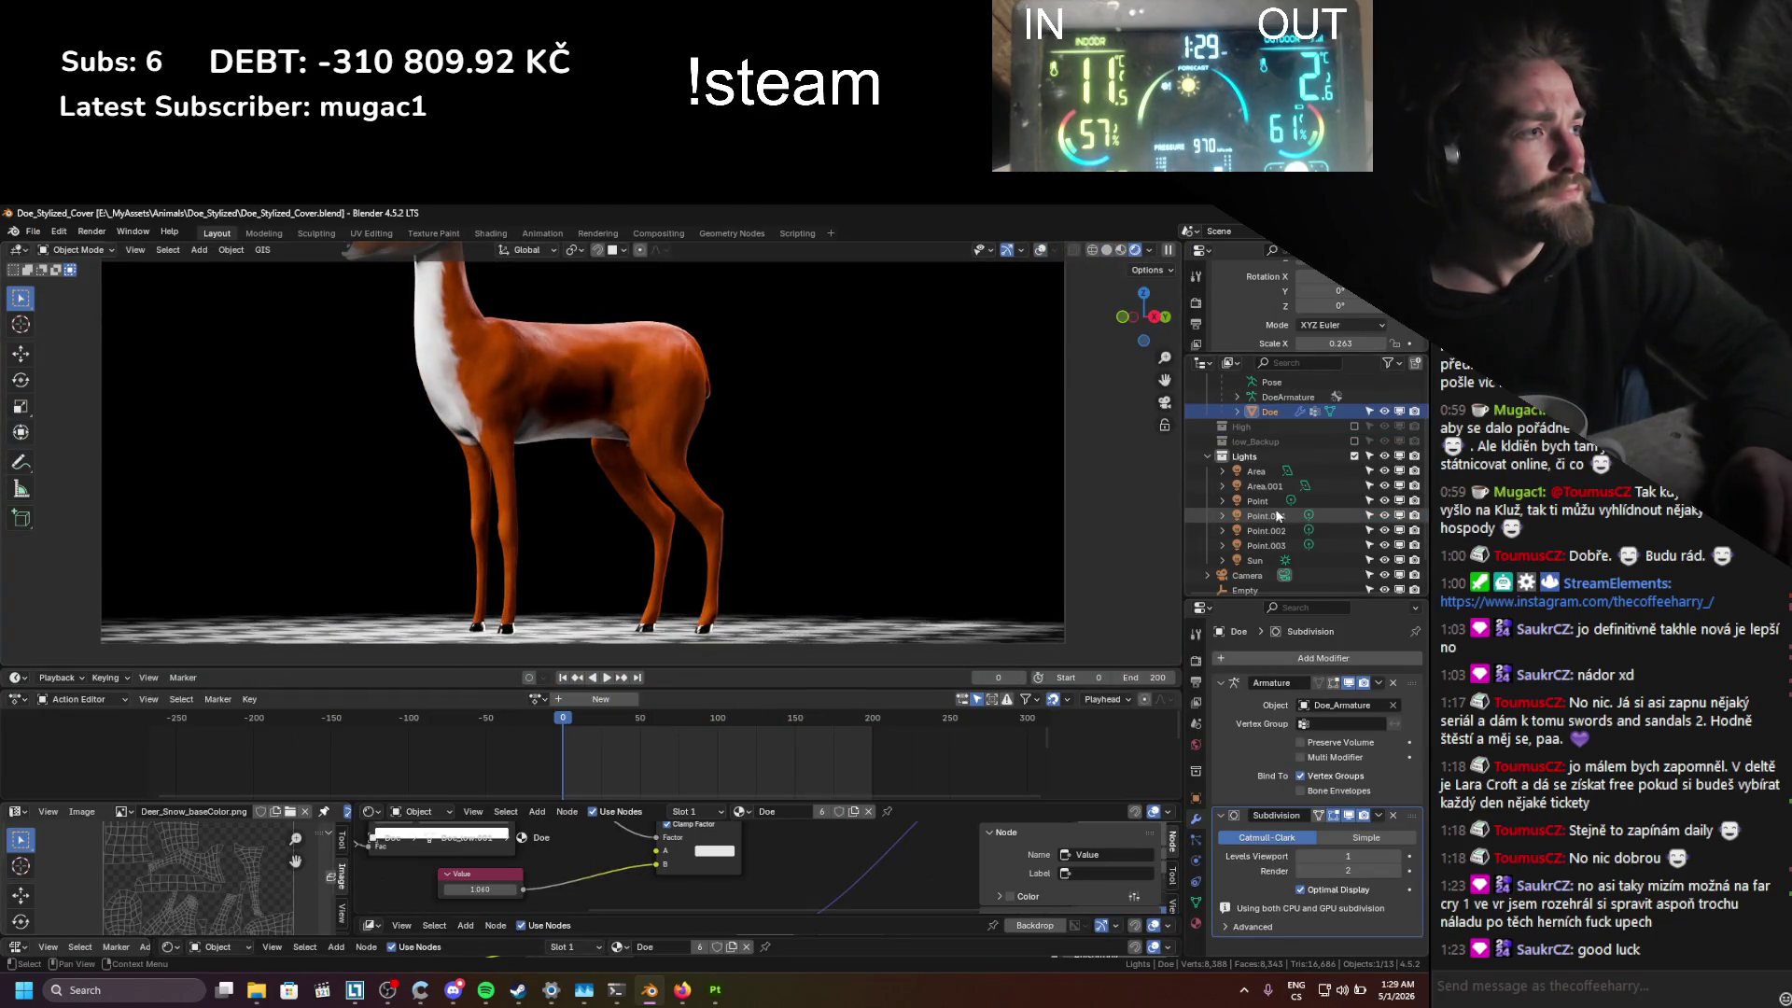
{"action": "left_click", "coordinate": [1397, 528]}
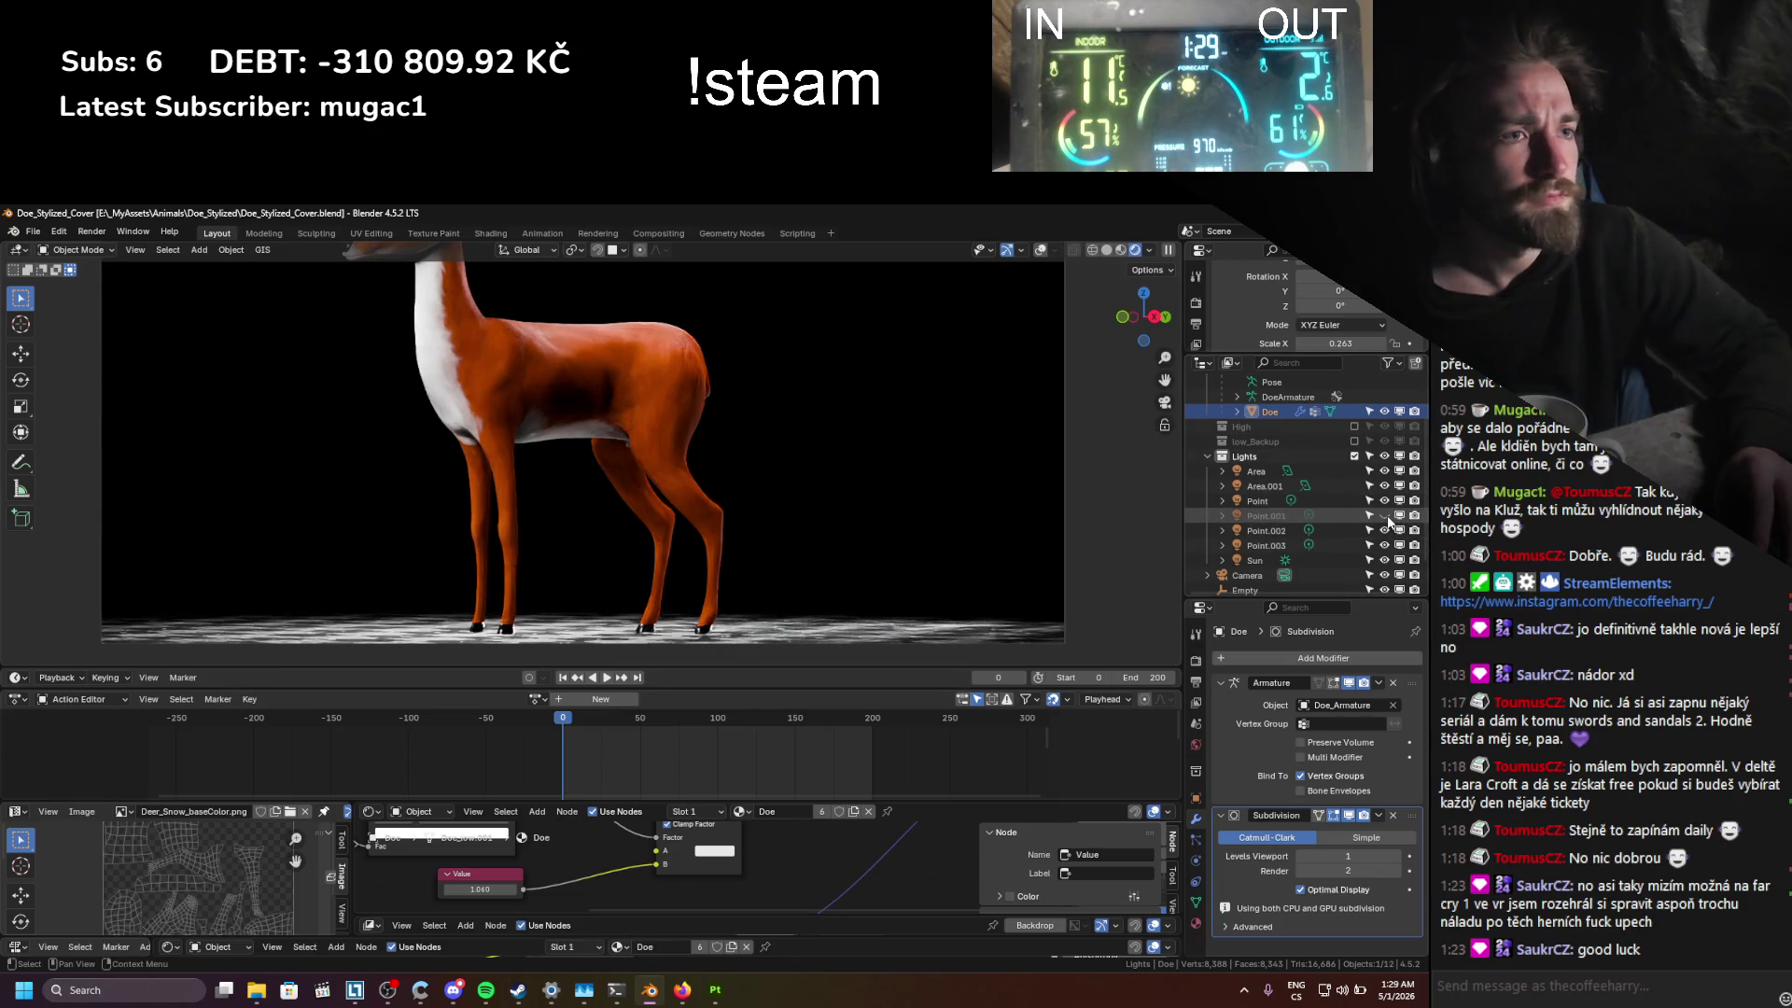
{"action": "left_click", "coordinate": [1391, 532]}
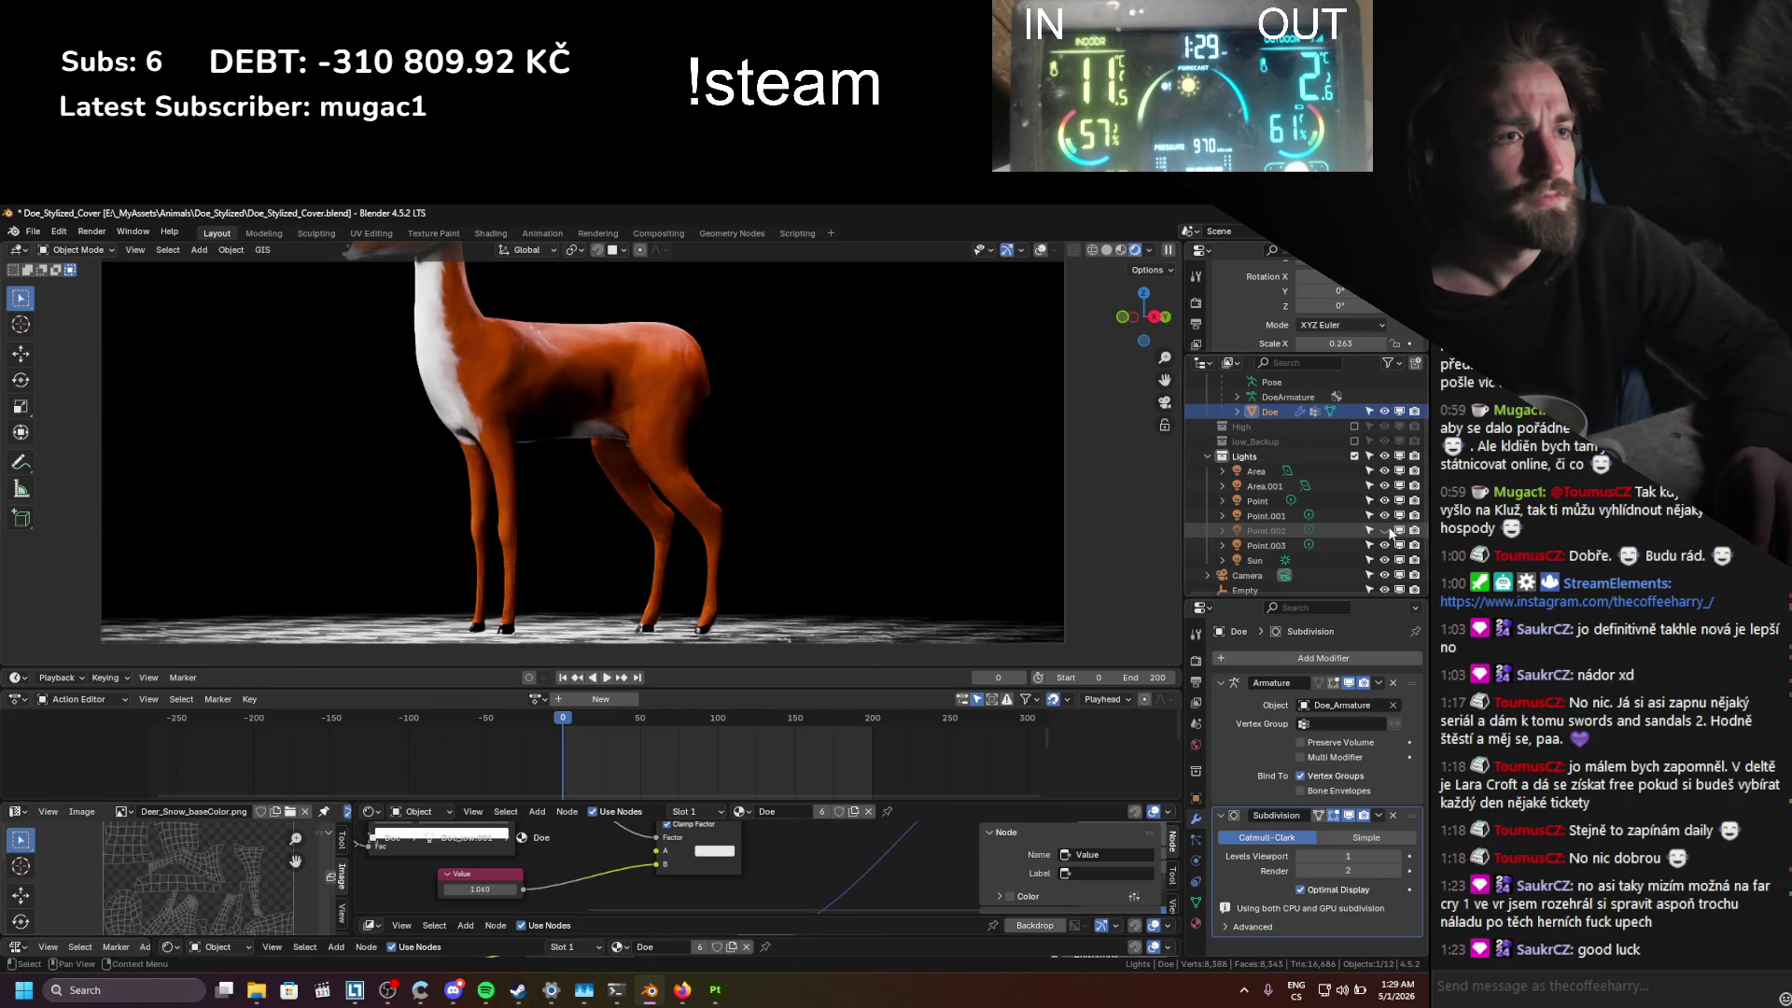
Step: Move the Point.002 light to a new position and save the file
{"action": "left_click", "coordinate": [1265, 530]}
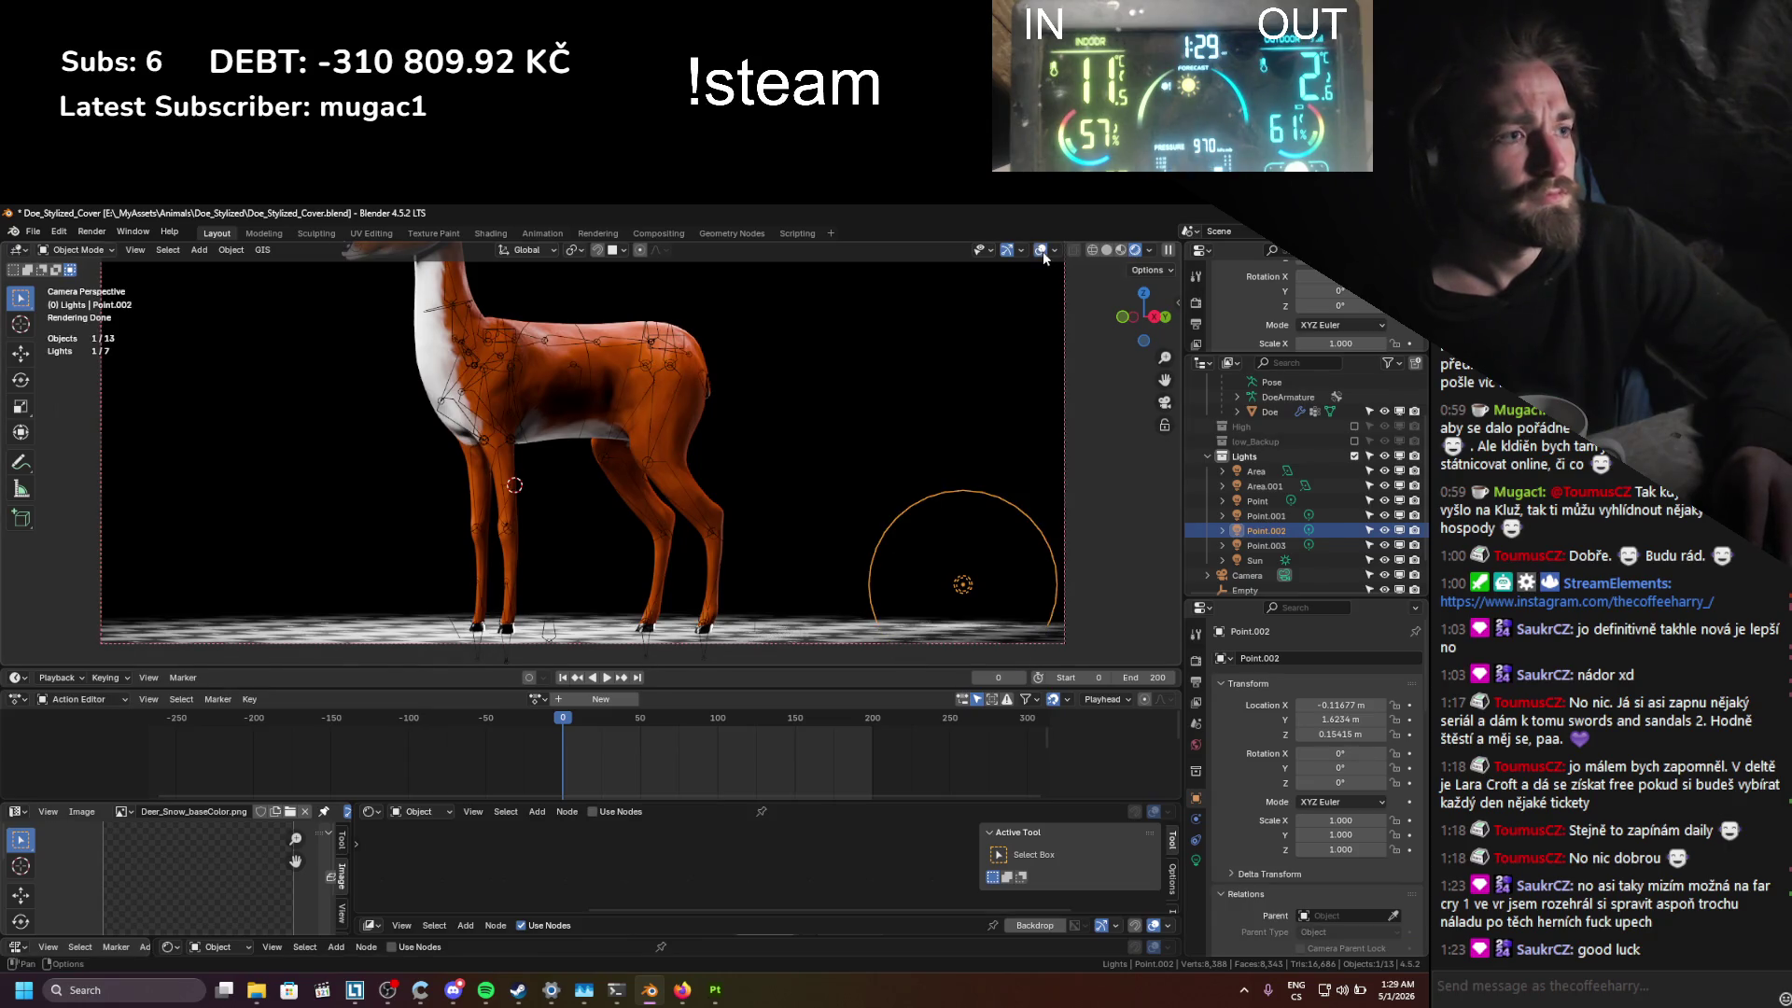
{"action": "key", "text": "g"}
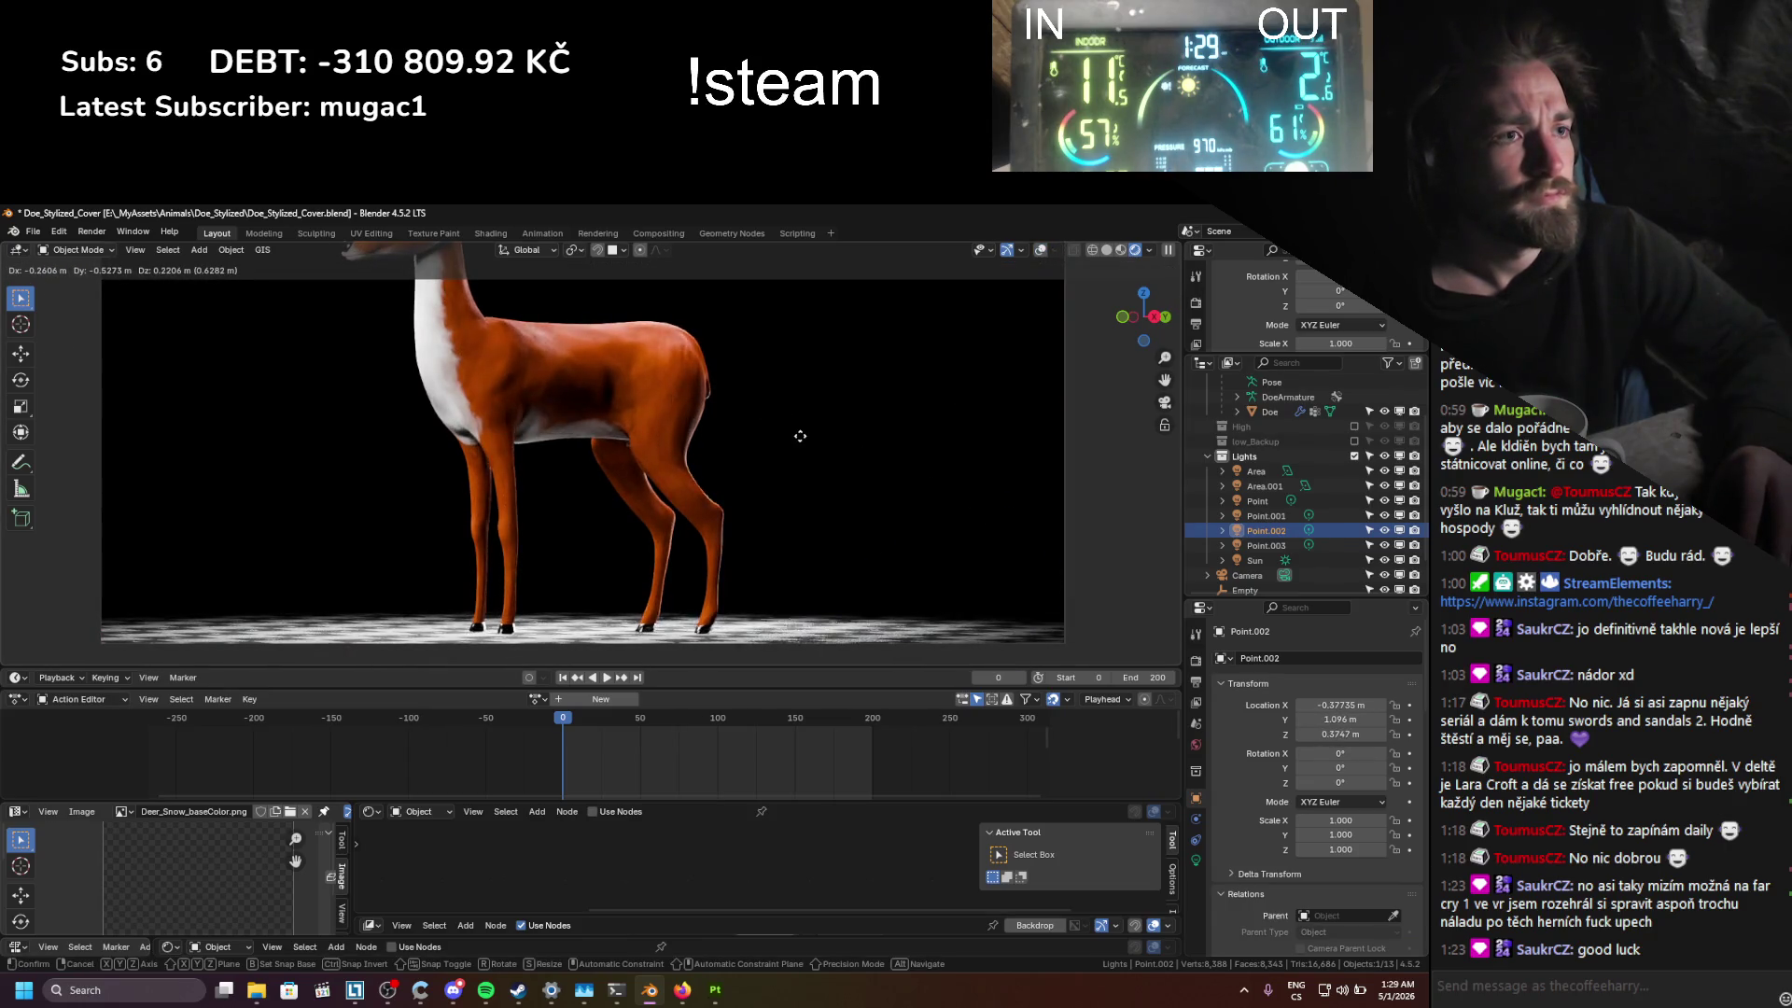
{"action": "left_click", "coordinate": [812, 436]}
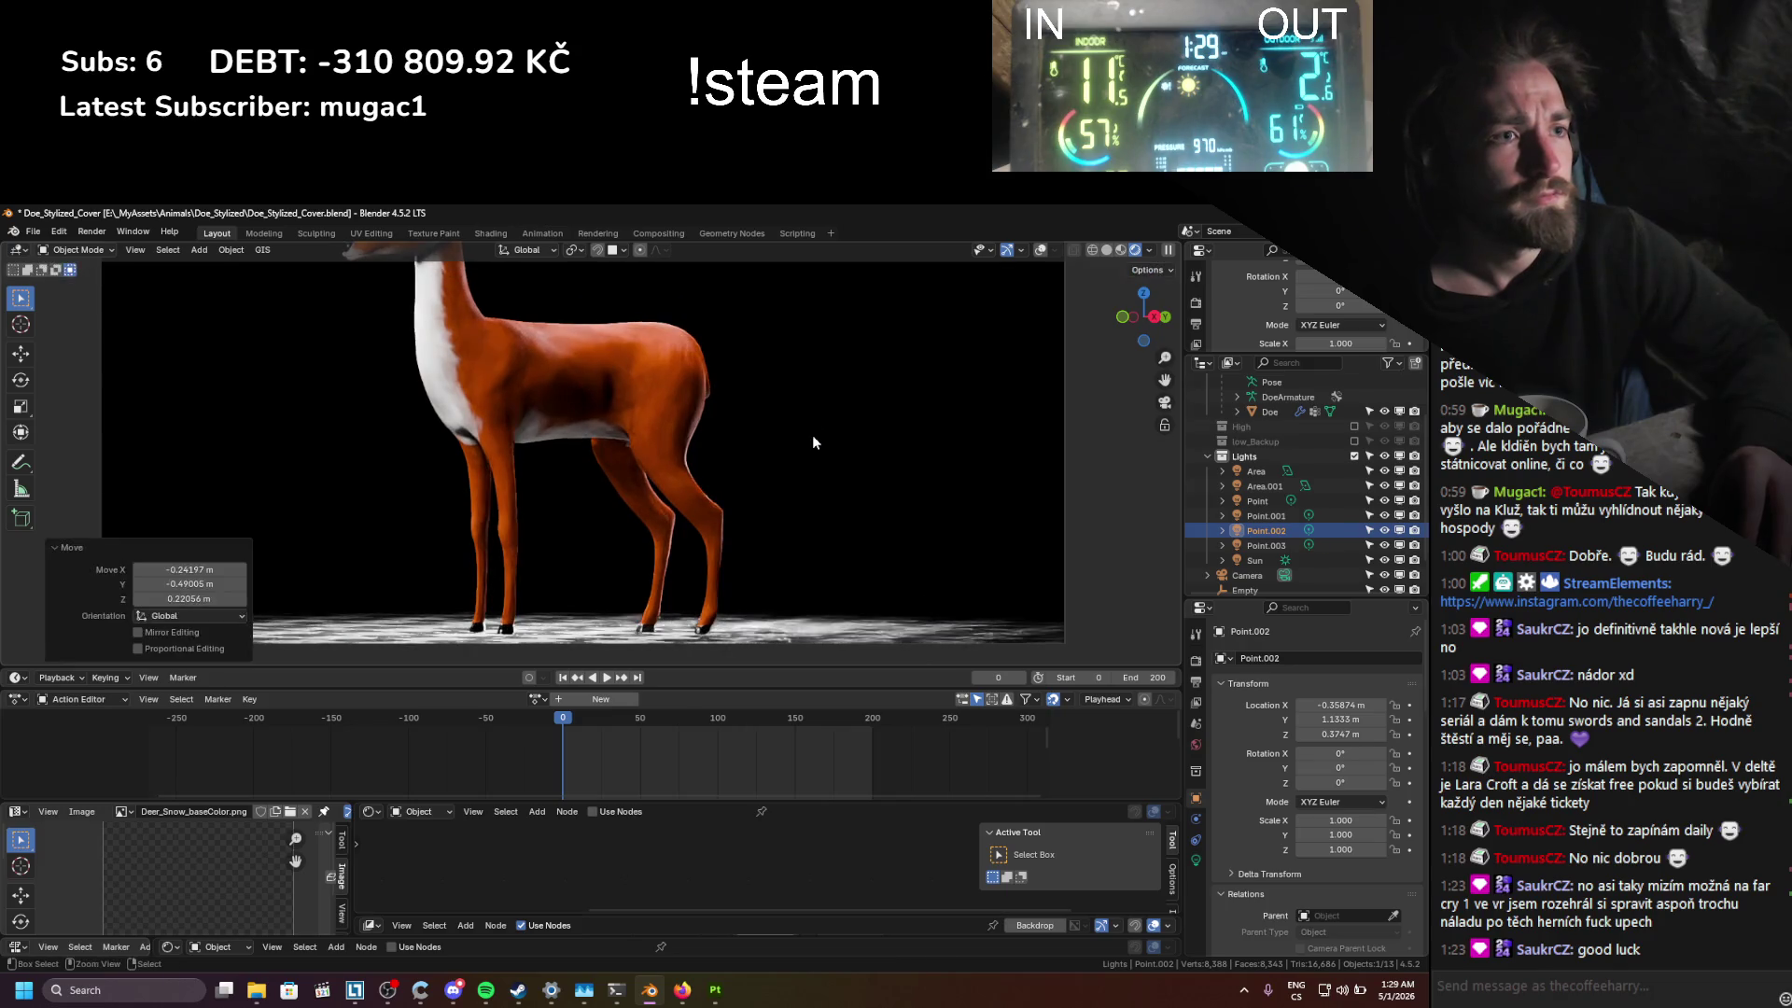
{"action": "key", "text": "ctrl+s"}
Step: Compare the scene with the Sun hidden and shown, then display the Sun's light settings
{"action": "left_click", "coordinate": [1356, 547]}
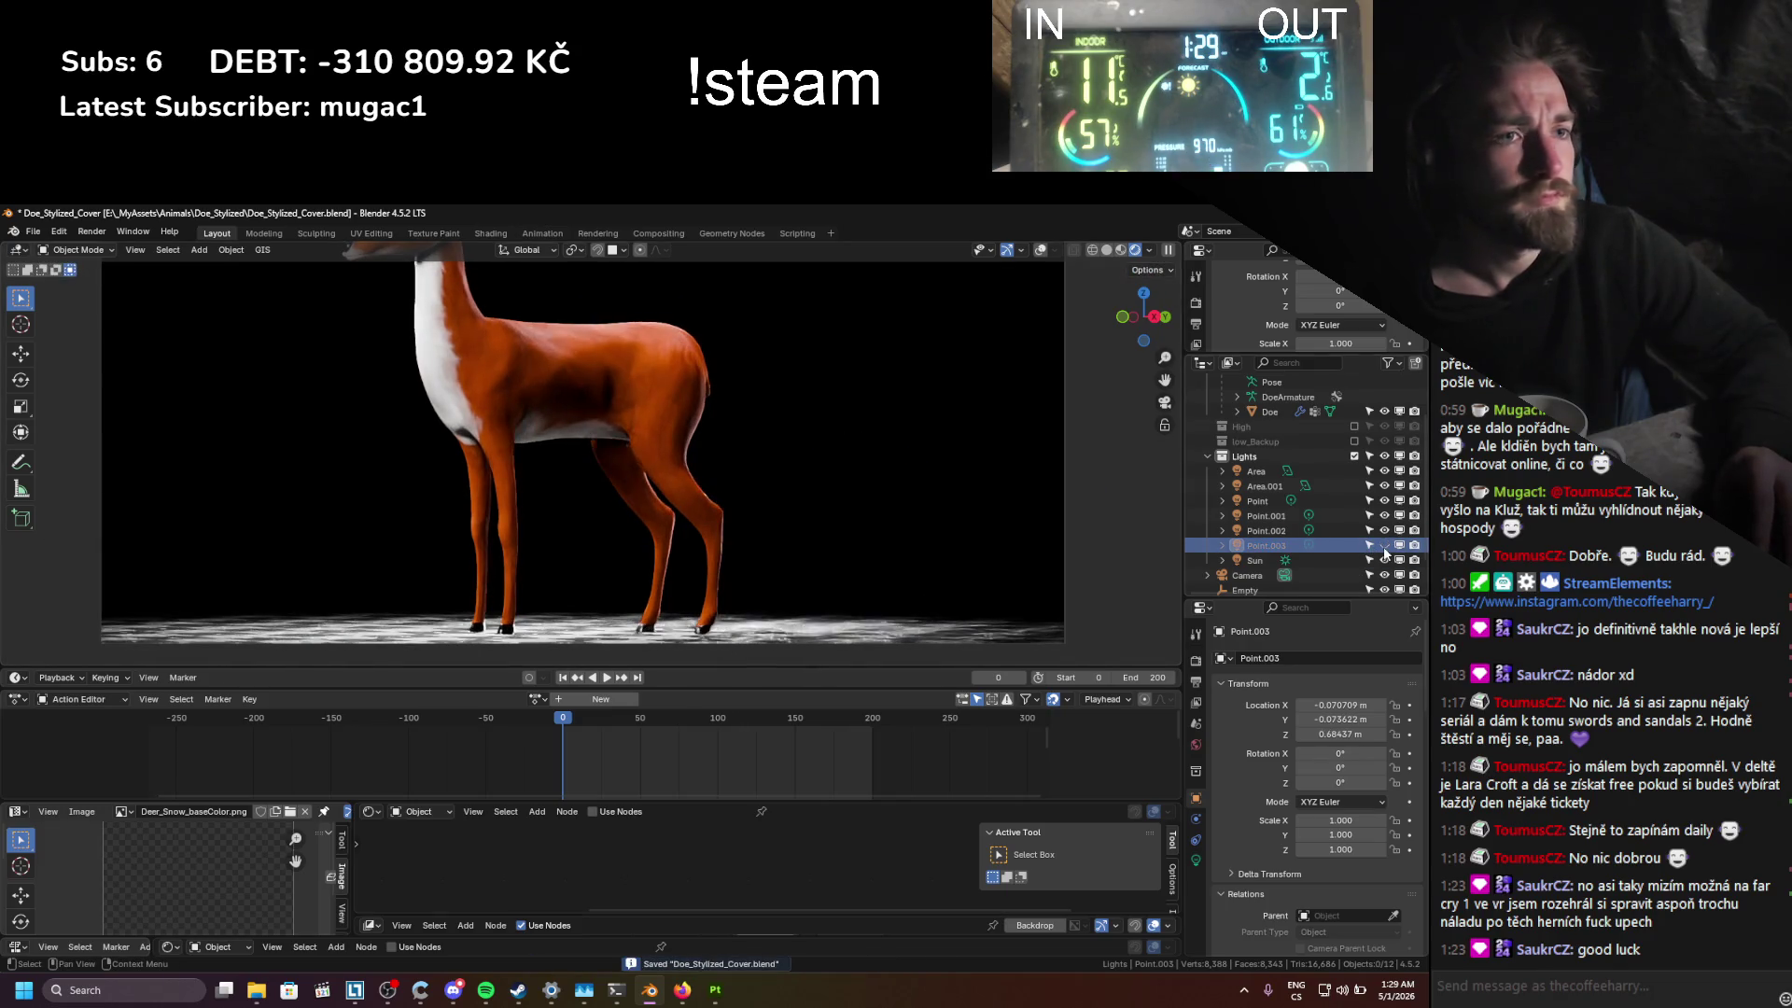
{"action": "left_click", "coordinate": [1385, 560]}
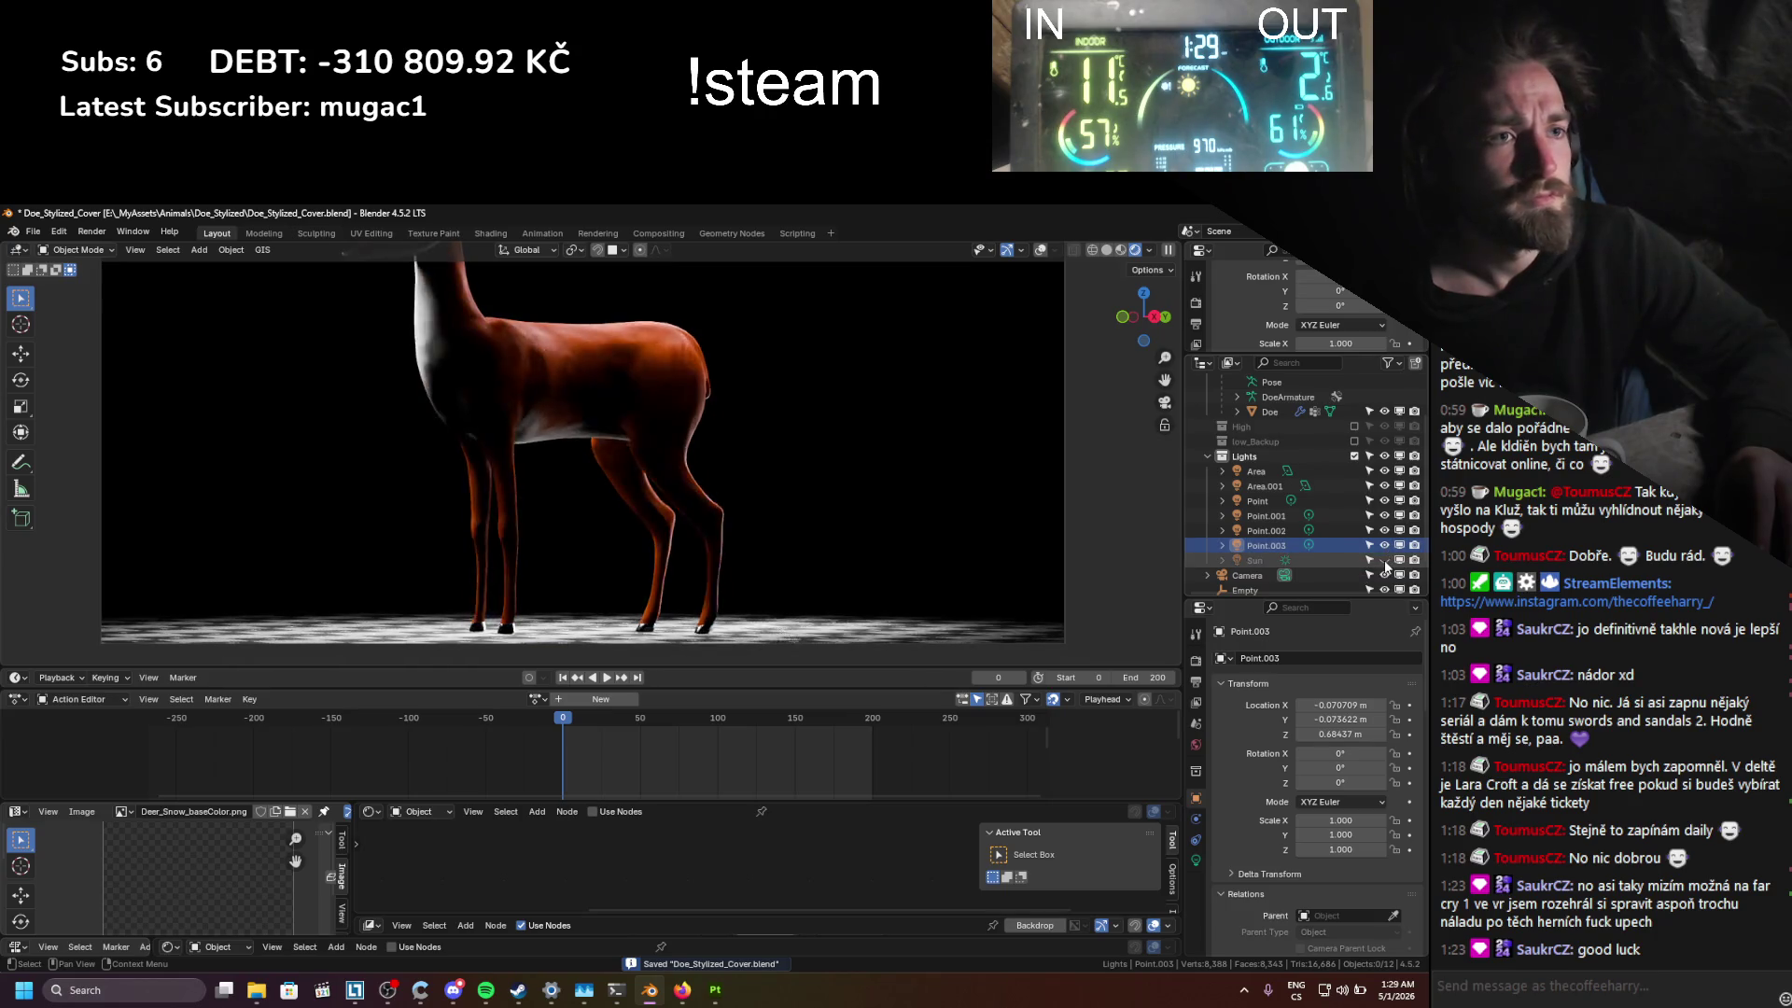
{"action": "left_click", "coordinate": [1385, 560]}
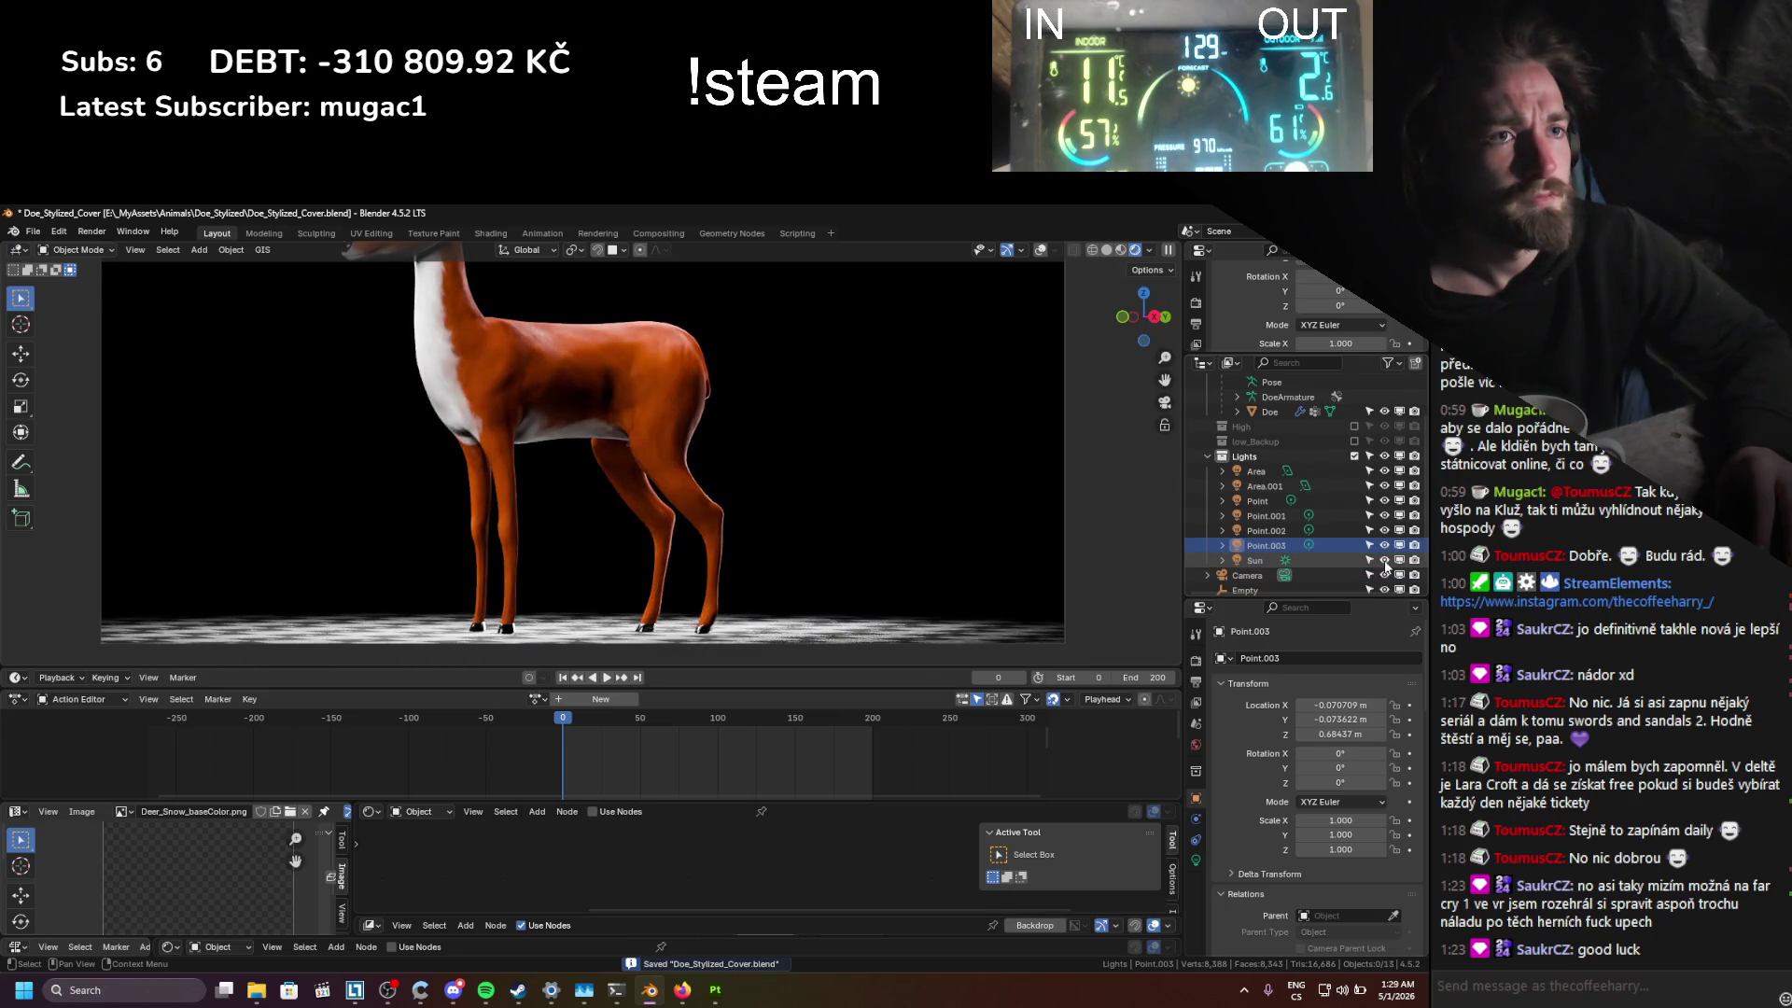
{"action": "left_click", "coordinate": [1262, 560]}
{"action": "left_click", "coordinate": [1195, 860]}
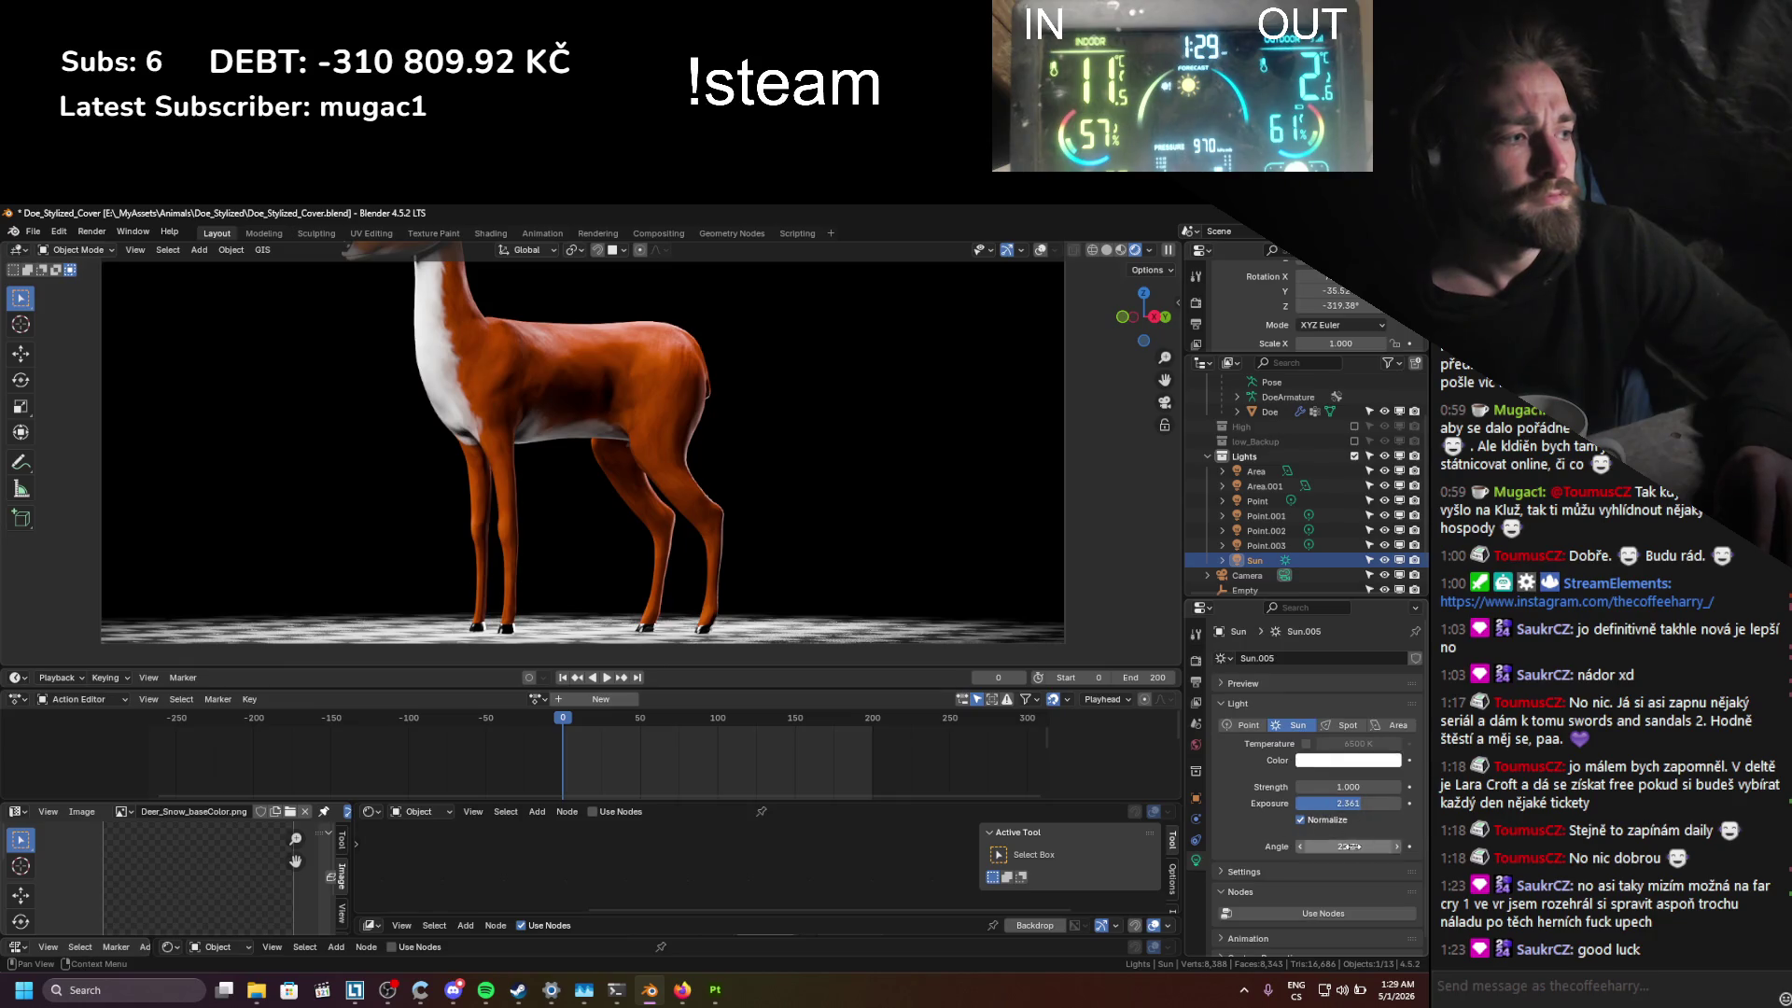
Step: Turn the Sun around Z and widen its angle to 15.2° for softer shadows, saving
{"action": "mouse_move", "coordinate": [1348, 803]}
{"action": "left_mouse_down"}
{"action": "mouse_move", "coordinate": [1372, 802]}
{"action": "mouse_move", "coordinate": [1360, 846]}
{"action": "left_mouse_up"}
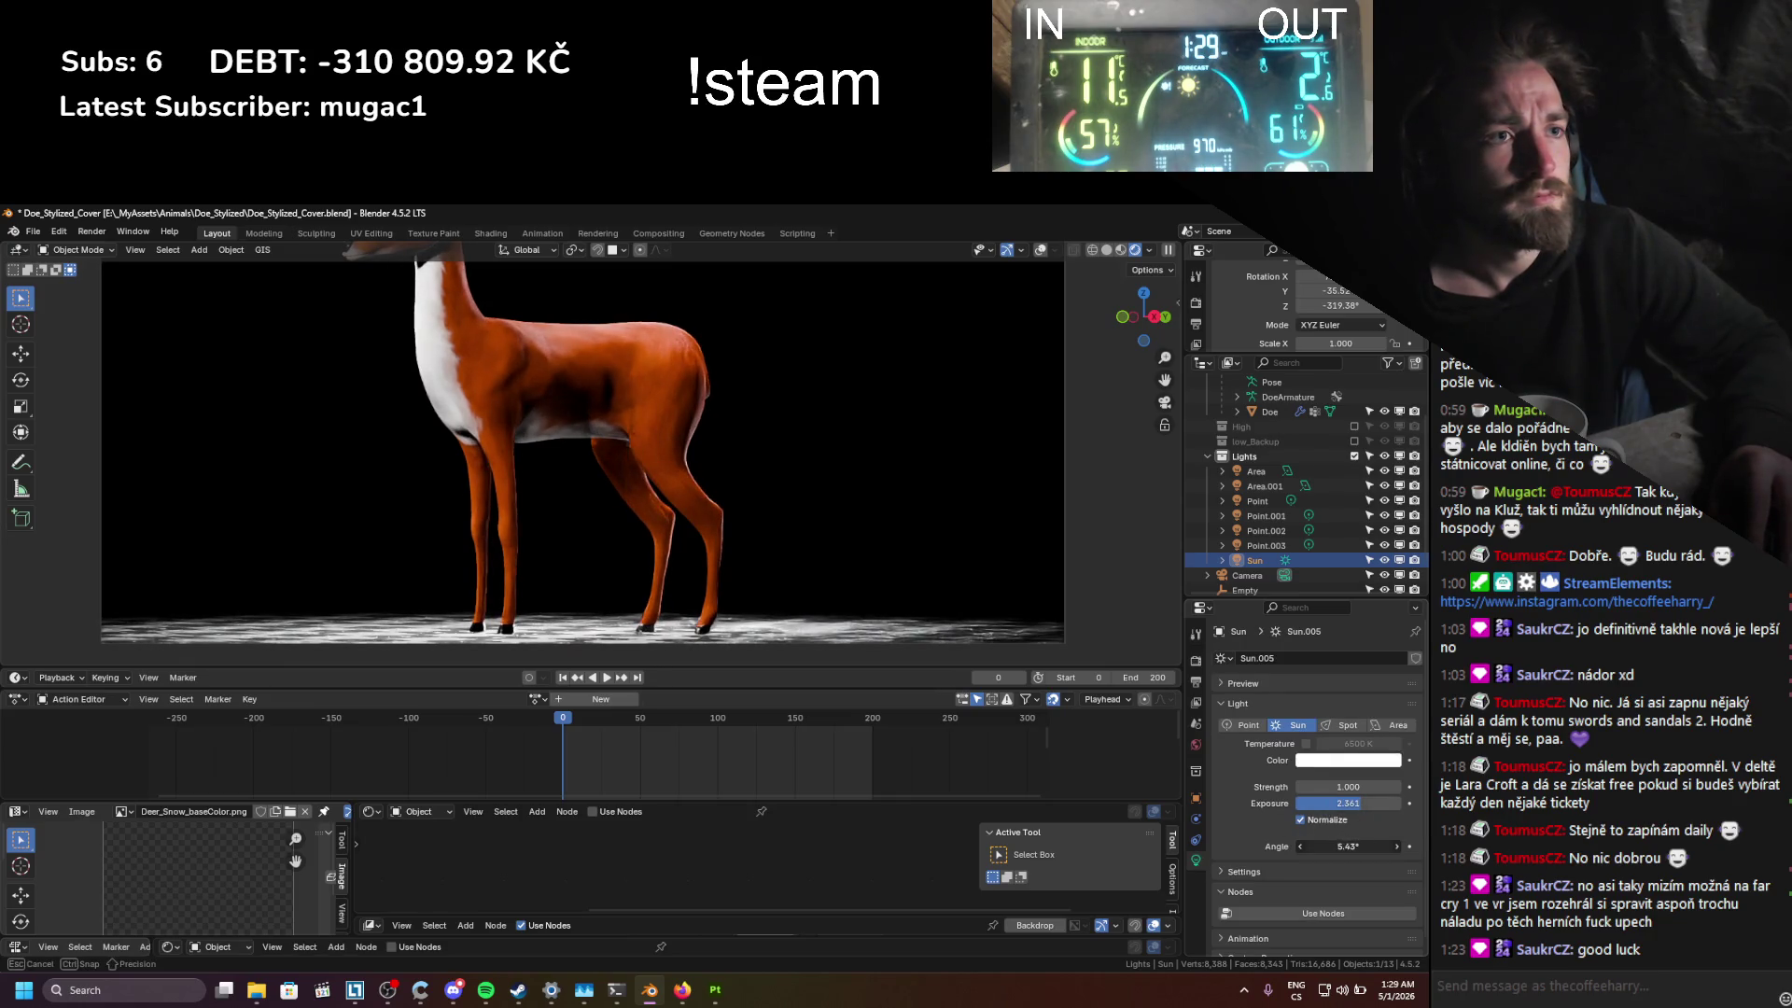
{"action": "key", "text": "r"}
{"action": "key", "text": "z"}
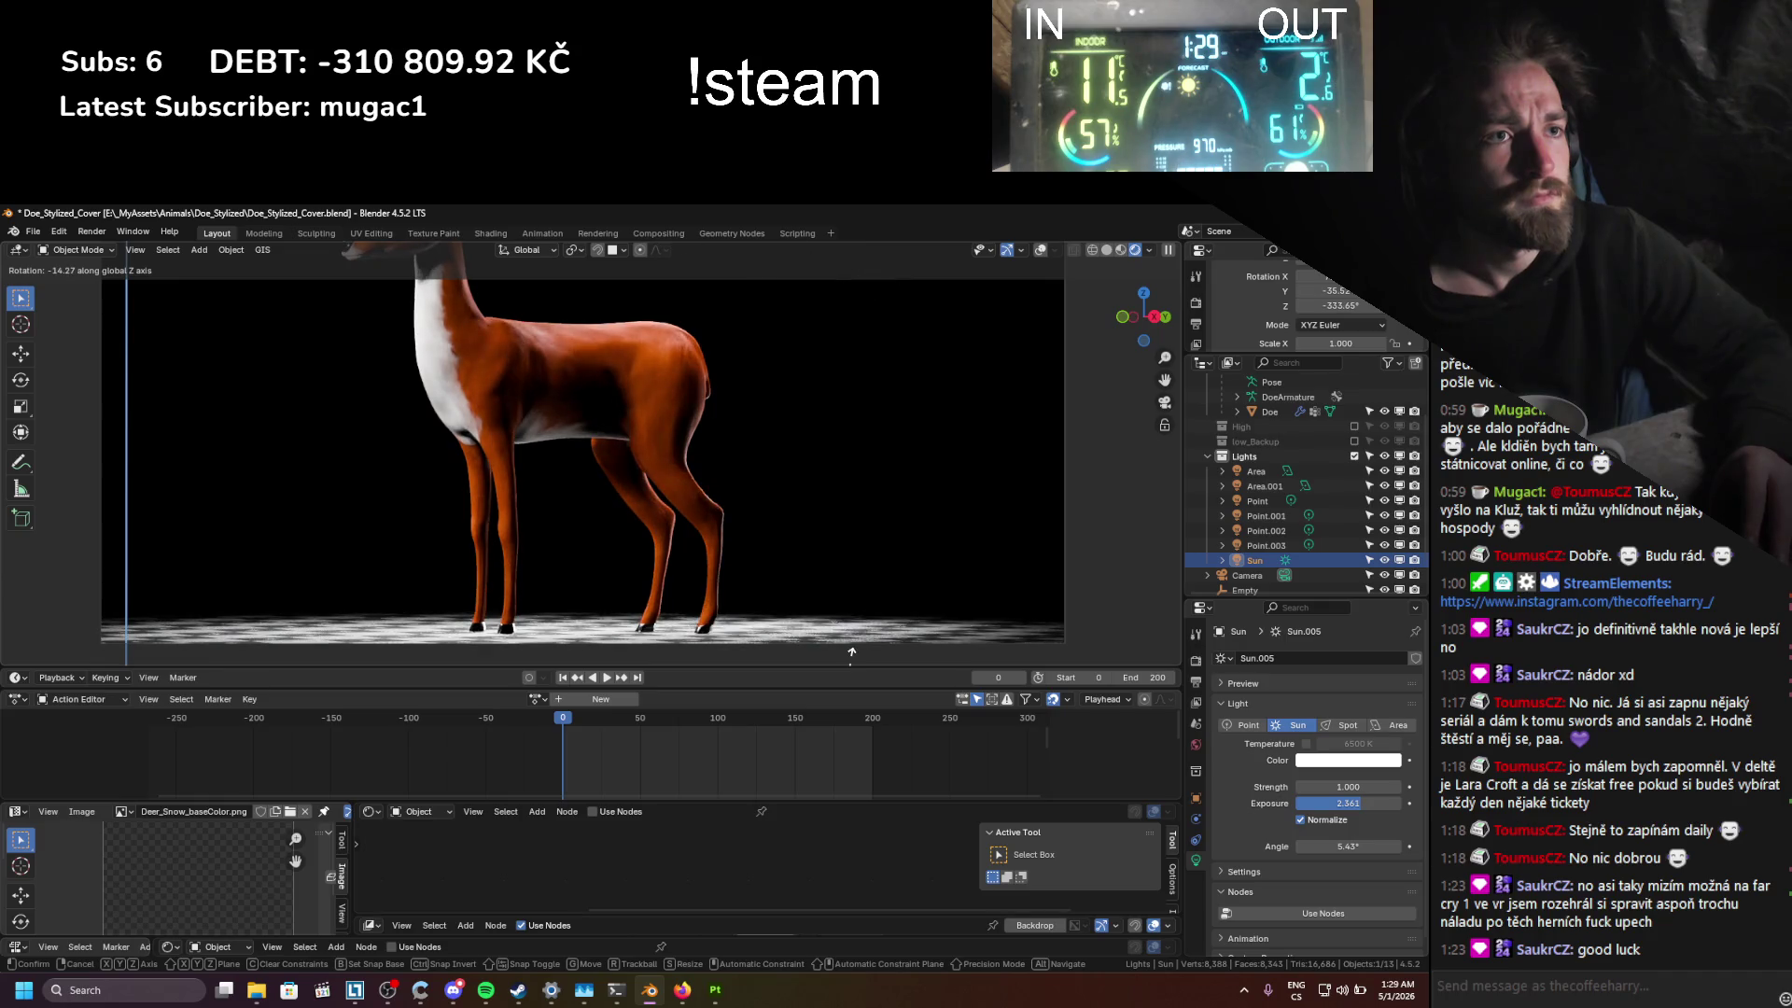
{"action": "left_click", "coordinate": [896, 398]}
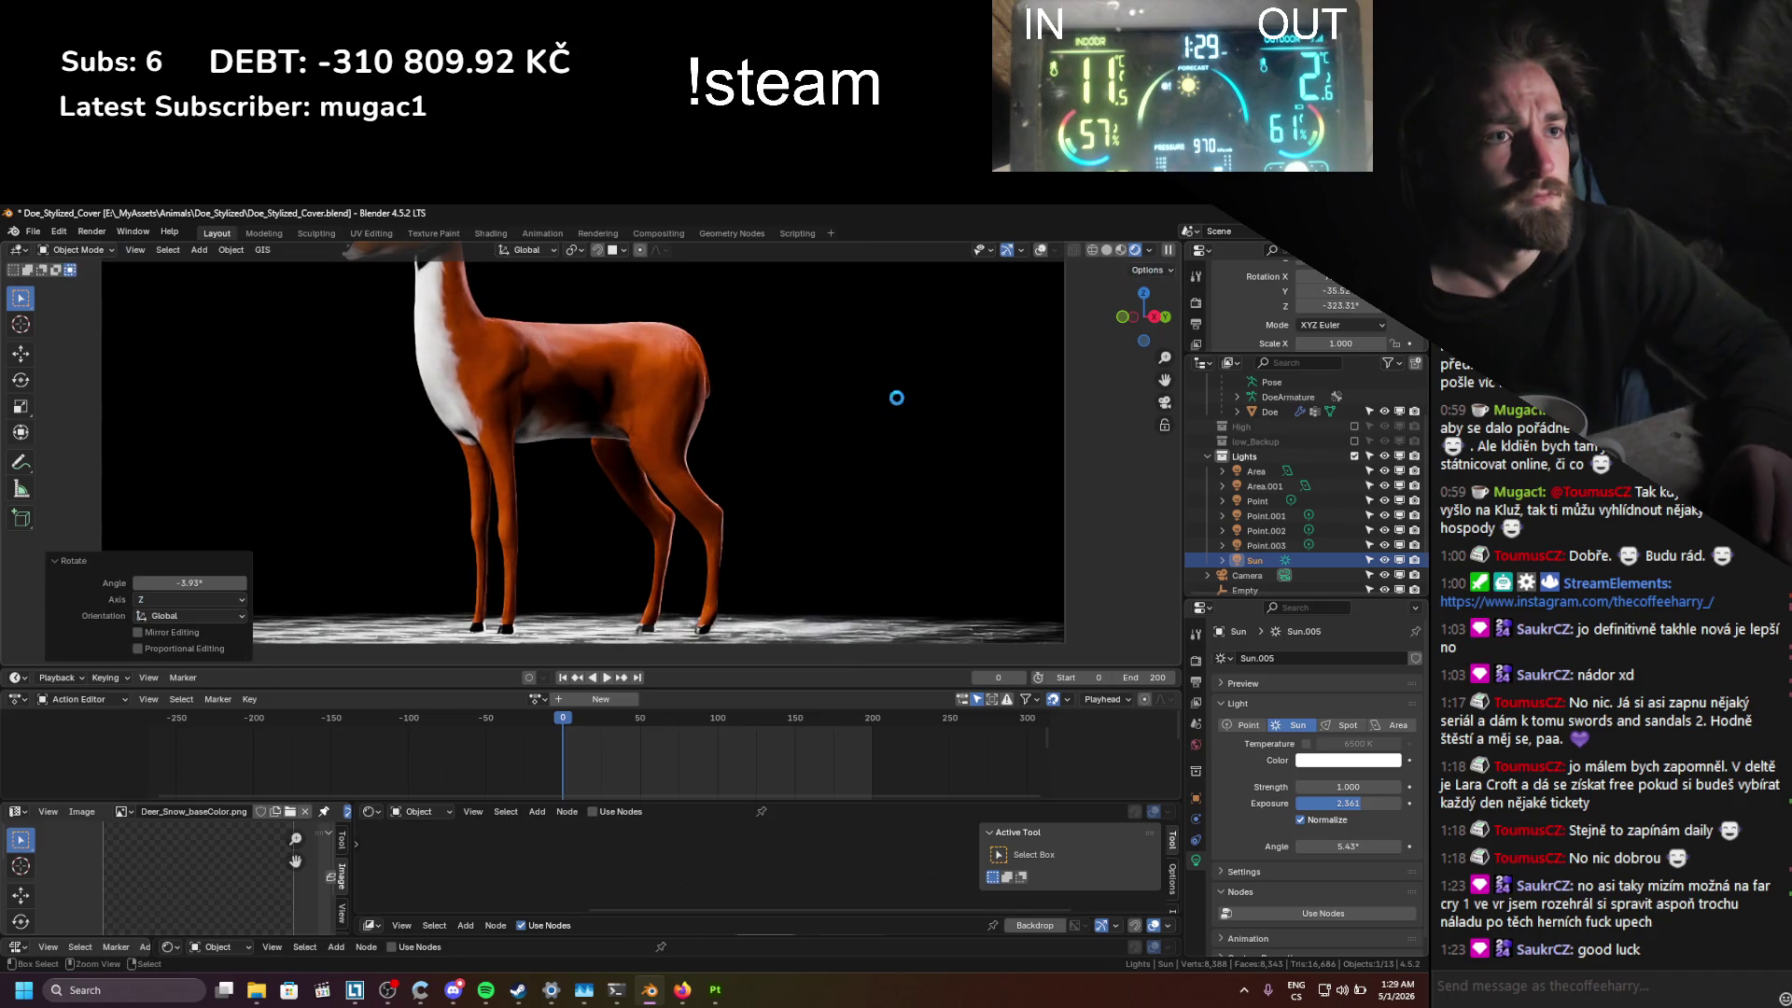
{"action": "key", "text": "ctrl+s"}
{"action": "key", "text": "KP_0"}
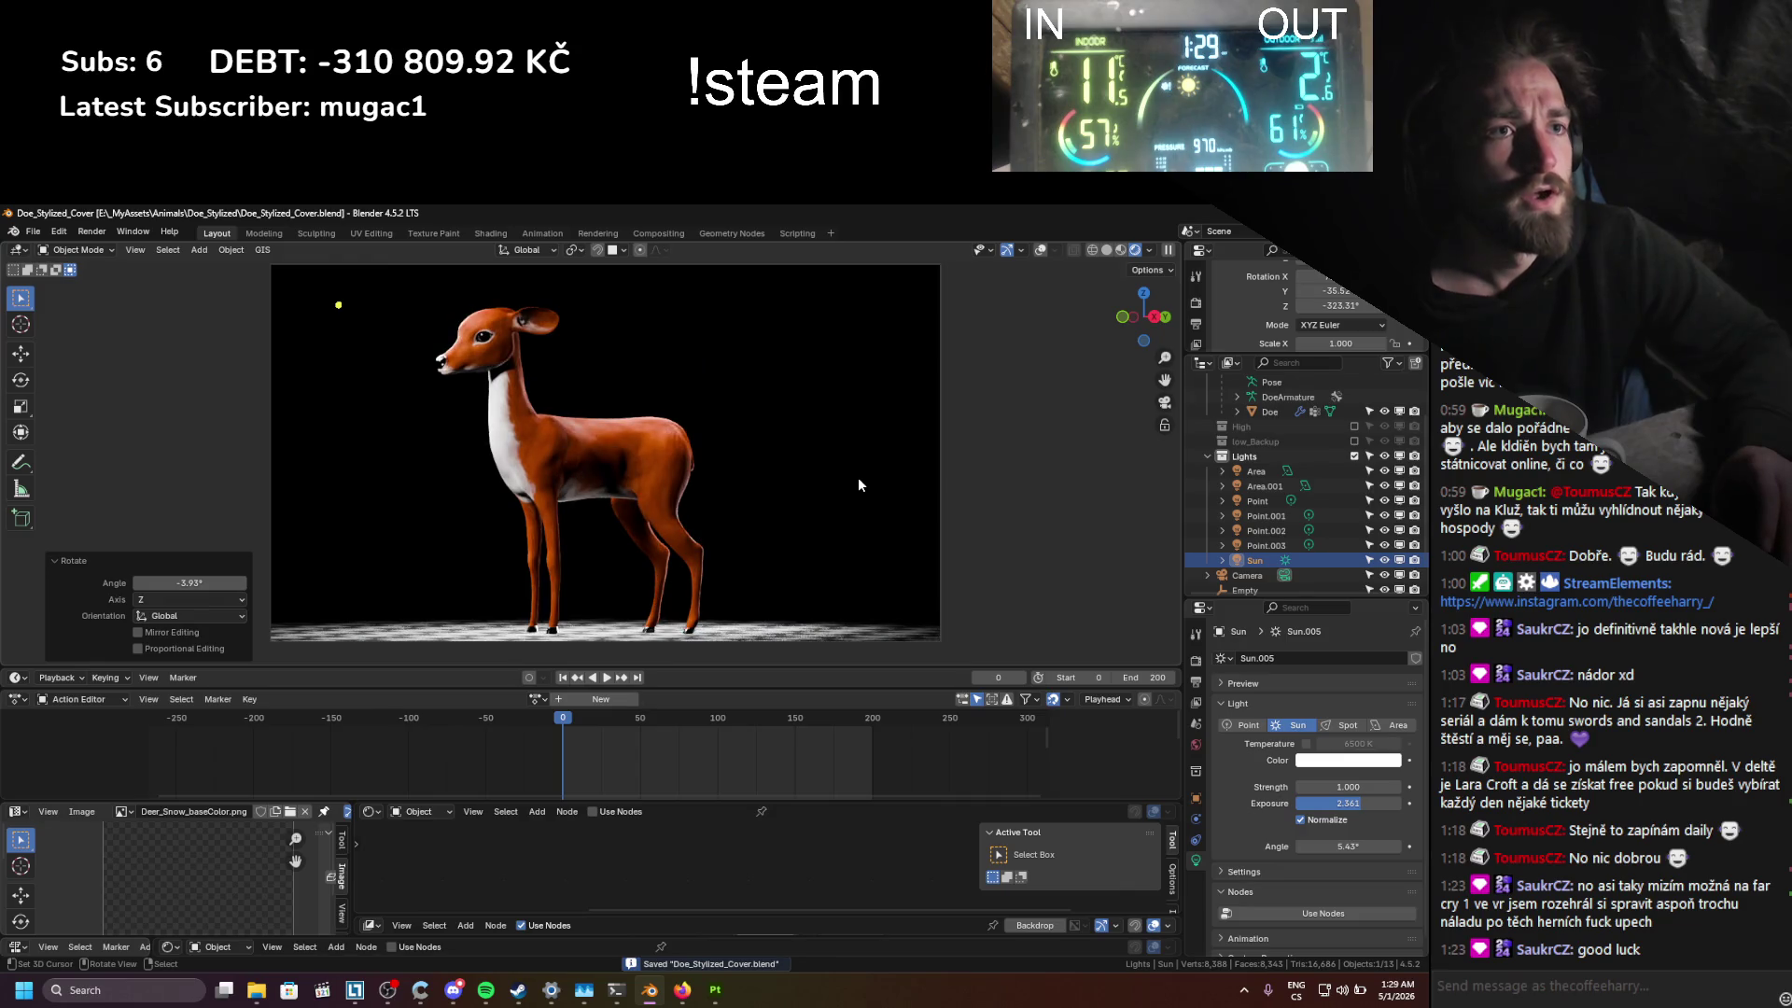
{"action": "left_click_drag", "start_coordinate": [1315, 846], "coordinate": [1358, 846]}
{"action": "key", "text": "r"}
{"action": "key", "text": "z"}
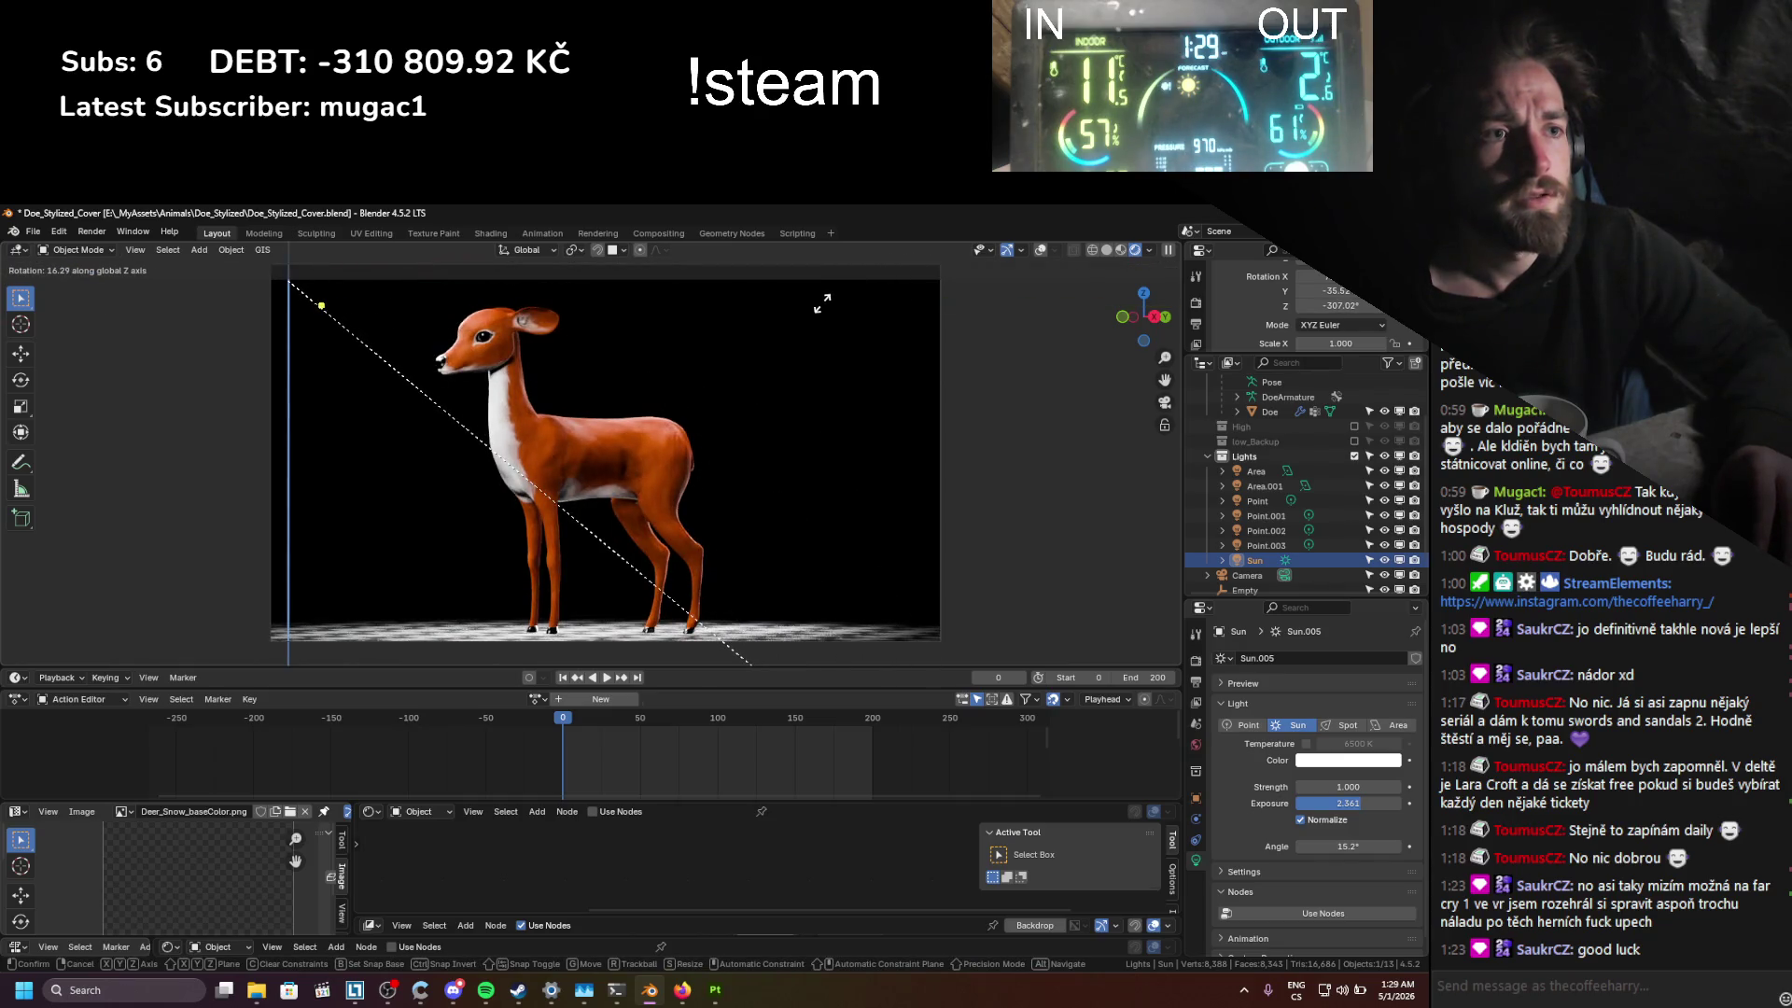
{"action": "left_click", "coordinate": [746, 317]}
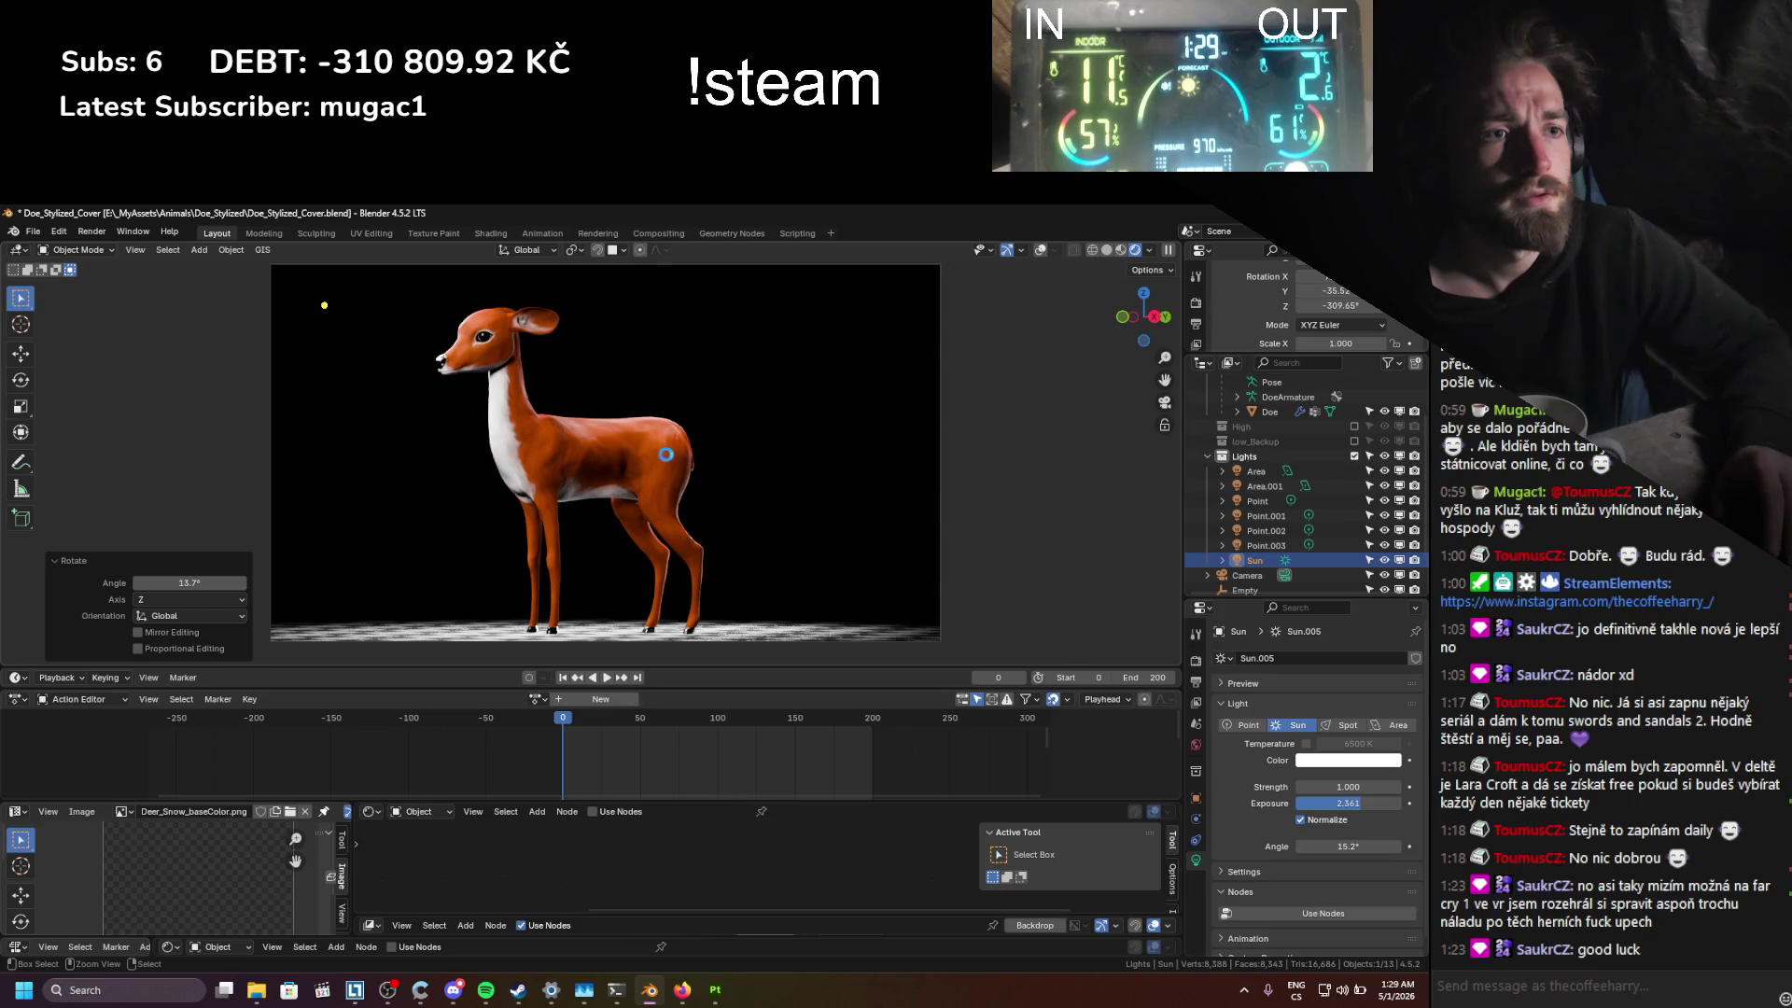
{"action": "key", "text": "ctrl+s"}
Step: Select Point.003, raise its exposure, and move it beside the deer
{"action": "scroll", "coordinate": [658, 402], "scroll_direction": "up", "scroll_amount": 2}
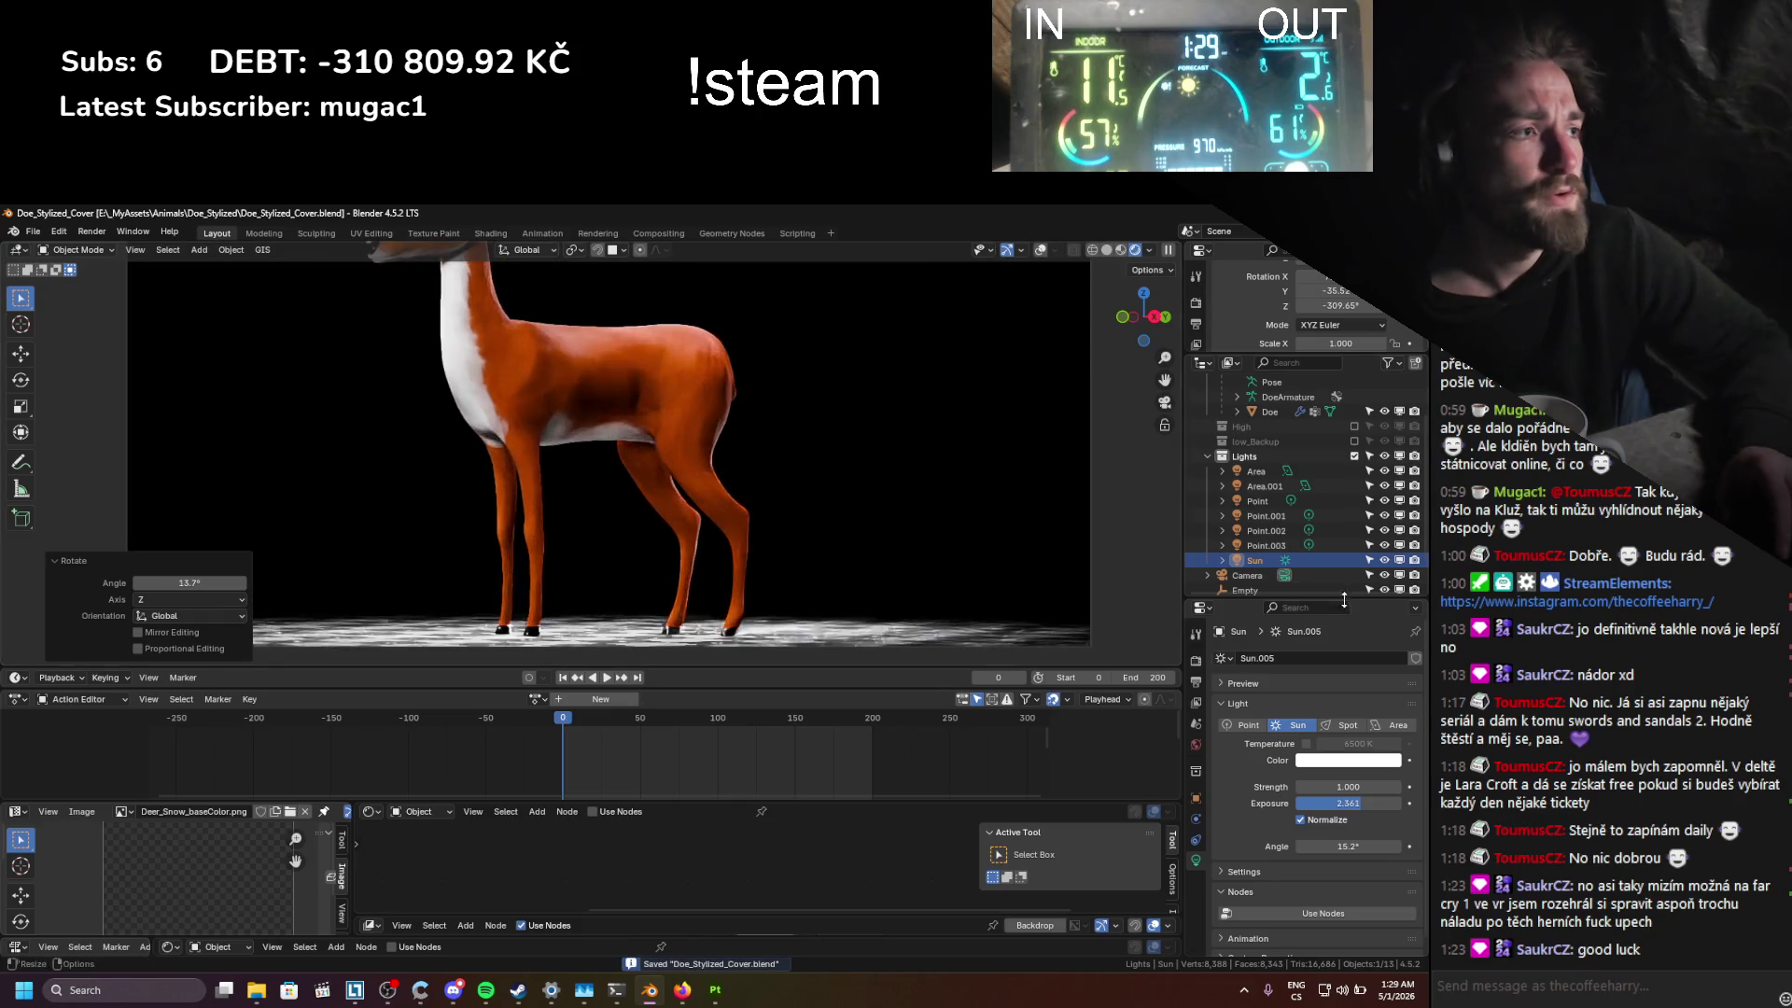
{"action": "key", "text": "ctrl+z"}
{"action": "left_click", "coordinate": [1390, 547]}
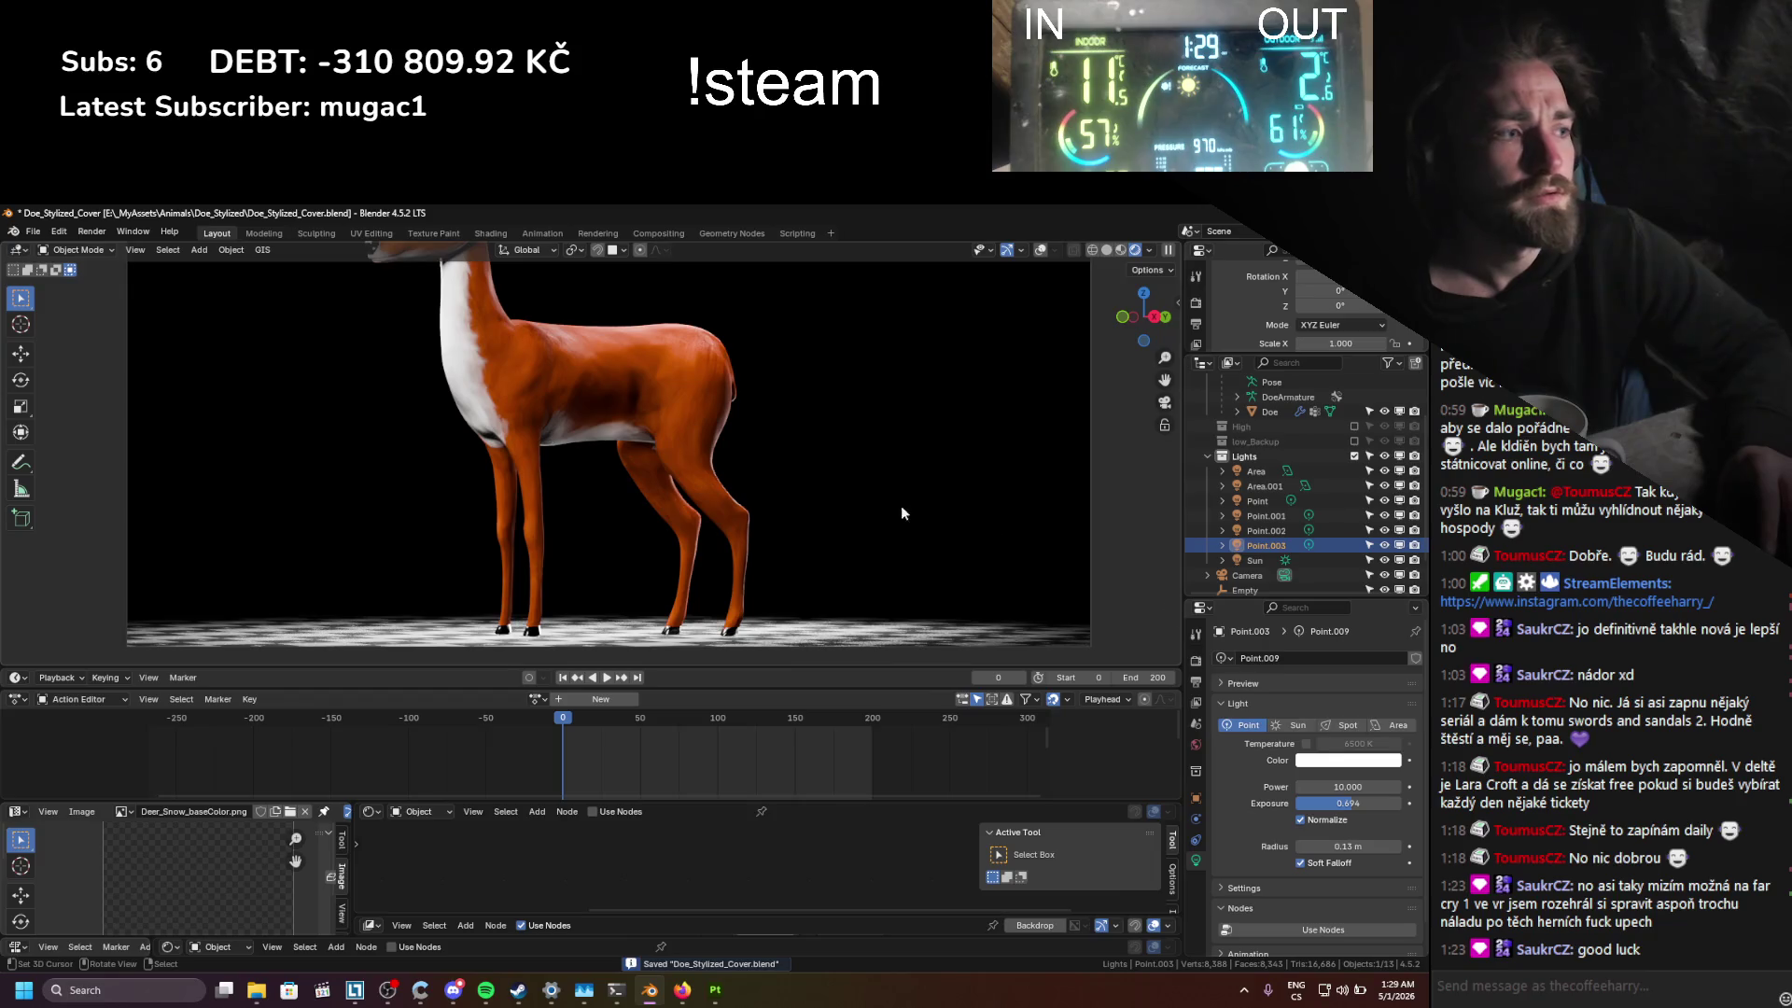
{"action": "key", "text": "ctrl+z"}
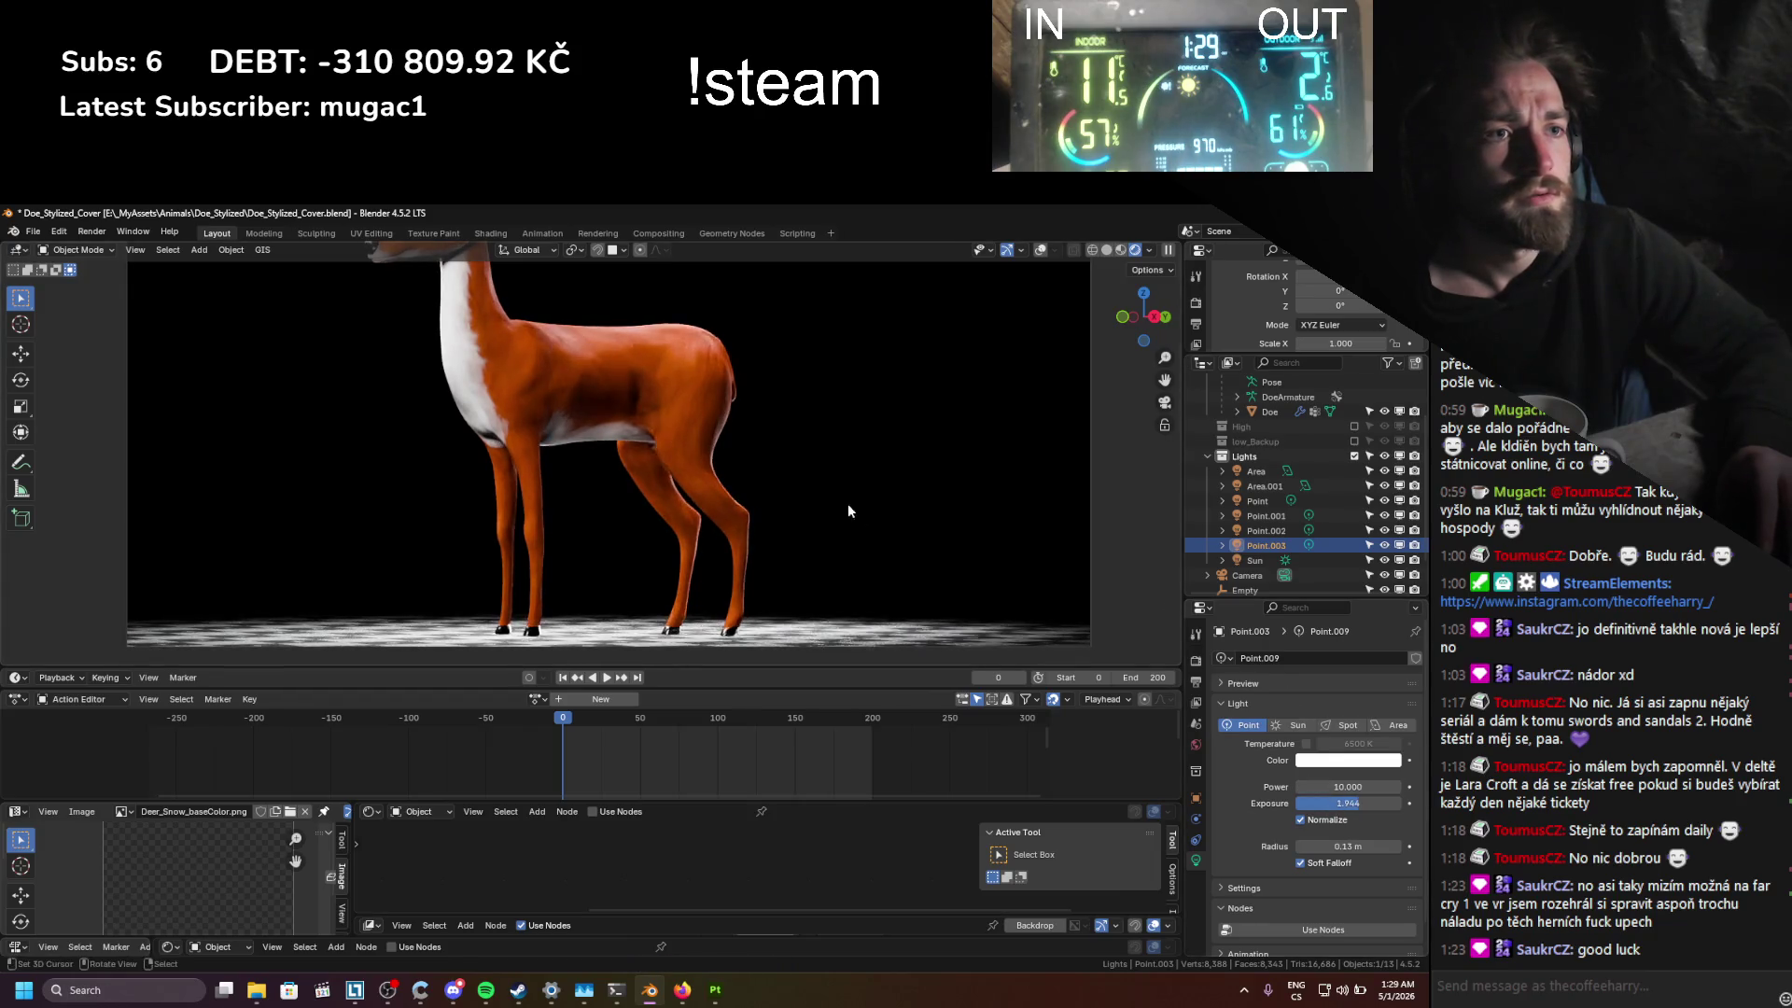
{"action": "key", "text": "g"}
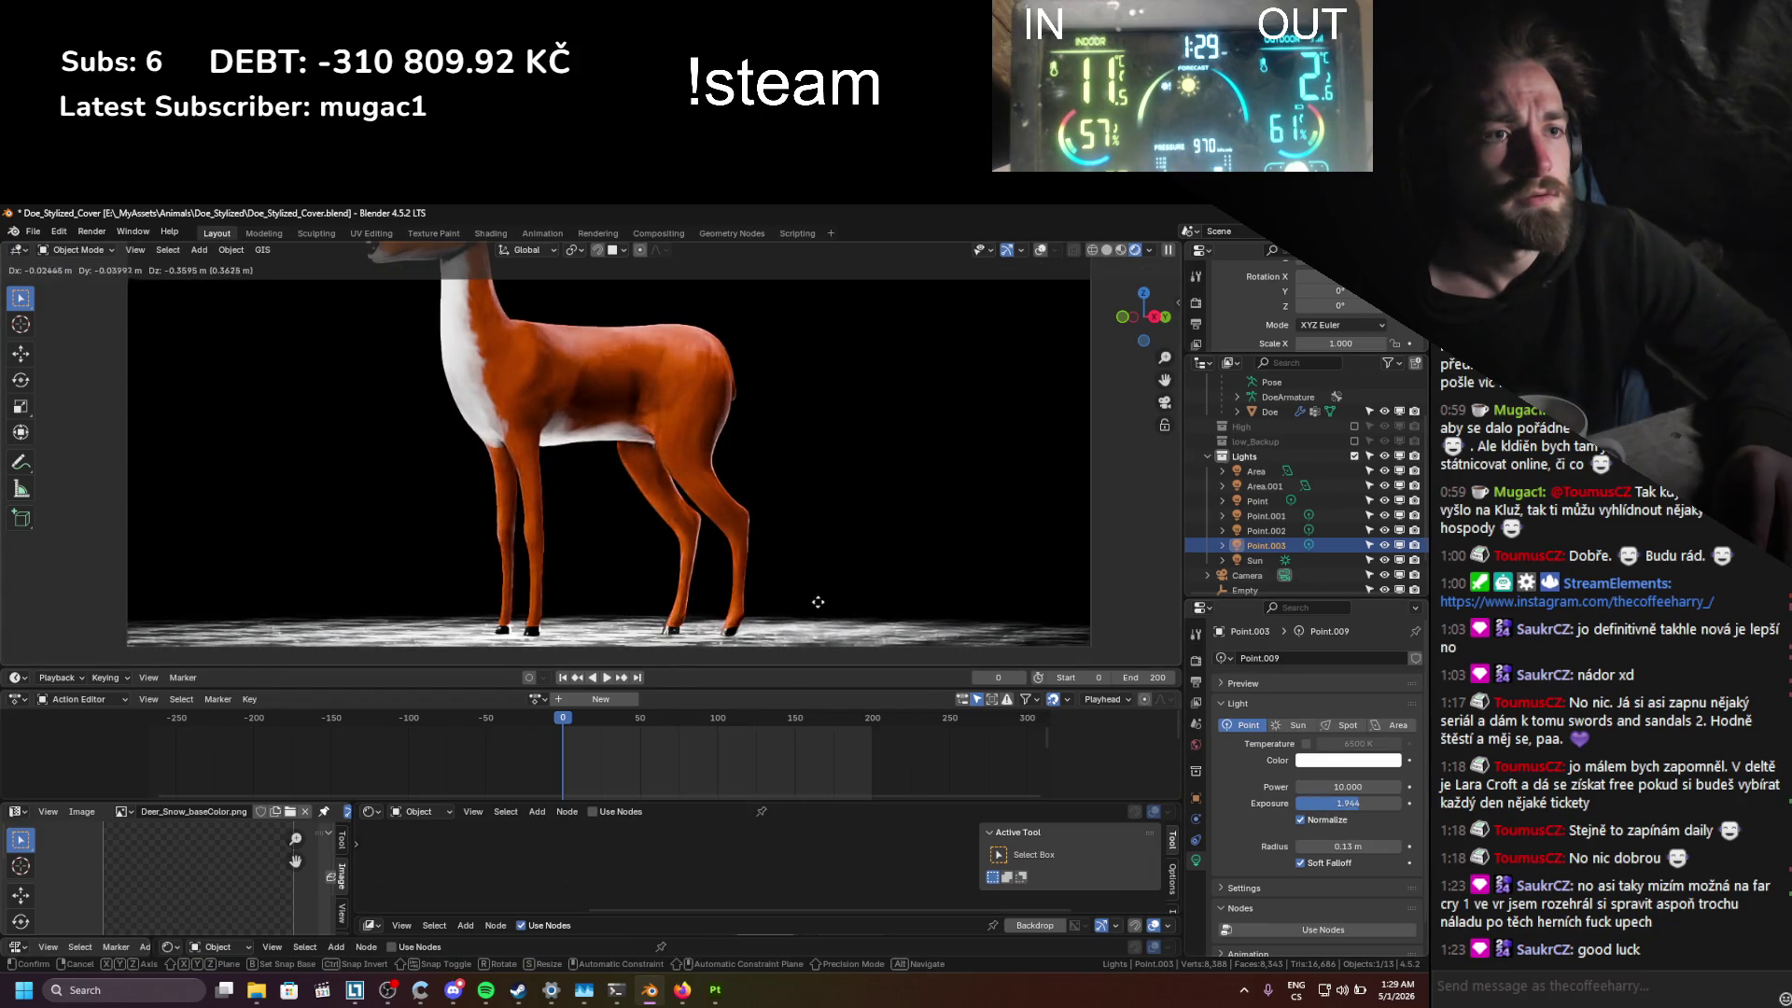
{"action": "left_click", "coordinate": [834, 607]}
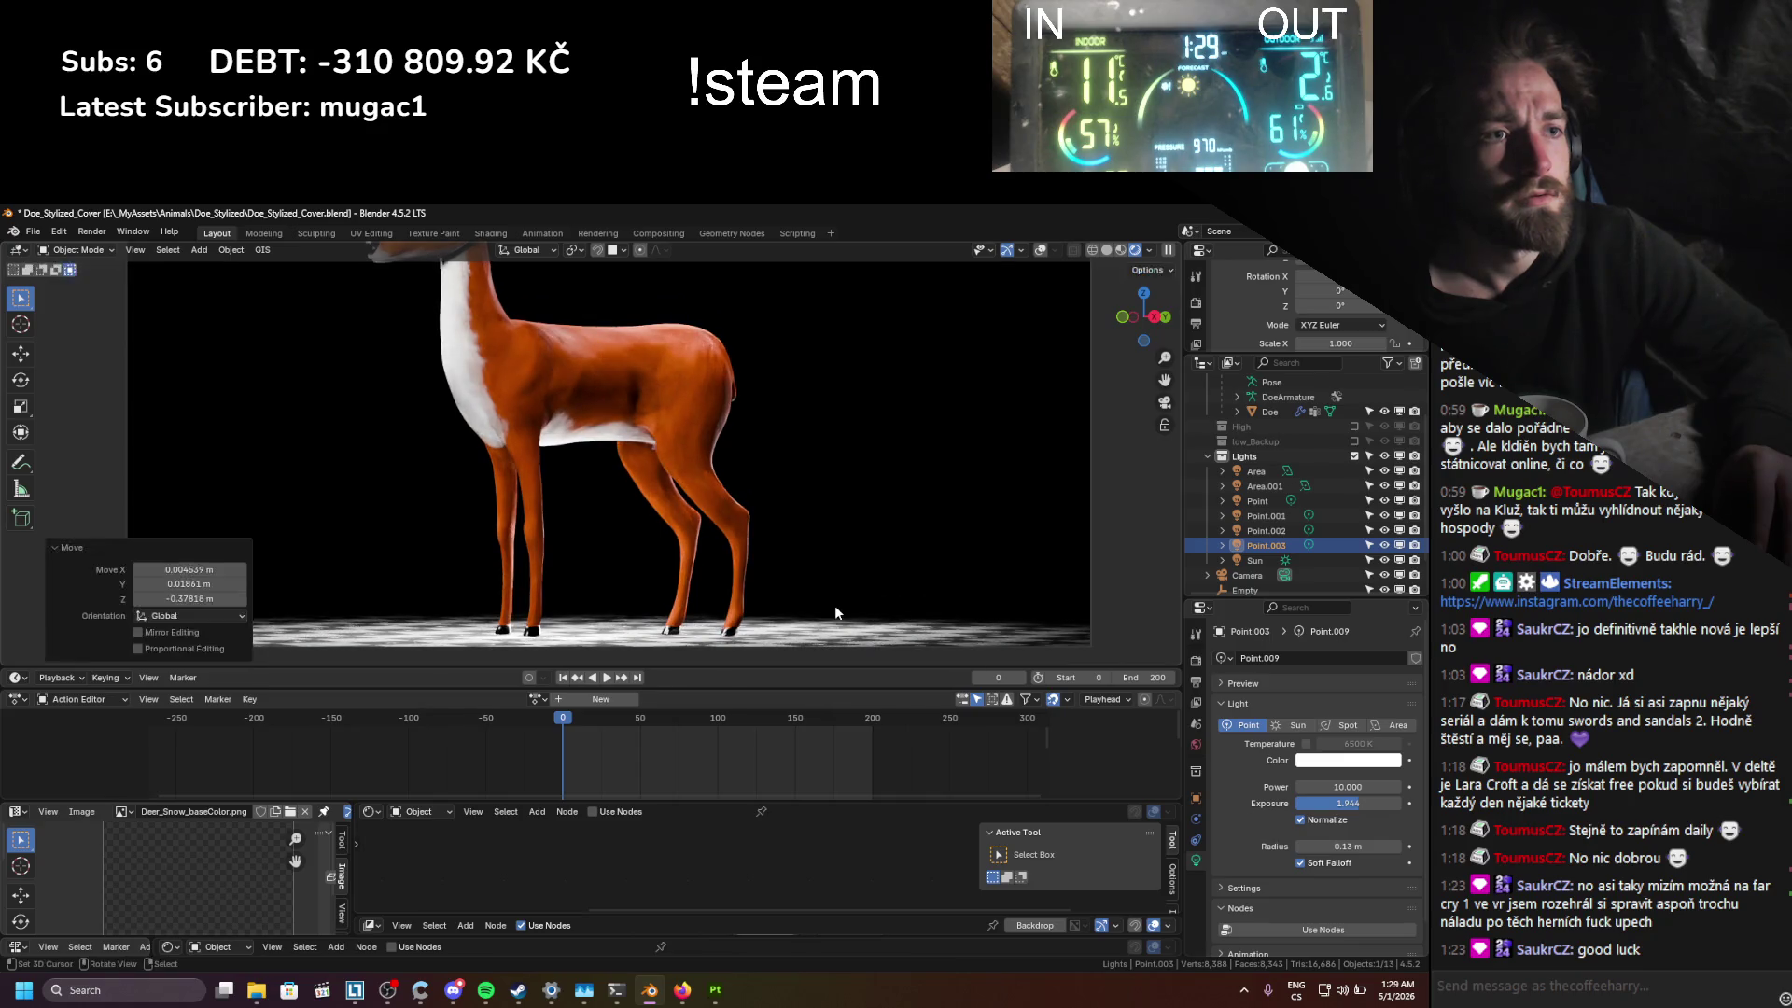
Step: Refine Point.003's placement with a lift along Z and plane-restricted moves
{"action": "key", "text": "g"}
{"action": "key", "text": "z"}
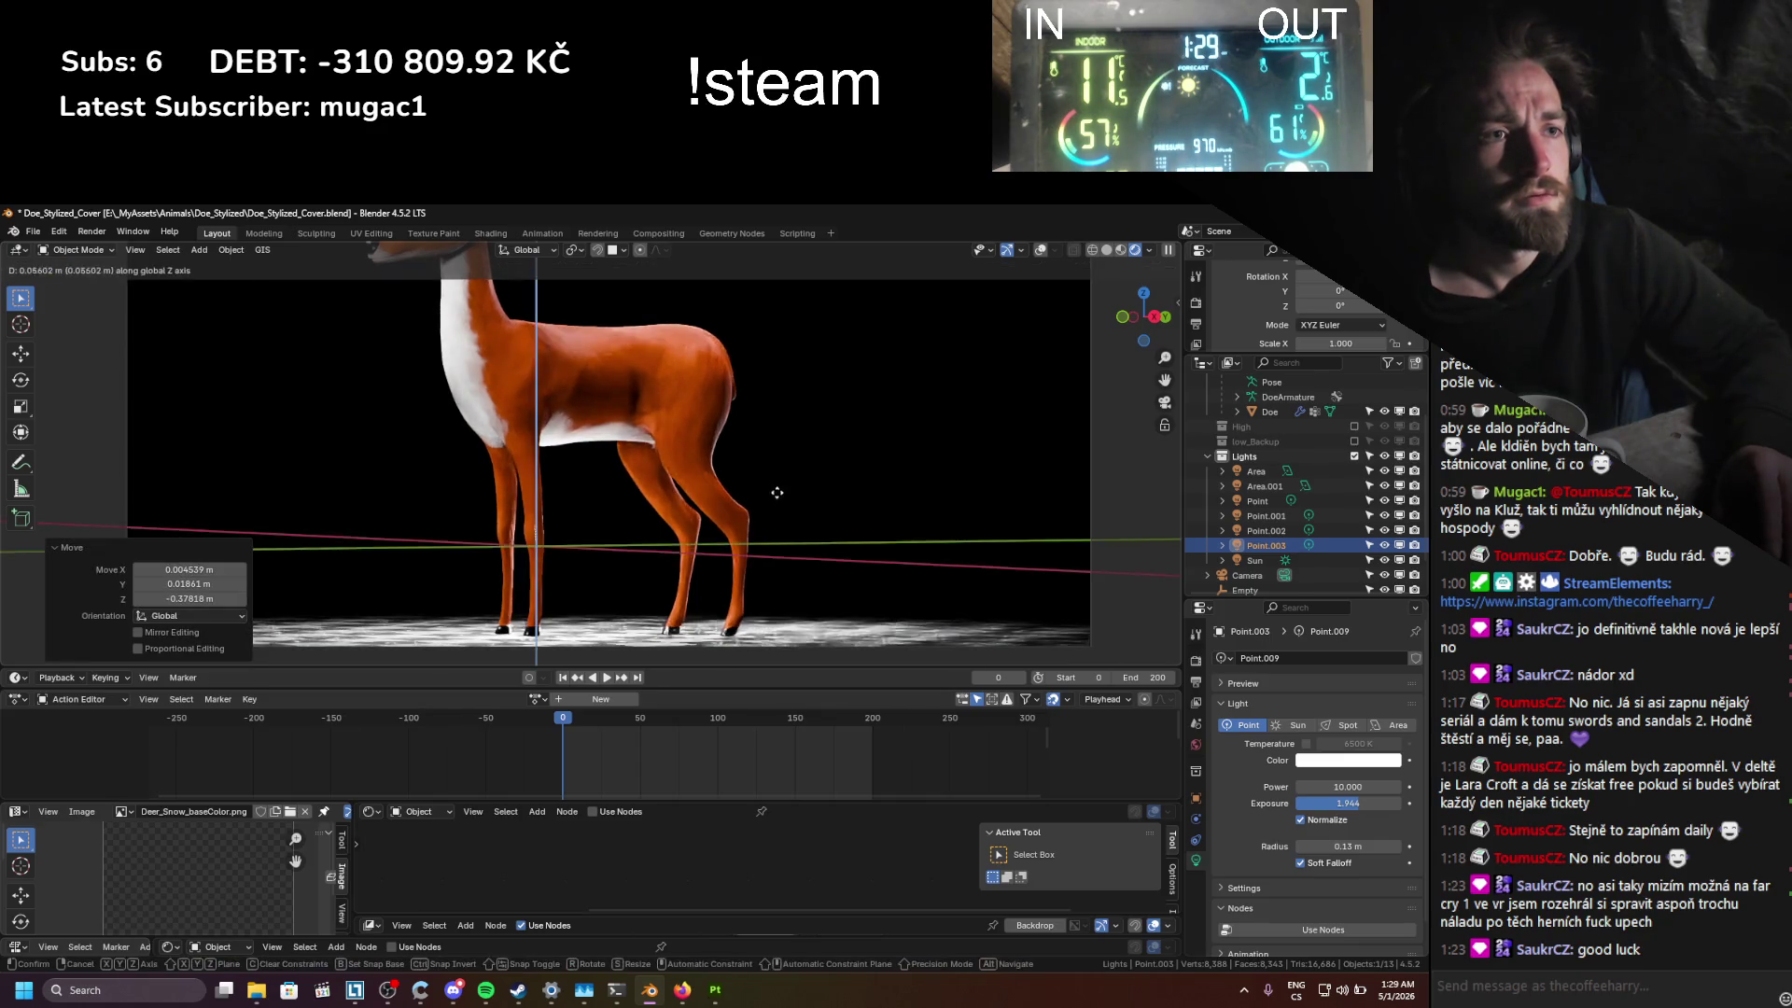
{"action": "left_click", "coordinate": [793, 416]}
{"action": "key", "text": "g"}
{"action": "key", "text": "shift+z"}
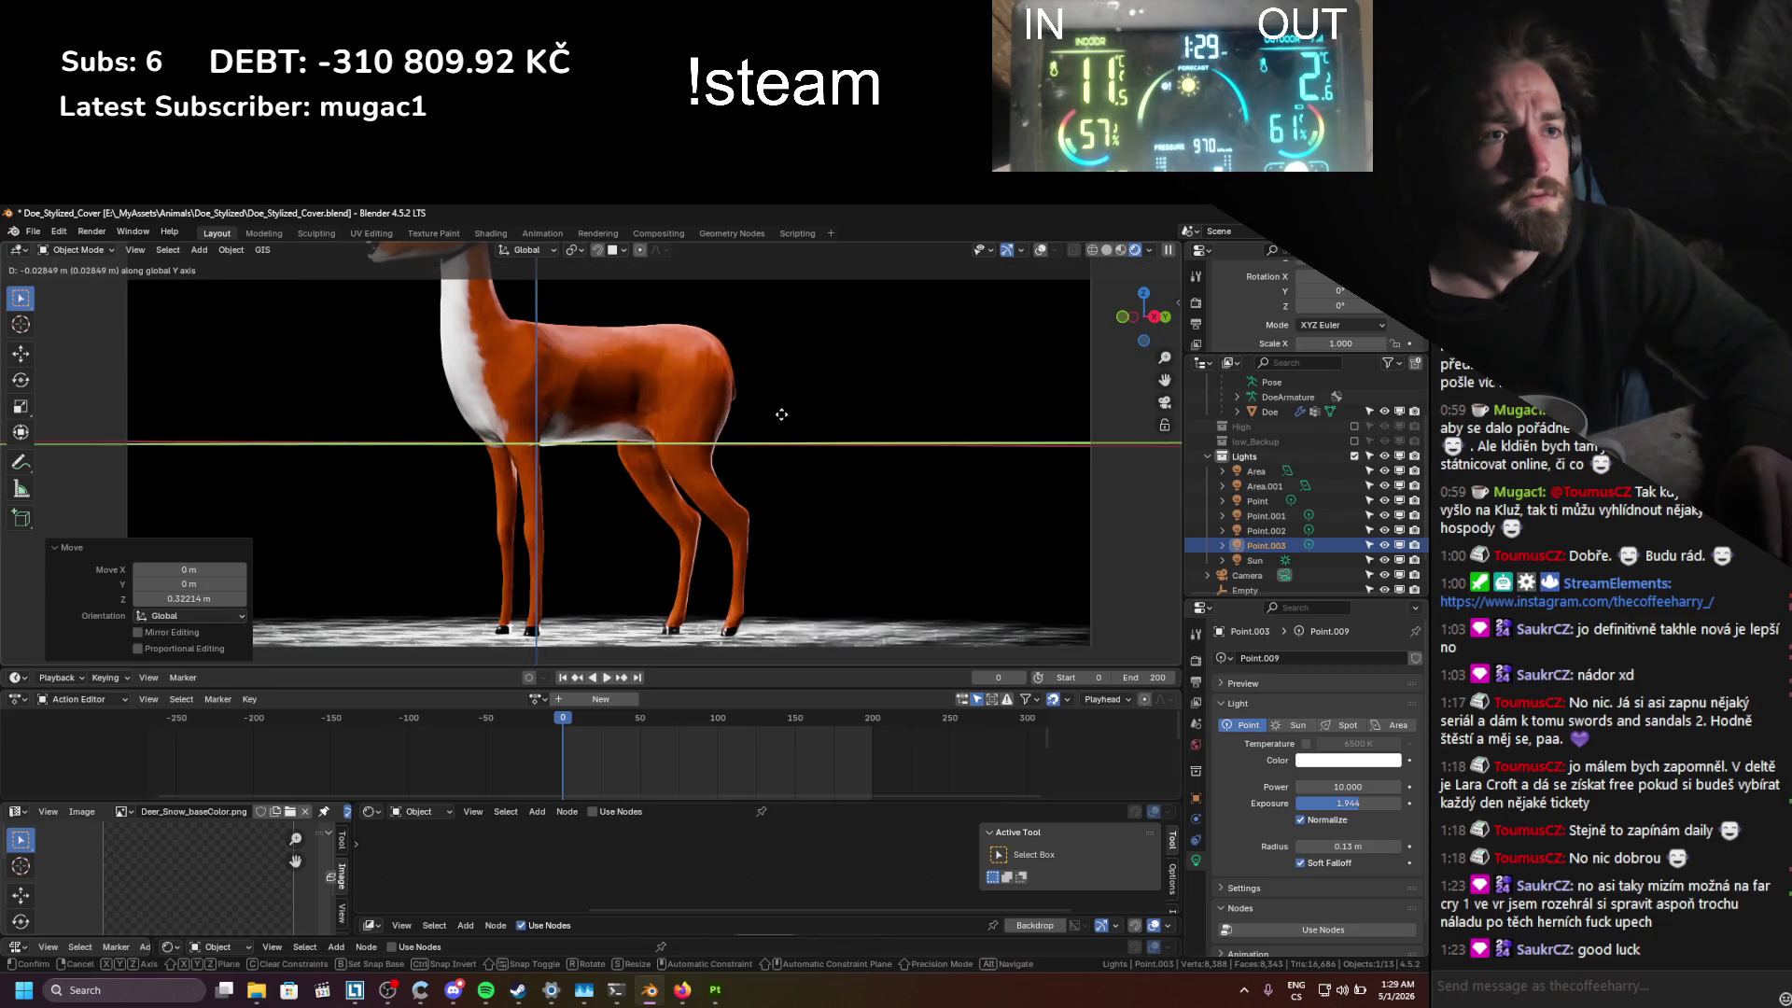
{"action": "scroll", "coordinate": [802, 430], "scroll_direction": "down", "scroll_amount": 10}
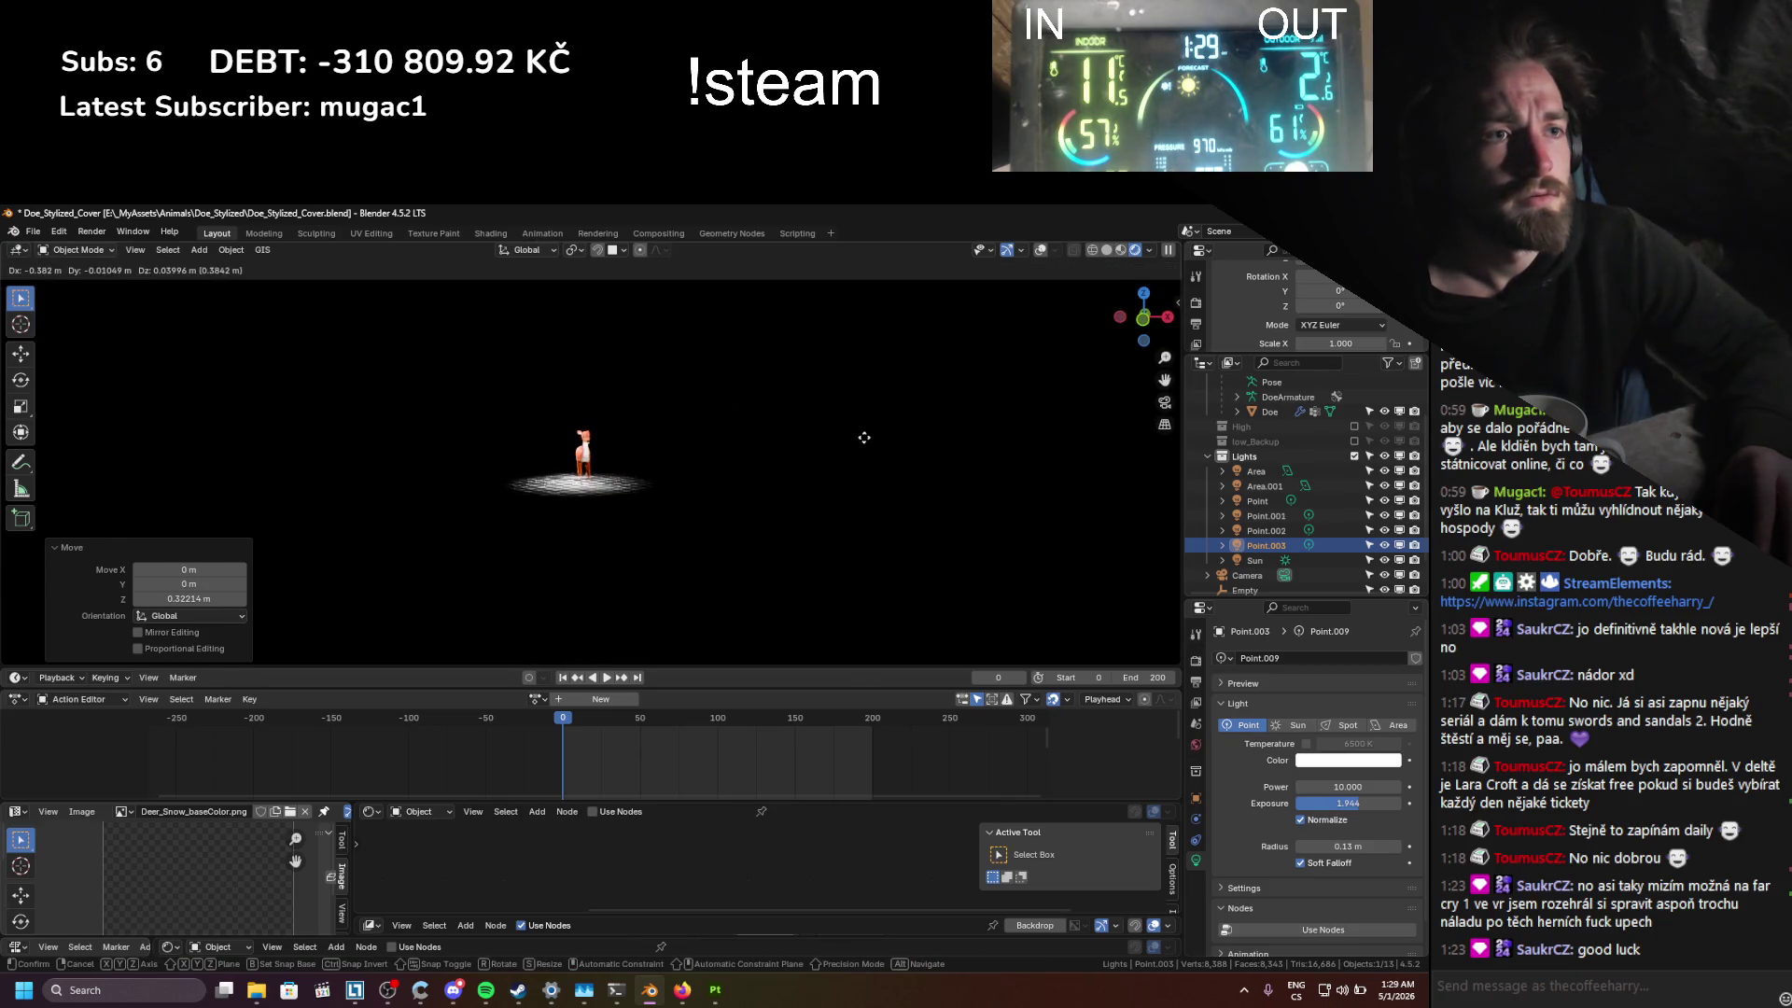
{"action": "left_click", "coordinate": [864, 438]}
{"action": "scroll", "coordinate": [737, 494], "scroll_direction": "up", "scroll_amount": 10}
{"action": "key", "text": "g"}
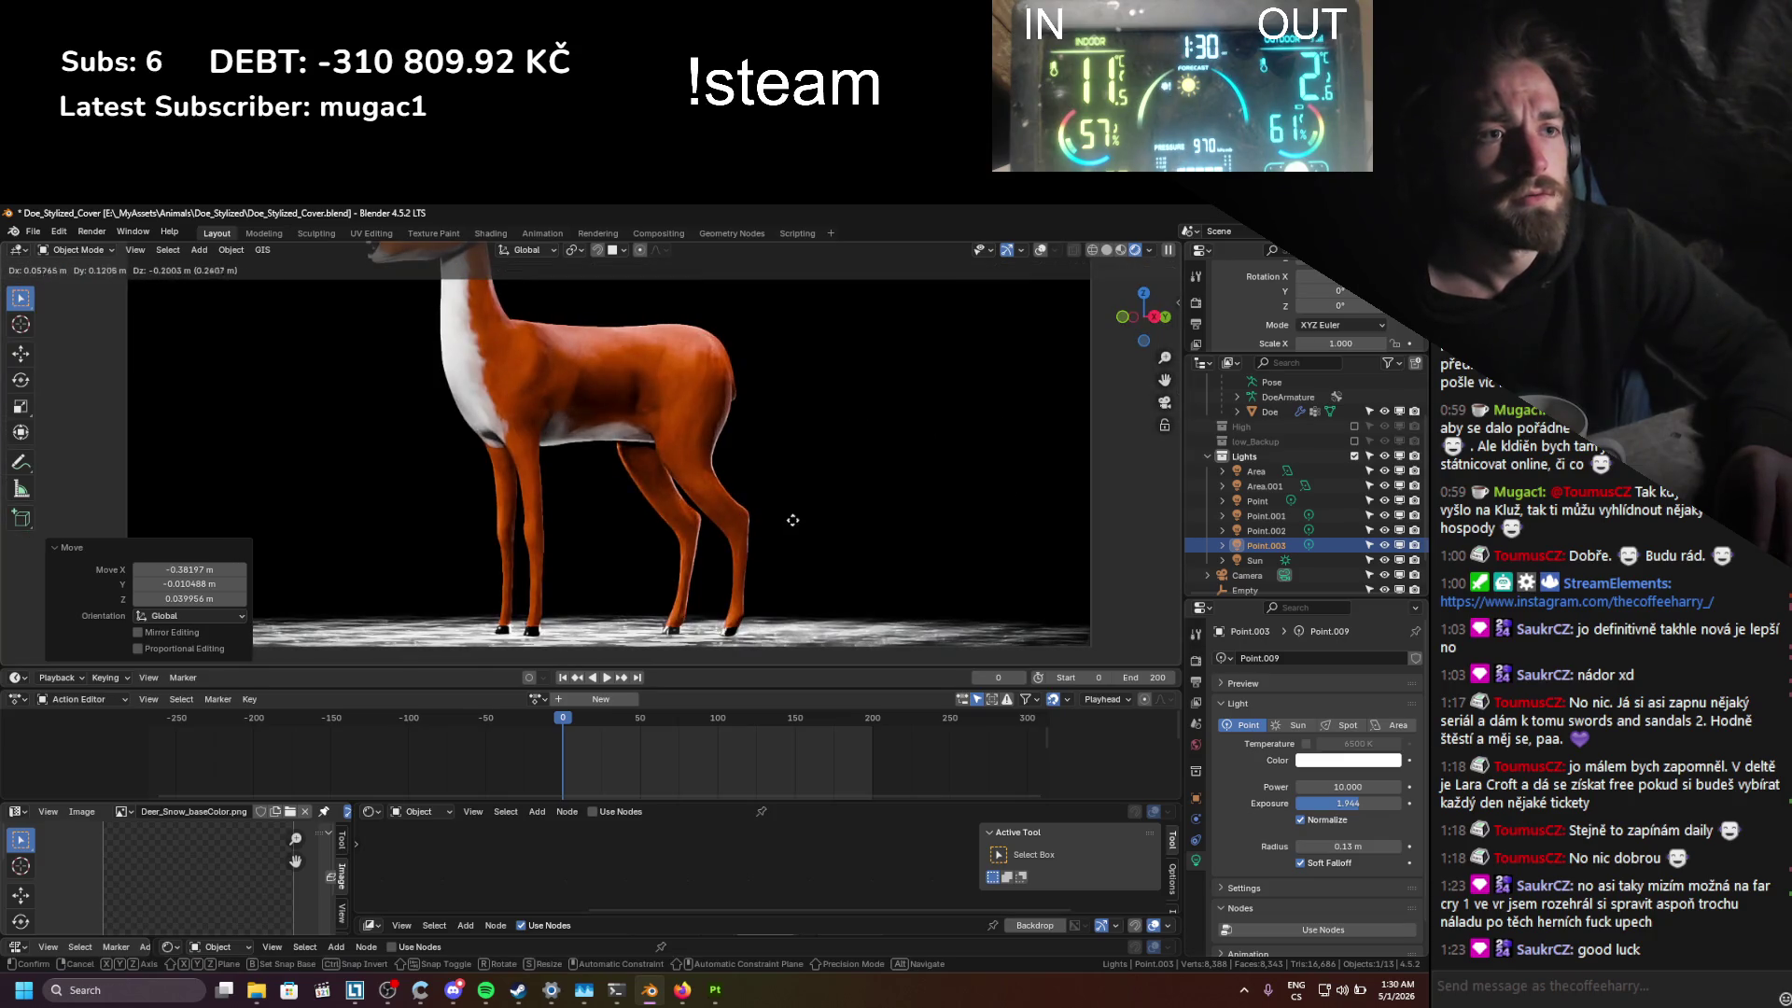
{"action": "left_click", "coordinate": [792, 481]}
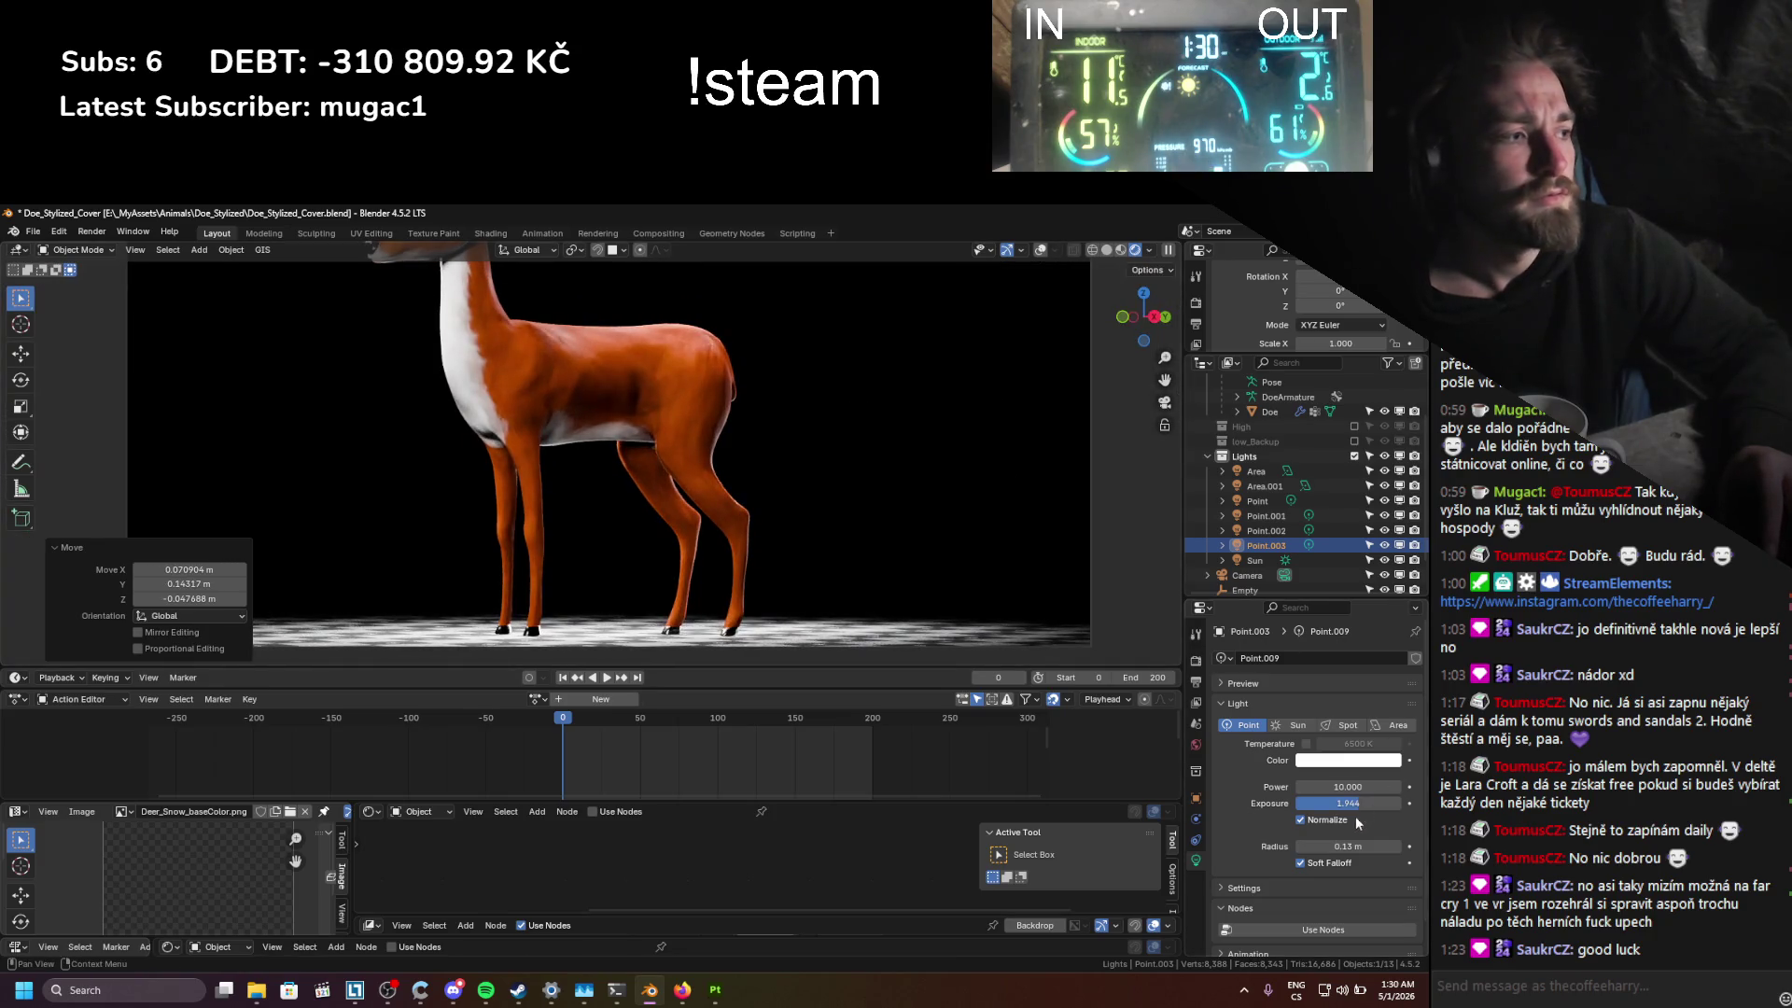
Step: Raise Point.003's exposure to 2.083, place it, save, and undo the final move
{"action": "mouse_move", "coordinate": [1348, 803]}
{"action": "left_mouse_down"}
{"action": "mouse_move", "coordinate": [1391, 803]}
{"action": "mouse_move", "coordinate": [1349, 803]}
{"action": "left_mouse_up"}
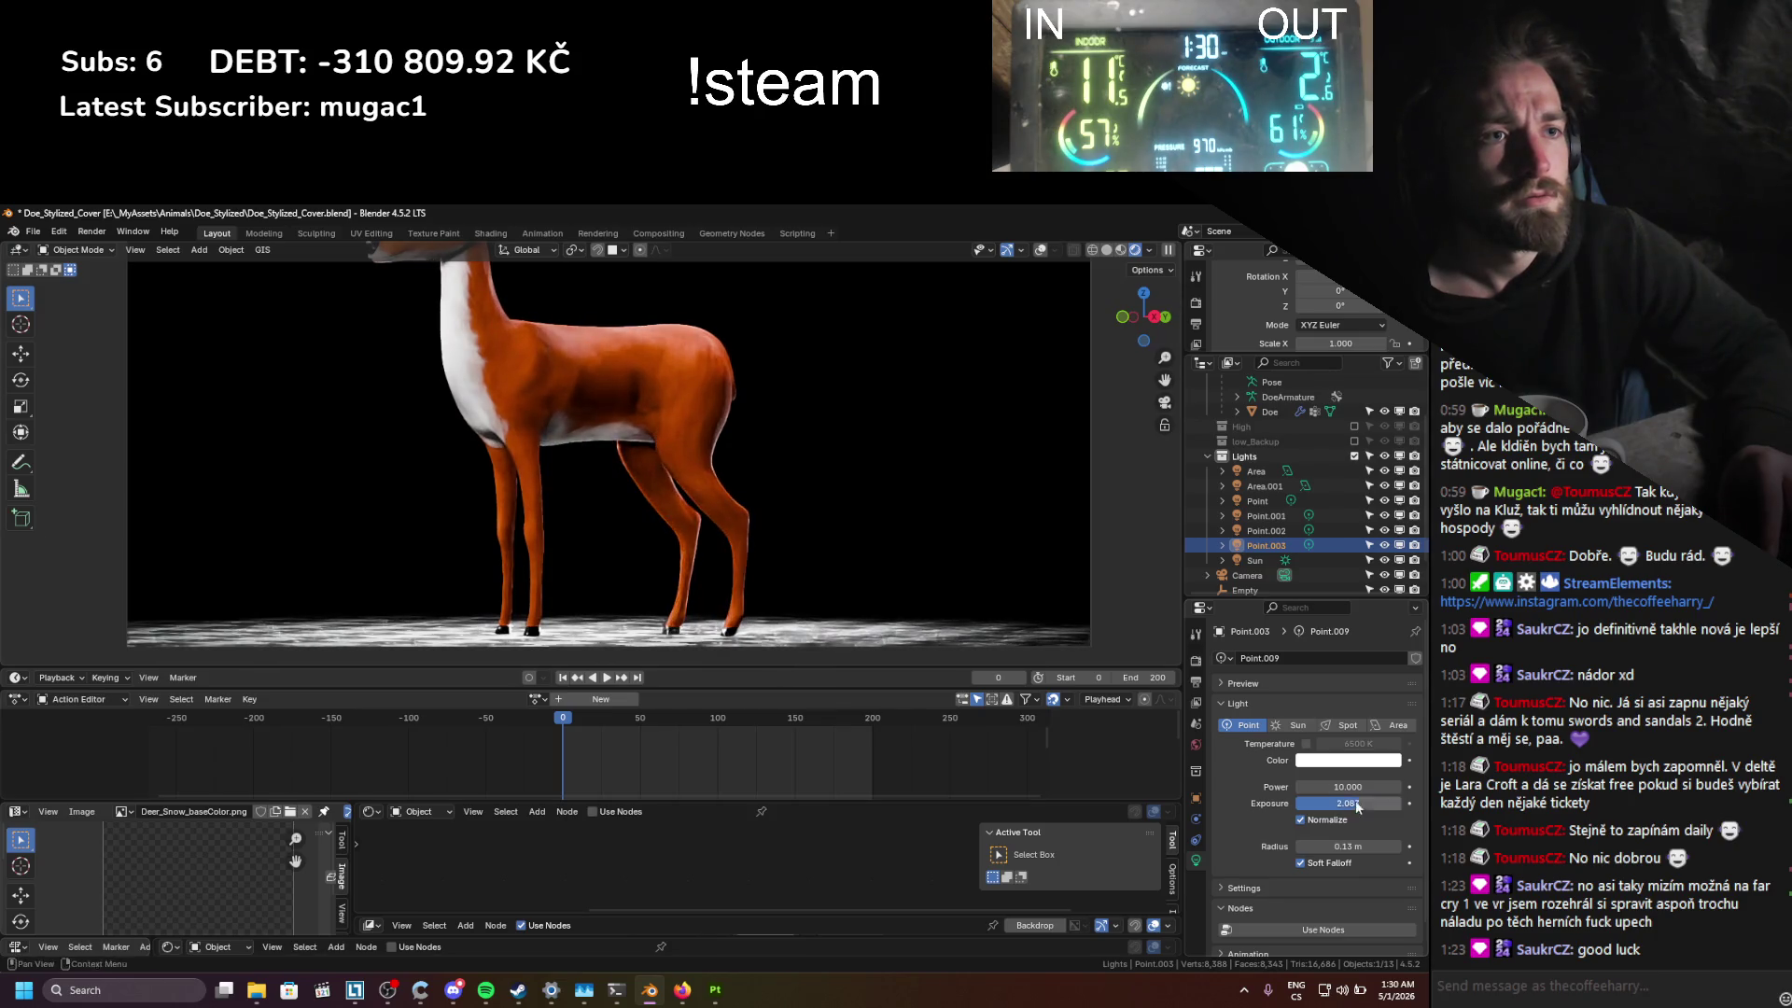
{"action": "key", "text": "g"}
{"action": "left_click", "coordinate": [770, 458]}
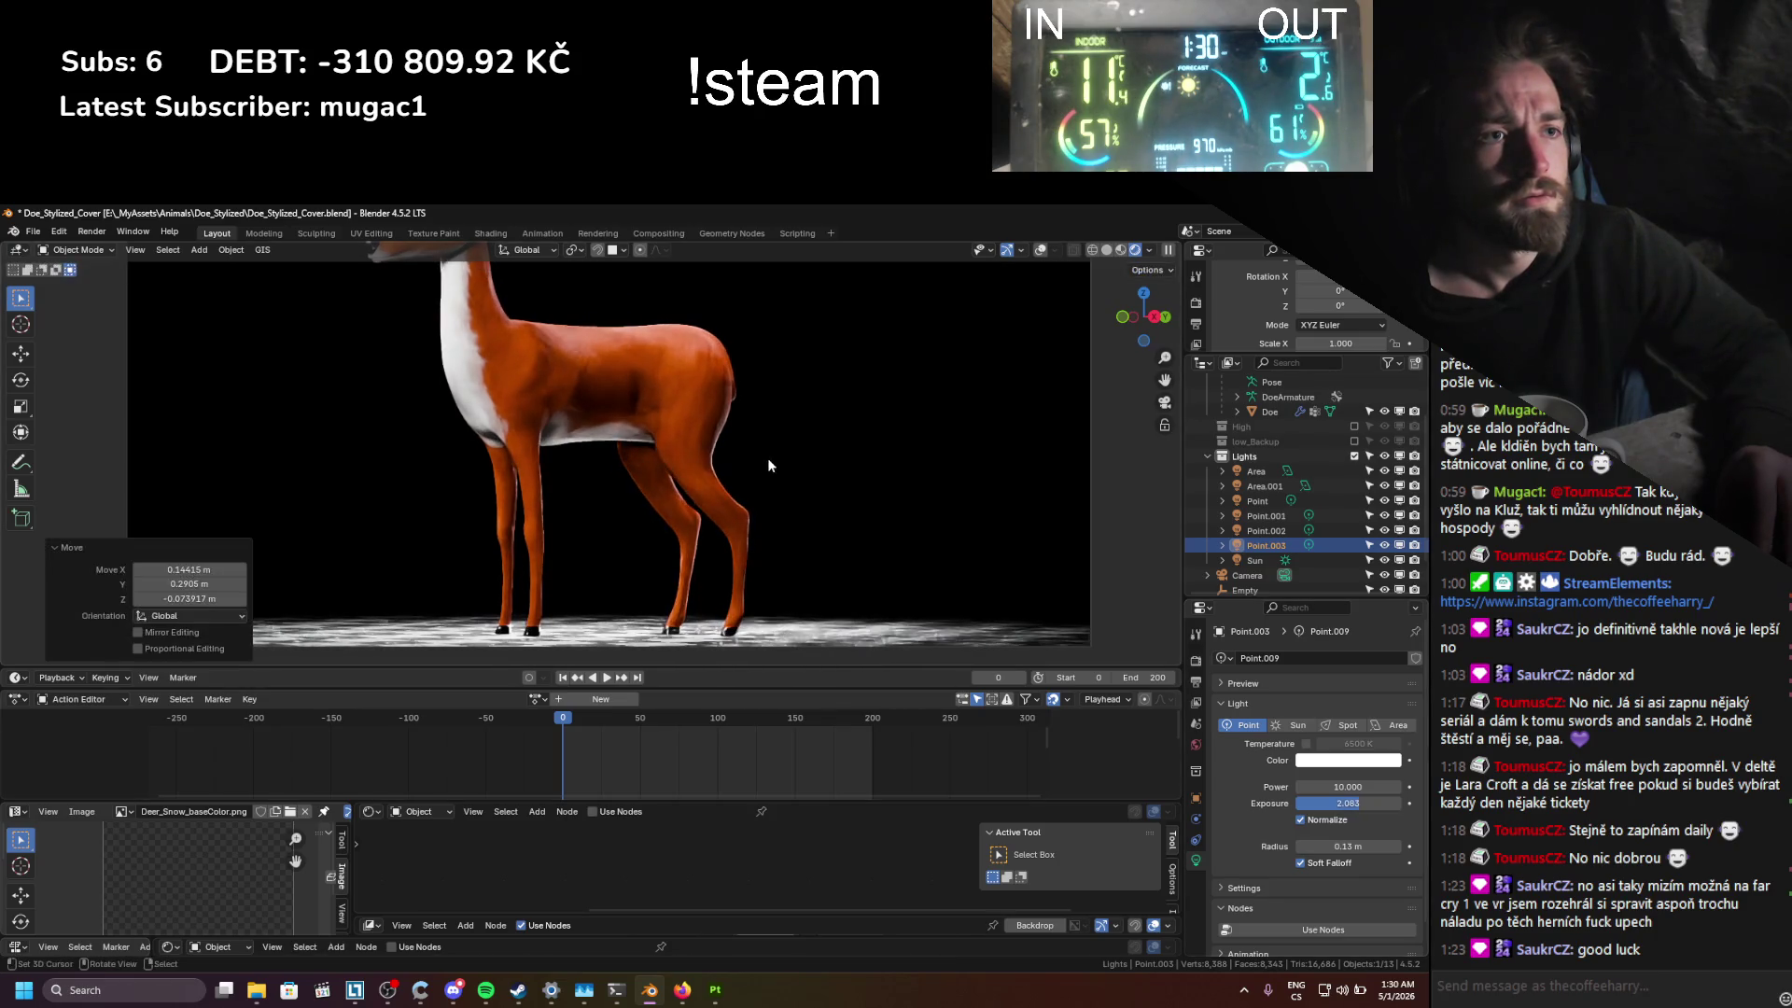
{"action": "key", "text": "ctrl+s"}
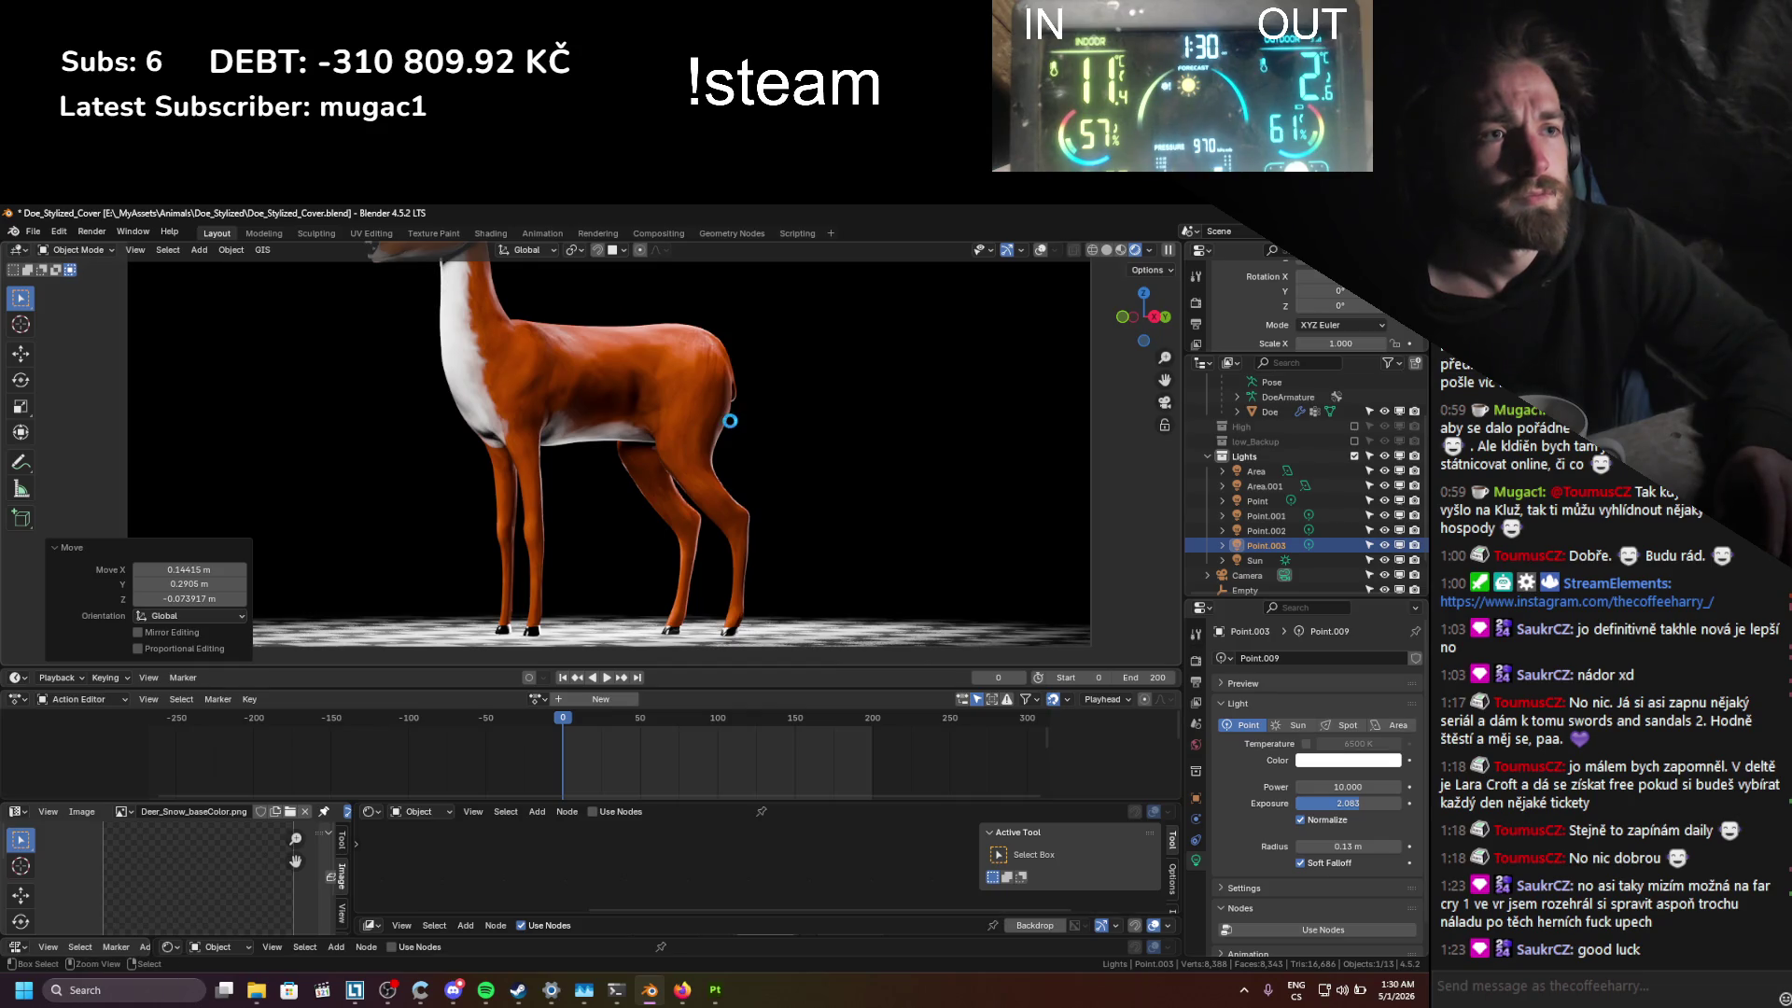
{"action": "key", "text": "KP_0"}
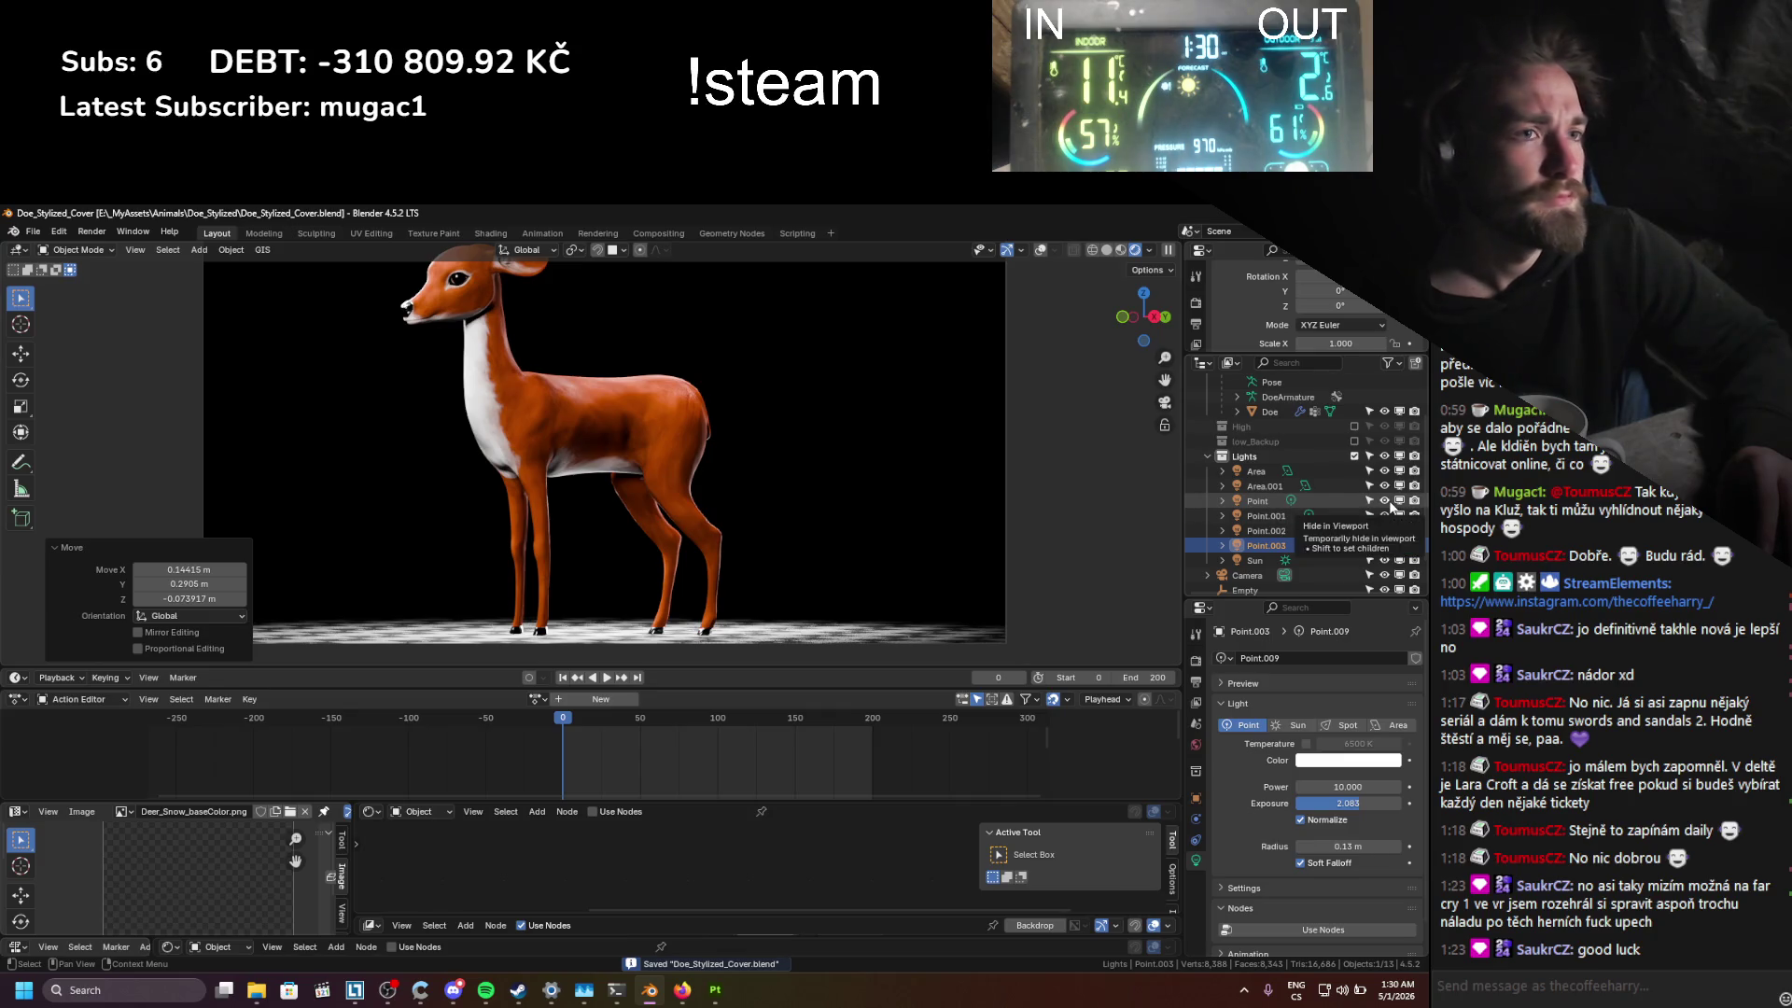
{"action": "key", "text": "ctrl+z"}
Step: Duplicate the Point light into Point.004 and place it against the deer's body
{"action": "left_click", "coordinate": [1268, 500]}
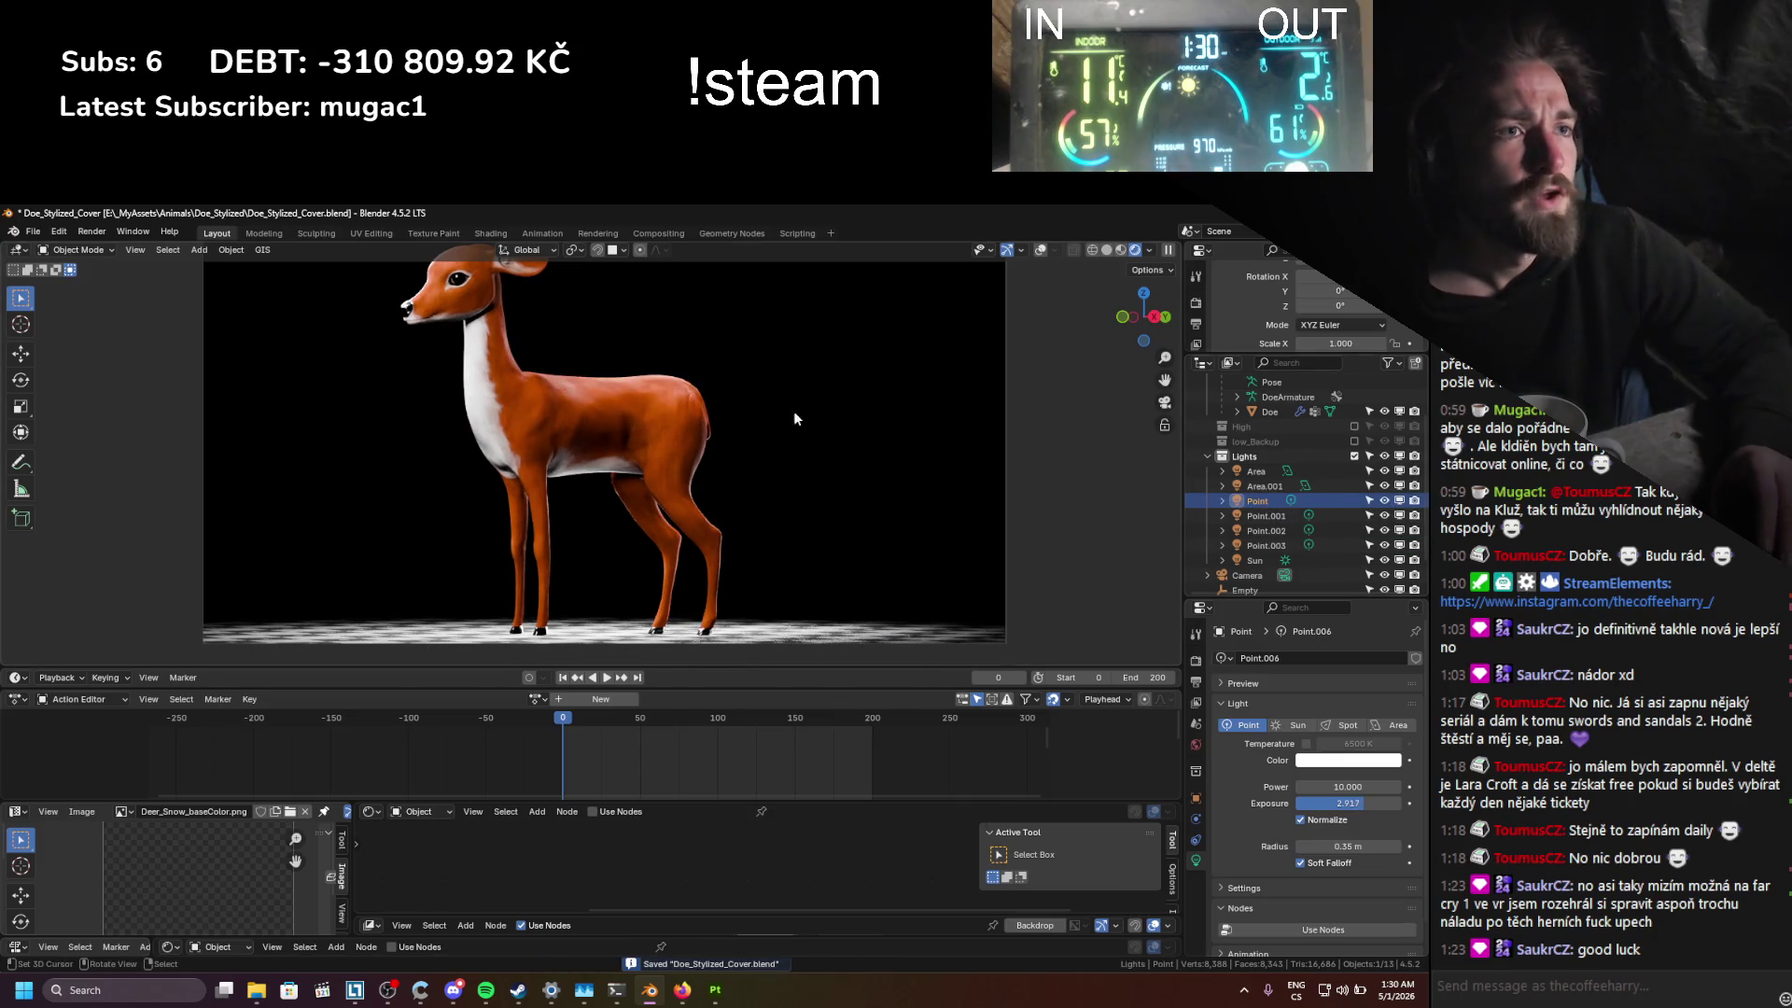
{"action": "key", "text": "shift+d"}
{"action": "left_click", "coordinate": [788, 427]}
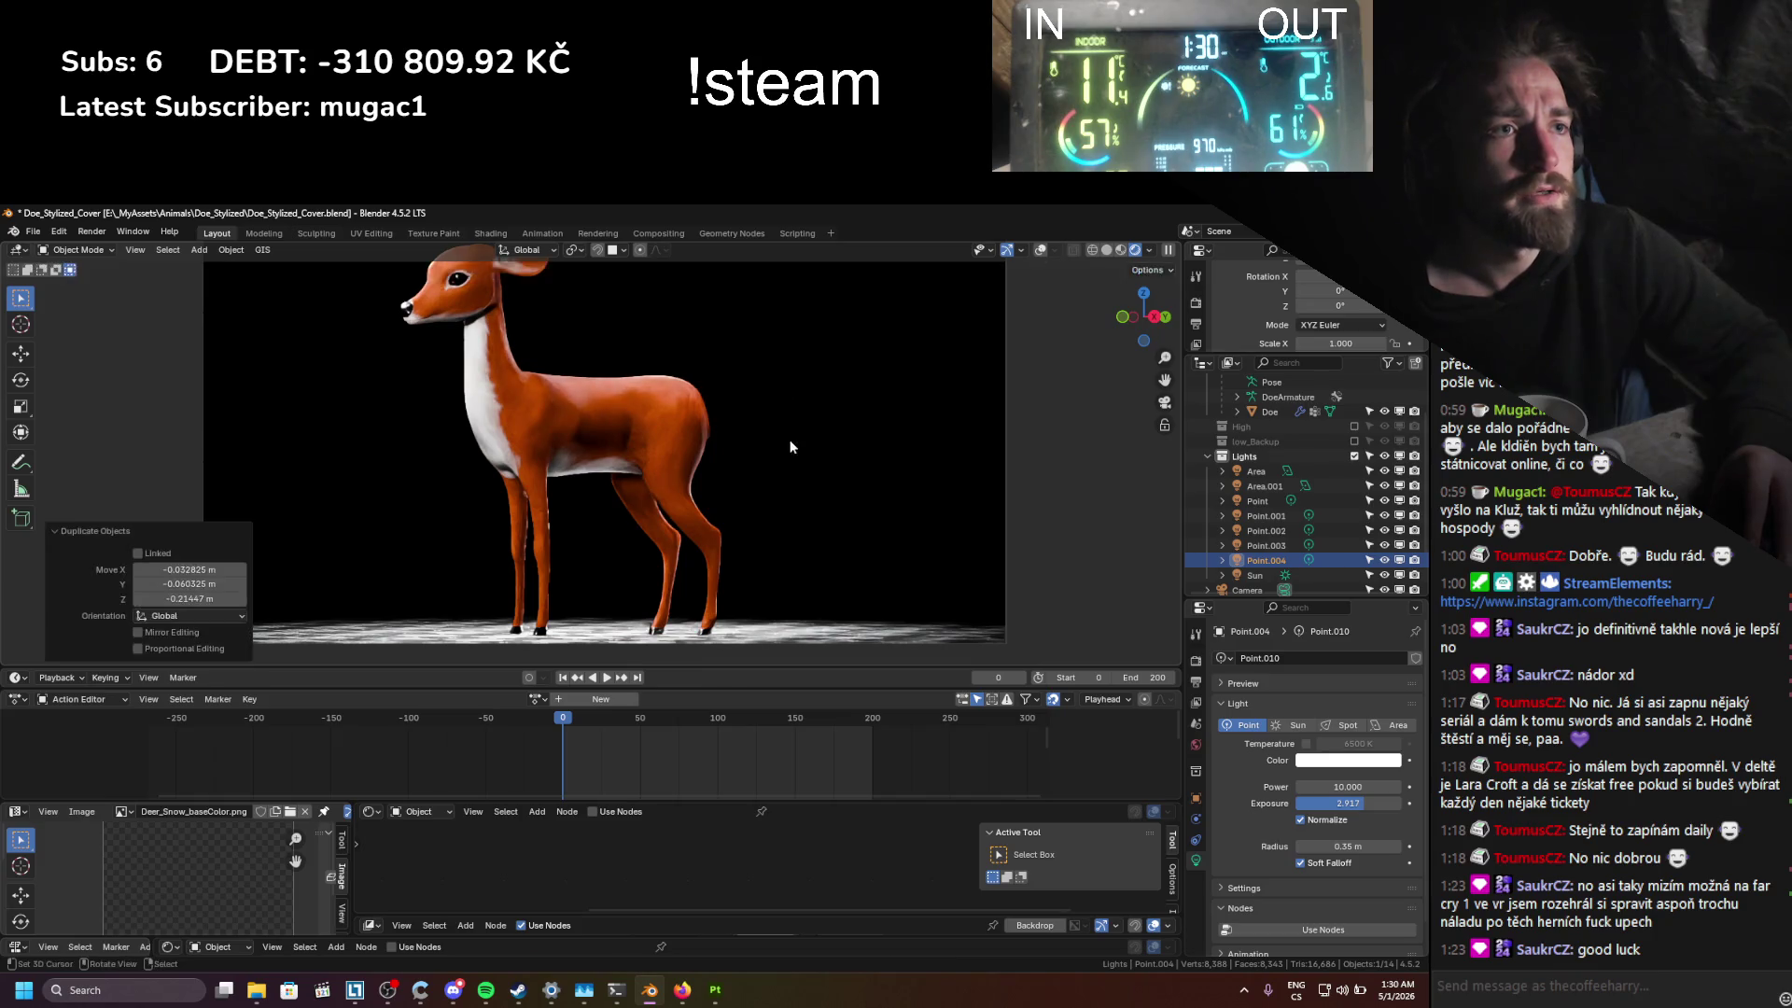
{"action": "key", "text": "KP_0"}
{"action": "key", "text": "KP_Decimal"}
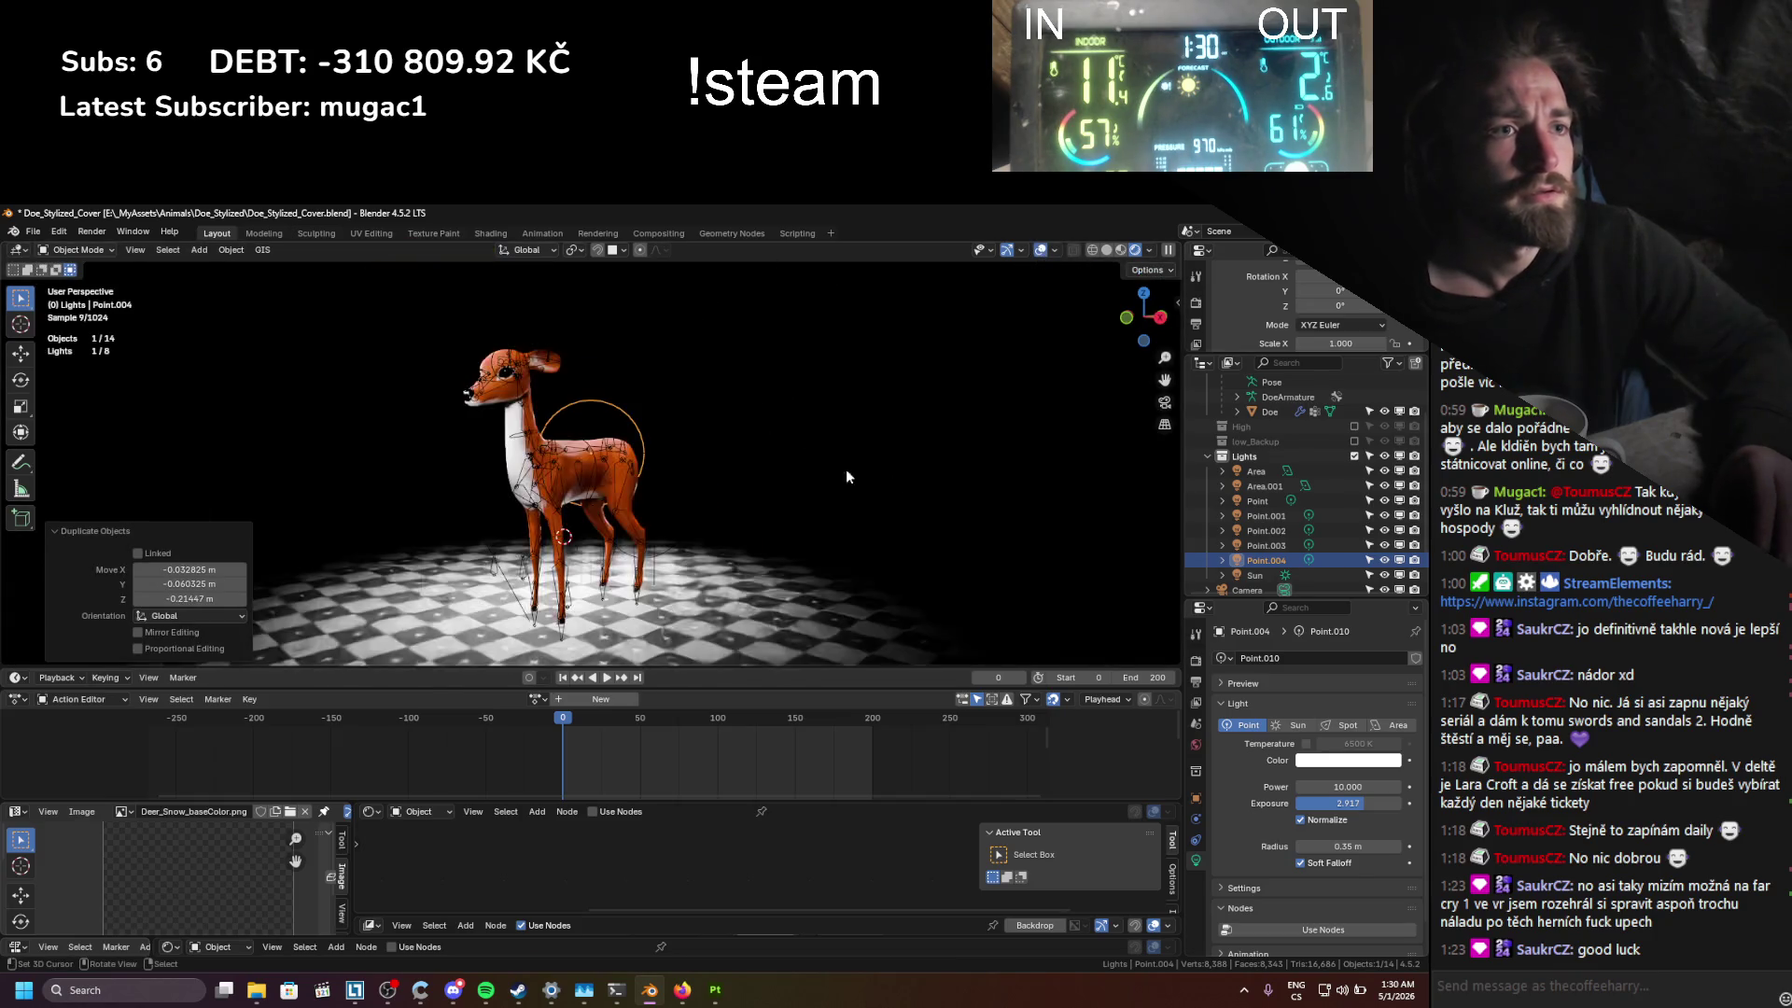
{"action": "mouse_move", "coordinate": [845, 468]}
{"action": "middle_mouse_down"}
{"action": "mouse_move", "coordinate": [795, 546]}
{"action": "mouse_move", "coordinate": [810, 556]}
{"action": "middle_mouse_up"}
{"action": "key", "text": "g"}
{"action": "left_click", "coordinate": [776, 553]}
{"action": "key", "text": "KP_0"}
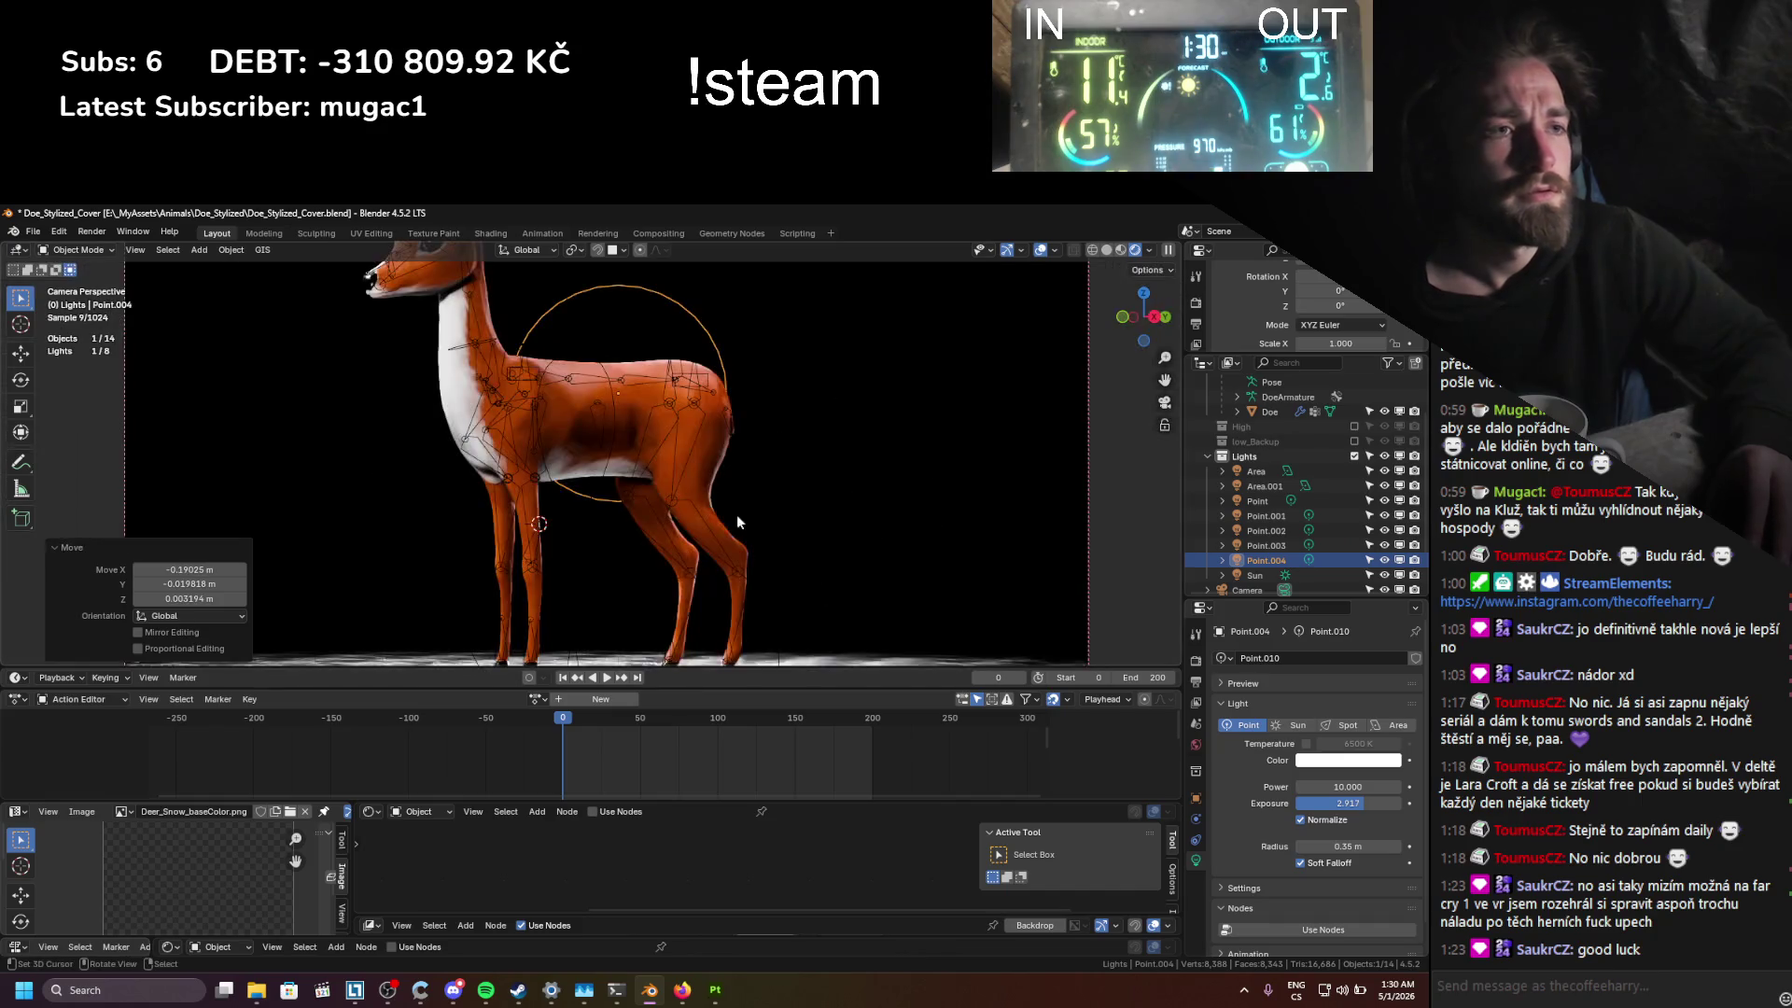
Step: Set Point.004's exposure to 3.472, adjust its position, and save the scene
{"action": "left_click_drag", "start_coordinate": [1340, 803], "coordinate": [1364, 806]}
{"action": "key", "text": "g"}
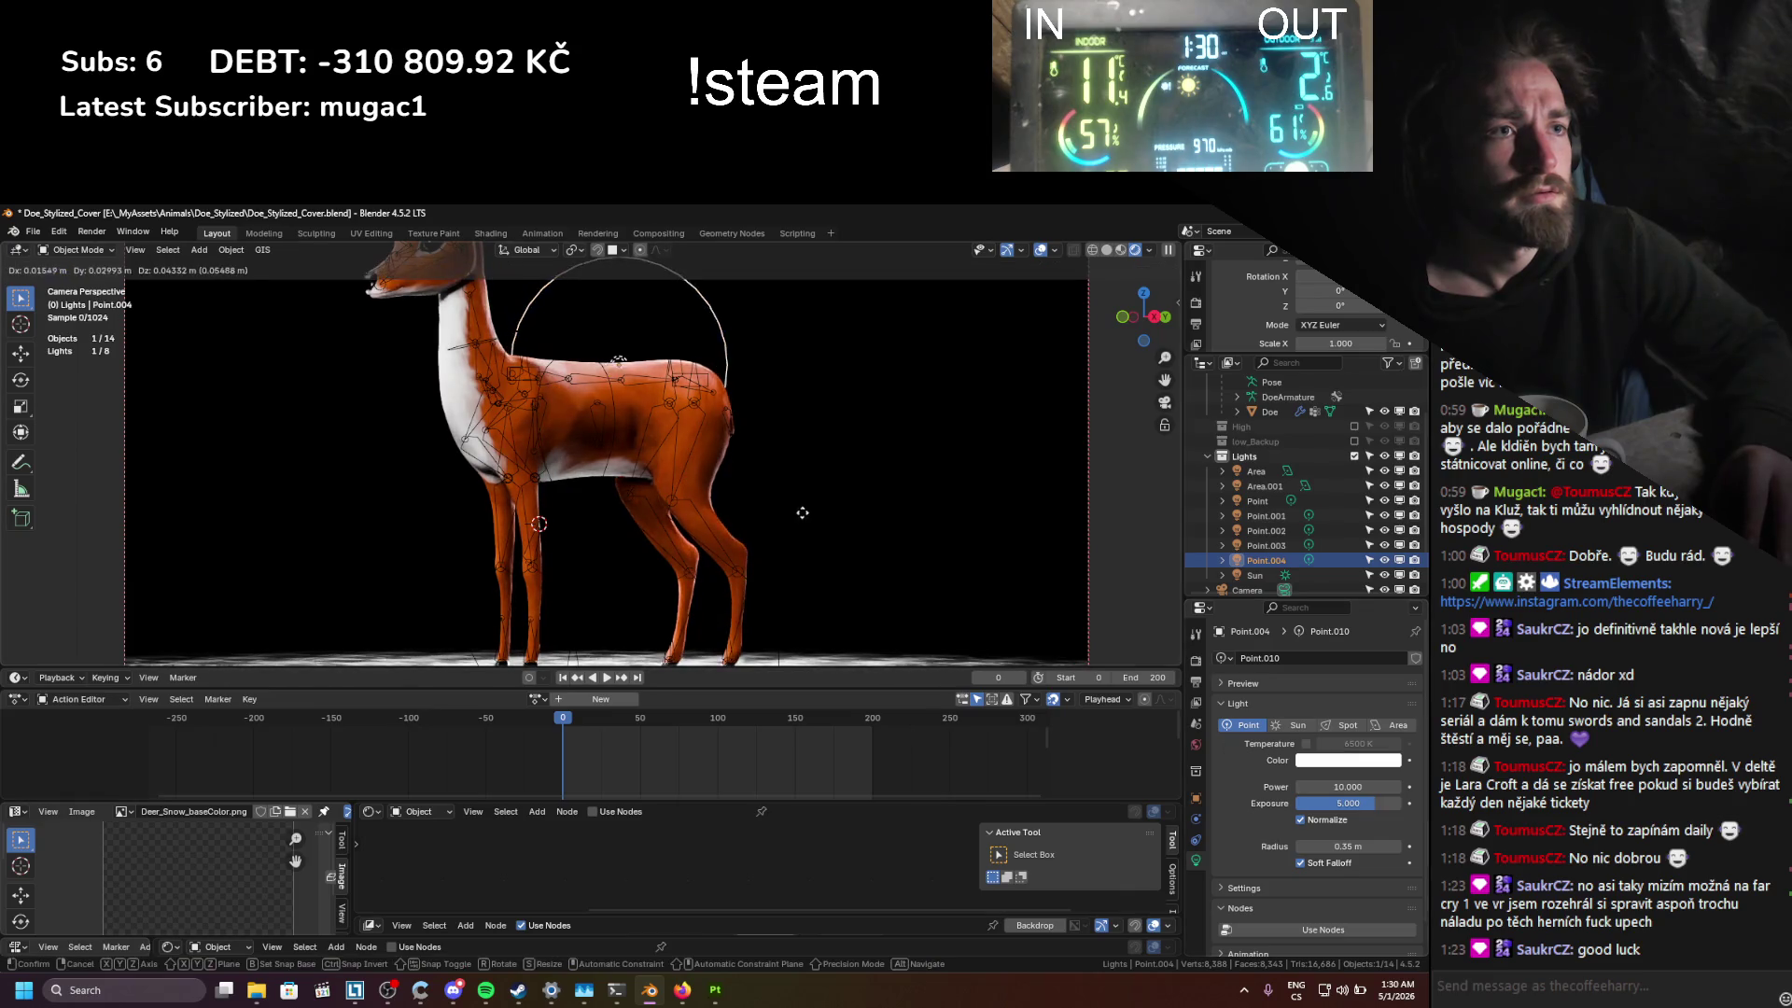
{"action": "left_click", "coordinate": [811, 523]}
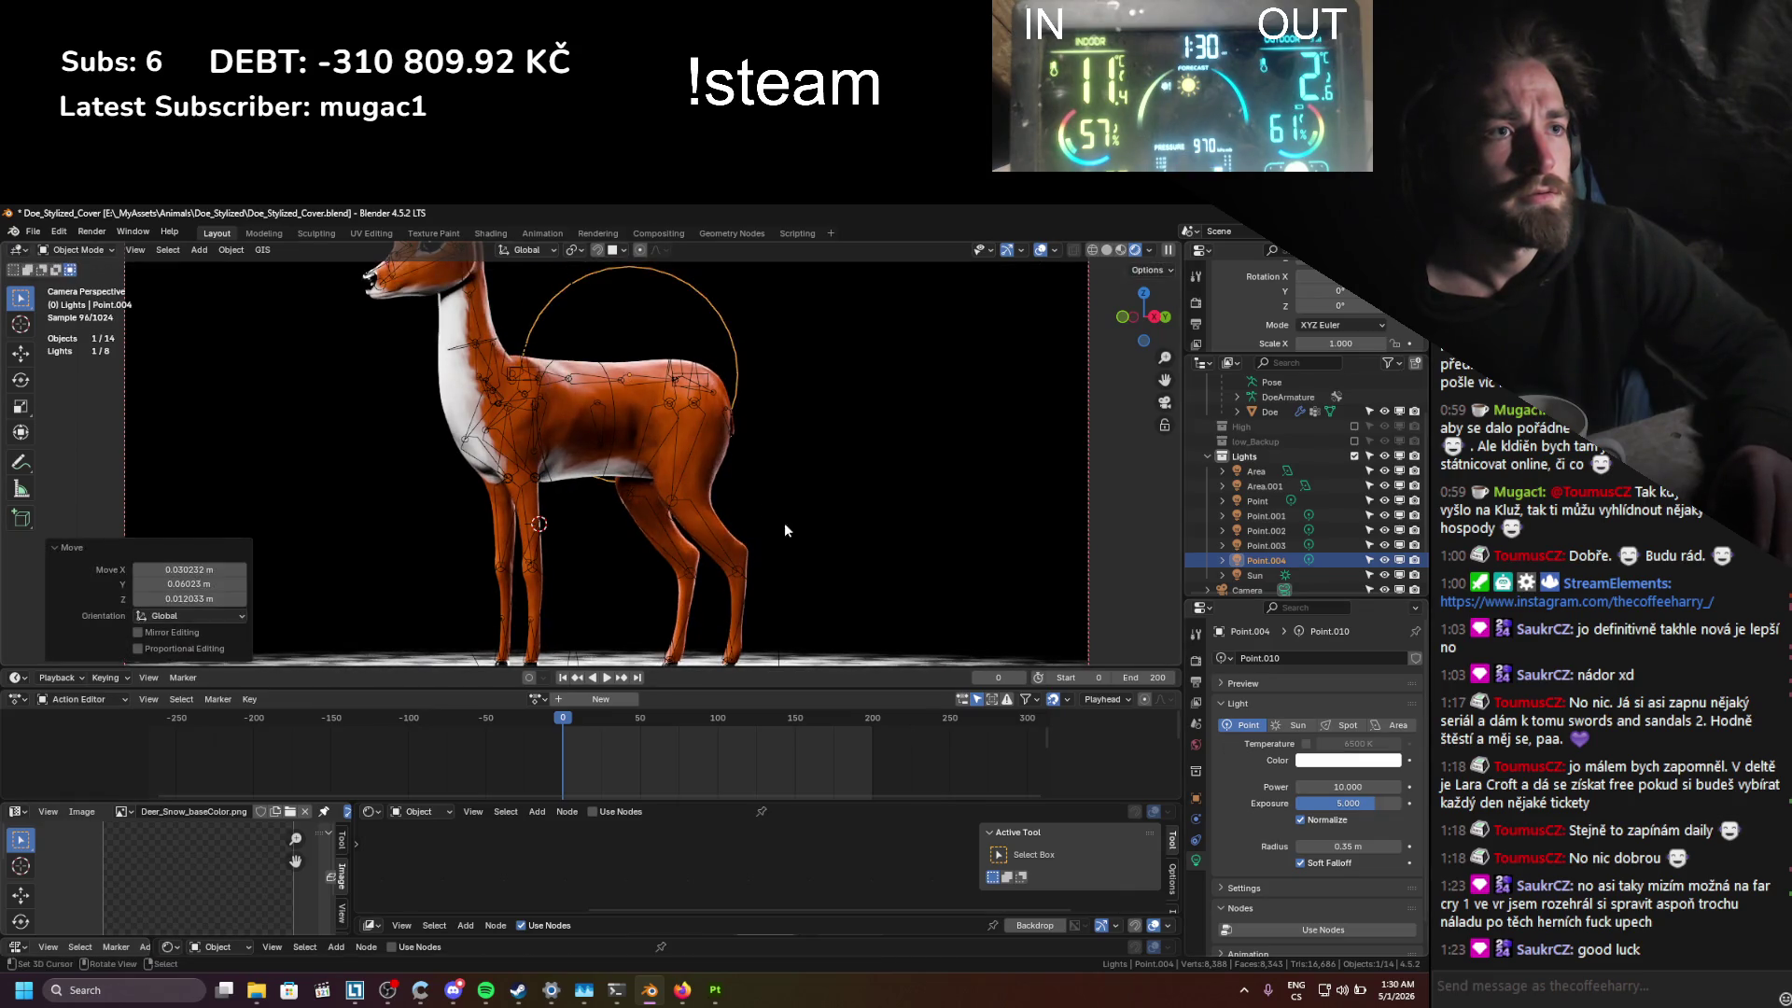
{"action": "key", "text": "ctrl+s"}
{"action": "left_click", "coordinate": [1040, 249]}
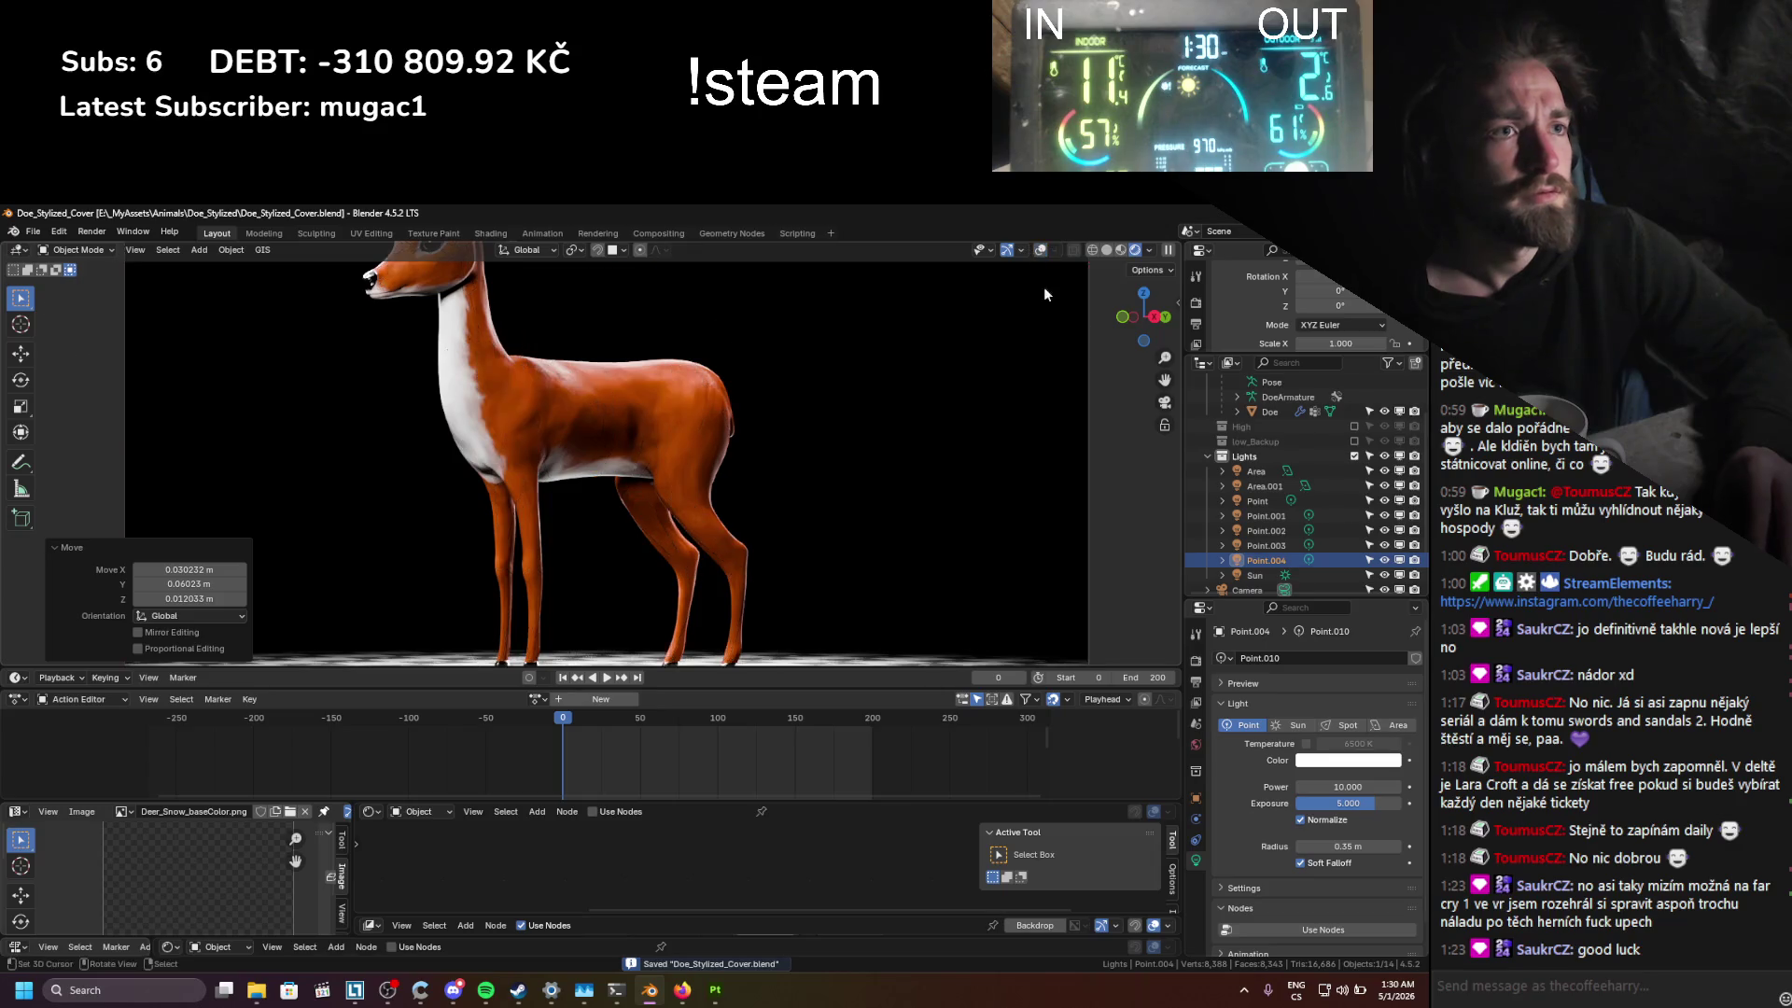
{"action": "left_click_drag", "start_coordinate": [1349, 802], "coordinate": [1307, 802]}
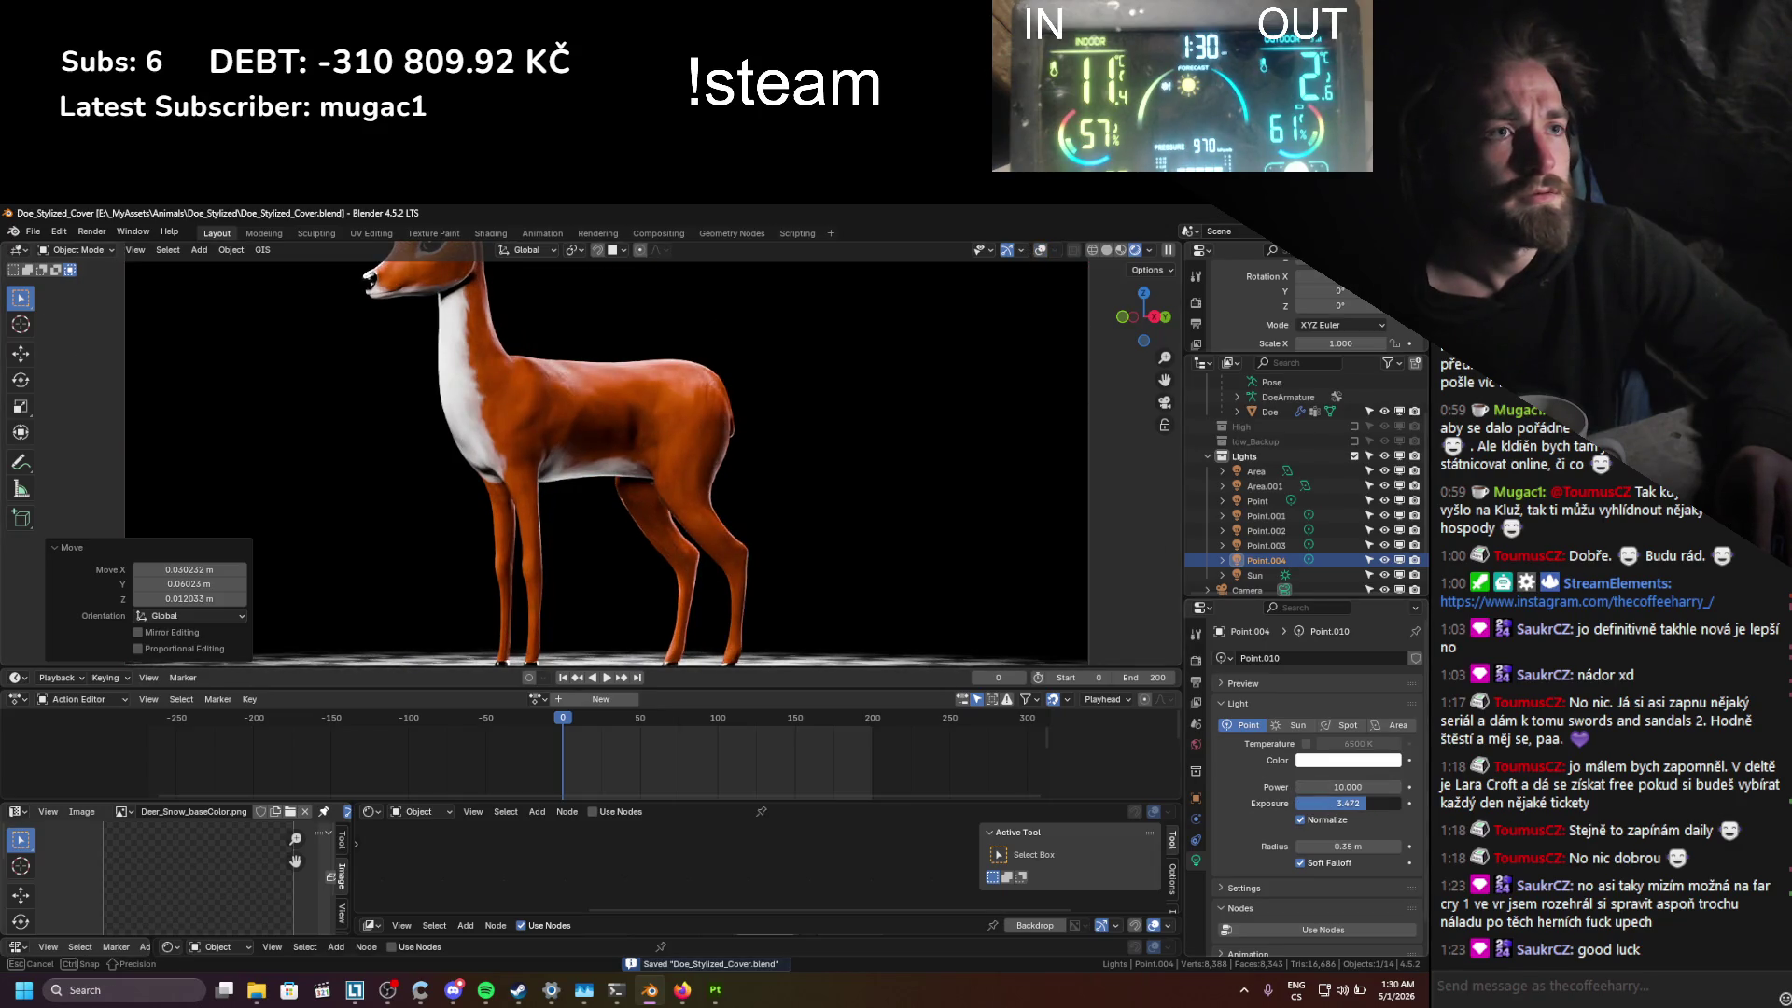
{"action": "key", "text": "KP_0"}
{"action": "scroll", "coordinate": [581, 381], "scroll_direction": "up", "scroll_amount": 1}
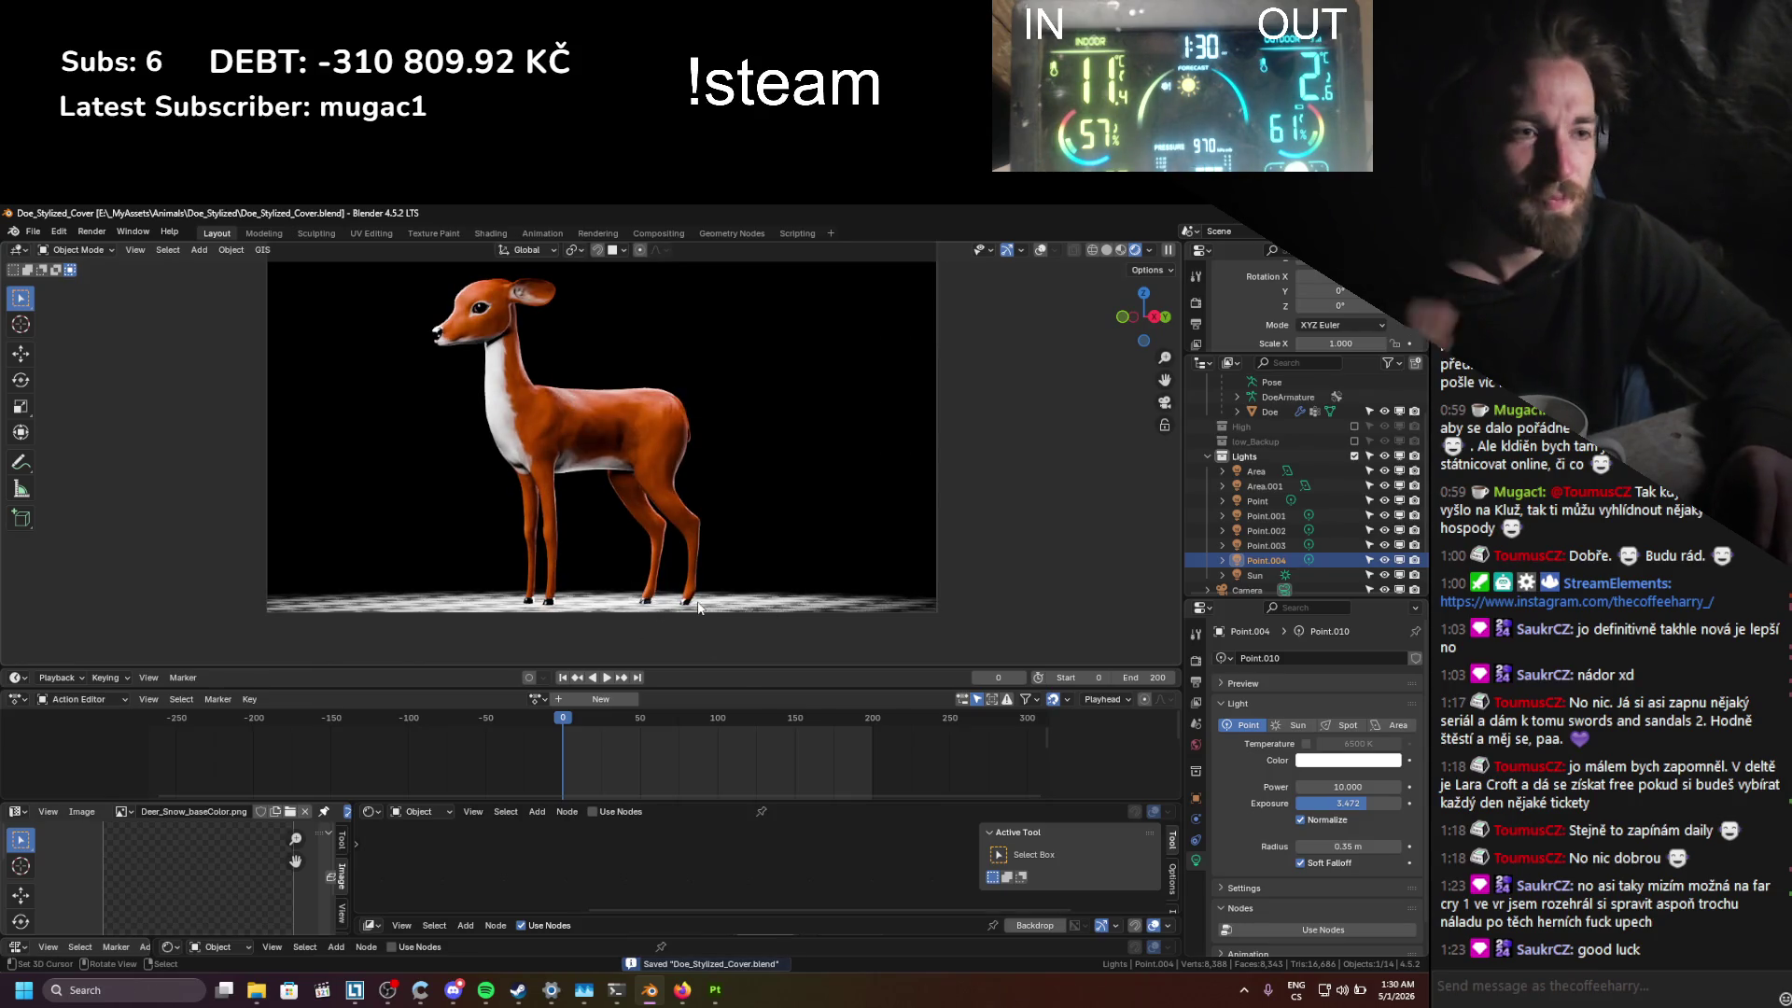
{"action": "key", "text": "g"}
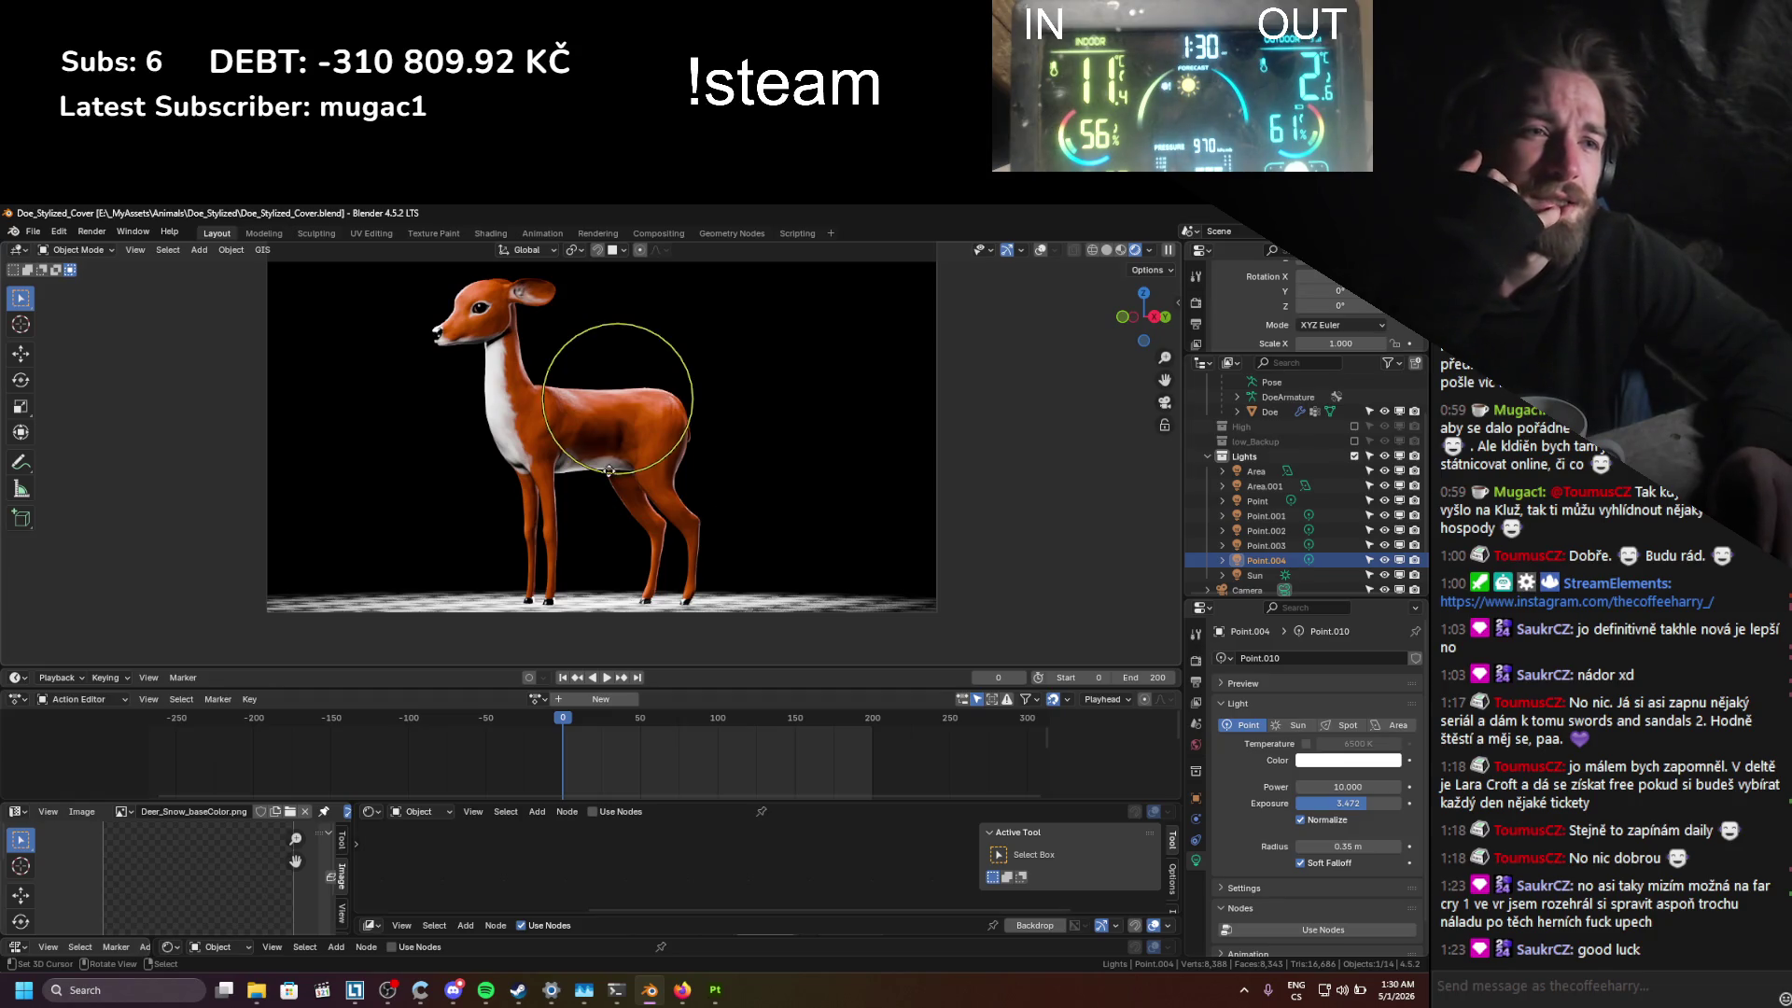
Step: Select the IdlePlane floor and toggle its viewport visibility off and back on
{"action": "left_click", "coordinate": [598, 602]}
{"action": "scroll", "coordinate": [1274, 491], "scroll_direction": "down", "scroll_amount": 3}
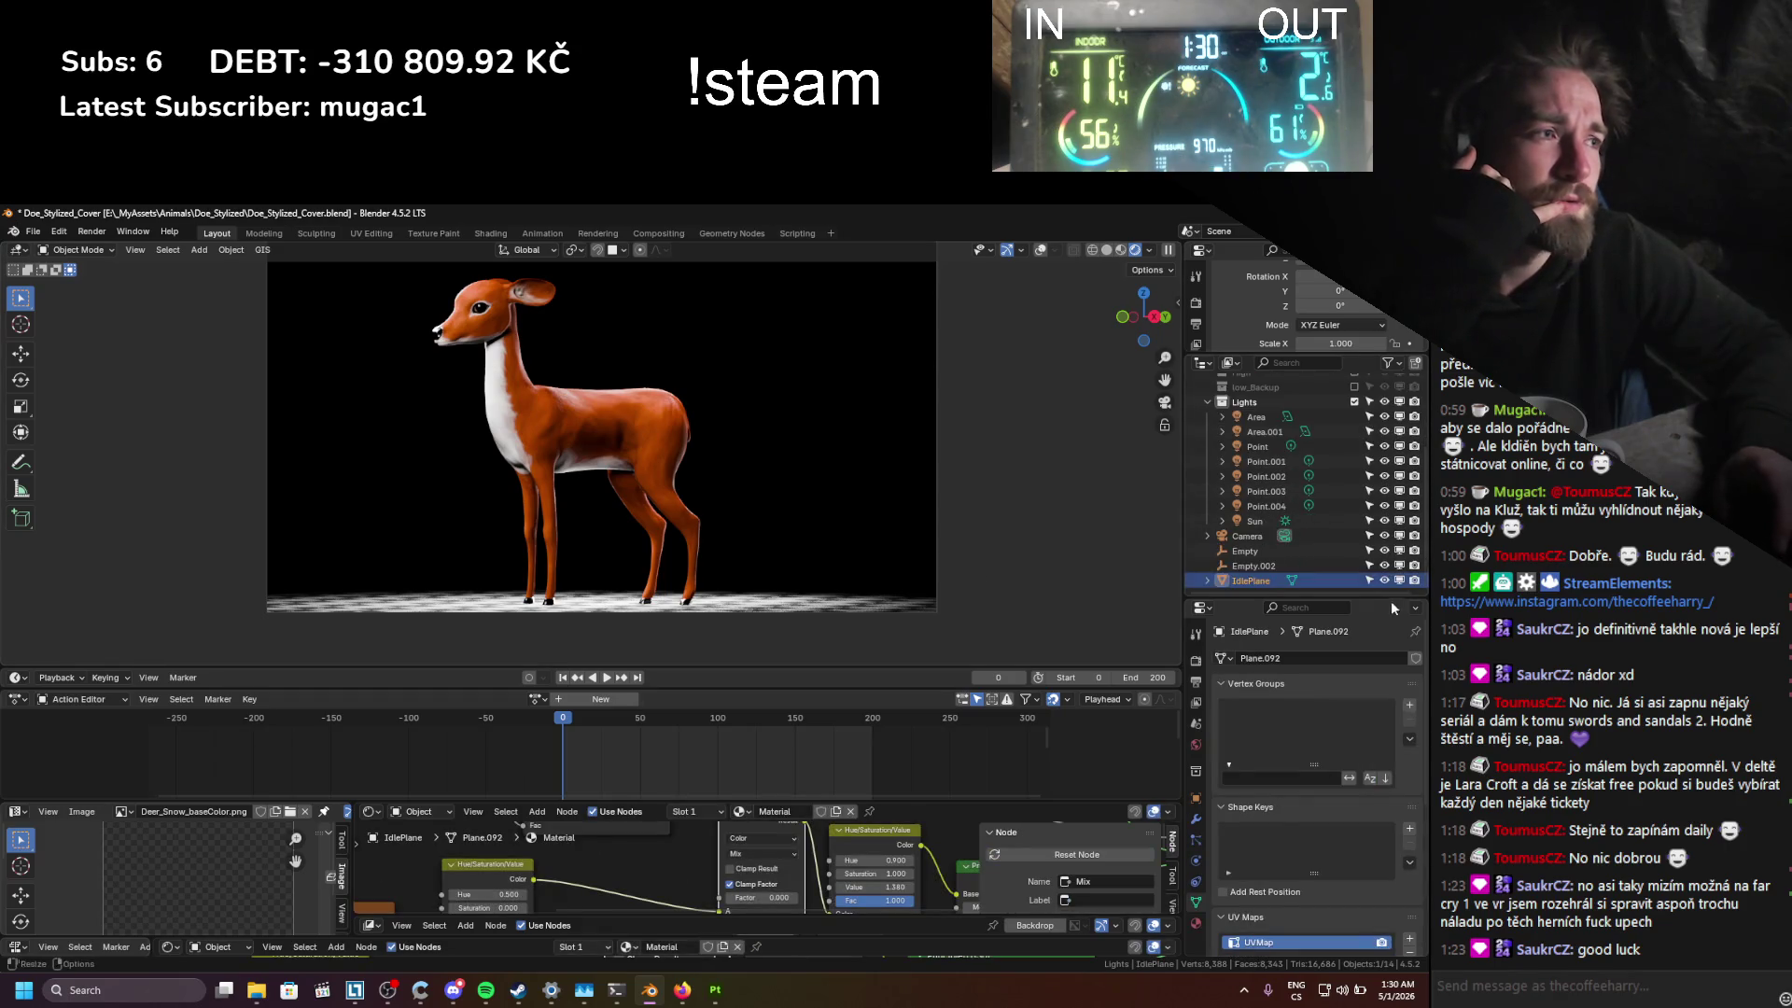
{"action": "left_click", "coordinate": [1385, 580]}
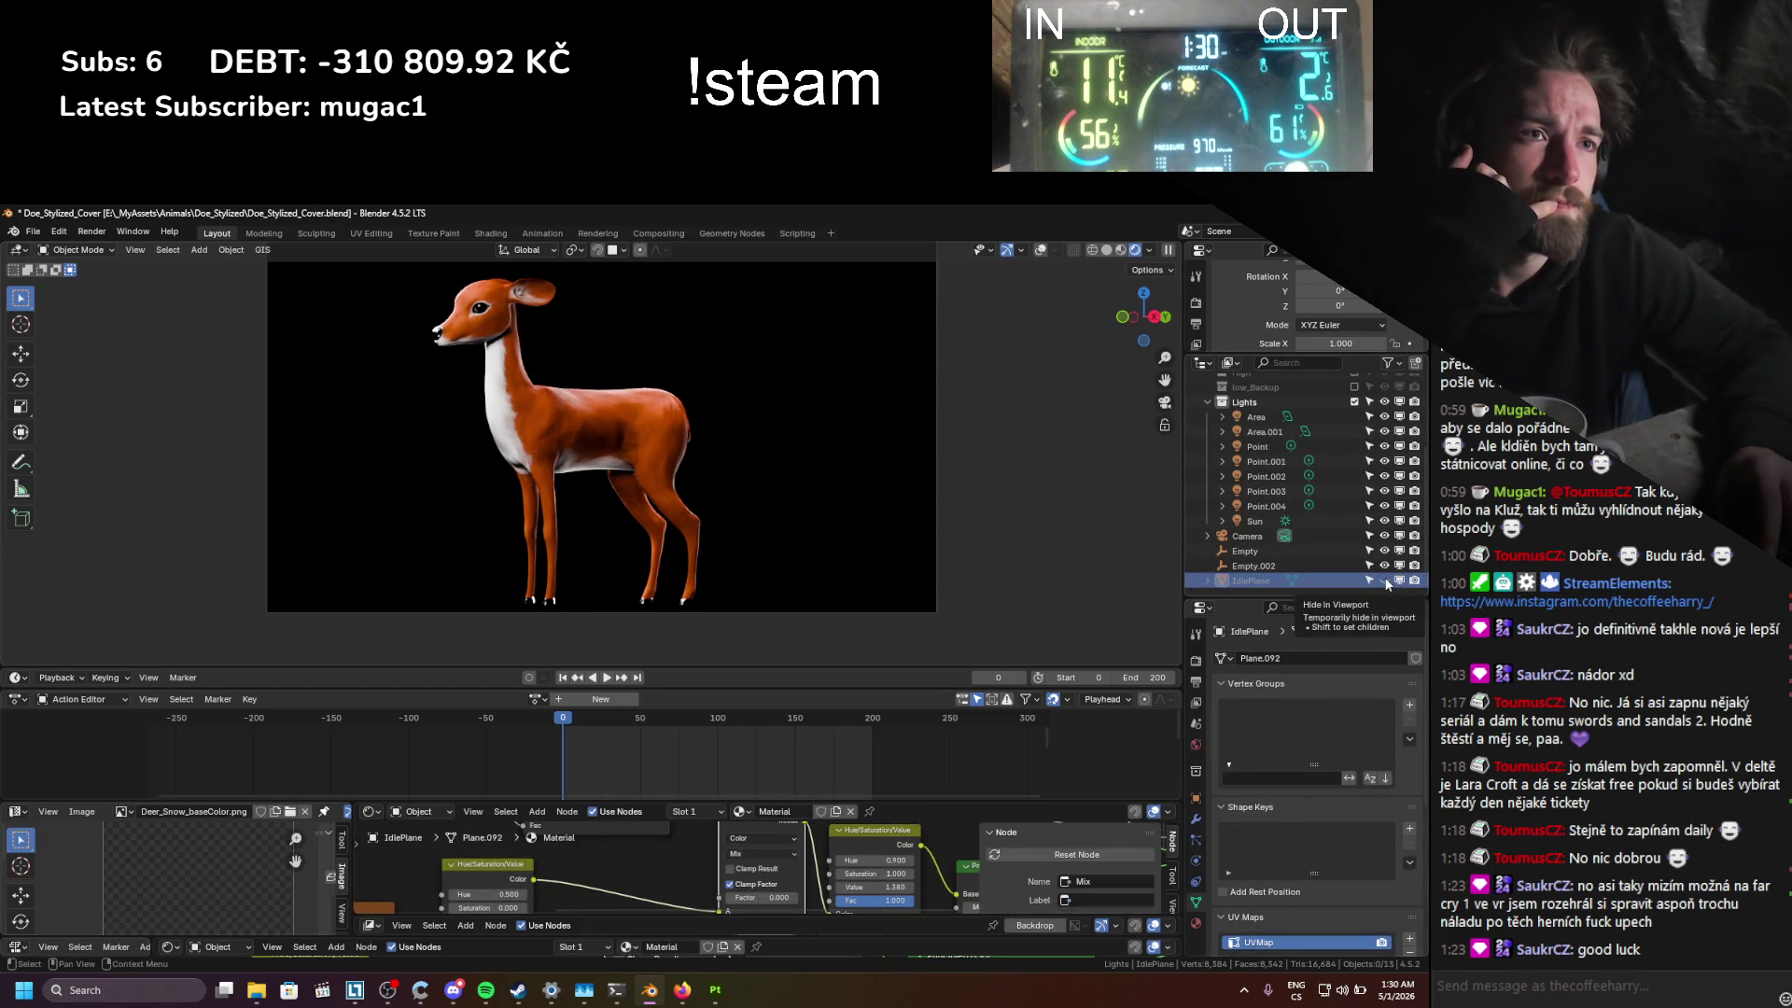
{"action": "left_click", "coordinate": [1385, 580]}
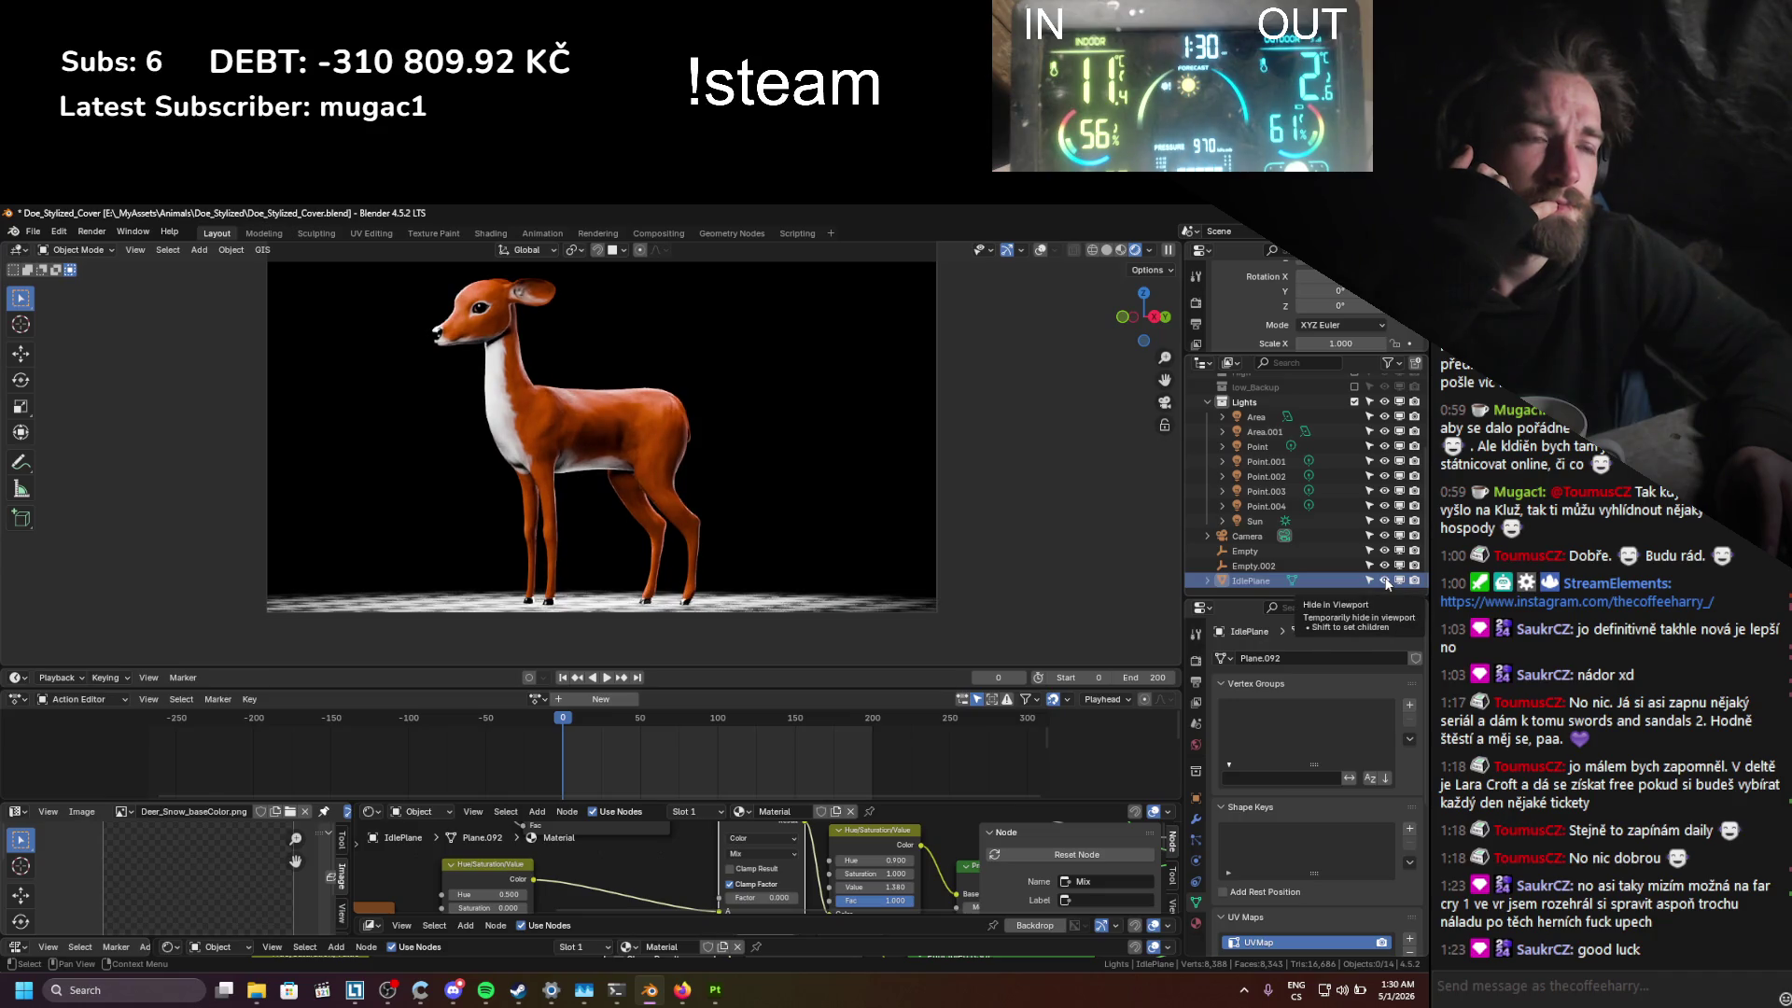
{"action": "scroll", "coordinate": [595, 865], "scroll_direction": "down", "scroll_amount": 6}
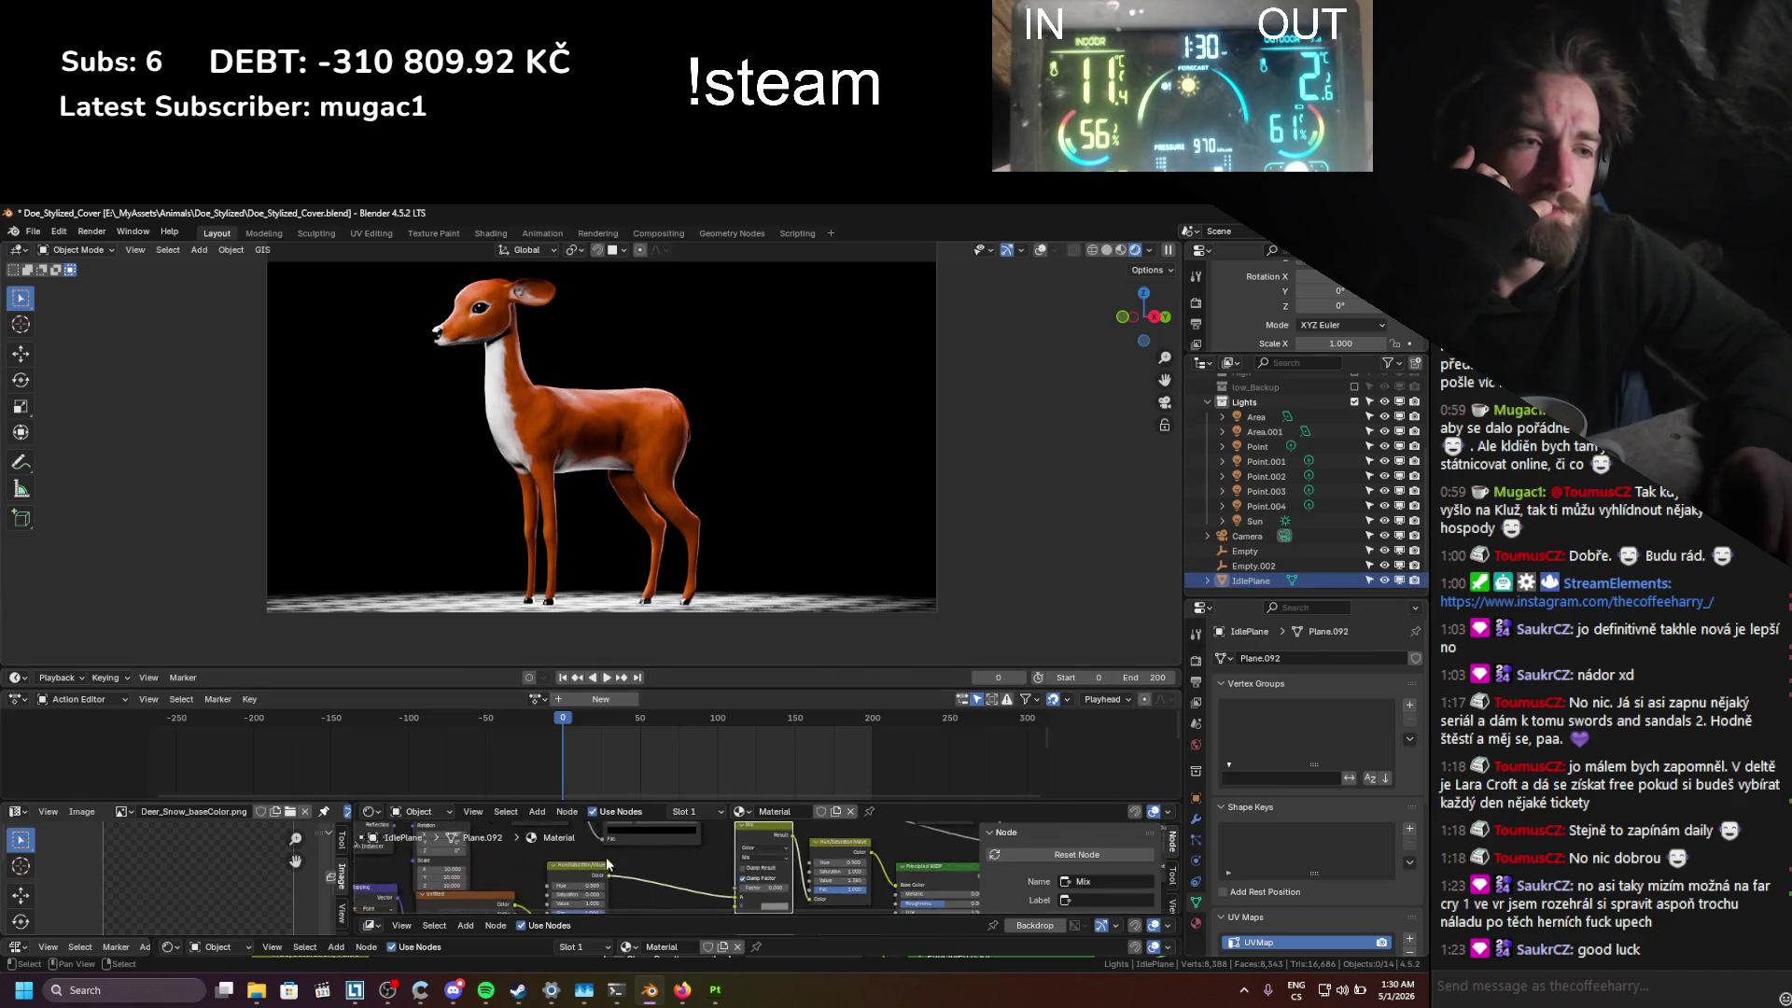
{"action": "scroll", "coordinate": [667, 871], "scroll_direction": "up", "scroll_amount": 3}
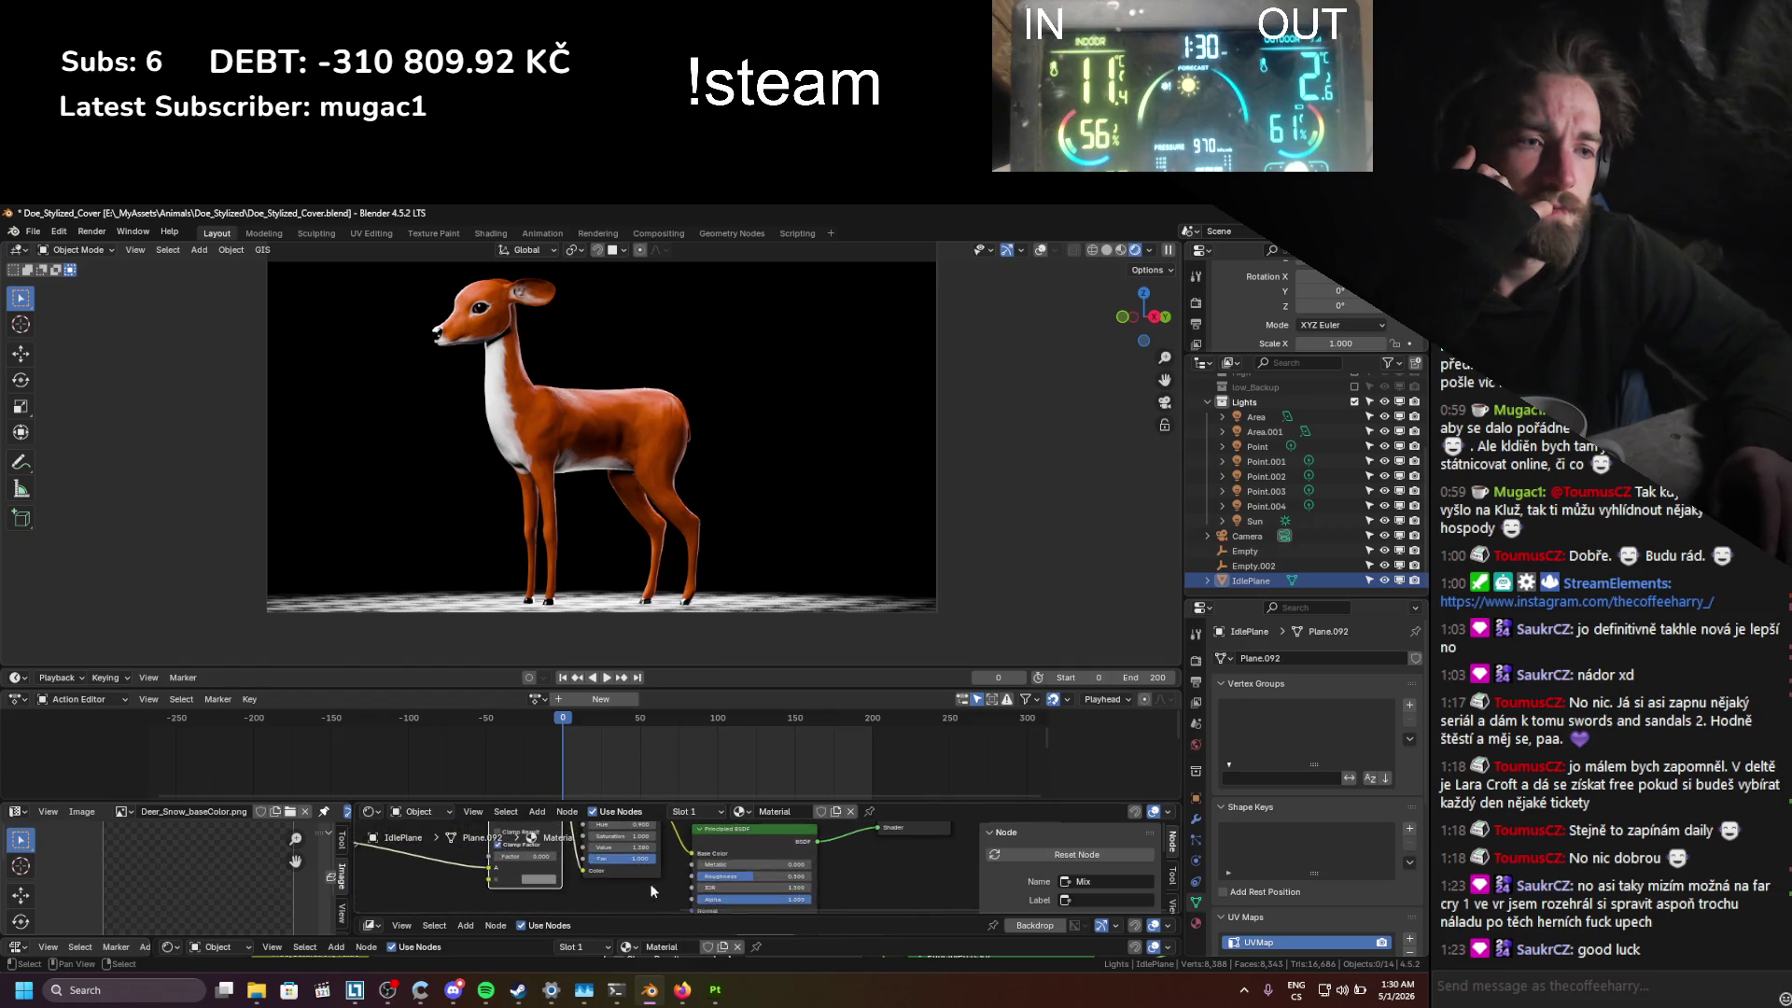
Step: Nudge a Value in the floor's shader, save, and switch the viewport to Solid shading
{"action": "mouse_move", "coordinate": [631, 846]}
{"action": "left_mouse_down"}
{"action": "mouse_move", "coordinate": [648, 847]}
{"action": "mouse_move", "coordinate": [632, 847]}
{"action": "left_mouse_up"}
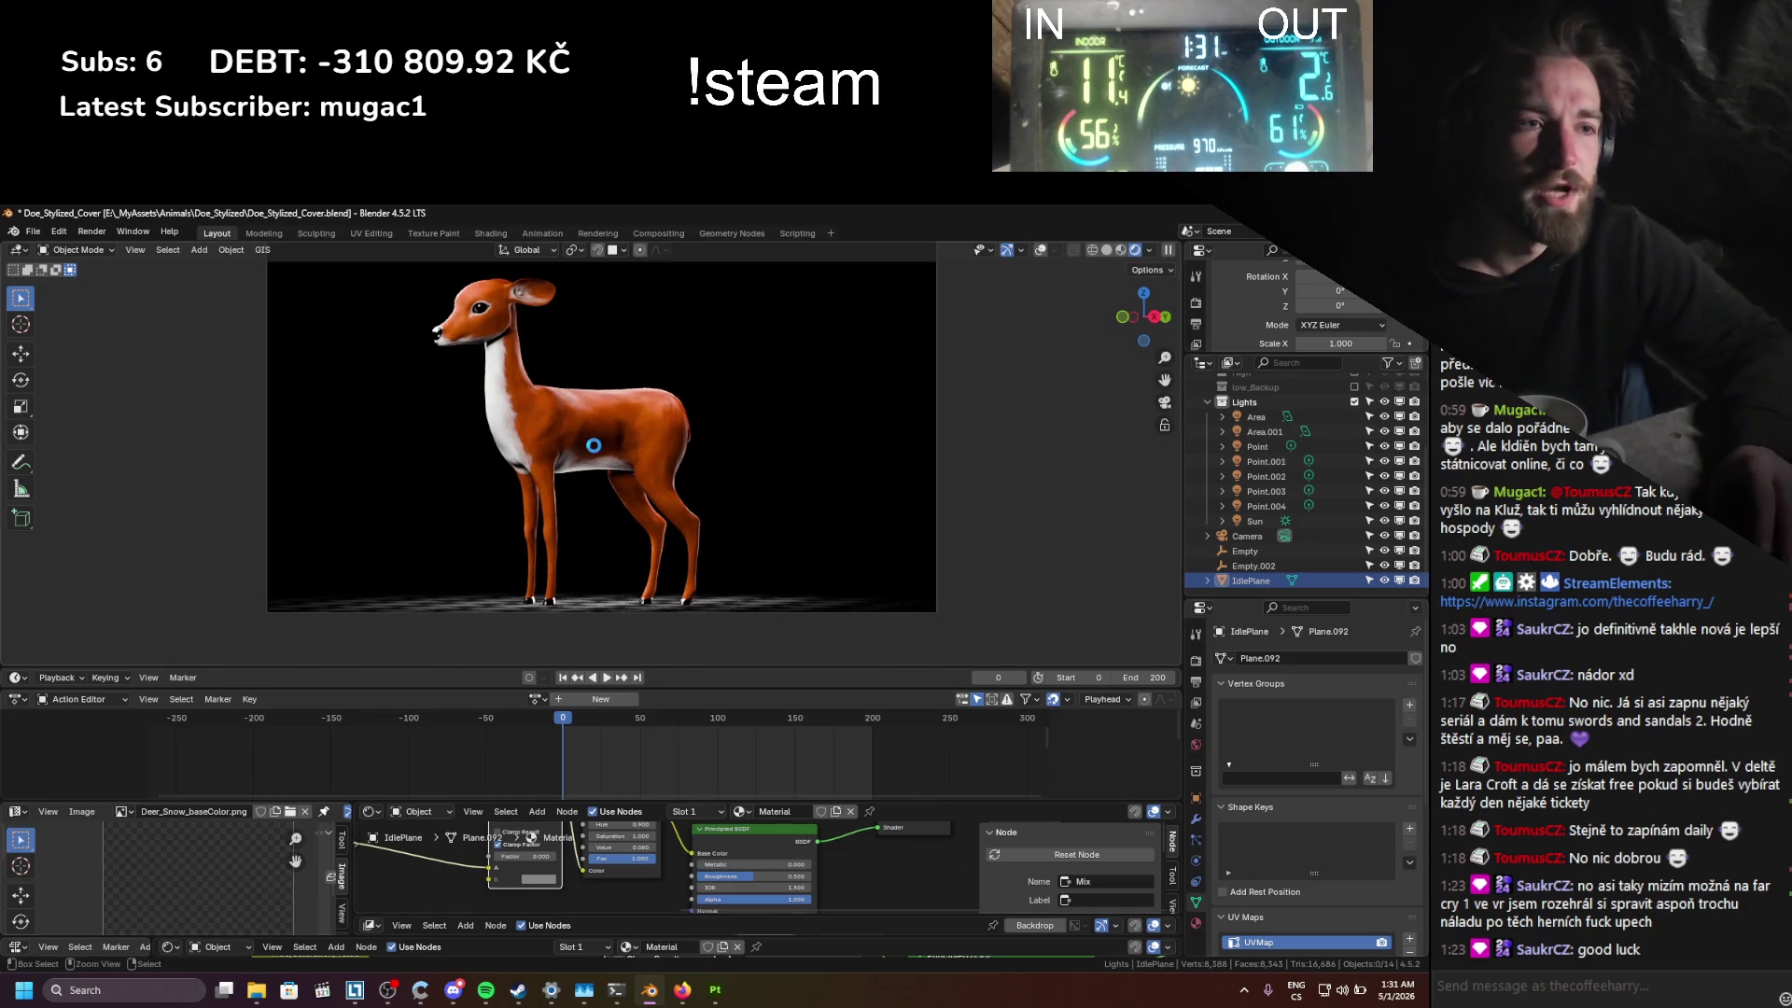
{"action": "key", "text": "ctrl+s"}
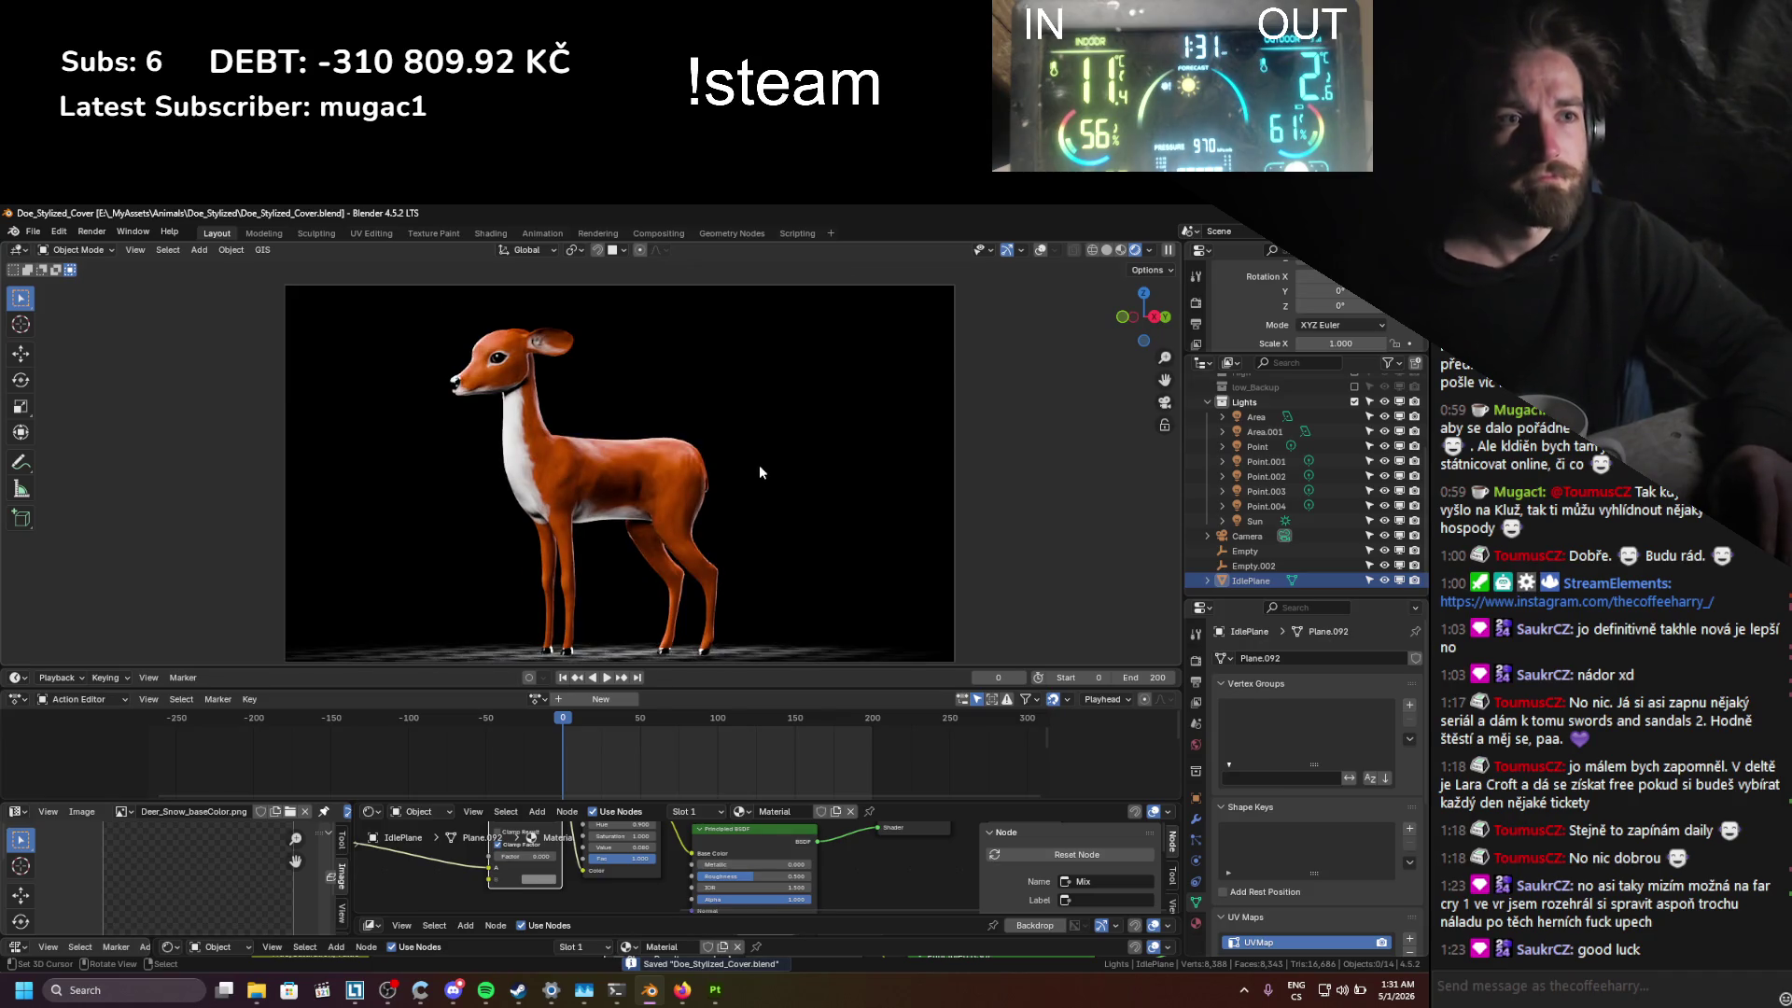
{"action": "left_click", "coordinate": [1105, 251]}
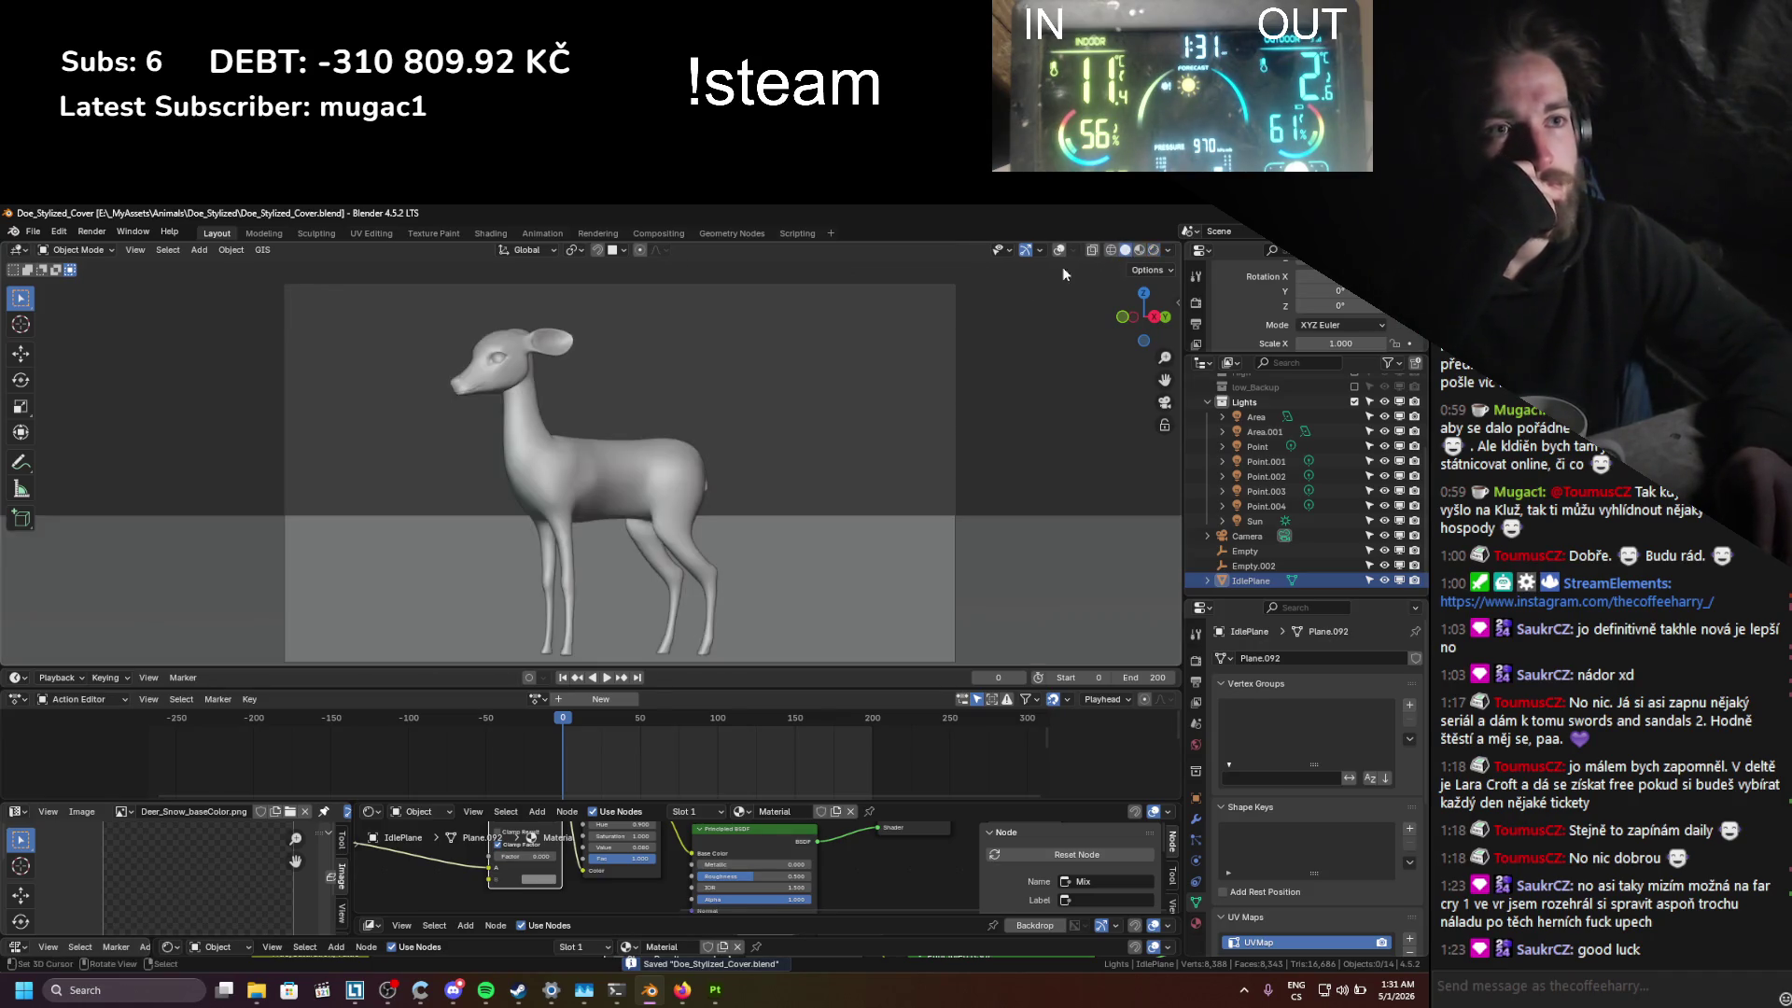
{"action": "left_click", "coordinate": [92, 232]}
Step: Render the final still of the doe, zoom around the result, and close the render window
{"action": "left_click", "coordinate": [112, 250]}
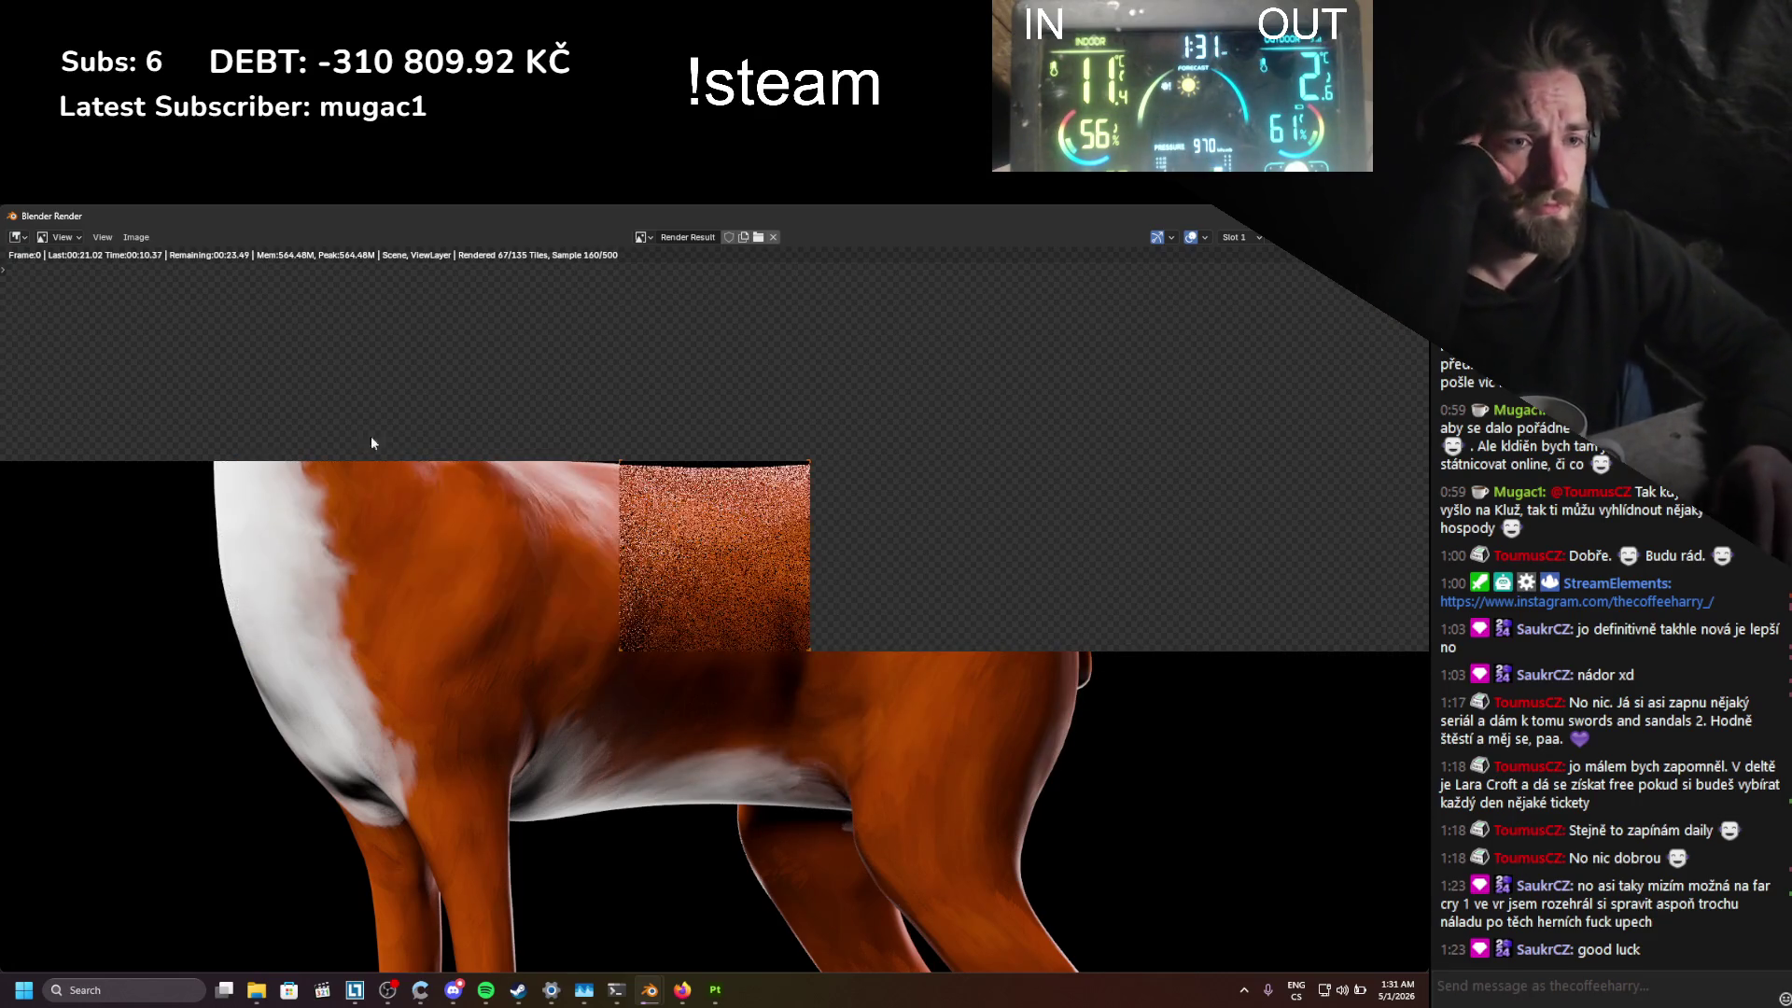
{"action": "scroll", "coordinate": [559, 597], "scroll_direction": "down", "scroll_amount": 3}
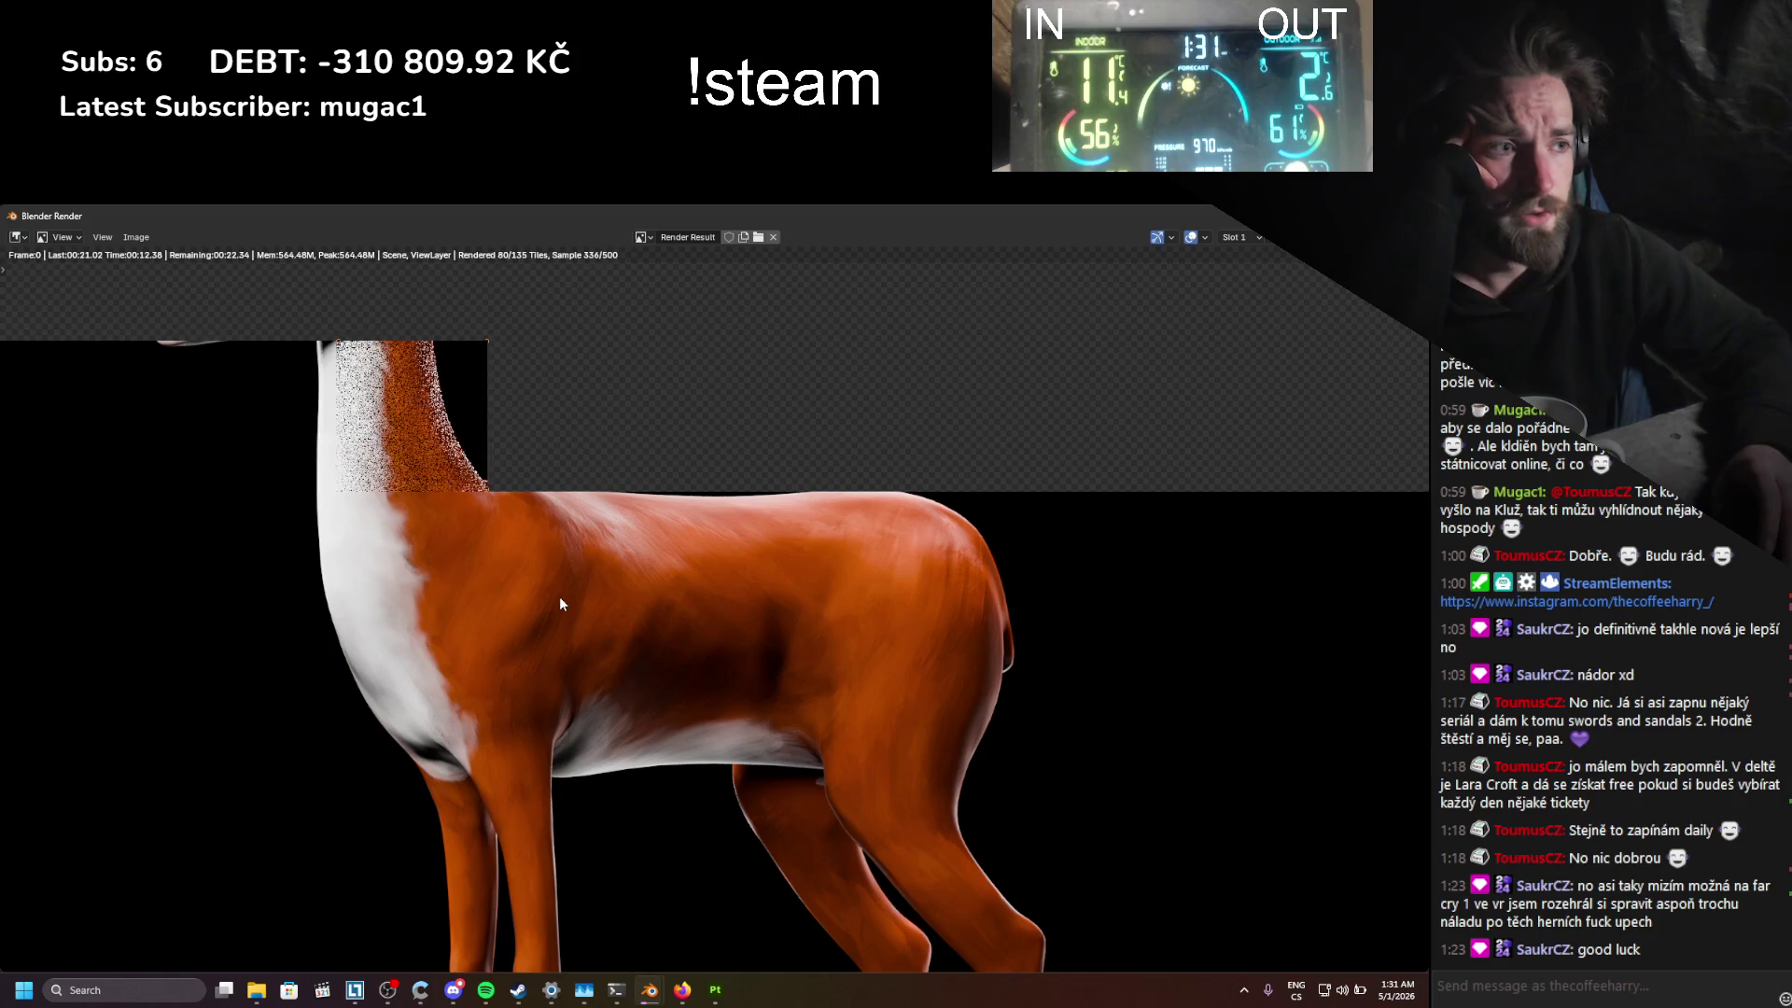
{"action": "scroll", "coordinate": [591, 631], "scroll_direction": "up", "scroll_amount": 2}
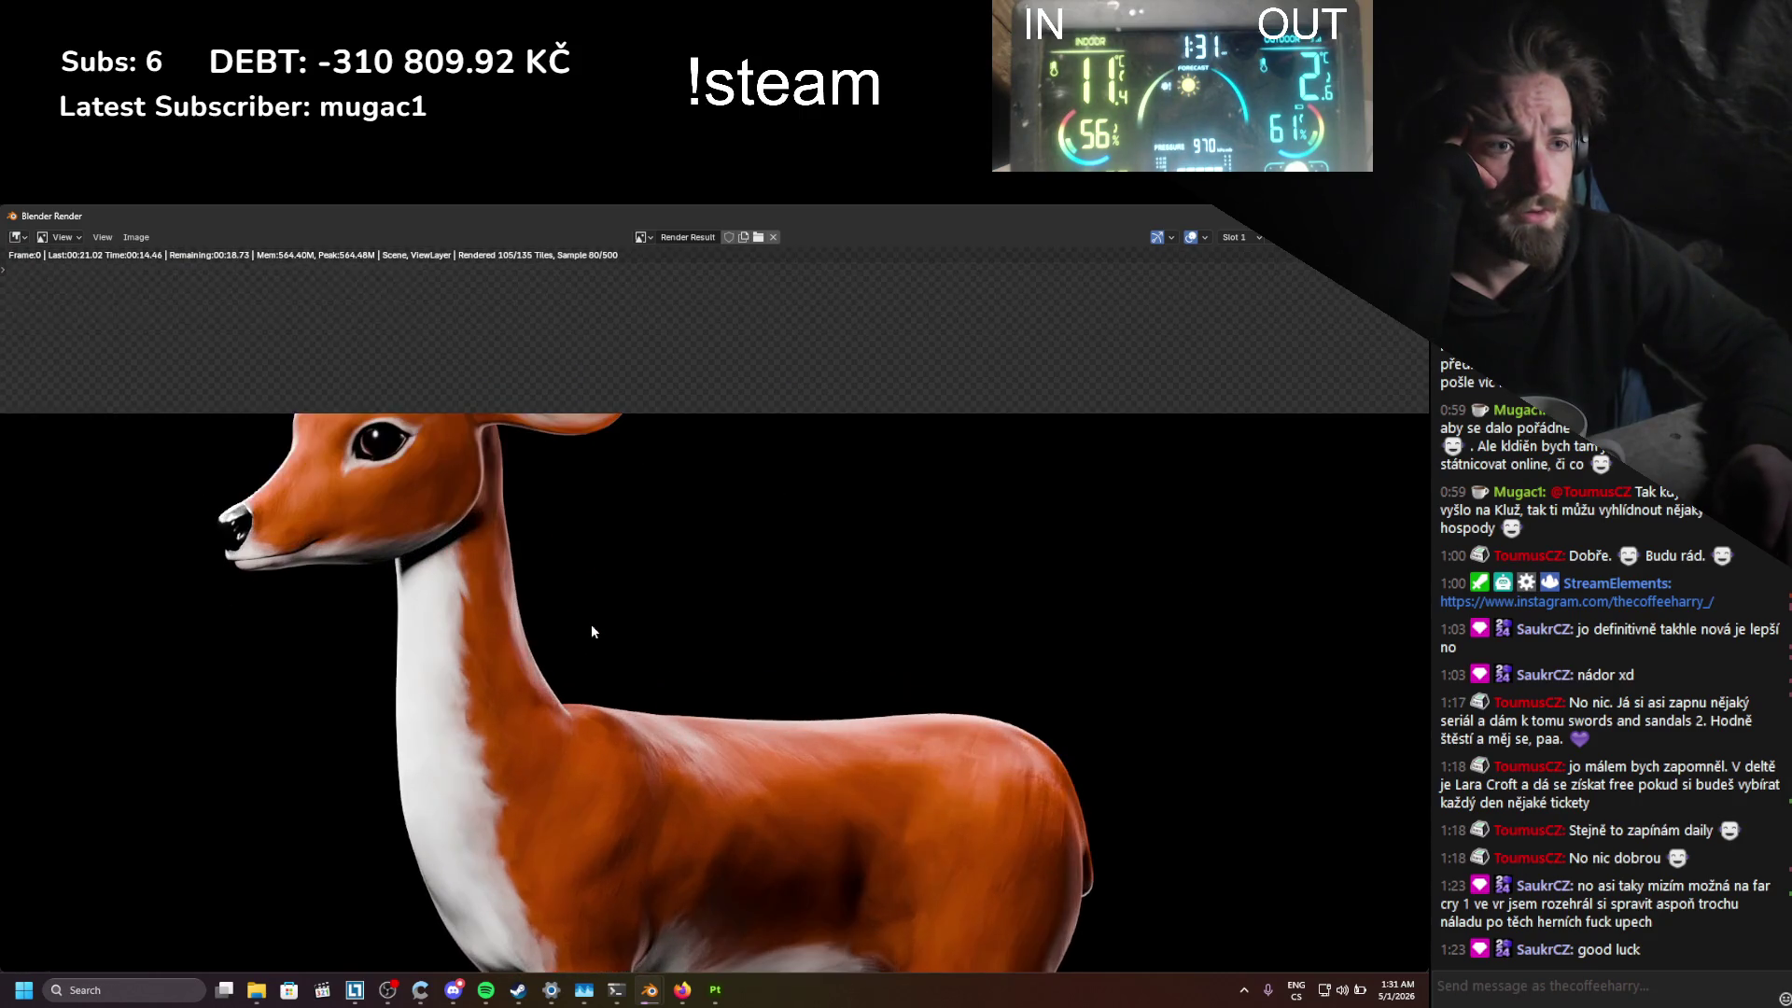
{"action": "key", "text": "Escape"}
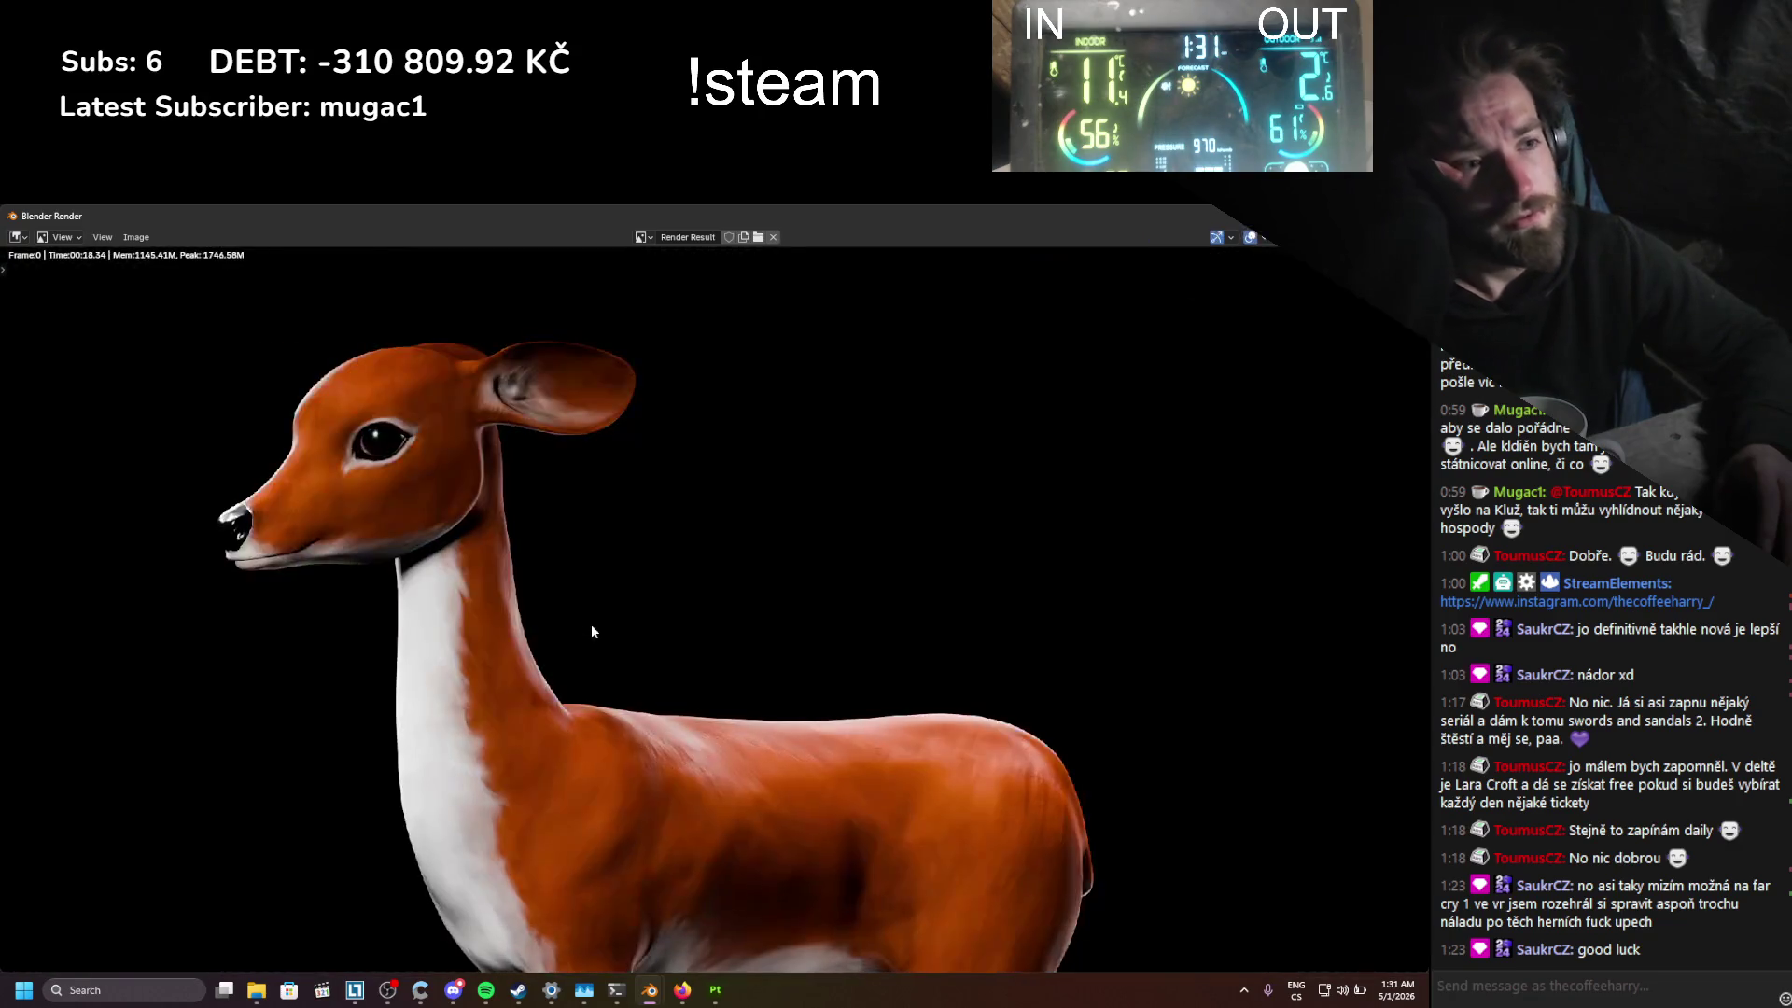
{"action": "scroll", "coordinate": [591, 631], "scroll_direction": "up", "scroll_amount": 3}
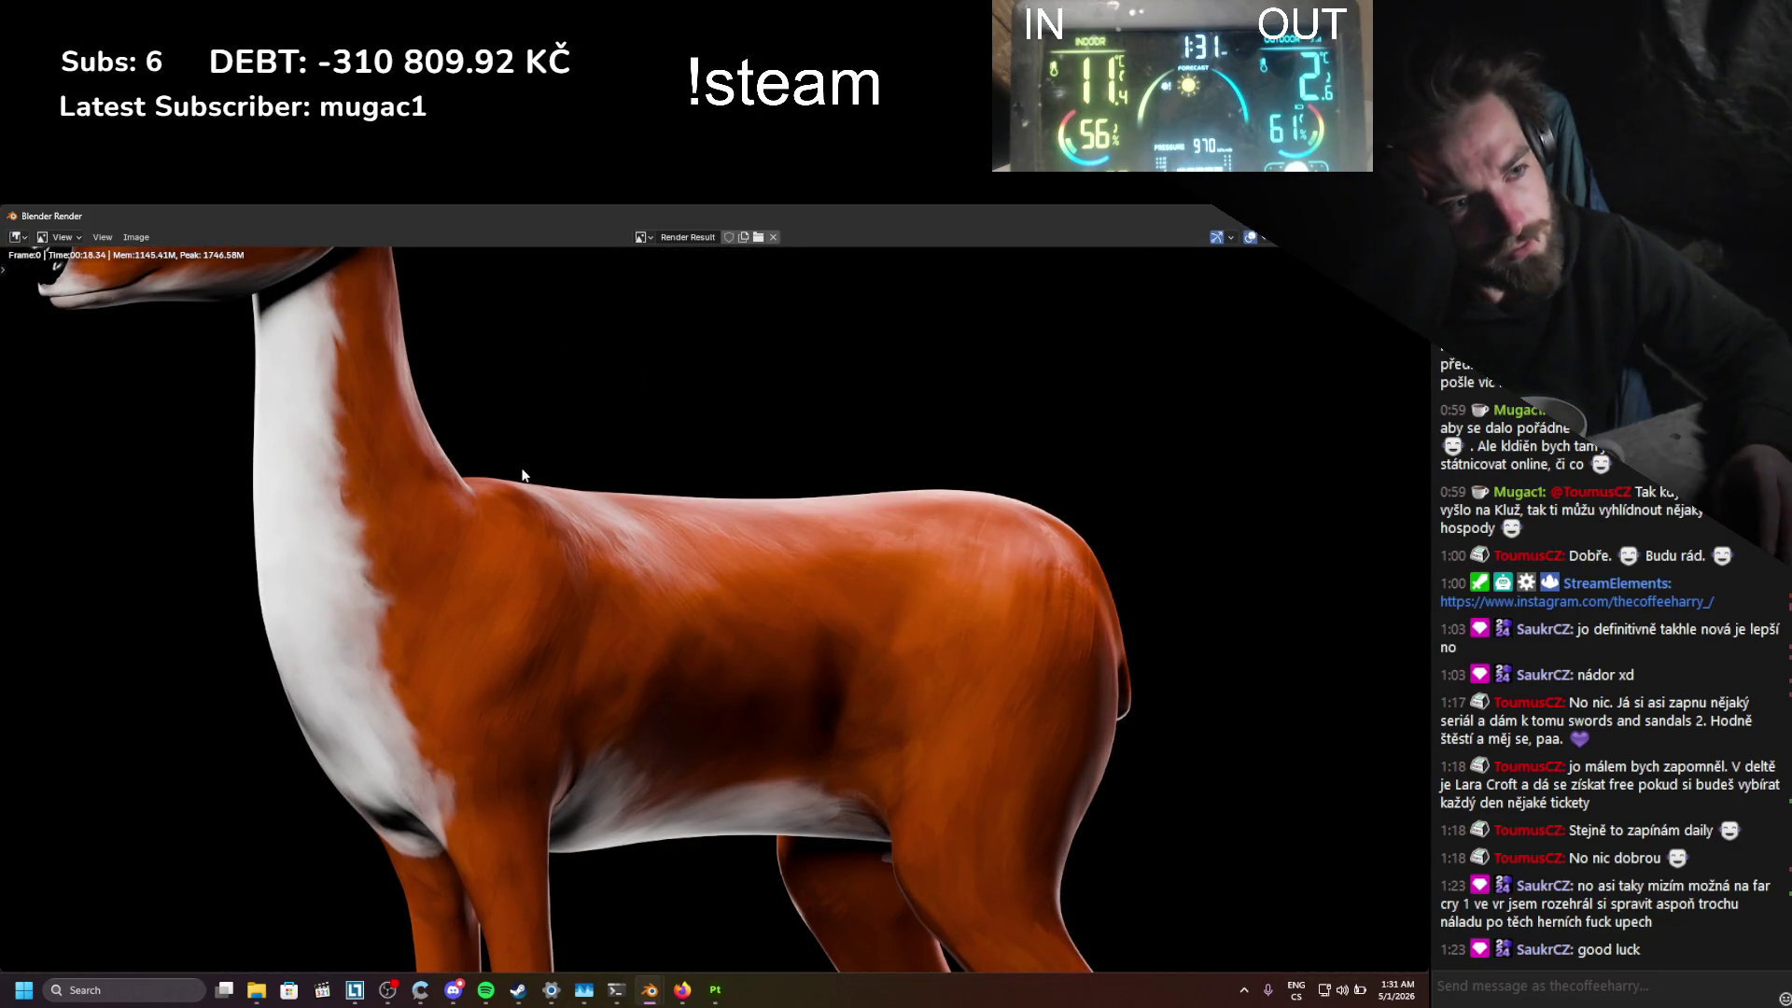
{"action": "scroll", "coordinate": [526, 491], "scroll_direction": "down", "scroll_amount": 4}
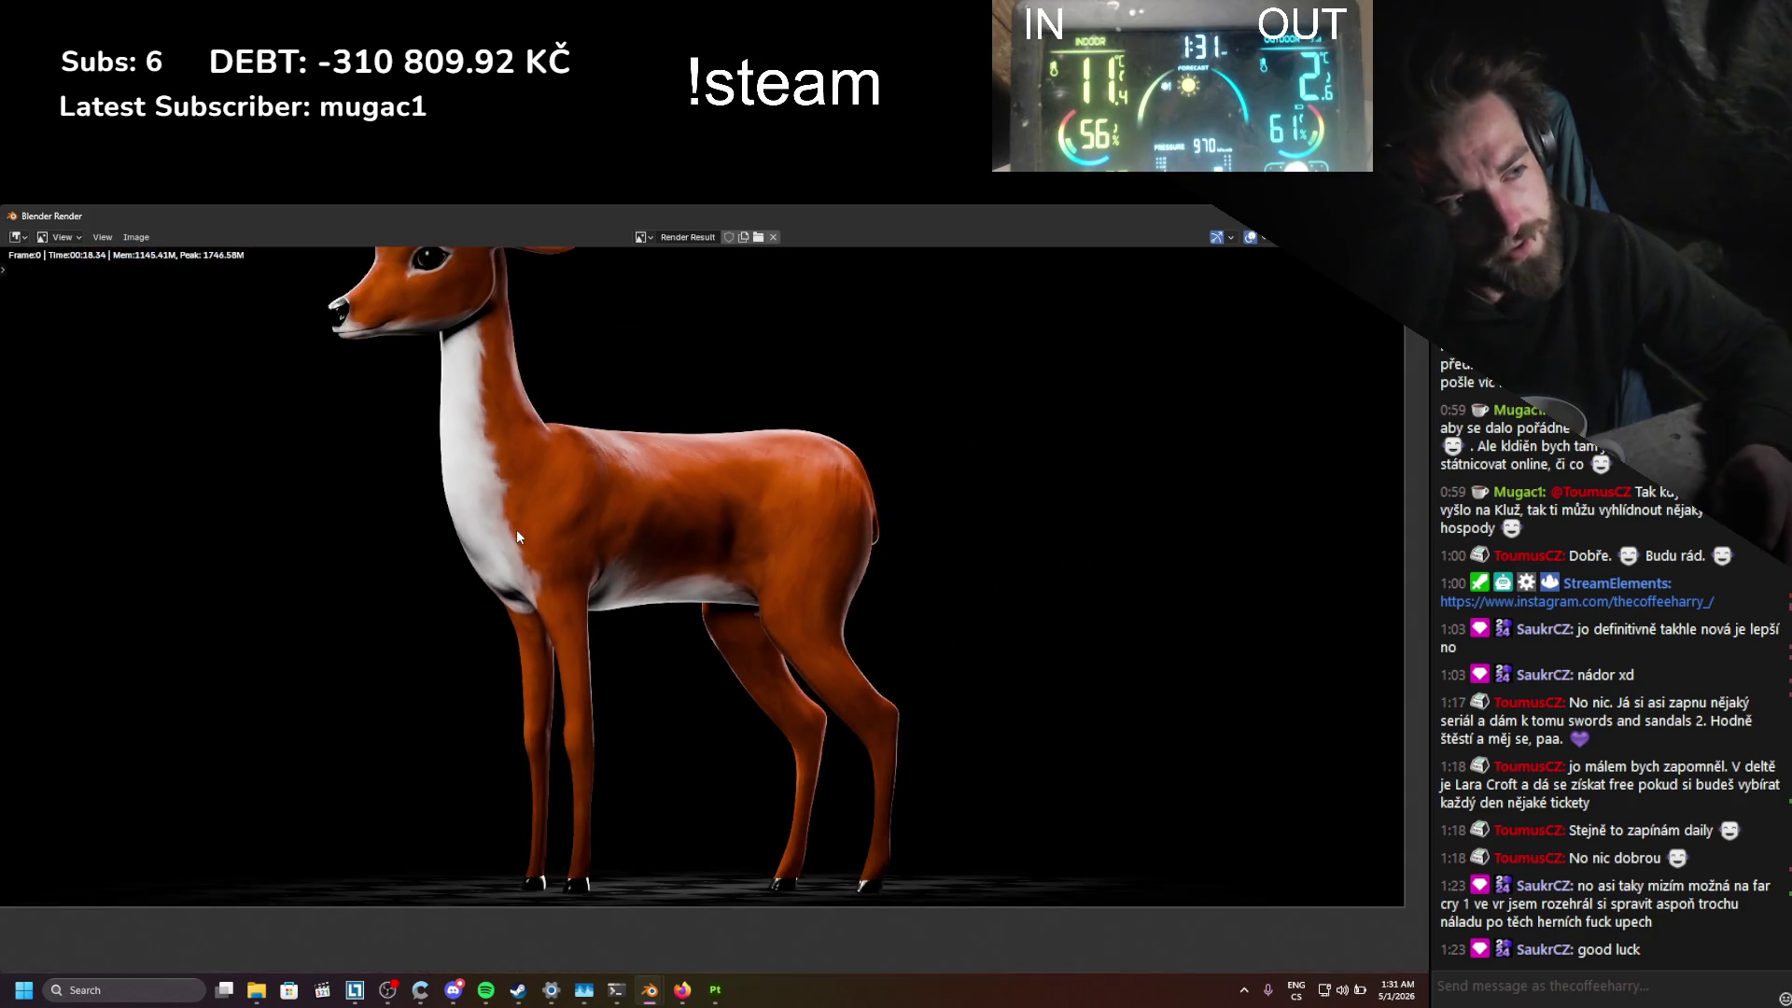
{"action": "scroll", "coordinate": [517, 529], "scroll_direction": "down", "scroll_amount": 2}
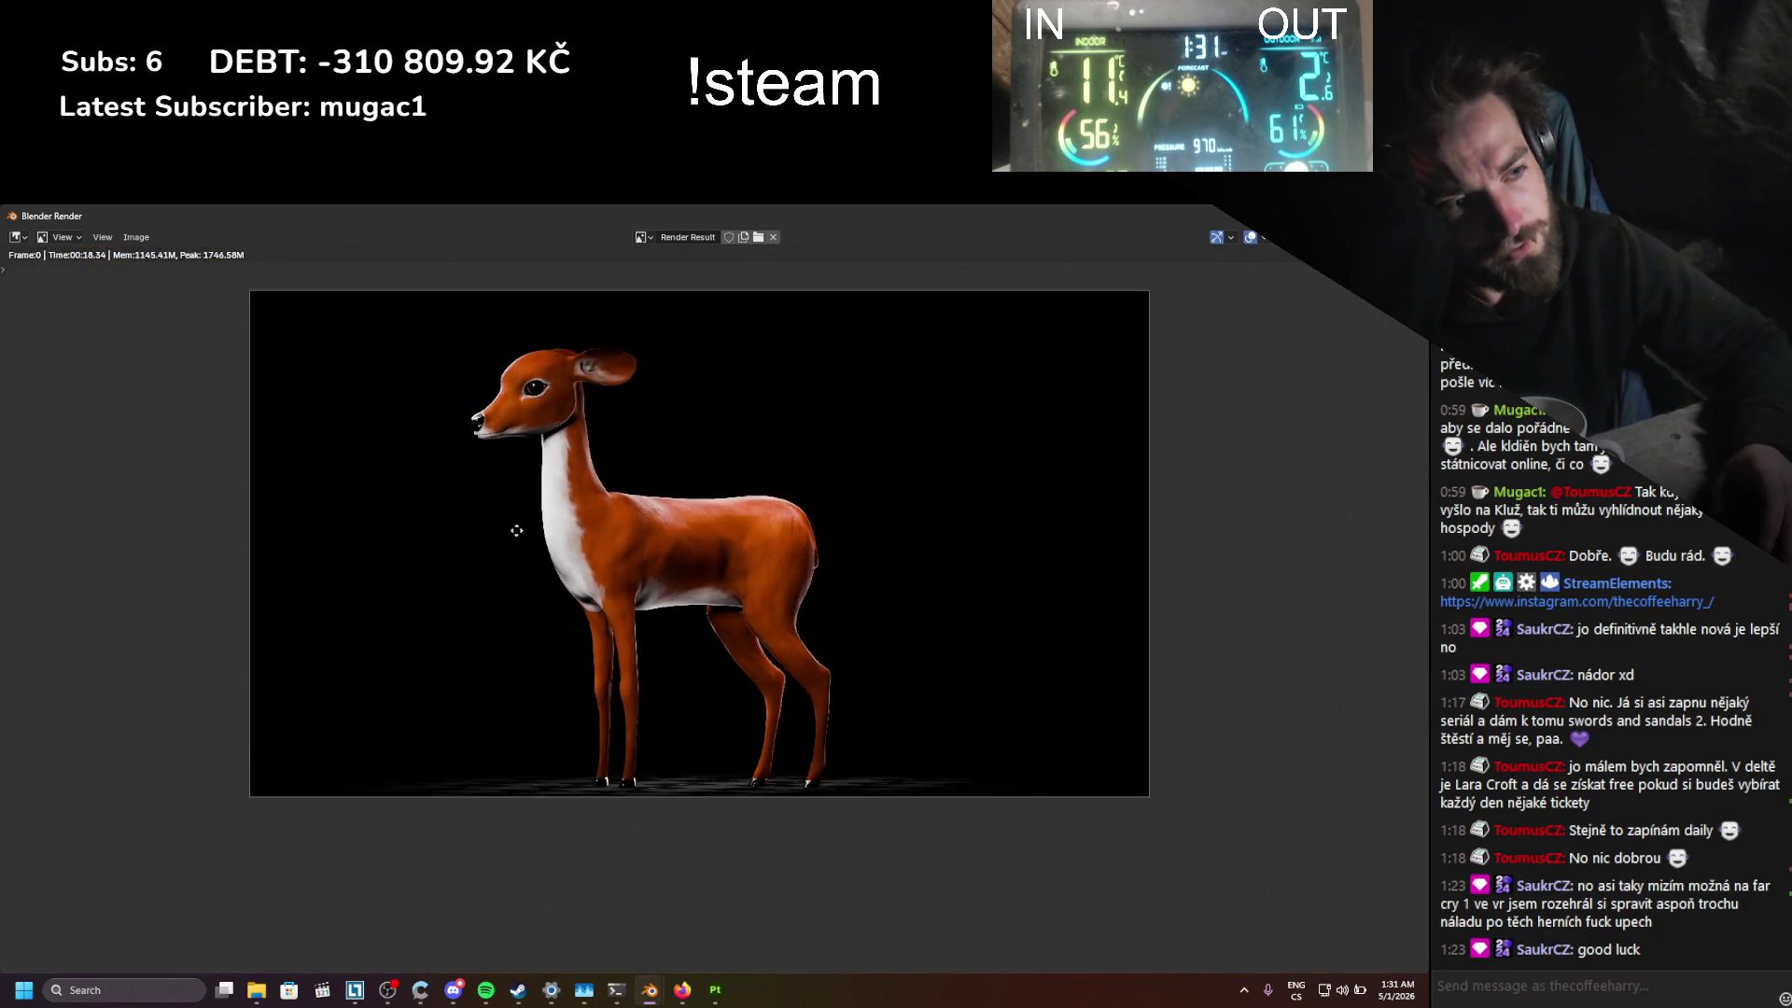
{"action": "scroll", "coordinate": [504, 590], "scroll_direction": "up", "scroll_amount": 1}
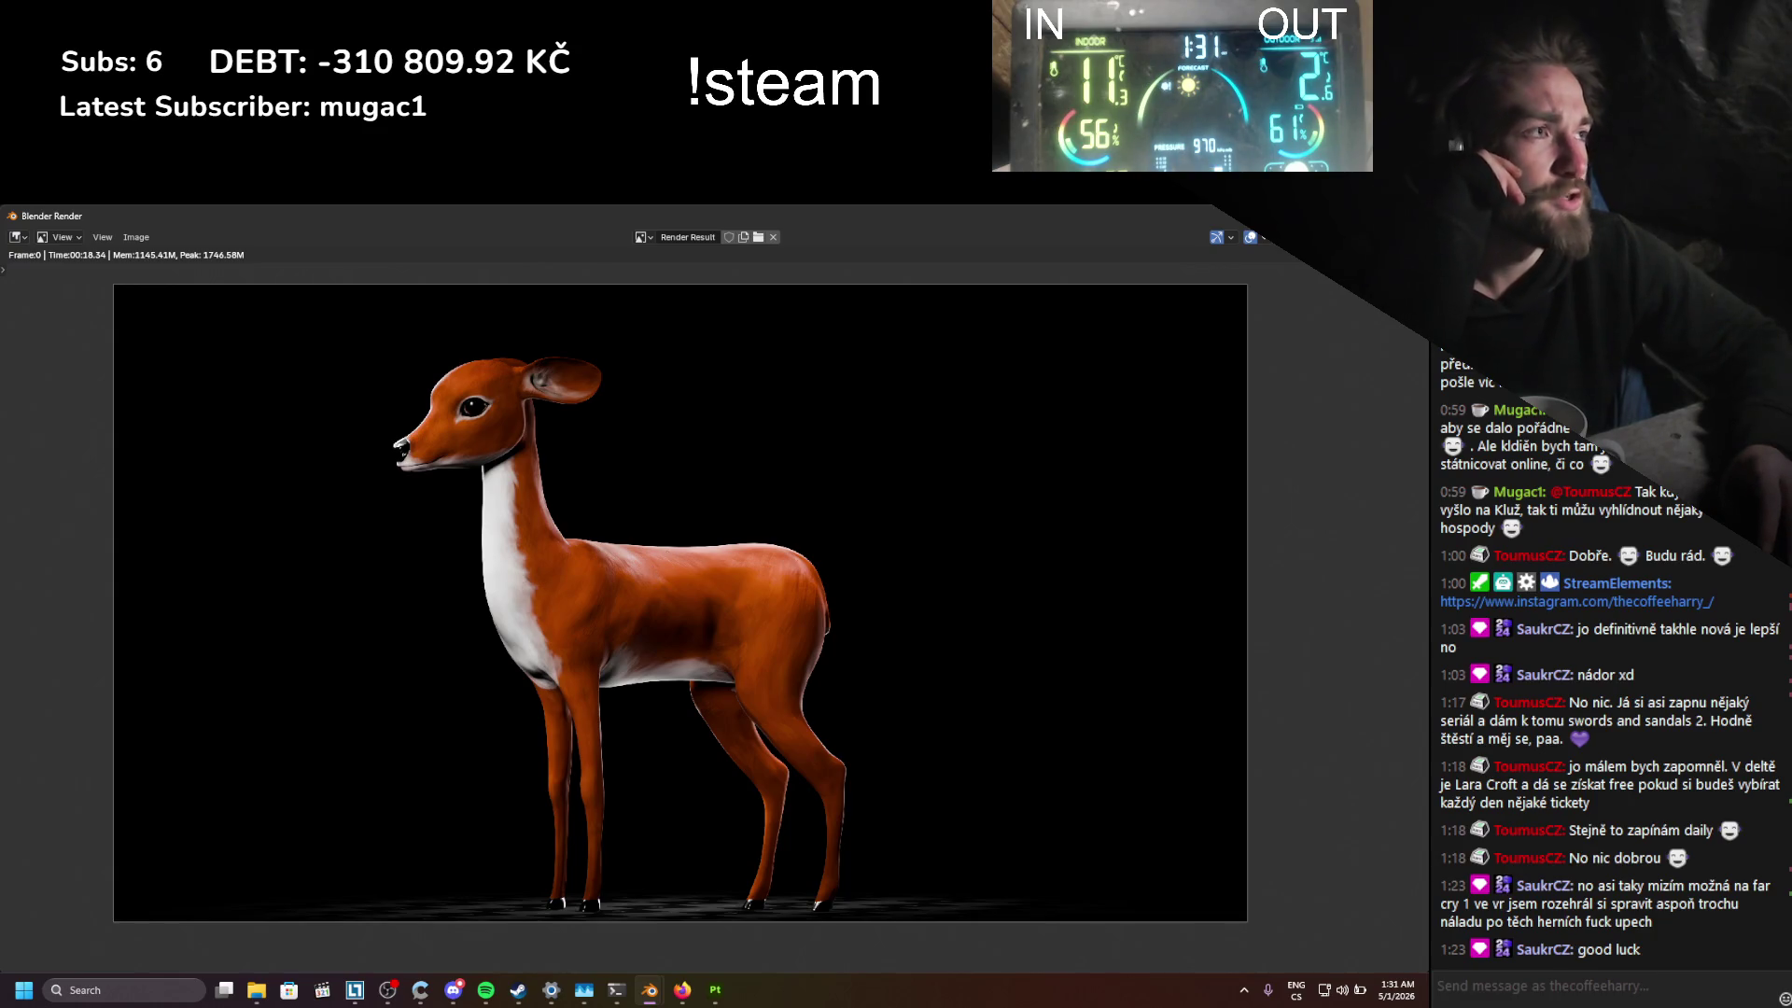
{"action": "key", "text": "Escape"}
Step: In the Compositing workspace, delete the two Glare nodes and un-mute the Box Sharpen node
{"action": "left_click", "coordinate": [657, 234]}
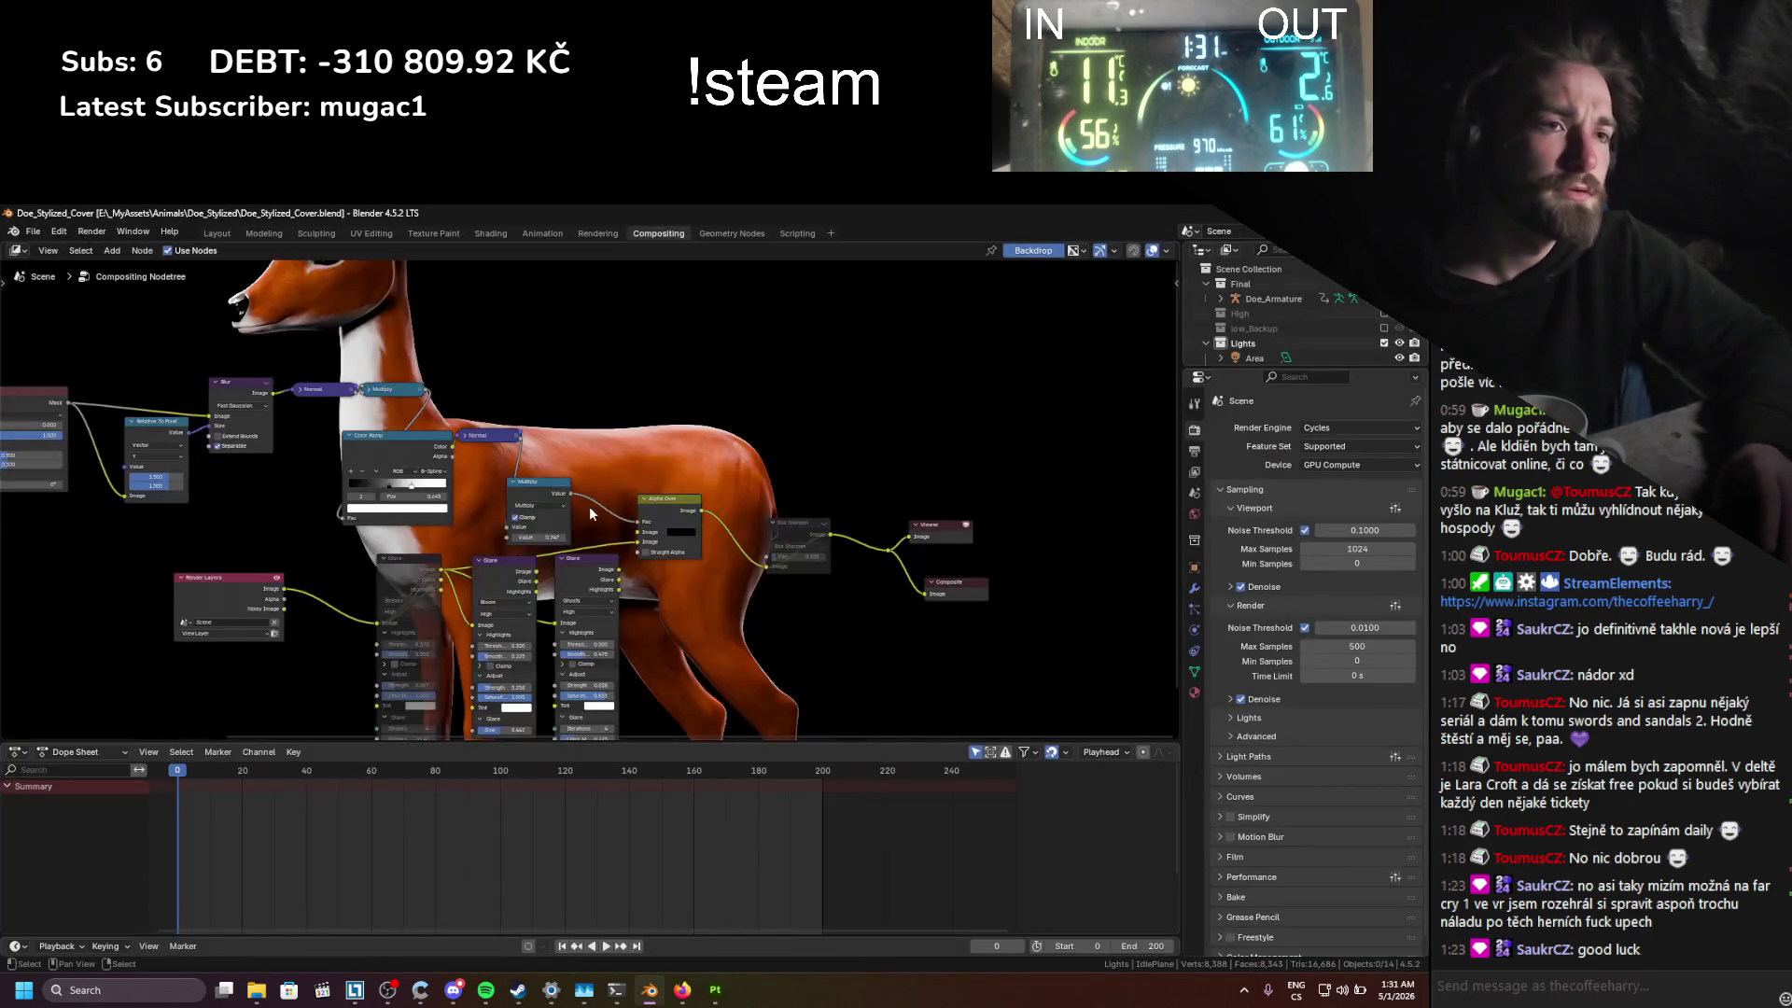
{"action": "left_click_drag", "start_coordinate": [623, 617], "coordinate": [478, 591]}
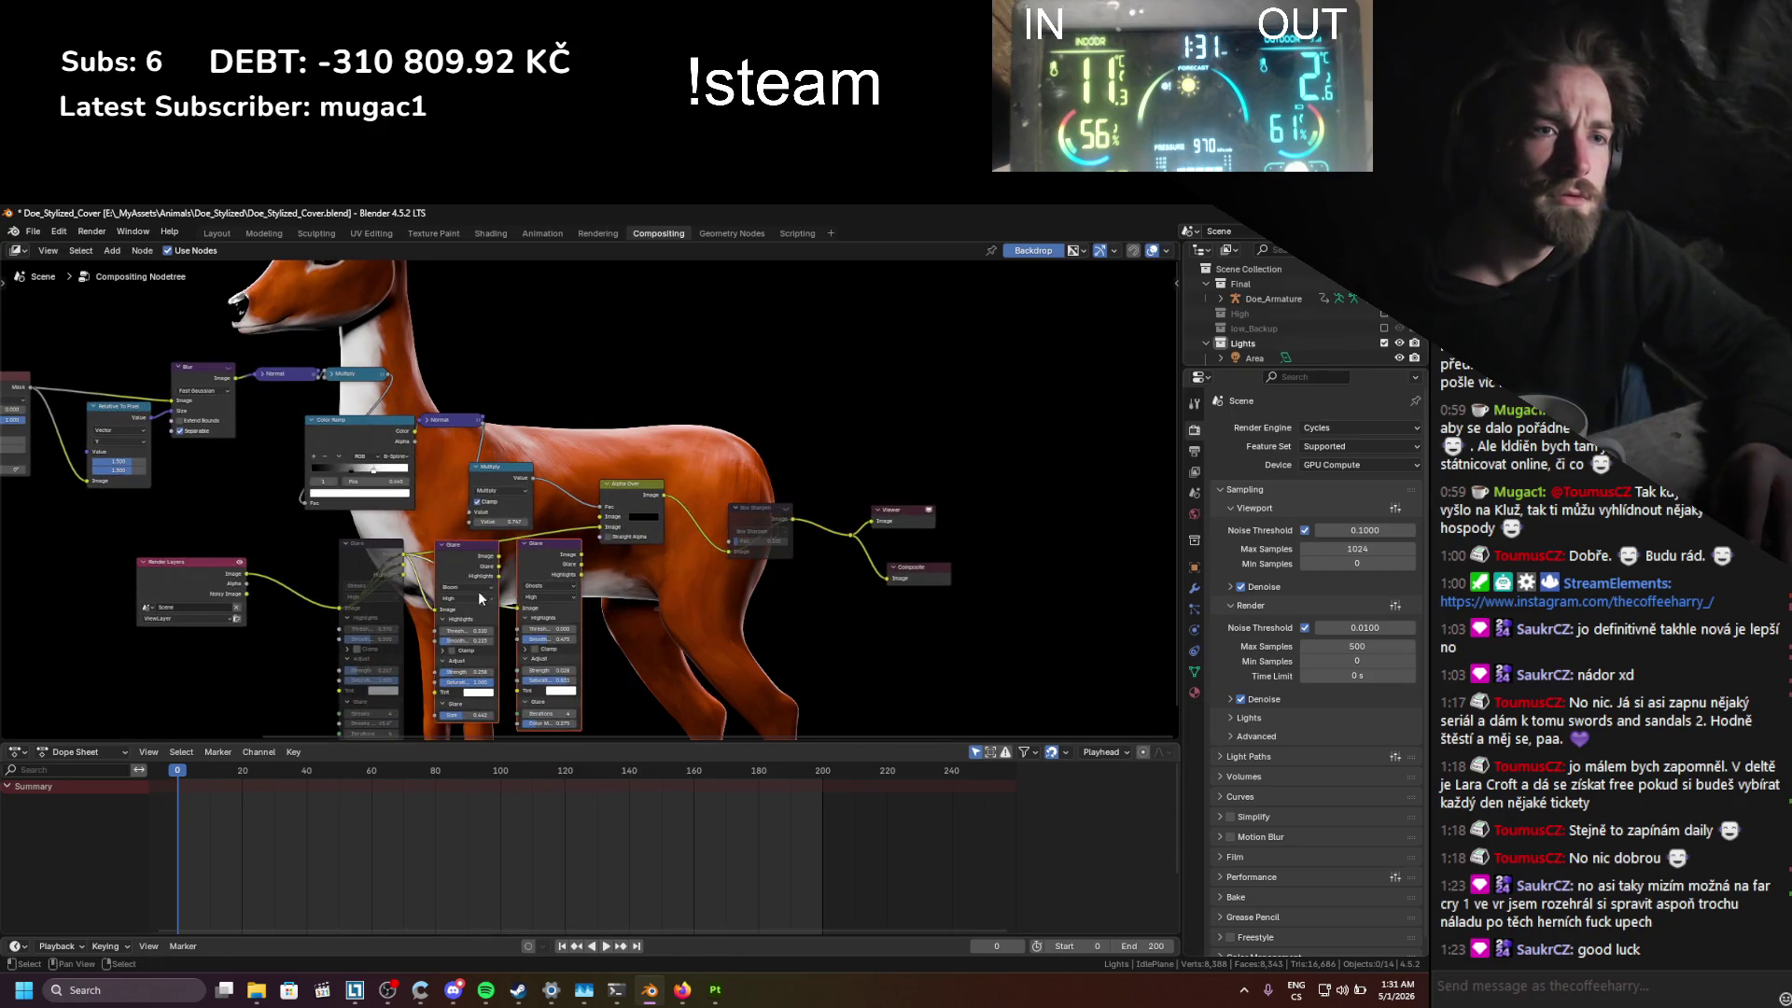
{"action": "key", "text": "x"}
{"action": "middle_click_drag", "start_coordinate": [574, 596], "coordinate": [637, 632]}
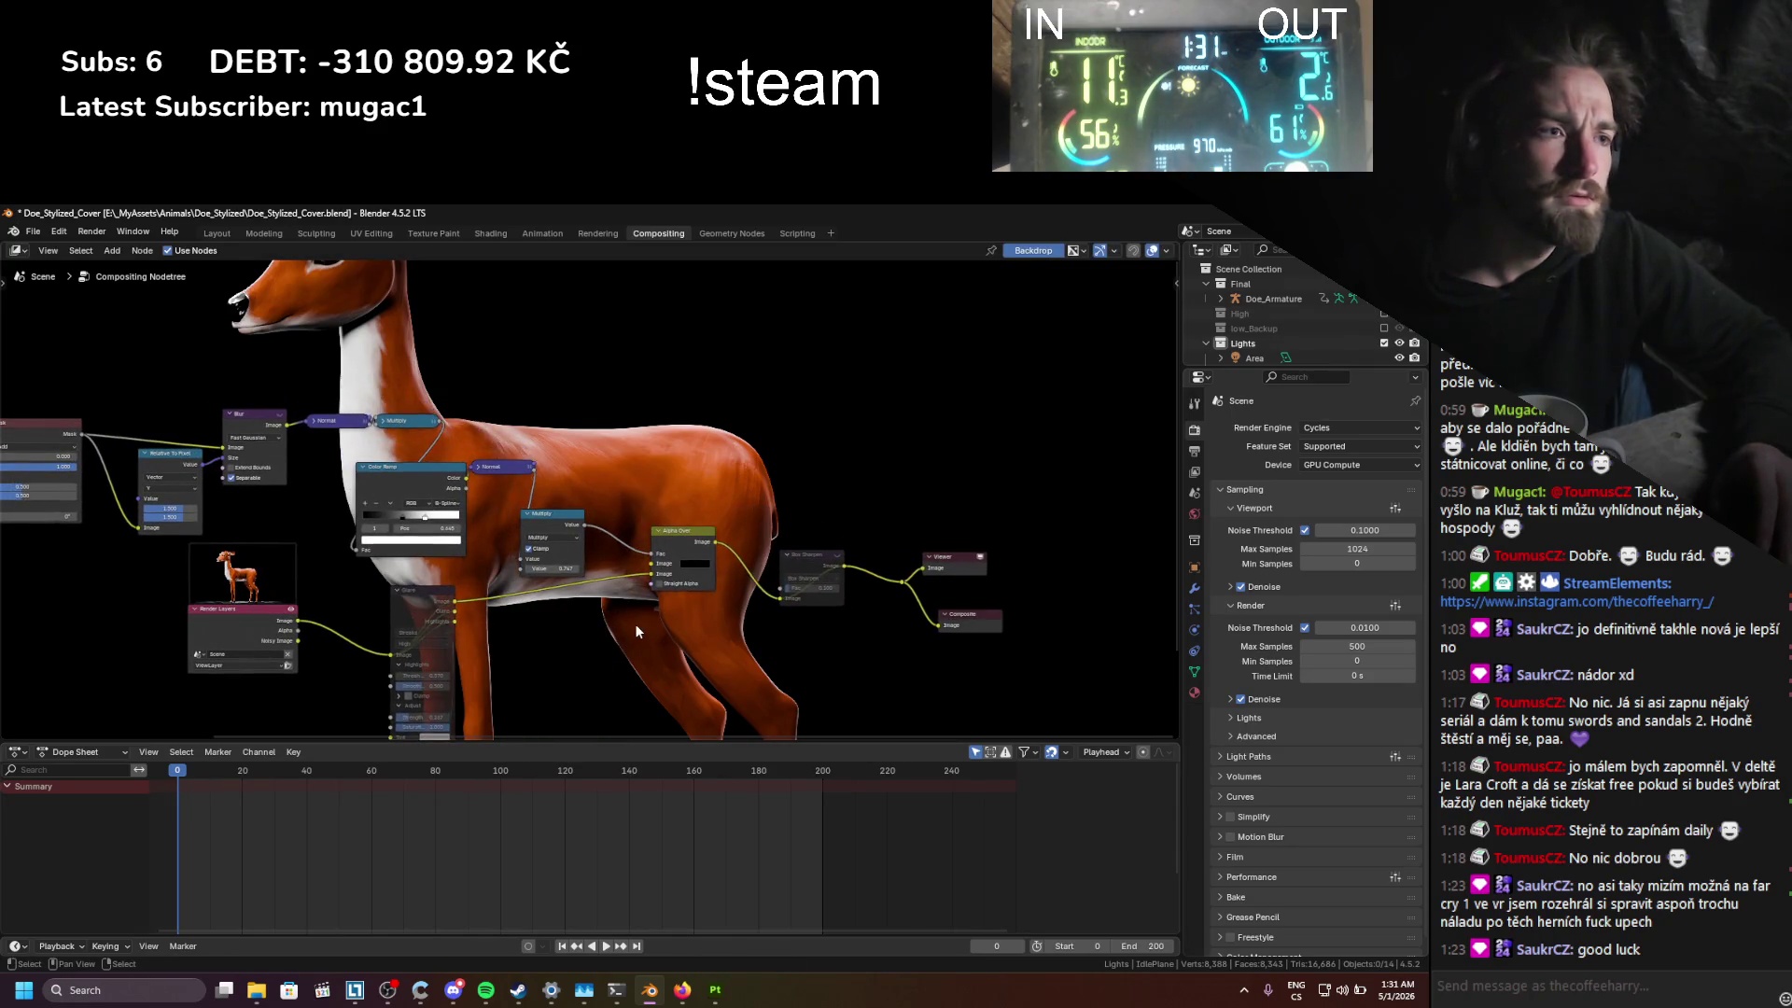
{"action": "left_click", "coordinate": [806, 568]}
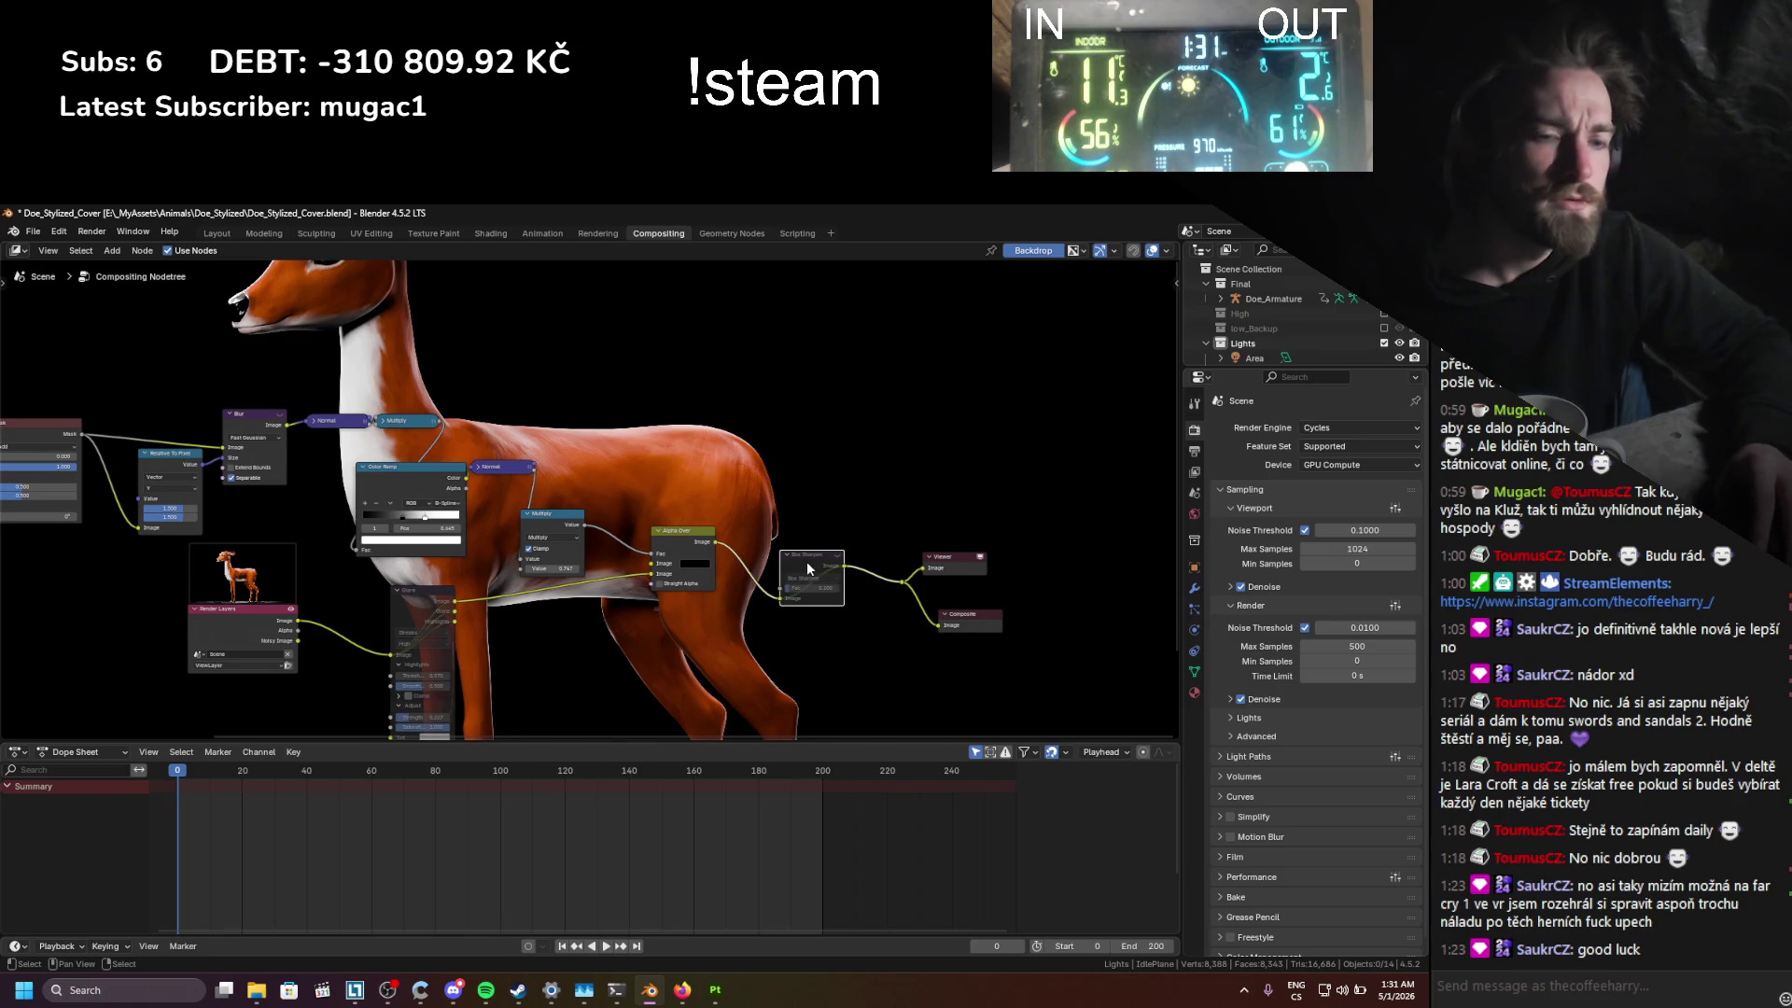
{"action": "key", "text": "m"}
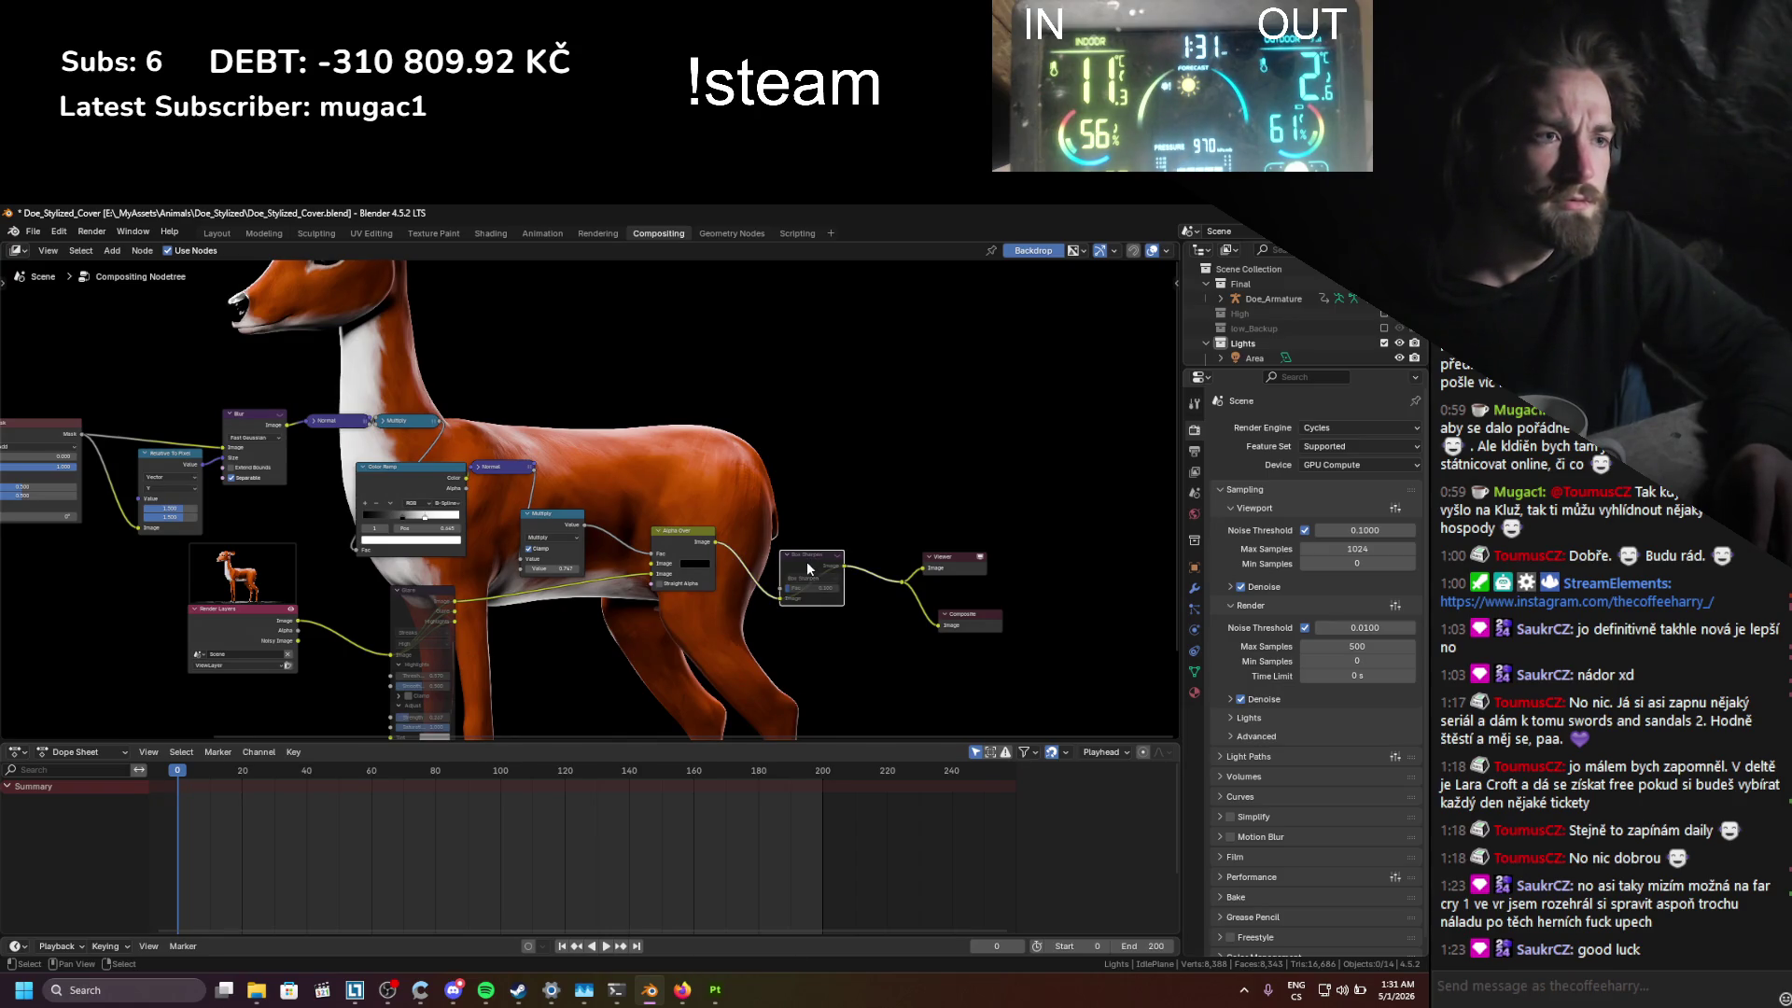
Step: Link Render Layers' Image to the Viewer, save, and fit the backdrop render to the editor
{"action": "mouse_move", "coordinate": [295, 624]}
{"action": "left_mouse_down"}
{"action": "mouse_move", "coordinate": [299, 679]}
{"action": "mouse_move", "coordinate": [883, 585]}
{"action": "mouse_move", "coordinate": [785, 599]}
{"action": "left_mouse_up"}
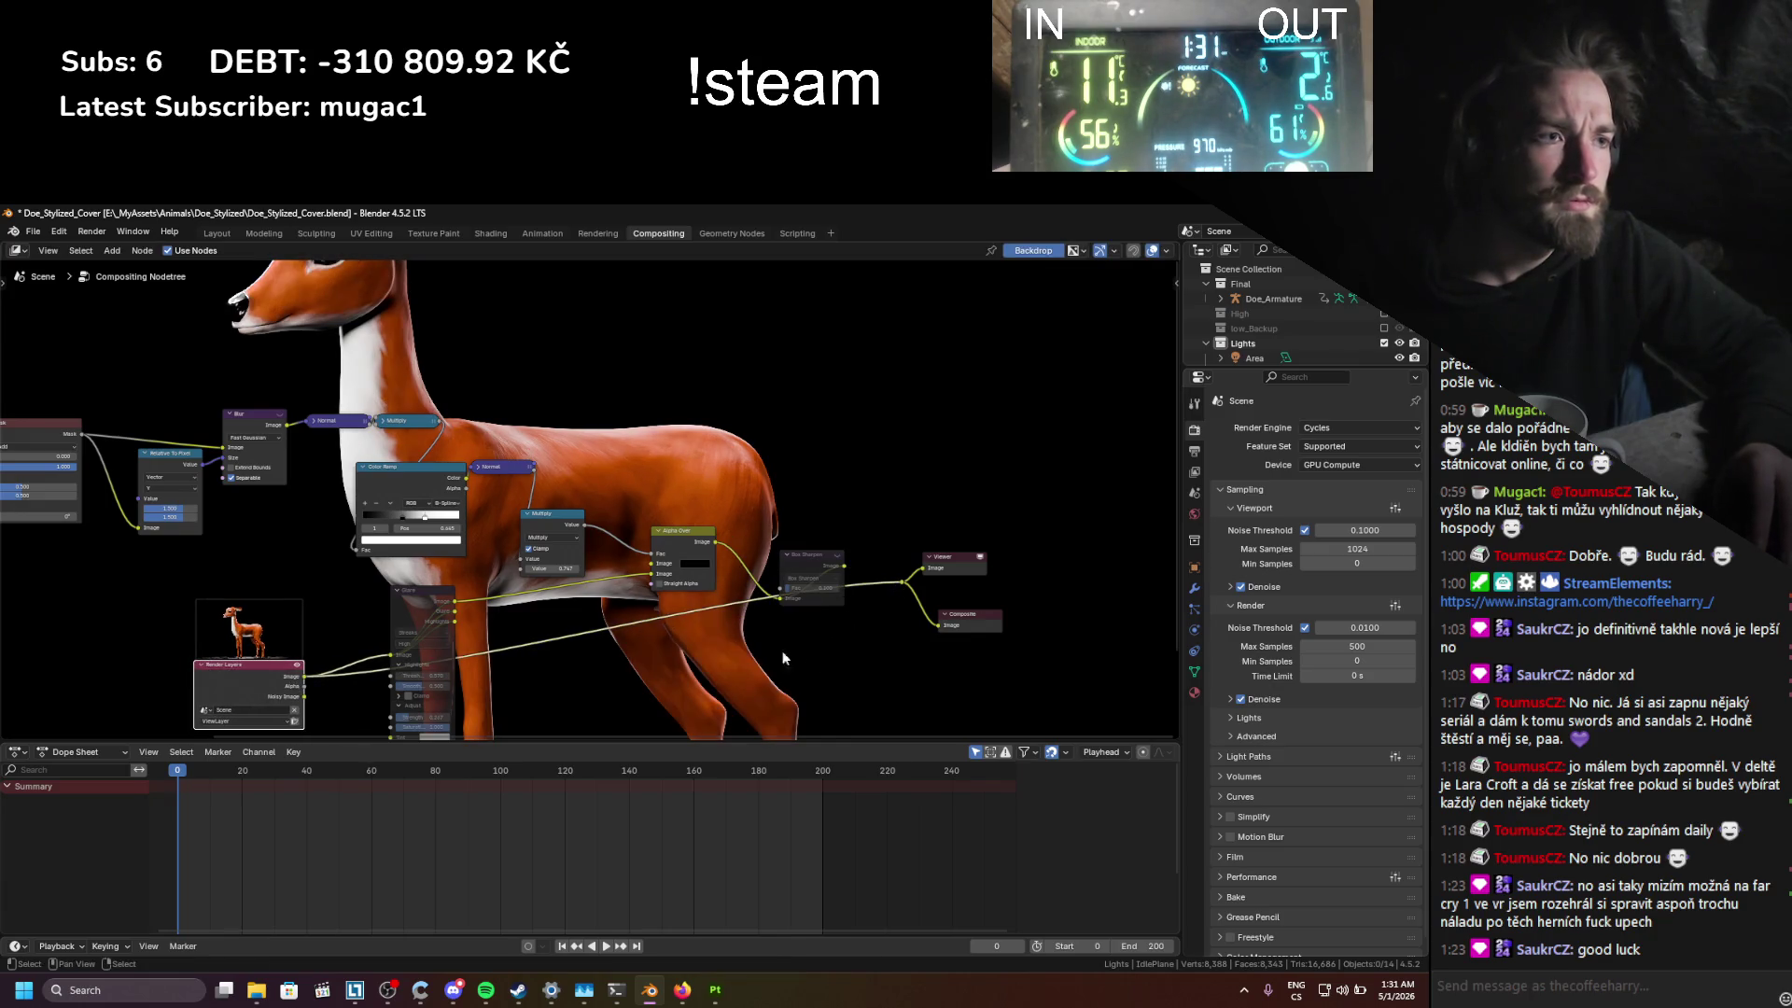
{"action": "key", "text": "ctrl+s"}
{"action": "scroll", "coordinate": [702, 617], "scroll_direction": "down", "scroll_amount": 2}
{"action": "middle_click_drag", "start_coordinate": [702, 617], "coordinate": [595, 422]}
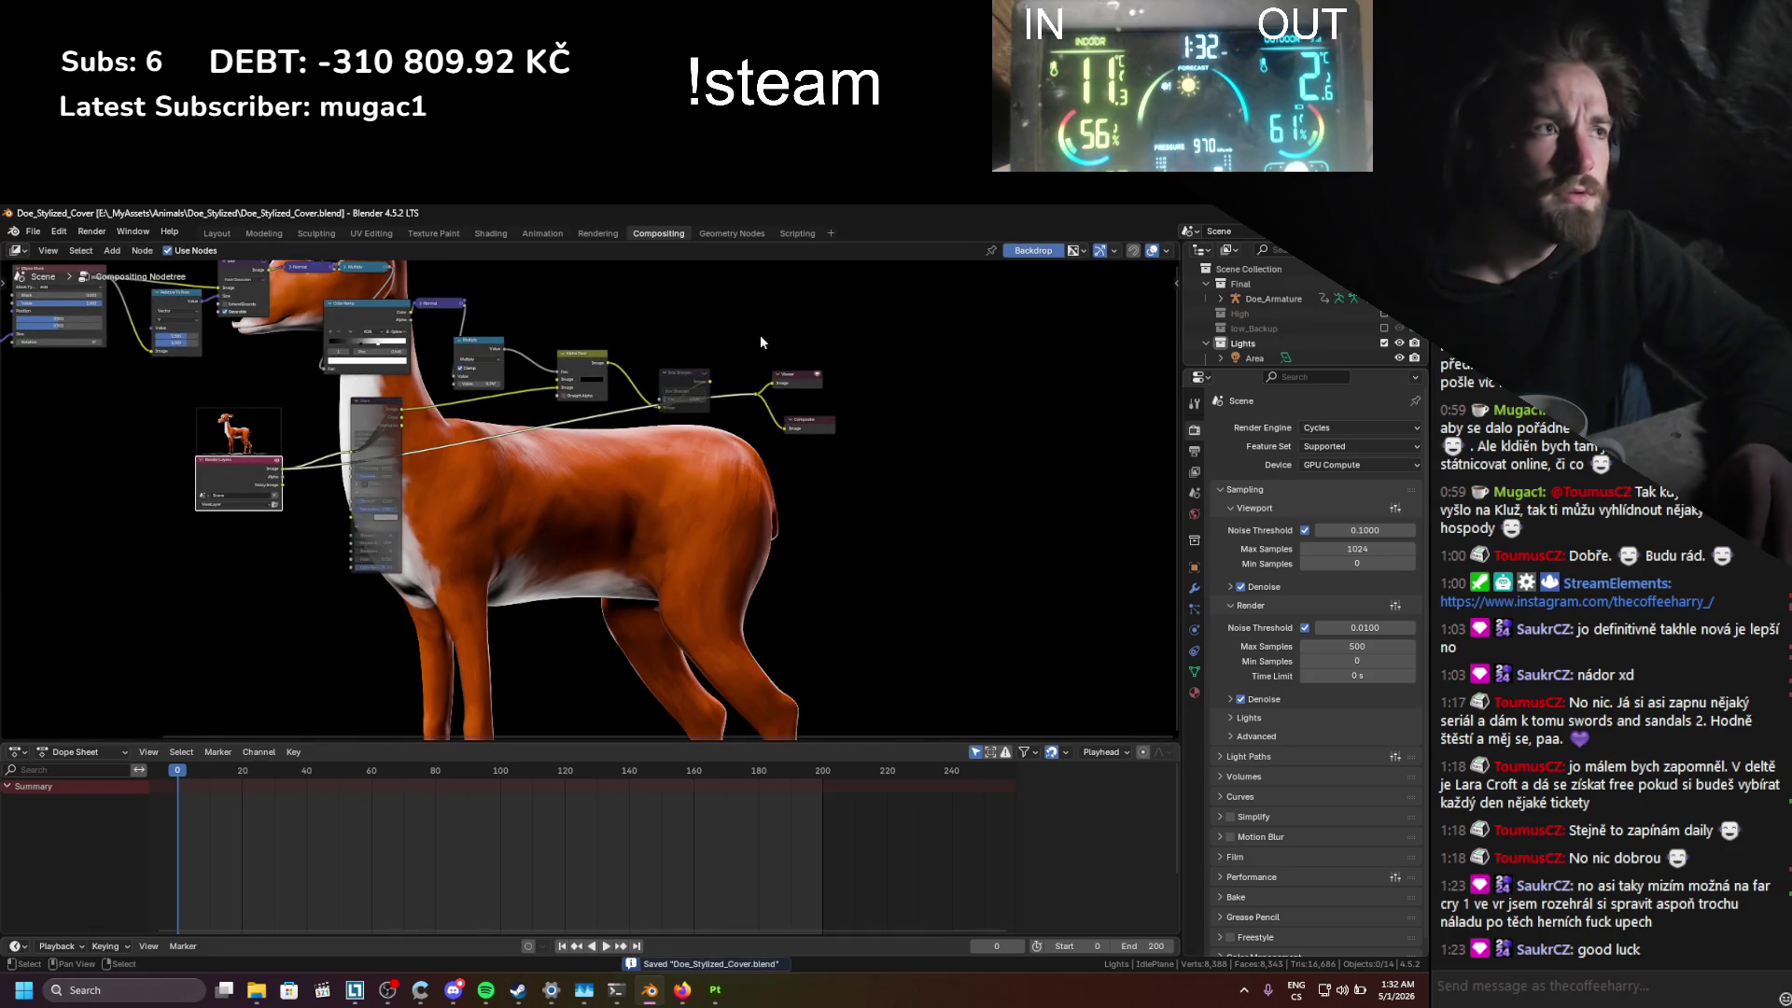
{"action": "left_click", "coordinate": [1171, 282]}
{"action": "left_click", "coordinate": [1100, 378]}
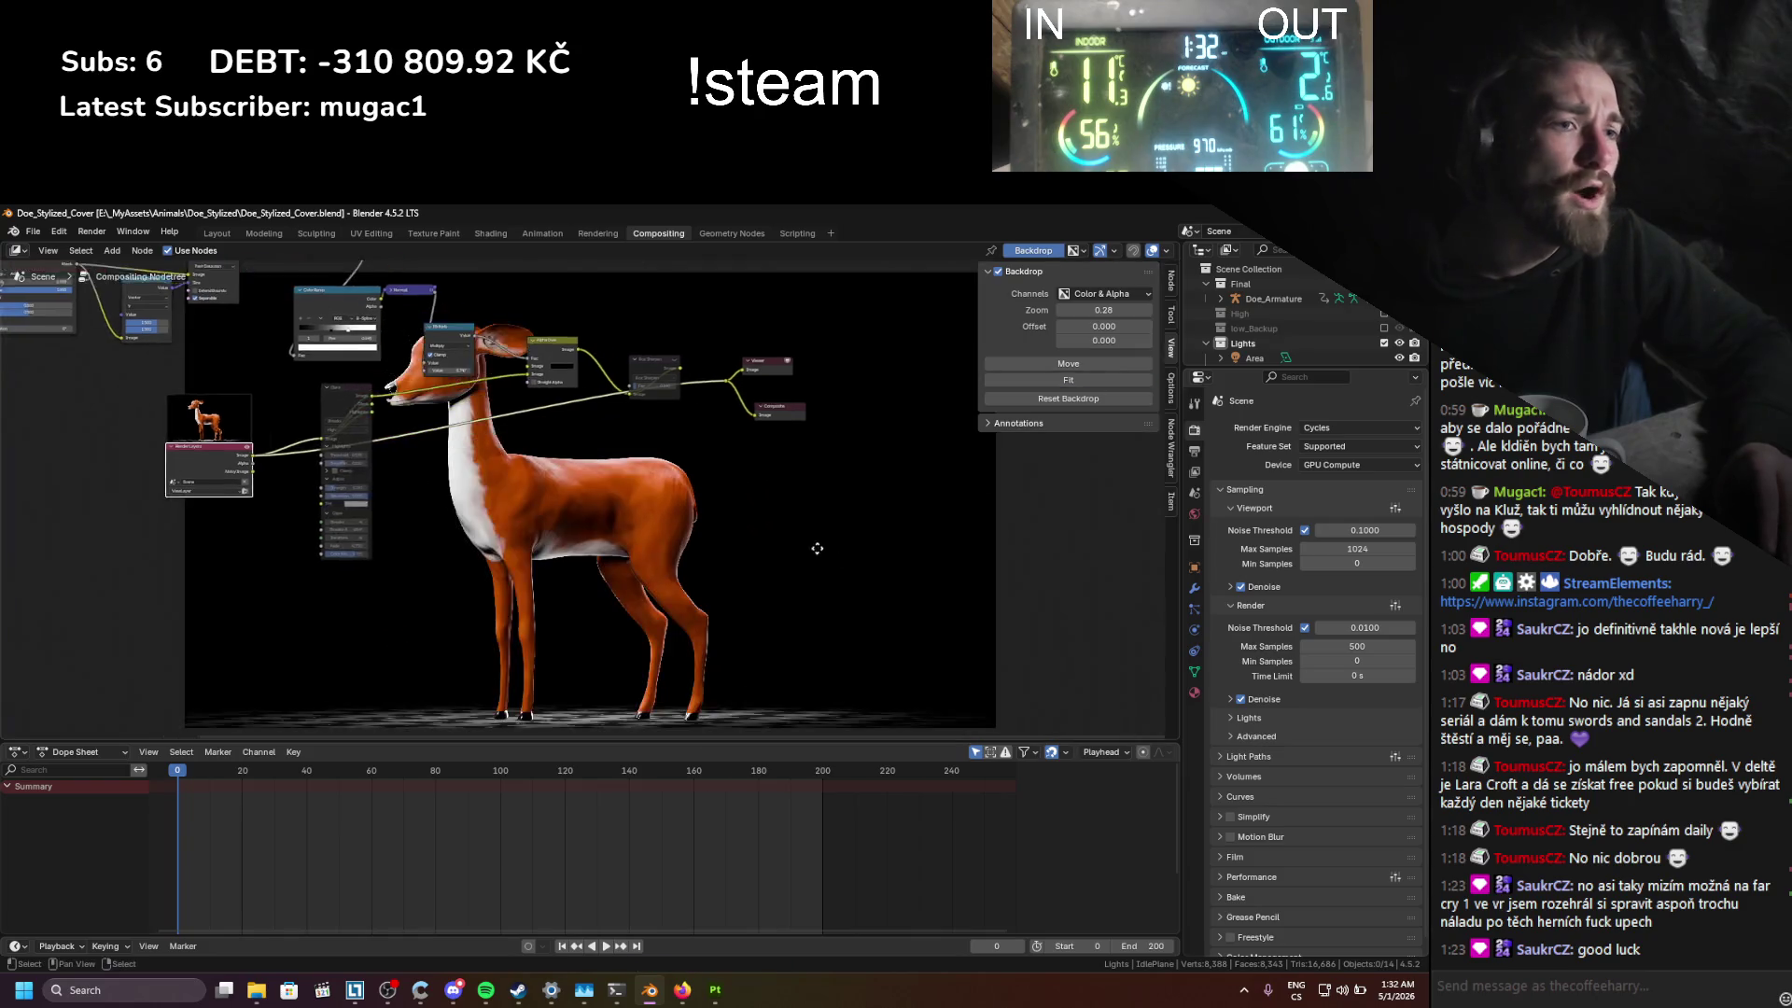
{"action": "mouse_move", "coordinate": [245, 377]}
{"action": "middle_mouse_down"}
{"action": "mouse_move", "coordinate": [354, 290]}
{"action": "mouse_move", "coordinate": [393, 336]}
{"action": "middle_mouse_up"}
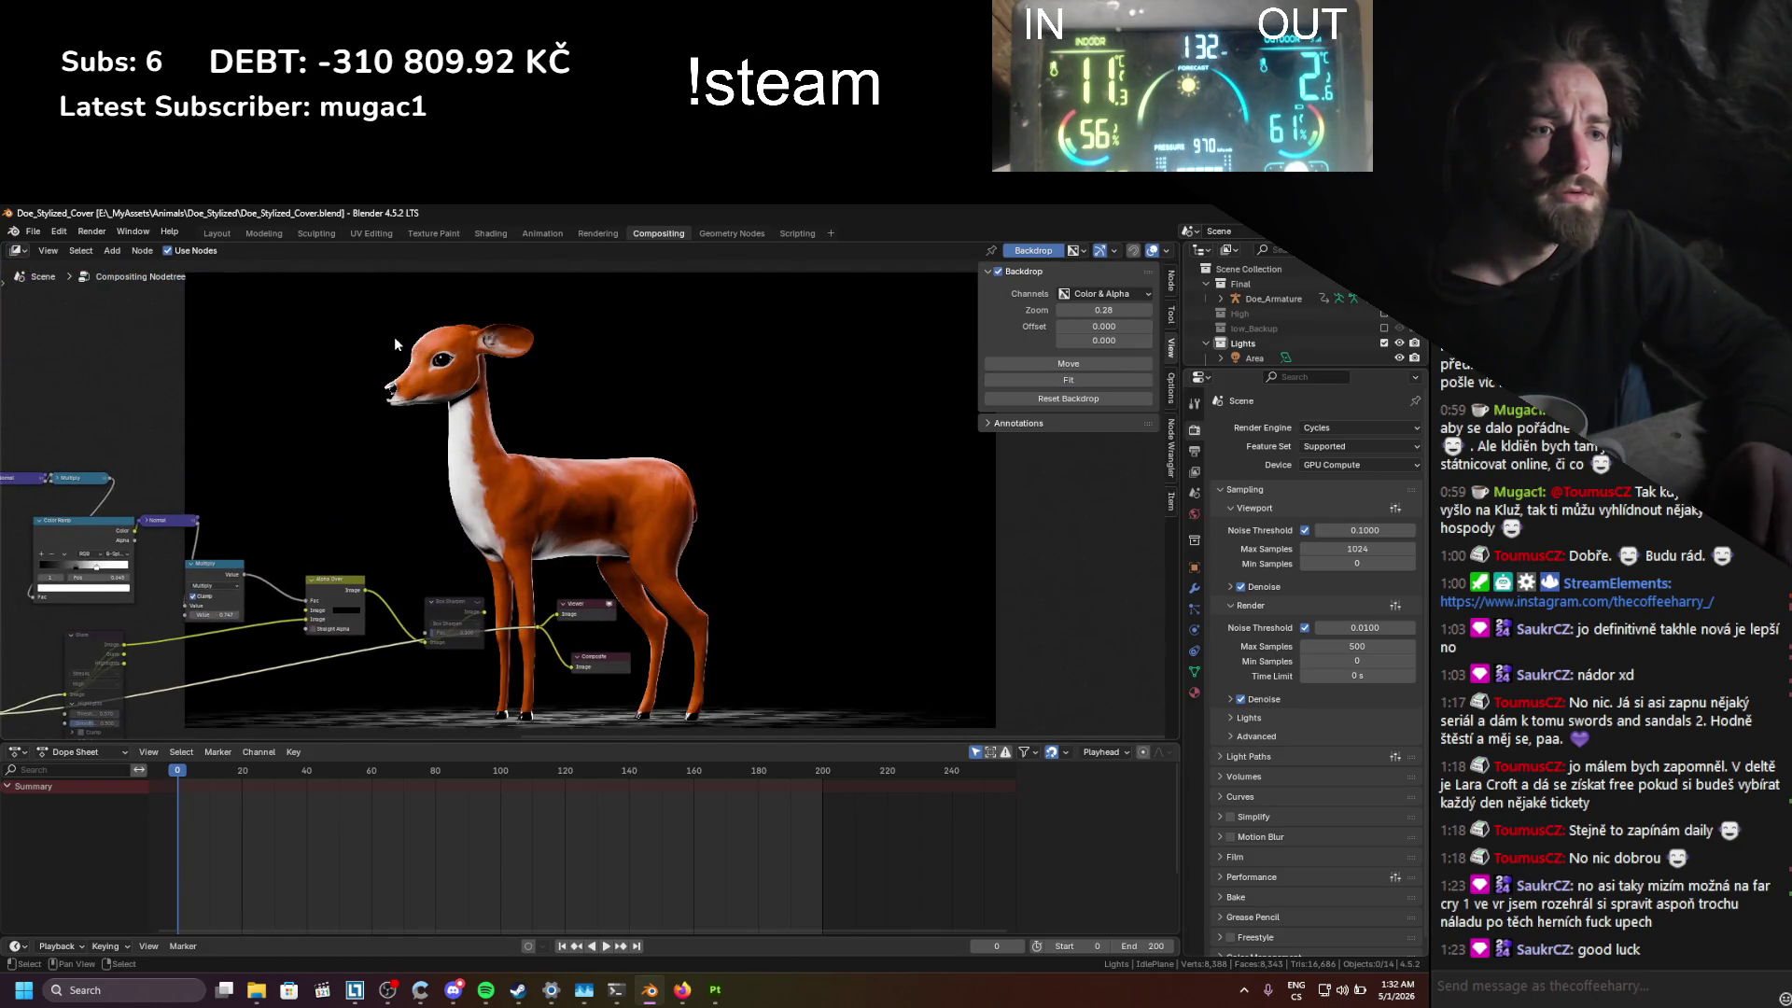
{"action": "left_click", "coordinate": [87, 233]}
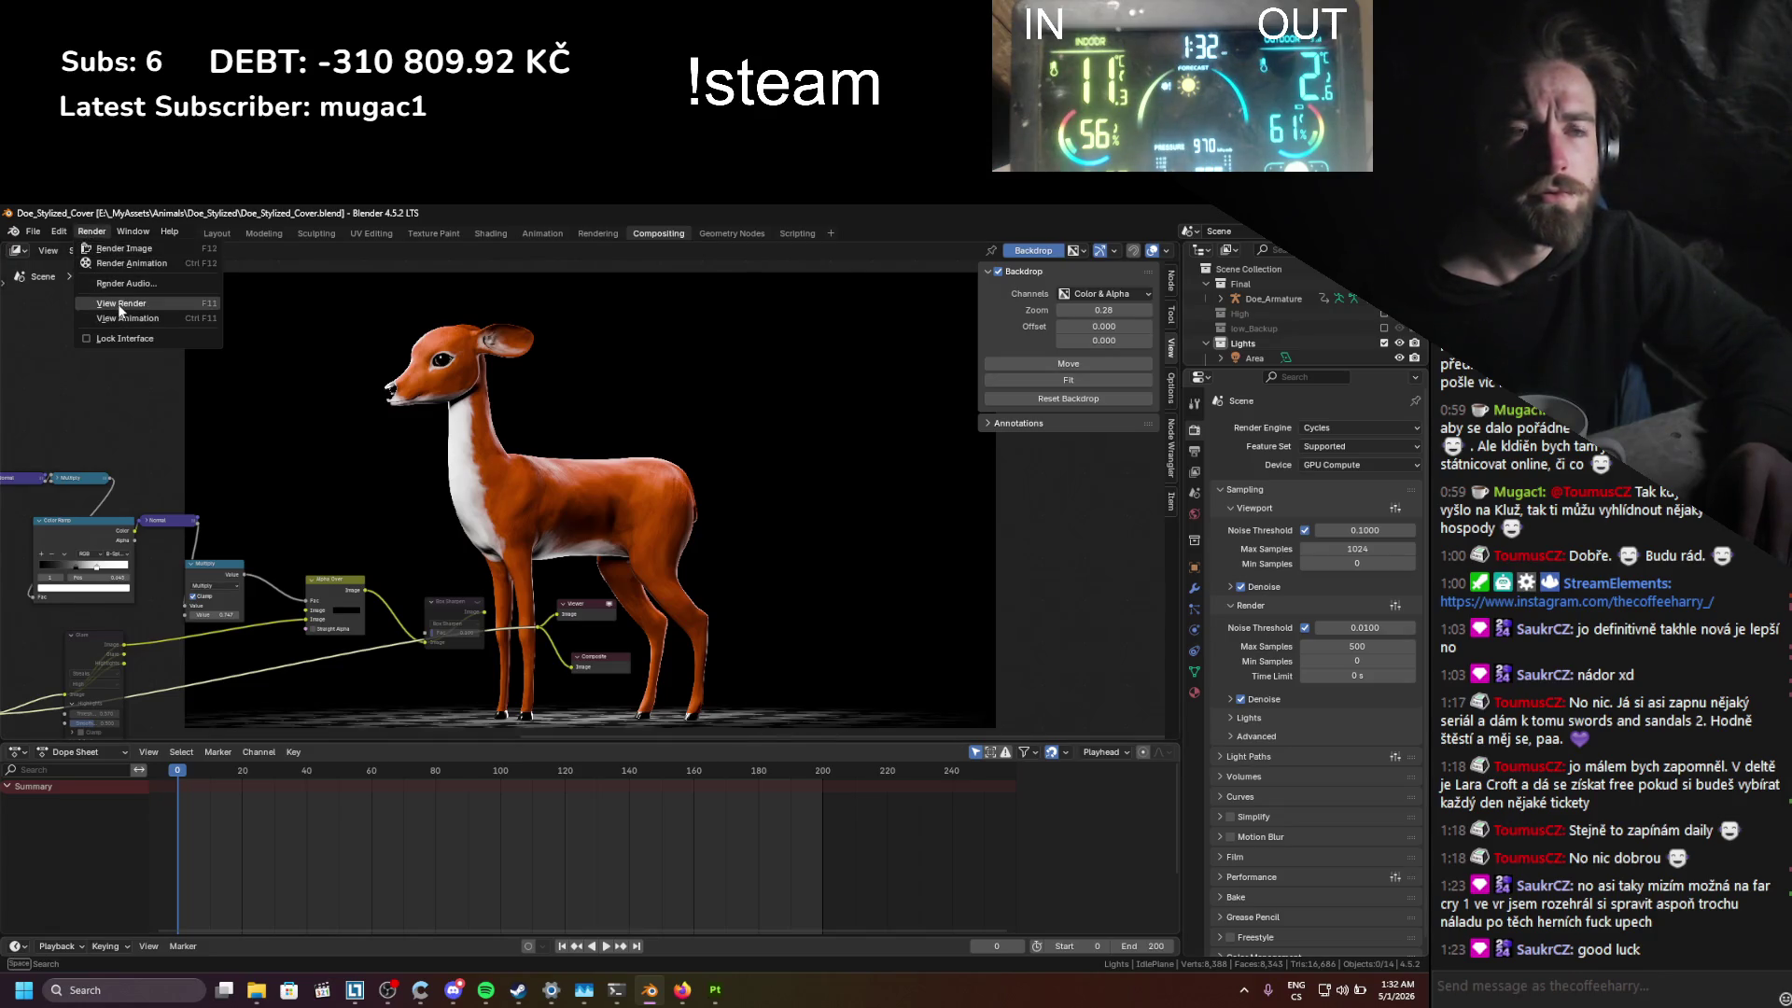
Step: Display the compositor's Viewer Node result and frame the whole doe in the Image Editor
{"action": "left_click", "coordinate": [118, 304]}
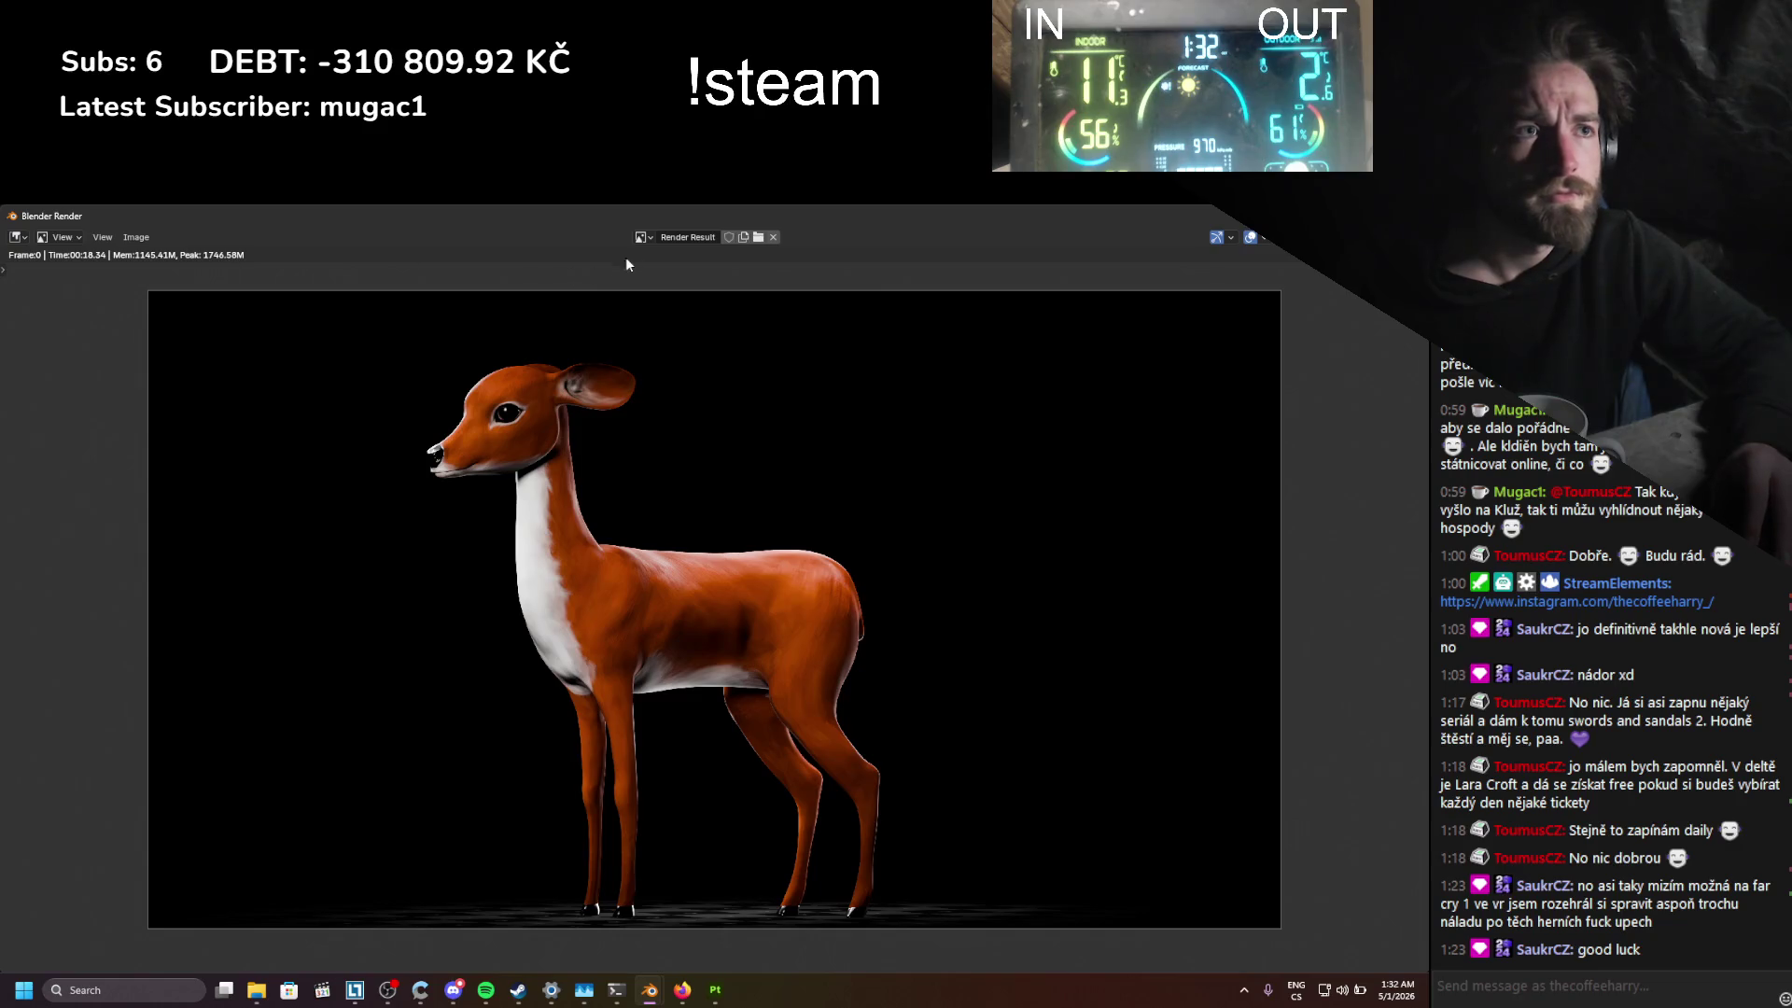
{"action": "left_click", "coordinate": [641, 237]}
{"action": "type", "text": "vi"}
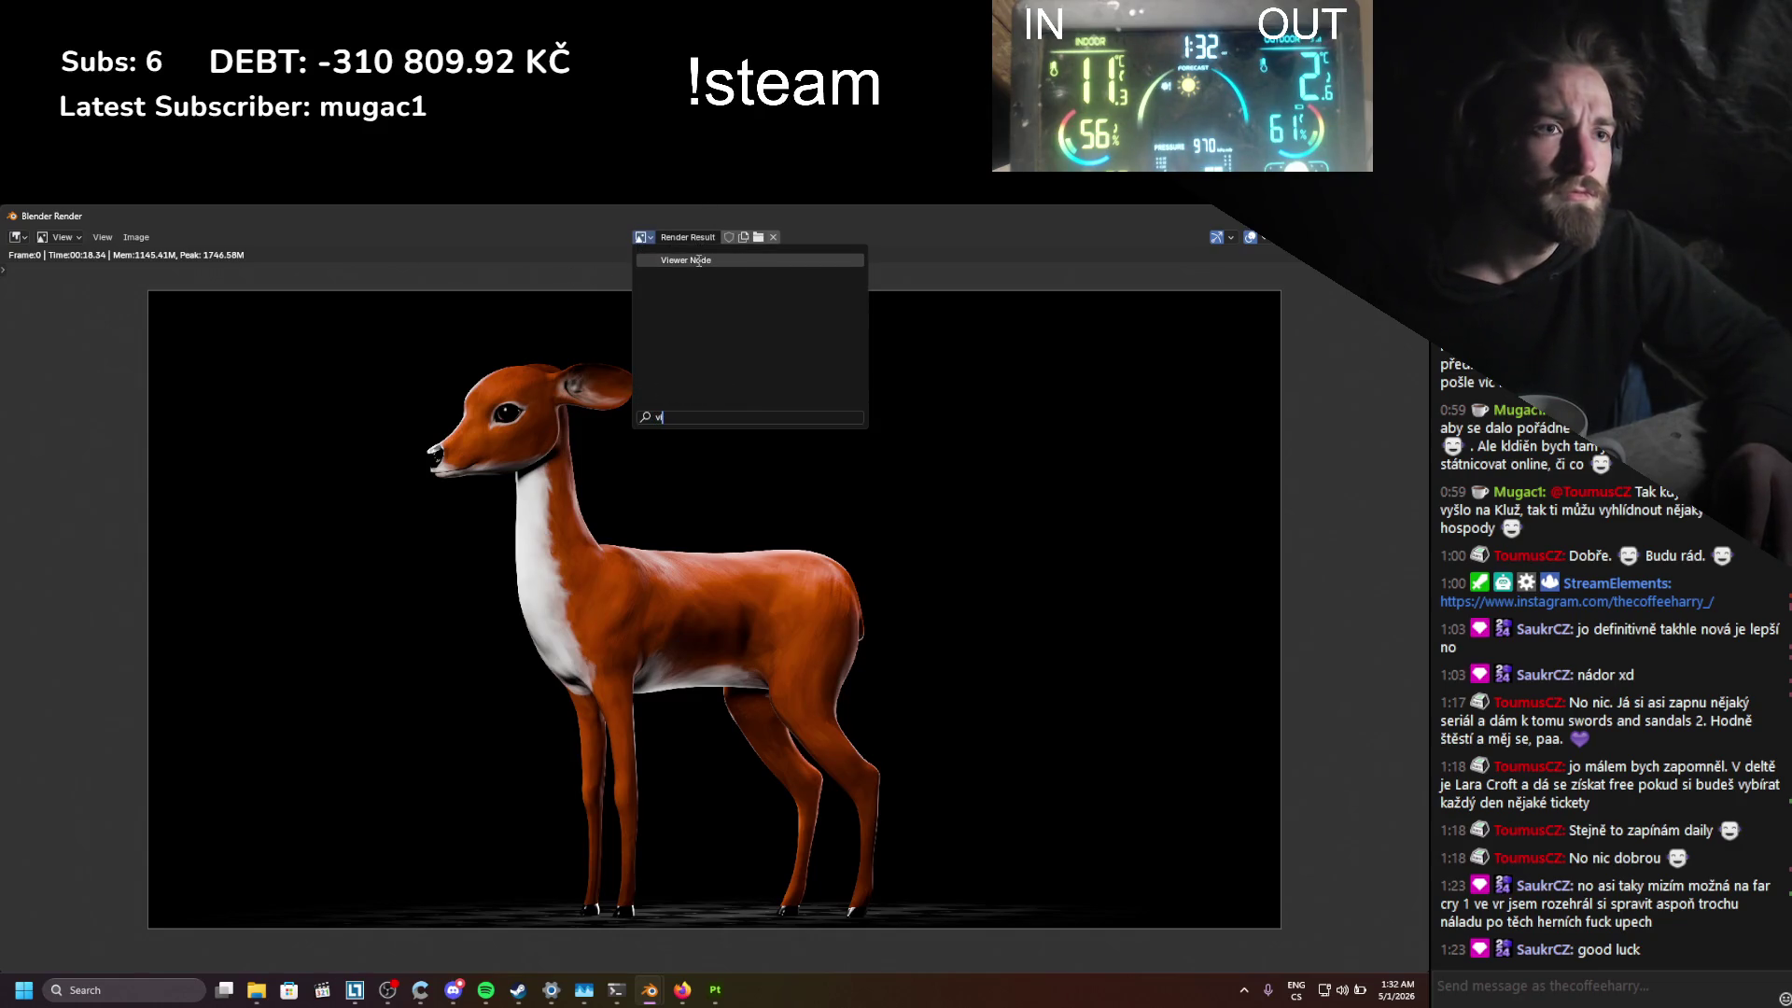
{"action": "left_click", "coordinate": [698, 260]}
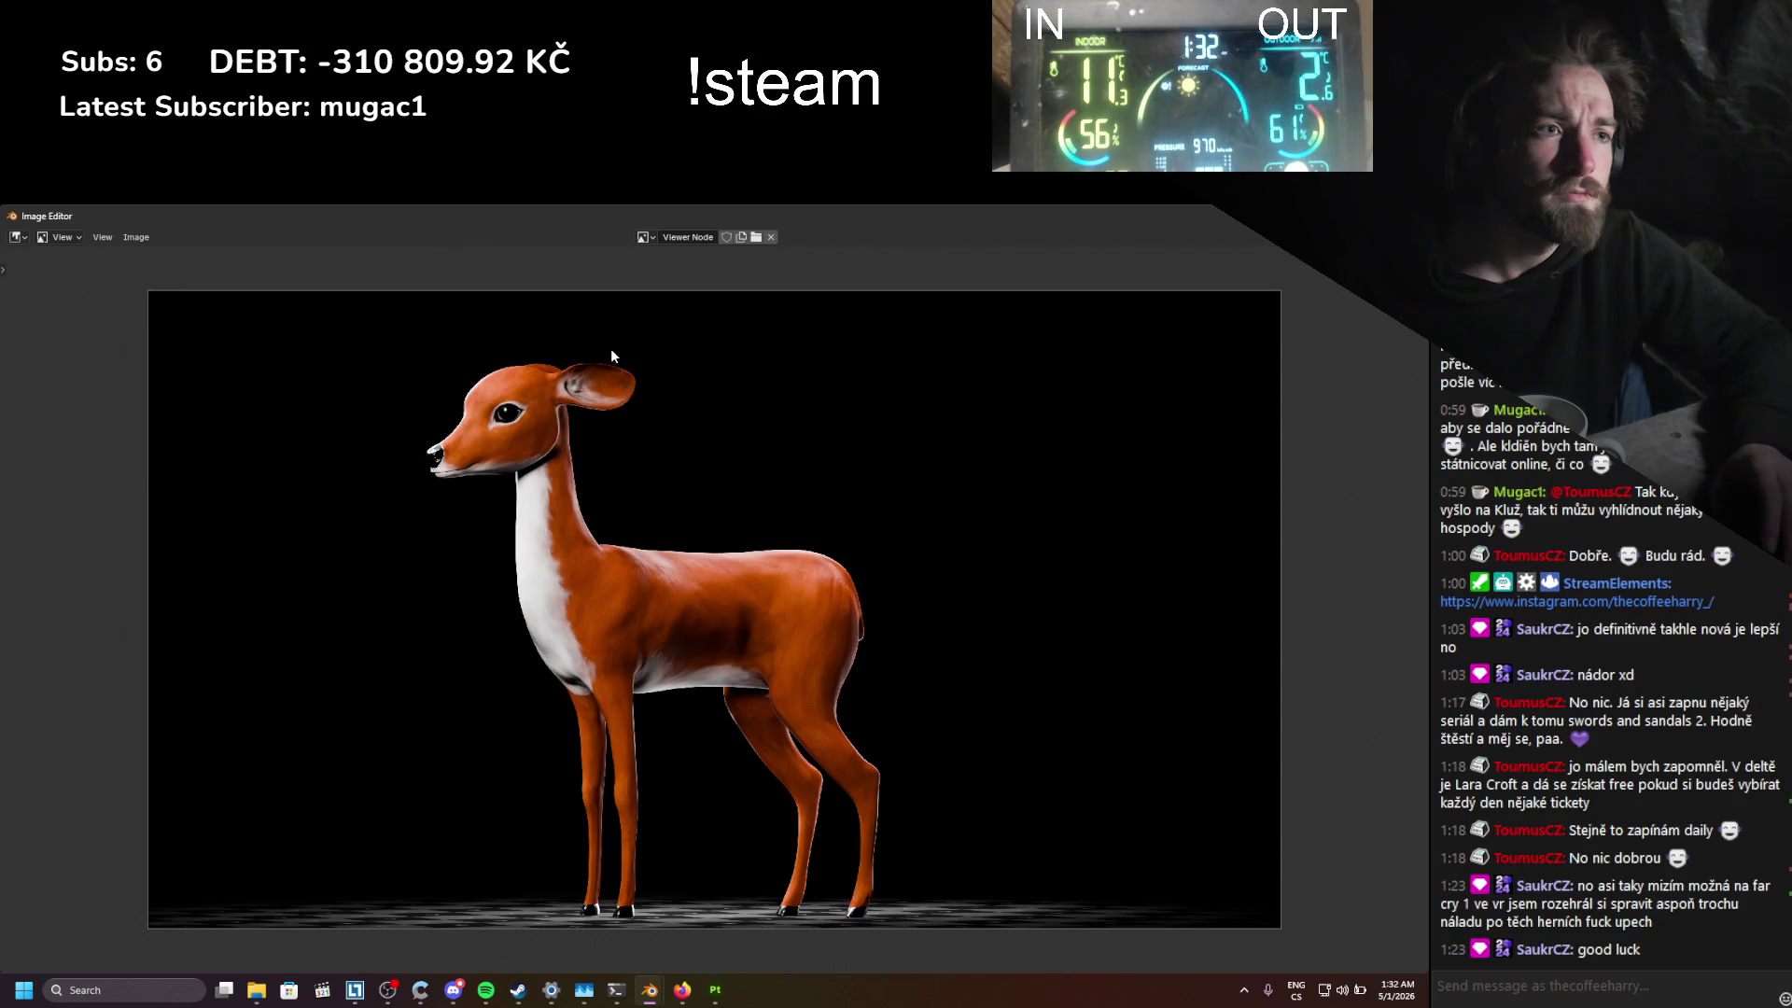
{"action": "scroll", "coordinate": [607, 485], "scroll_direction": "up", "scroll_amount": 2}
{"action": "scroll", "coordinate": [599, 492], "scroll_direction": "up", "scroll_amount": 2}
{"action": "scroll", "coordinate": [579, 541], "scroll_direction": "up", "scroll_amount": 3}
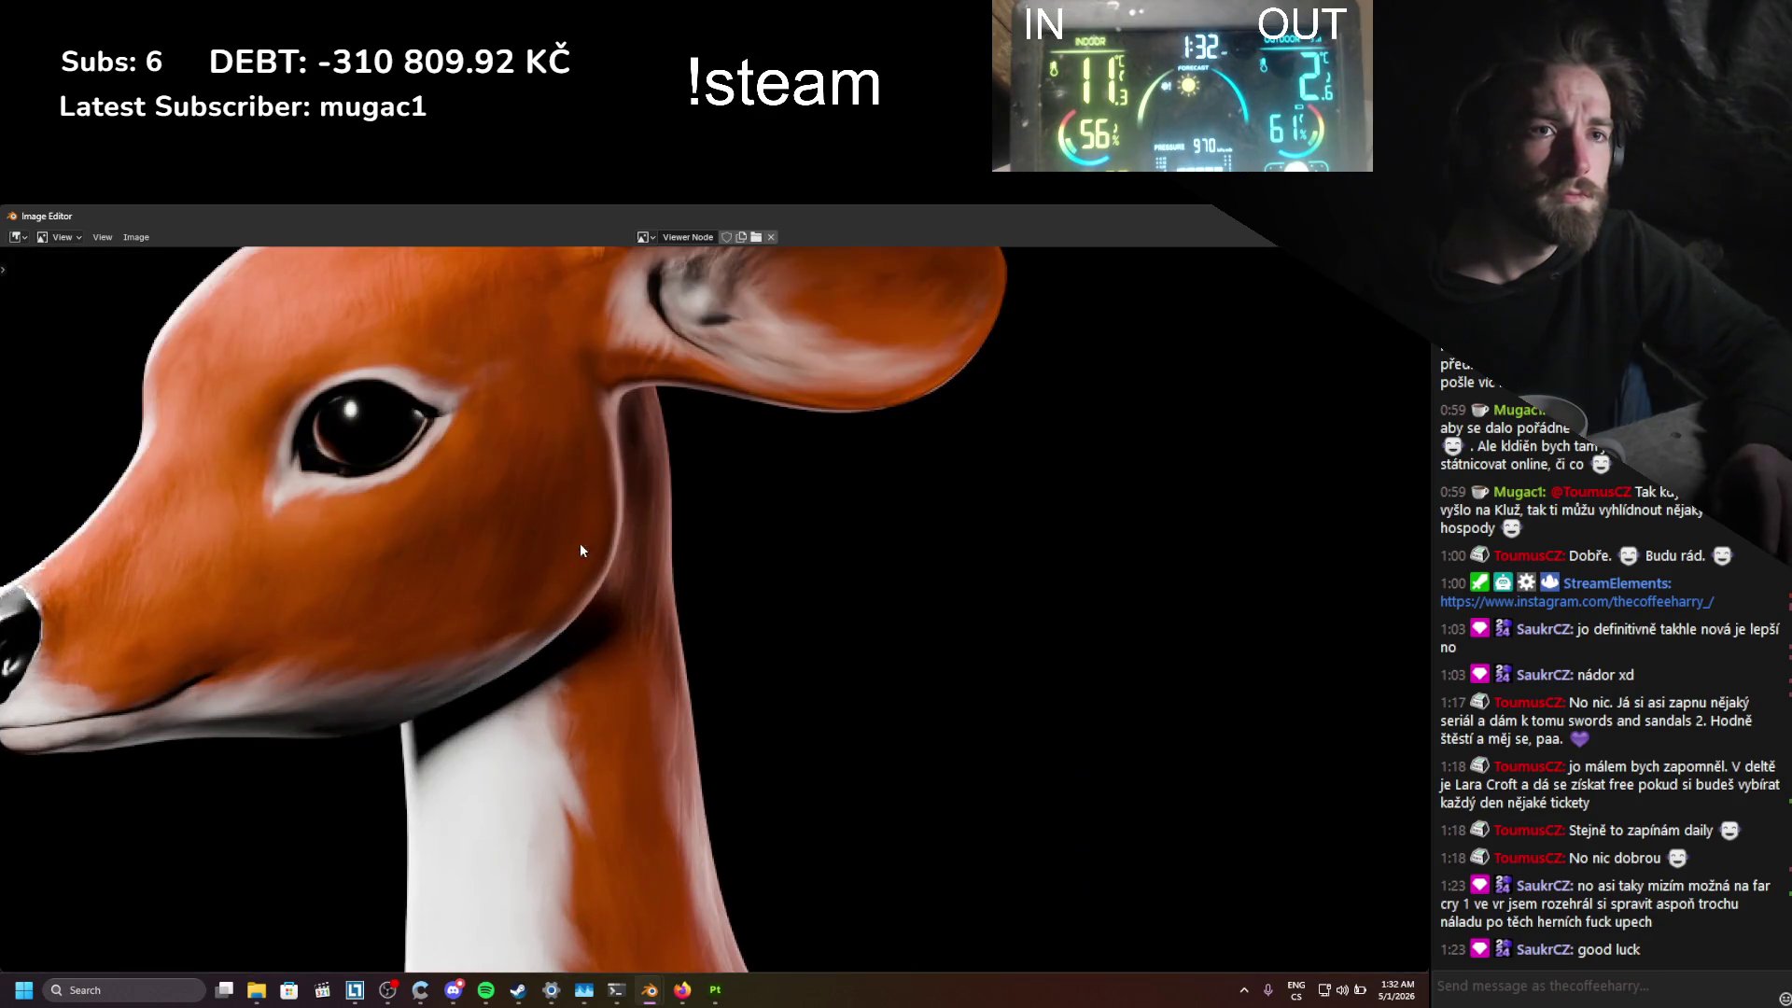
{"action": "scroll", "coordinate": [703, 637], "scroll_direction": "down", "scroll_amount": 4}
{"action": "middle_click_drag", "start_coordinate": [702, 636], "coordinate": [506, 424]}
{"action": "scroll", "coordinate": [506, 423], "scroll_direction": "down", "scroll_amount": 1}
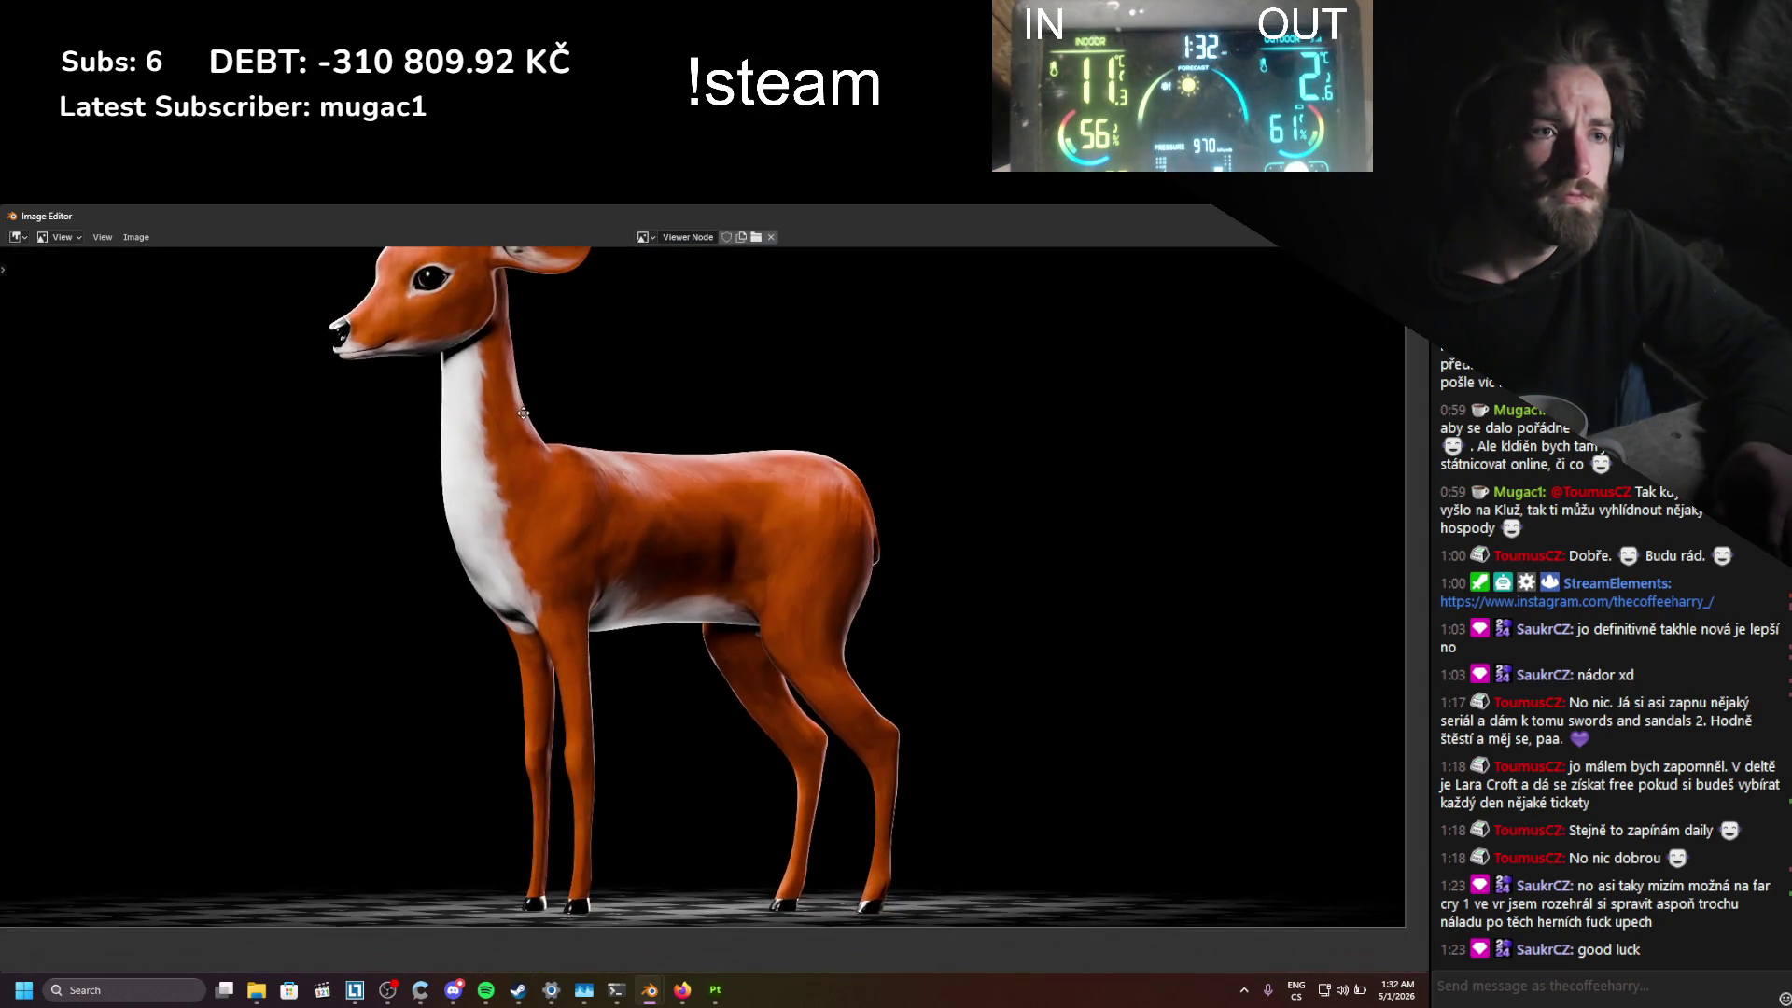
Step: Save the image as StylizedDoe_Cover_01.png in a new Cover folder inside Renders
{"action": "left_click", "coordinate": [133, 237]}
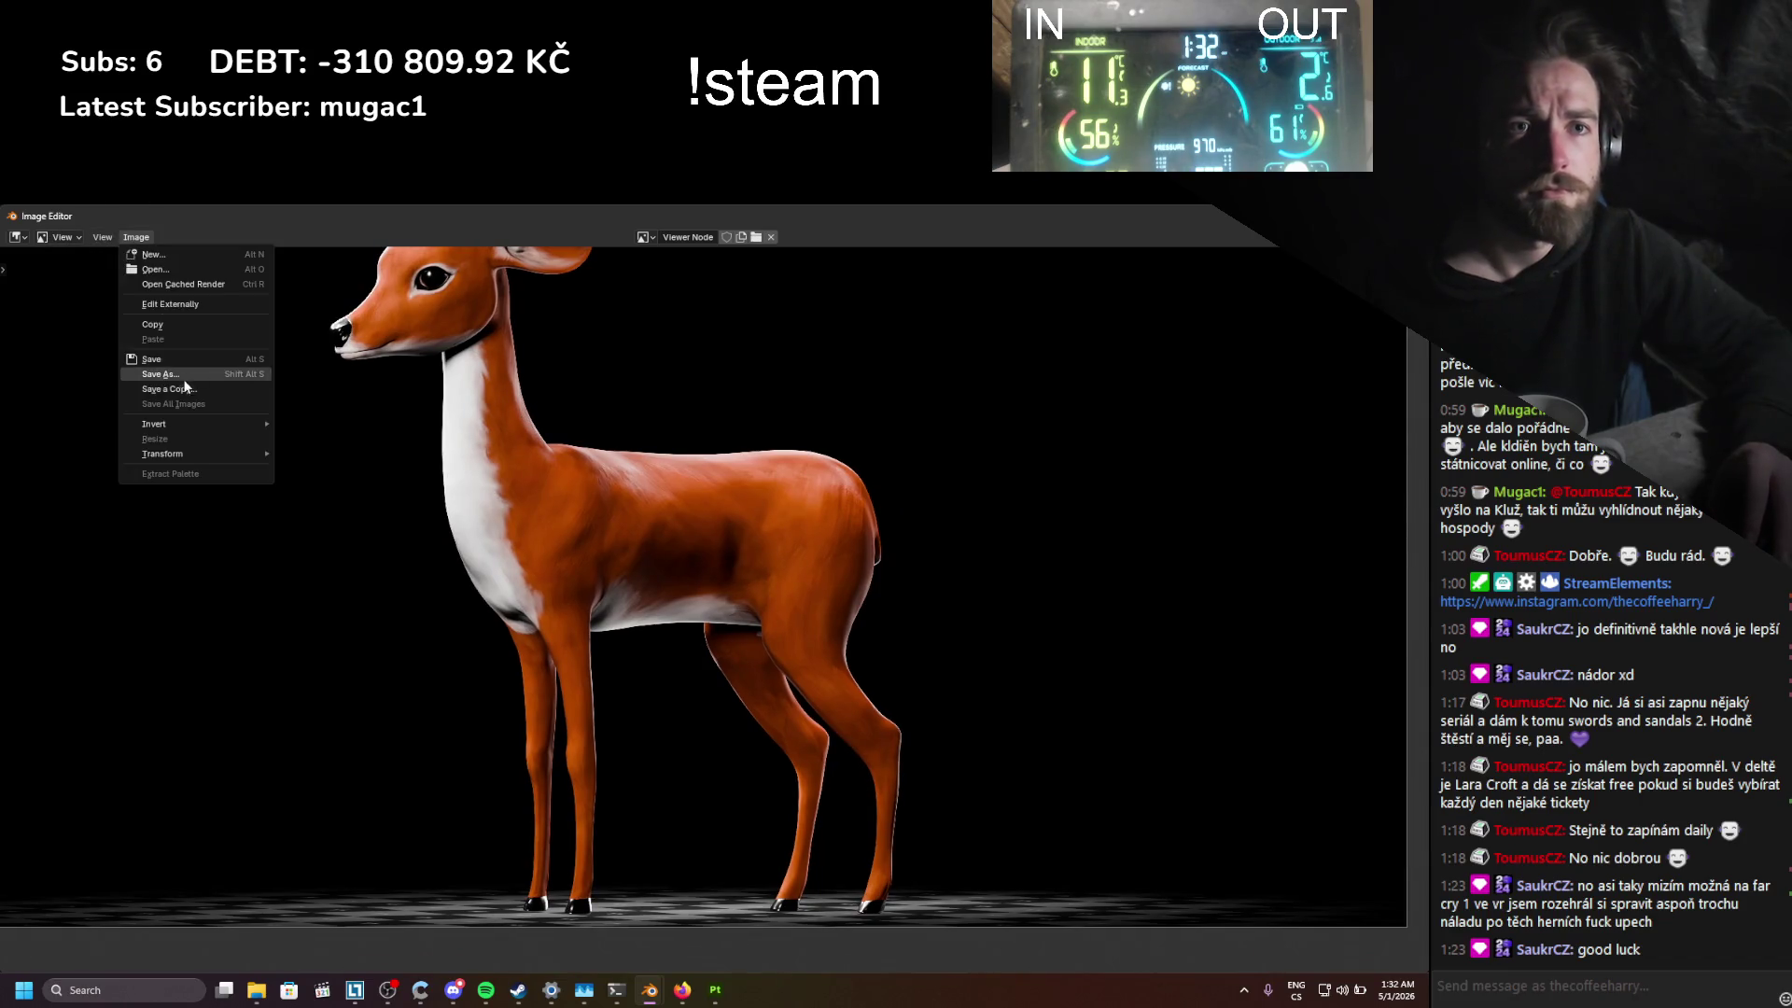
{"action": "left_click", "coordinate": [183, 384]}
{"action": "left_click", "coordinate": [540, 471]}
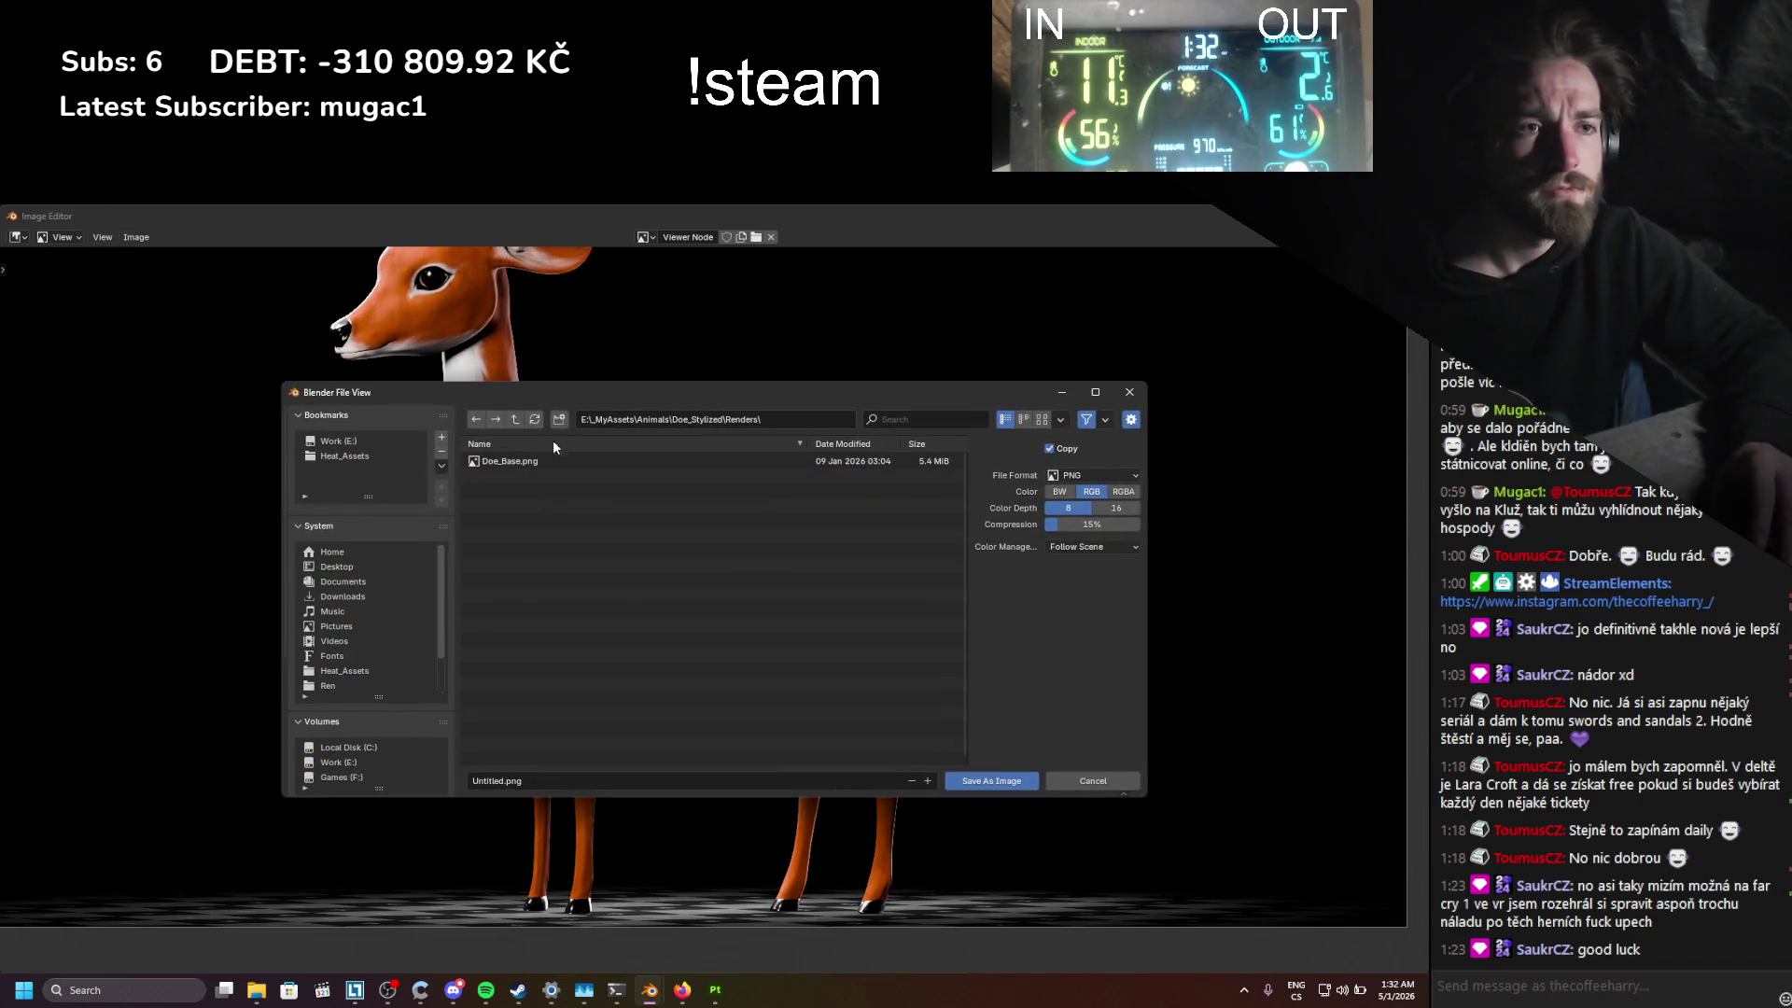
{"action": "left_click", "coordinate": [560, 421]}
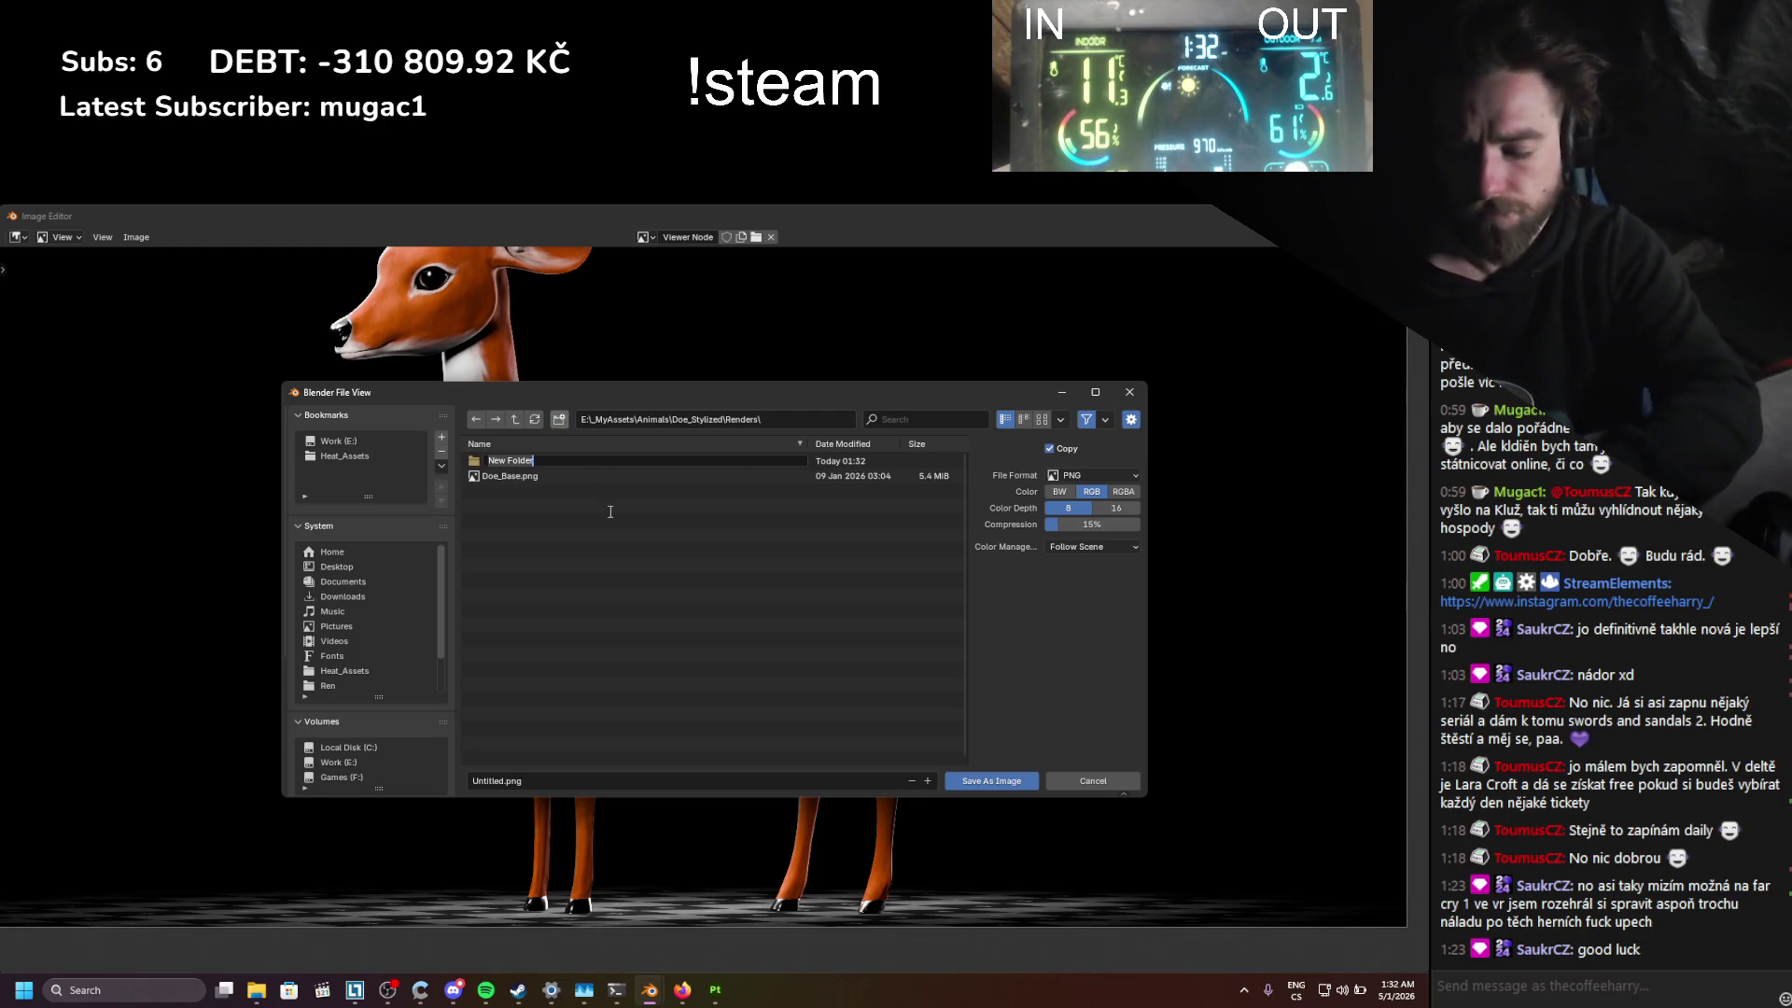
{"action": "type", "text": "Cover"}
{"action": "key", "text": "Return"}
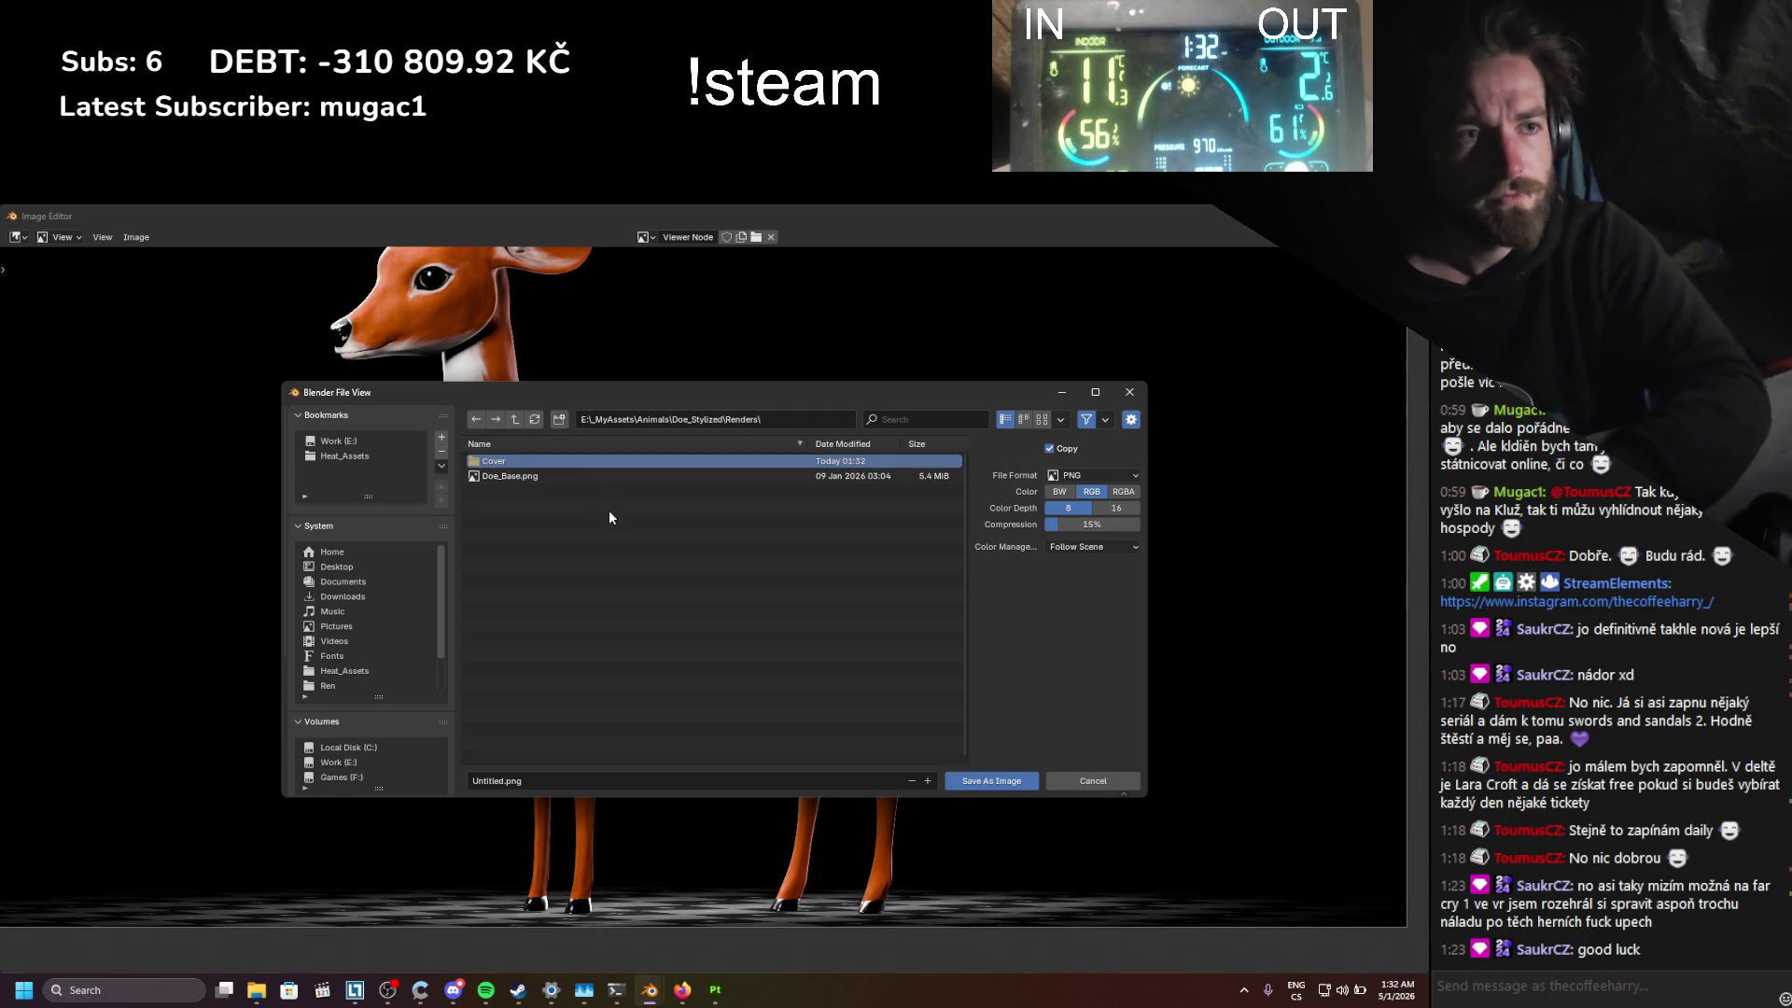
{"action": "left_click", "coordinate": [570, 464]}
{"action": "left_click", "coordinate": [540, 782]}
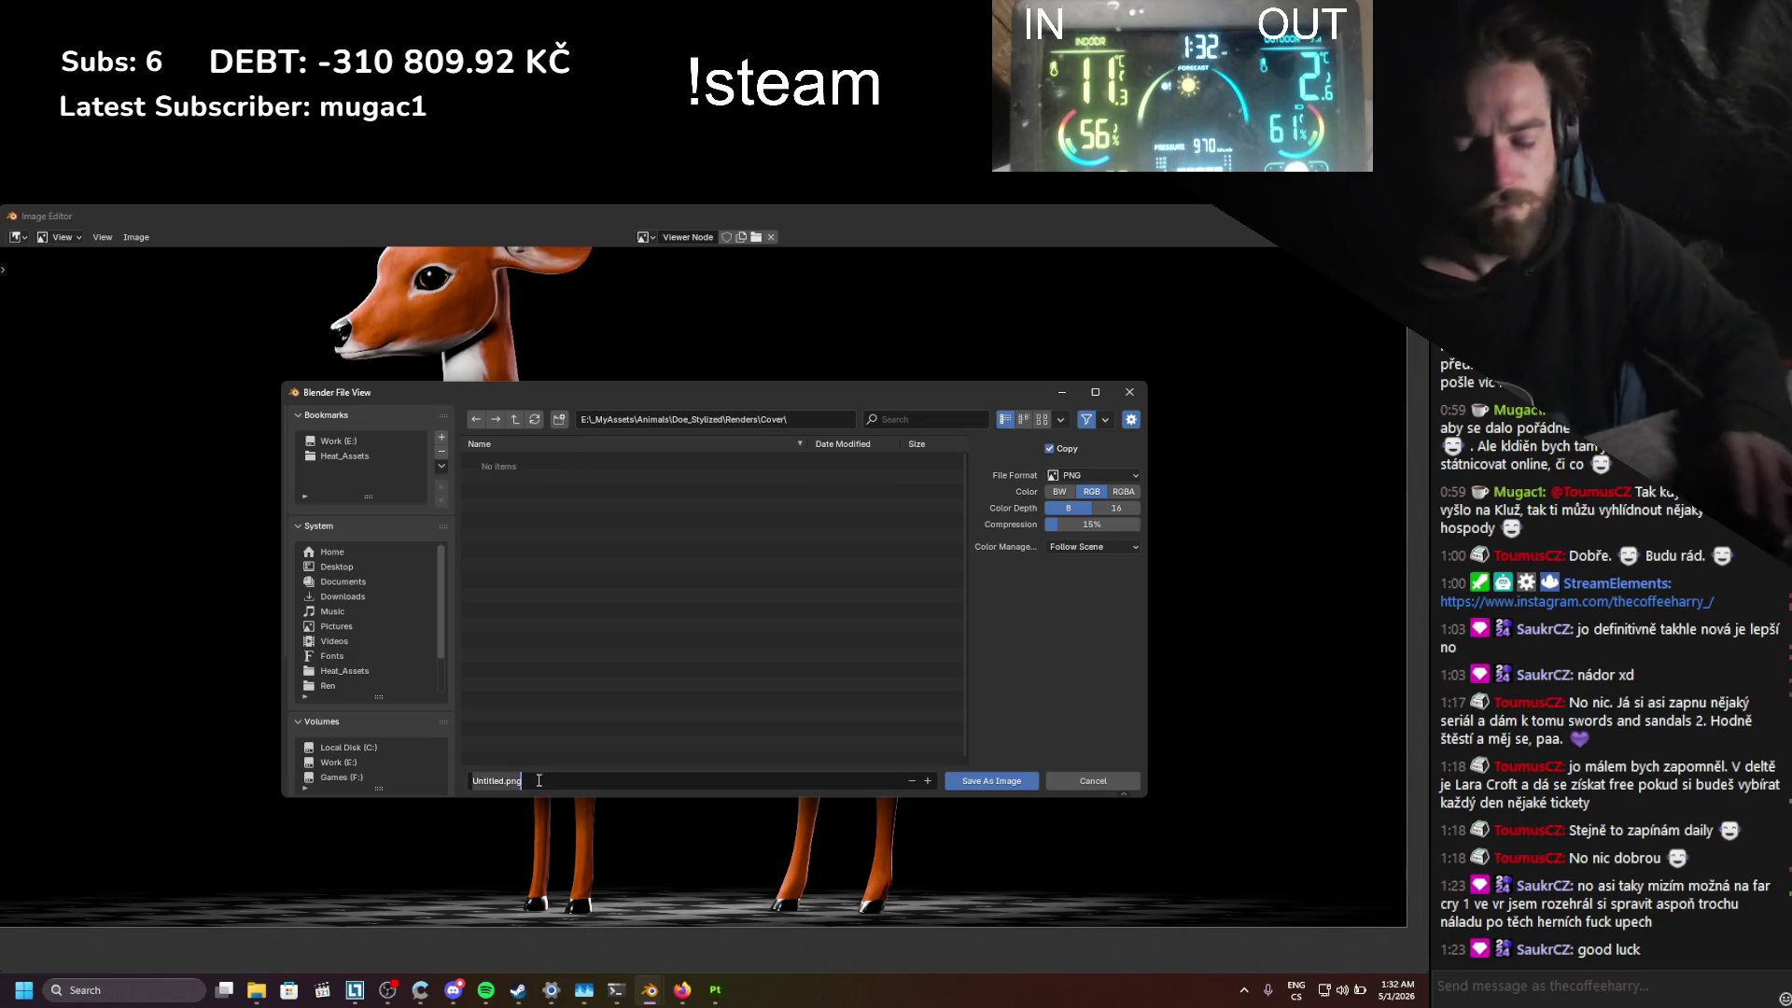
{"action": "type", "text": "SylizedDoe_Cov"}
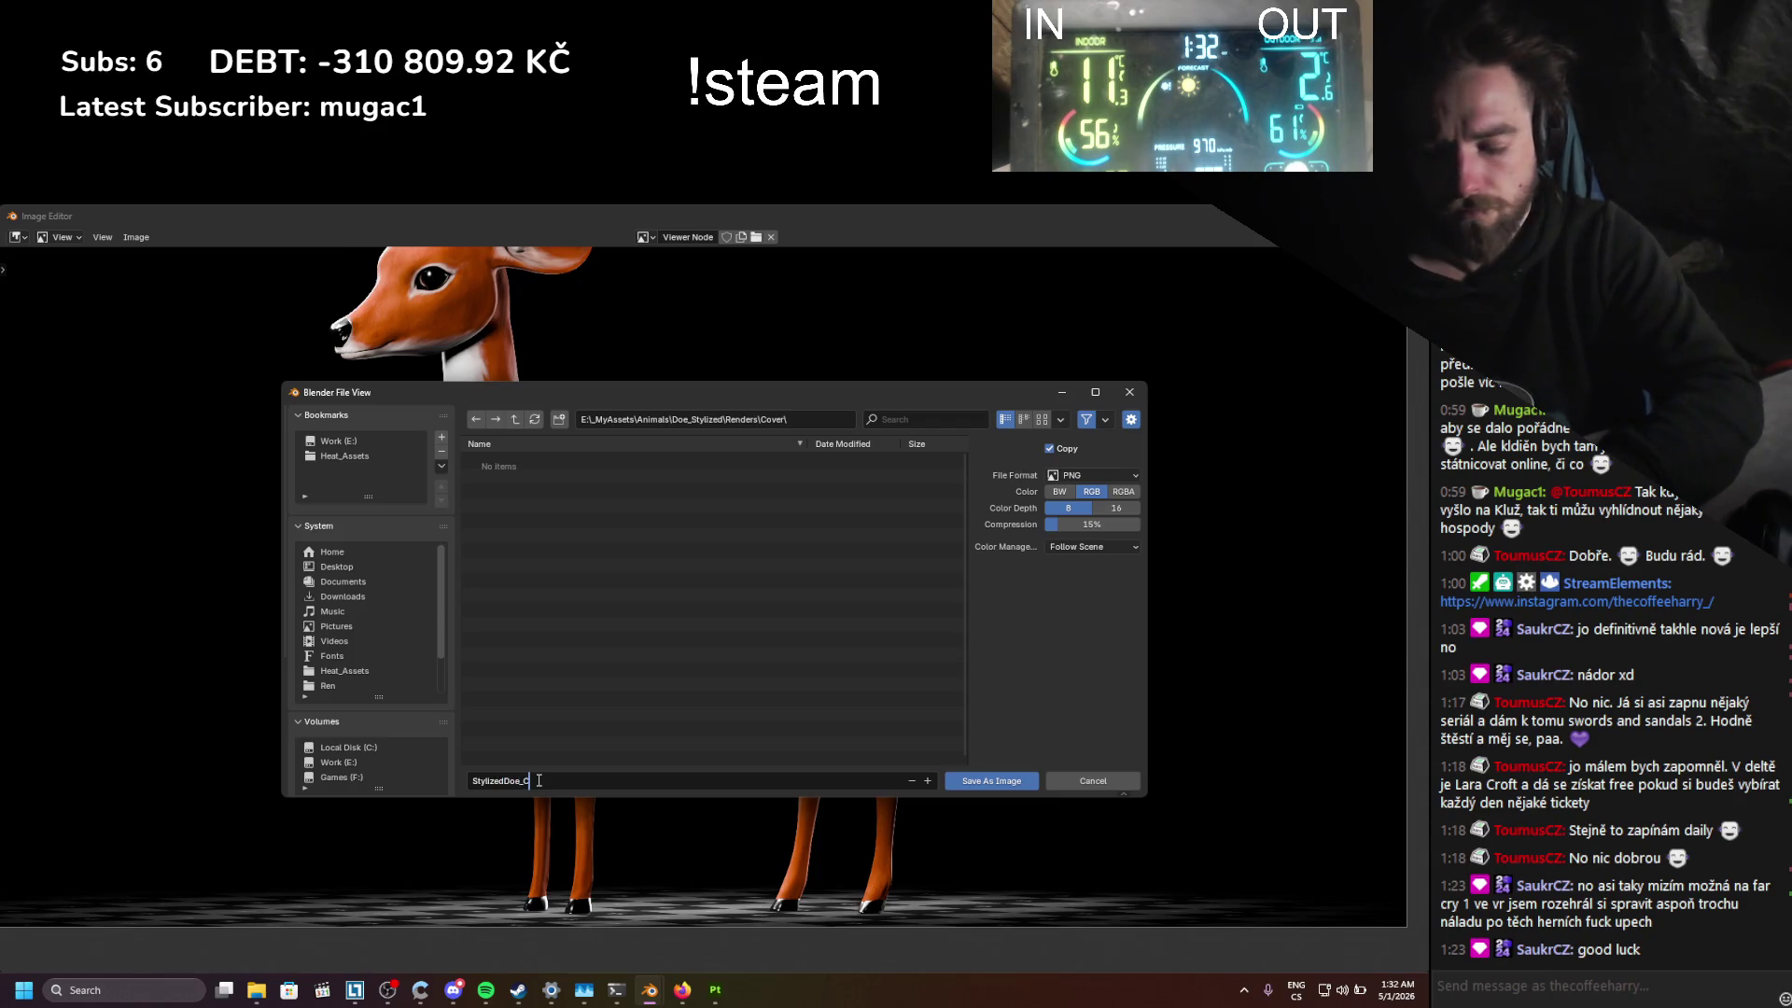
{"action": "type", "text": "er_"}
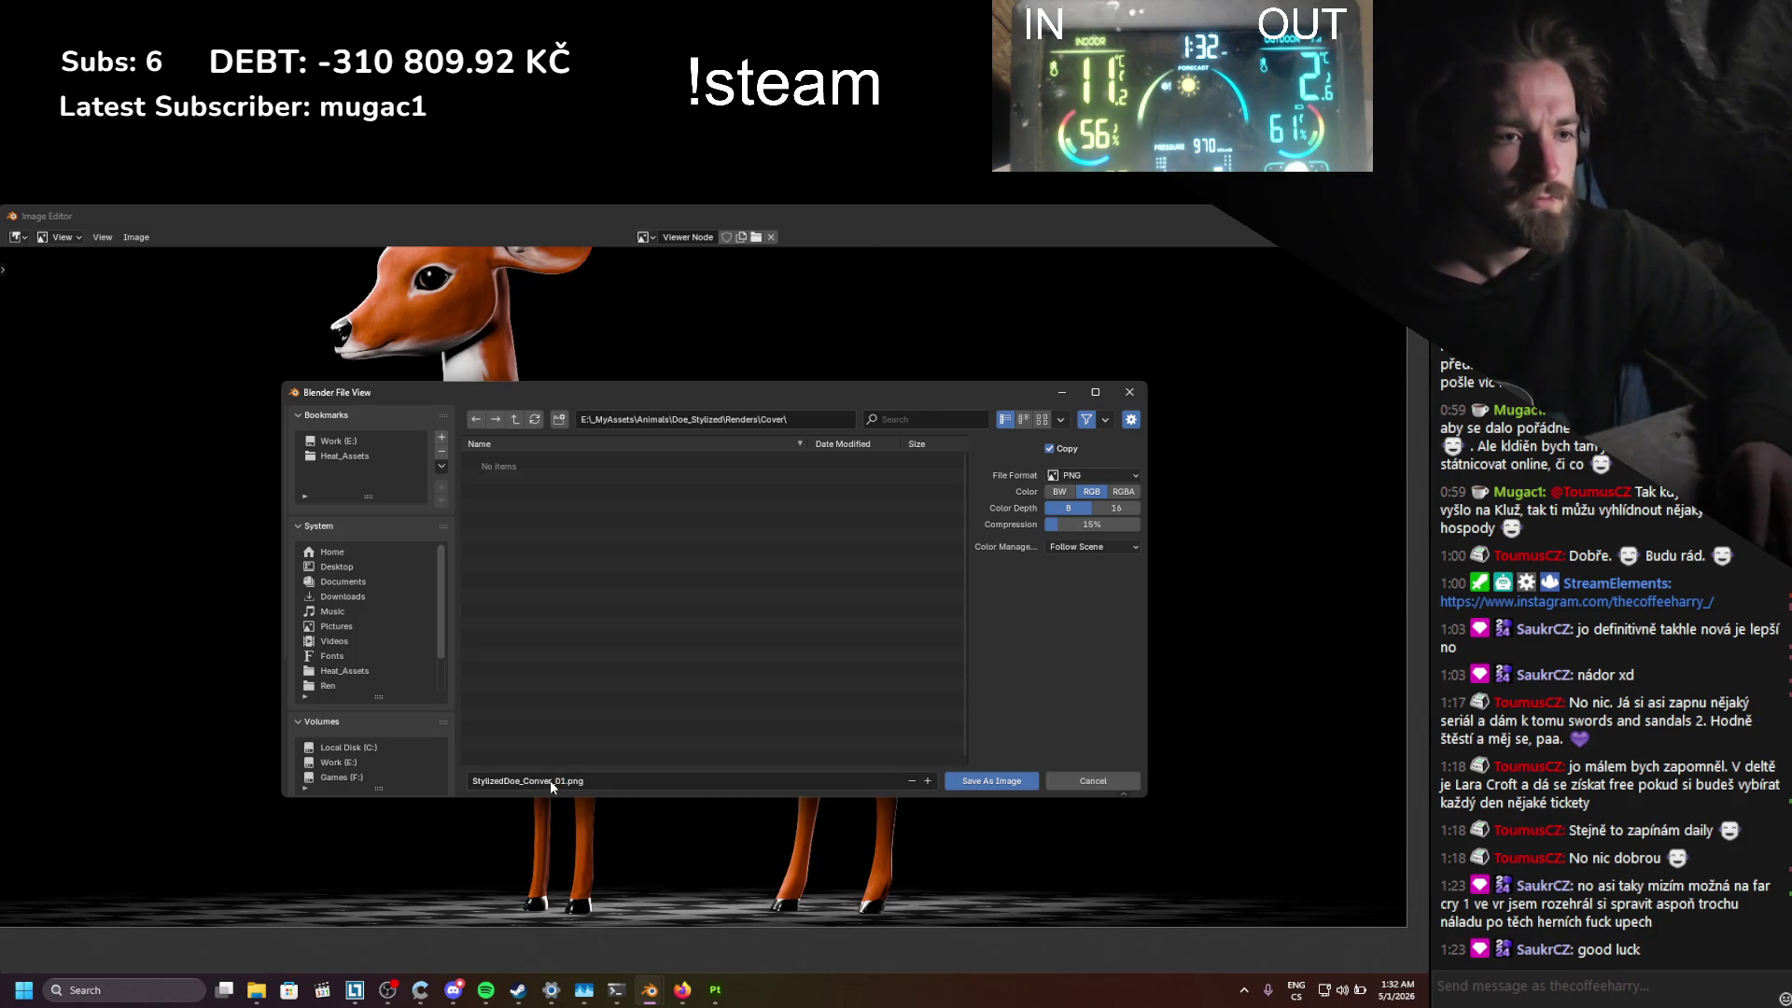
{"action": "type", "text": "01.png"}
{"action": "key", "text": "Return"}
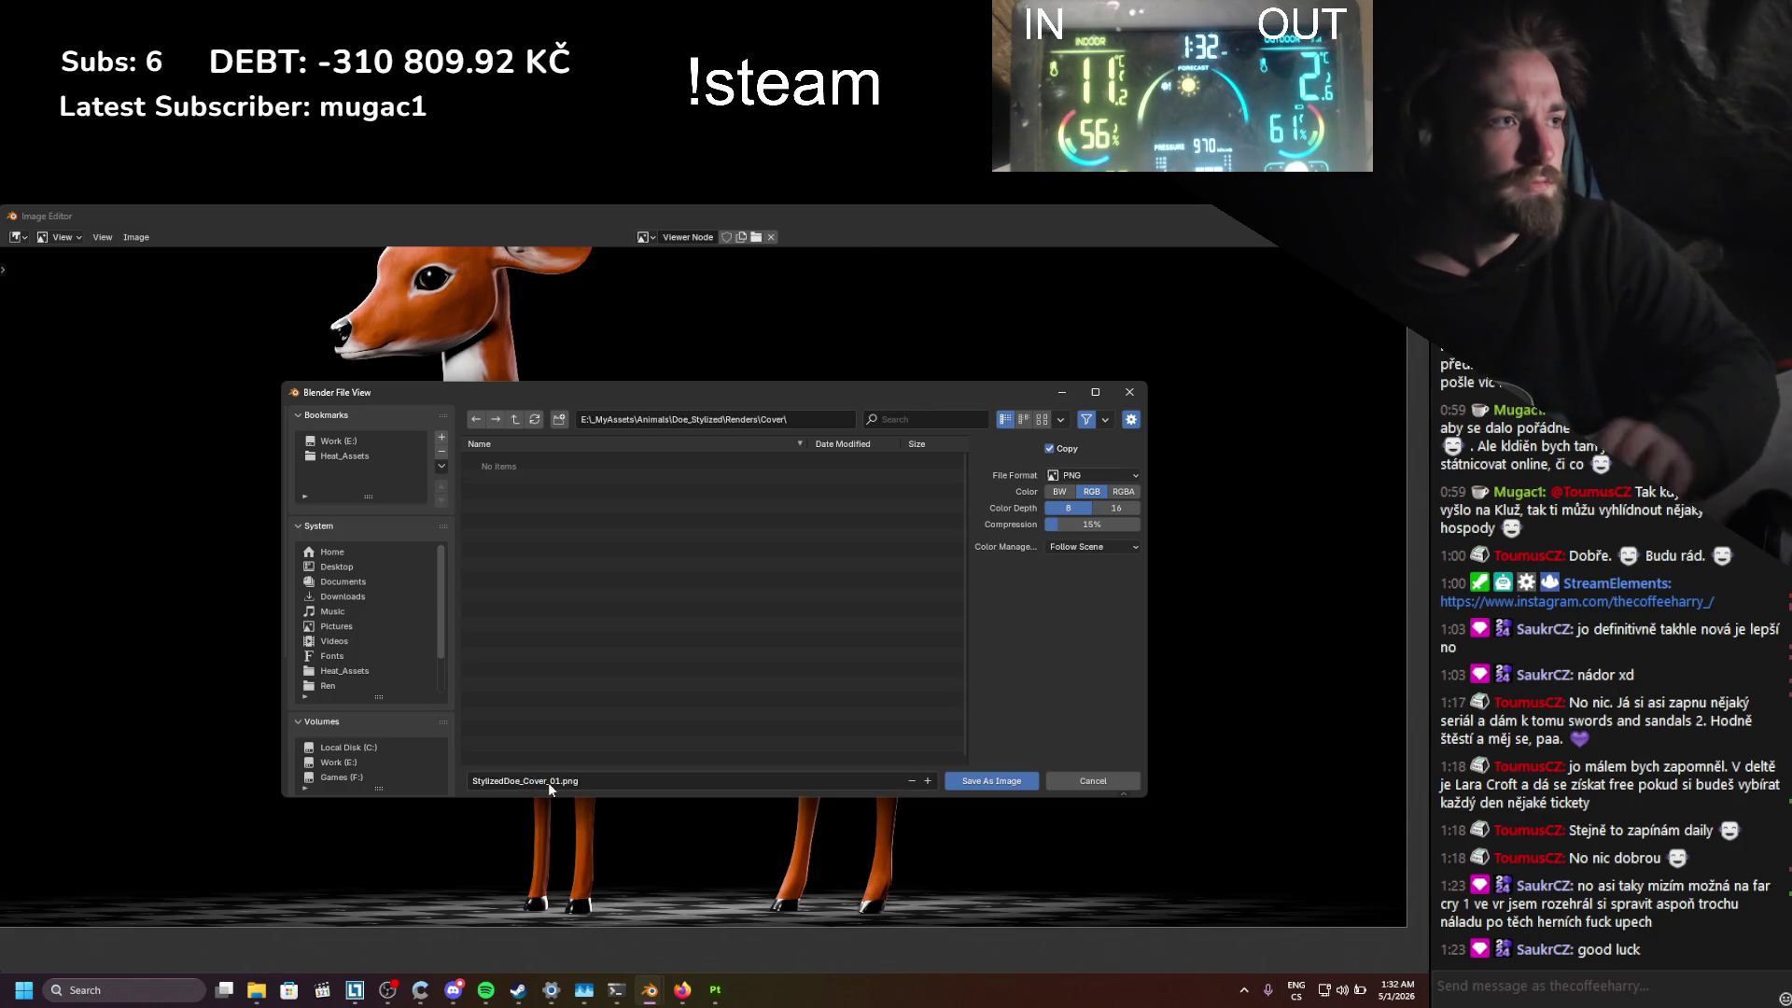
{"action": "left_click", "coordinate": [1017, 782]}
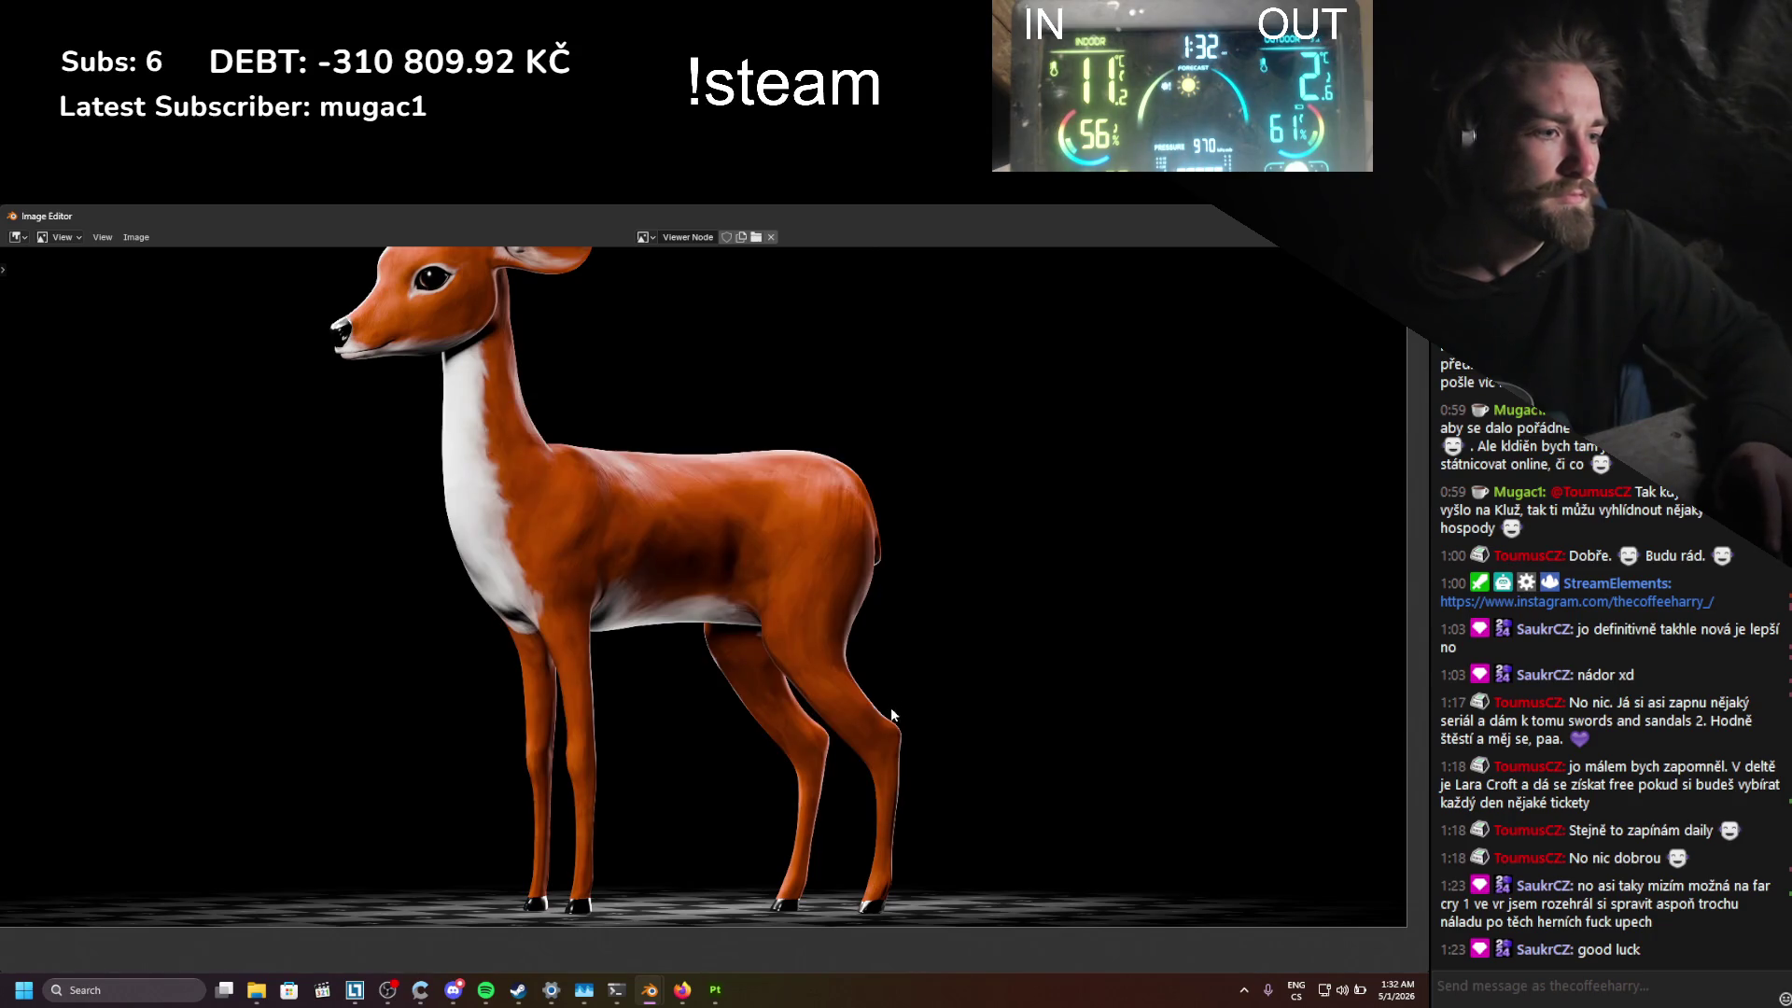
{"action": "scroll", "coordinate": [892, 714], "scroll_direction": "down", "scroll_amount": 2}
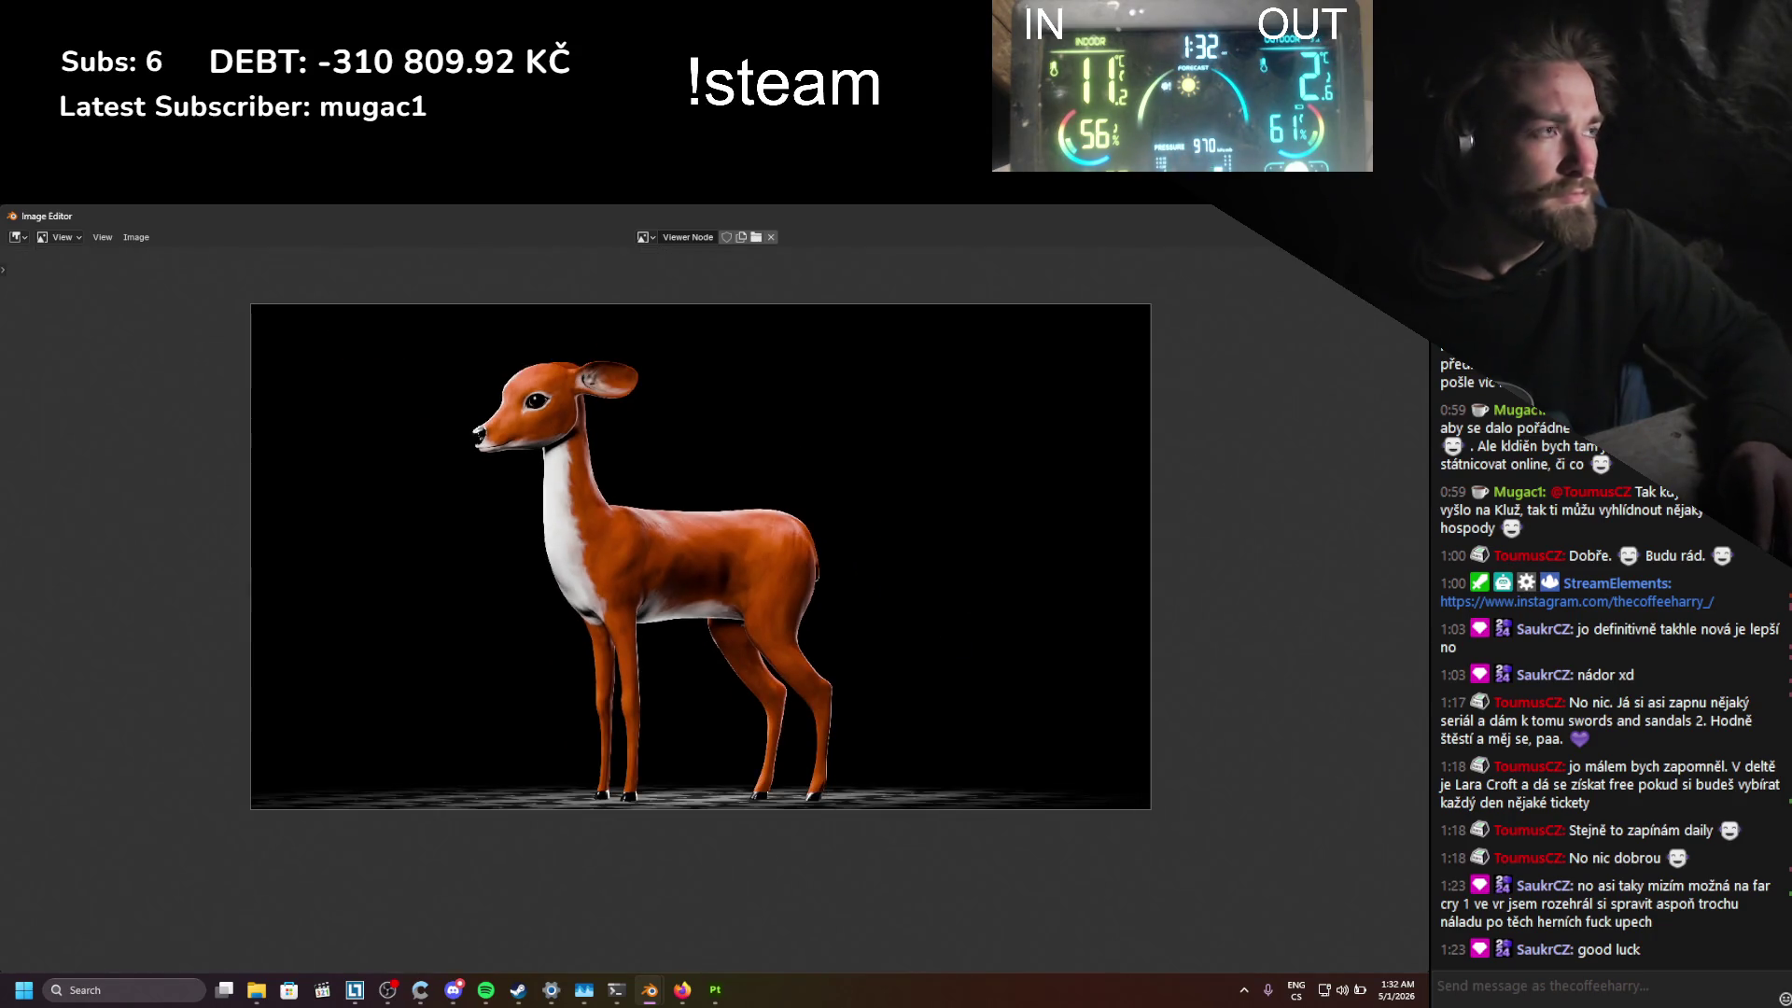
Step: Back in Layout, duplicate the scene camera as Camera.001 and make it the active camera
{"action": "key", "text": "Escape"}
{"action": "left_click", "coordinate": [216, 233]}
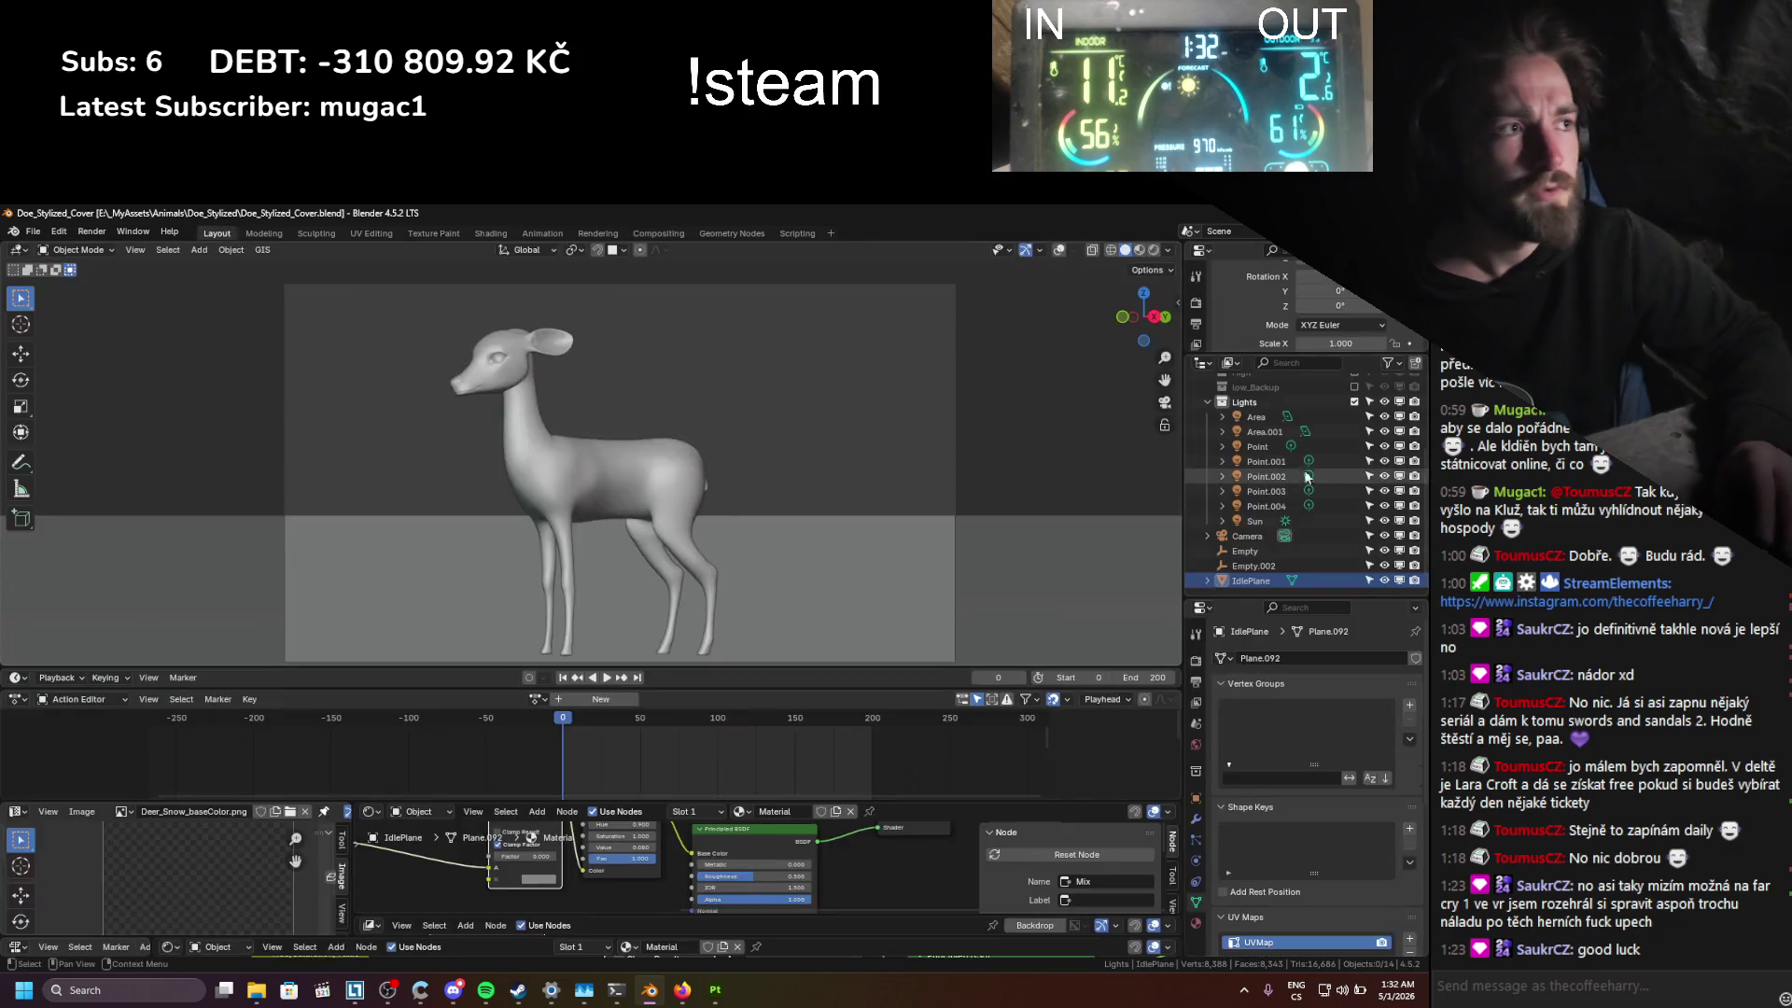
{"action": "left_click", "coordinate": [1249, 536]}
{"action": "key", "text": "shift+d"}
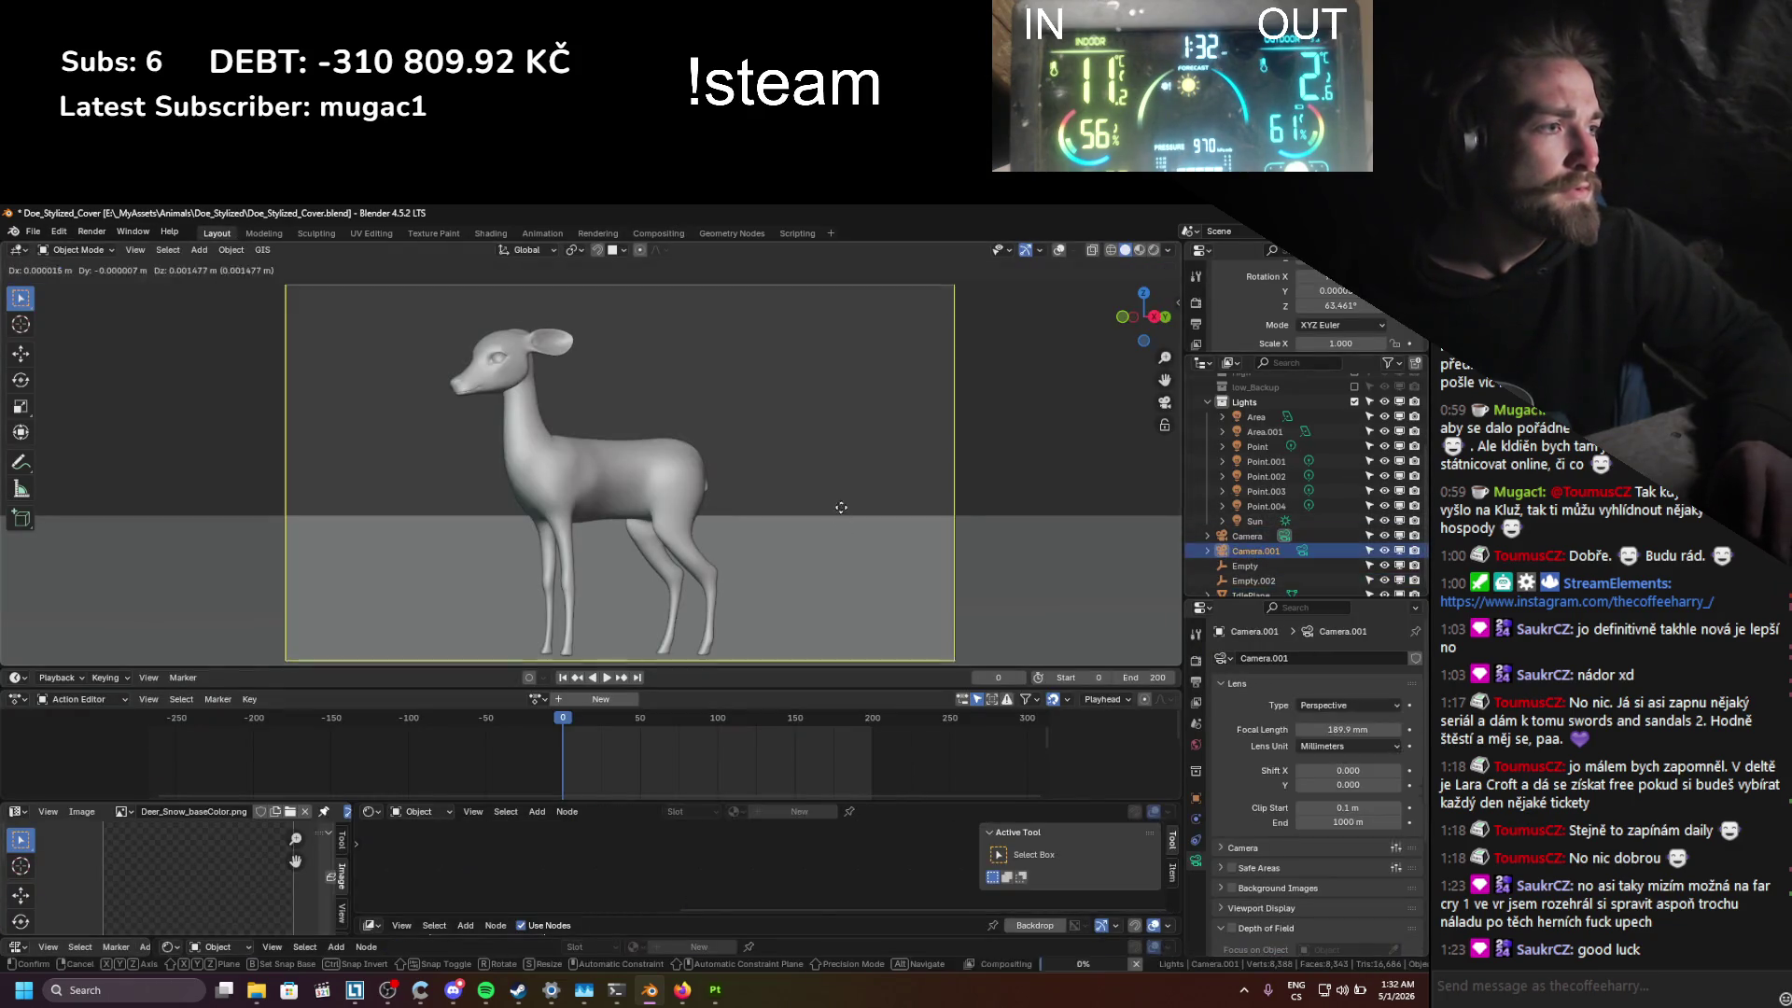
{"action": "key", "text": "Escape"}
{"action": "left_click", "coordinate": [1196, 723]}
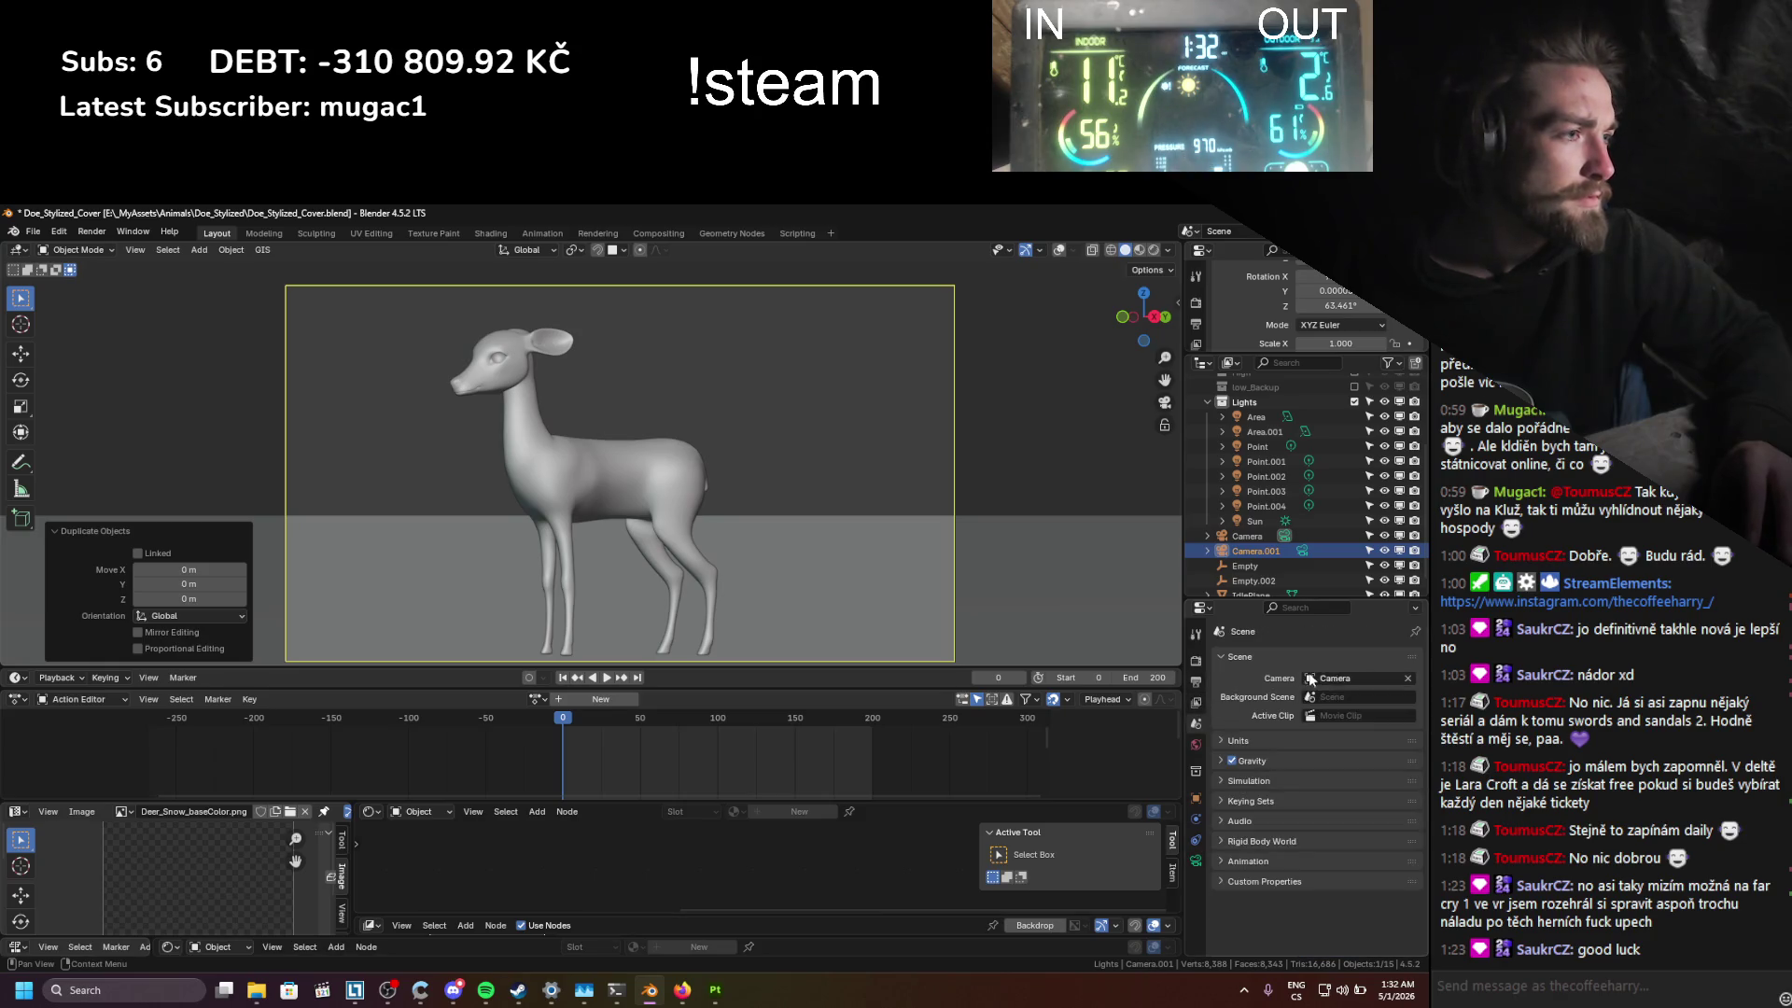
{"action": "key", "text": "g"}
{"action": "key", "text": "z"}
{"action": "key", "text": "z"}
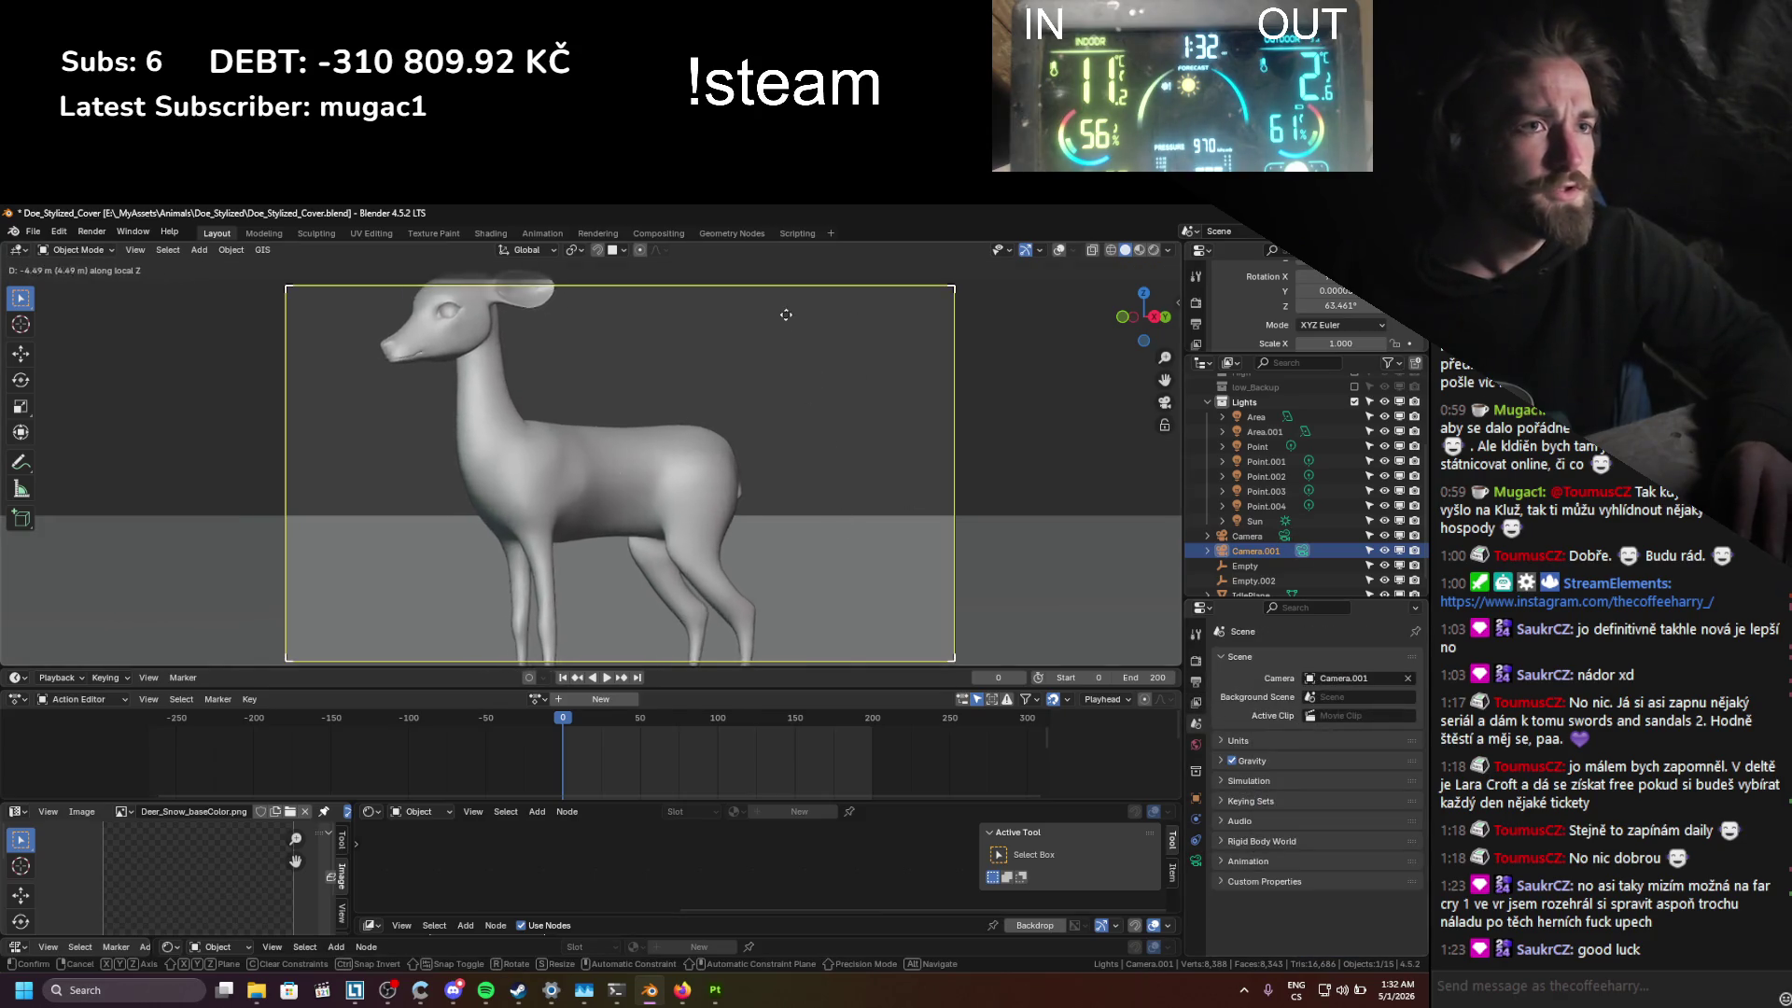
{"action": "left_click", "coordinate": [1162, 397]}
Step: In rendered view, move Camera.001 in close over the doe's body and save the file
{"action": "left_click", "coordinate": [1150, 250]}
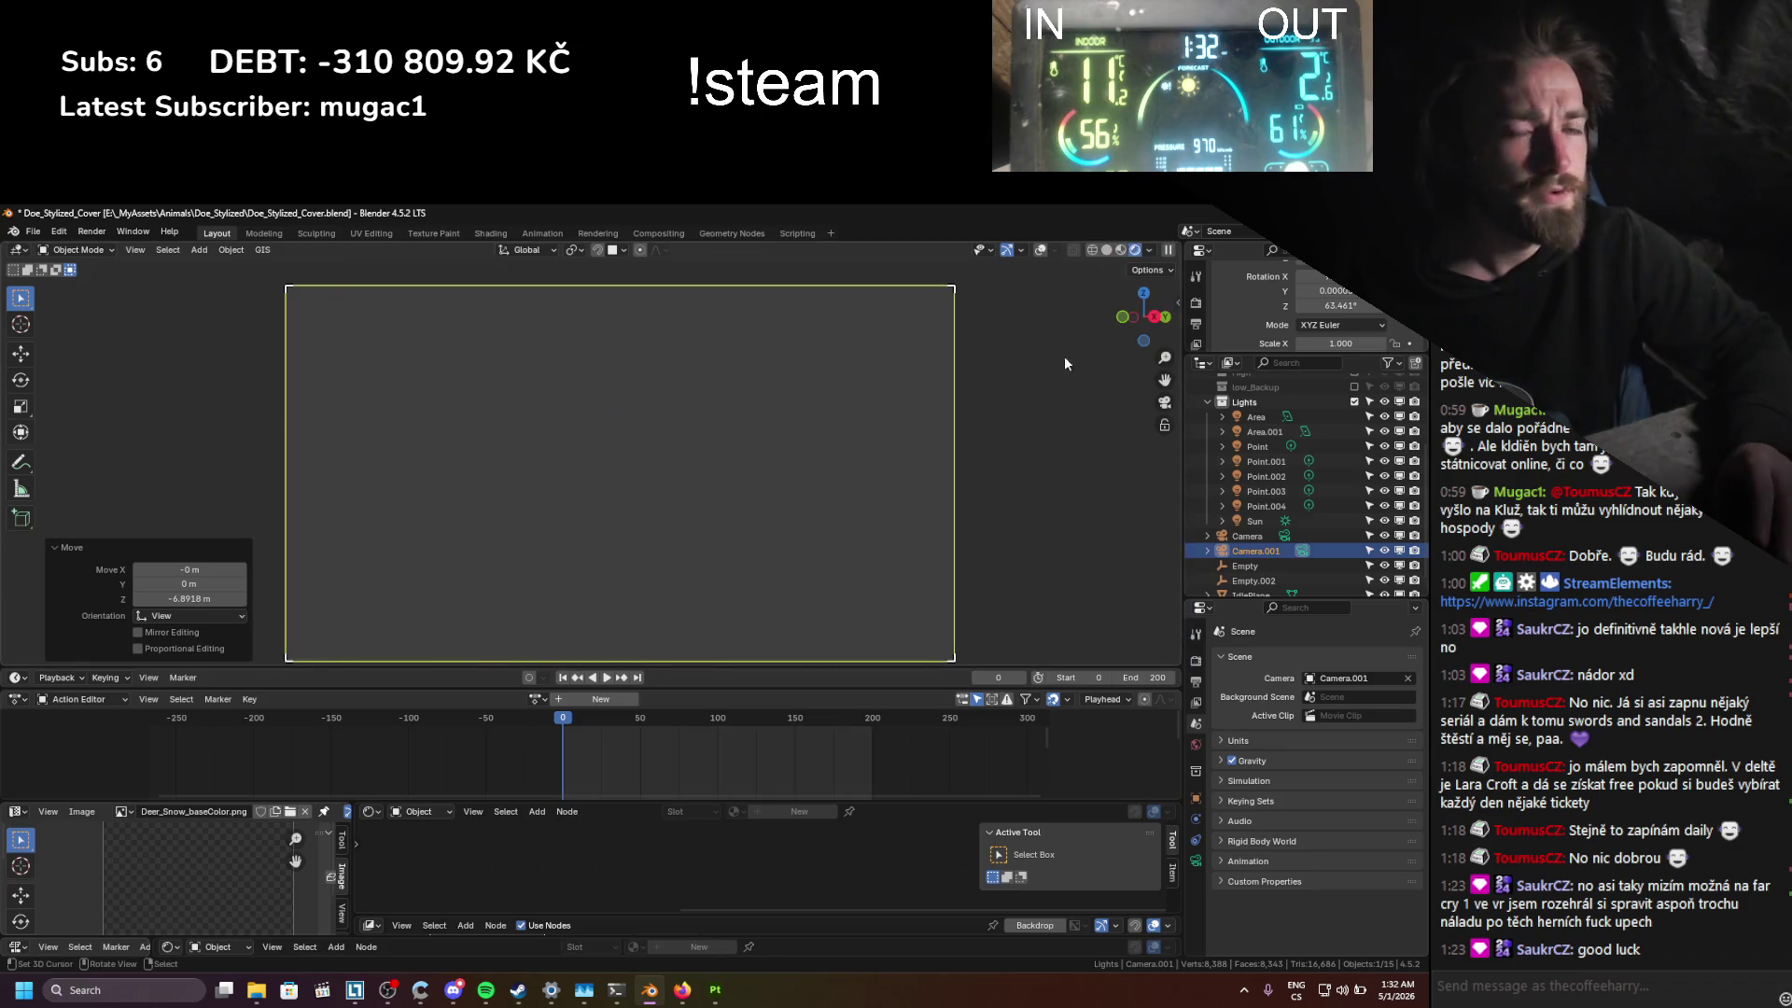
{"action": "key", "text": "g"}
{"action": "key", "text": "z"}
{"action": "key", "text": "z"}
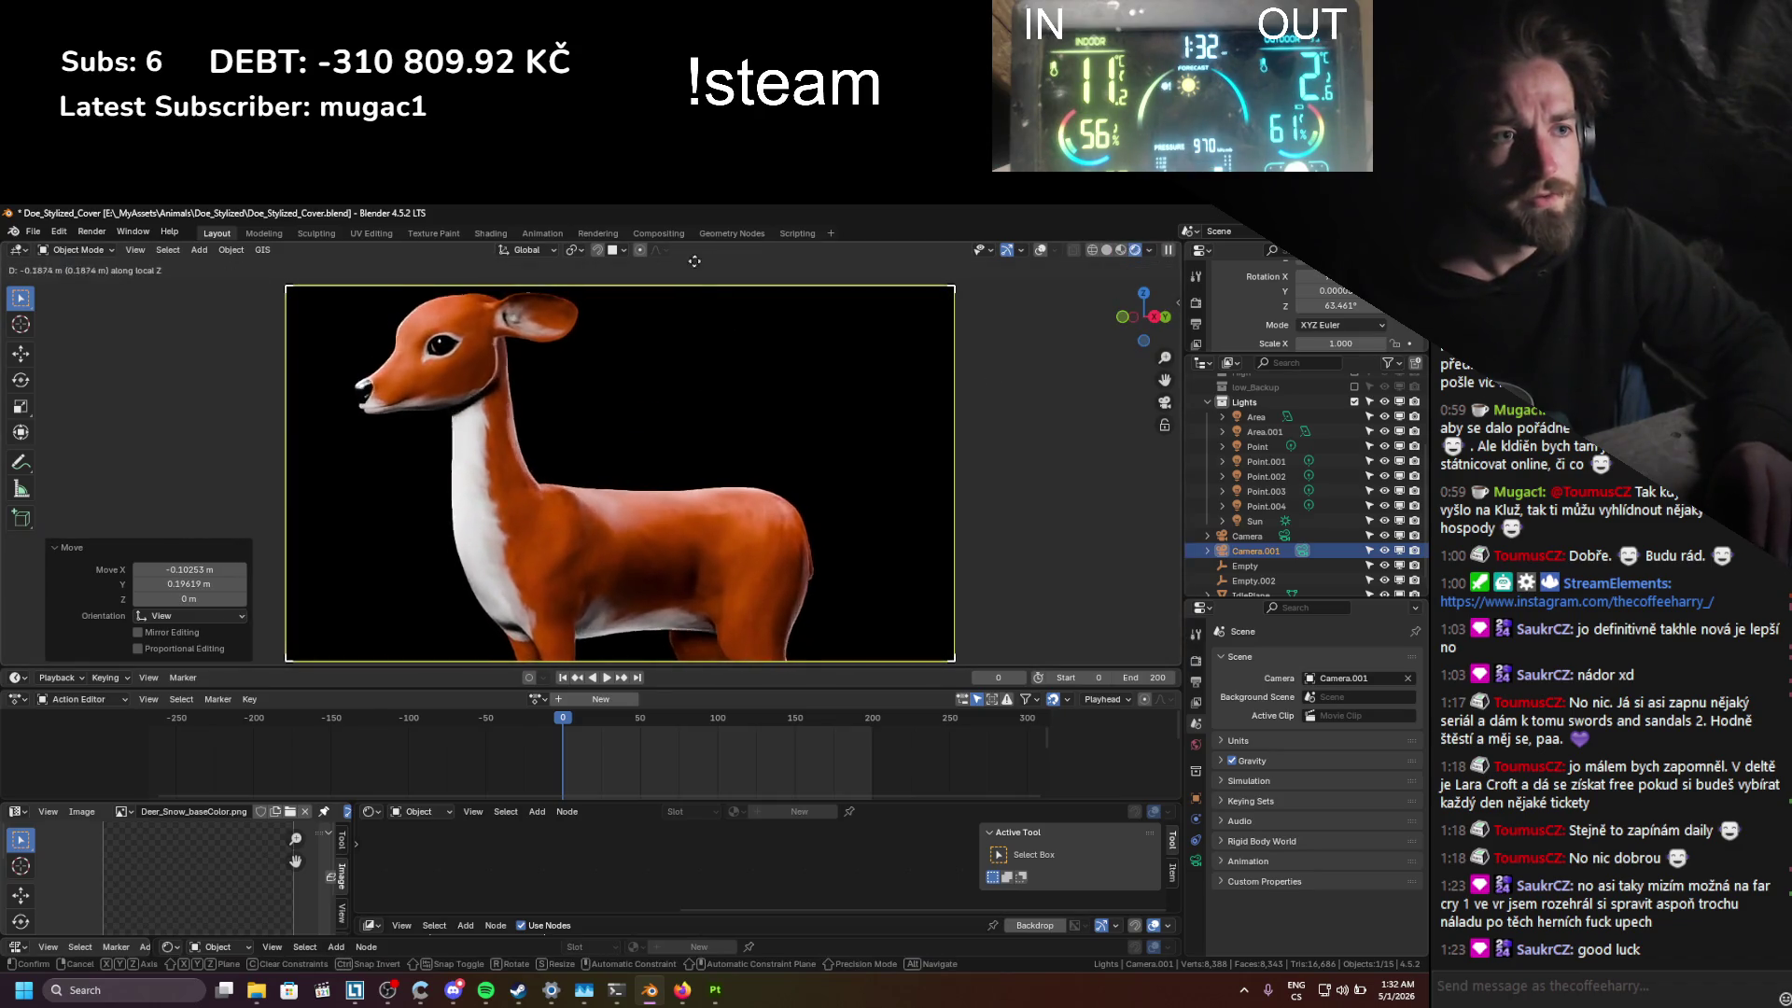
{"action": "left_click", "coordinate": [746, 583]}
{"action": "key", "text": "g"}
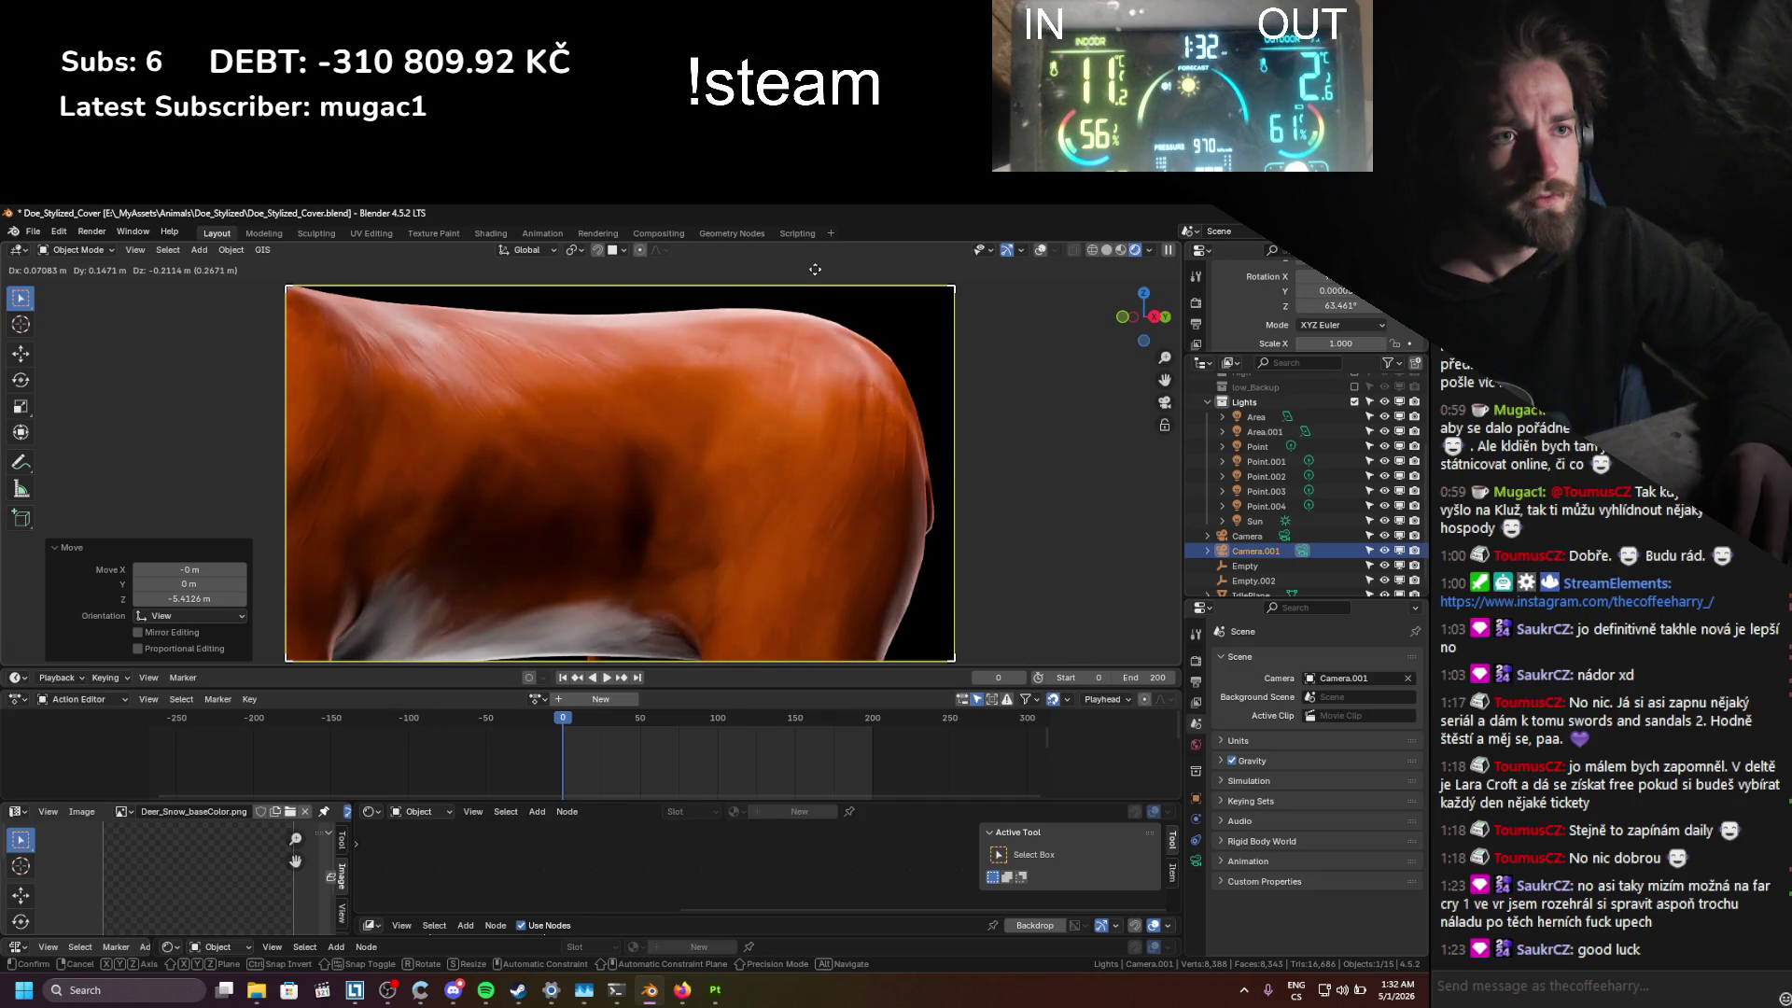
{"action": "left_click", "coordinate": [815, 269]}
{"action": "key", "text": "g"}
{"action": "key", "text": "z"}
{"action": "key", "text": "z"}
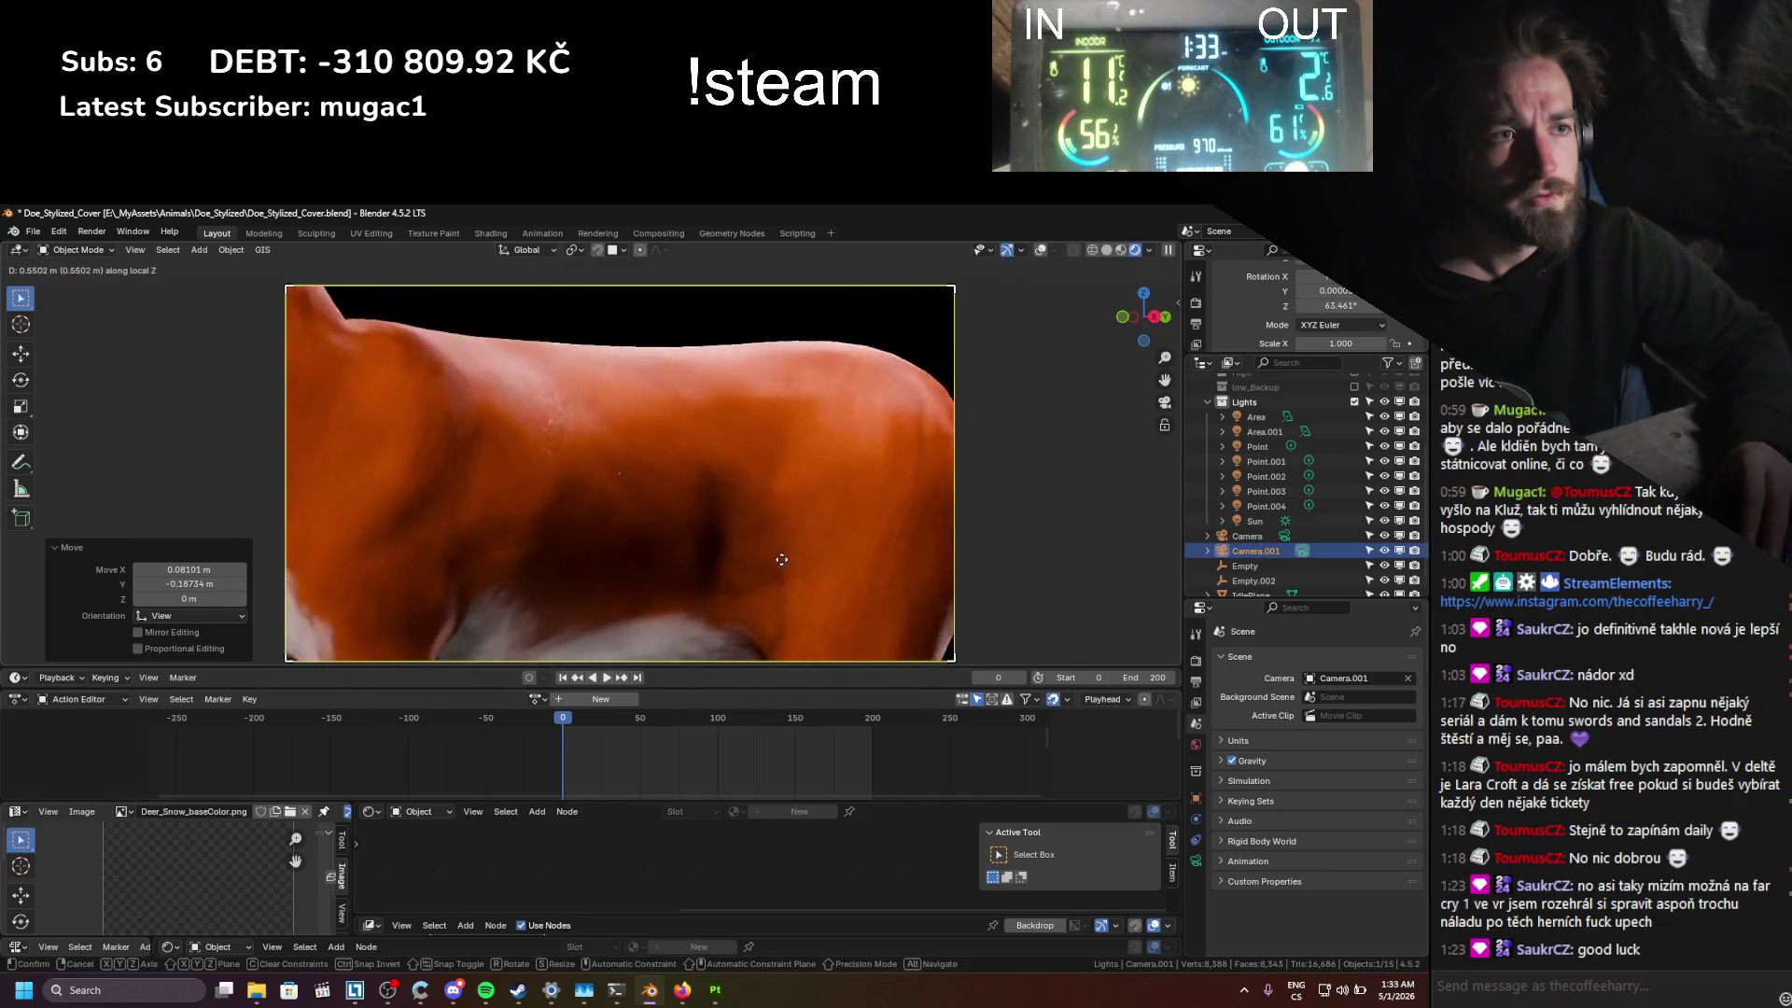
{"action": "left_click", "coordinate": [795, 252]}
{"action": "key", "text": "ctrl+s"}
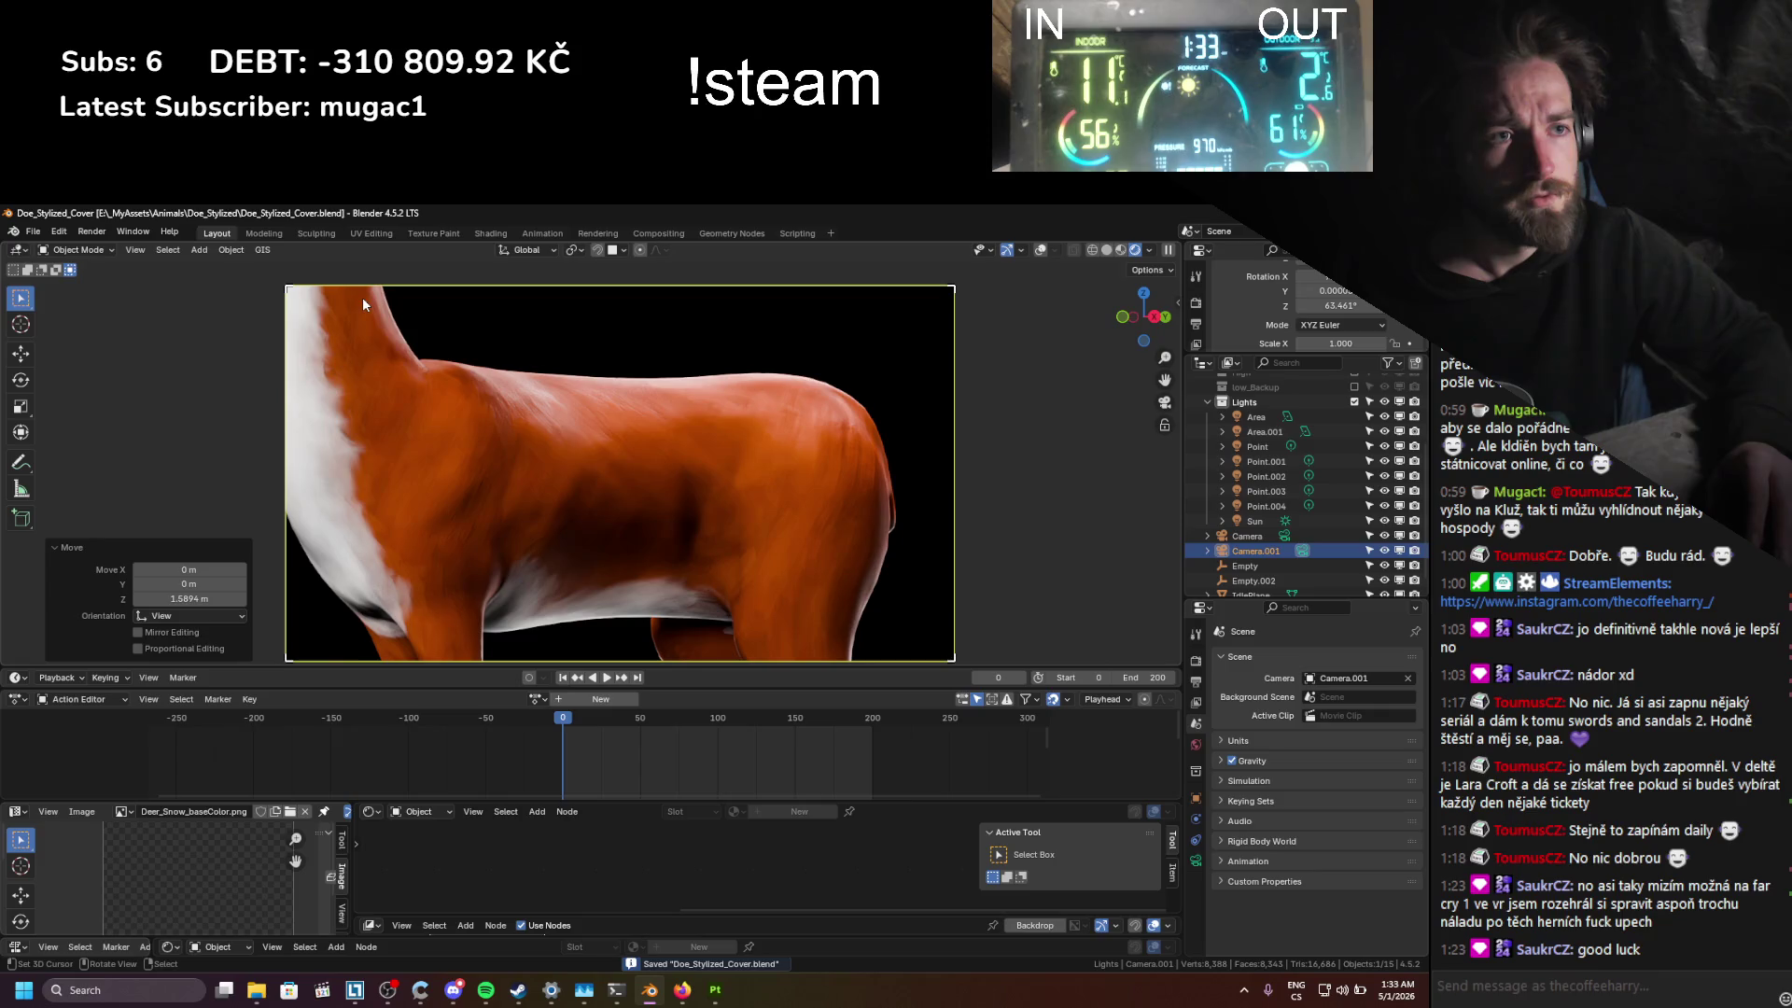
Step: Rotate the camera to 52.576° about Z, tilt it around the body, and save
{"action": "left_click", "coordinate": [572, 250]}
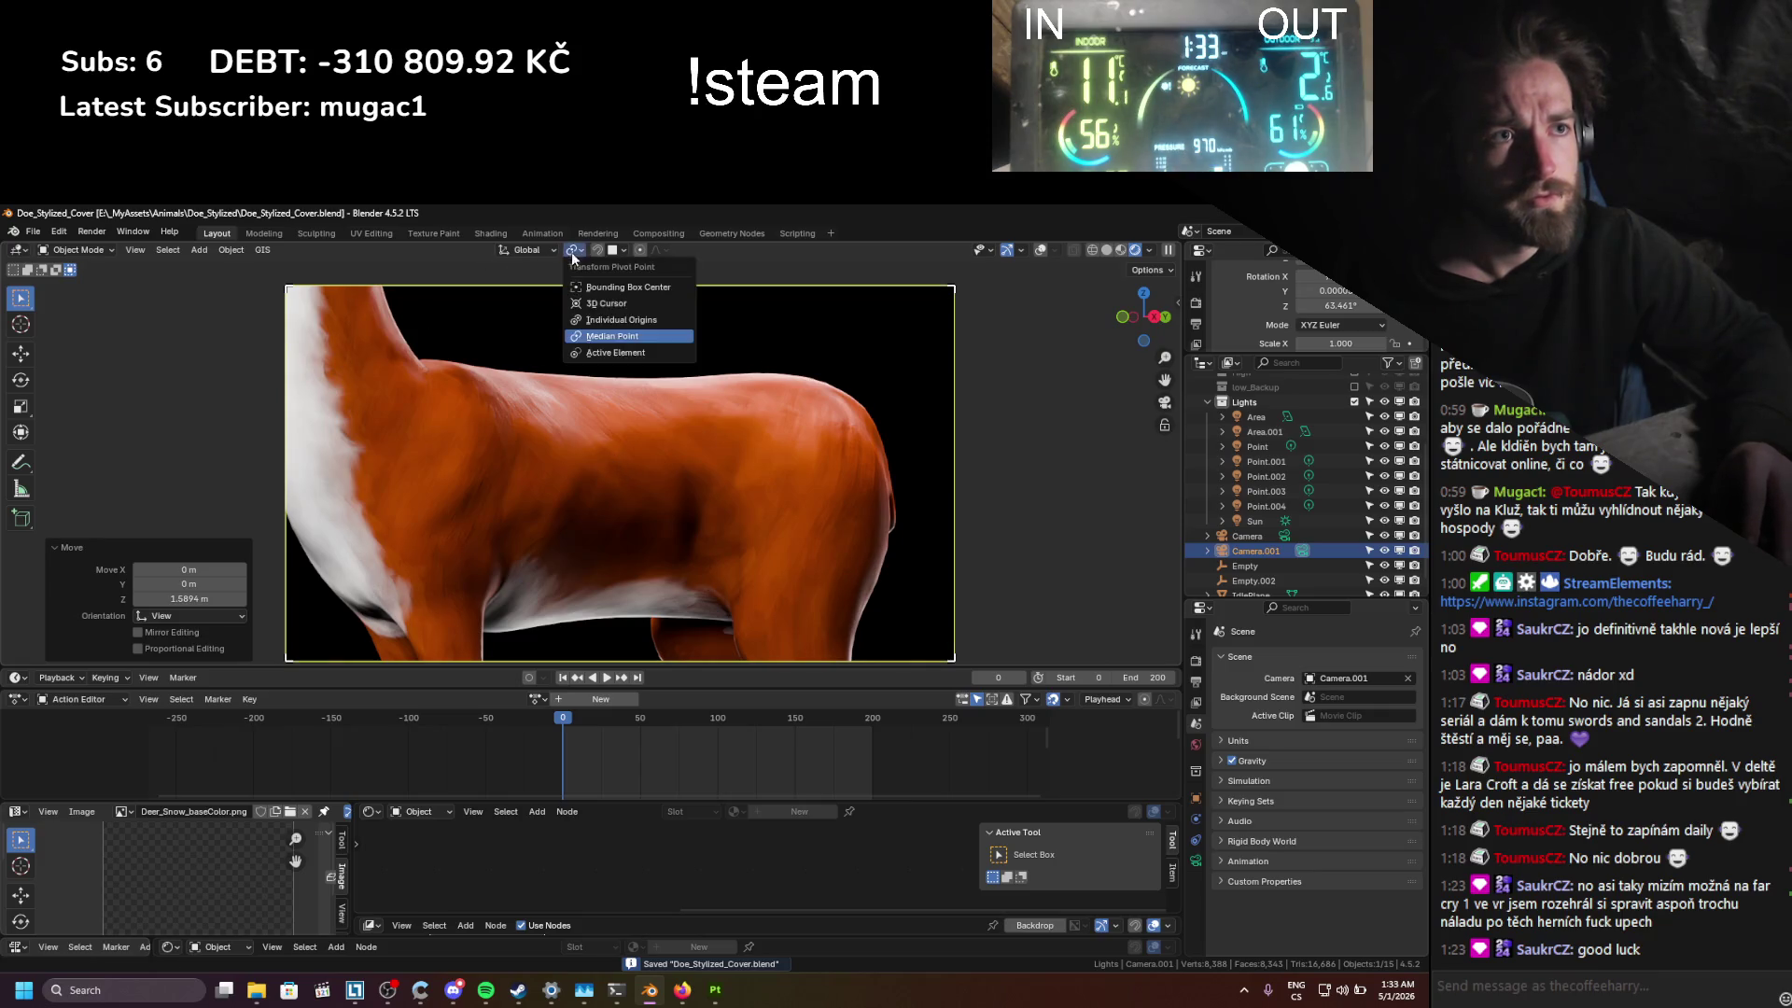
{"action": "left_click", "coordinate": [612, 332]}
{"action": "key", "text": "r"}
{"action": "key", "text": "z"}
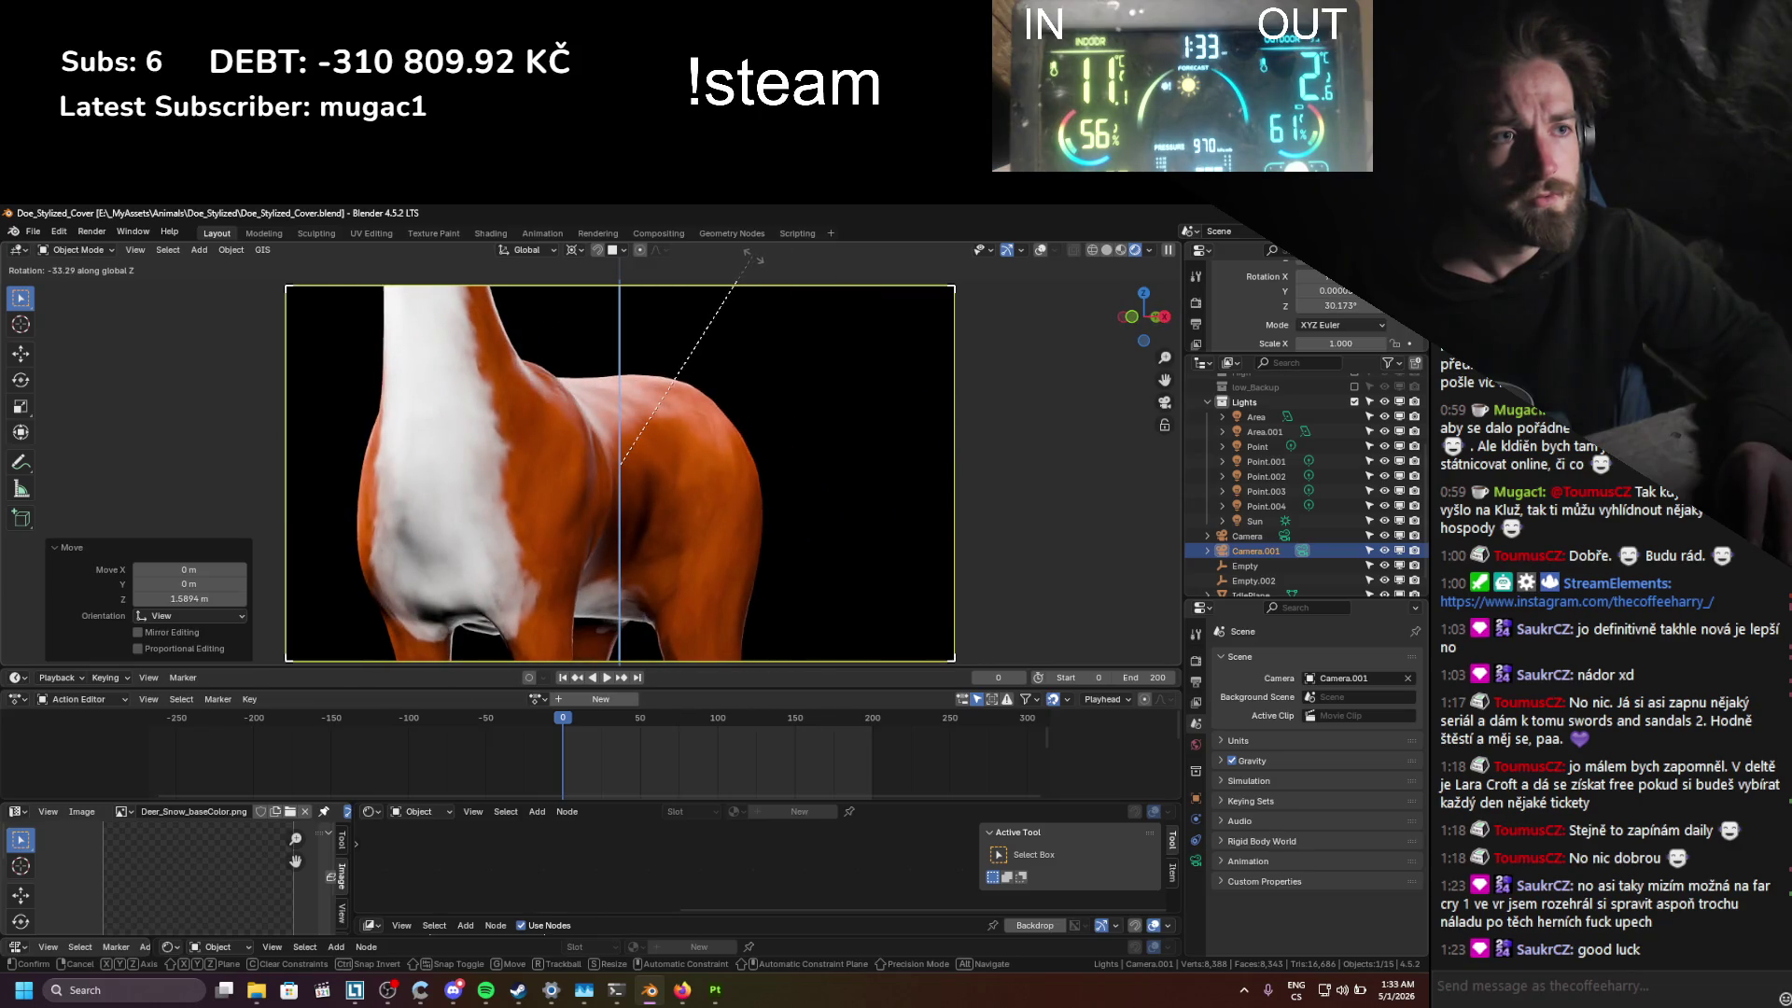
{"action": "left_click", "coordinate": [839, 373]}
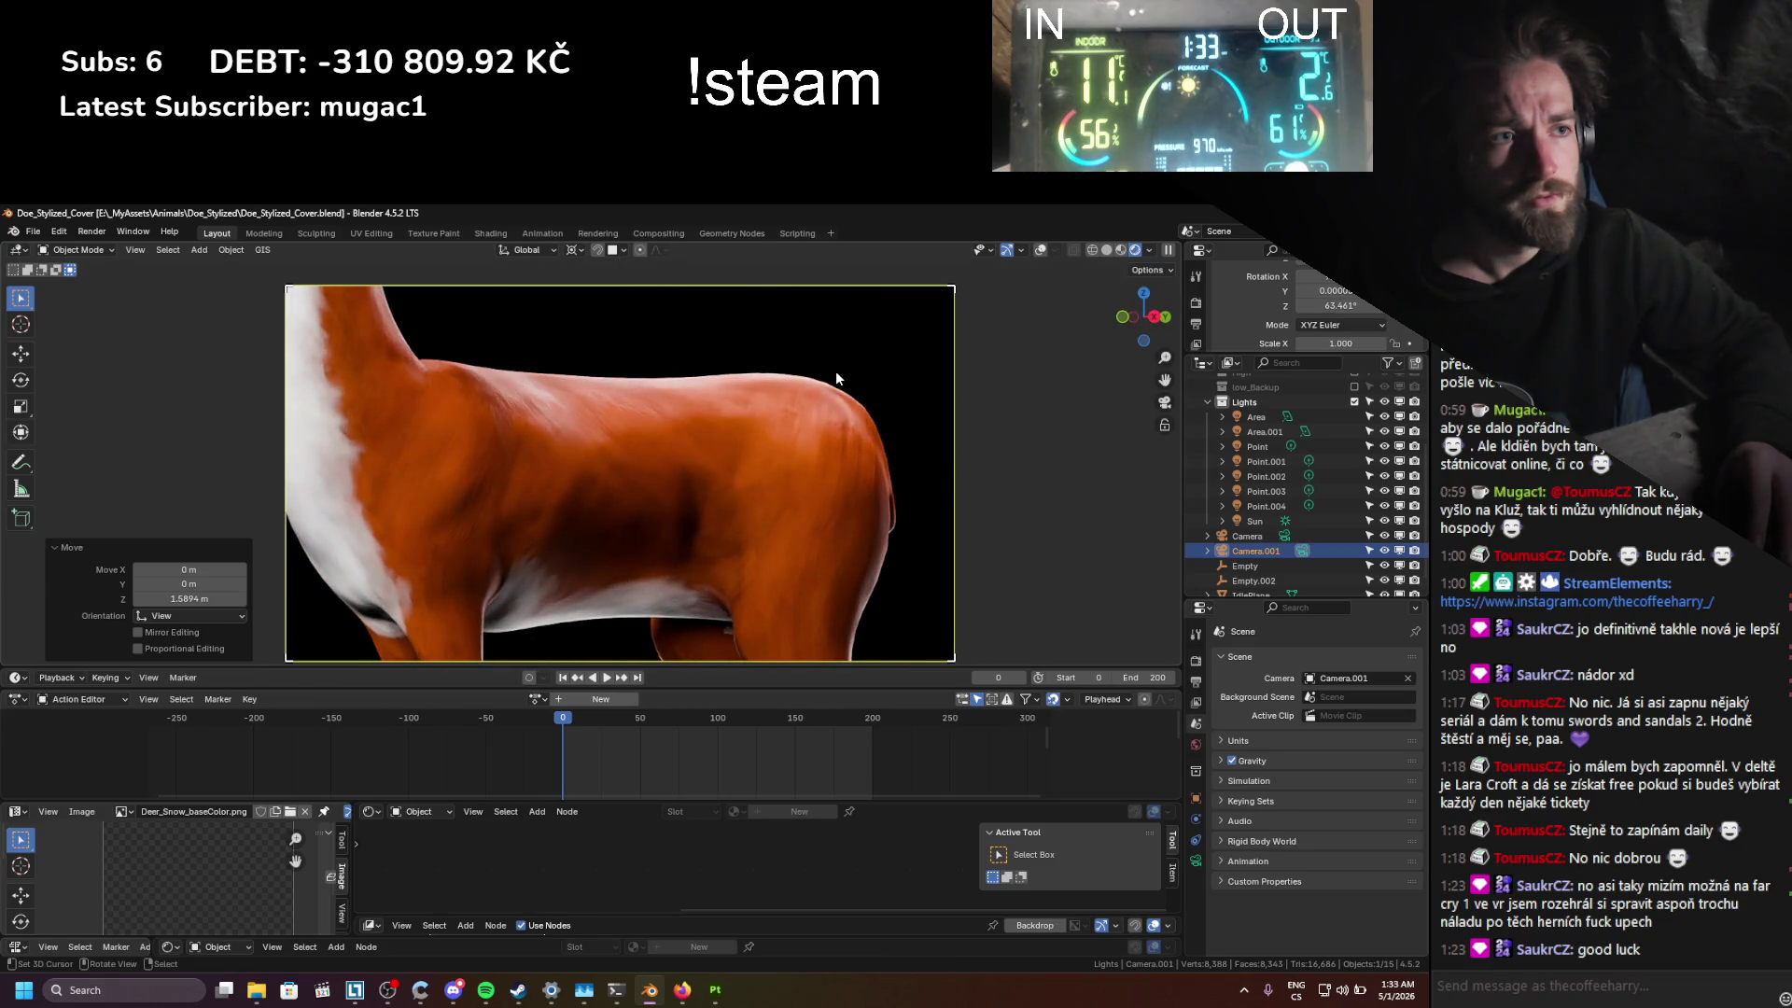
{"action": "key", "text": "r"}
{"action": "key", "text": "r"}
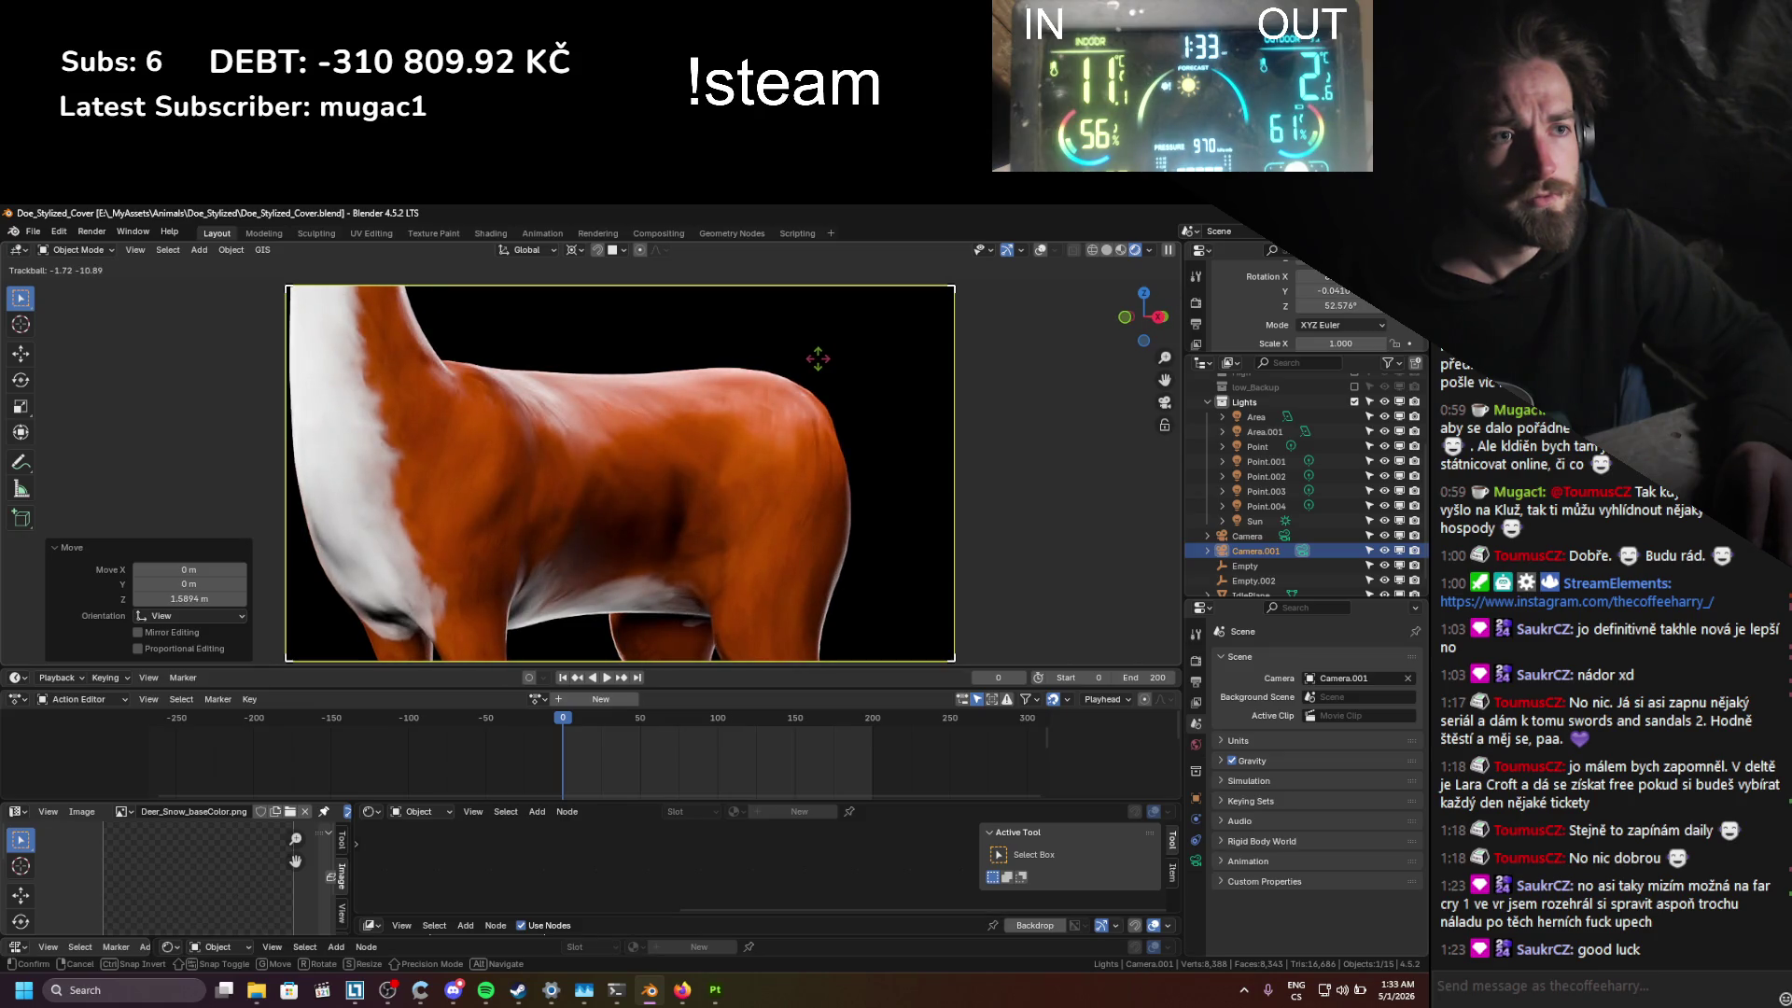
{"action": "left_click", "coordinate": [818, 359]}
{"action": "key", "text": "ctrl+s"}
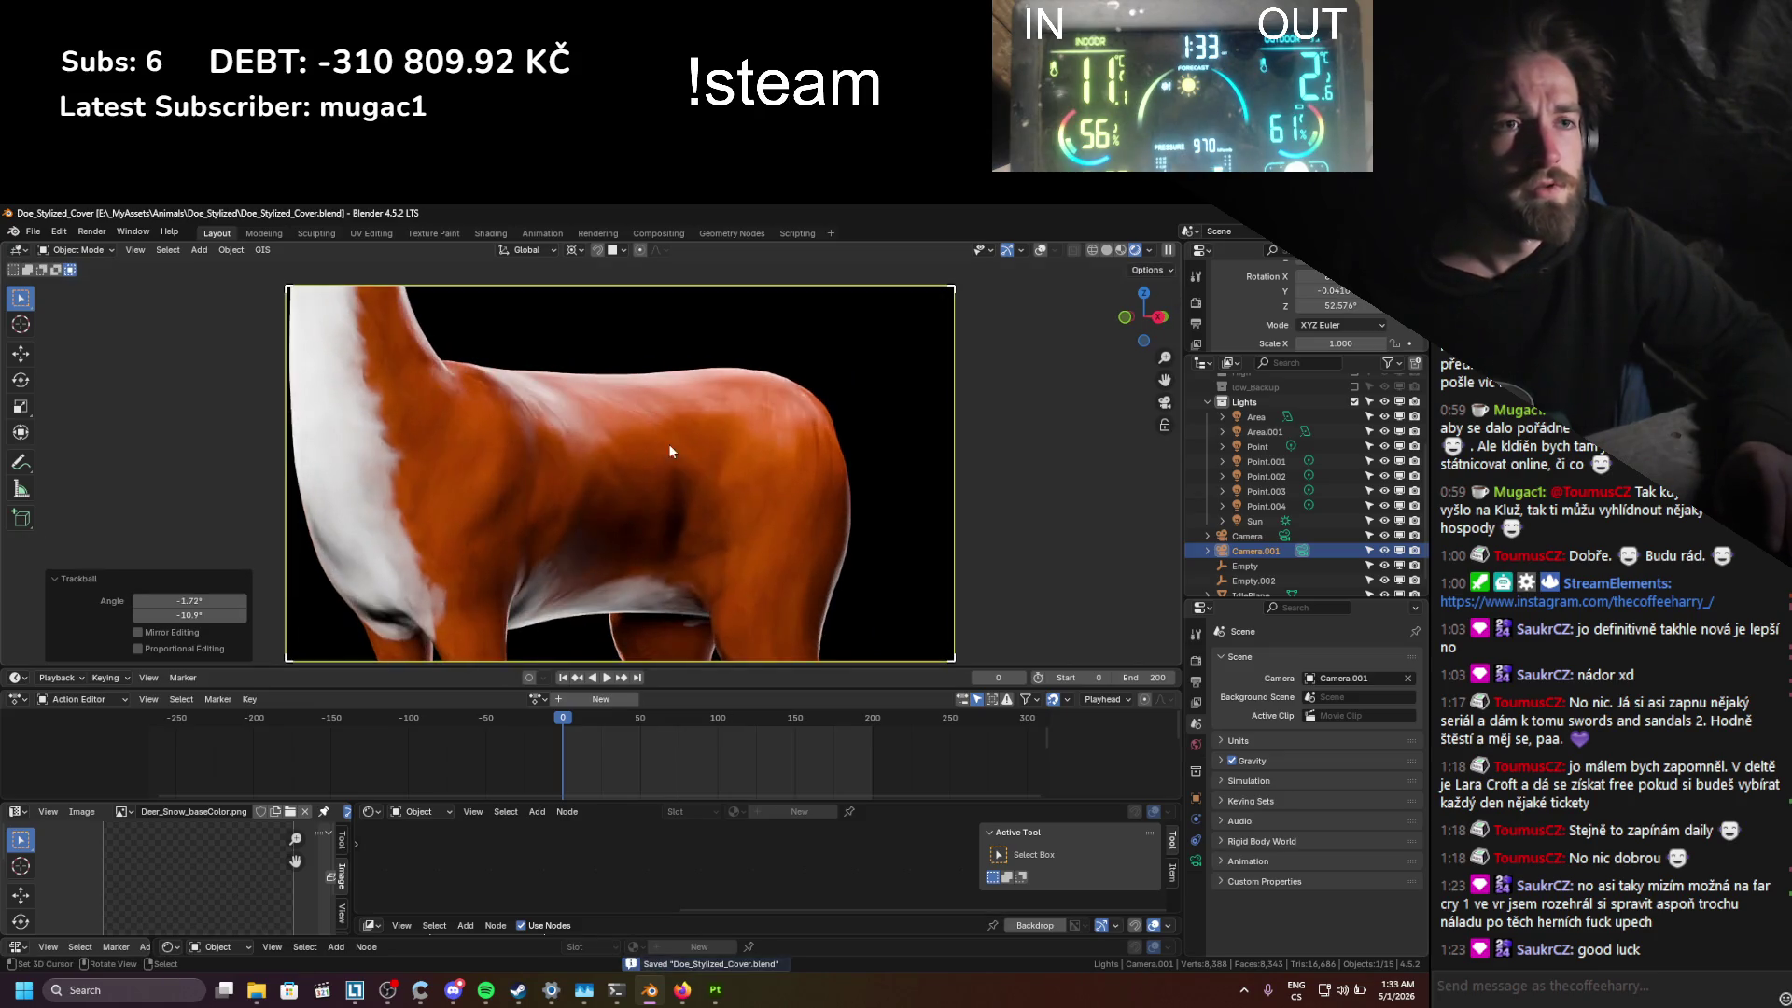
{"action": "left_click", "coordinate": [91, 231]}
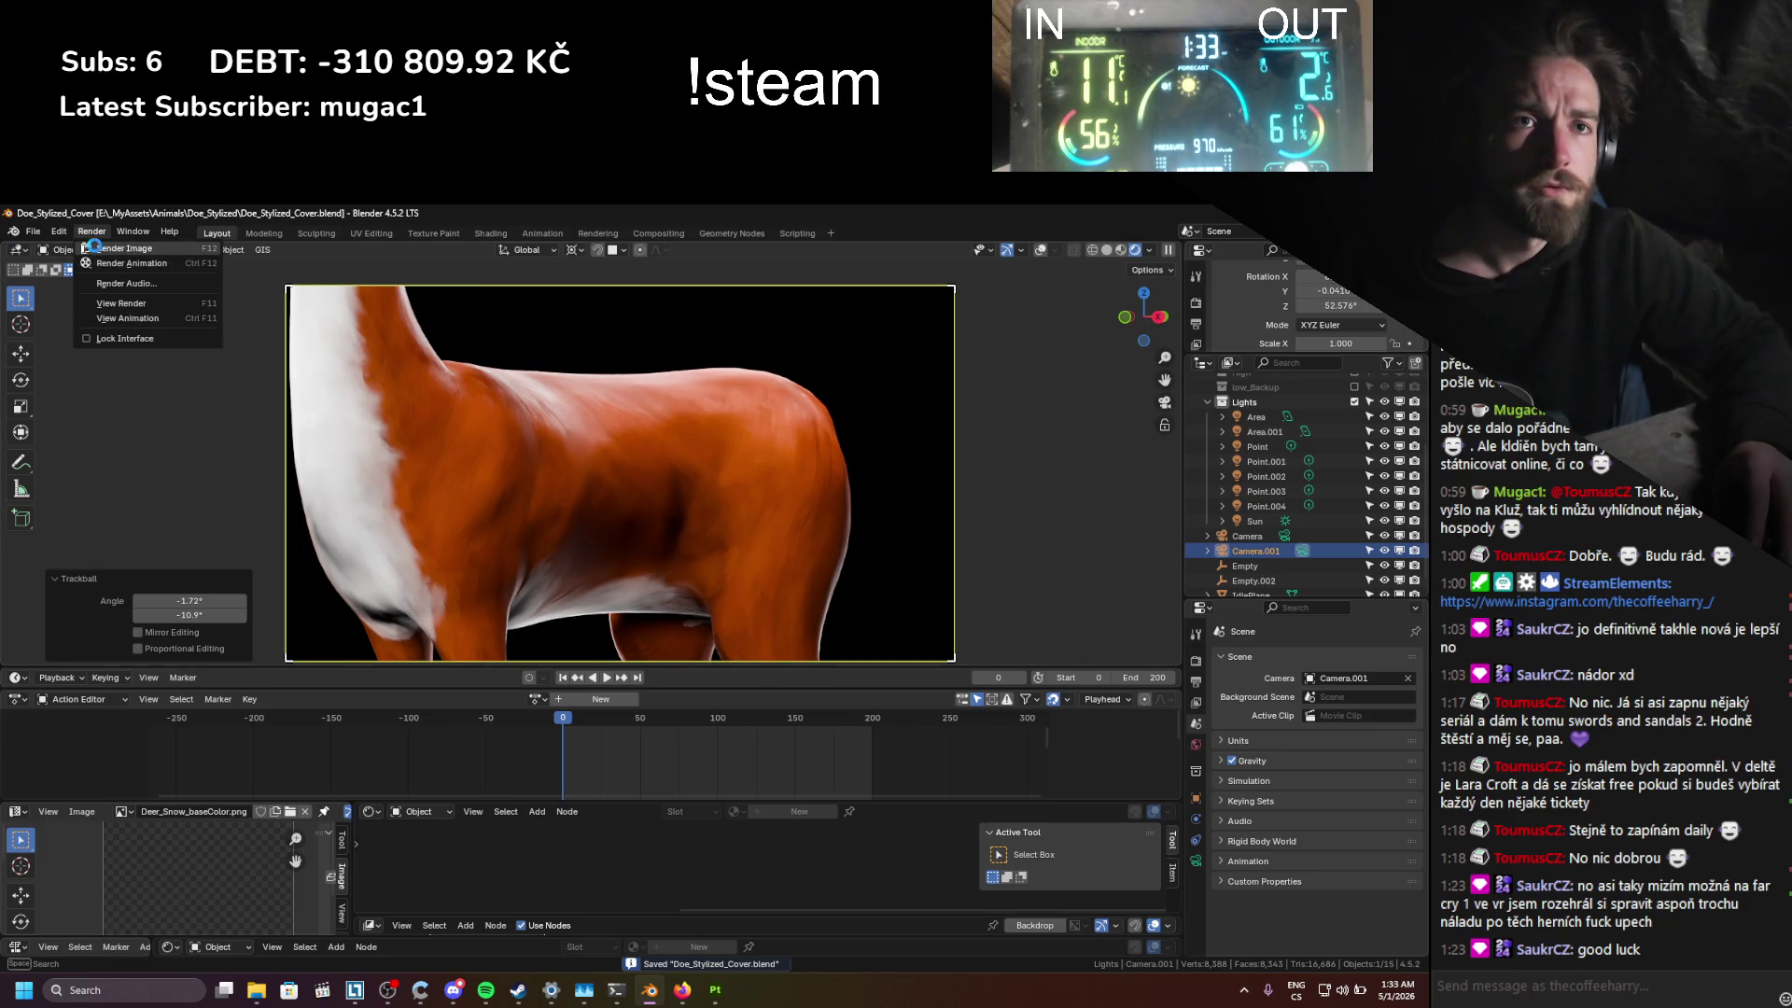
Step: Render the close-up of the doe's body, then bring up Spotify's Liked Songs
{"action": "left_click", "coordinate": [121, 248]}
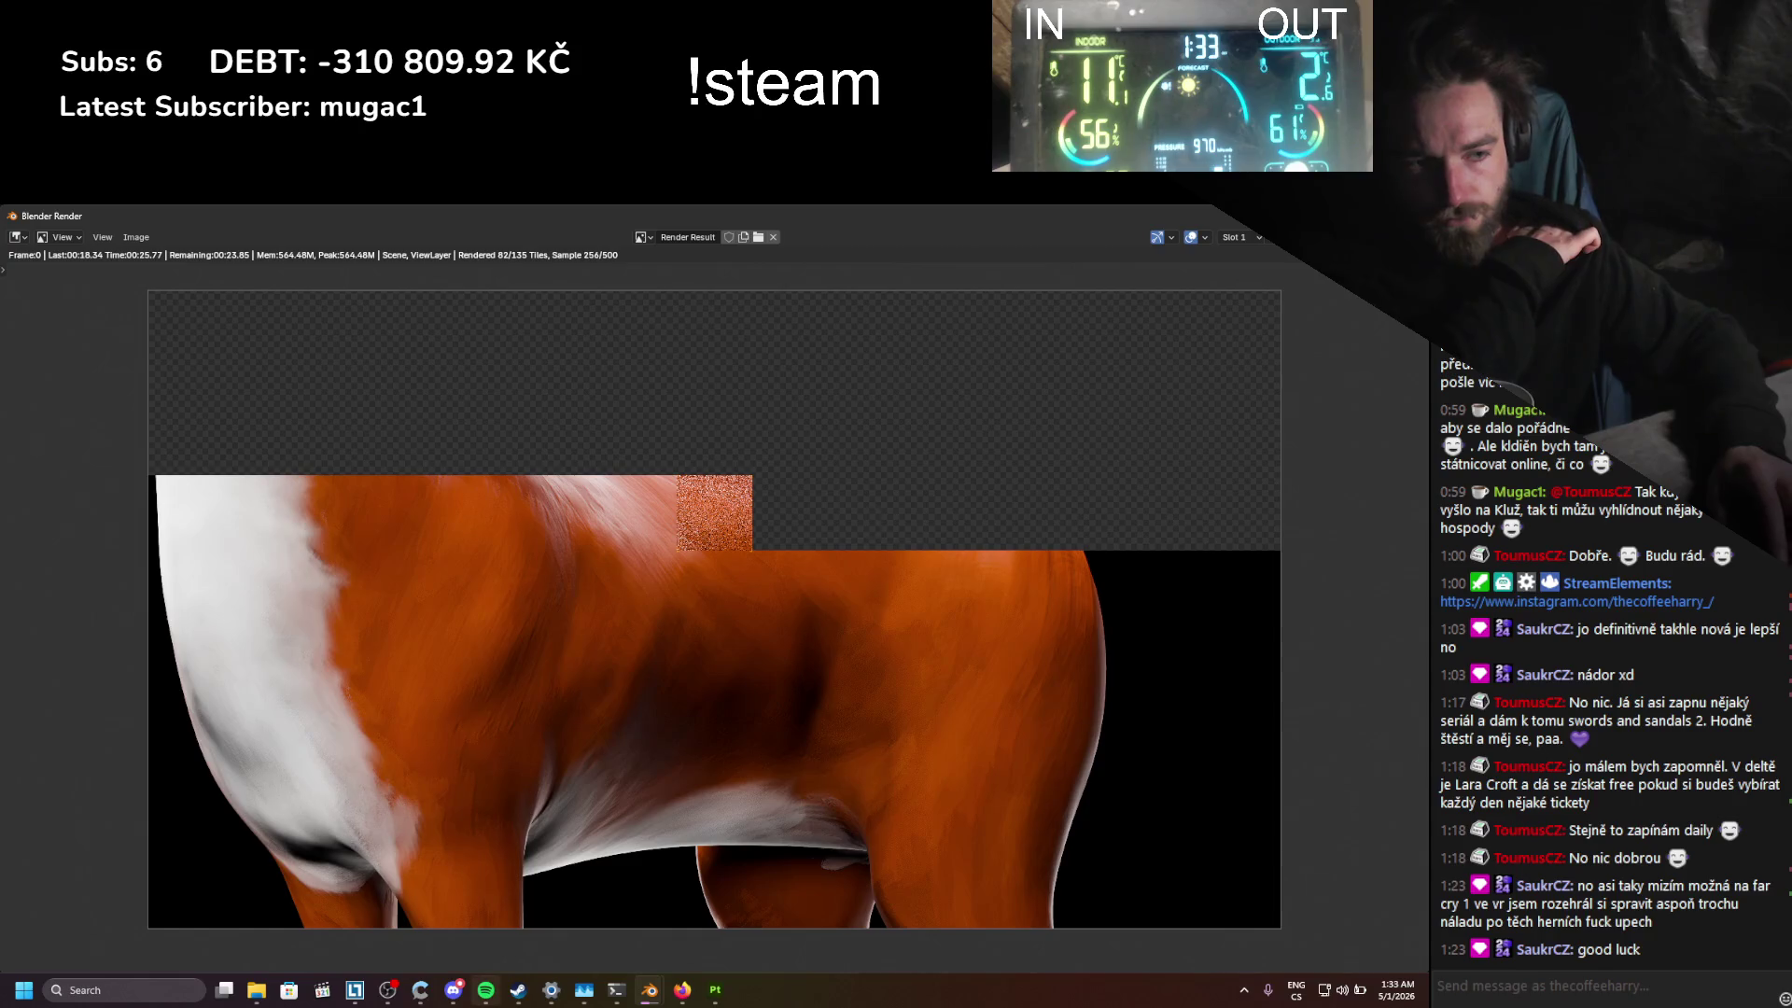
{"action": "left_click", "coordinate": [487, 994]}
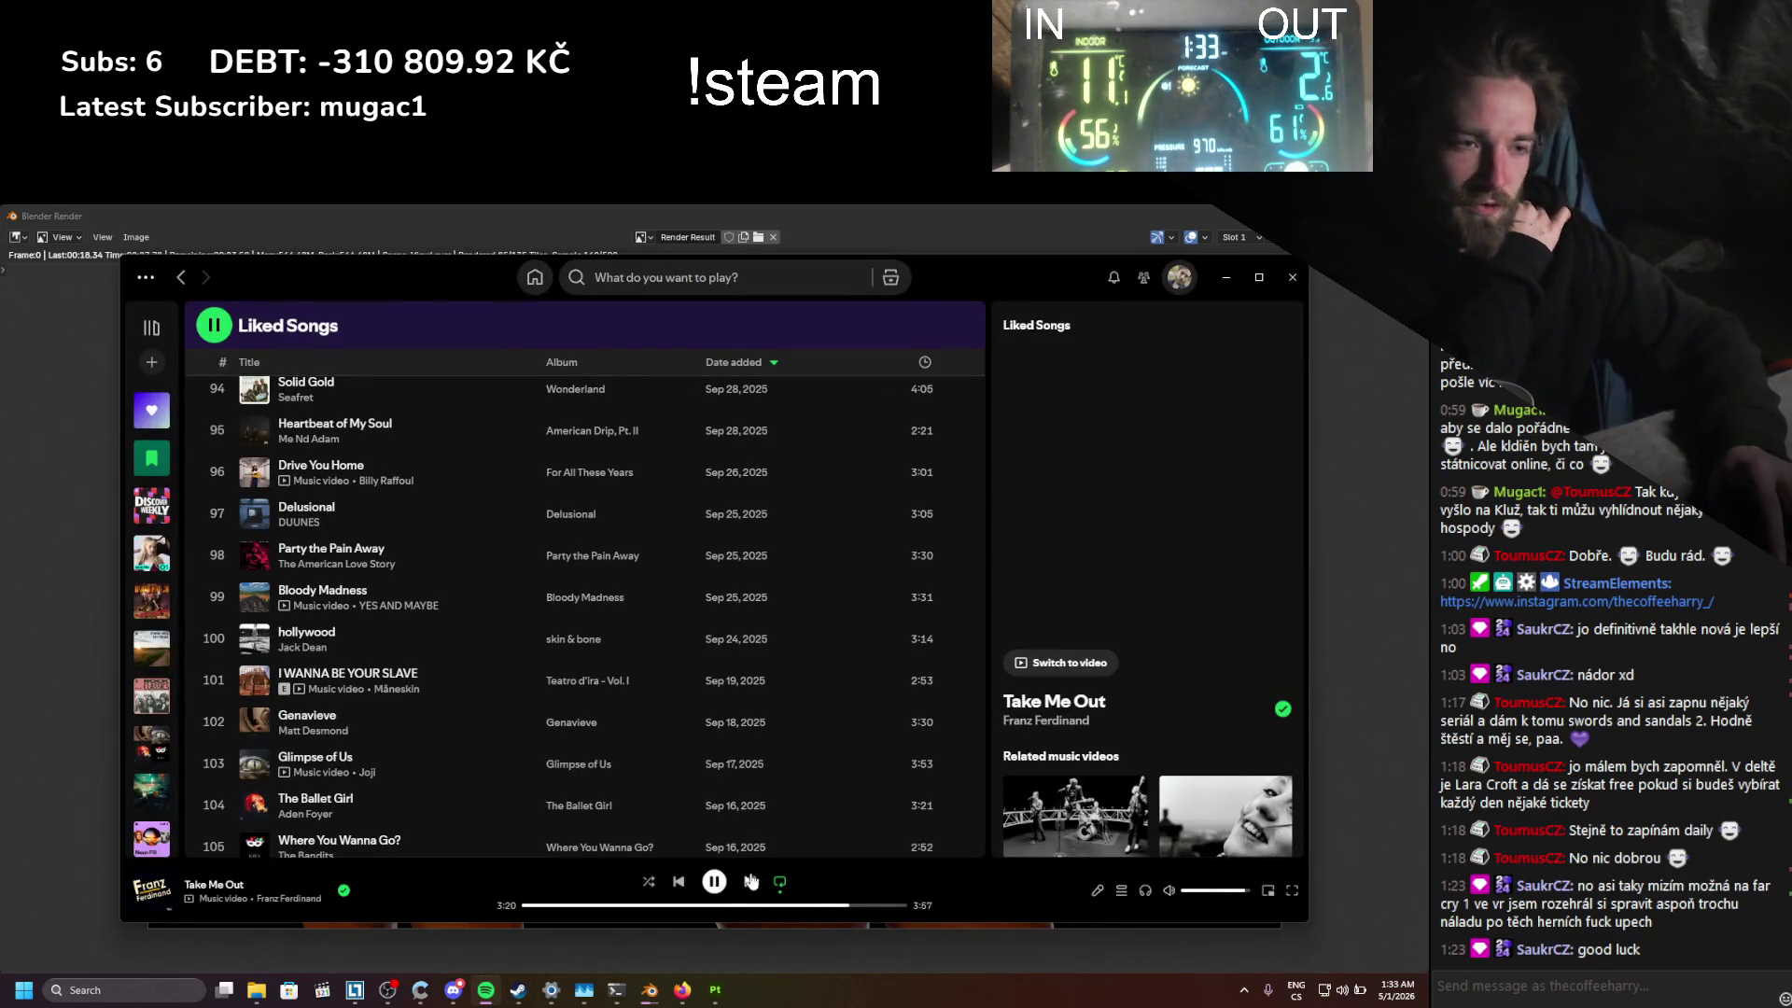
Step: Minimize Spotify, zoom over the finished close-up render, and close the render window
{"action": "left_click", "coordinate": [1226, 277]}
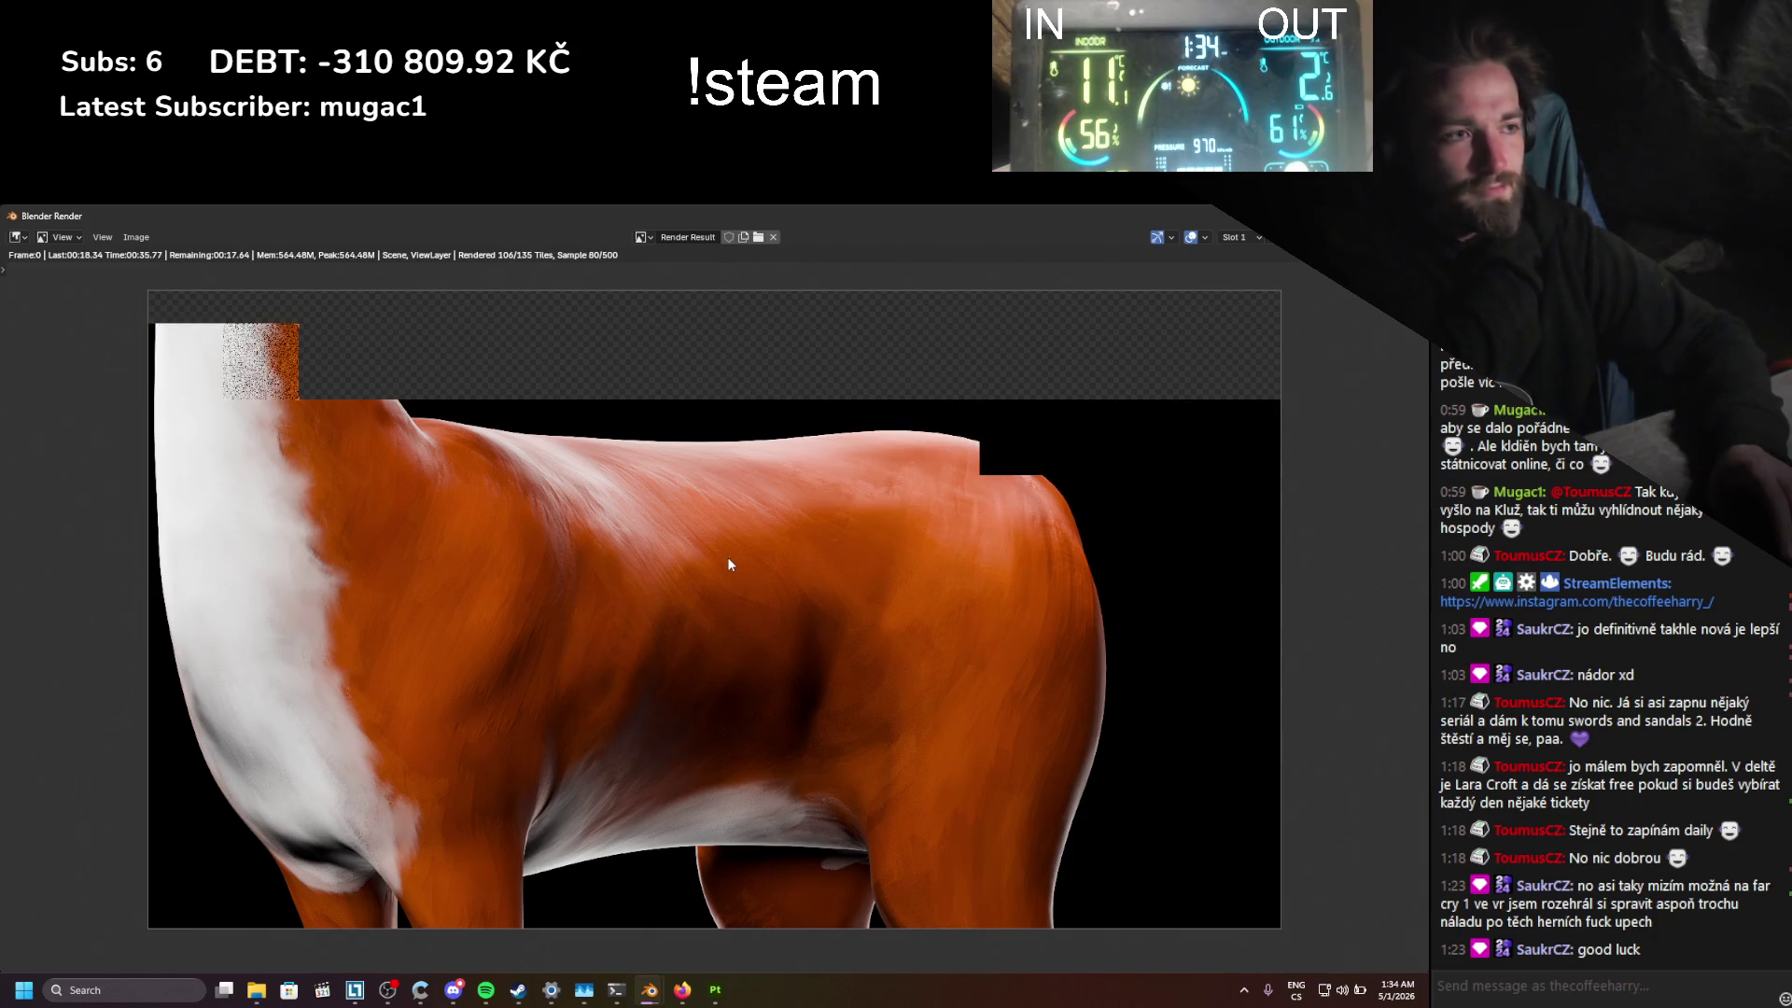
{"action": "scroll", "coordinate": [1009, 484], "scroll_direction": "up", "scroll_amount": 3}
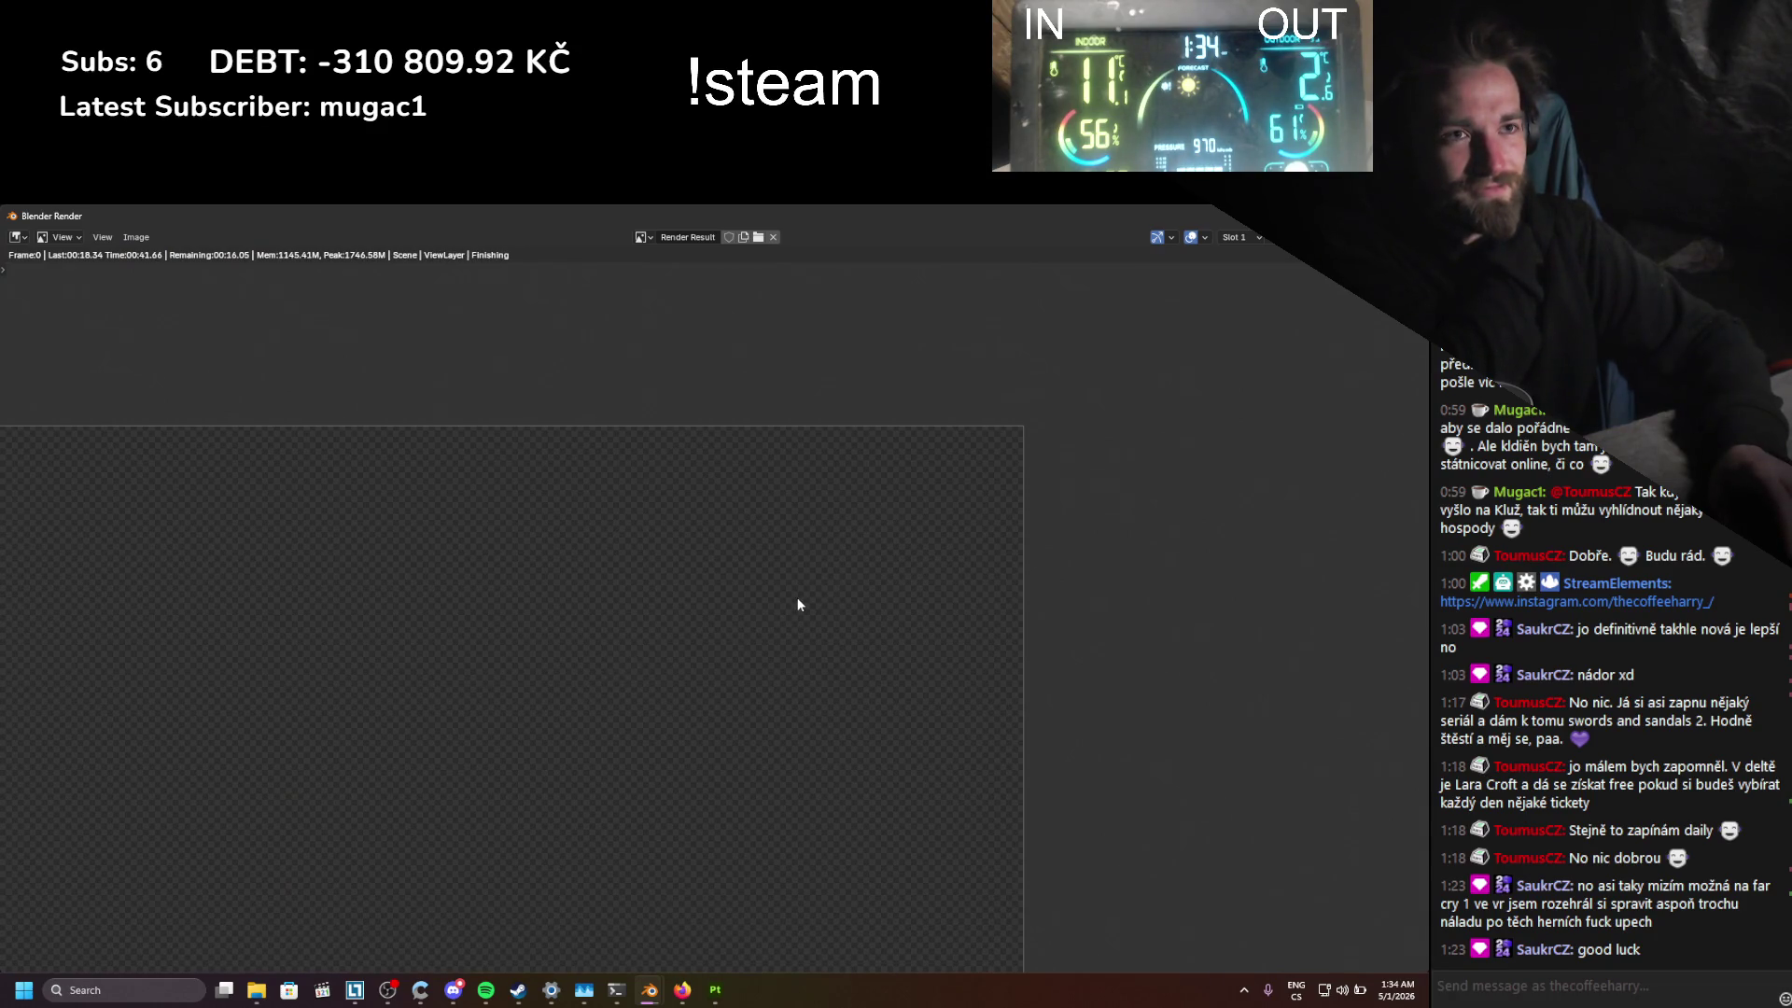
{"action": "scroll", "coordinate": [718, 635], "scroll_direction": "down", "scroll_amount": 3}
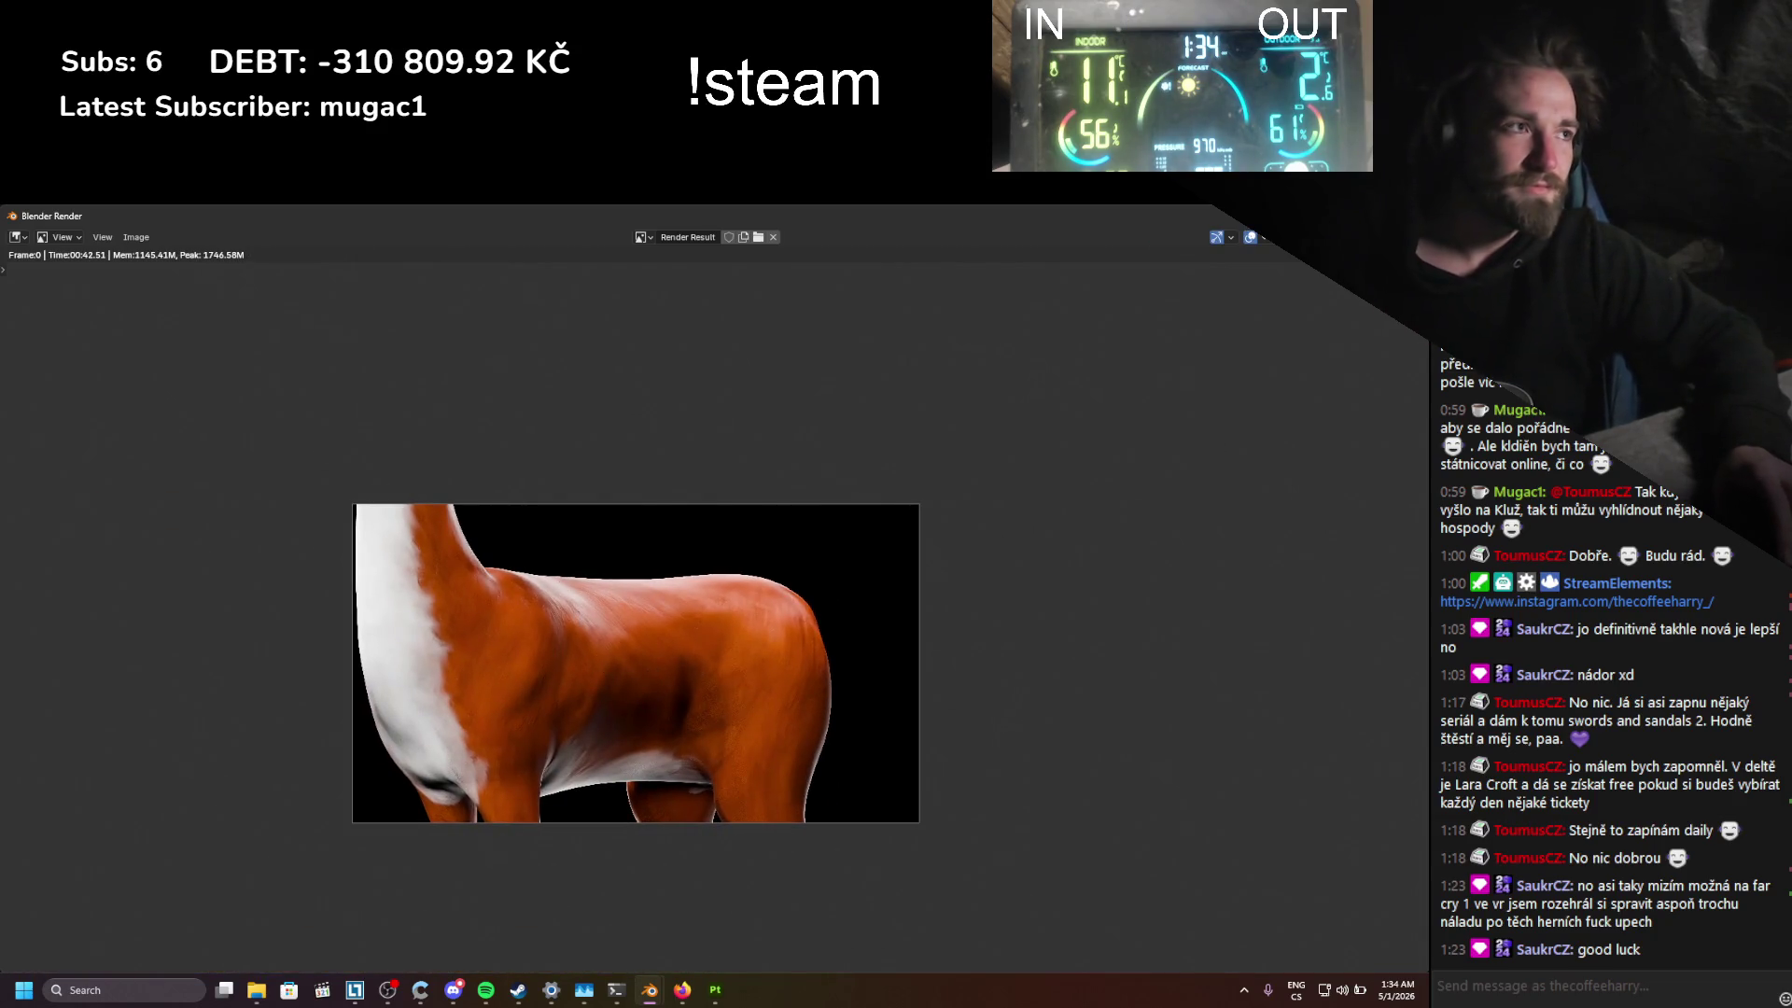
{"action": "key", "text": "Escape"}
{"action": "key", "text": "g"}
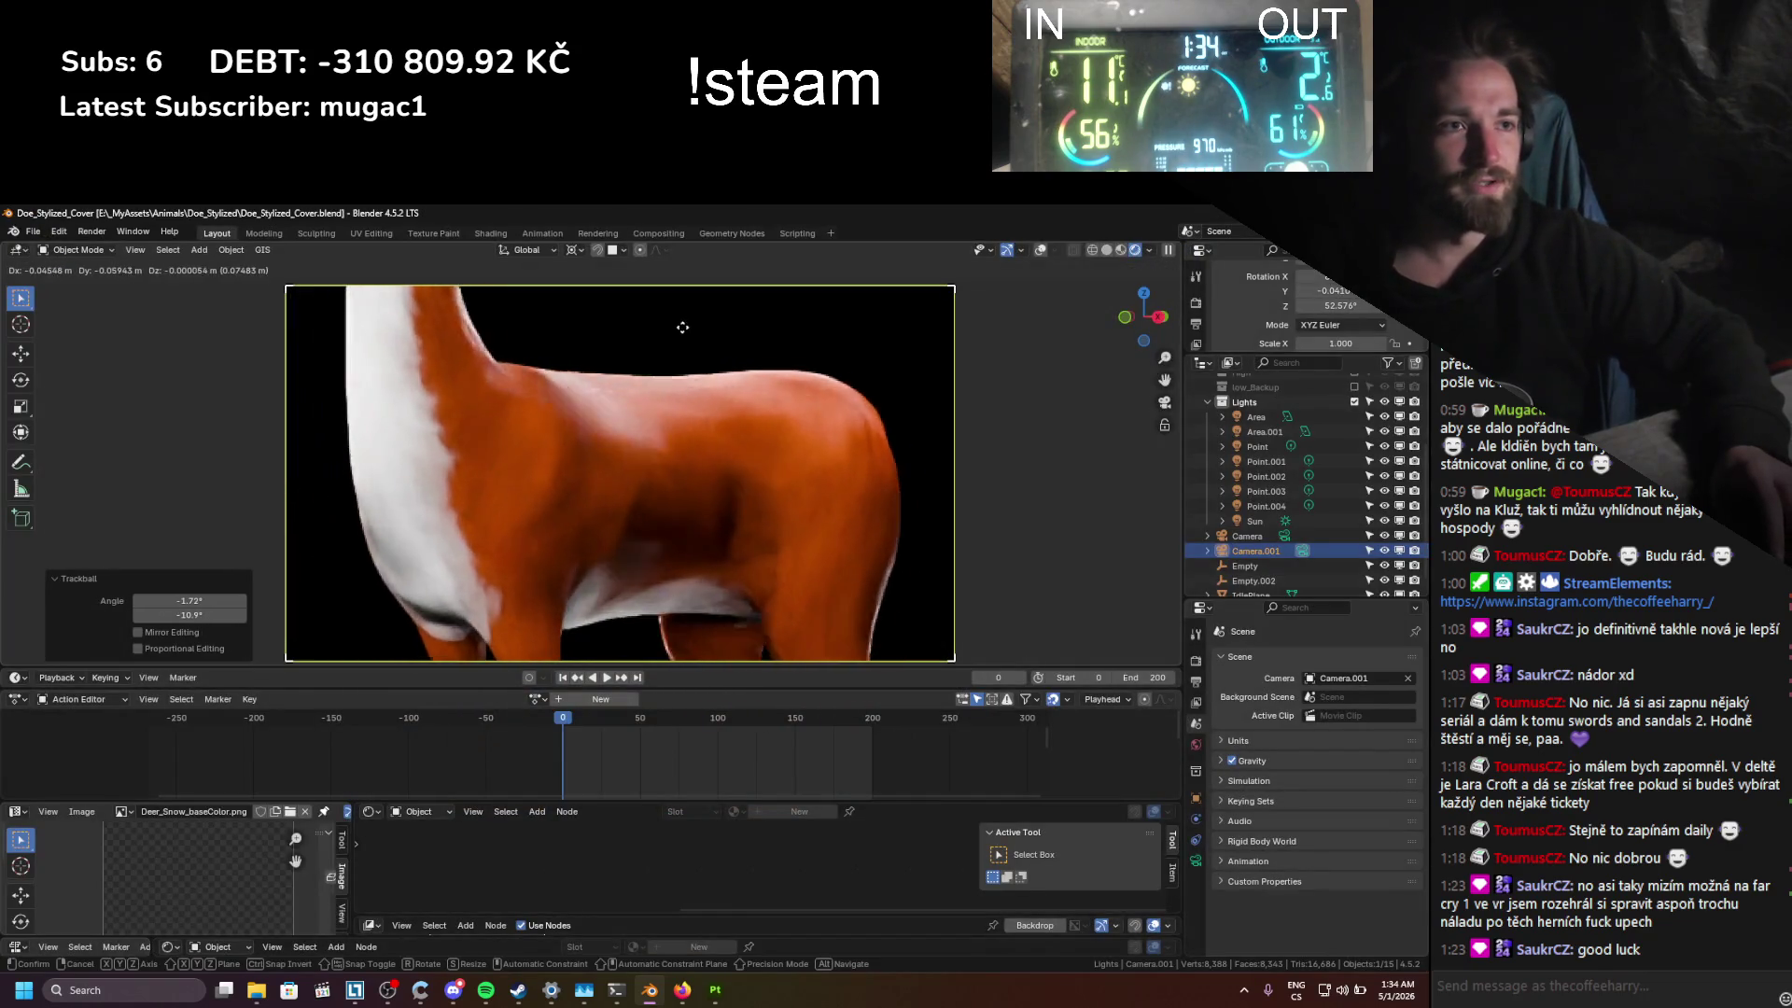
Step: Confirm the slight camera nudge, save the file, and render the updated close-up
{"action": "left_click", "coordinate": [631, 327]}
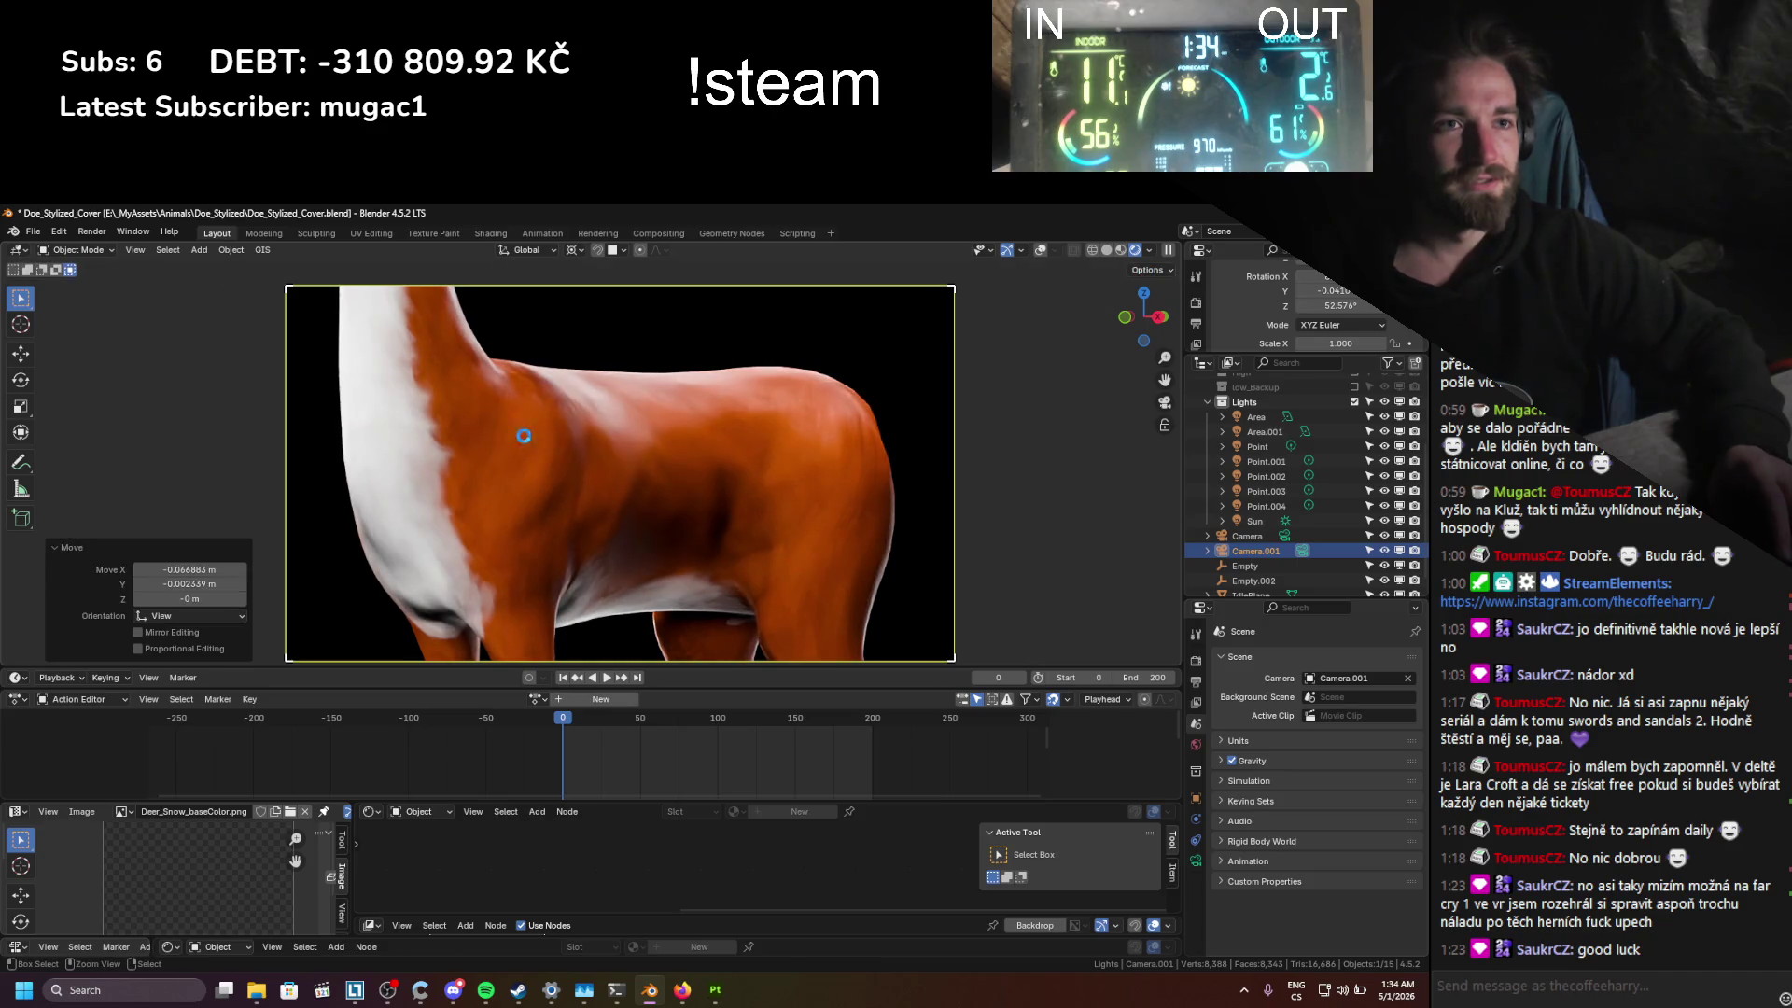
{"action": "key", "text": "ctrl+s"}
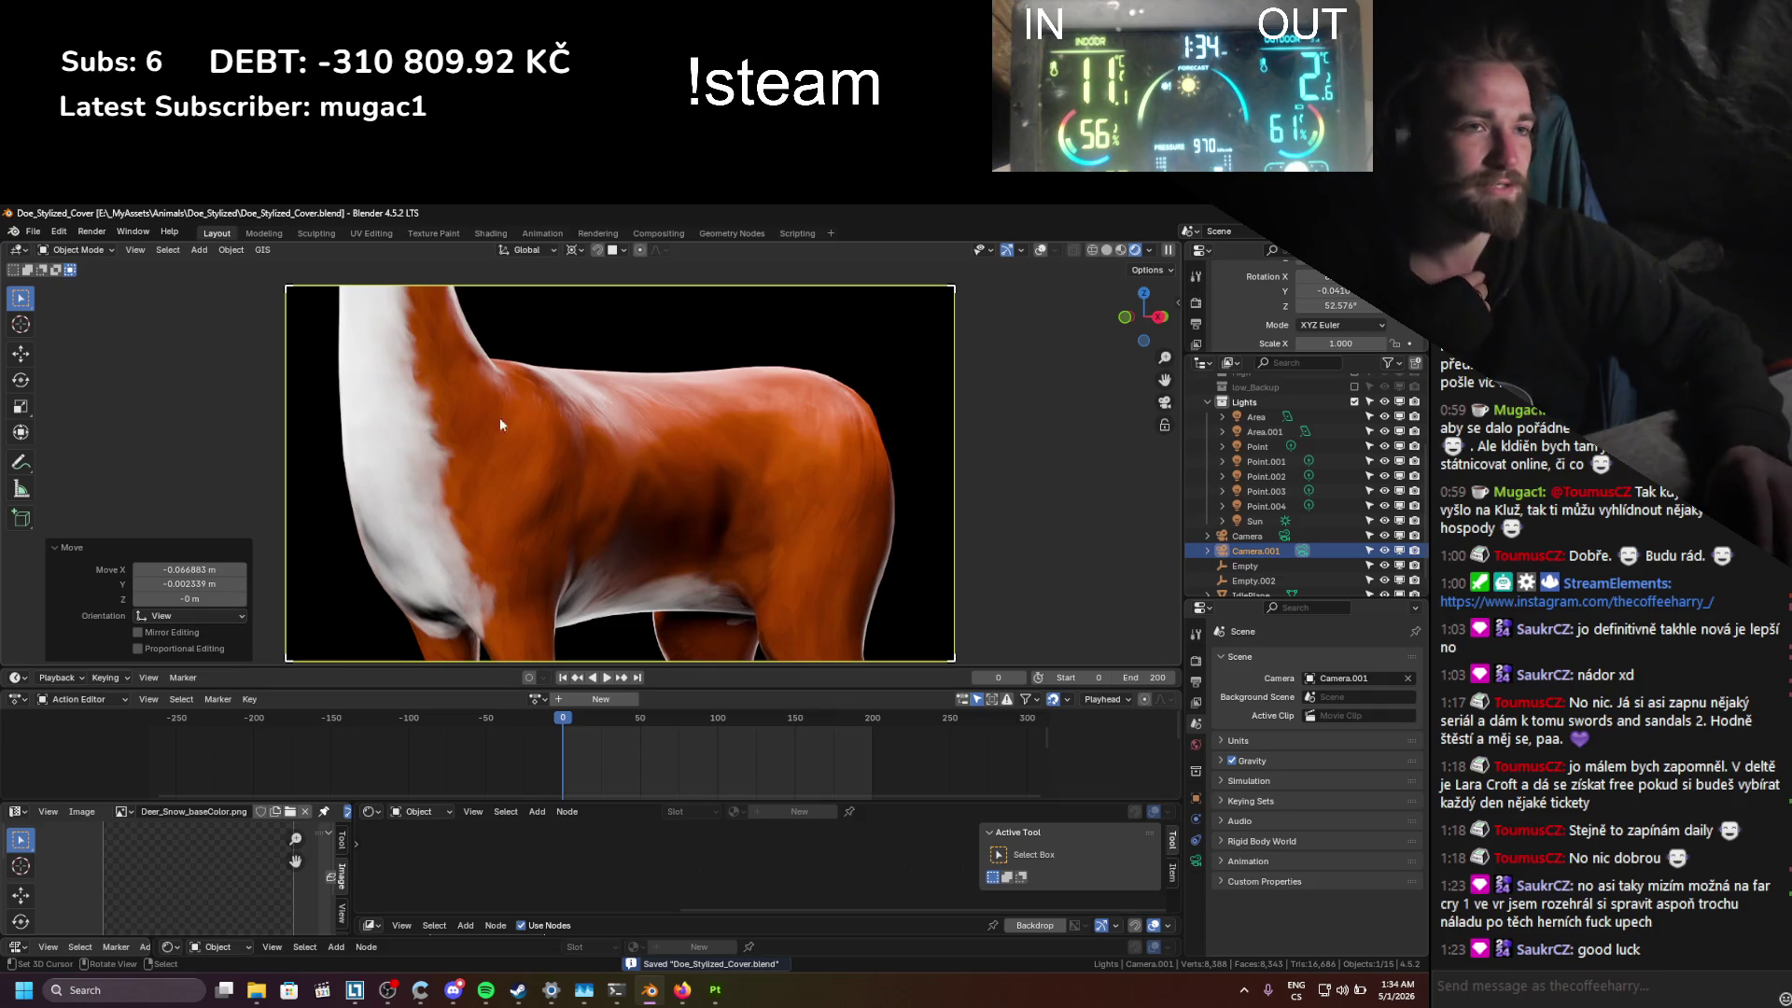
{"action": "left_click", "coordinate": [92, 232]}
{"action": "left_click", "coordinate": [112, 248]}
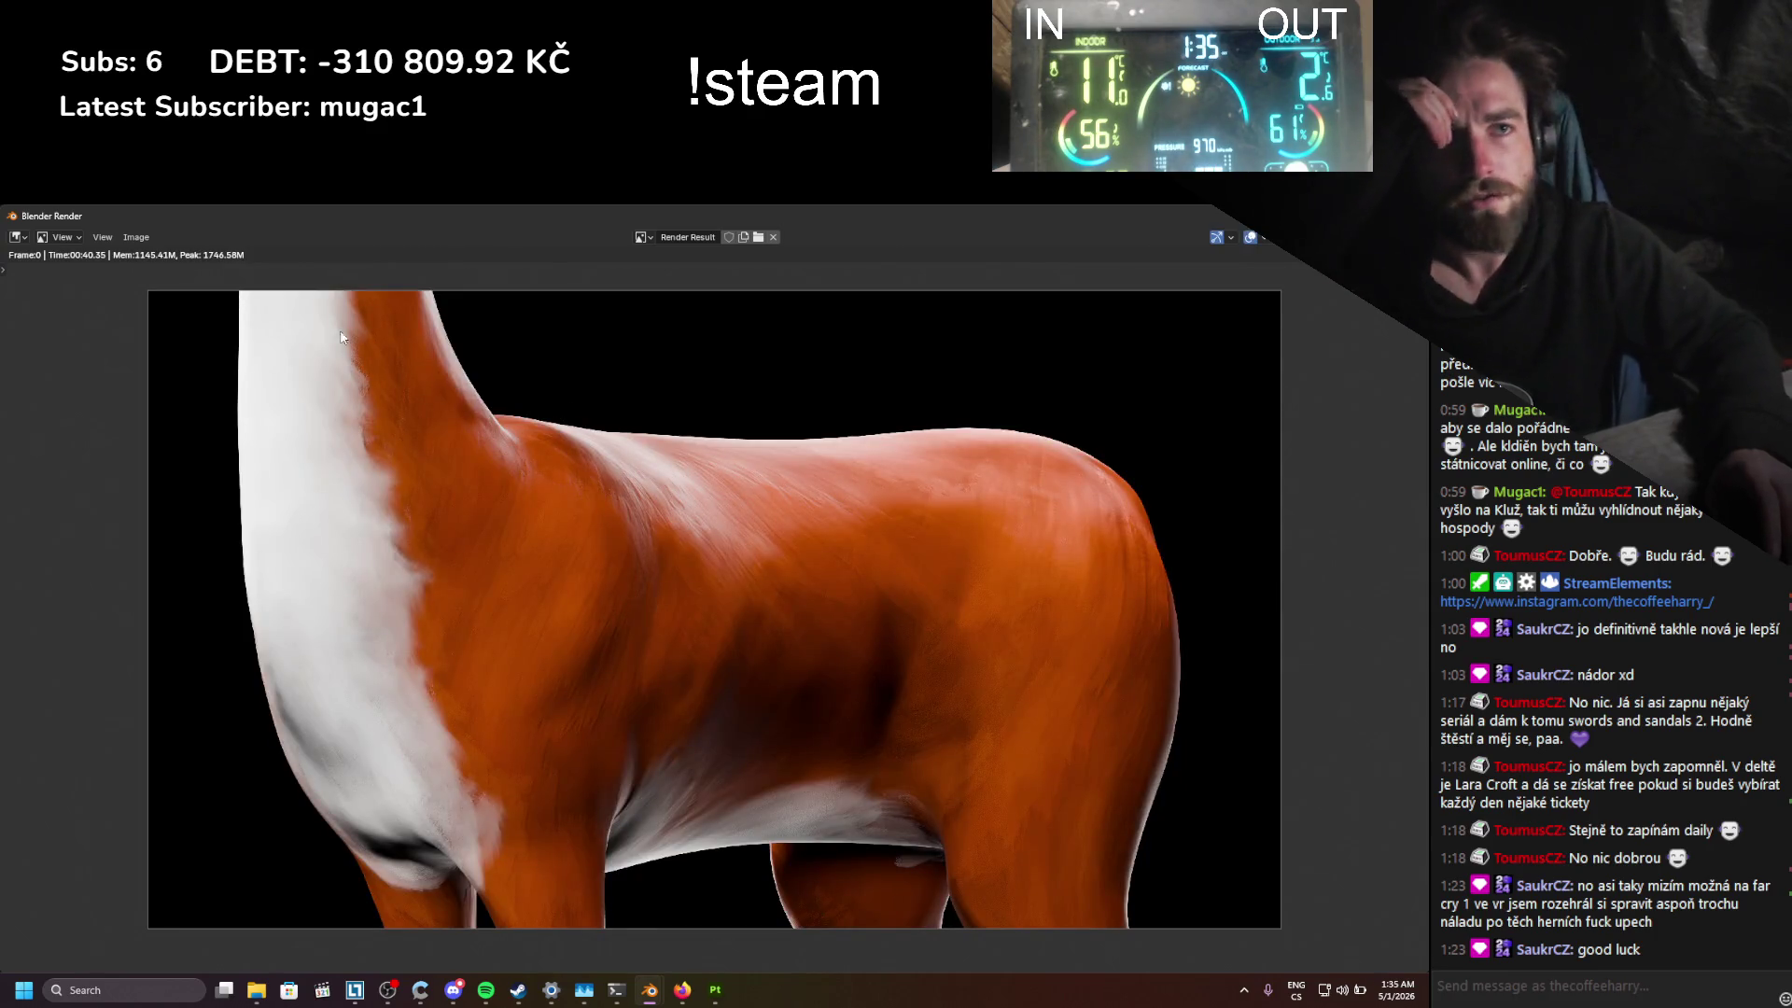
Step: Save the close-up render as StylizedDoe_CoverCloseUp_01.png in the Cover folder
{"action": "left_click", "coordinate": [137, 237]}
{"action": "left_click", "coordinate": [161, 373]}
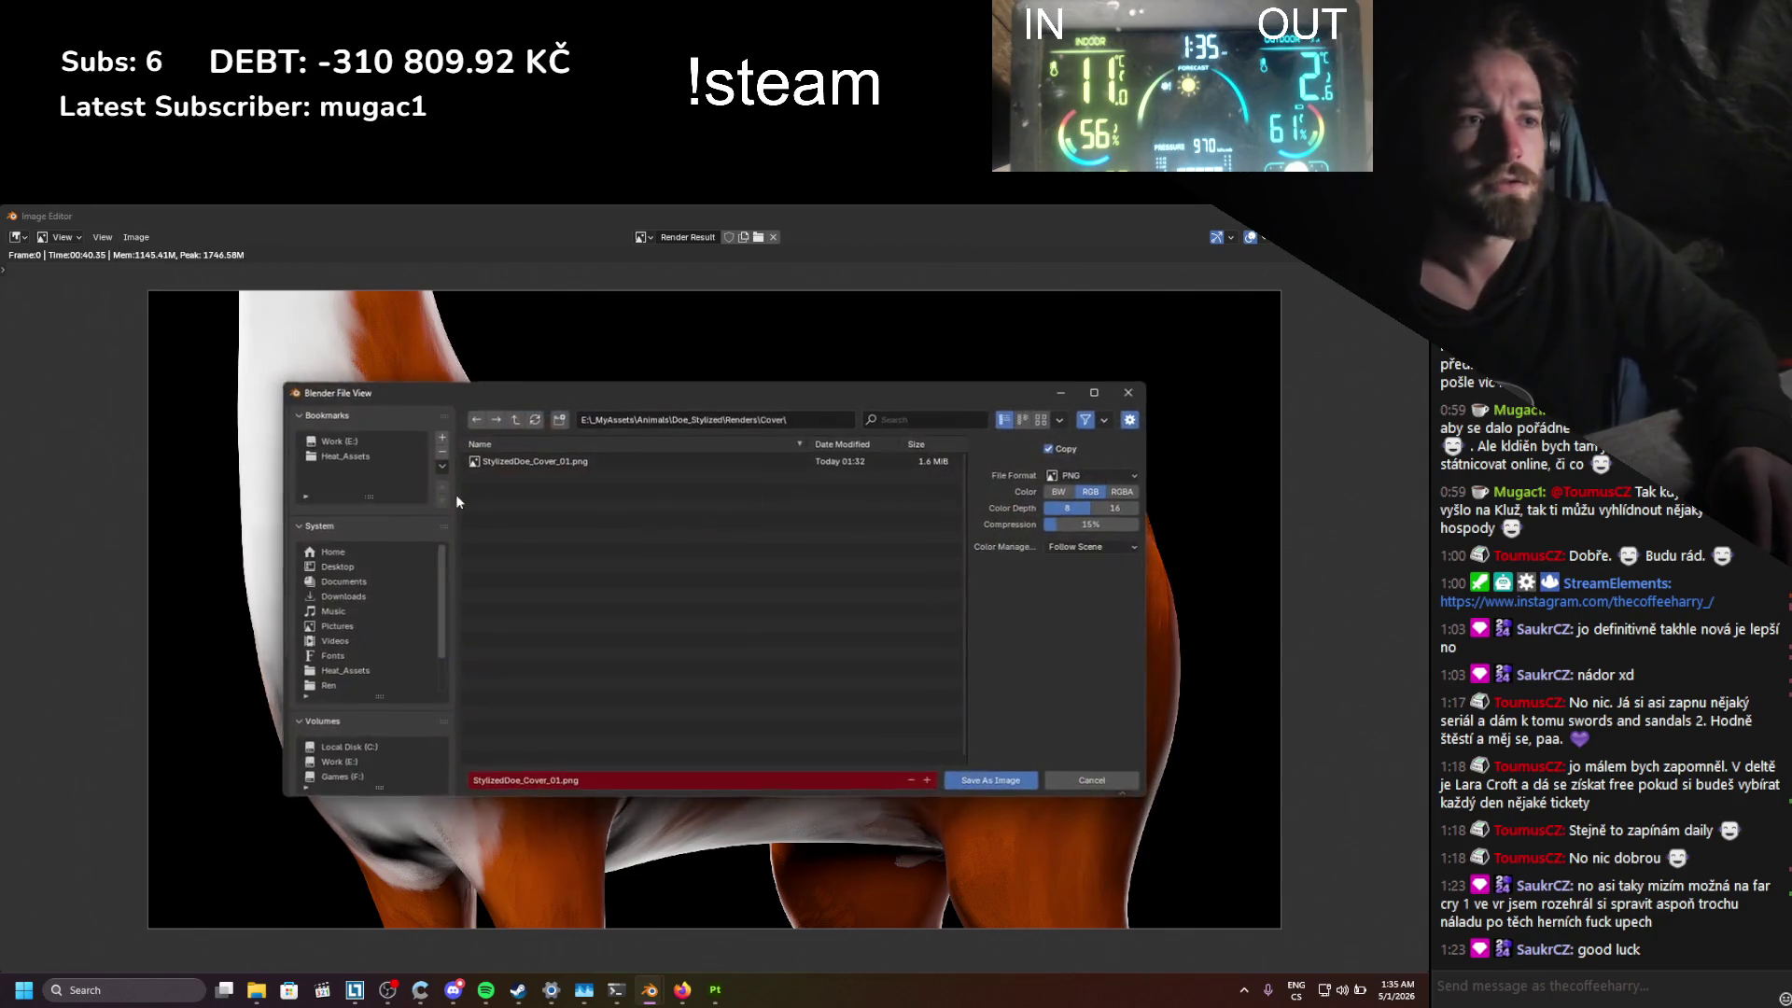
{"action": "left_click", "coordinate": [594, 463]}
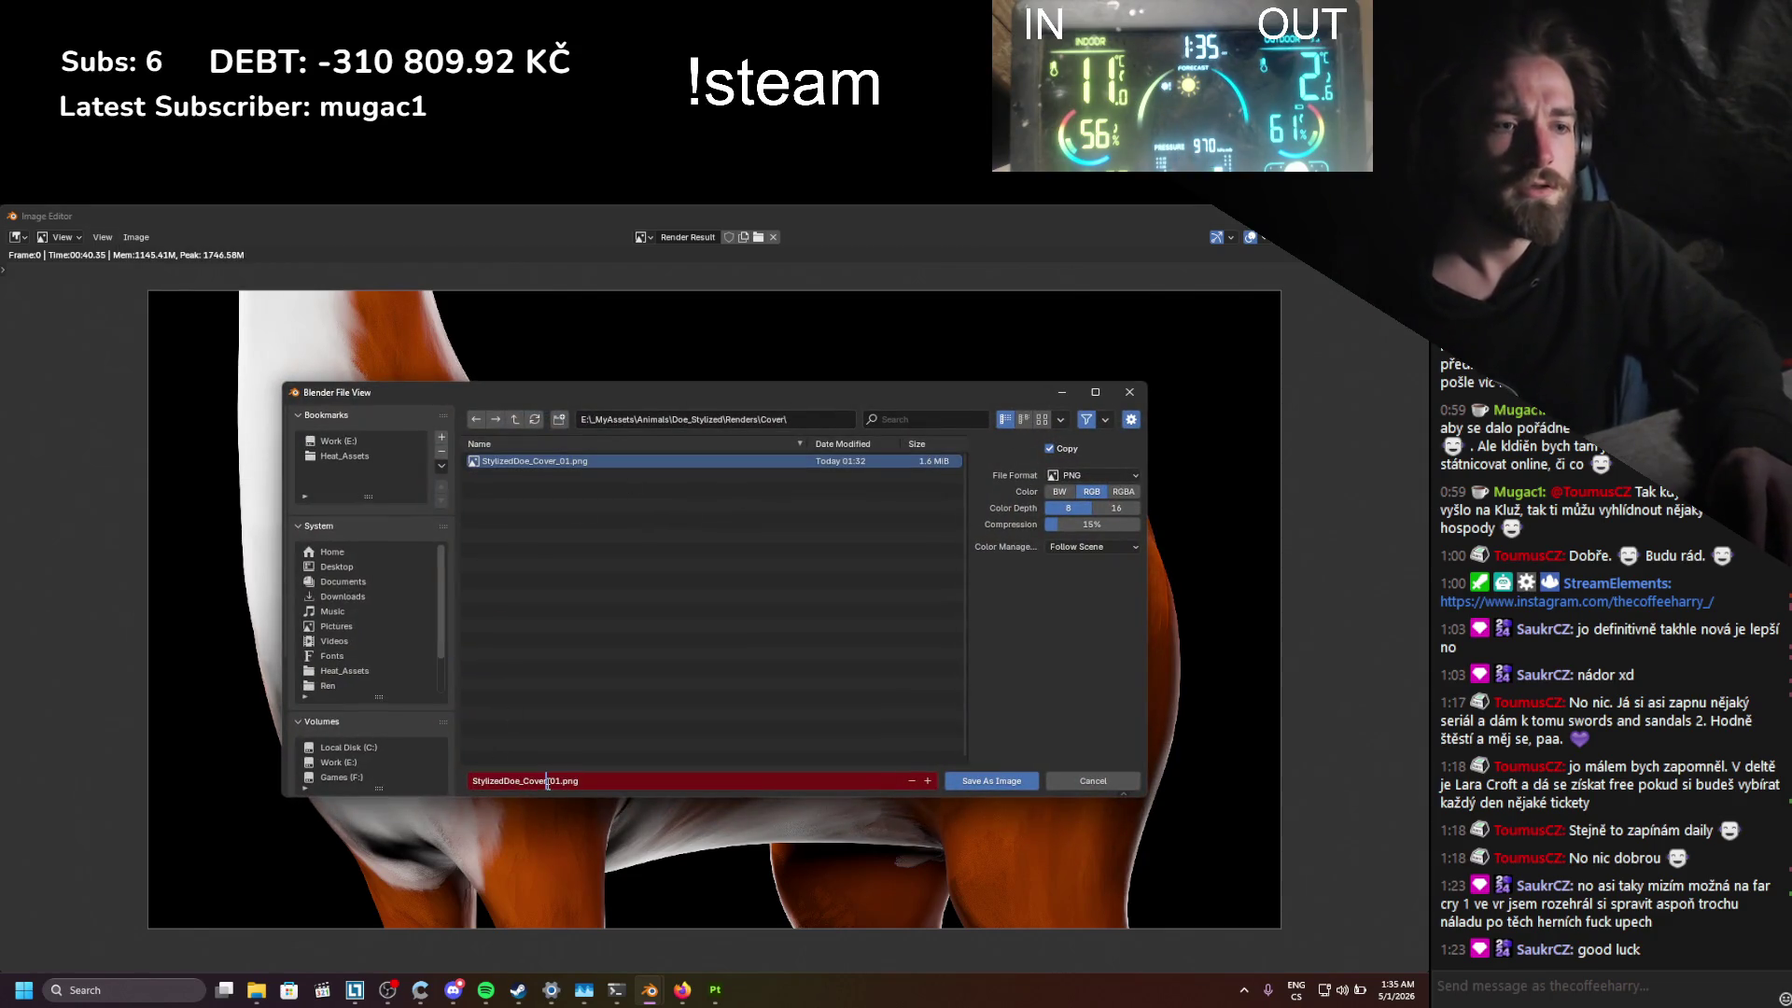
{"action": "type", "text": "CloseUp_"}
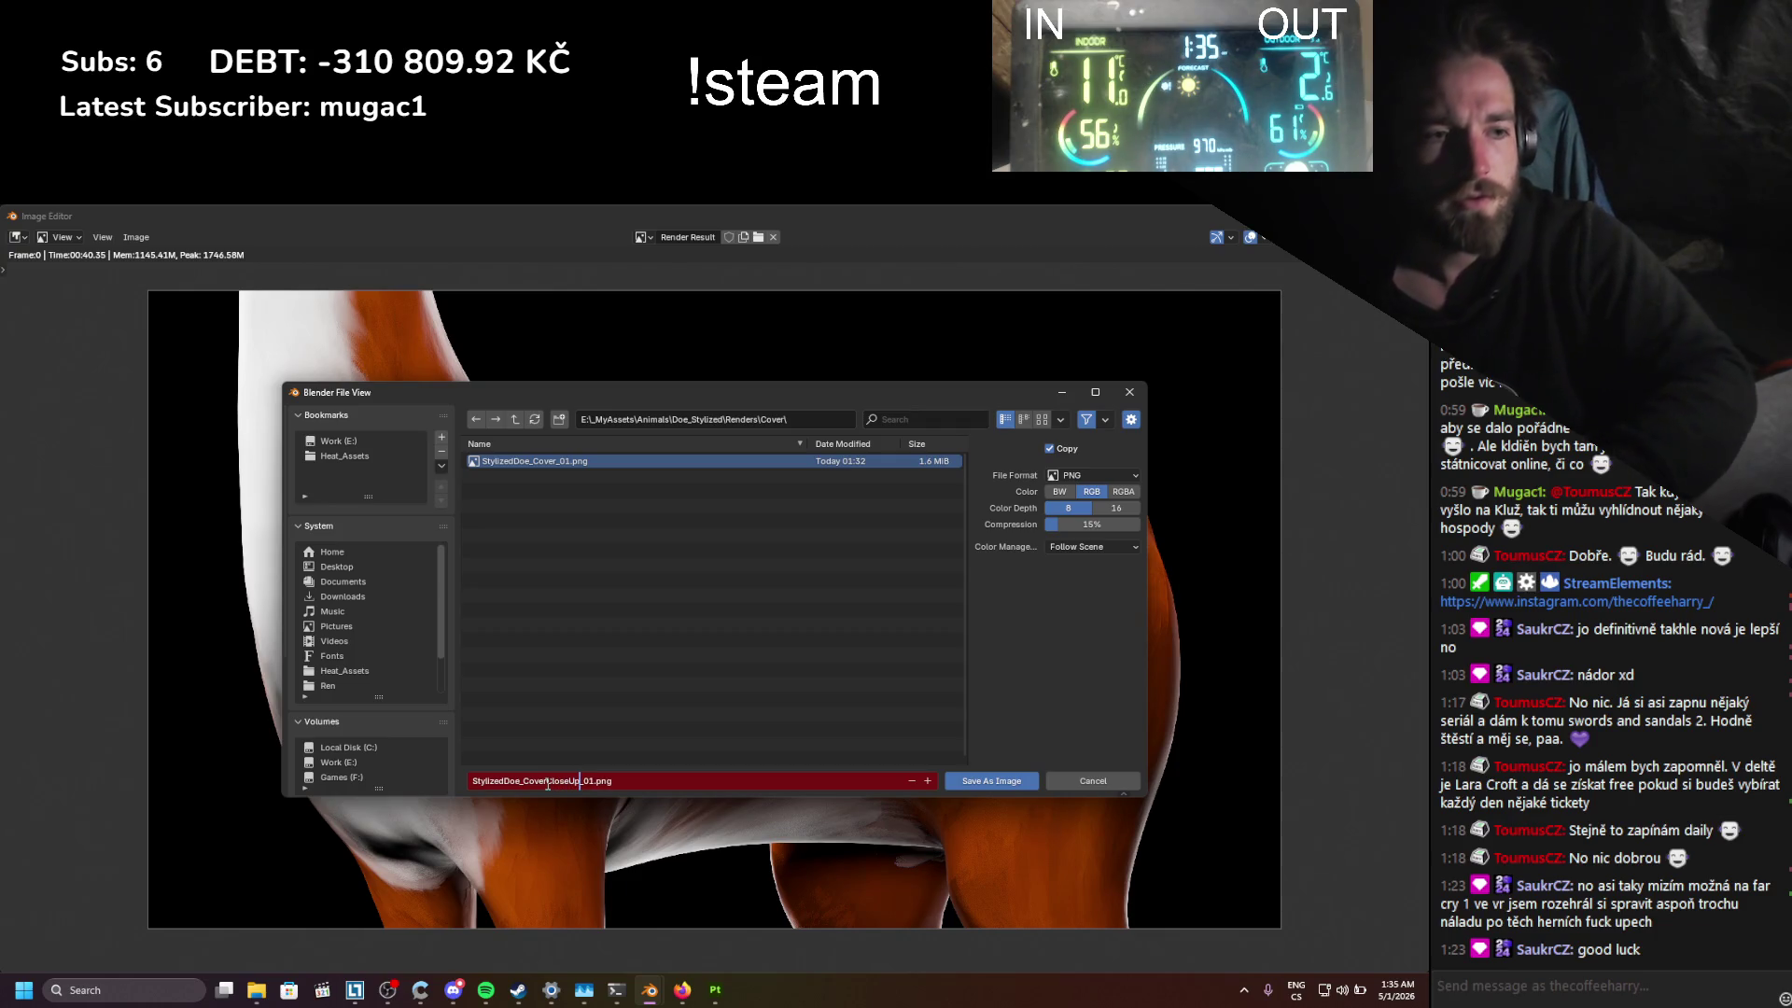
{"action": "key", "text": "Return"}
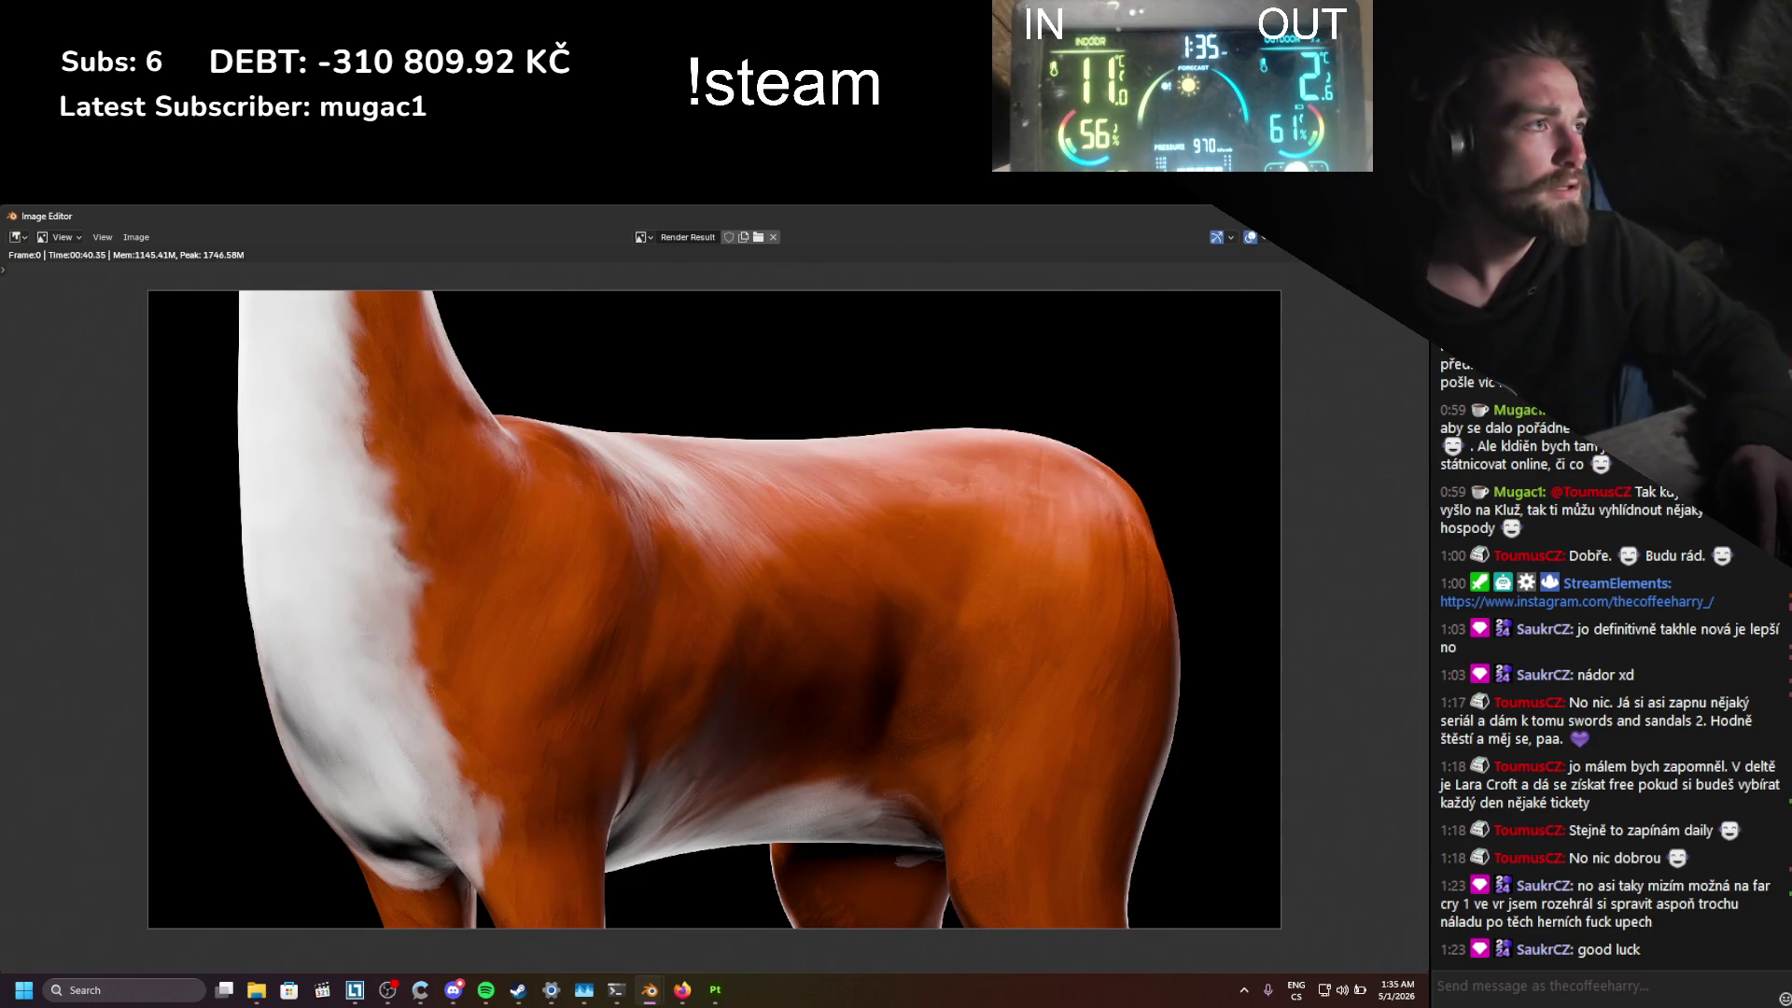
Step: Close the render window, save the Blender project, and quit Blender
{"action": "key", "text": "Escape"}
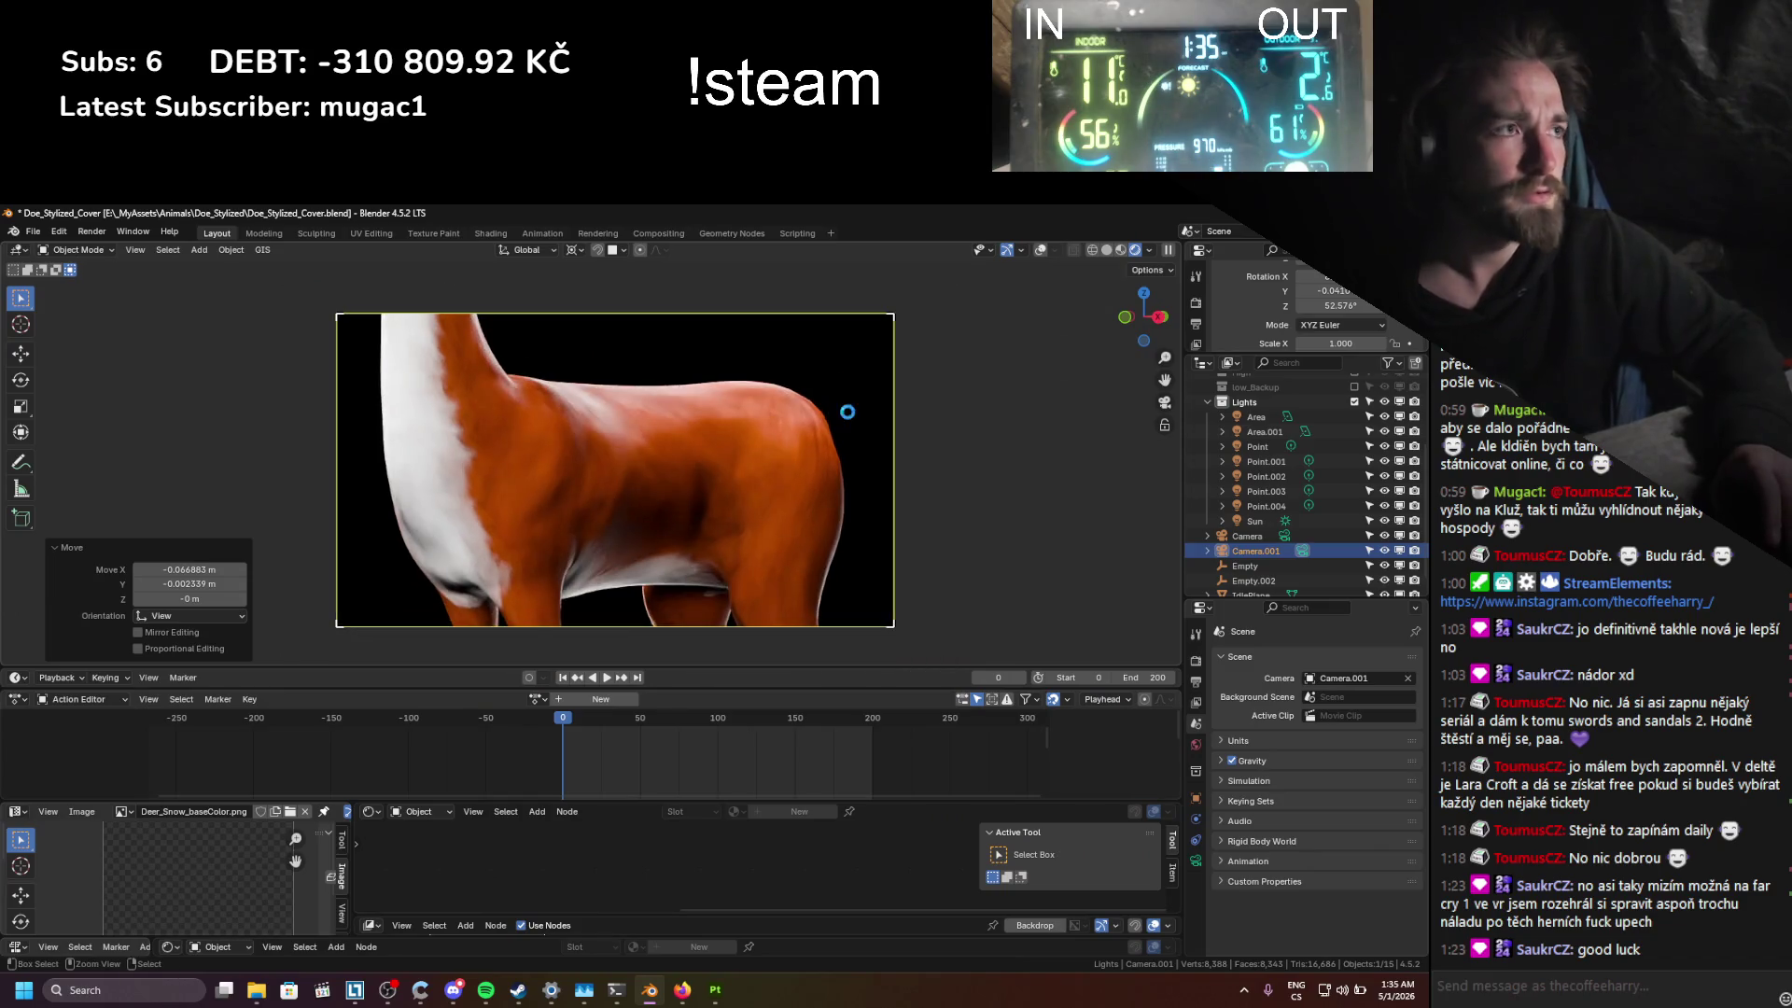
{"action": "key", "text": "ctrl+s"}
{"action": "key", "text": "ctrl+q"}
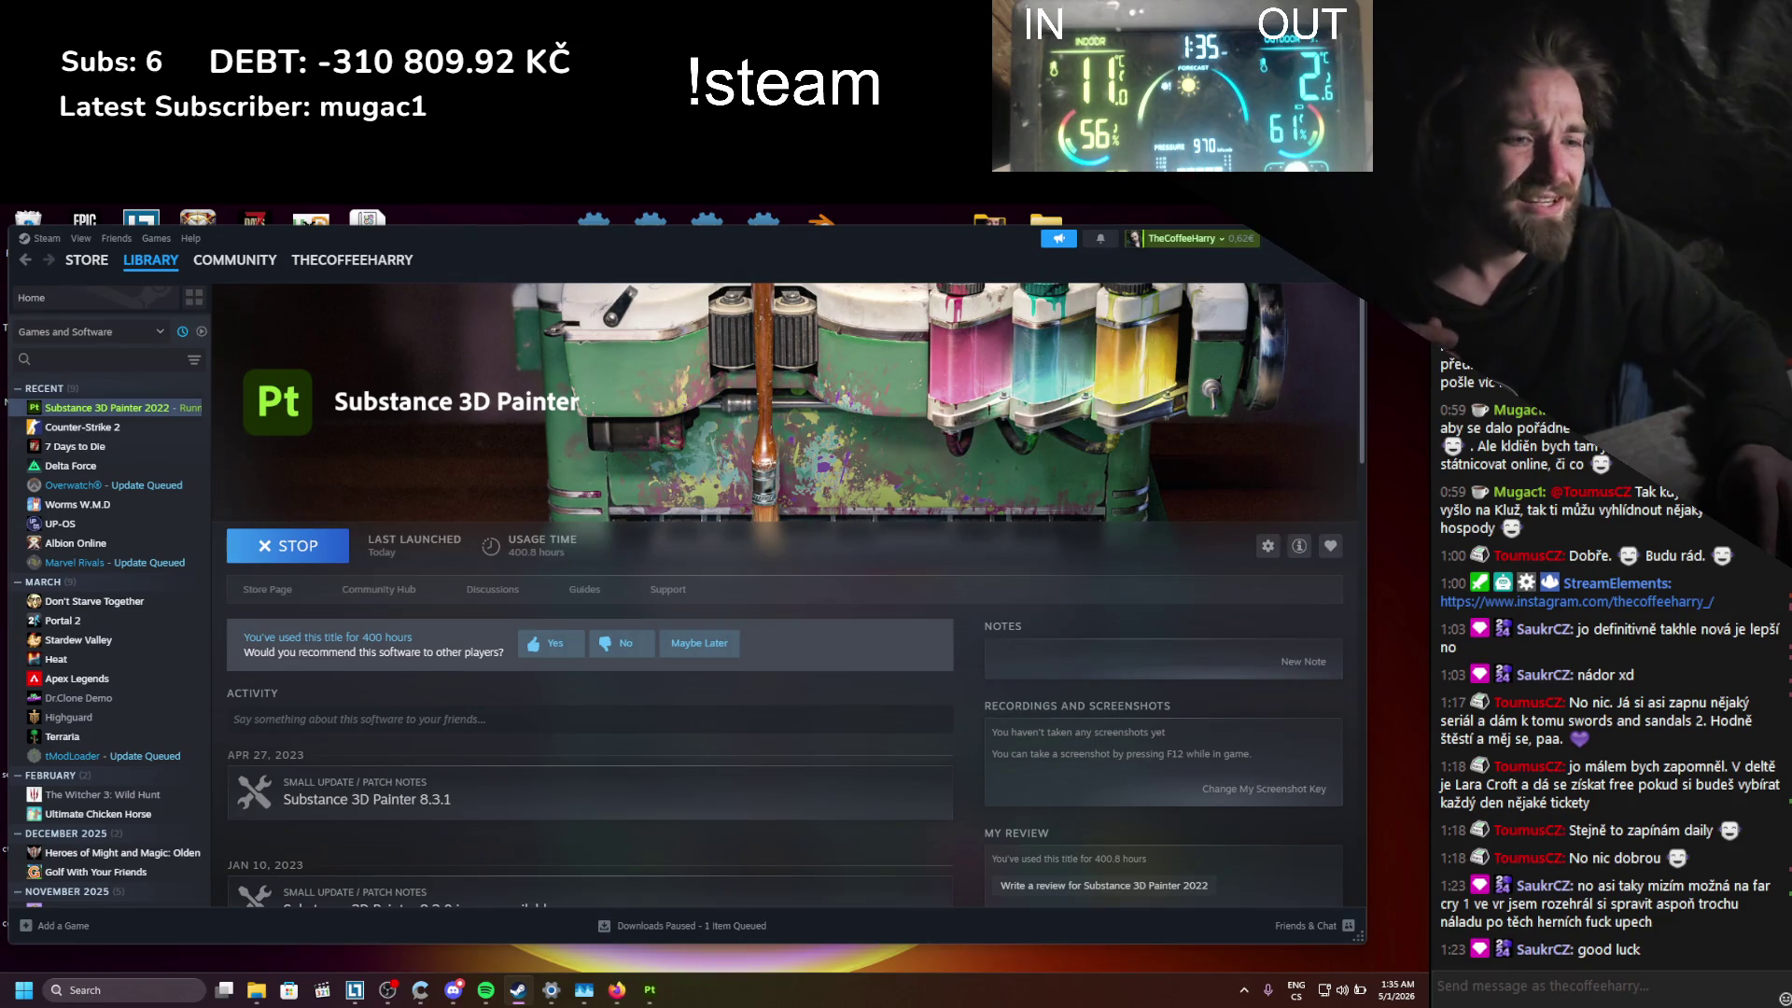
Step: Hide Steam and close Substance 3D Painter, saving its project
{"action": "key", "text": "super+d"}
{"action": "left_click", "coordinate": [653, 985]}
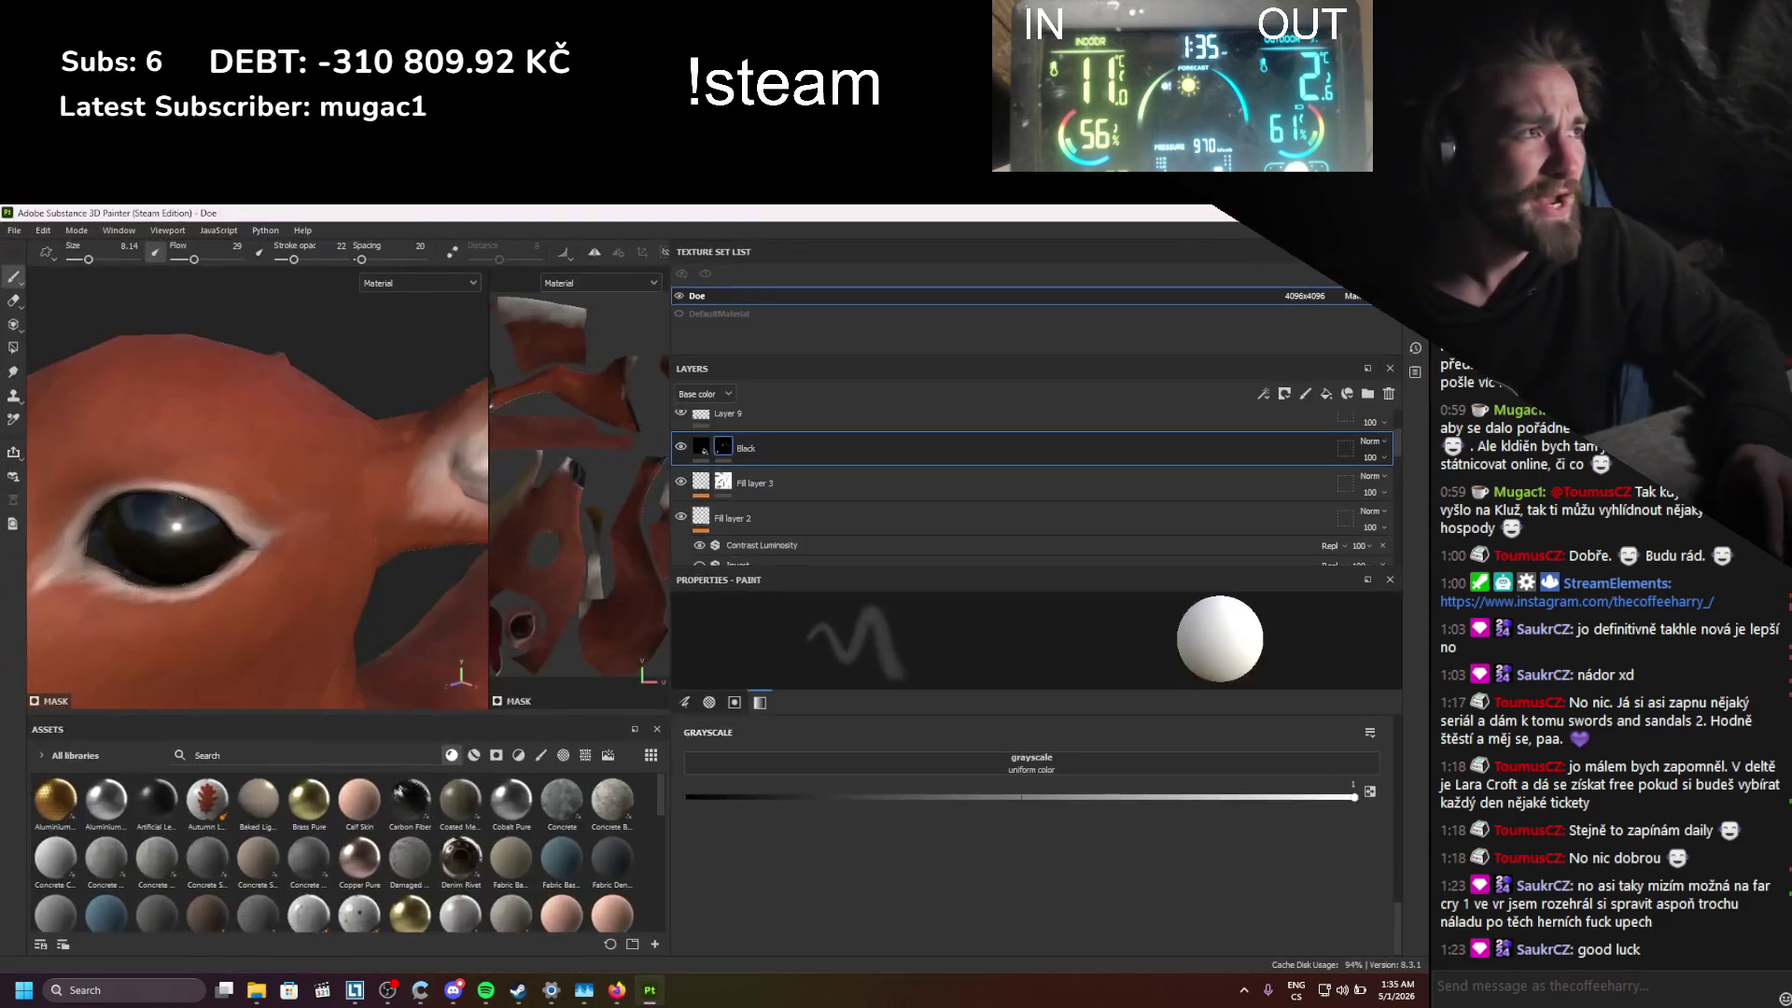
{"action": "key", "text": "ctrl+q"}
{"action": "left_click", "coordinate": [563, 616]}
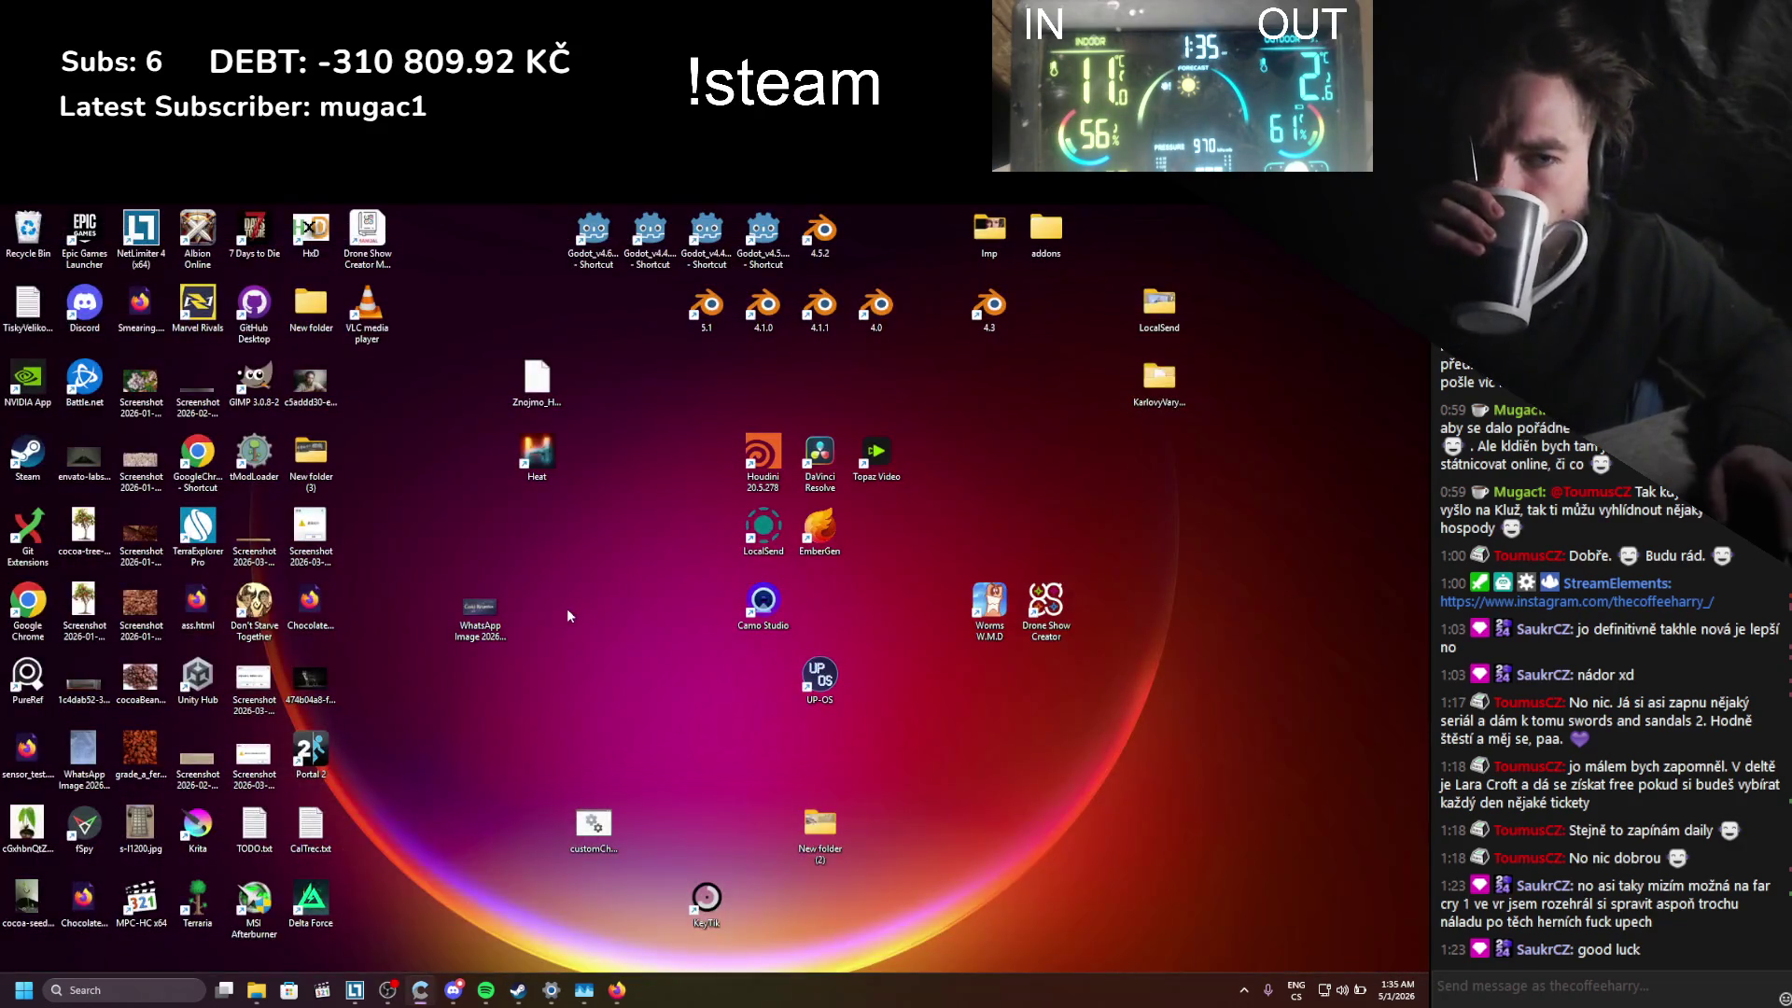
Step: Open Renders/Cover in File Explorer and preview both cover PNGs in Photos
{"action": "left_click", "coordinate": [256, 989]}
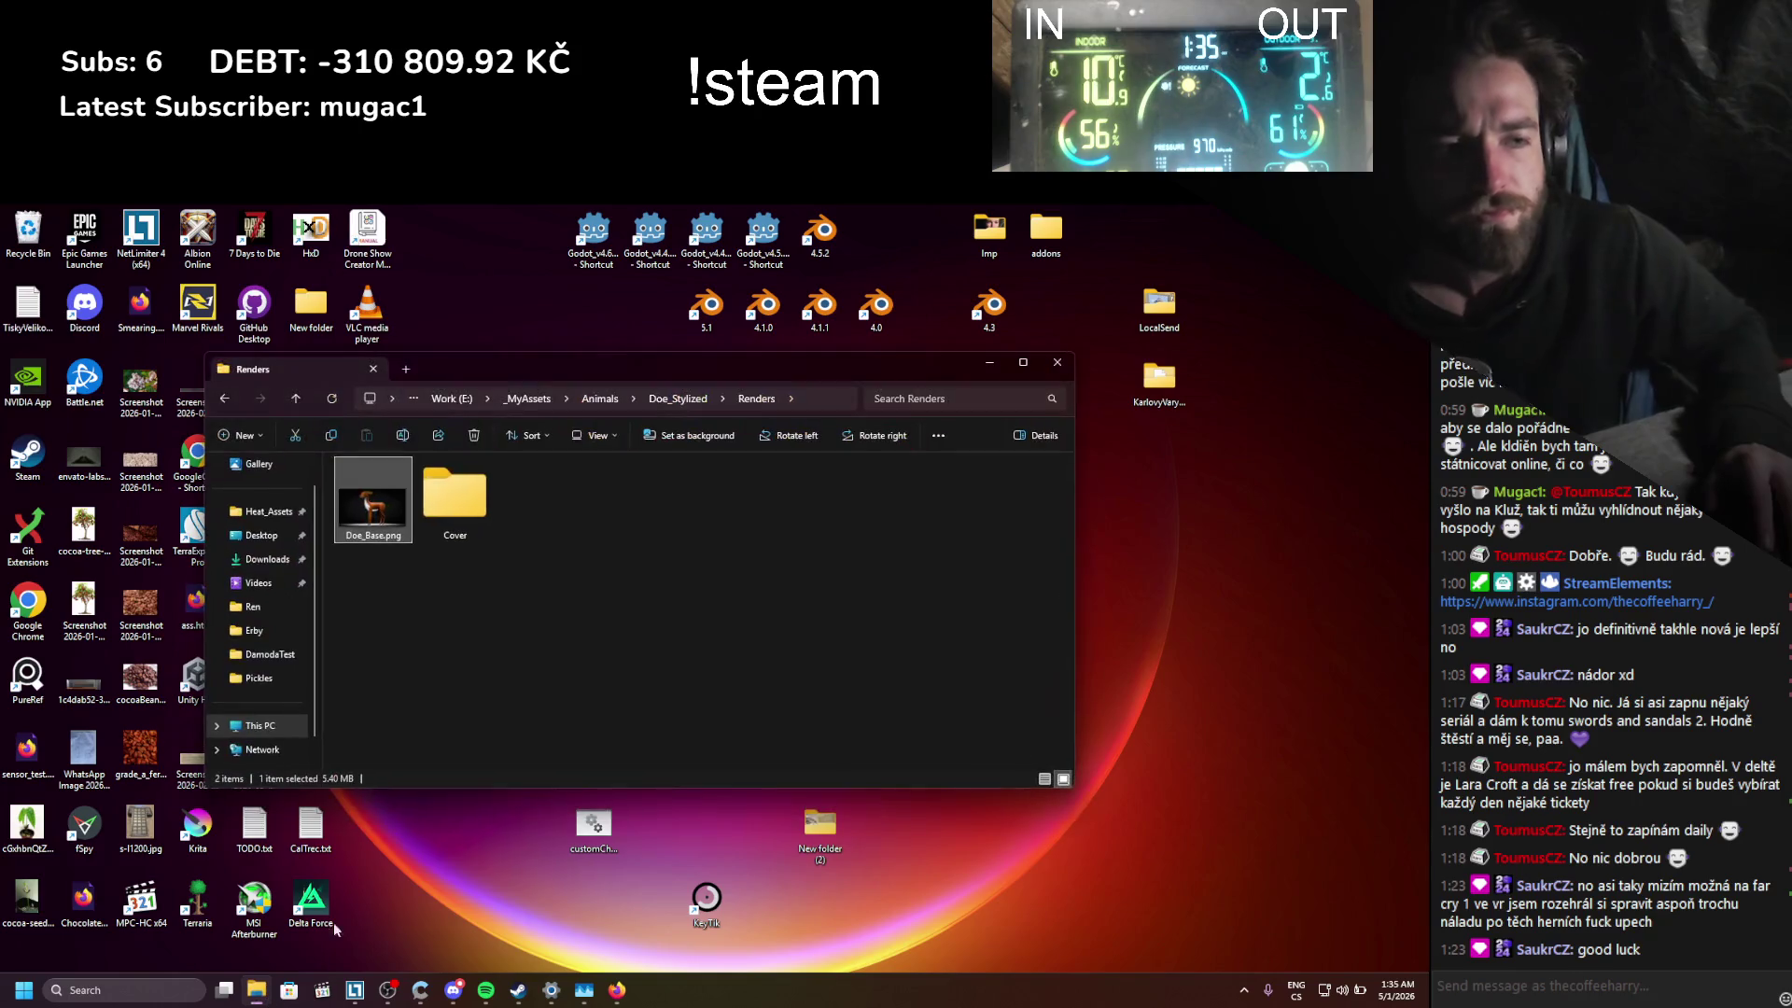
{"action": "double_click", "coordinate": [456, 492]}
{"action": "left_click", "coordinate": [398, 486]}
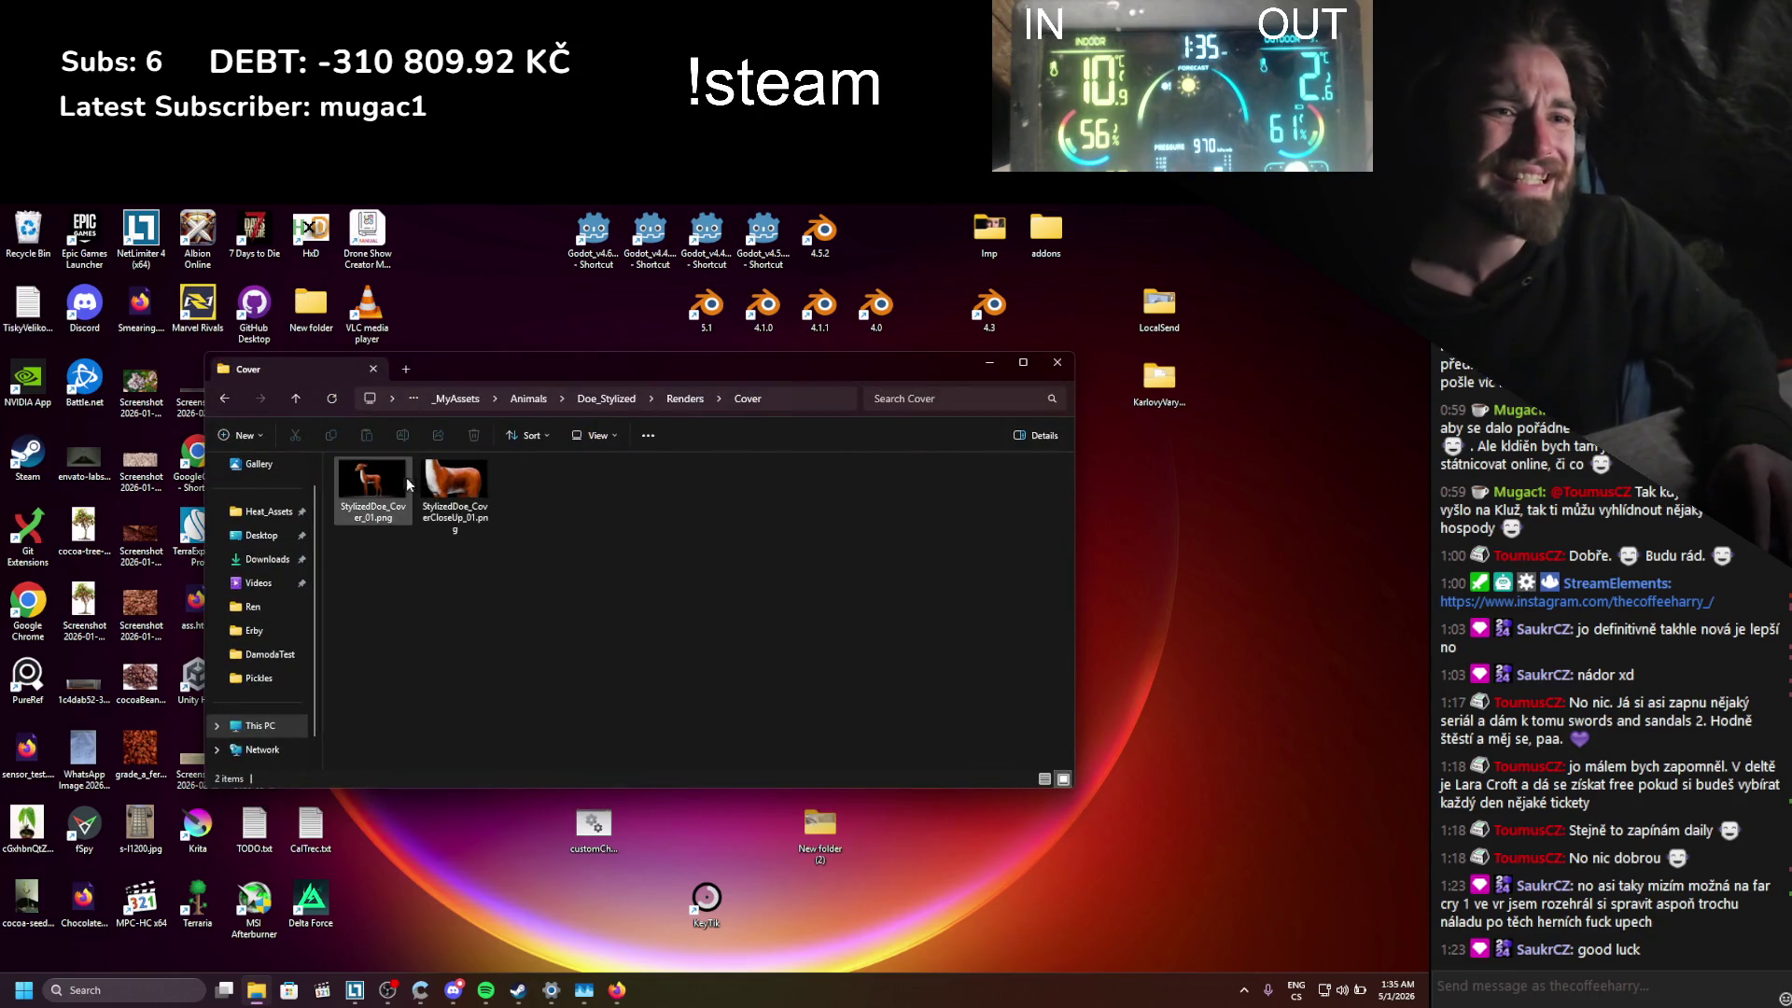
{"action": "double_click", "coordinate": [398, 485]}
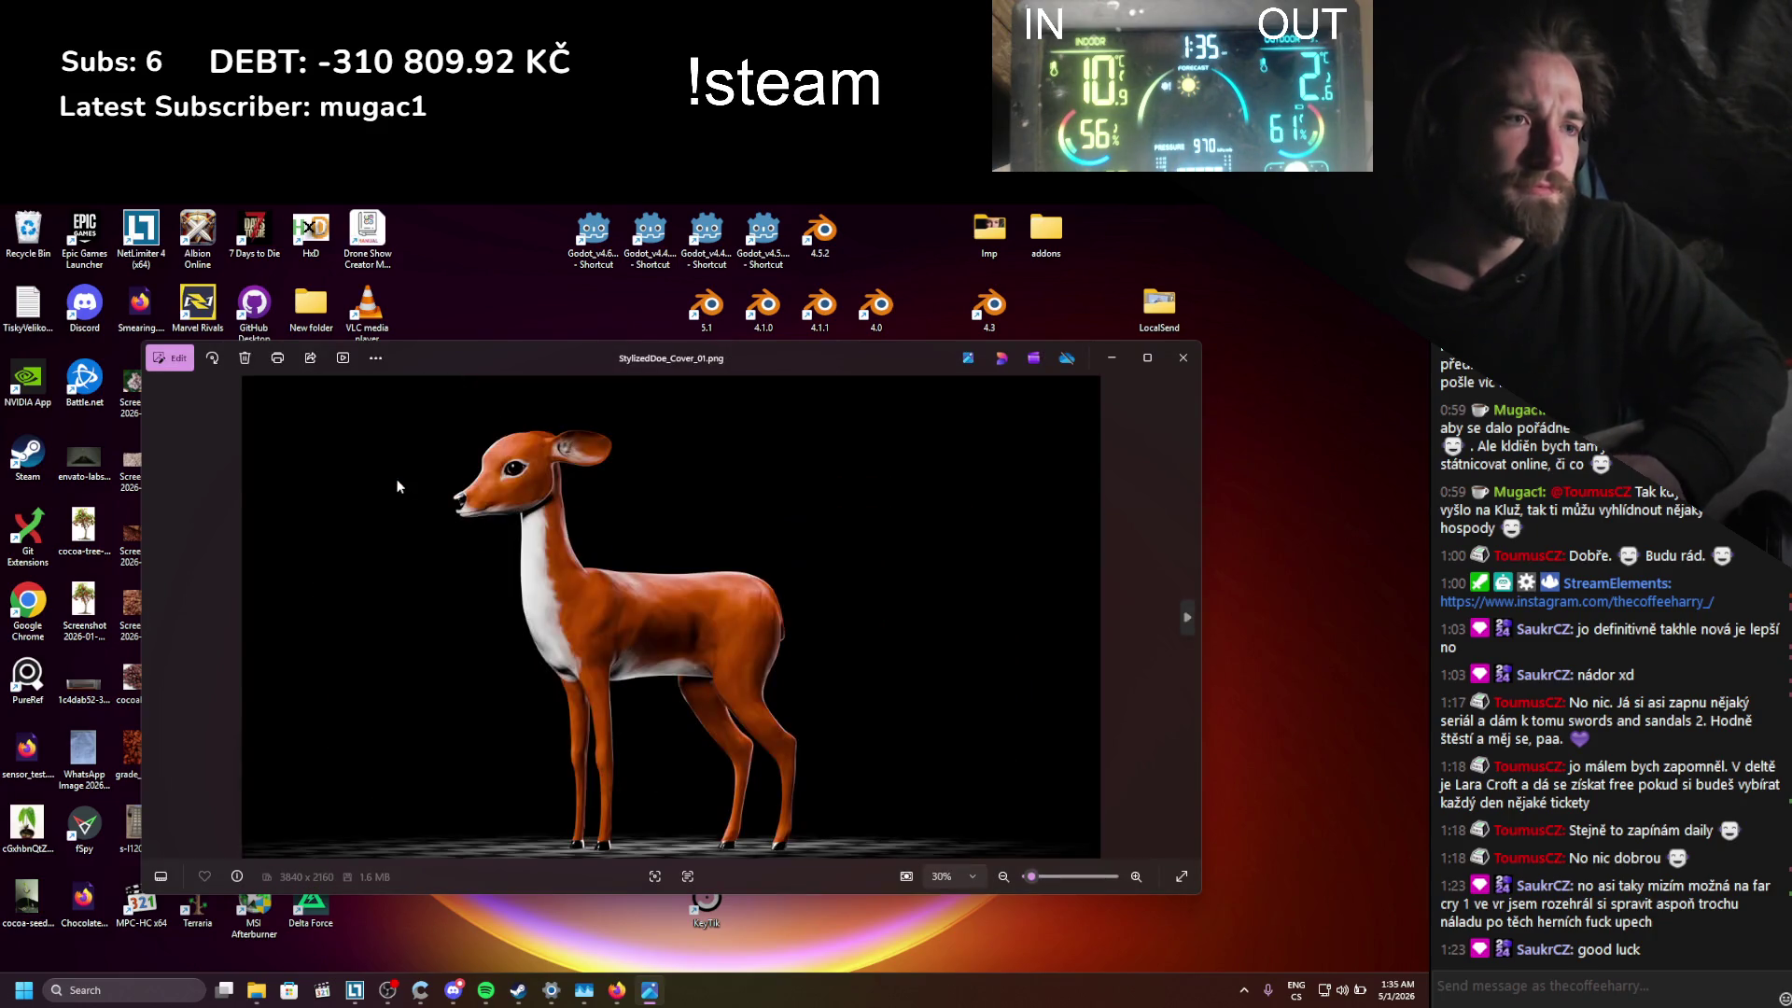
{"action": "key", "text": "Right"}
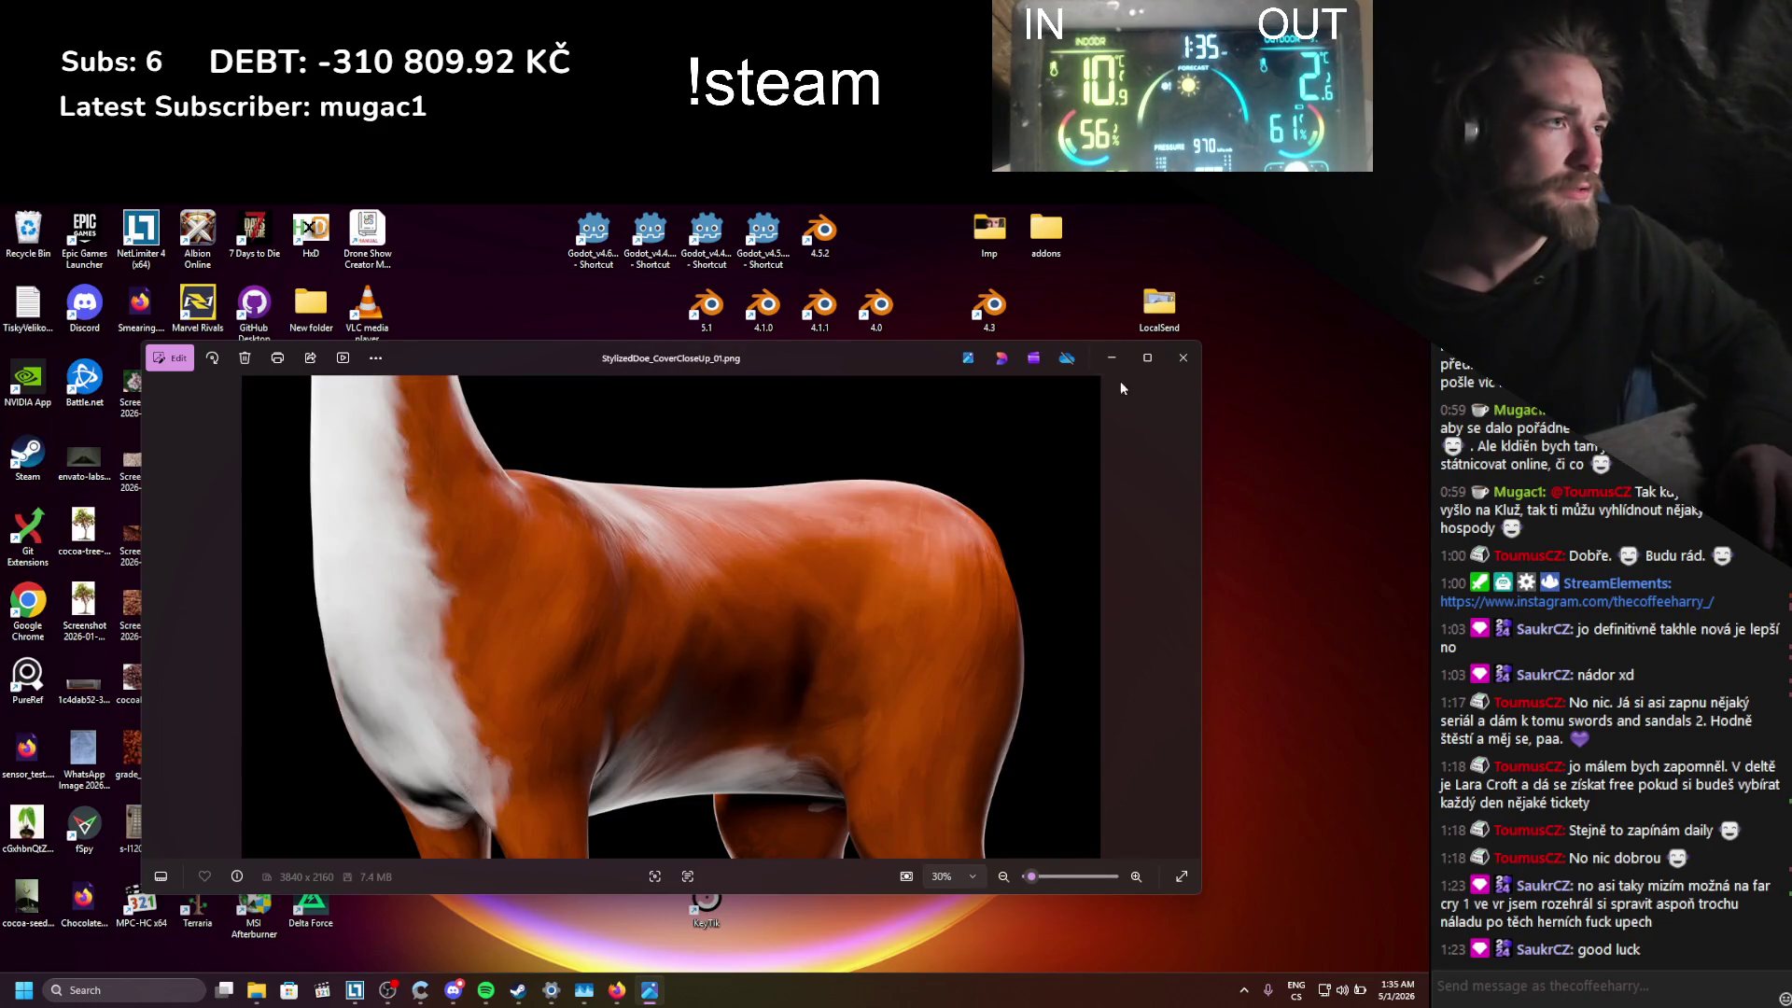
{"action": "left_click", "coordinate": [1182, 359]}
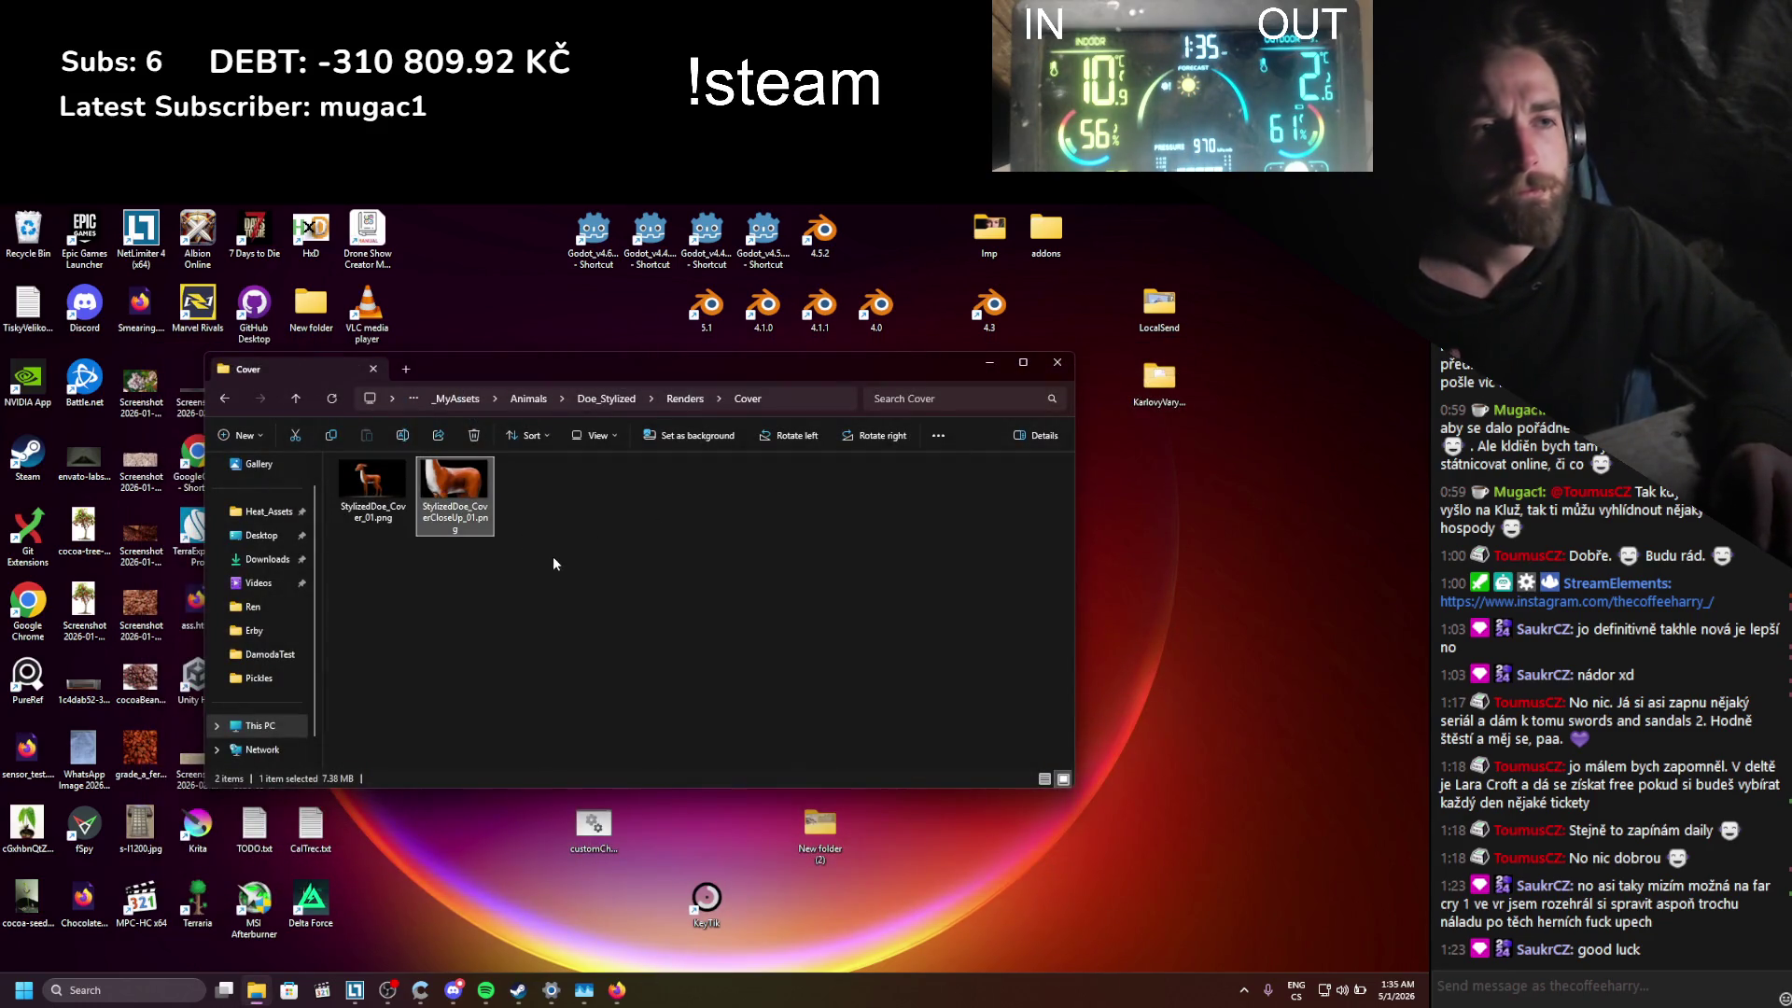
Step: Open StylizedDoe_CoverCloseUp_01.png in Krita
{"action": "right_click", "coordinate": [450, 488]}
{"action": "mouse_move", "coordinate": [565, 500]}
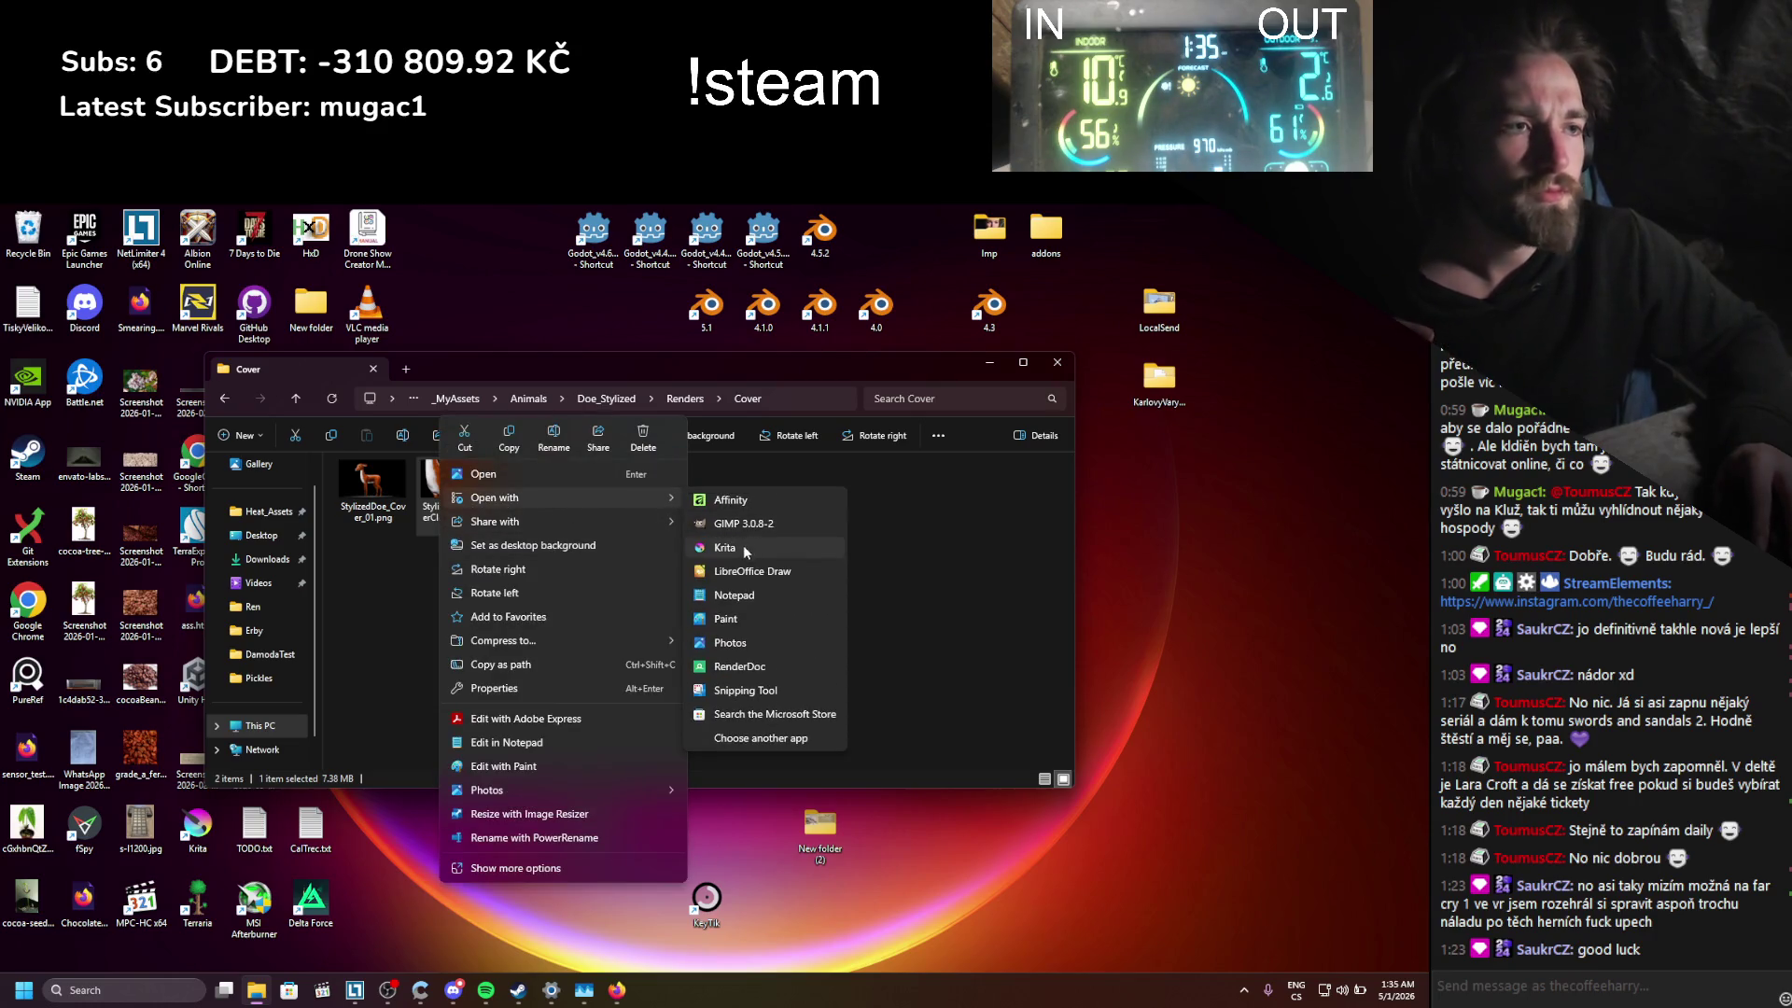
{"action": "left_click", "coordinate": [743, 546]}
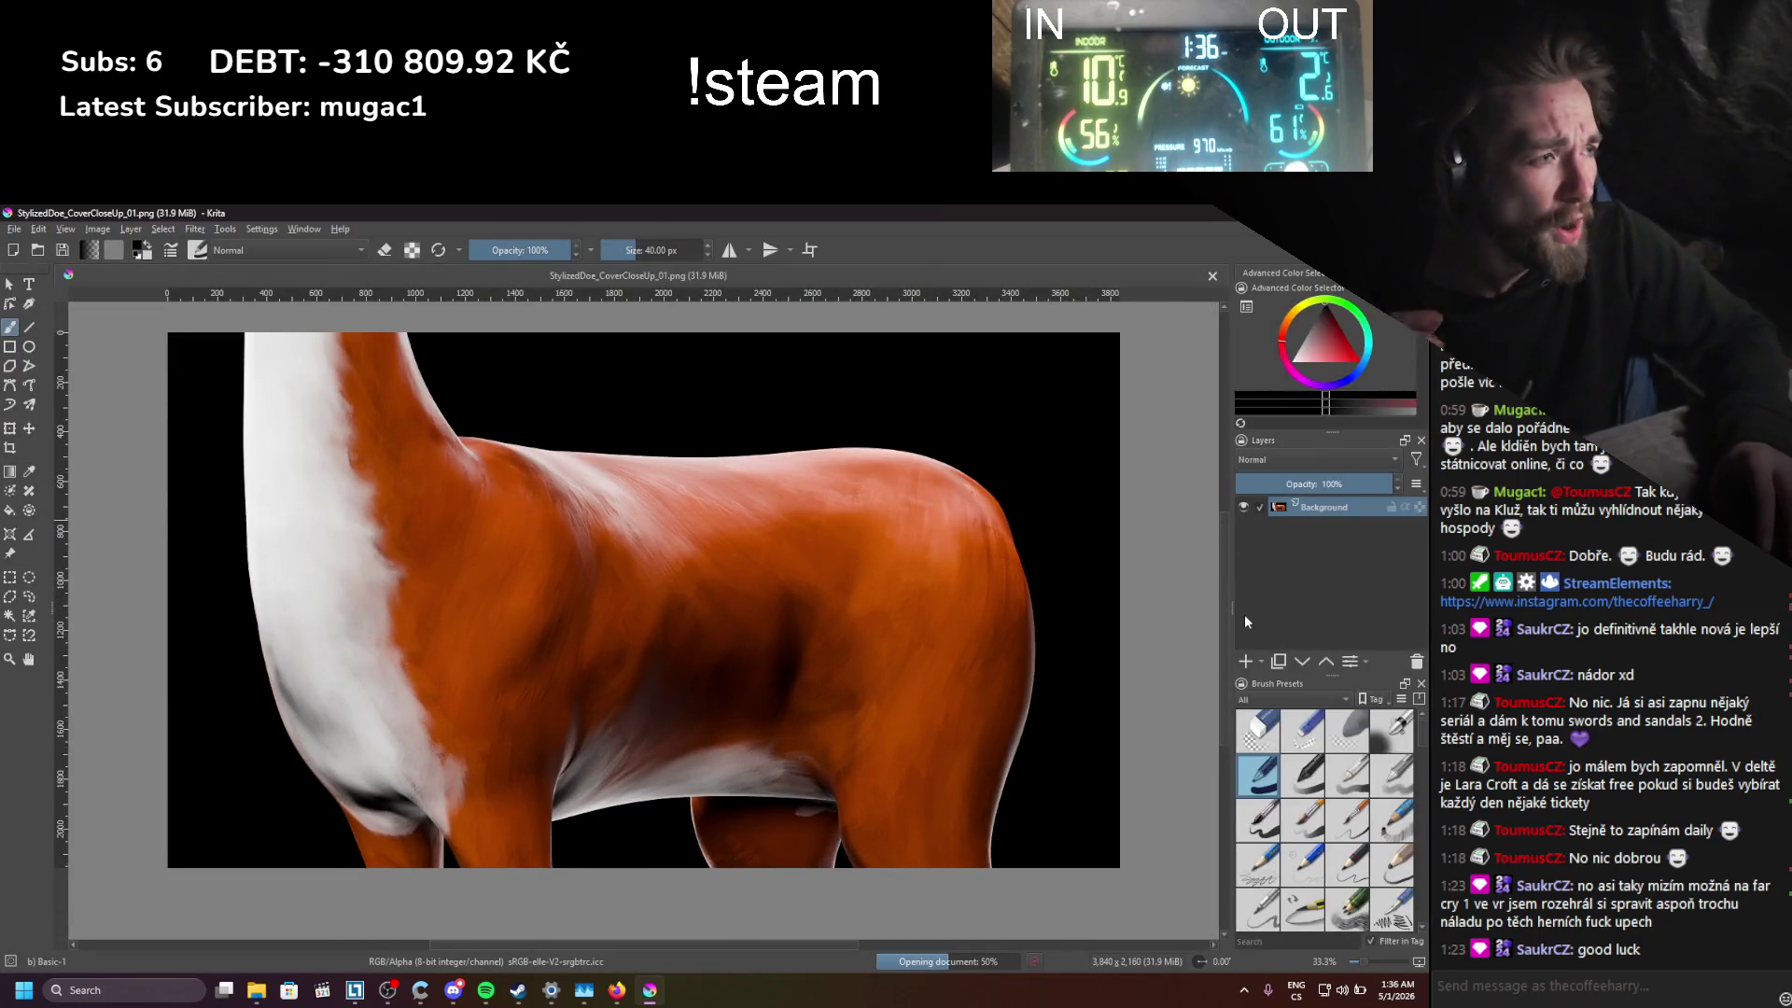
Step: On a new paint layer, airbrush soft black over the neck, chest, belly and legs
{"action": "left_click", "coordinate": [1245, 663]}
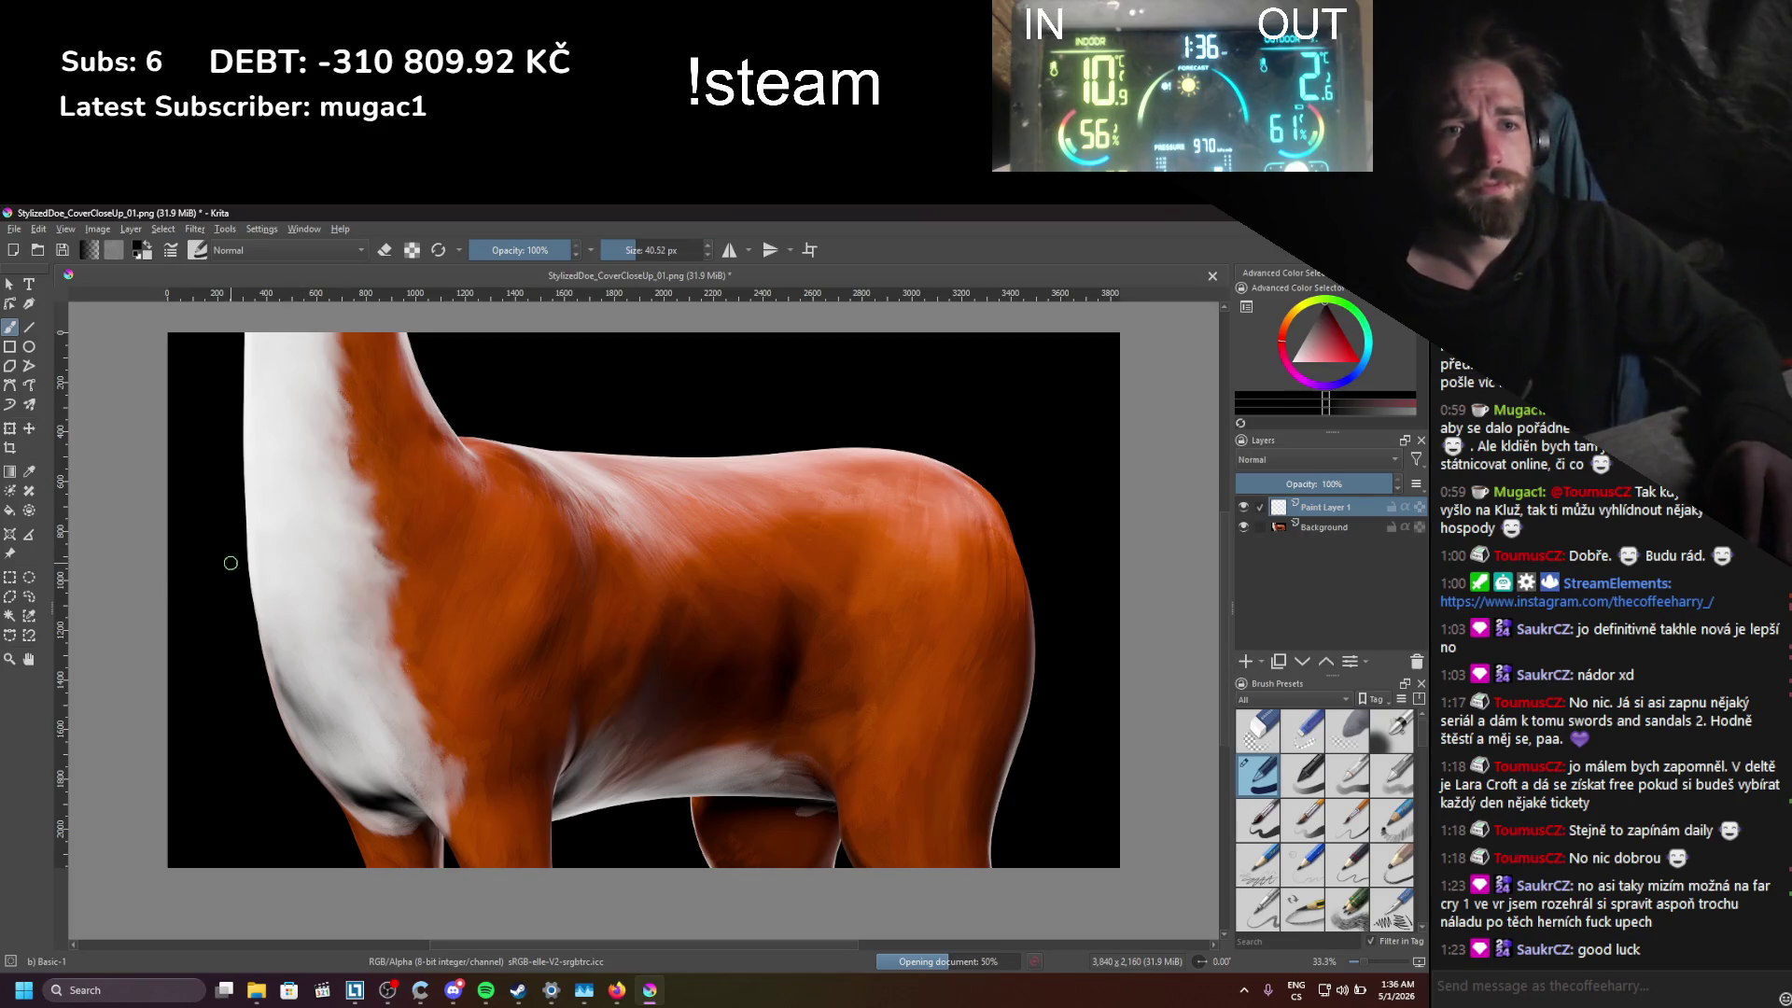
{"action": "left_click_drag", "start_coordinate": [231, 562], "coordinate": [1127, 670], "text": "shift"}
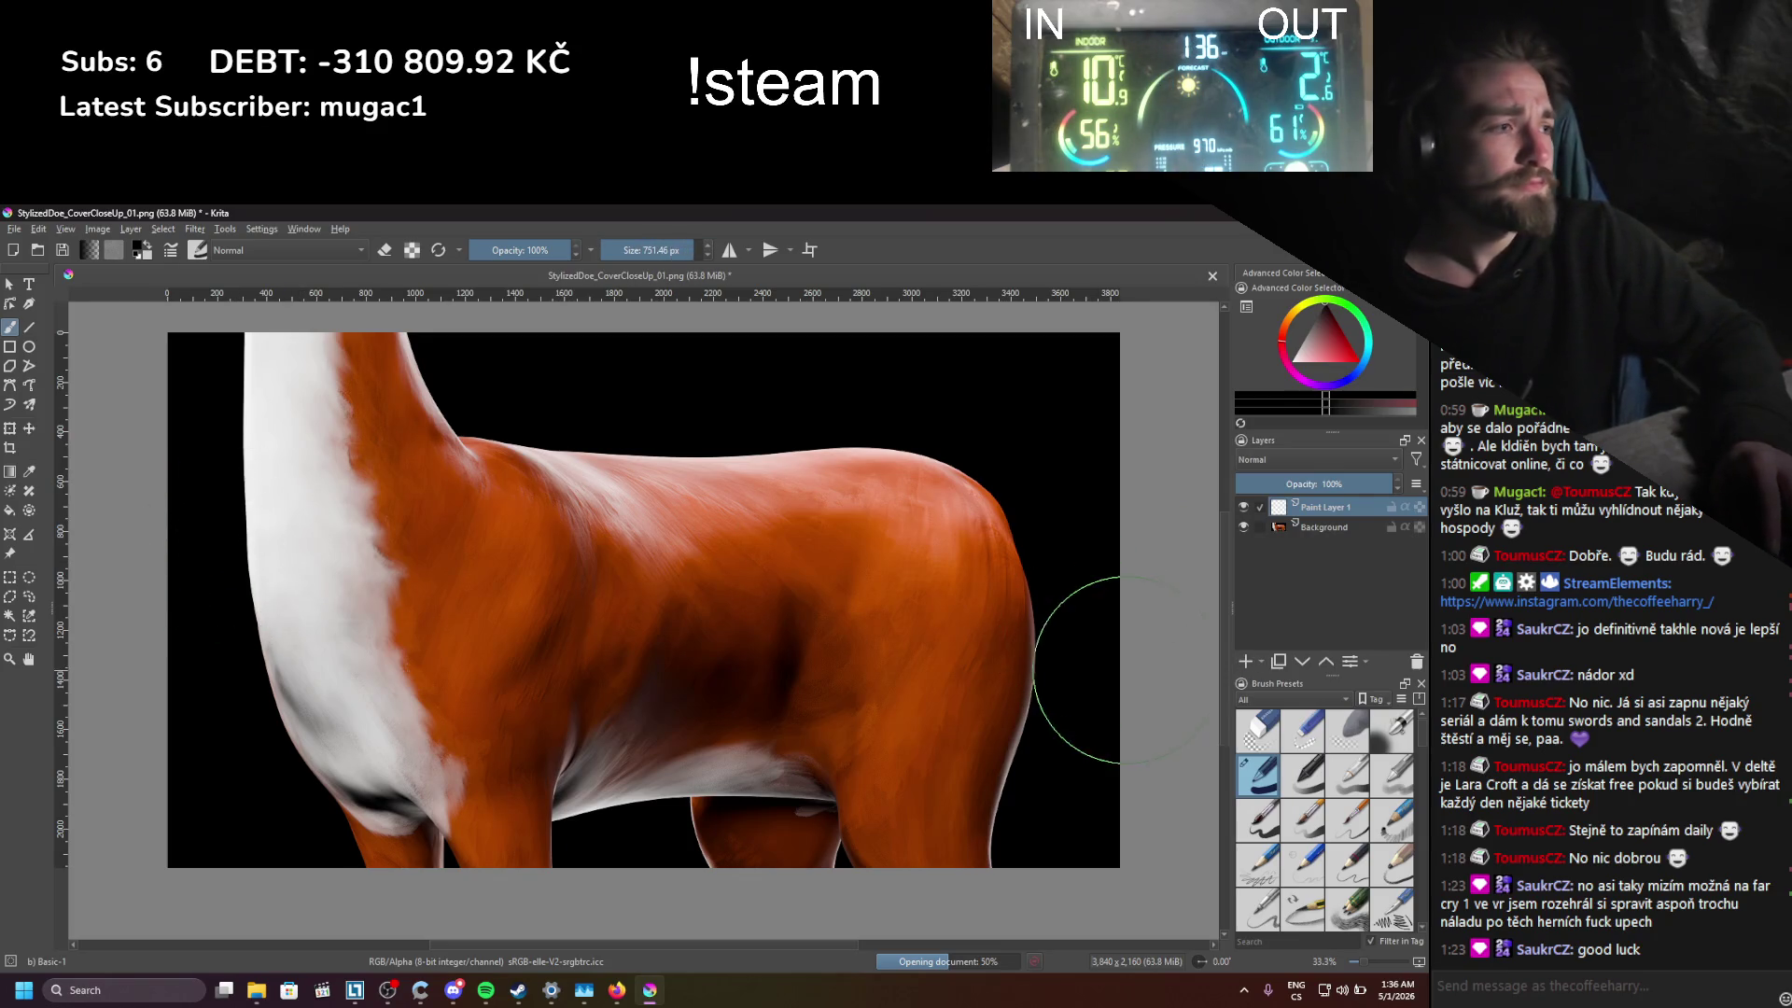
{"action": "left_click", "coordinate": [1398, 733]}
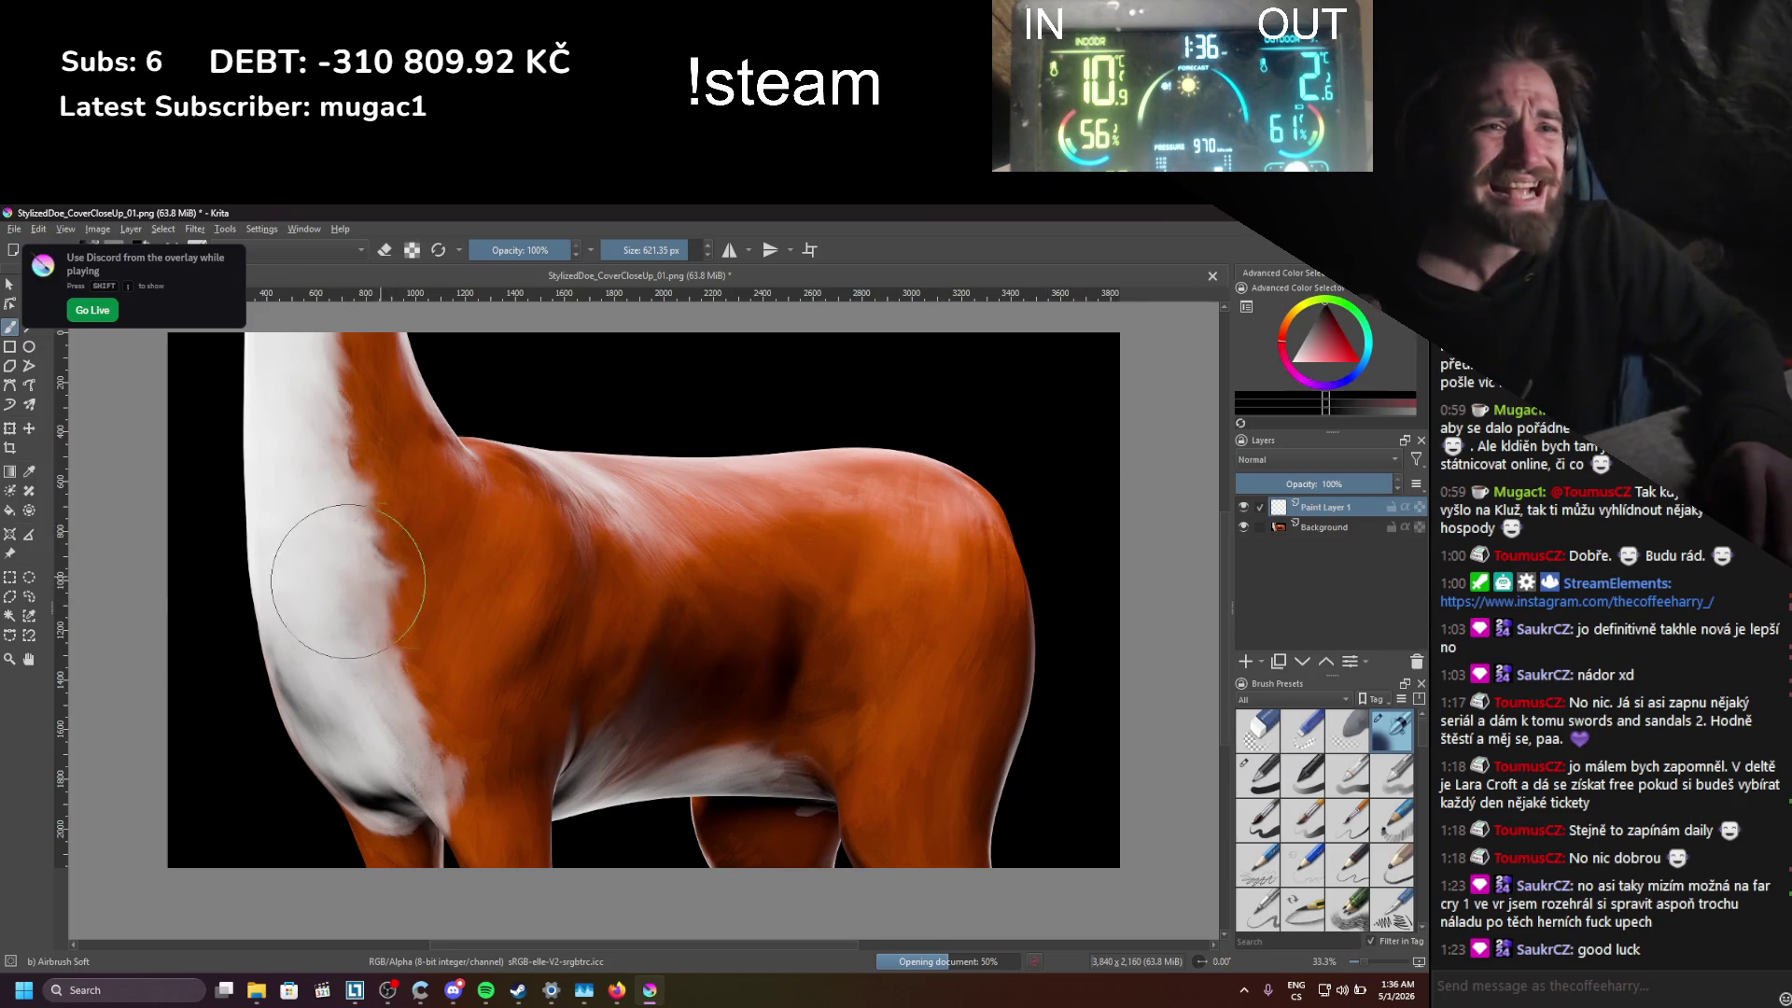
{"action": "mouse_move", "coordinate": [348, 582]}
{"action": "left_mouse_down"}
{"action": "mouse_move", "coordinate": [229, 467]}
{"action": "mouse_move", "coordinate": [208, 400]}
{"action": "mouse_move", "coordinate": [289, 413]}
{"action": "mouse_move", "coordinate": [888, 334]}
{"action": "left_mouse_up"}
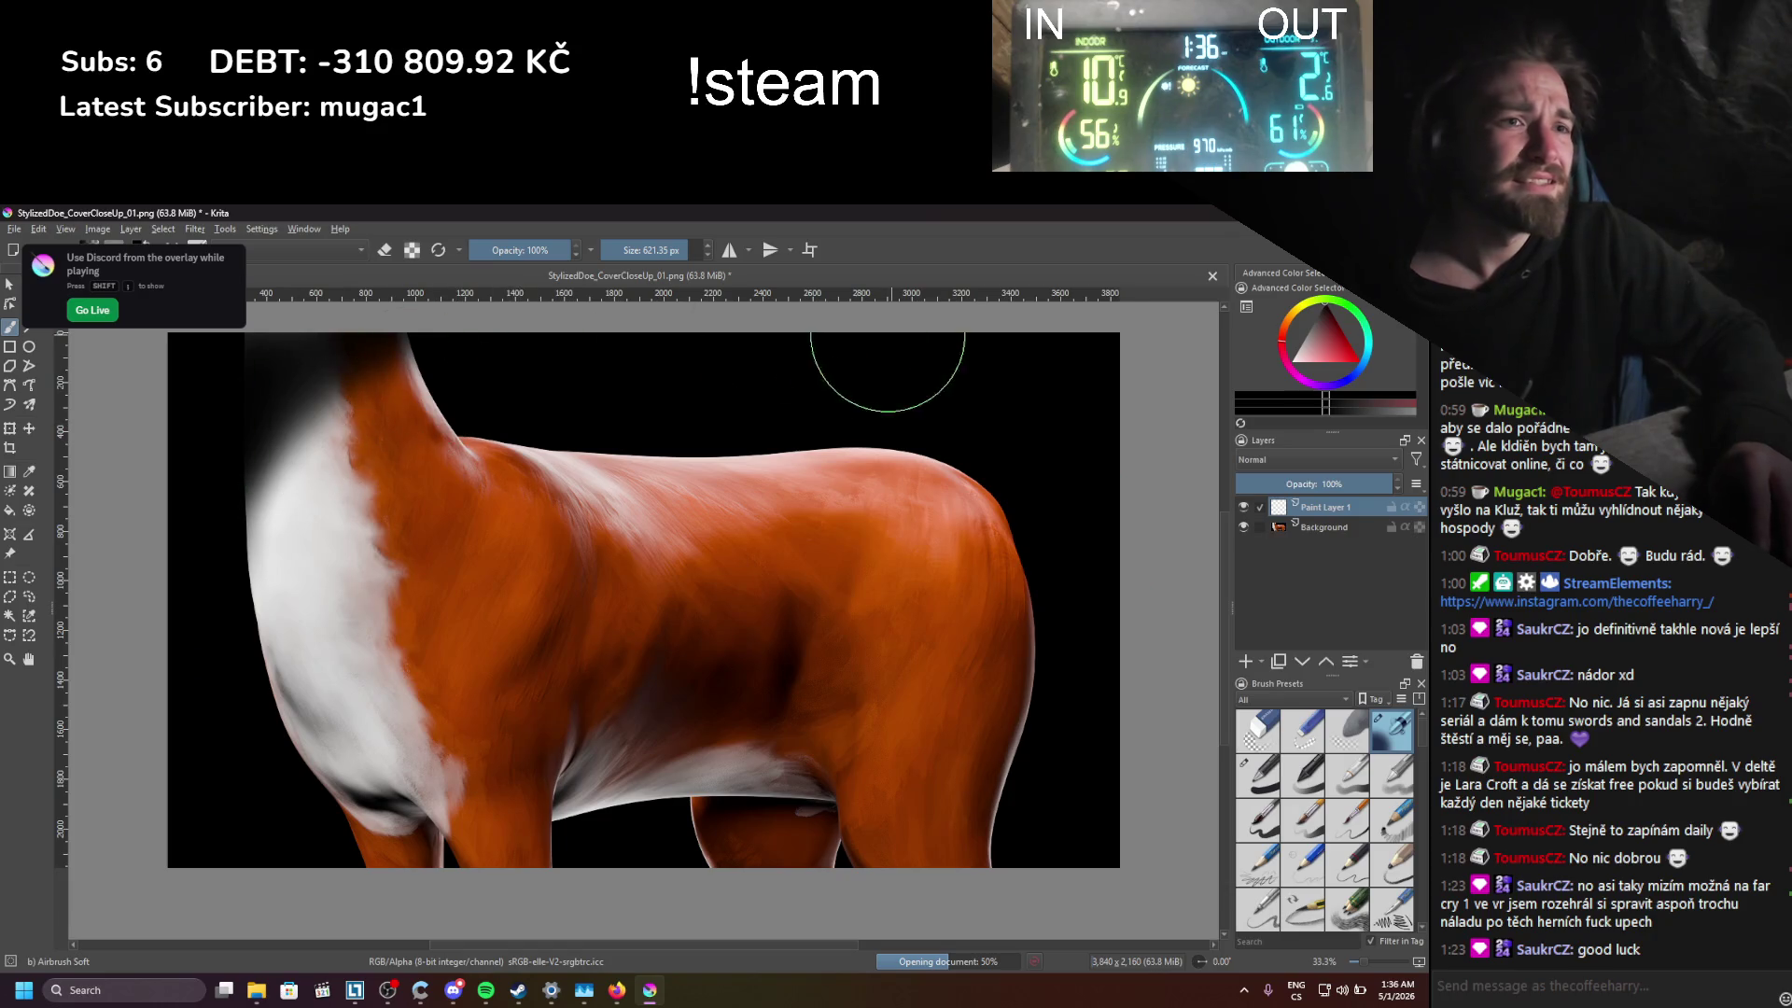
{"action": "mouse_move", "coordinate": [1056, 898]}
{"action": "left_mouse_down"}
{"action": "mouse_move", "coordinate": [1017, 873]}
{"action": "mouse_move", "coordinate": [785, 830]}
{"action": "mouse_move", "coordinate": [420, 840]}
{"action": "mouse_move", "coordinate": [243, 812]}
{"action": "left_mouse_up"}
{"action": "mouse_move", "coordinate": [169, 686]}
{"action": "left_mouse_down"}
{"action": "mouse_move", "coordinate": [182, 607]}
{"action": "mouse_move", "coordinate": [201, 690]}
{"action": "mouse_move", "coordinate": [280, 747]}
{"action": "mouse_move", "coordinate": [690, 882]}
{"action": "left_mouse_up"}
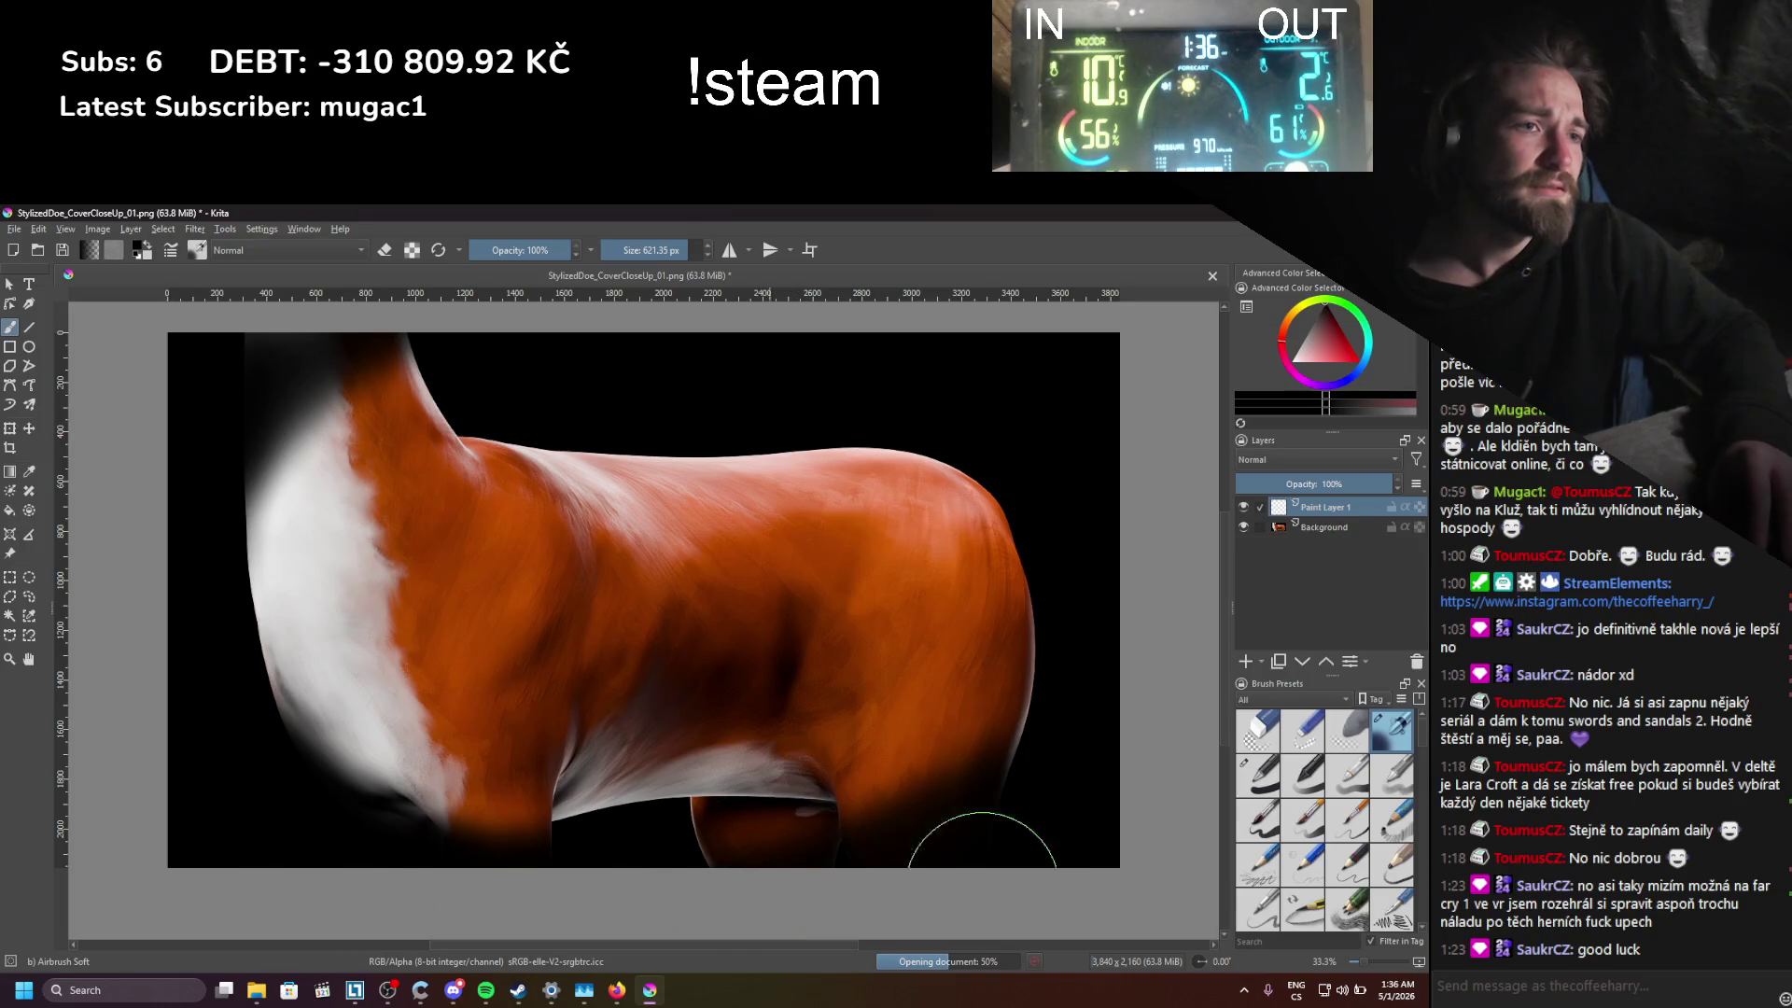
{"action": "mouse_move", "coordinate": [364, 653]}
{"action": "left_mouse_down"}
{"action": "mouse_move", "coordinate": [280, 520]}
{"action": "mouse_move", "coordinate": [480, 352]}
{"action": "mouse_move", "coordinate": [522, 359]}
{"action": "left_mouse_up"}
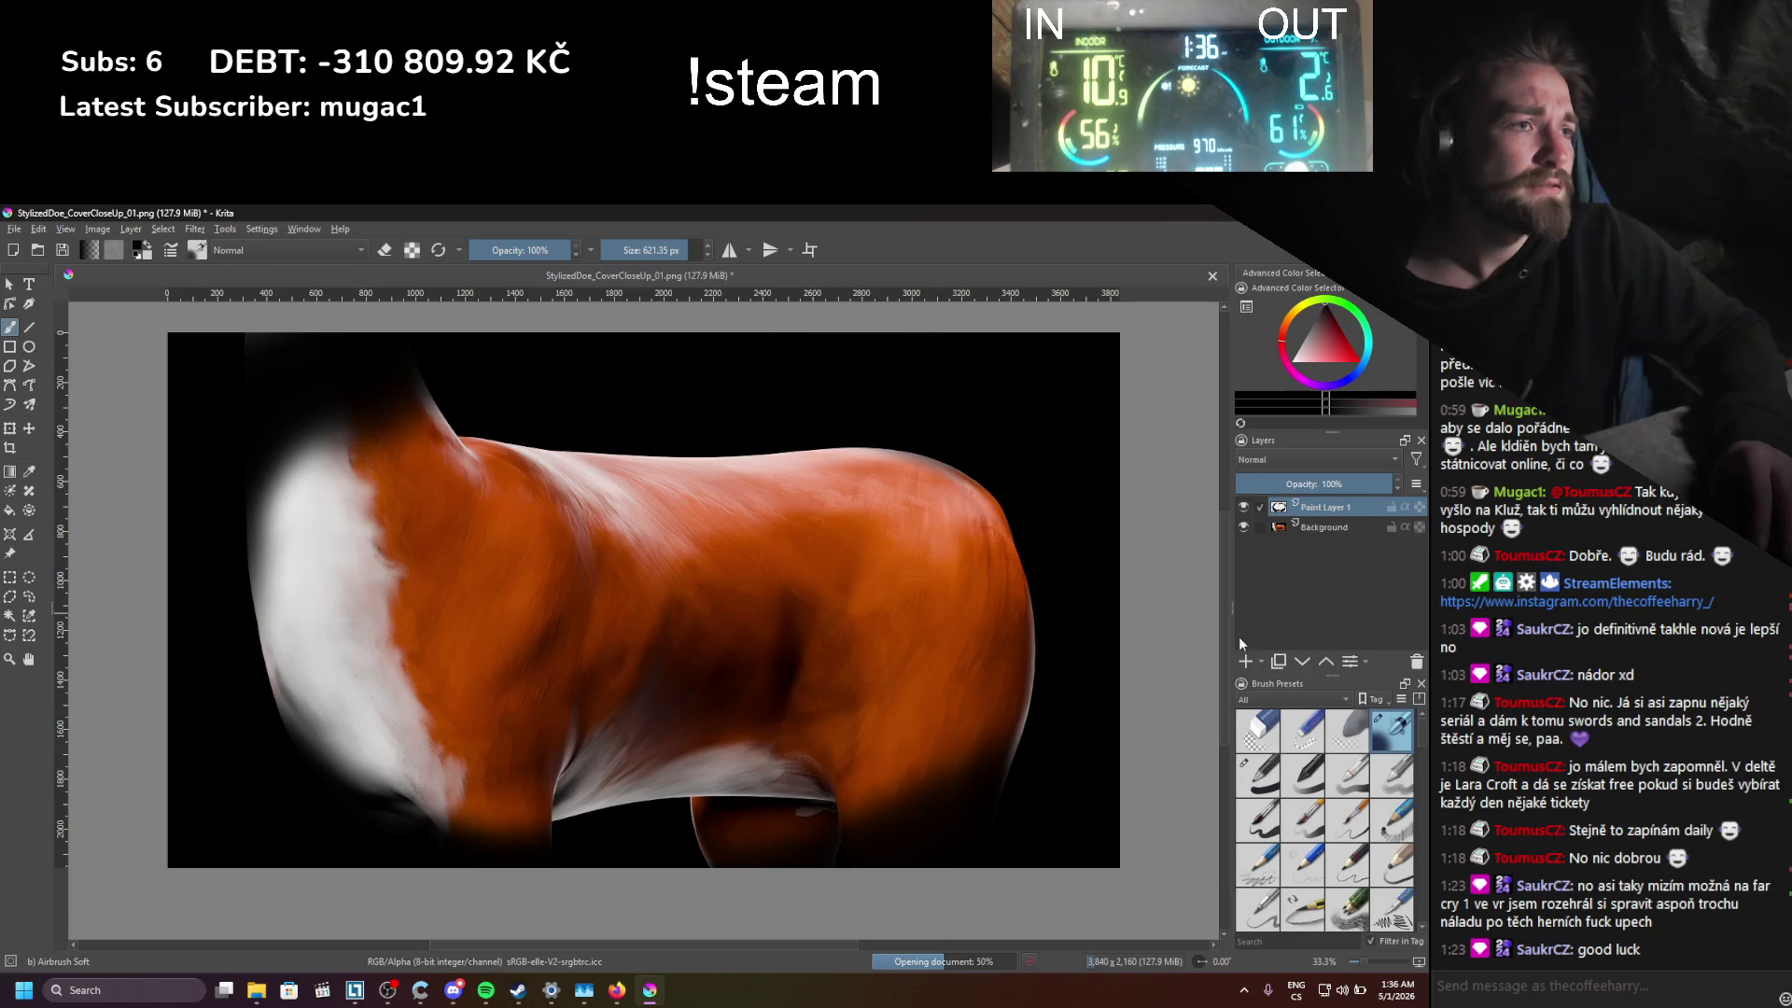
Step: Apply a Blur filter with radius 86 and about 50% strength to the vignette layer
{"action": "left_click", "coordinate": [195, 228]}
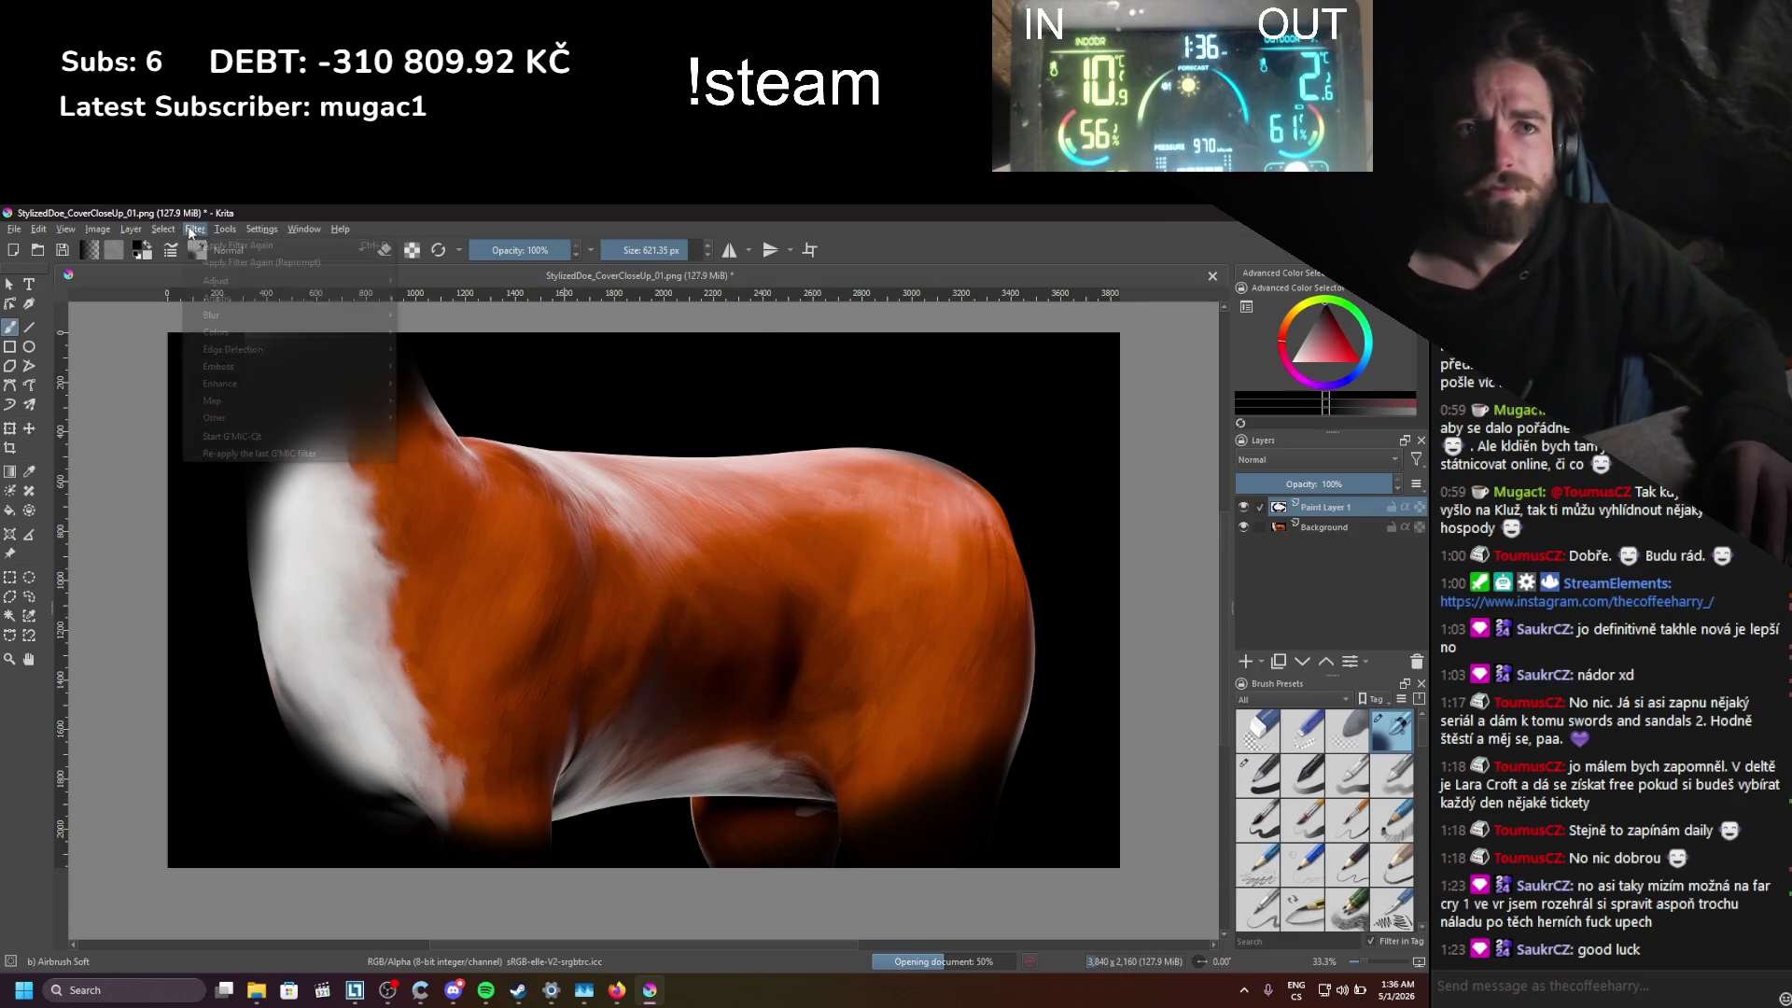
{"action": "mouse_move", "coordinate": [222, 282]}
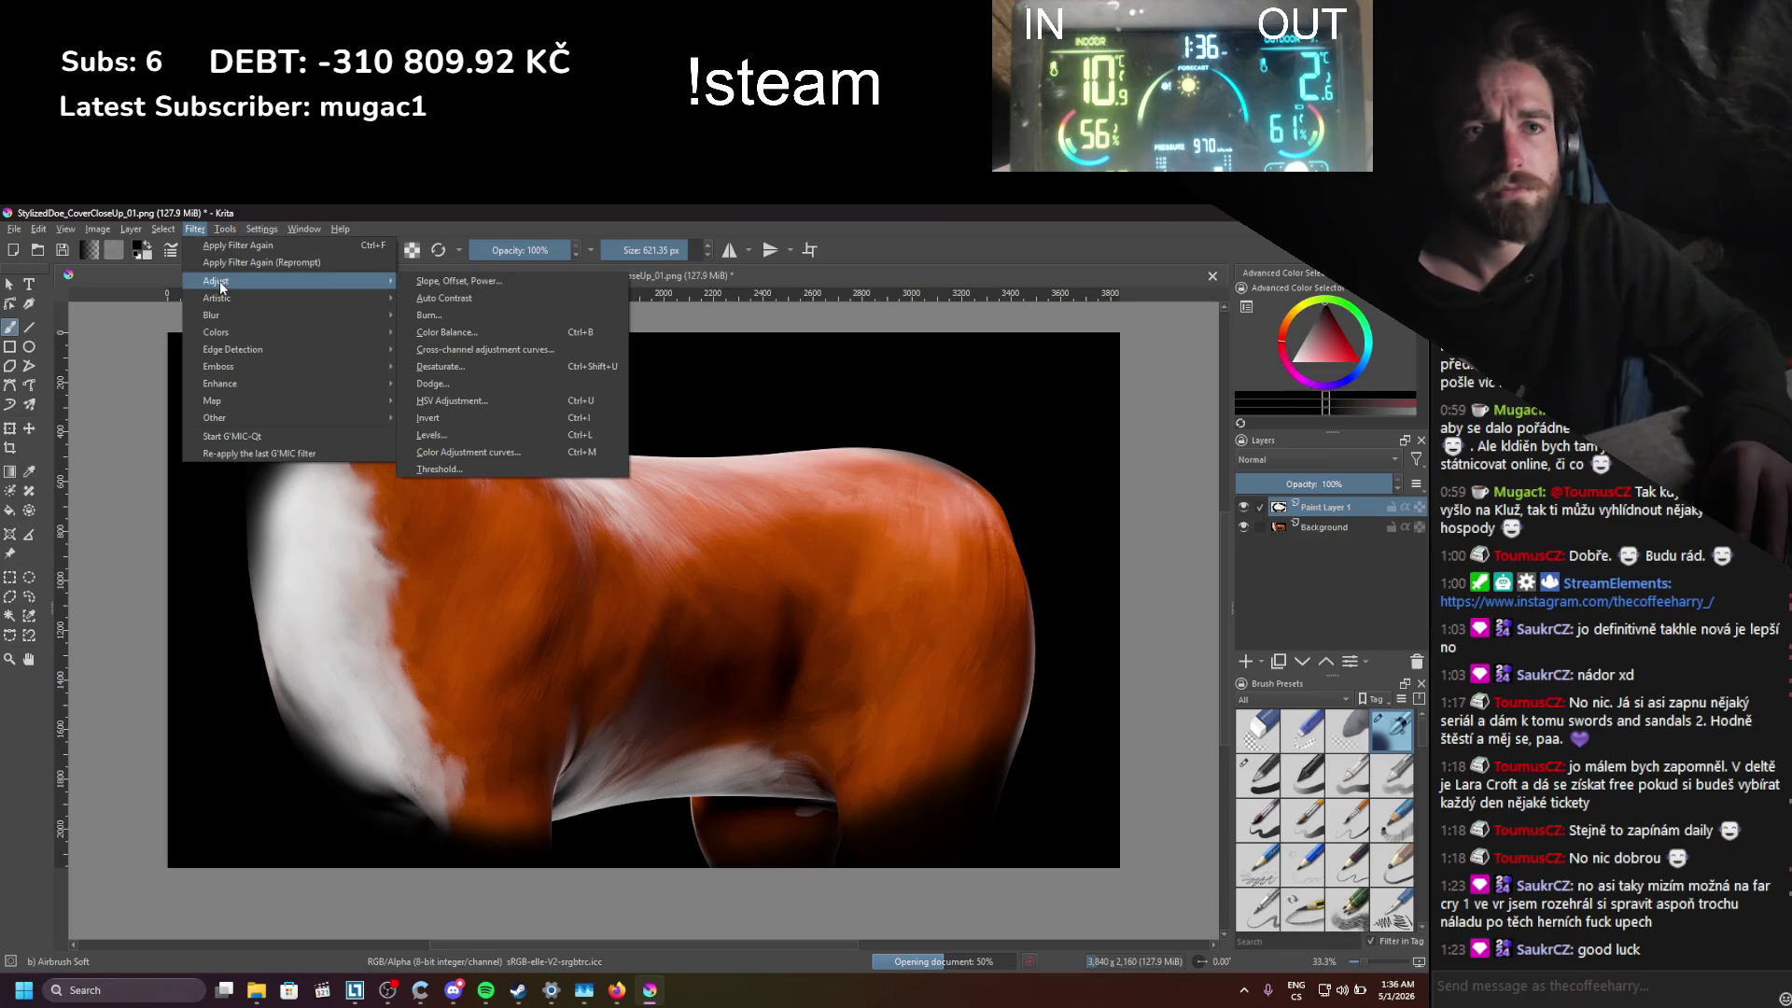
{"action": "mouse_move", "coordinate": [231, 317]}
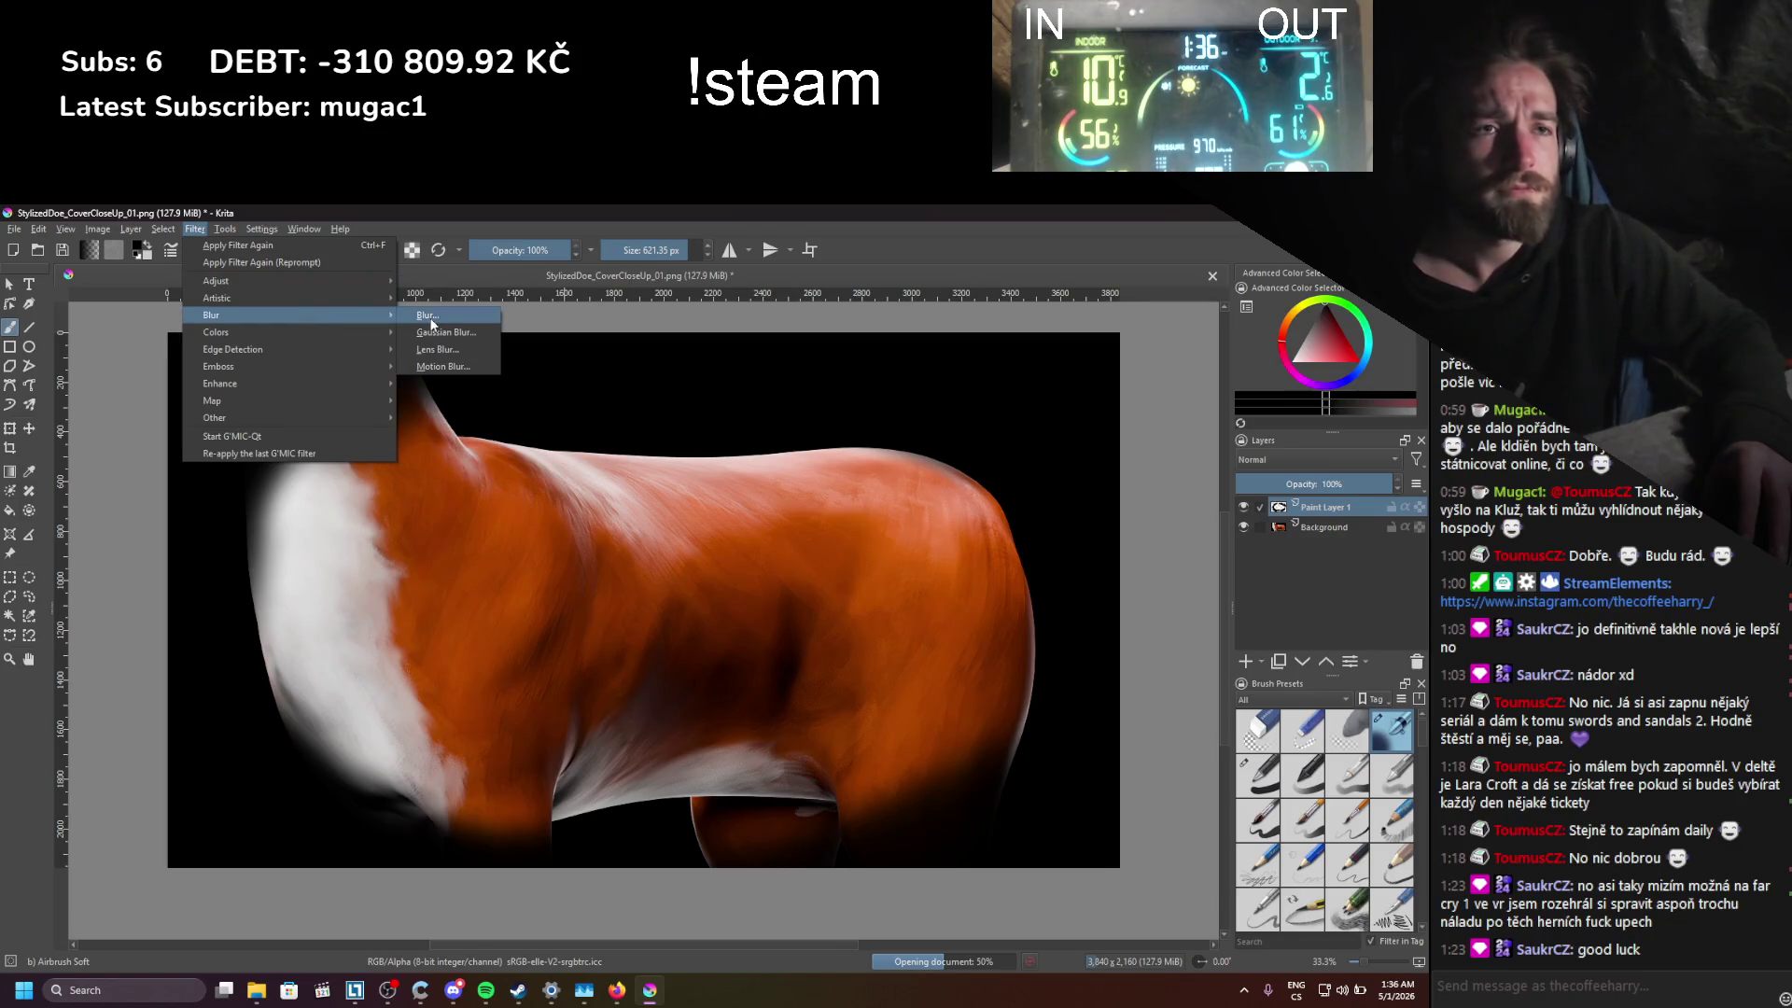
{"action": "left_click", "coordinate": [430, 317]}
{"action": "left_click_drag", "start_coordinate": [880, 508], "coordinate": [905, 510]}
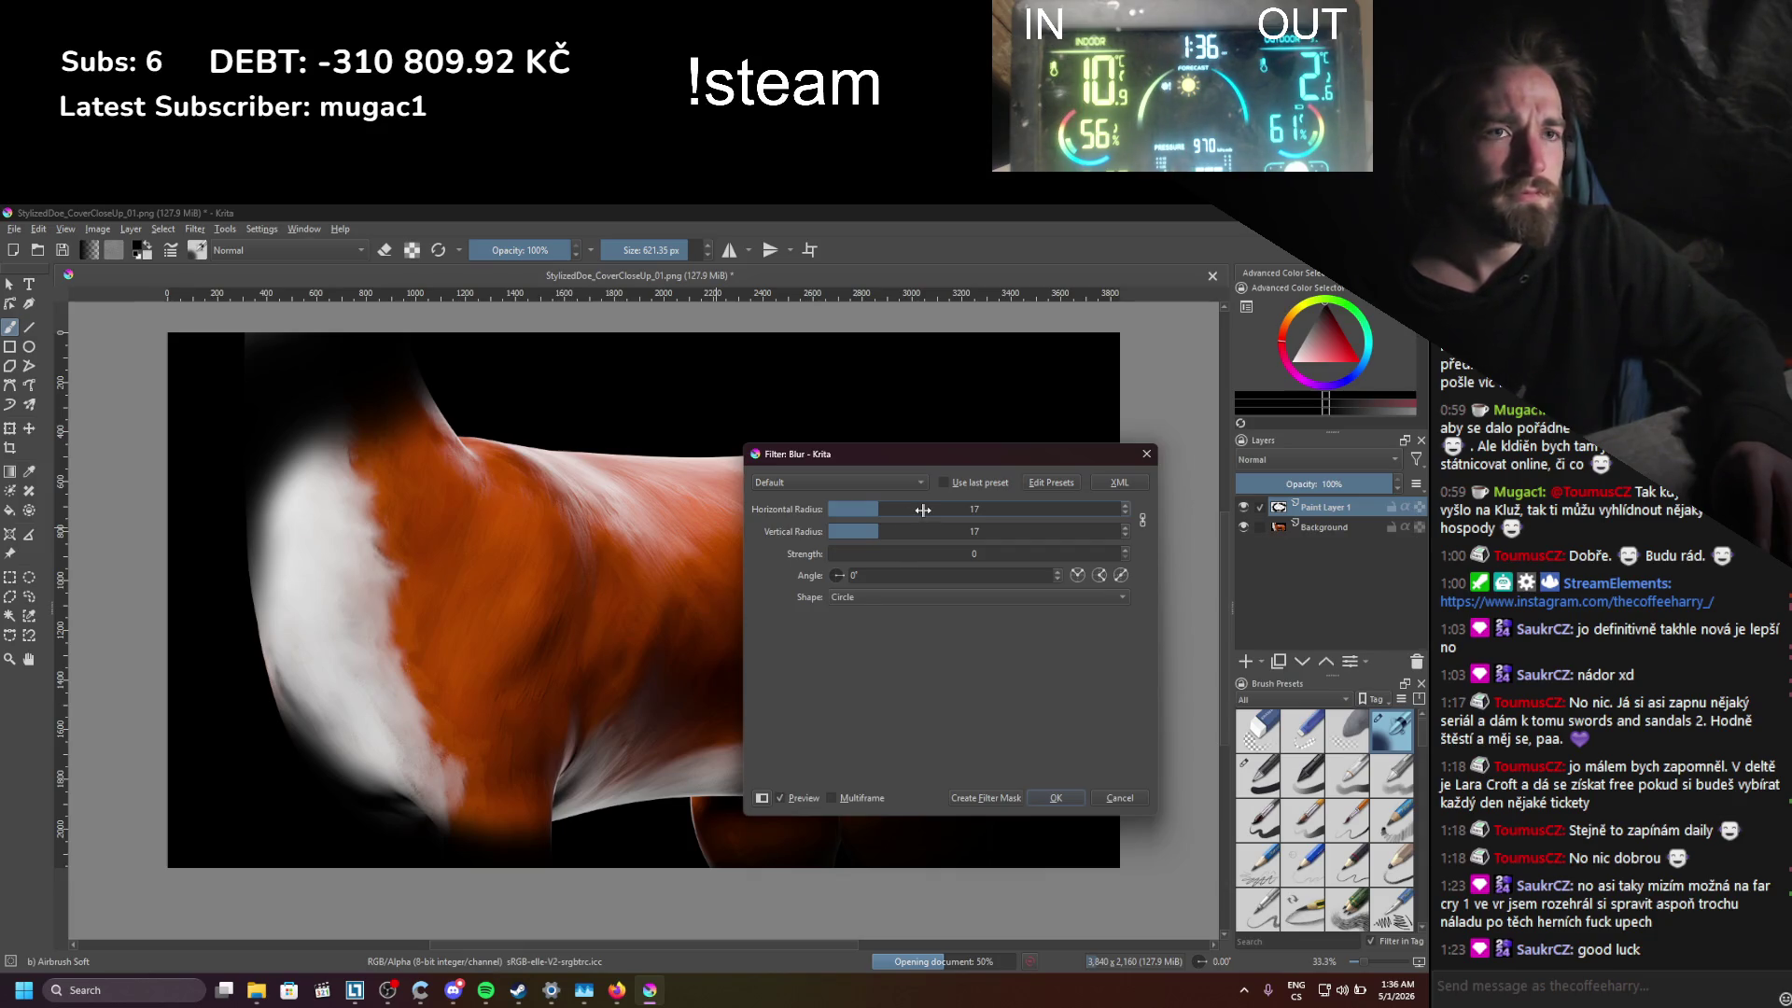
{"action": "left_click", "coordinate": [922, 509]}
{"action": "left_click_drag", "start_coordinate": [949, 508], "coordinate": [1080, 511]}
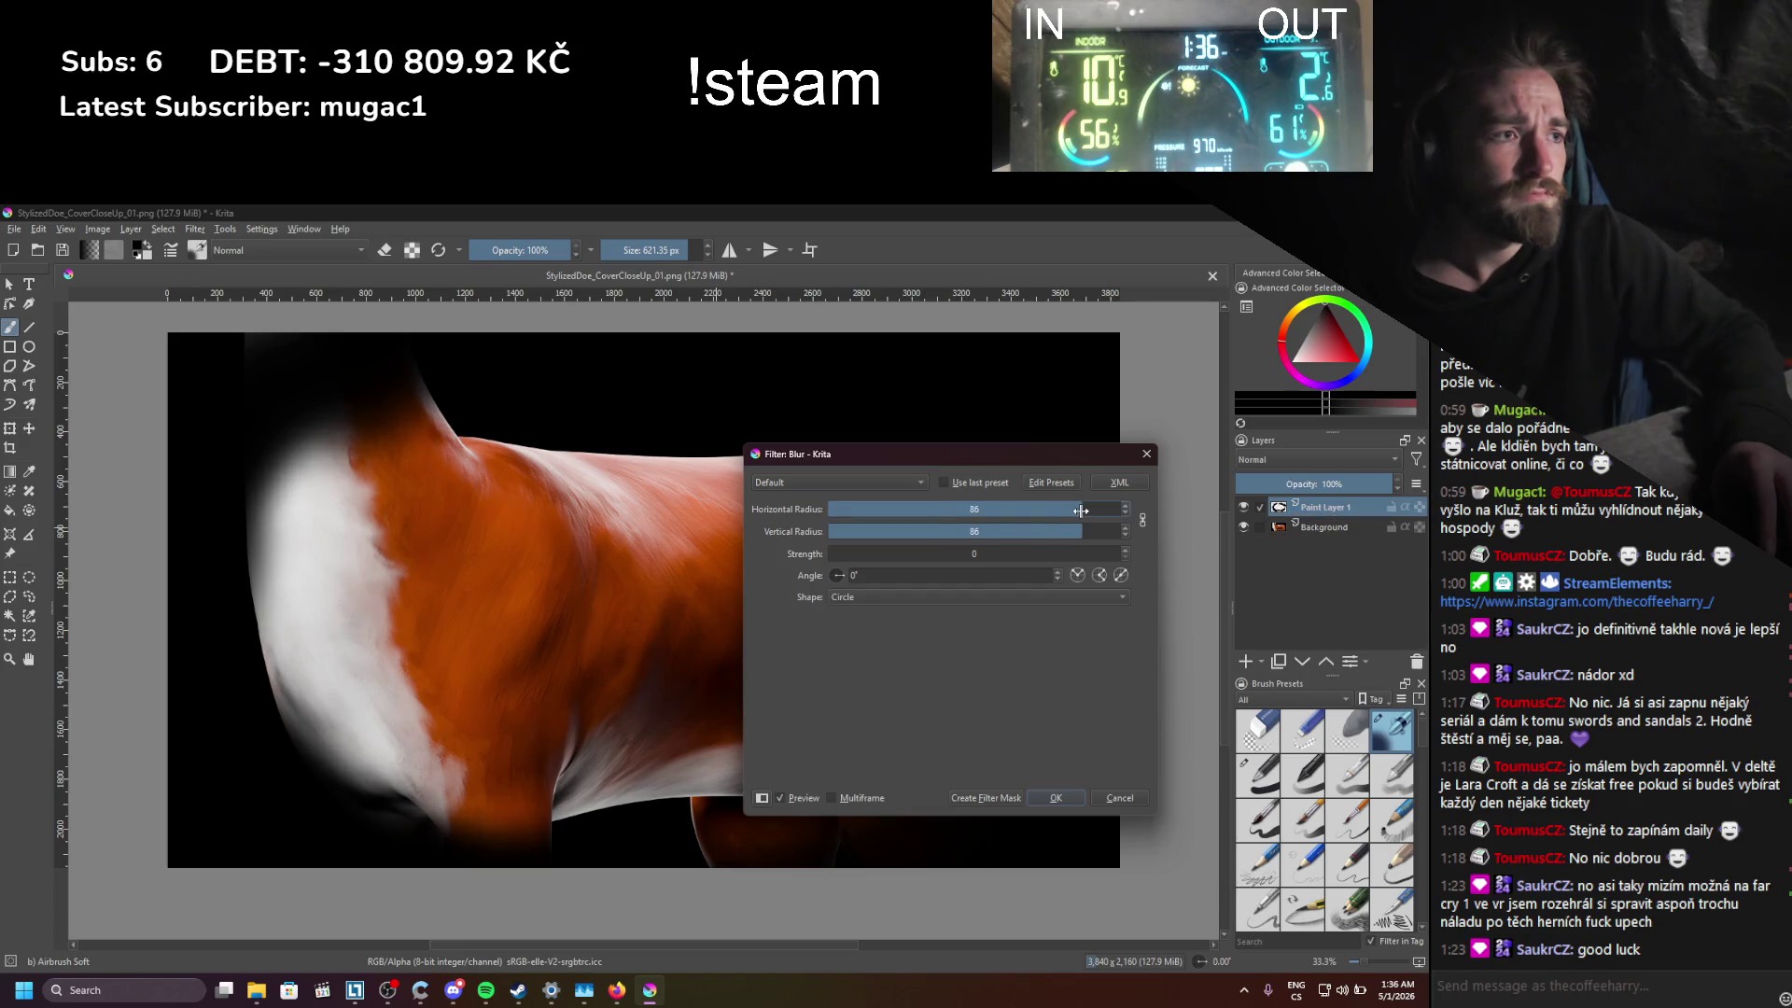
{"action": "left_click", "coordinate": [970, 555]}
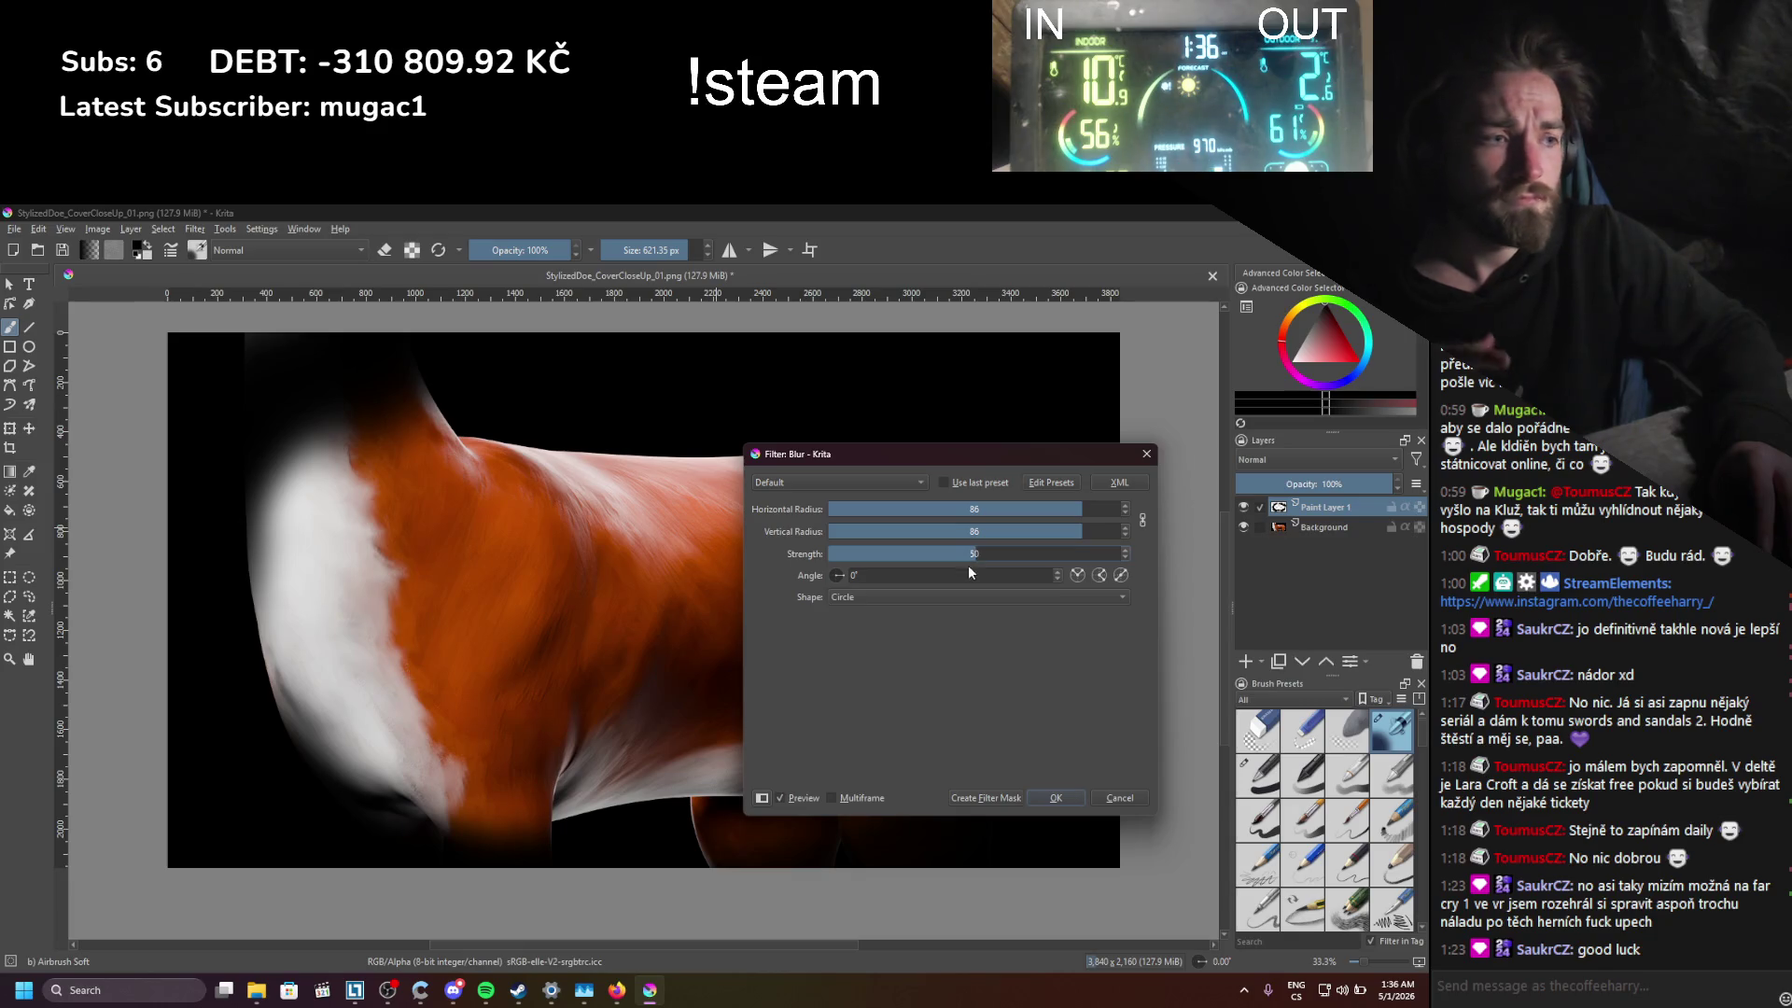
{"action": "left_click", "coordinate": [1116, 797]}
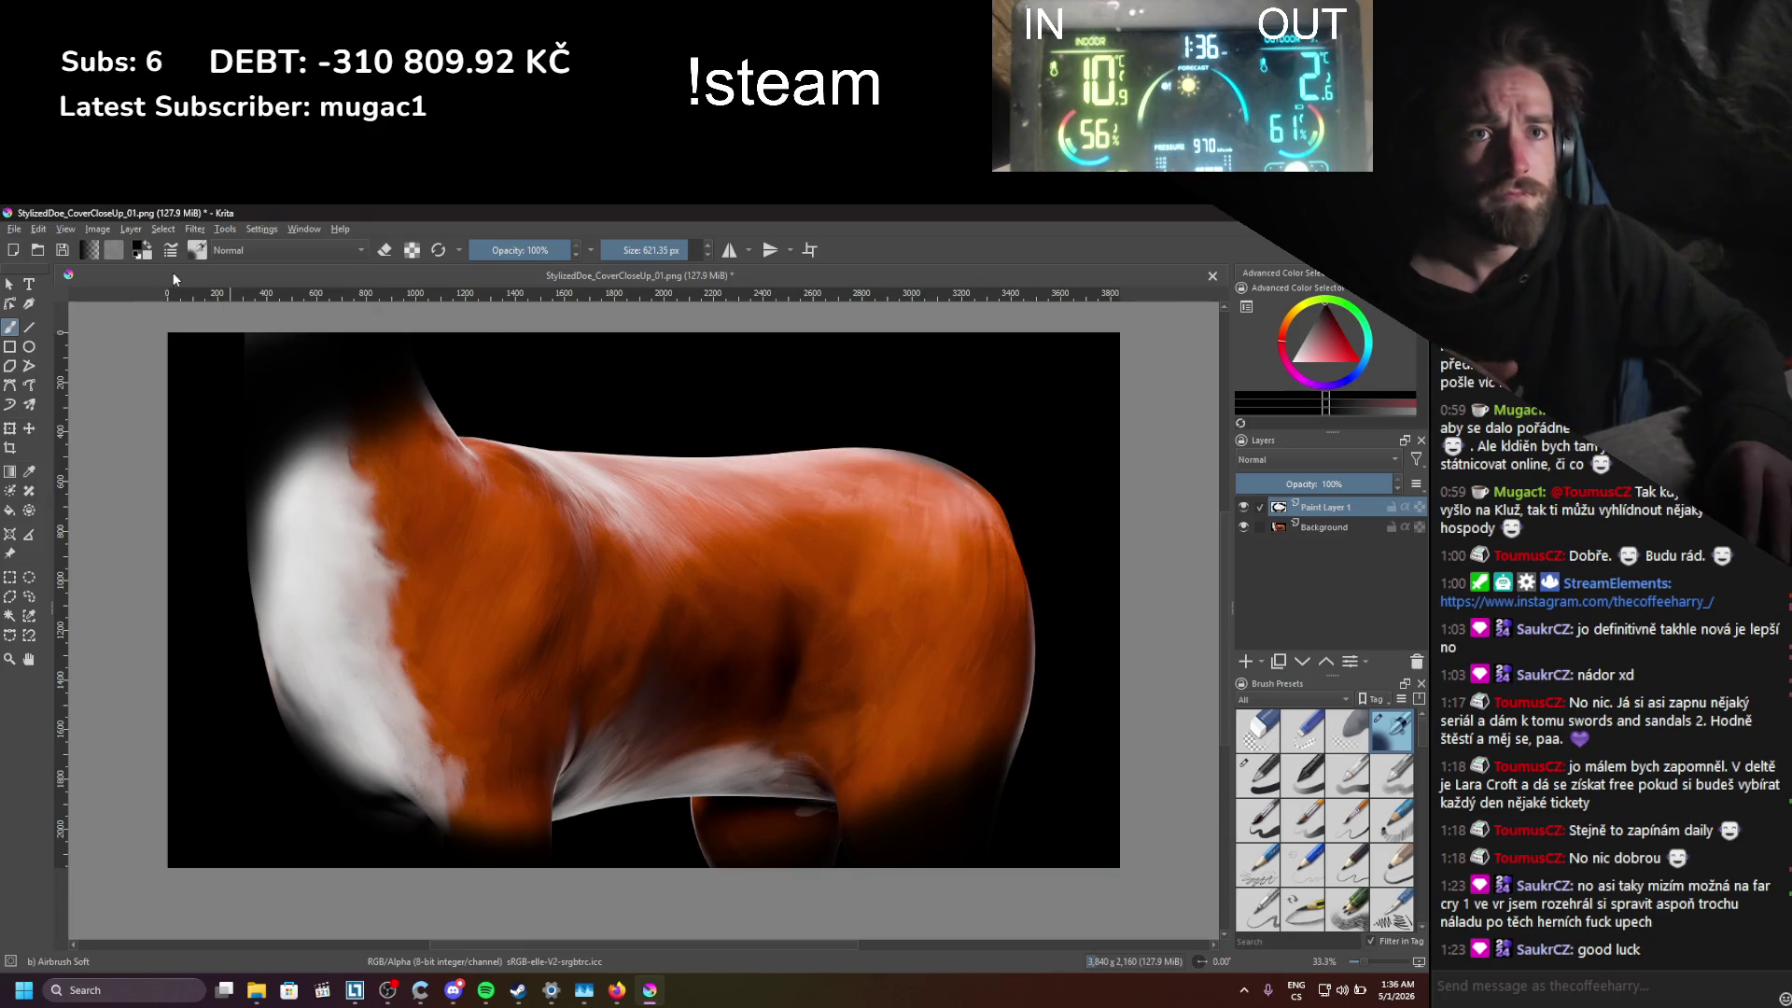
Step: Preview a Gaussian Blur with radius raised to about 130 px
{"action": "left_click", "coordinate": [194, 229]}
{"action": "mouse_move", "coordinate": [233, 315]}
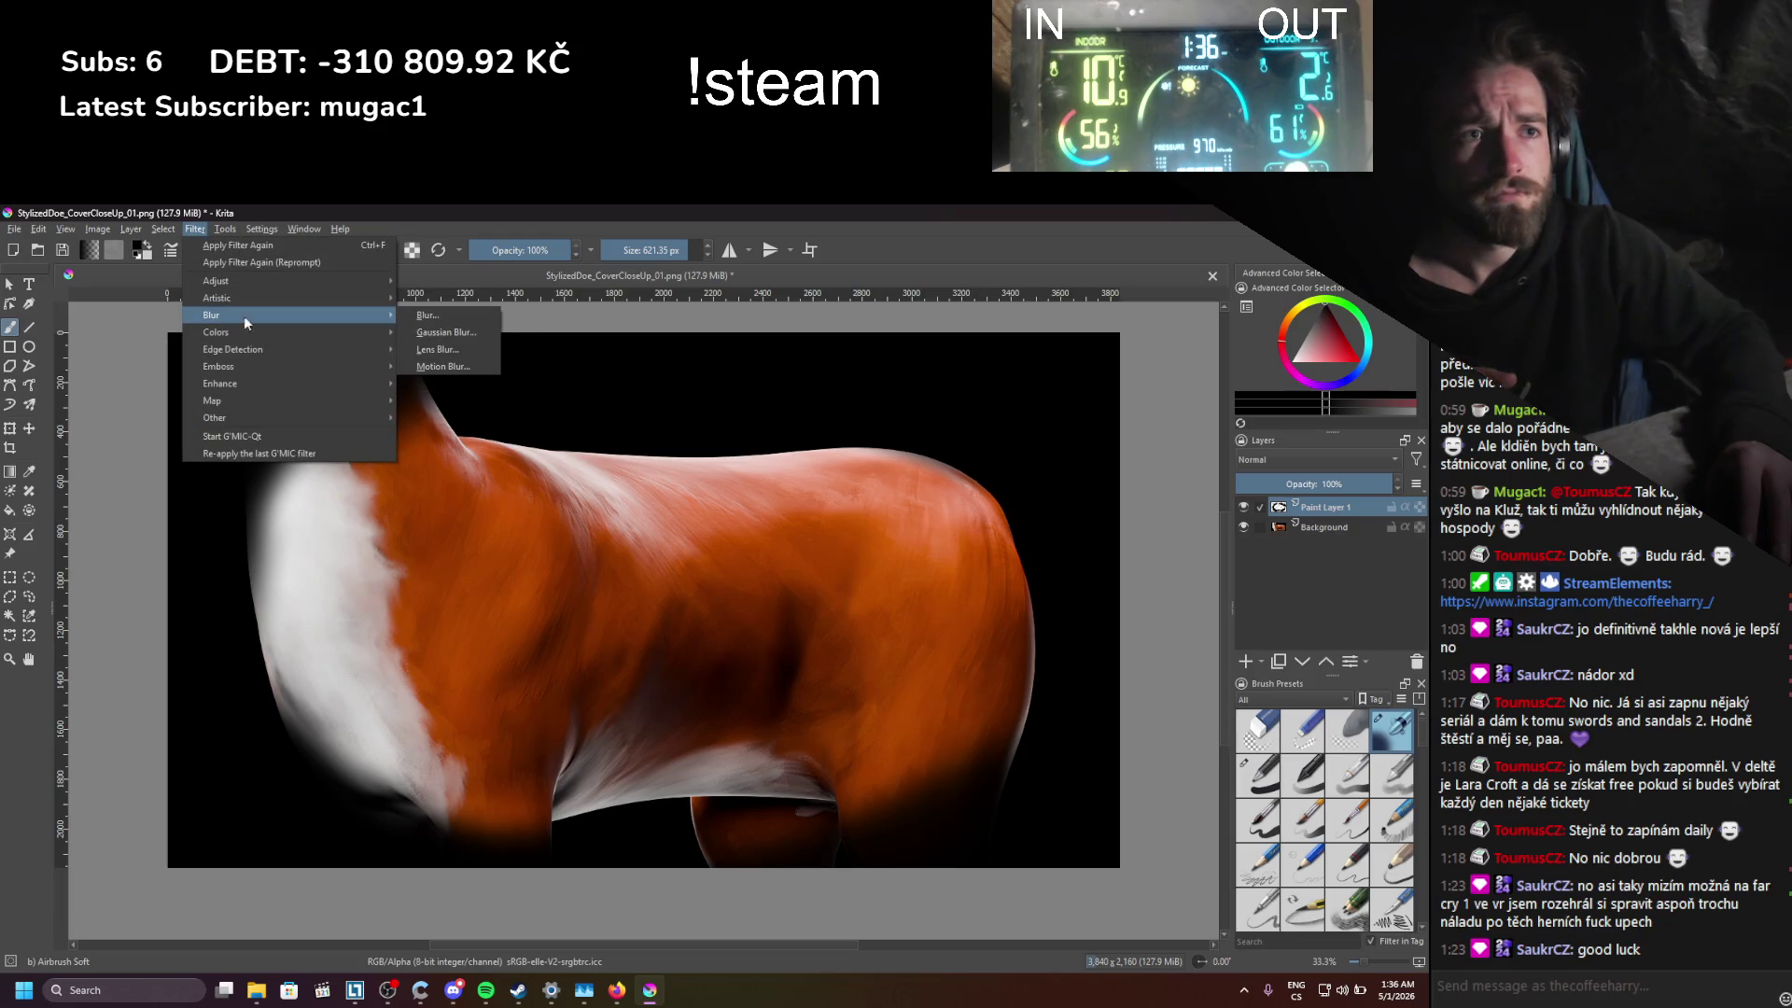
{"action": "left_click", "coordinate": [446, 332]}
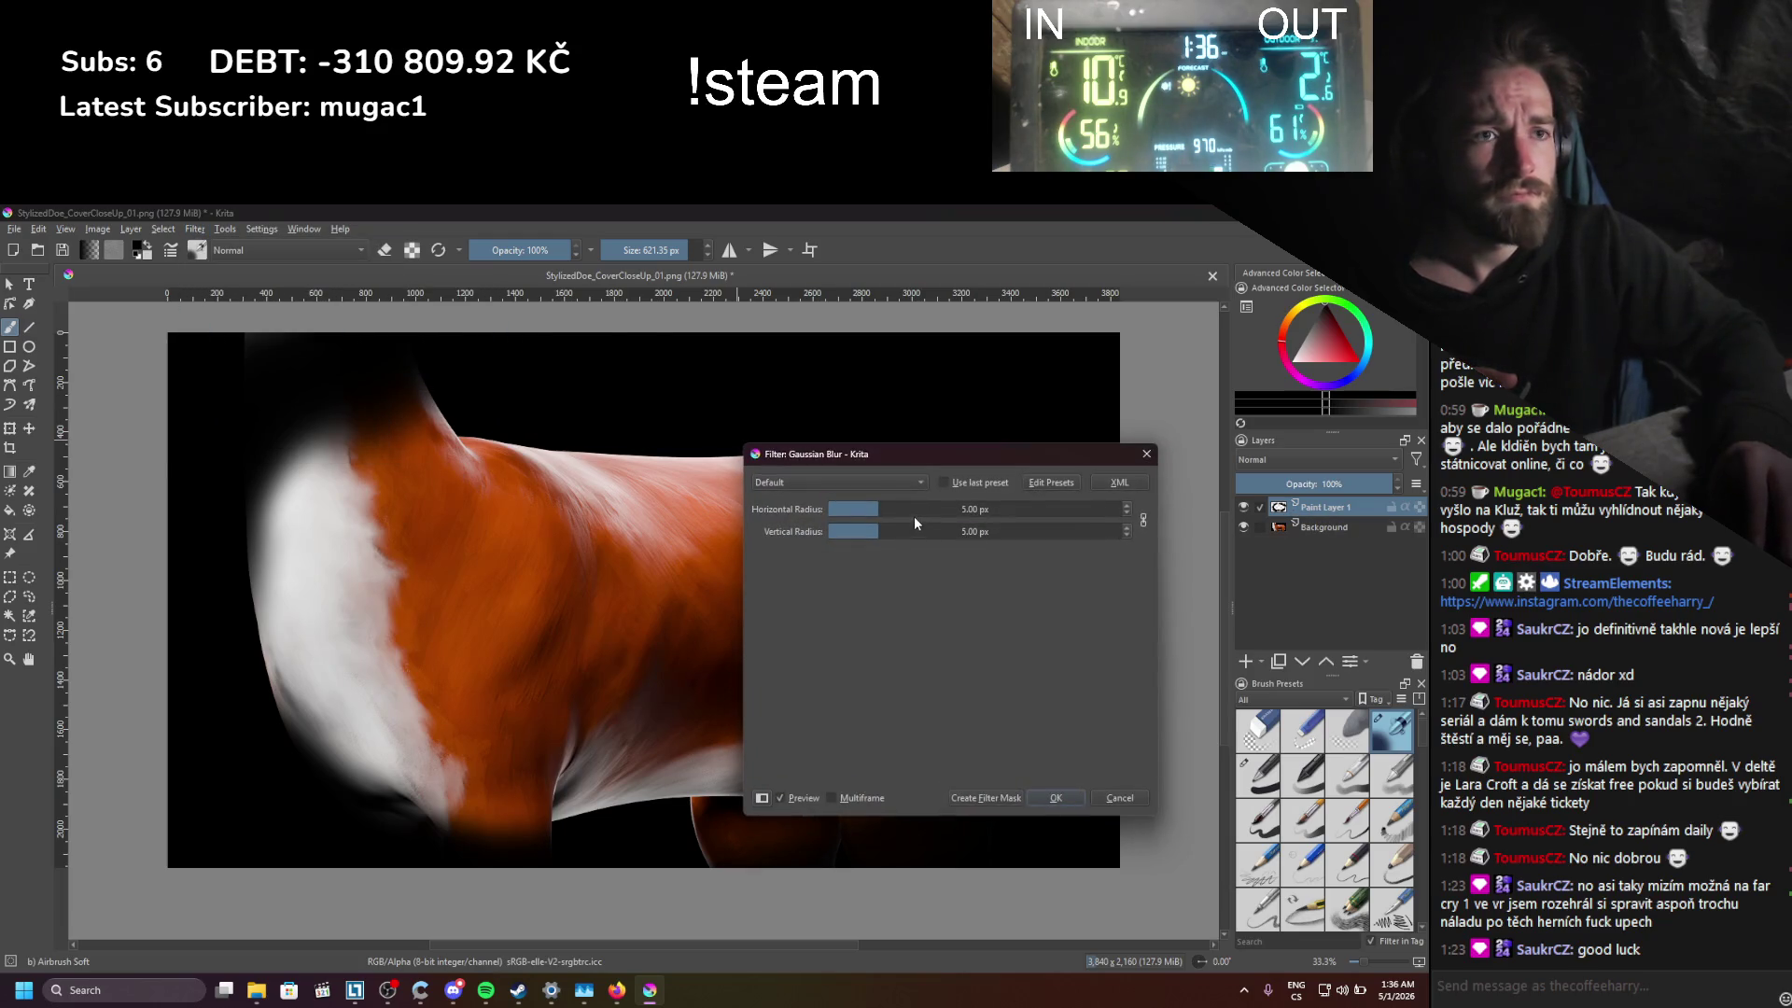
{"action": "left_click_drag", "start_coordinate": [937, 512], "coordinate": [1066, 510]}
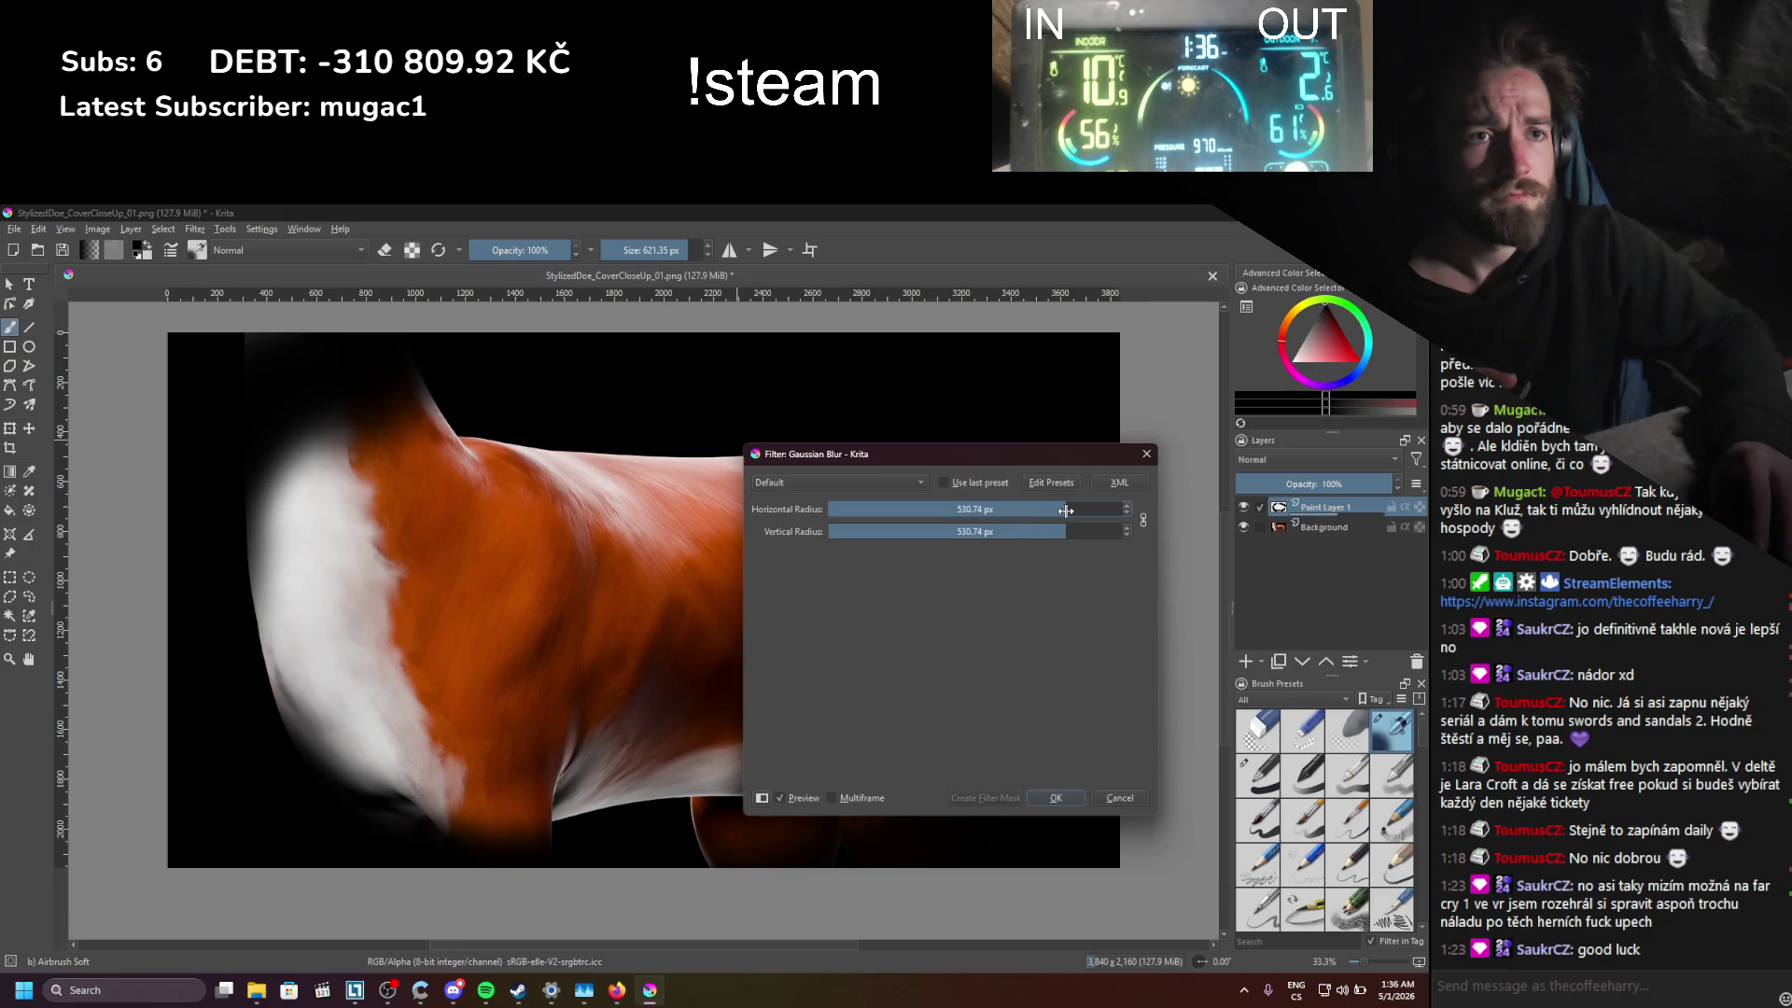